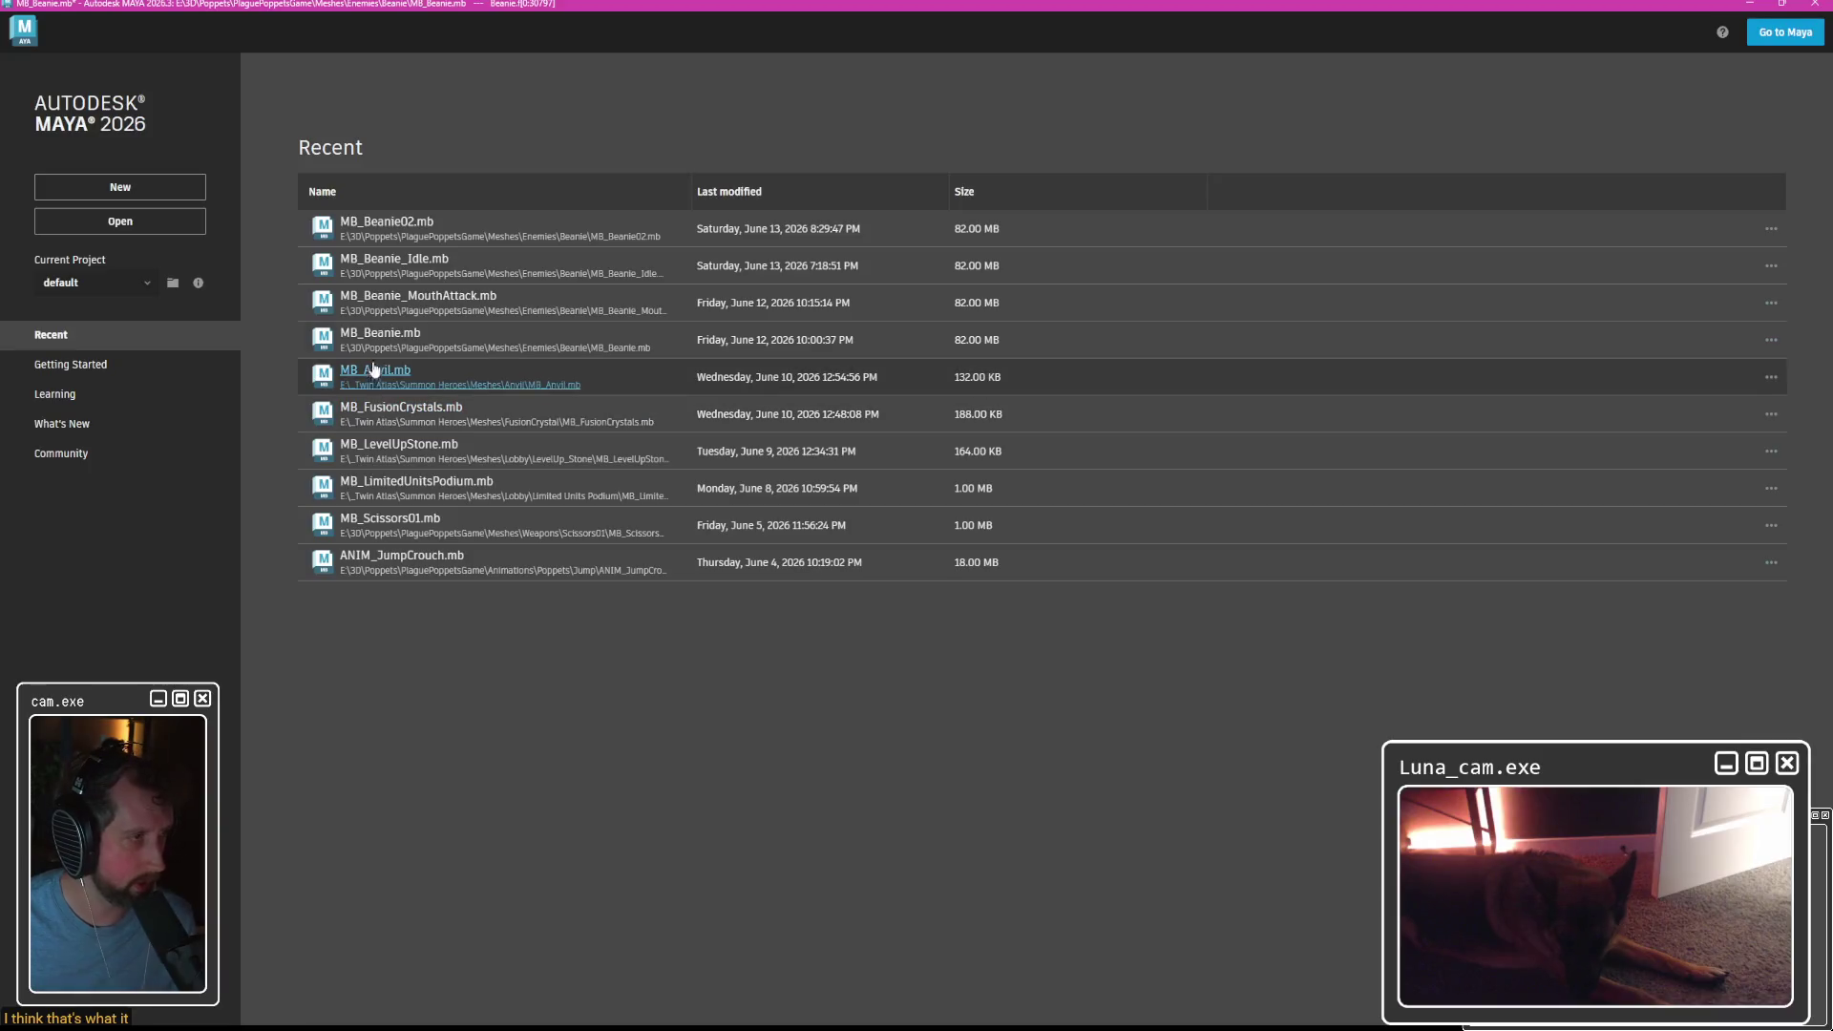
# Open MB_Beanie.mb from the Maya start screen's Recent list.
pyautogui.click(417, 382)
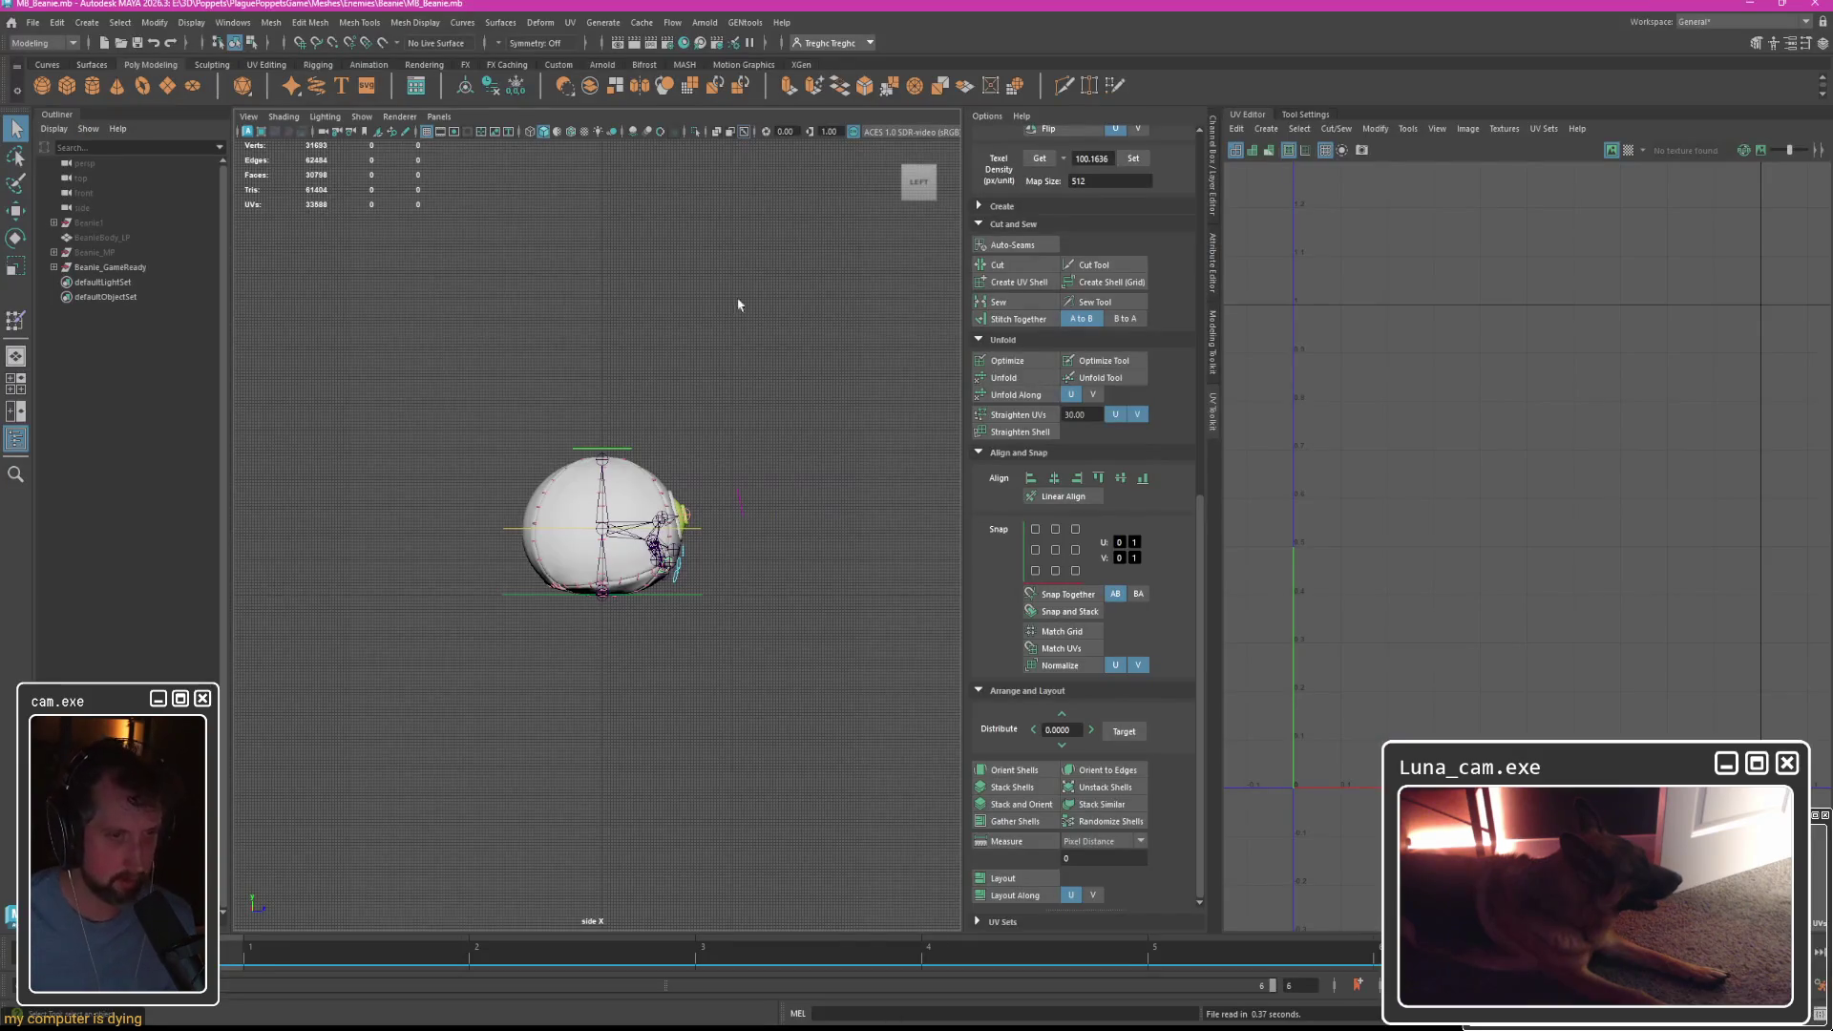
# Select the Beanie in UV Shell mode and copy its UVs into a new UV set.
pyautogui.click(621, 477)
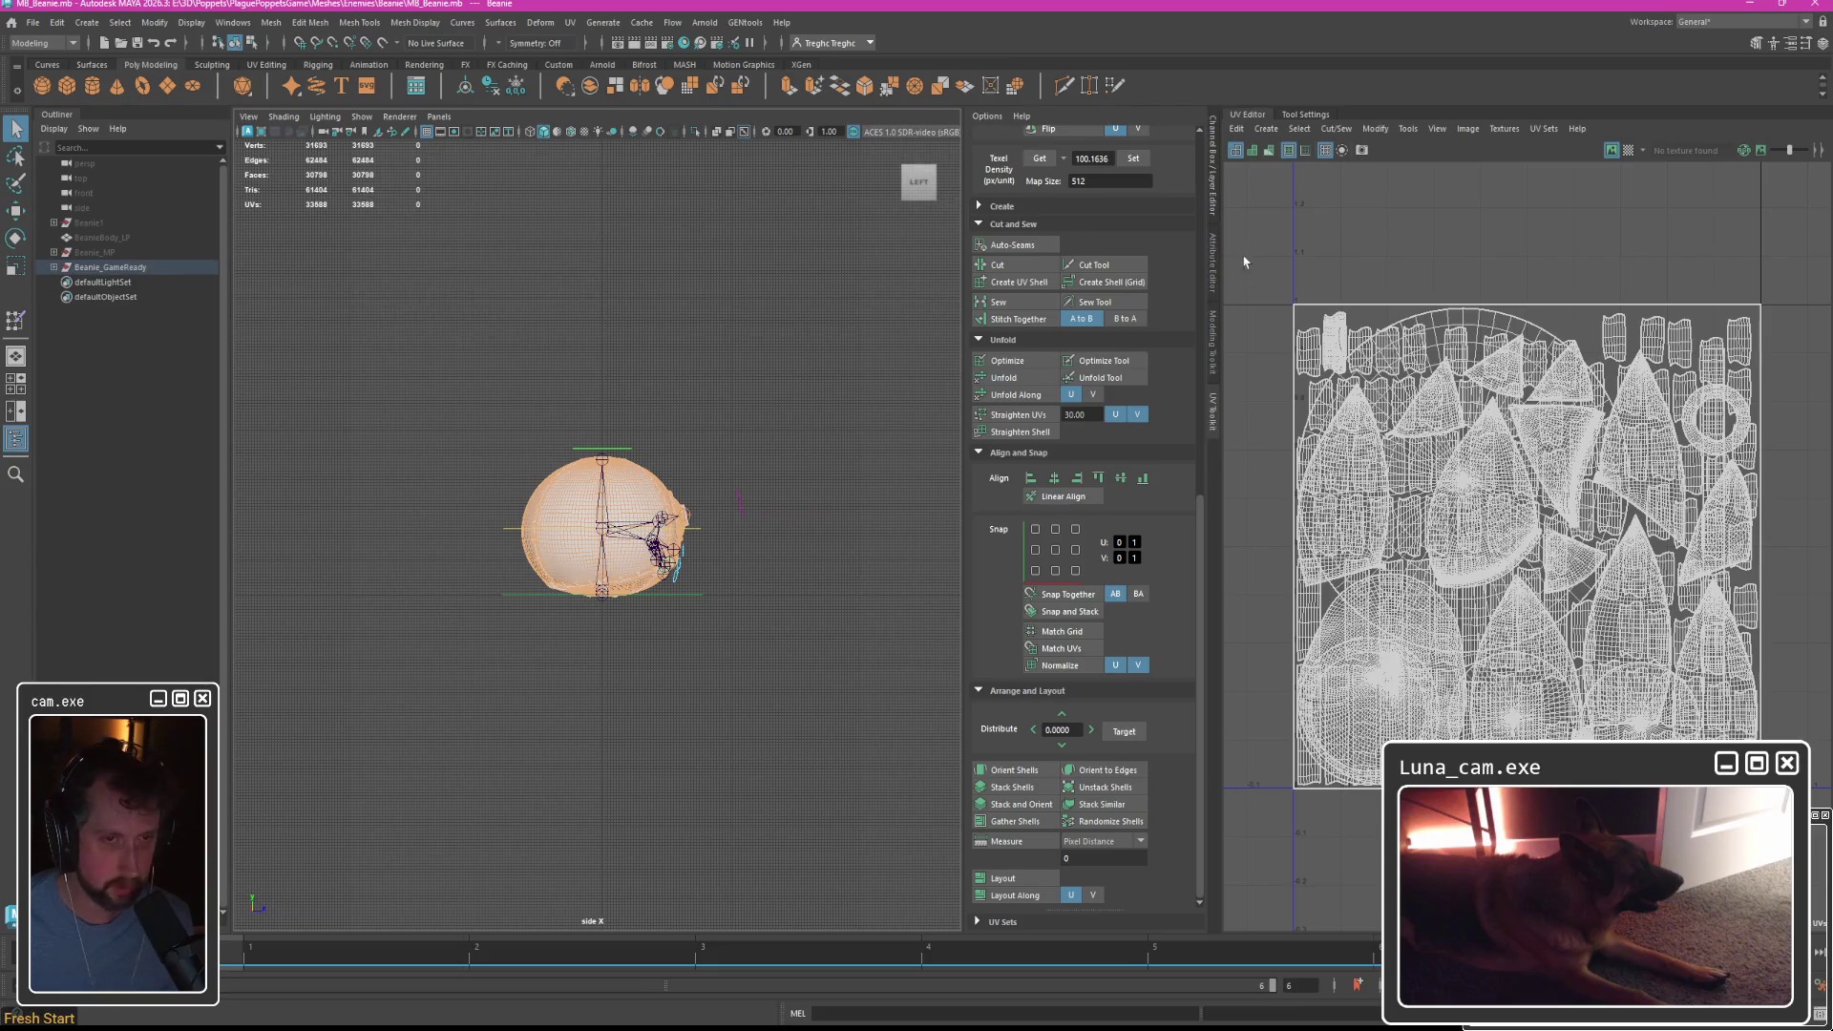
pyautogui.rightClick(1296, 251)
pyautogui.click(1234, 230)
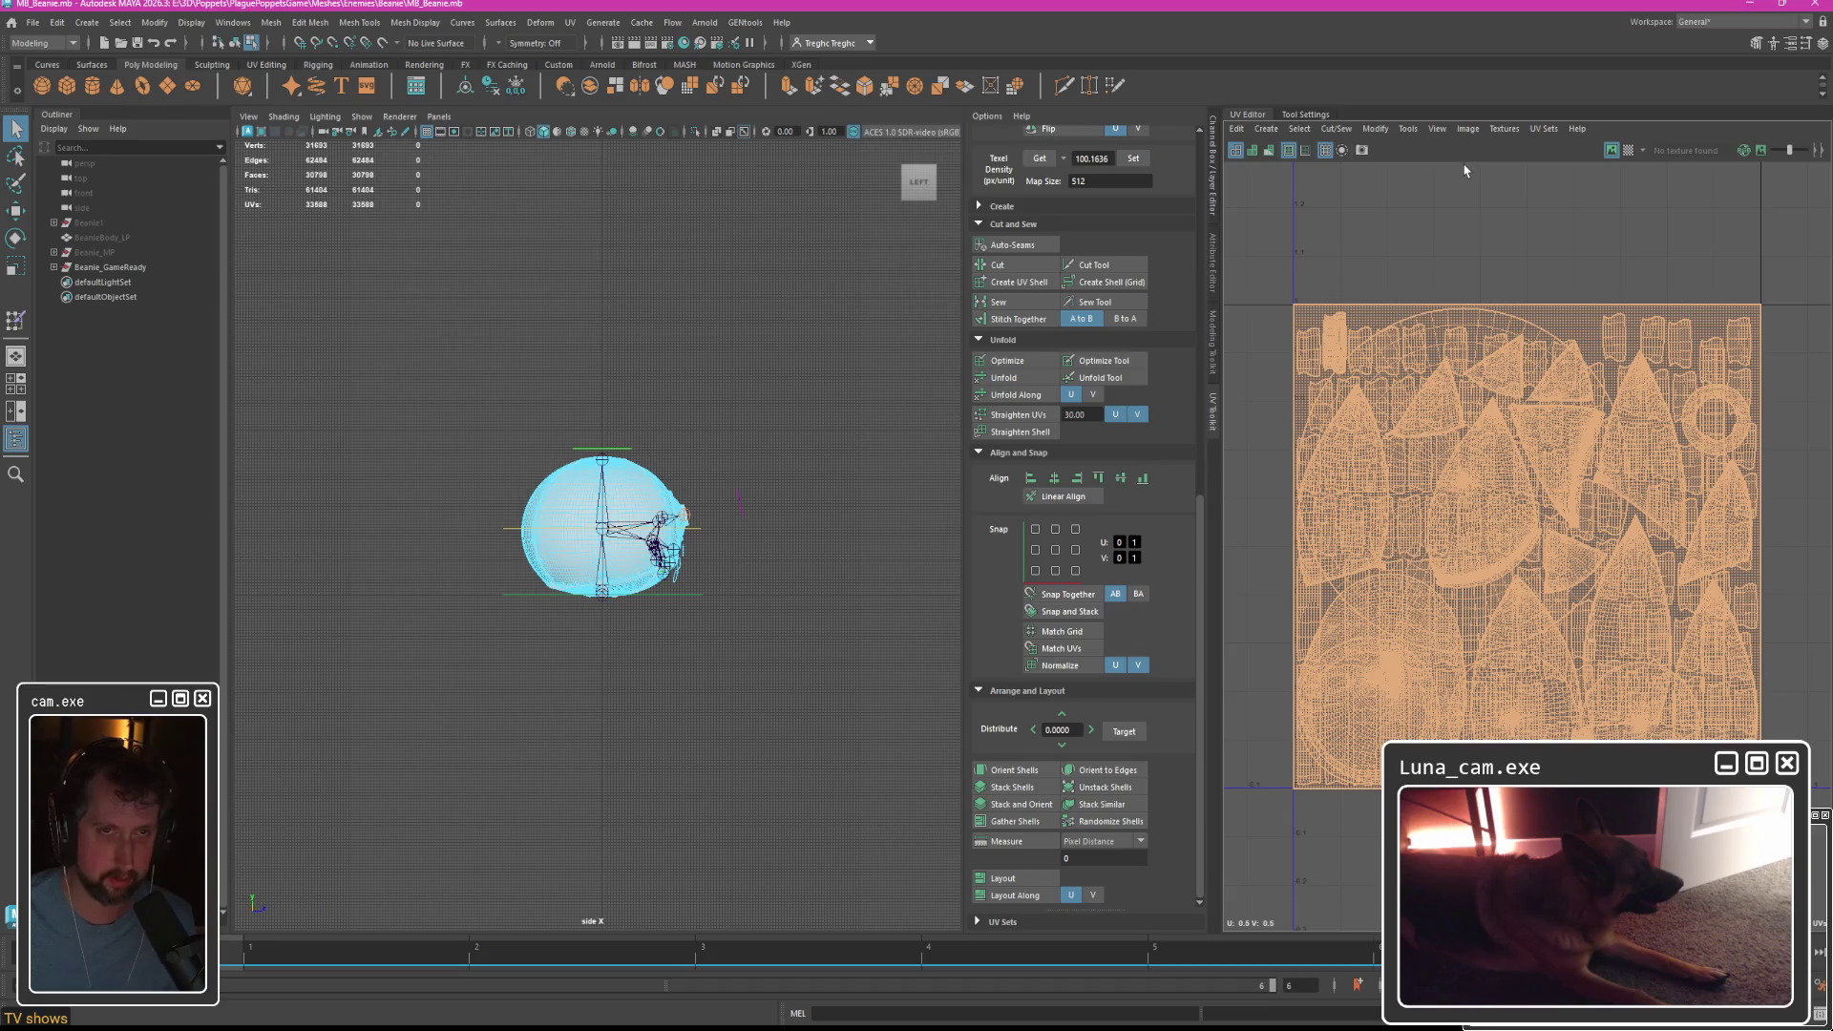
pyautogui.click(1554, 131)
pyautogui.moveTo(1578, 180)
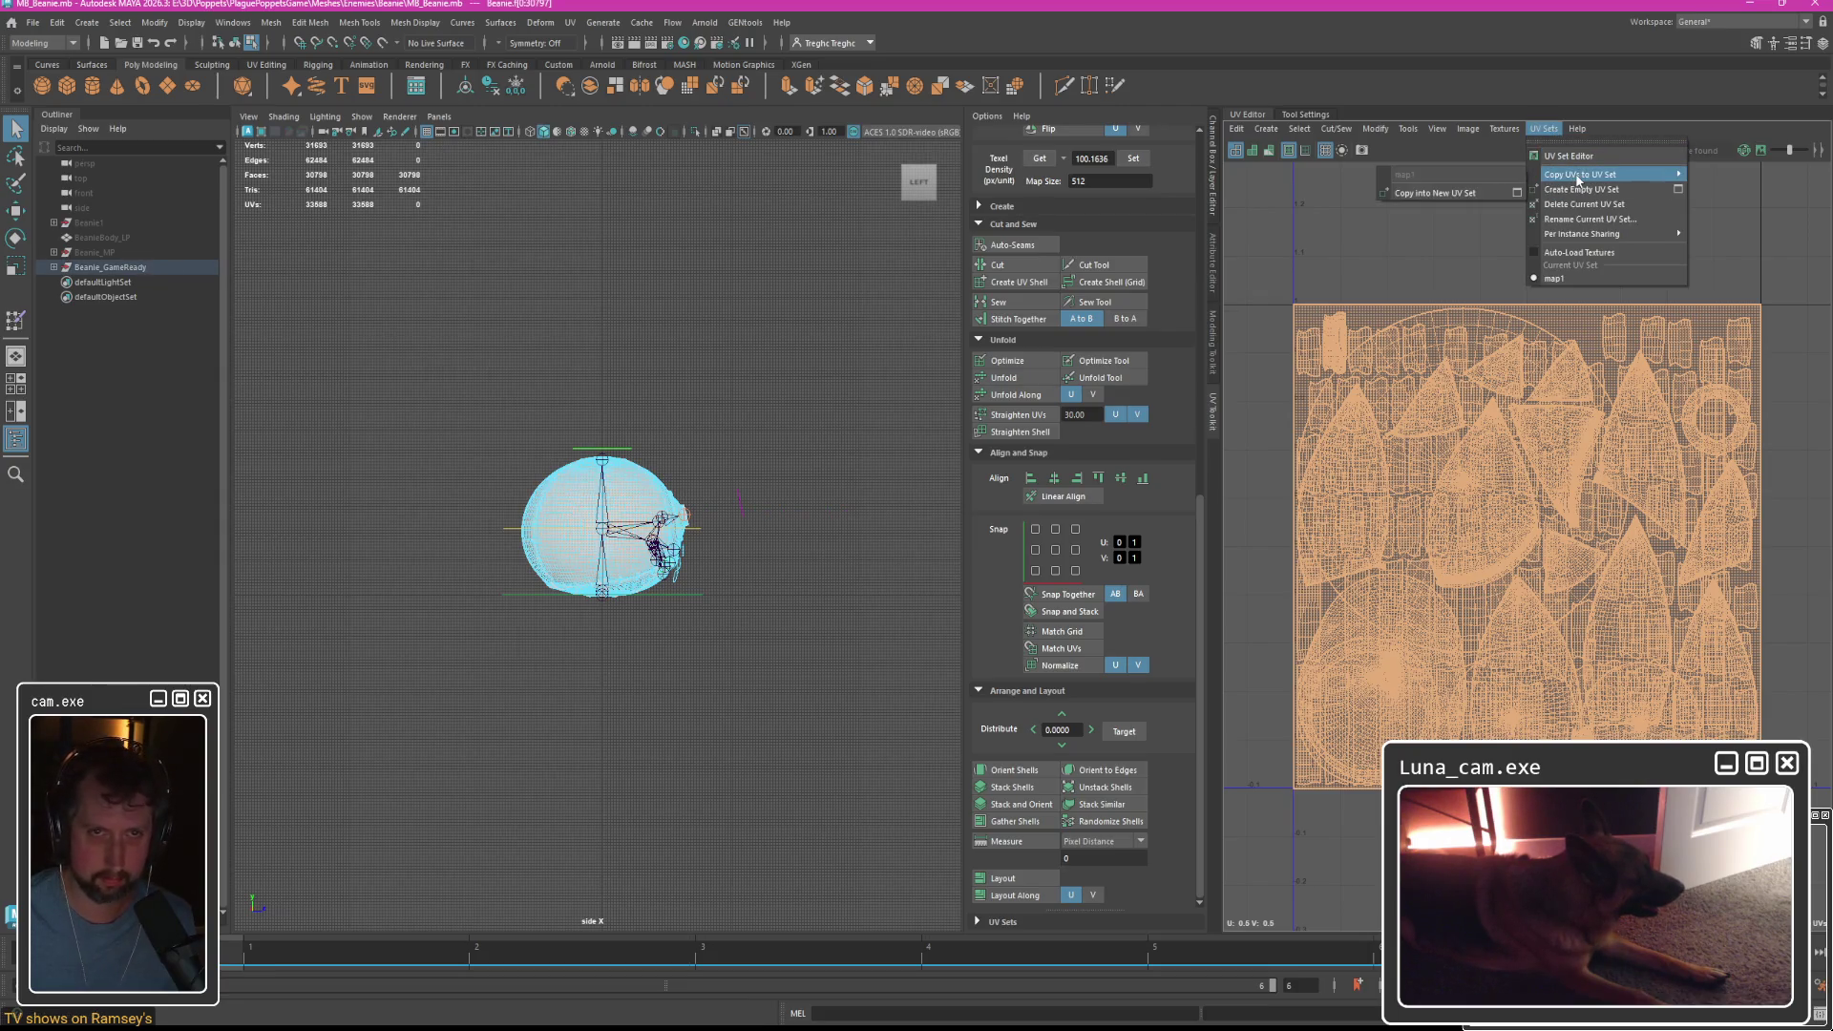
pyautogui.click(1435, 192)
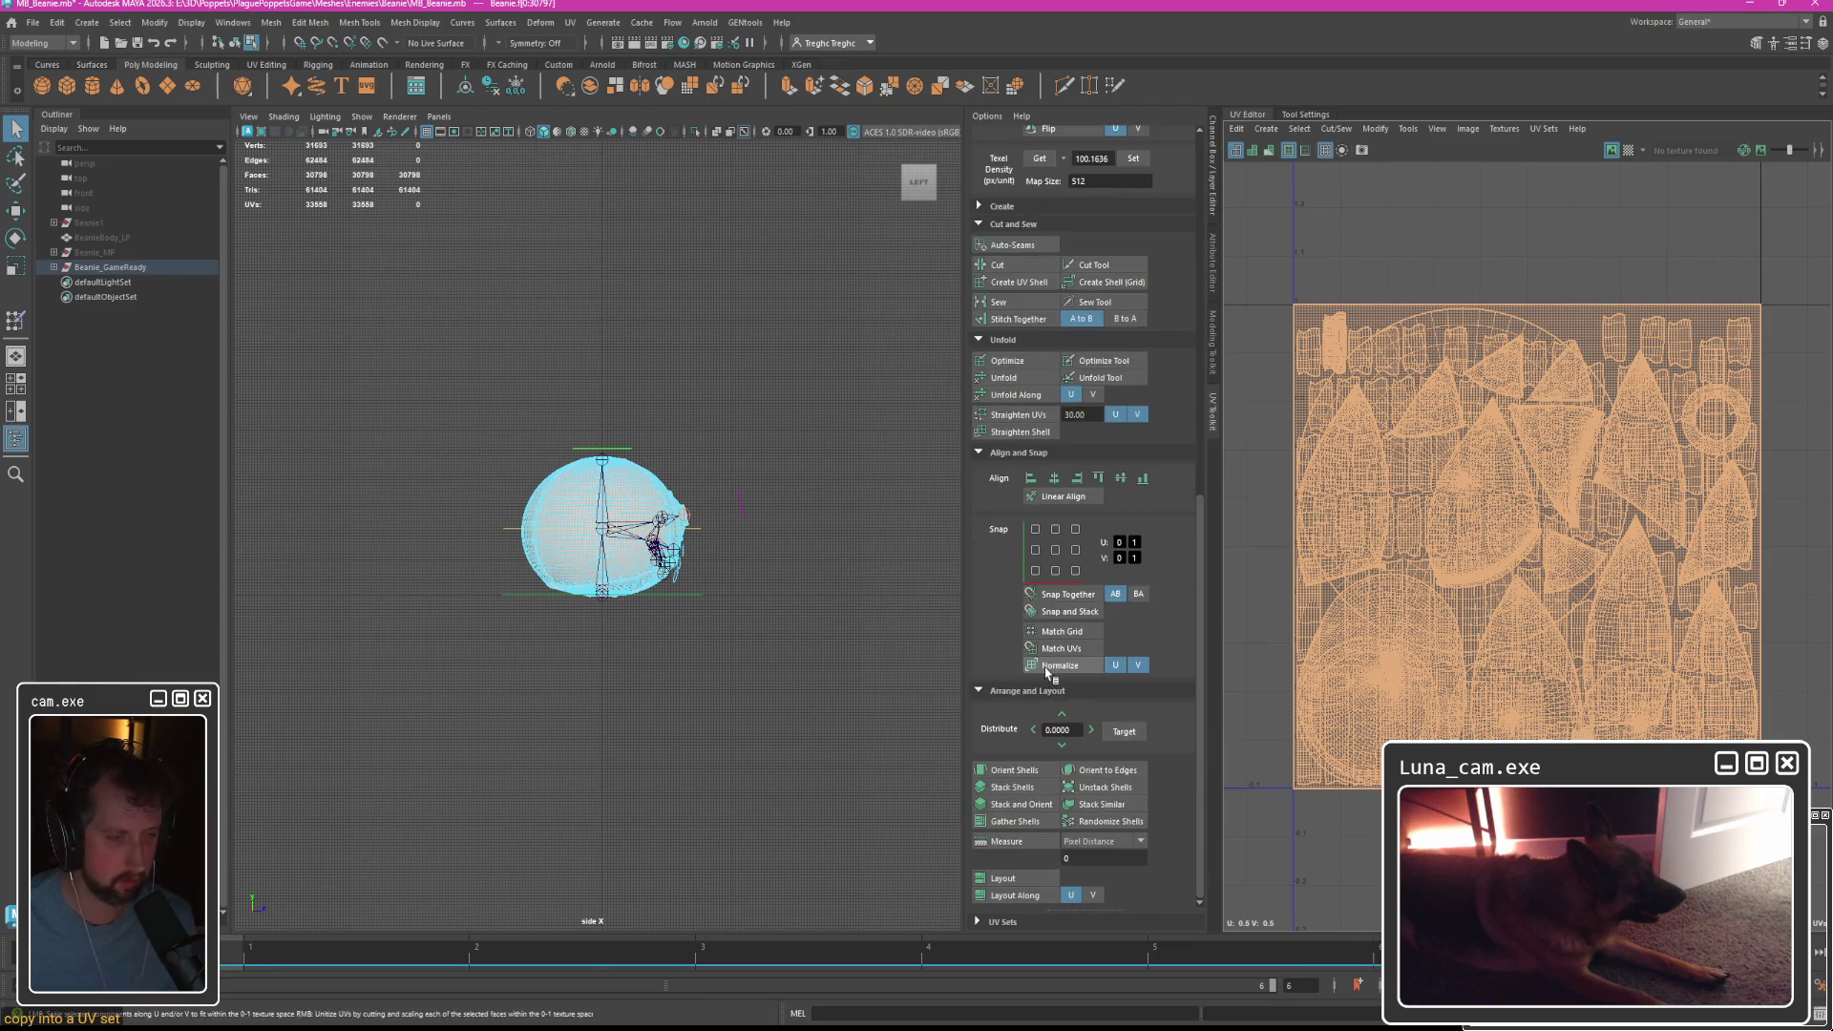
# Lay out the shells in 0–1 space and compare the new set with map1 in the UV Set Editor.
pyautogui.click(1010, 878)
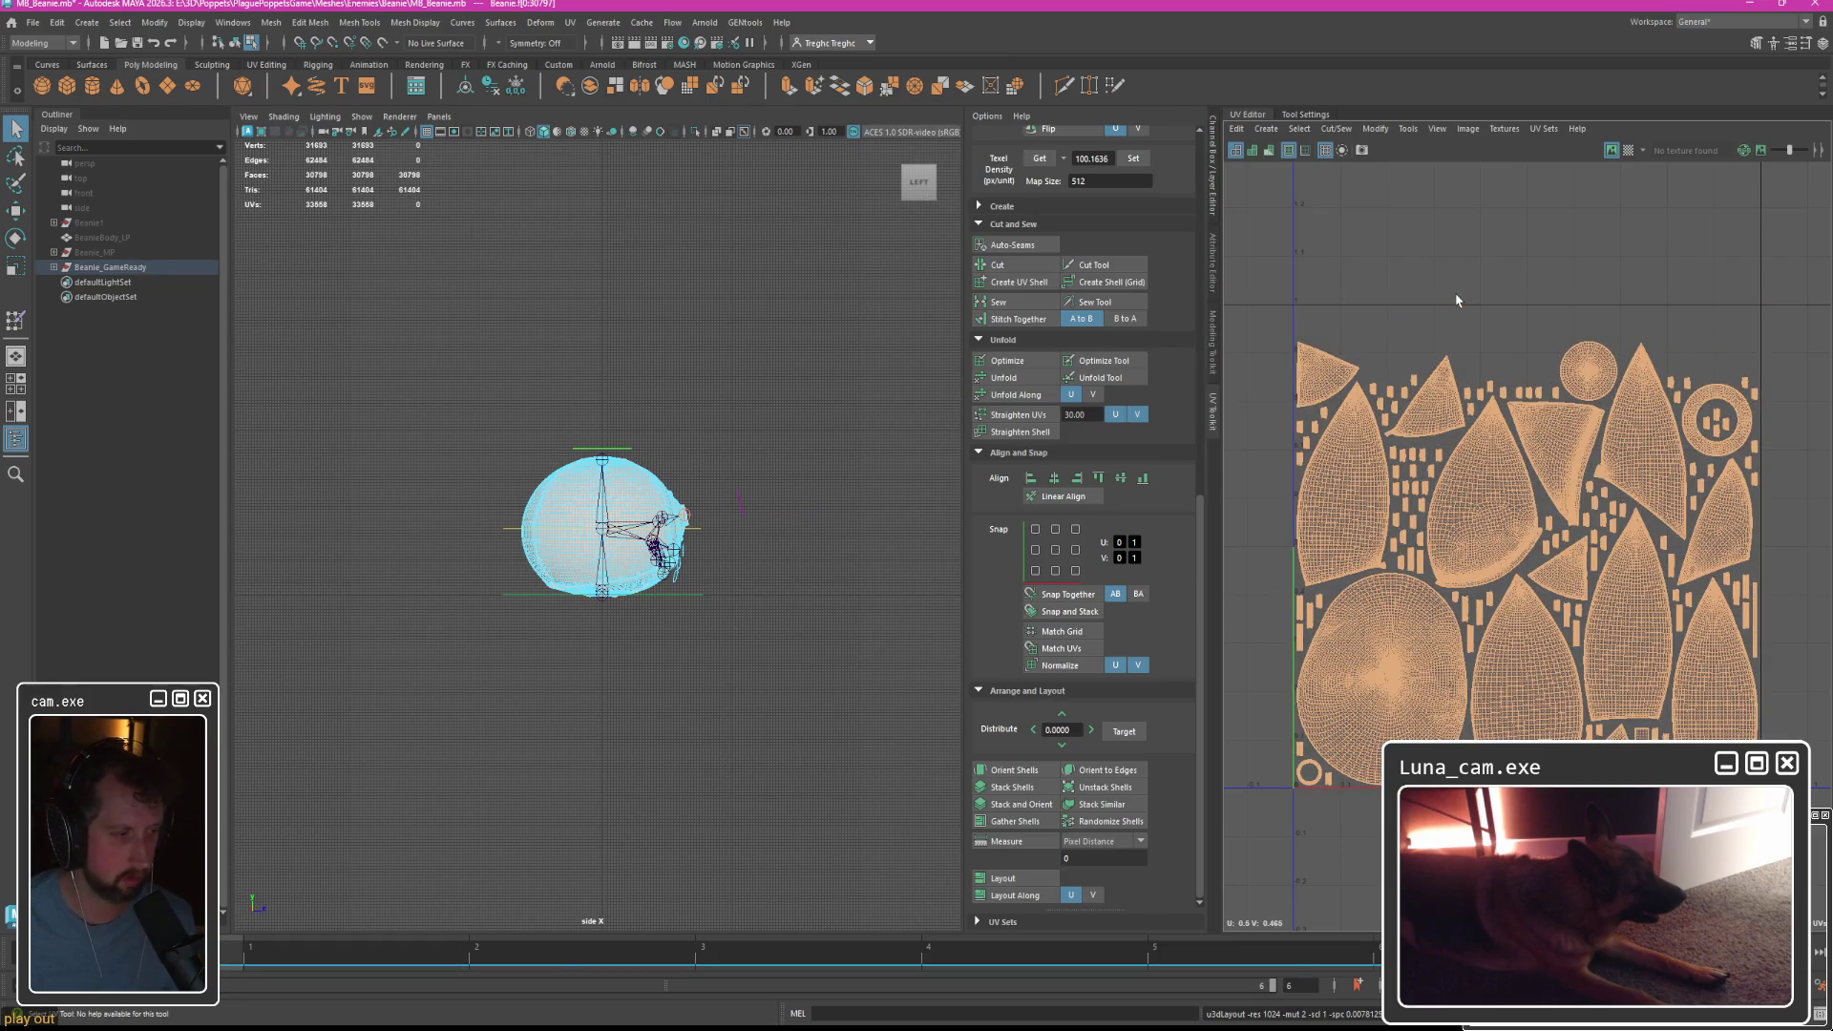
pyautogui.click(1544, 128)
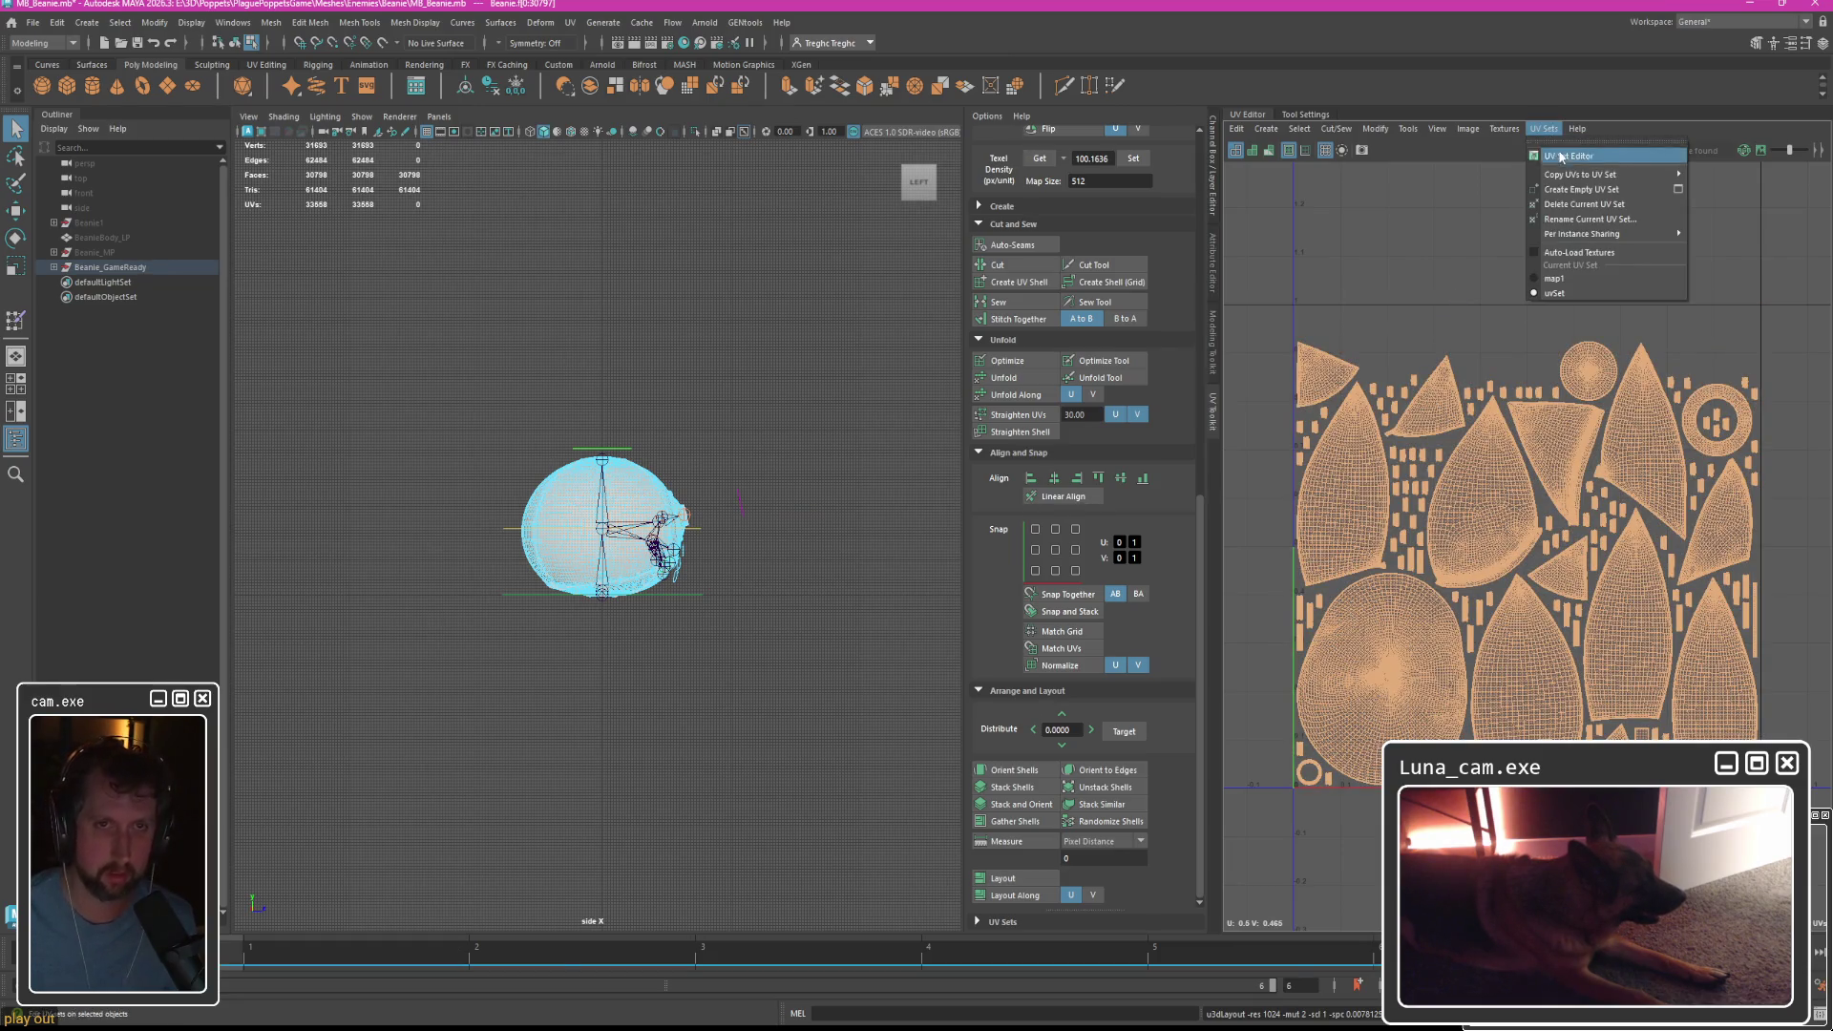
pyautogui.click(1575, 157)
pyautogui.click(842, 596)
pyautogui.click(846, 586)
pyautogui.click(956, 739)
pyautogui.moveTo(673, 472)
pyautogui.mouseDown(button='right')
pyautogui.moveTo(699, 449)
pyautogui.moveTo(628, 475)
pyautogui.mouseUp(button='right')
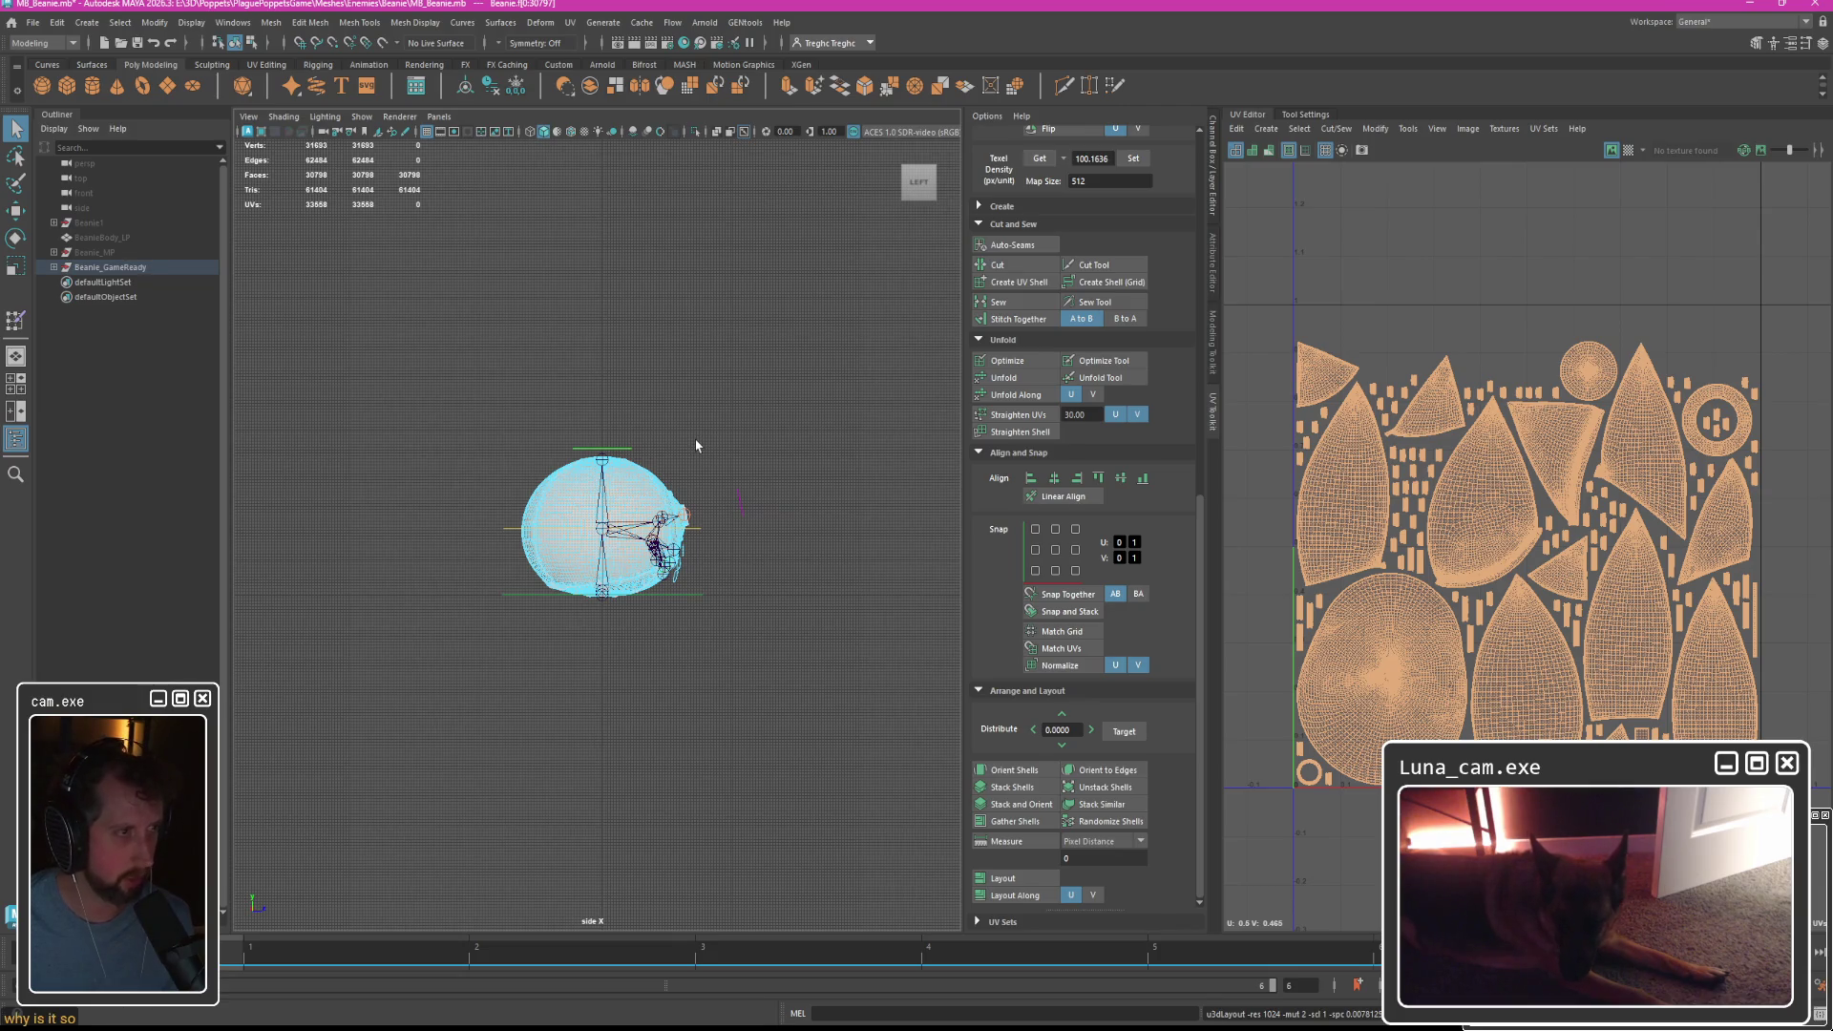
pyautogui.press('F8')
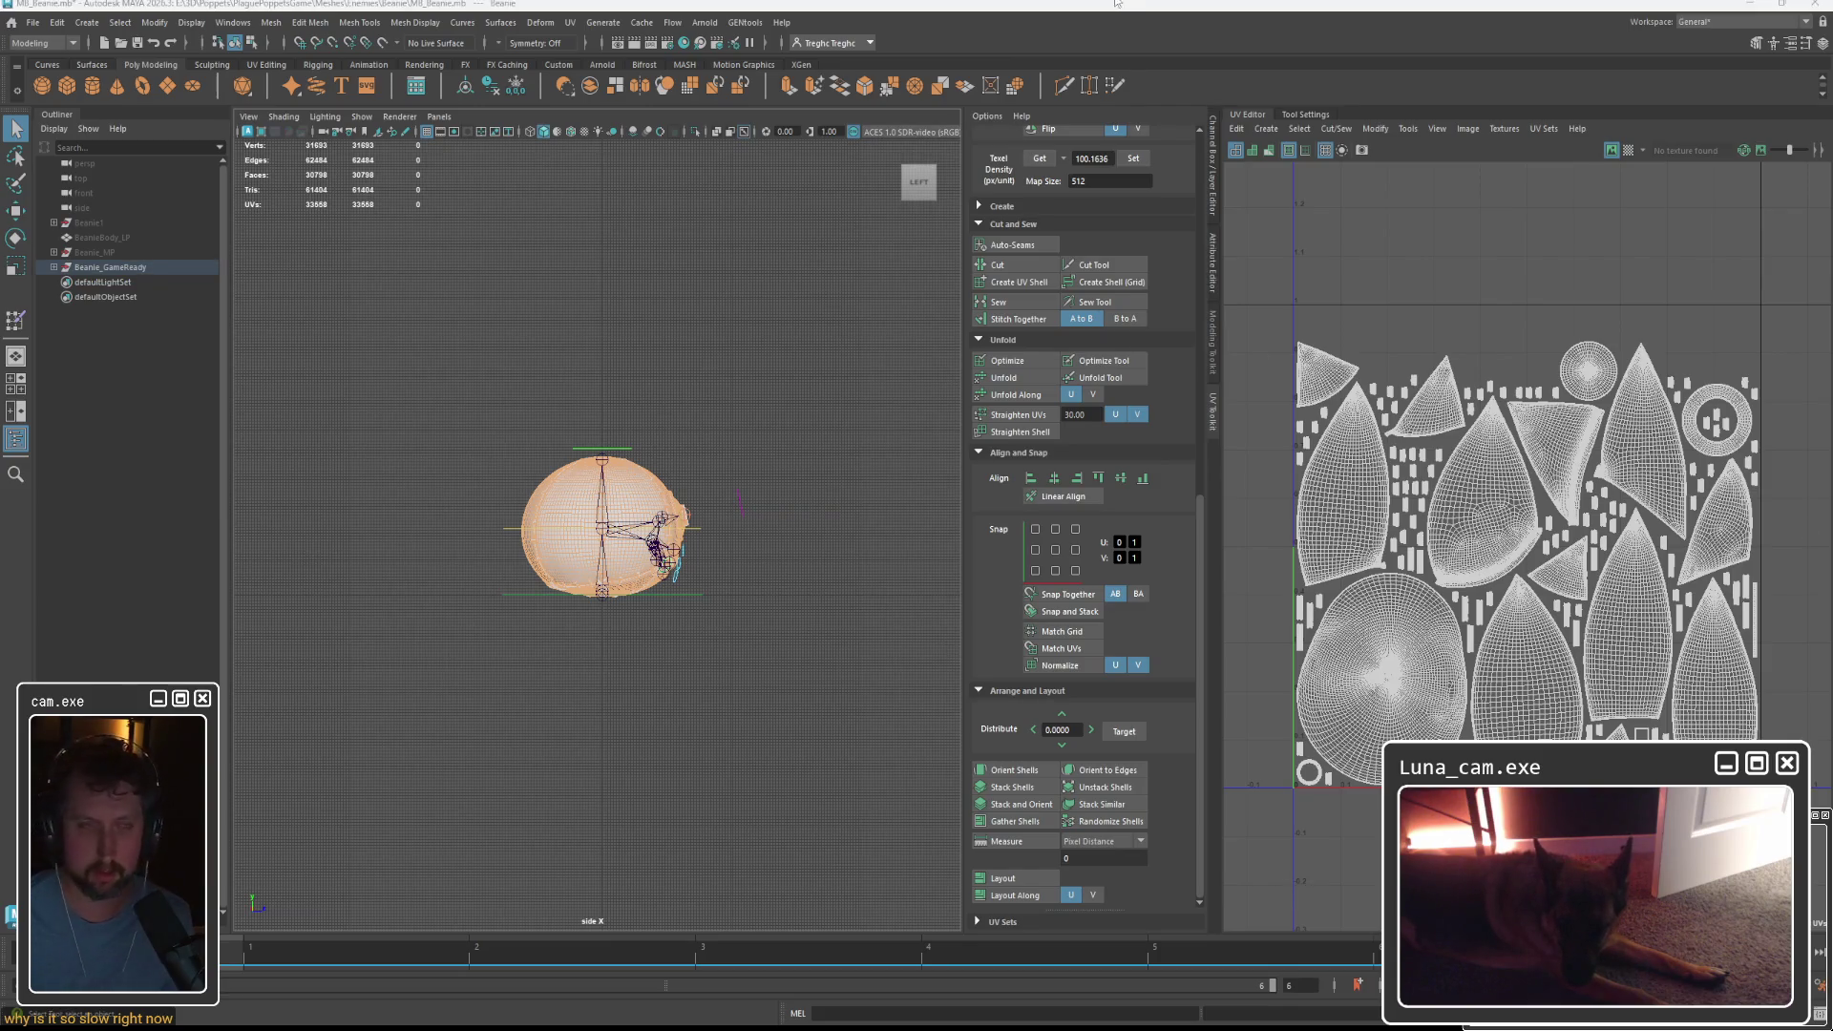
# Maximize the perspective view and collapse the UV Editor and UV Toolkit panels.
pyautogui.press('space')
pyautogui.press('space')
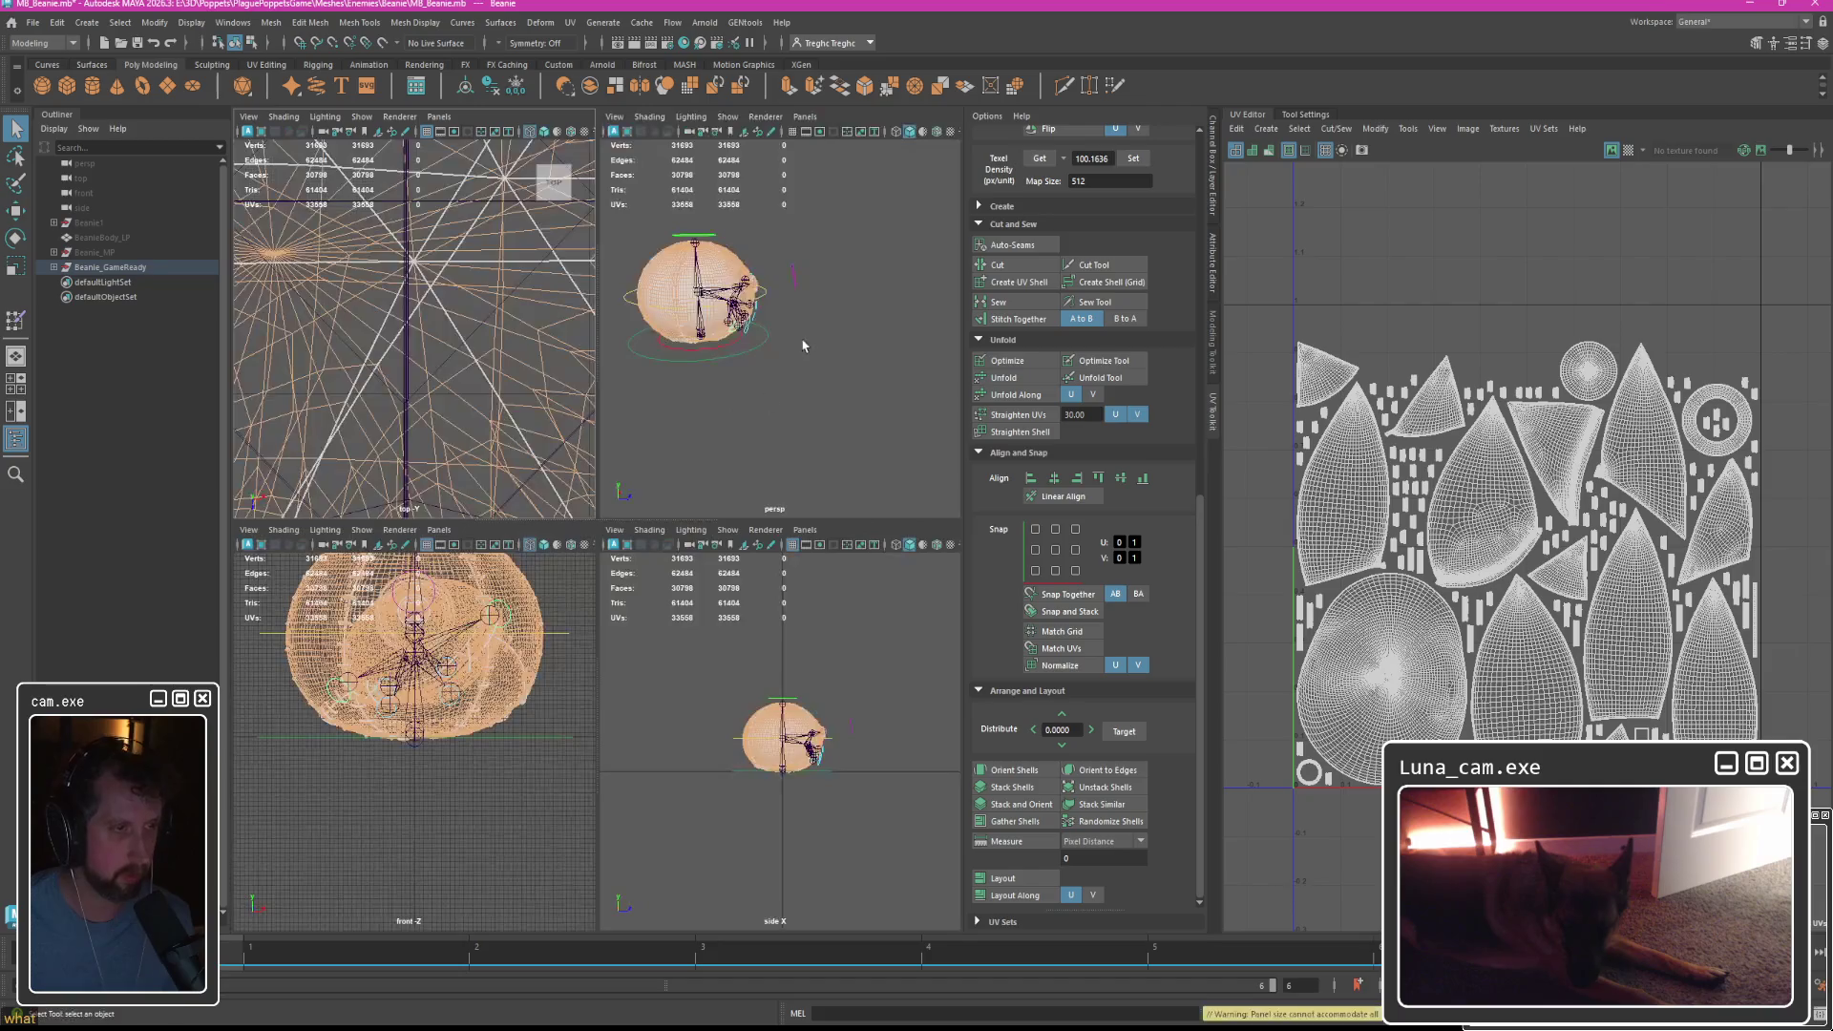
pyautogui.rightClick(563, 326)
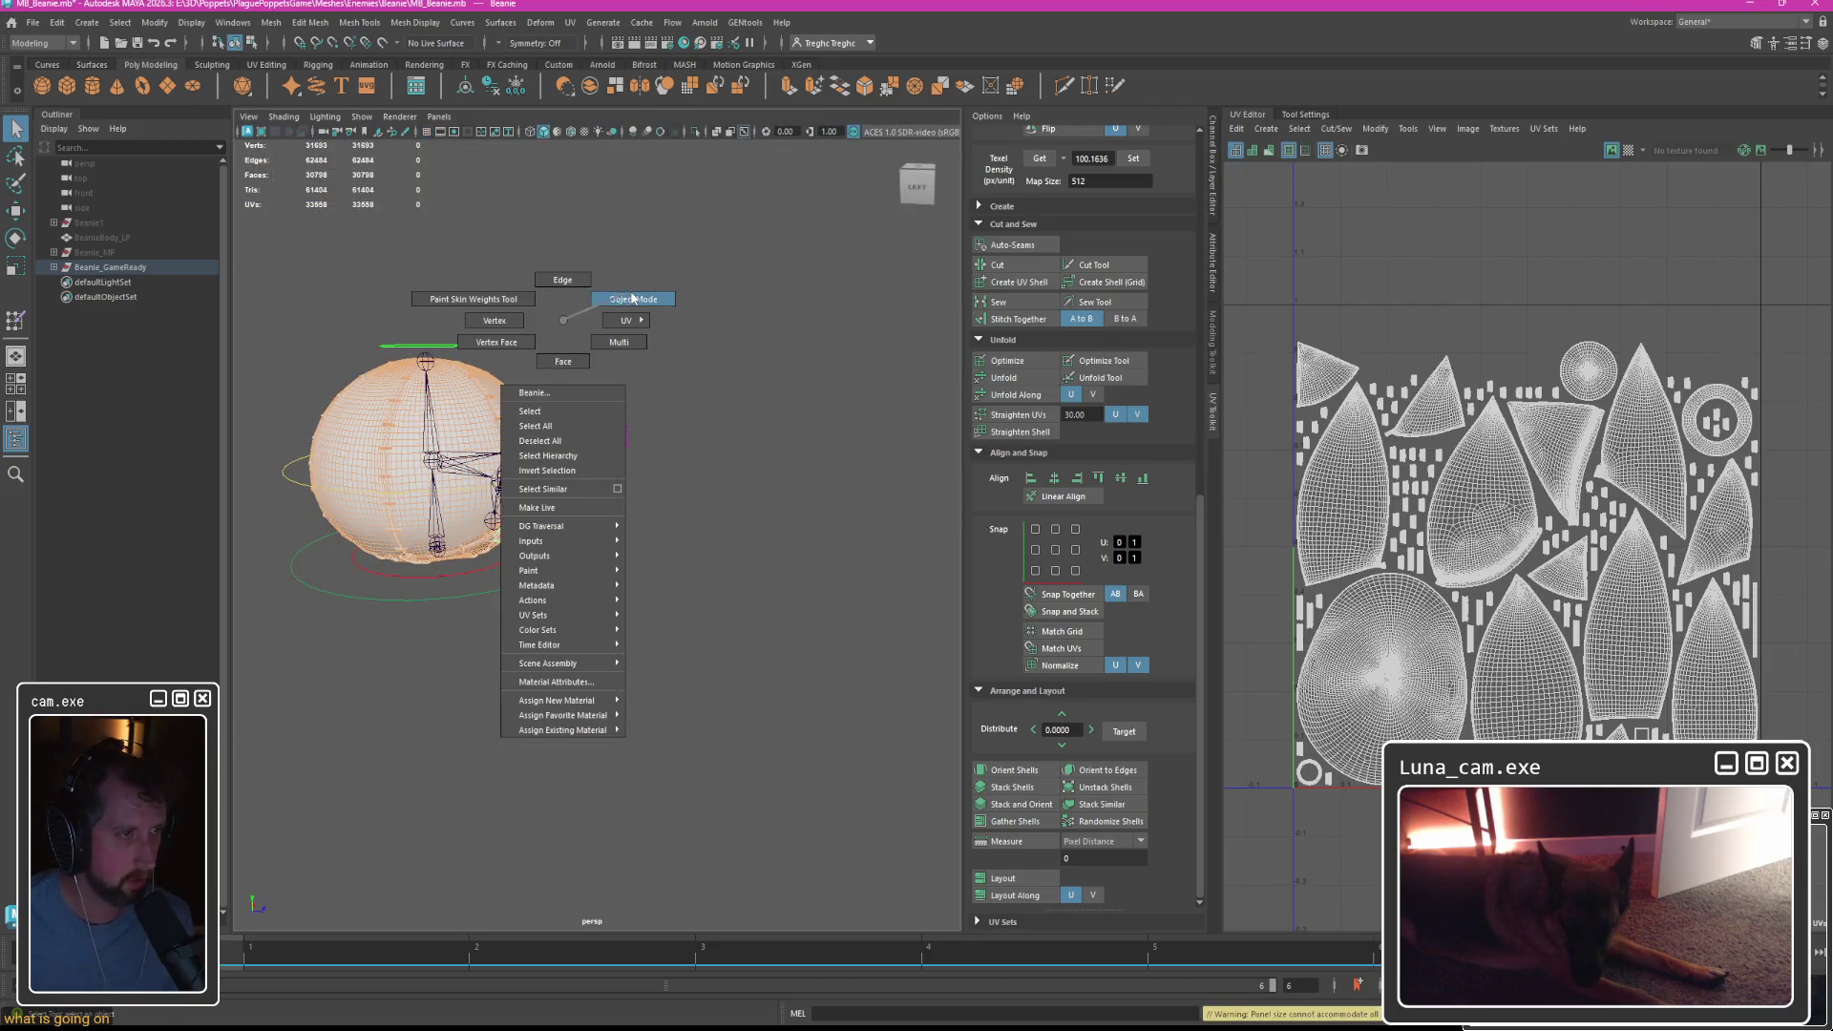
pyautogui.click(1260, 117)
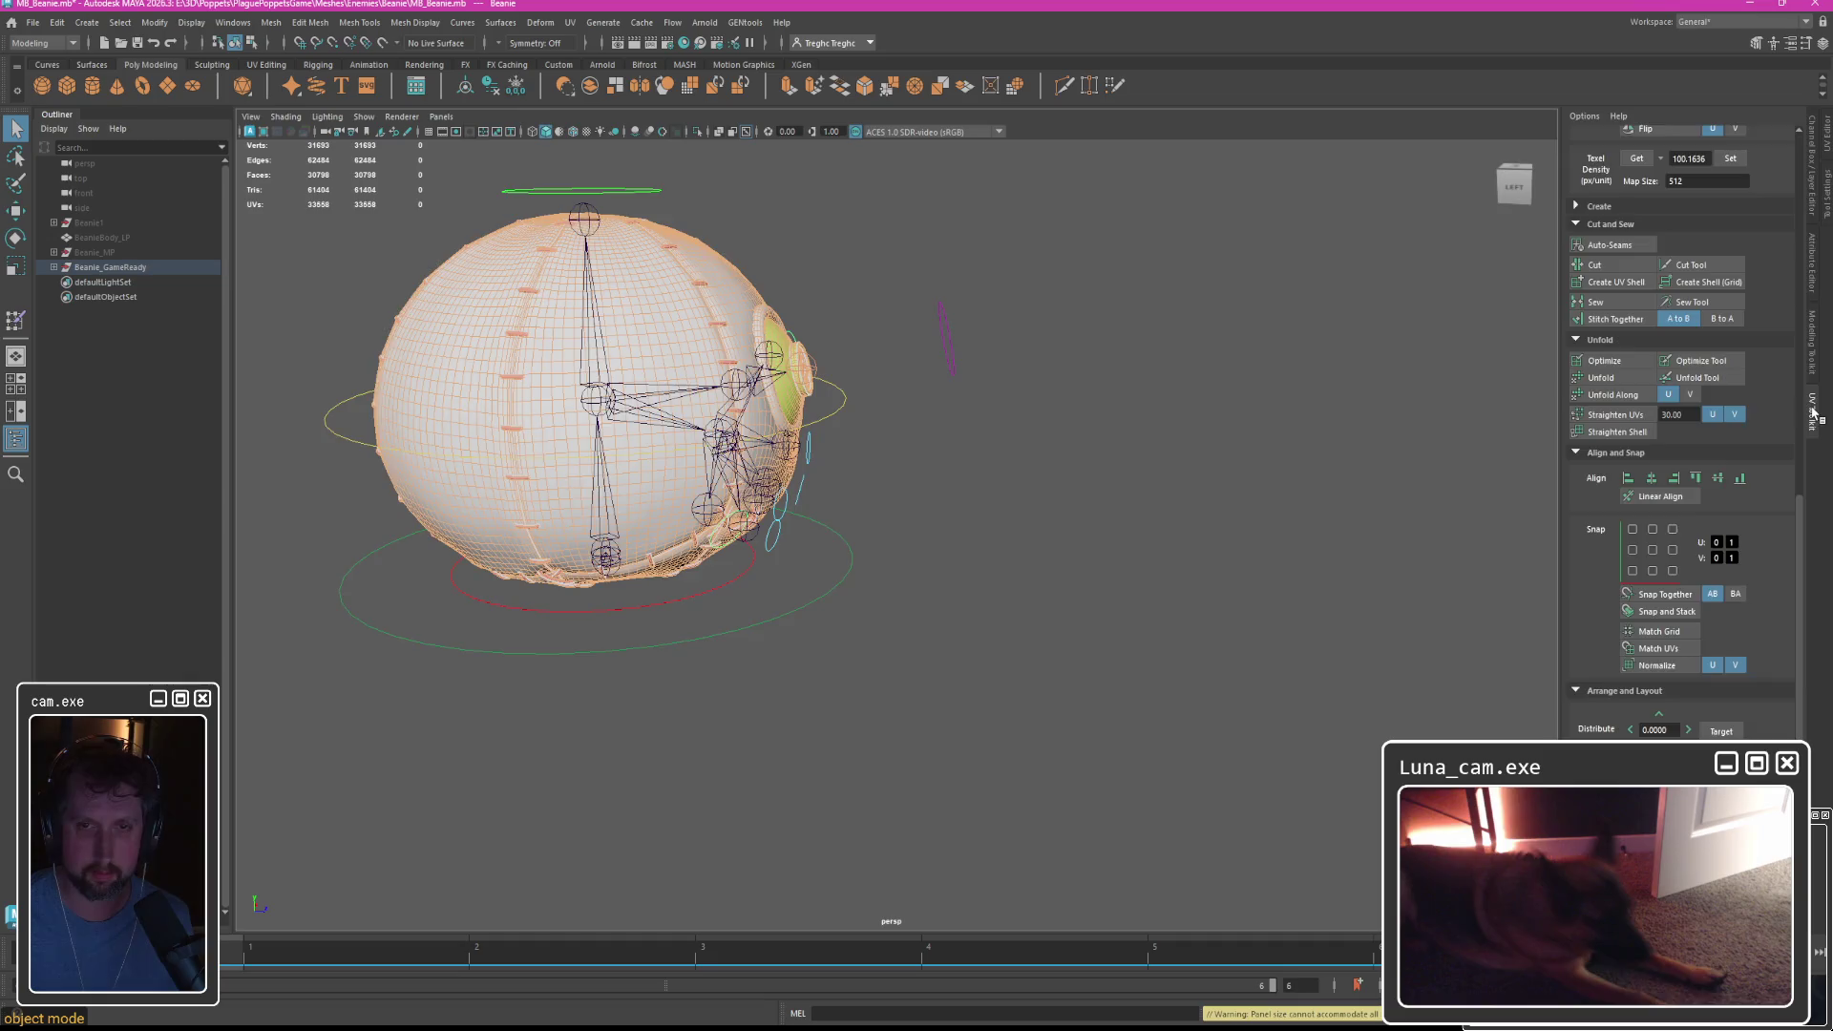
pyautogui.click(1819, 411)
pyautogui.keyDown('alt'); pyautogui.moveTo(1073, 214); pyautogui.dragTo(611, 287); pyautogui.keyUp('alt')
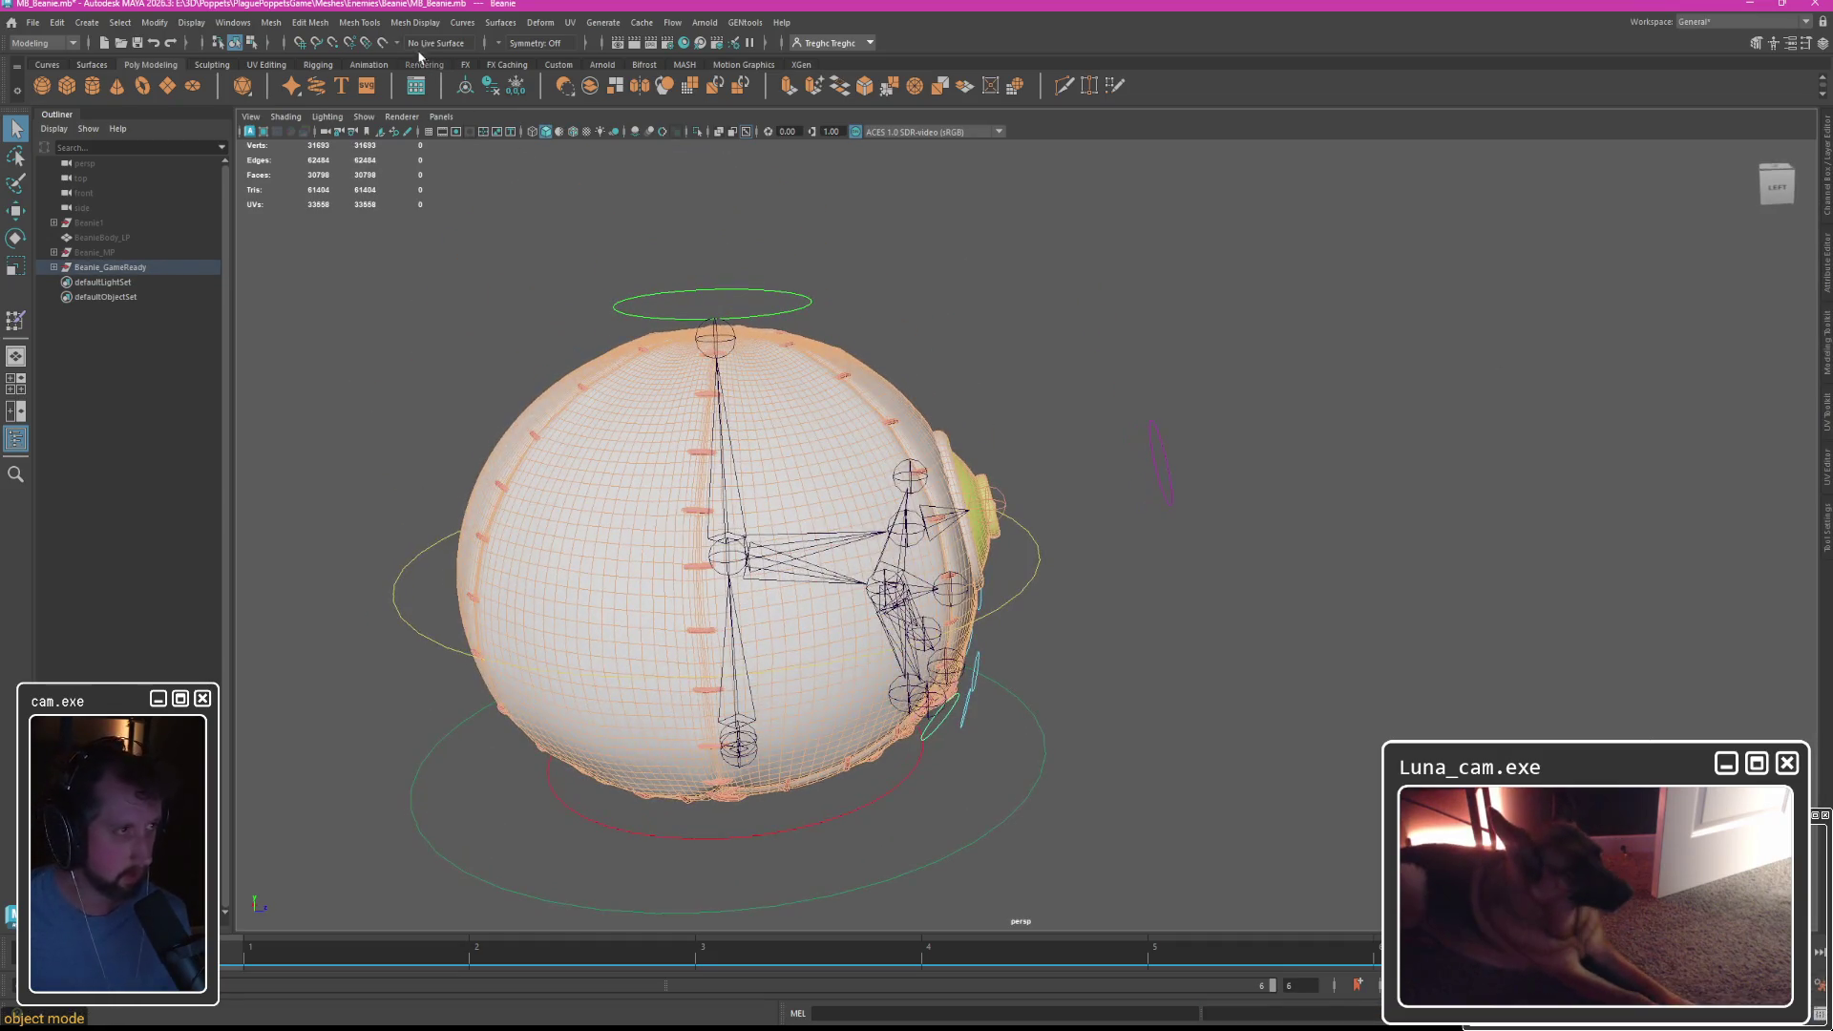
# Switch the menu set to Rigging.
pyautogui.click(462, 22)
pyautogui.click(52, 52)
pyautogui.click(52, 43)
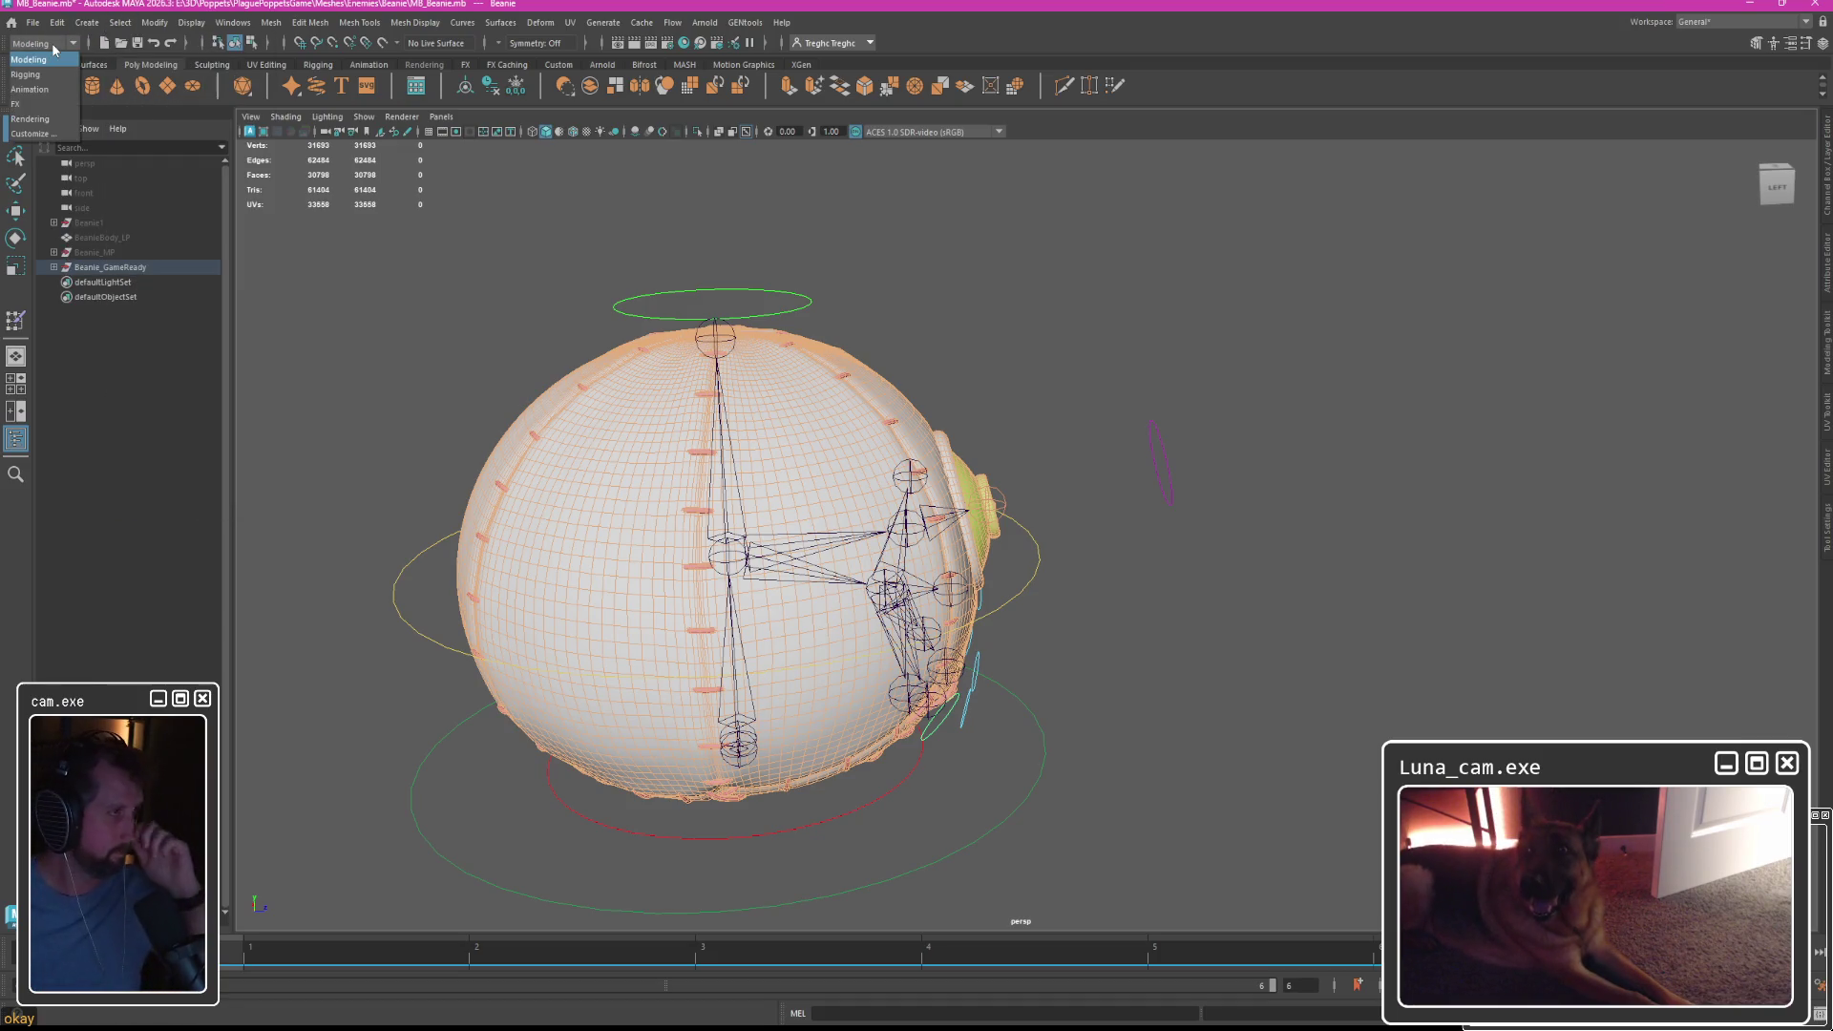
pyautogui.click(29, 75)
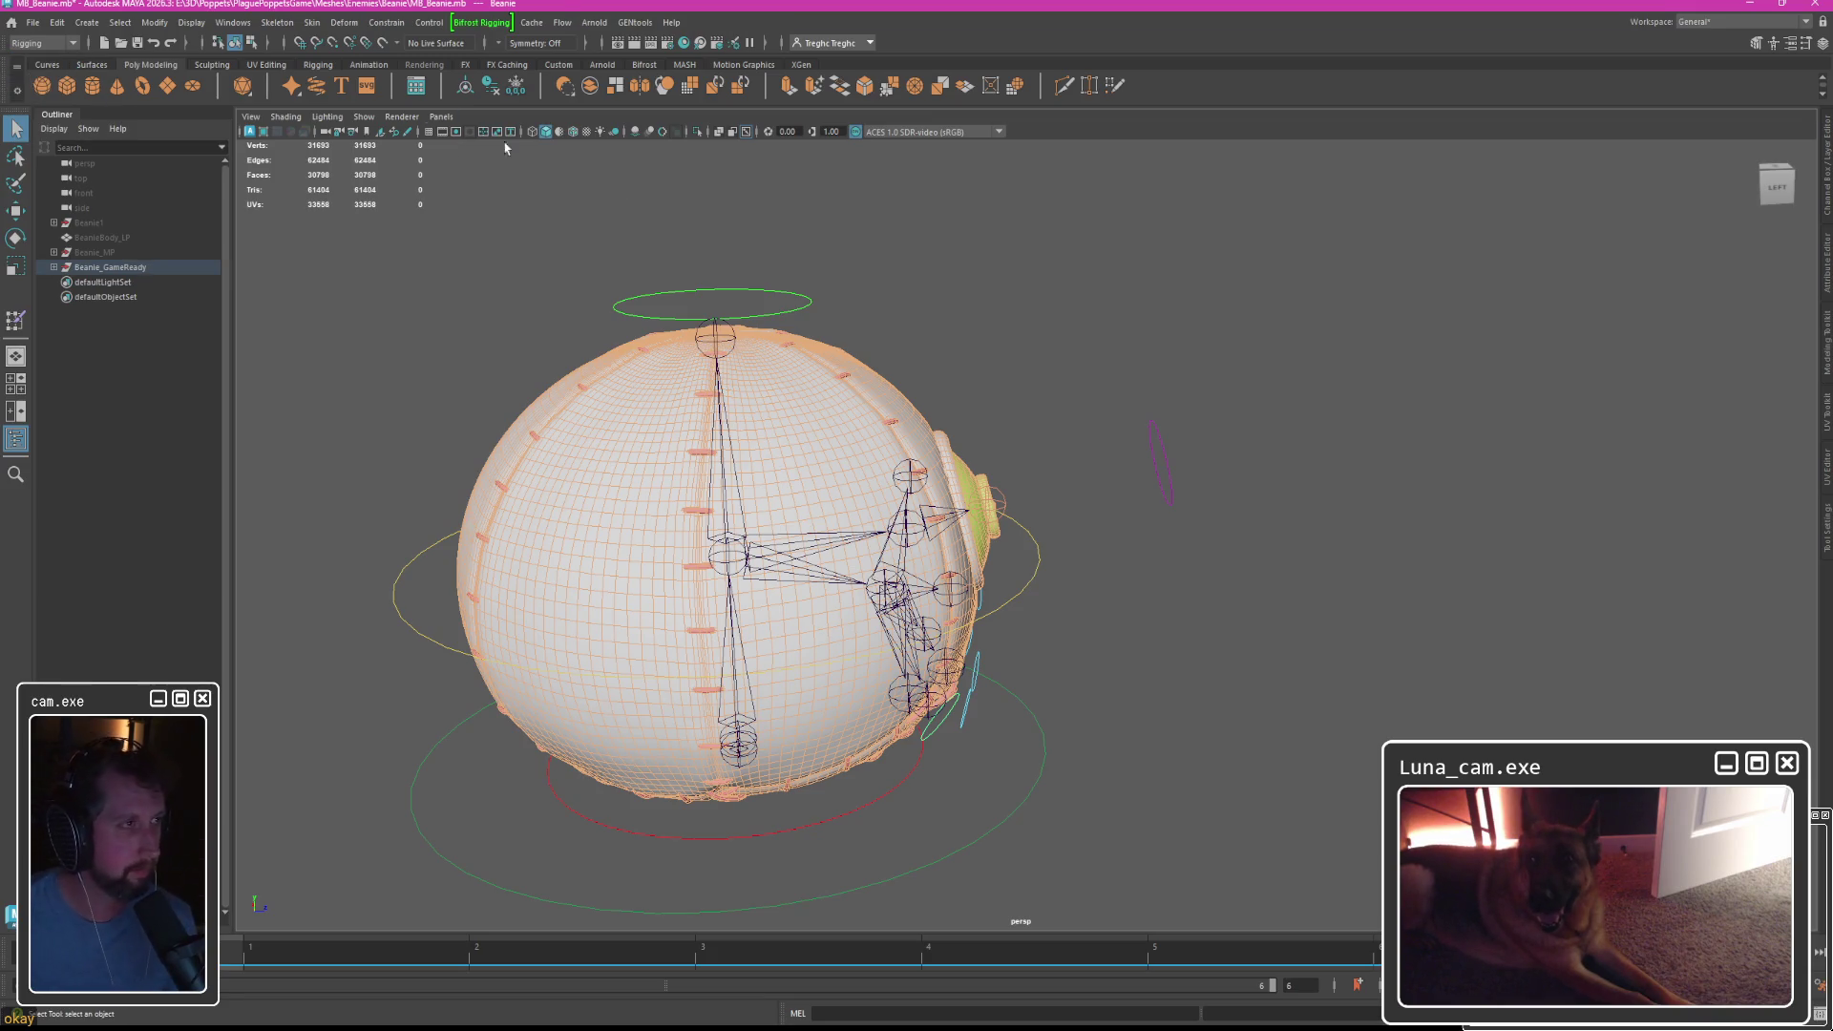
# Set the Skin > Export Weight Maps image format to IFF and start the export.
pyautogui.click(312, 22)
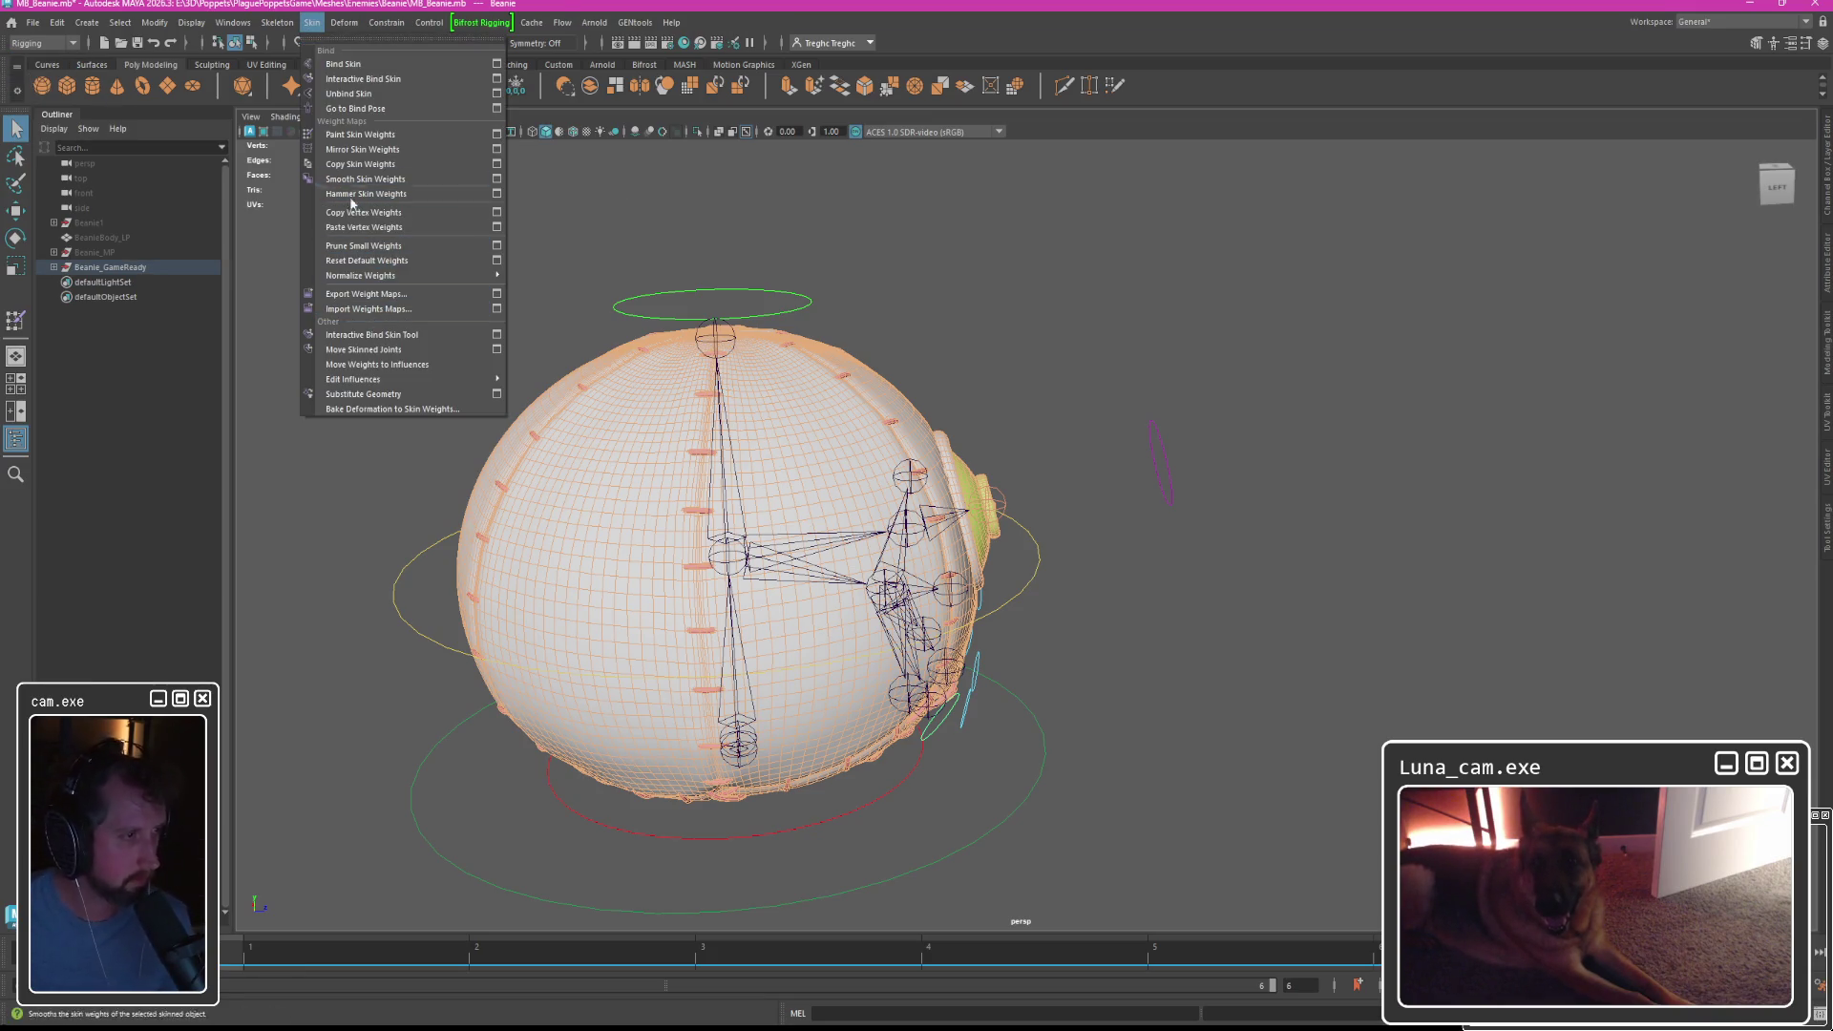
pyautogui.click(497, 294)
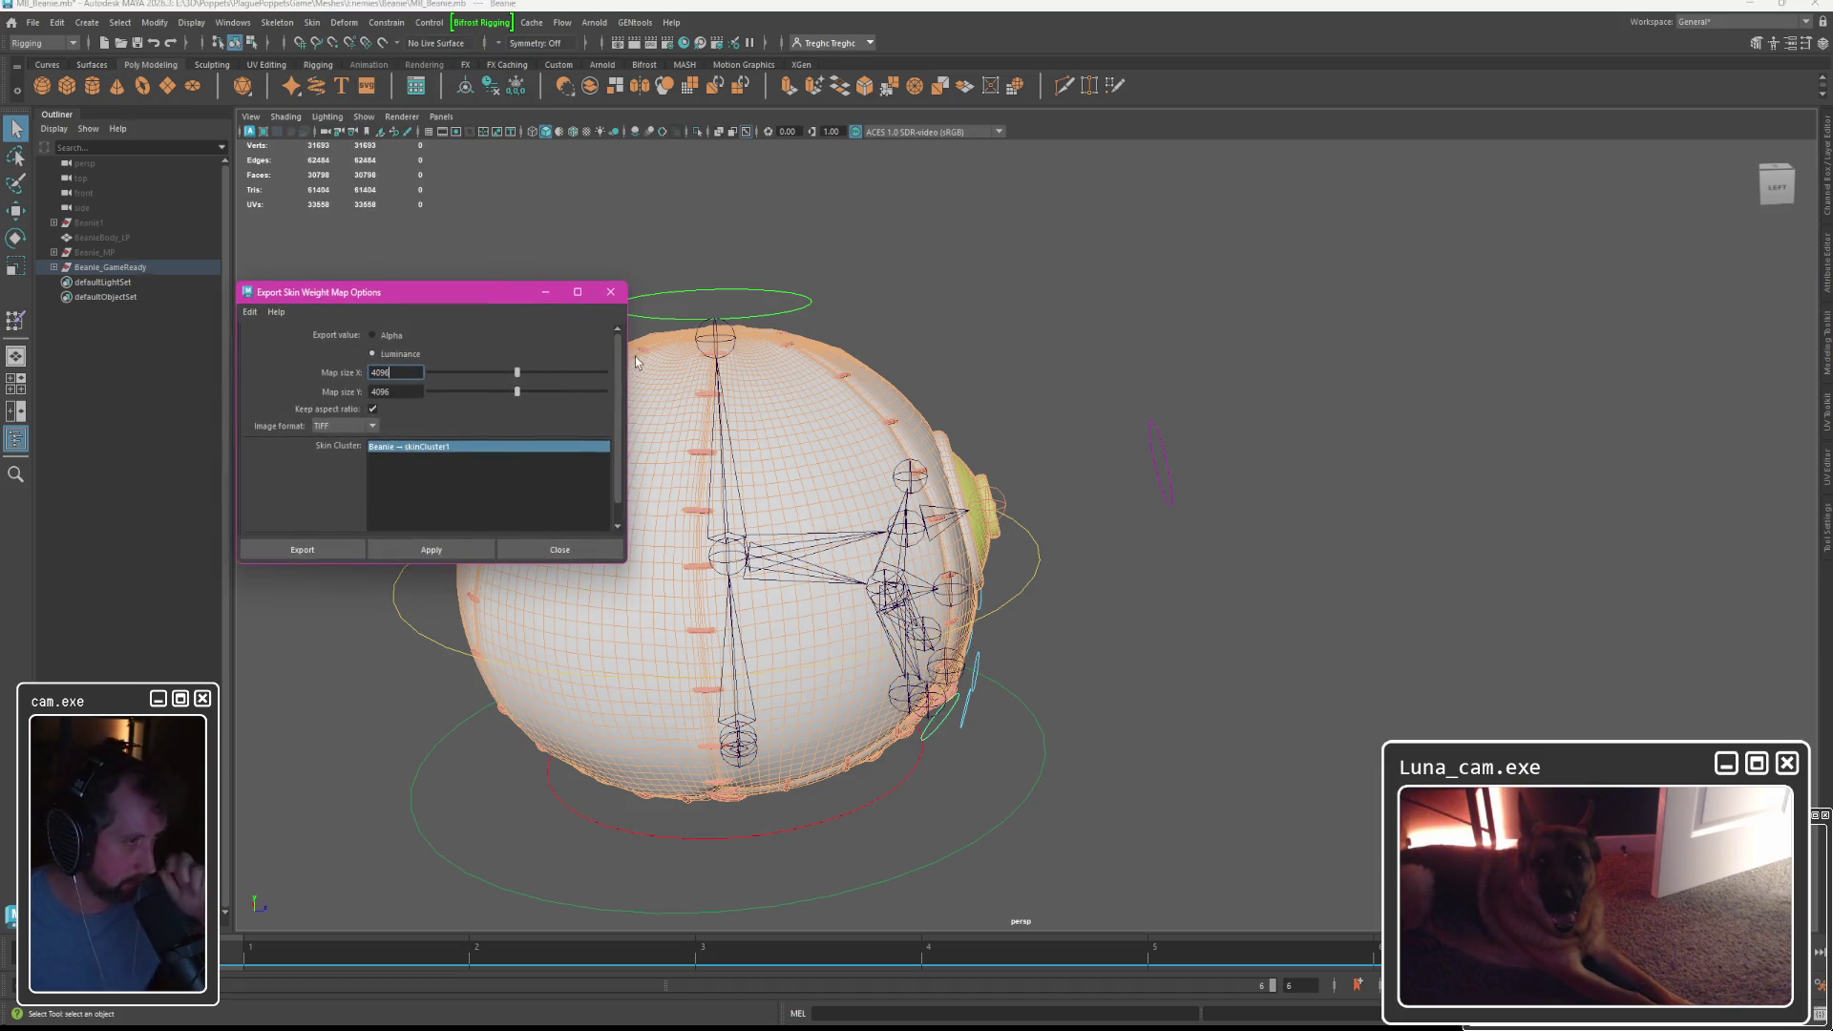
pyautogui.click(348, 426)
pyautogui.click(329, 537)
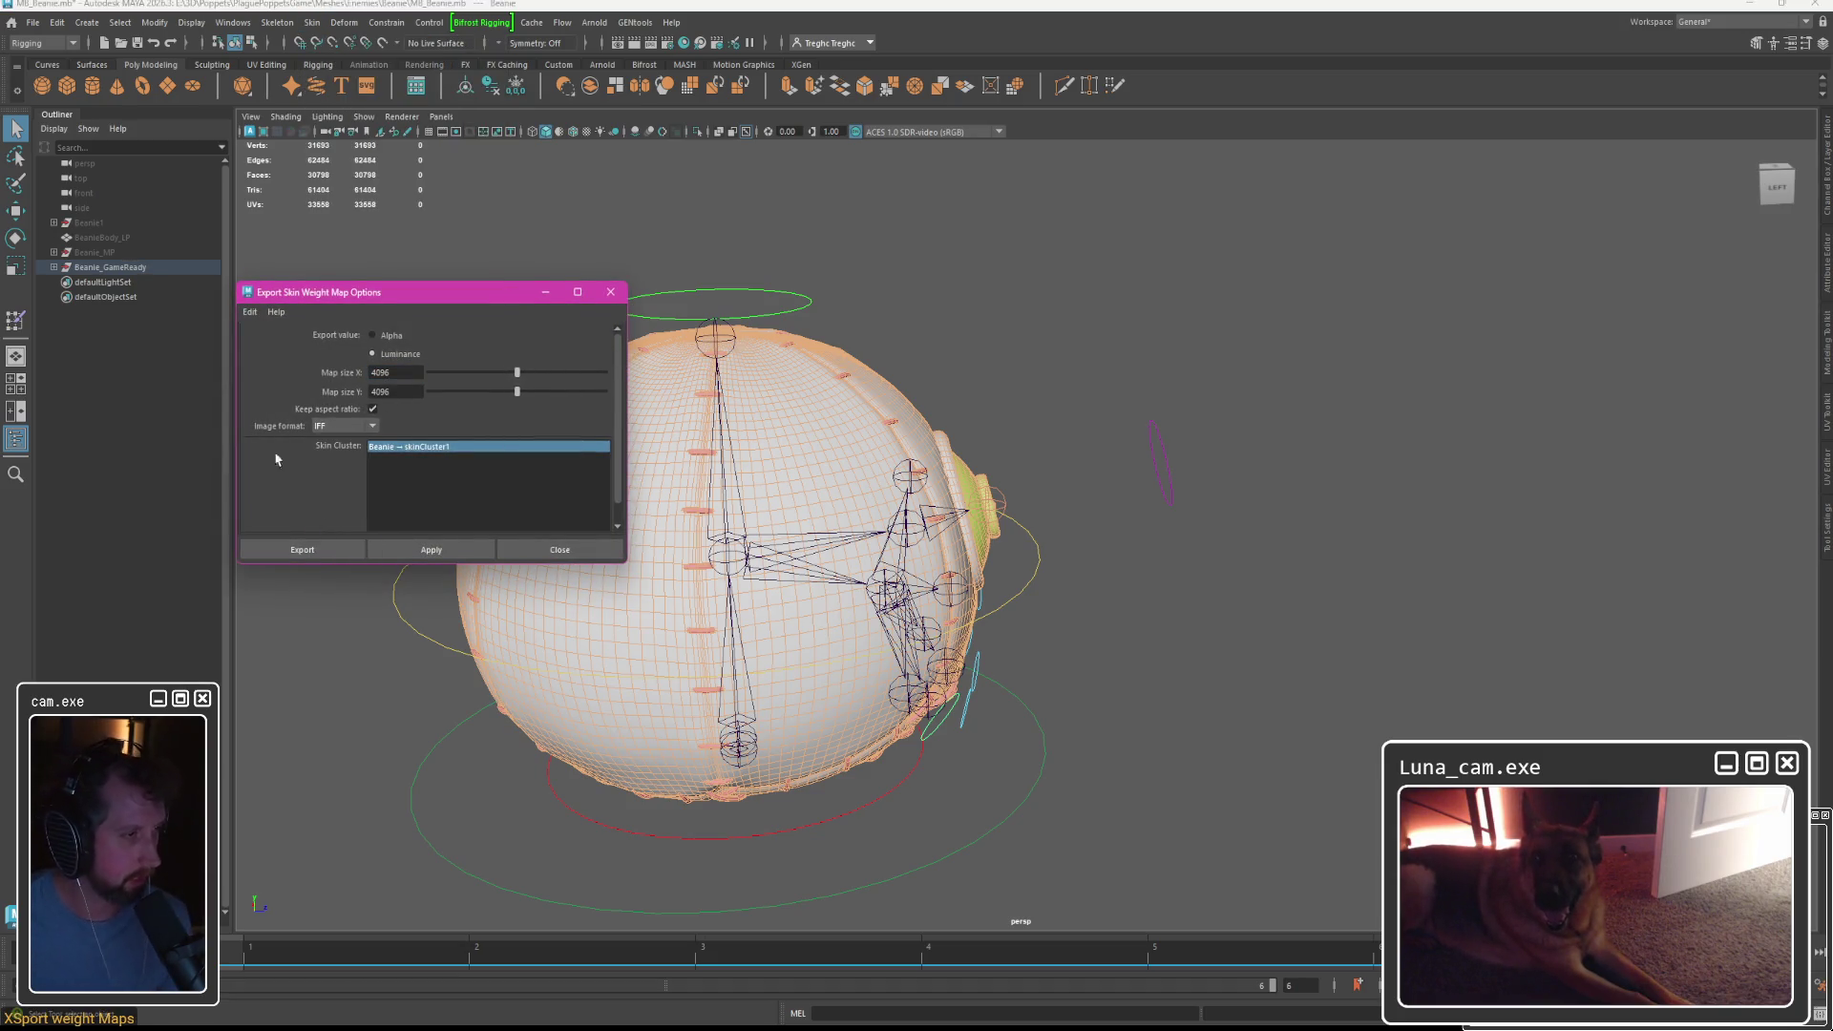
pyautogui.click(315, 553)
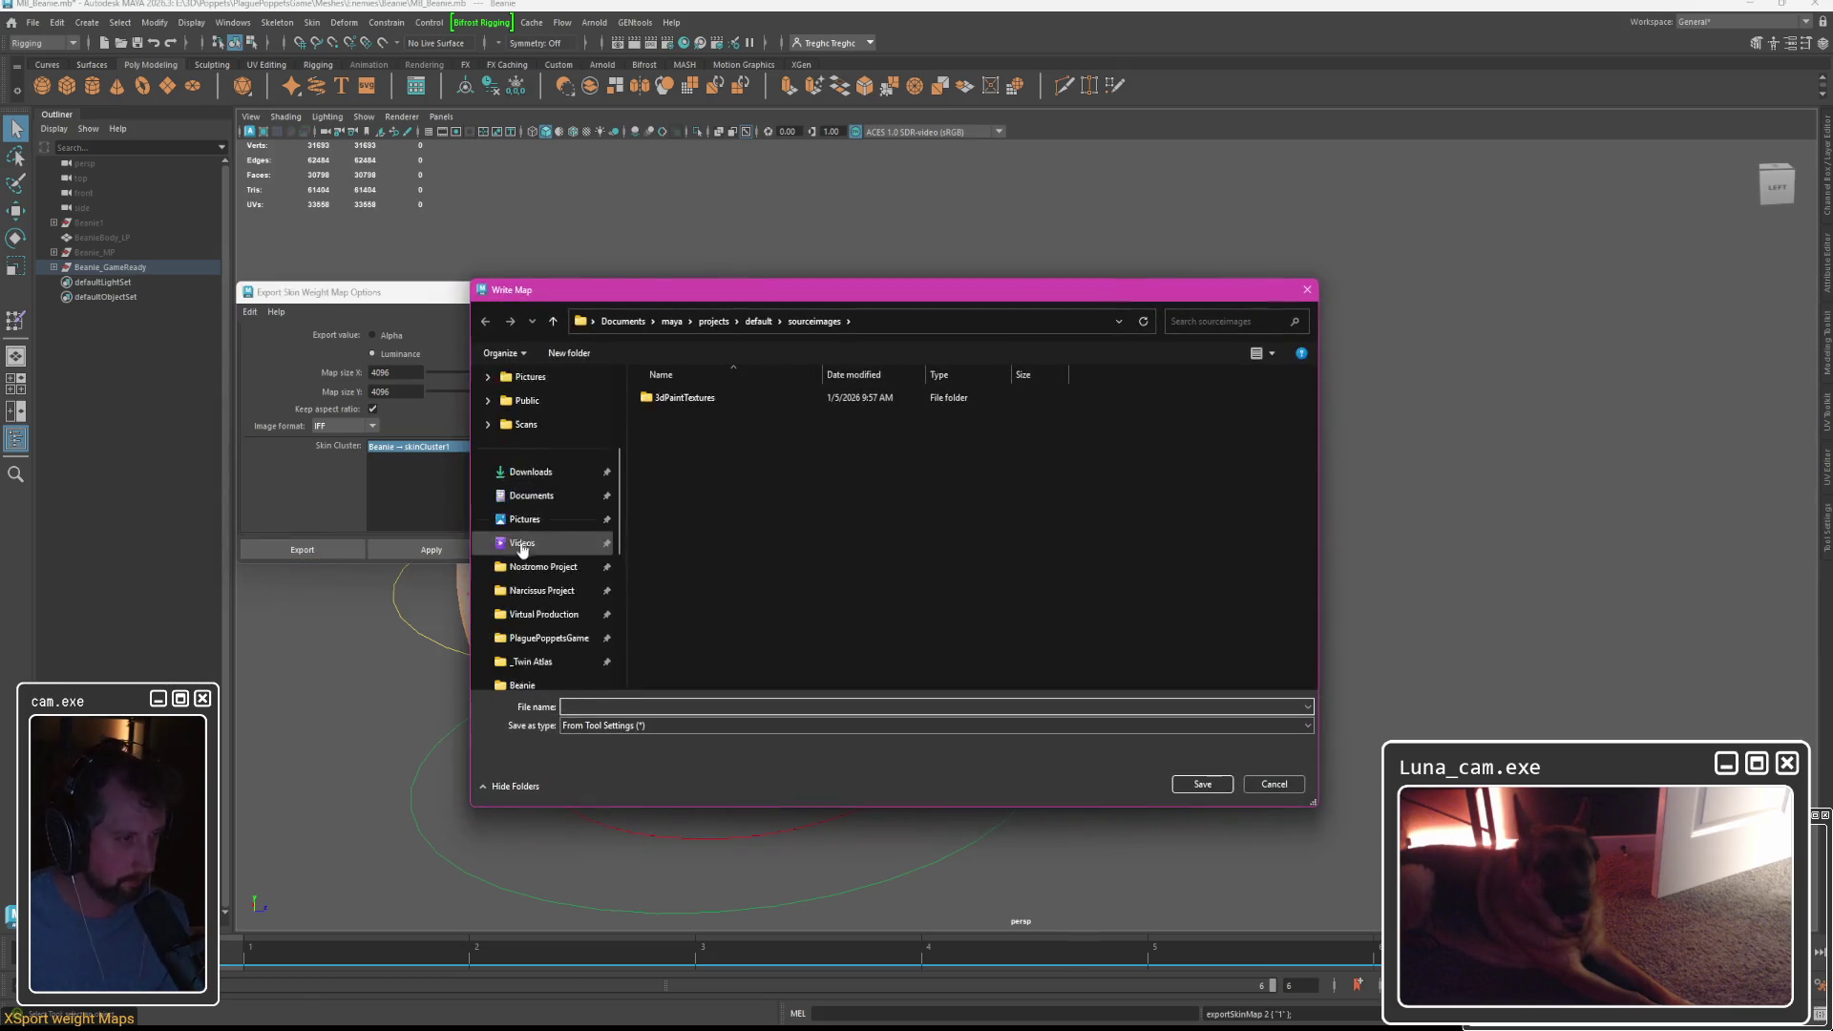
# Overwrite Weightmaps.weightMap in the WeightMaps folder with the 13 skin maps, then close the options.
pyautogui.click(547, 624)
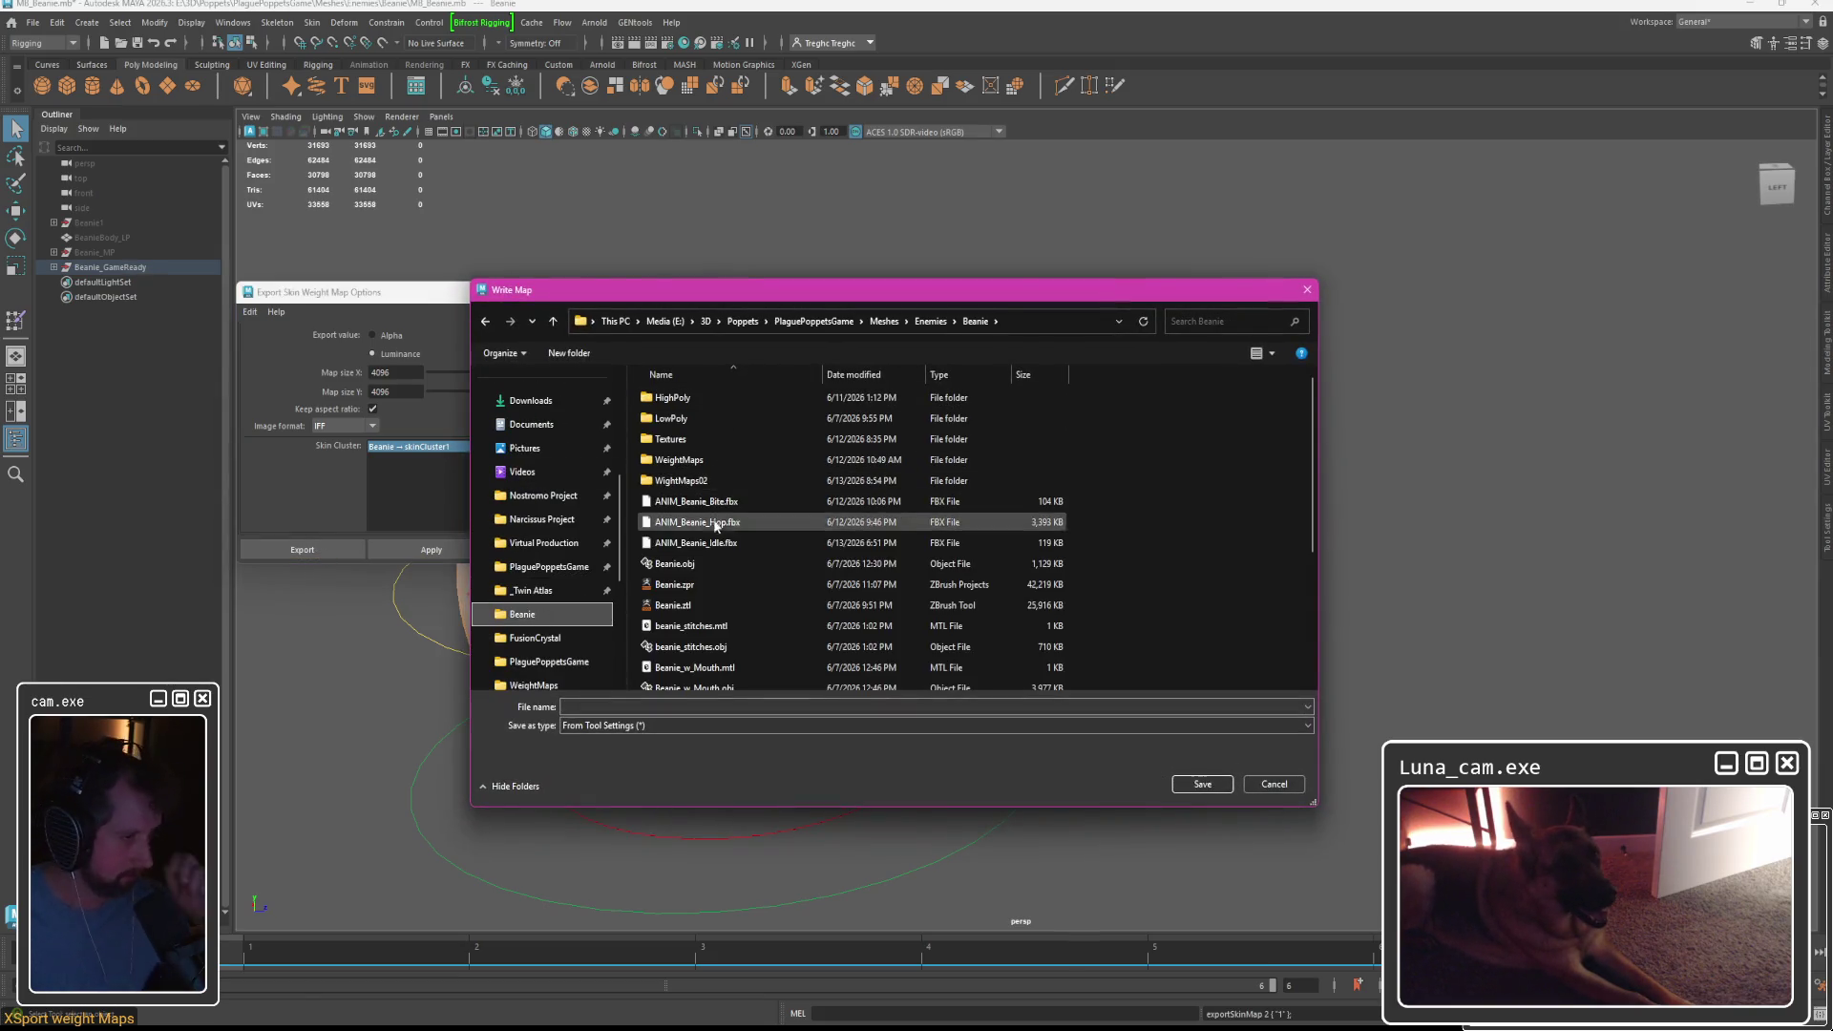
pyautogui.doubleClick(679, 459)
pyautogui.doubleClick(695, 420)
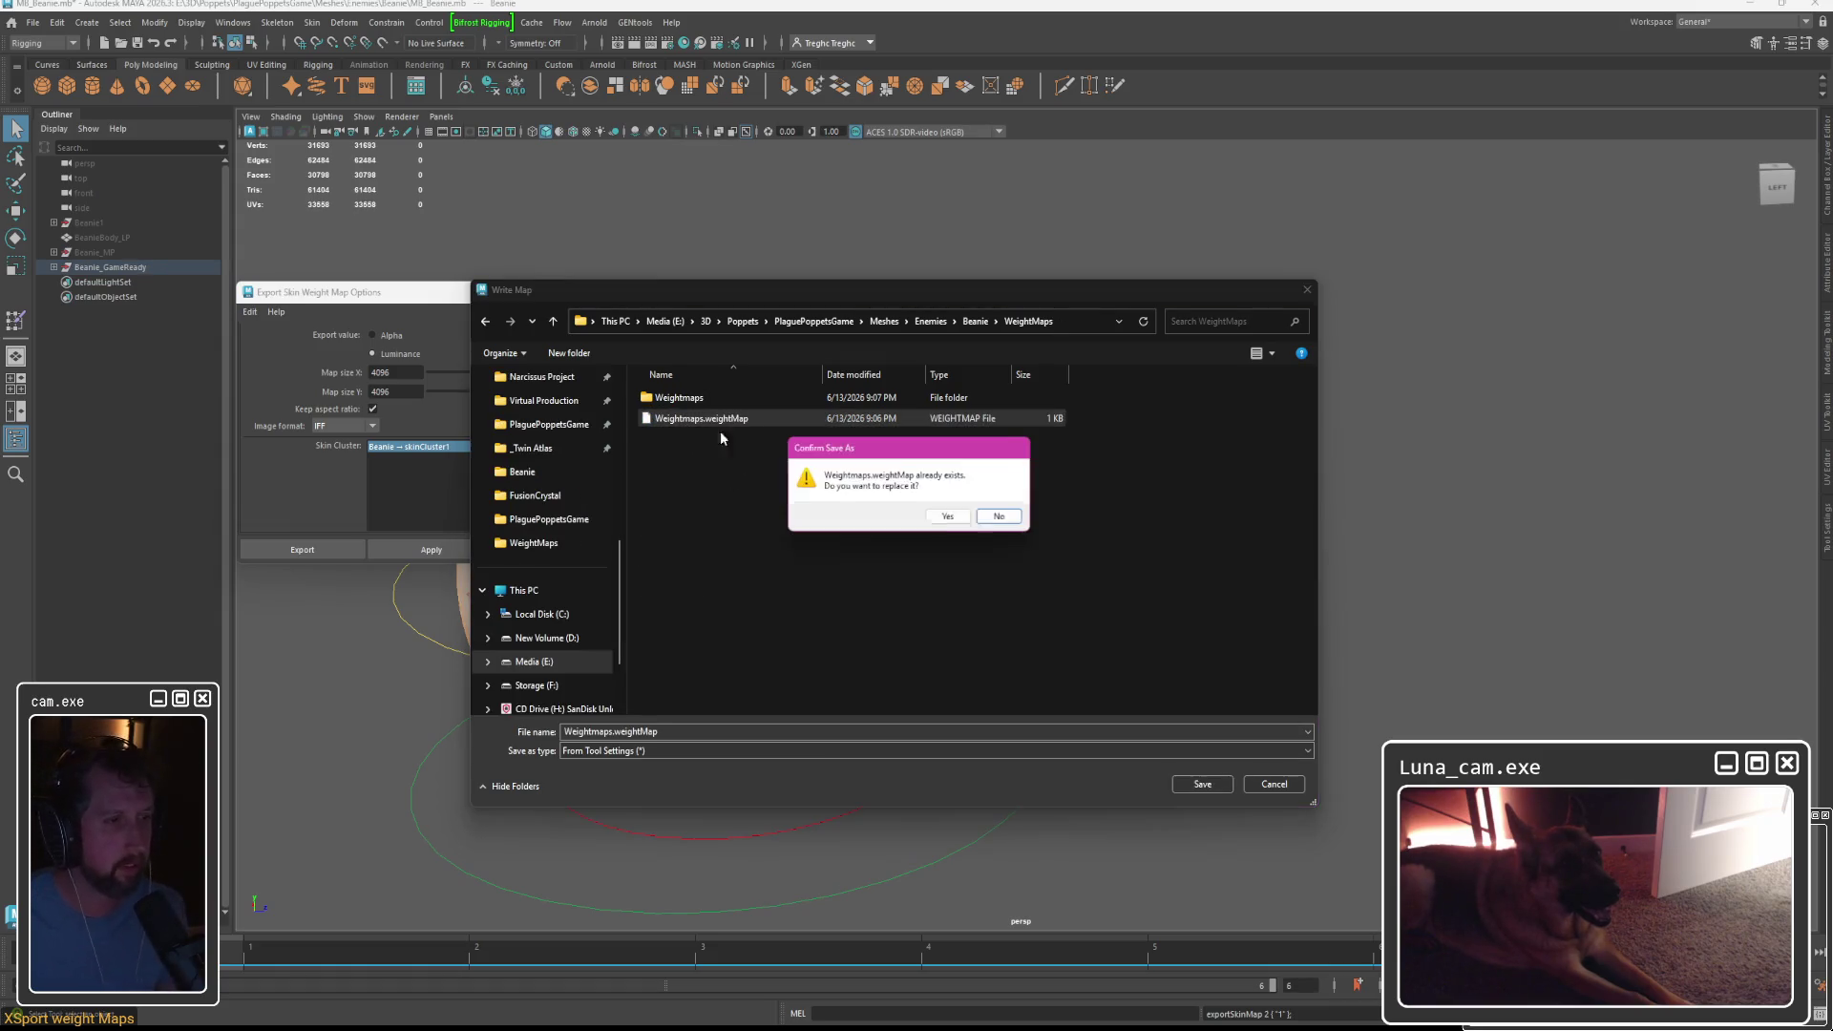
pyautogui.click(935, 520)
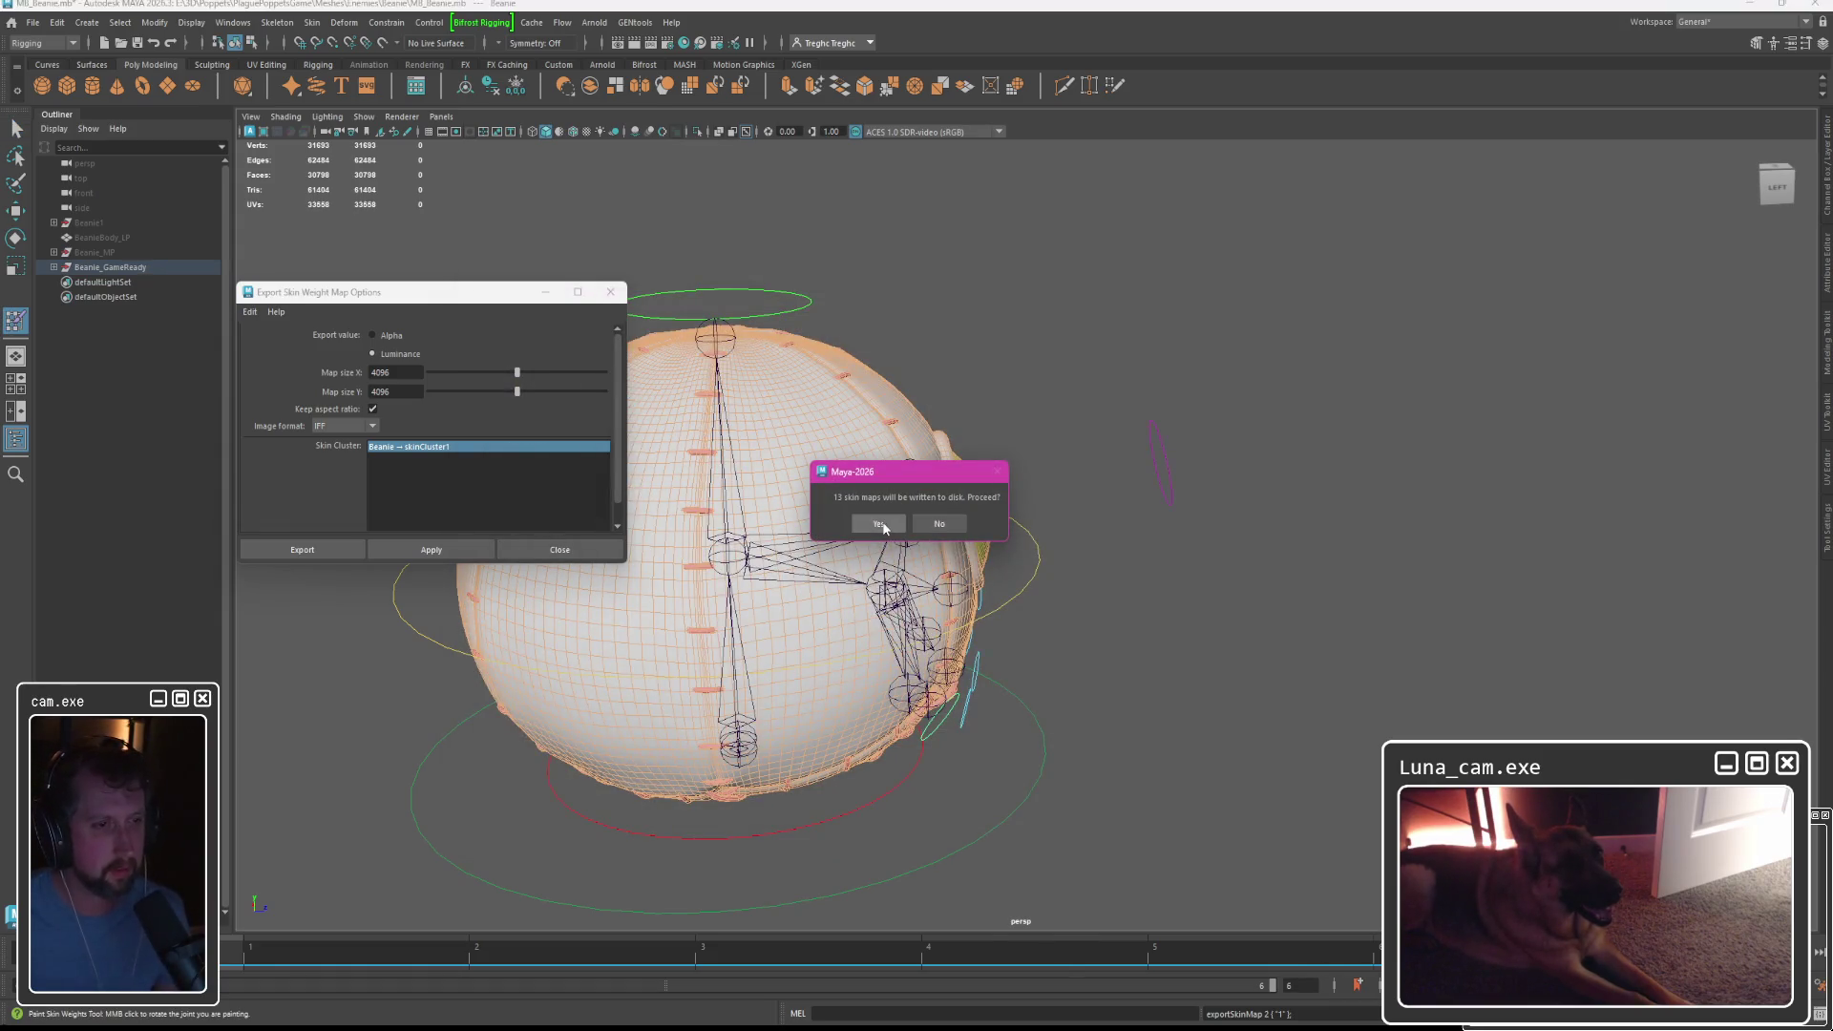
pyautogui.click(879, 524)
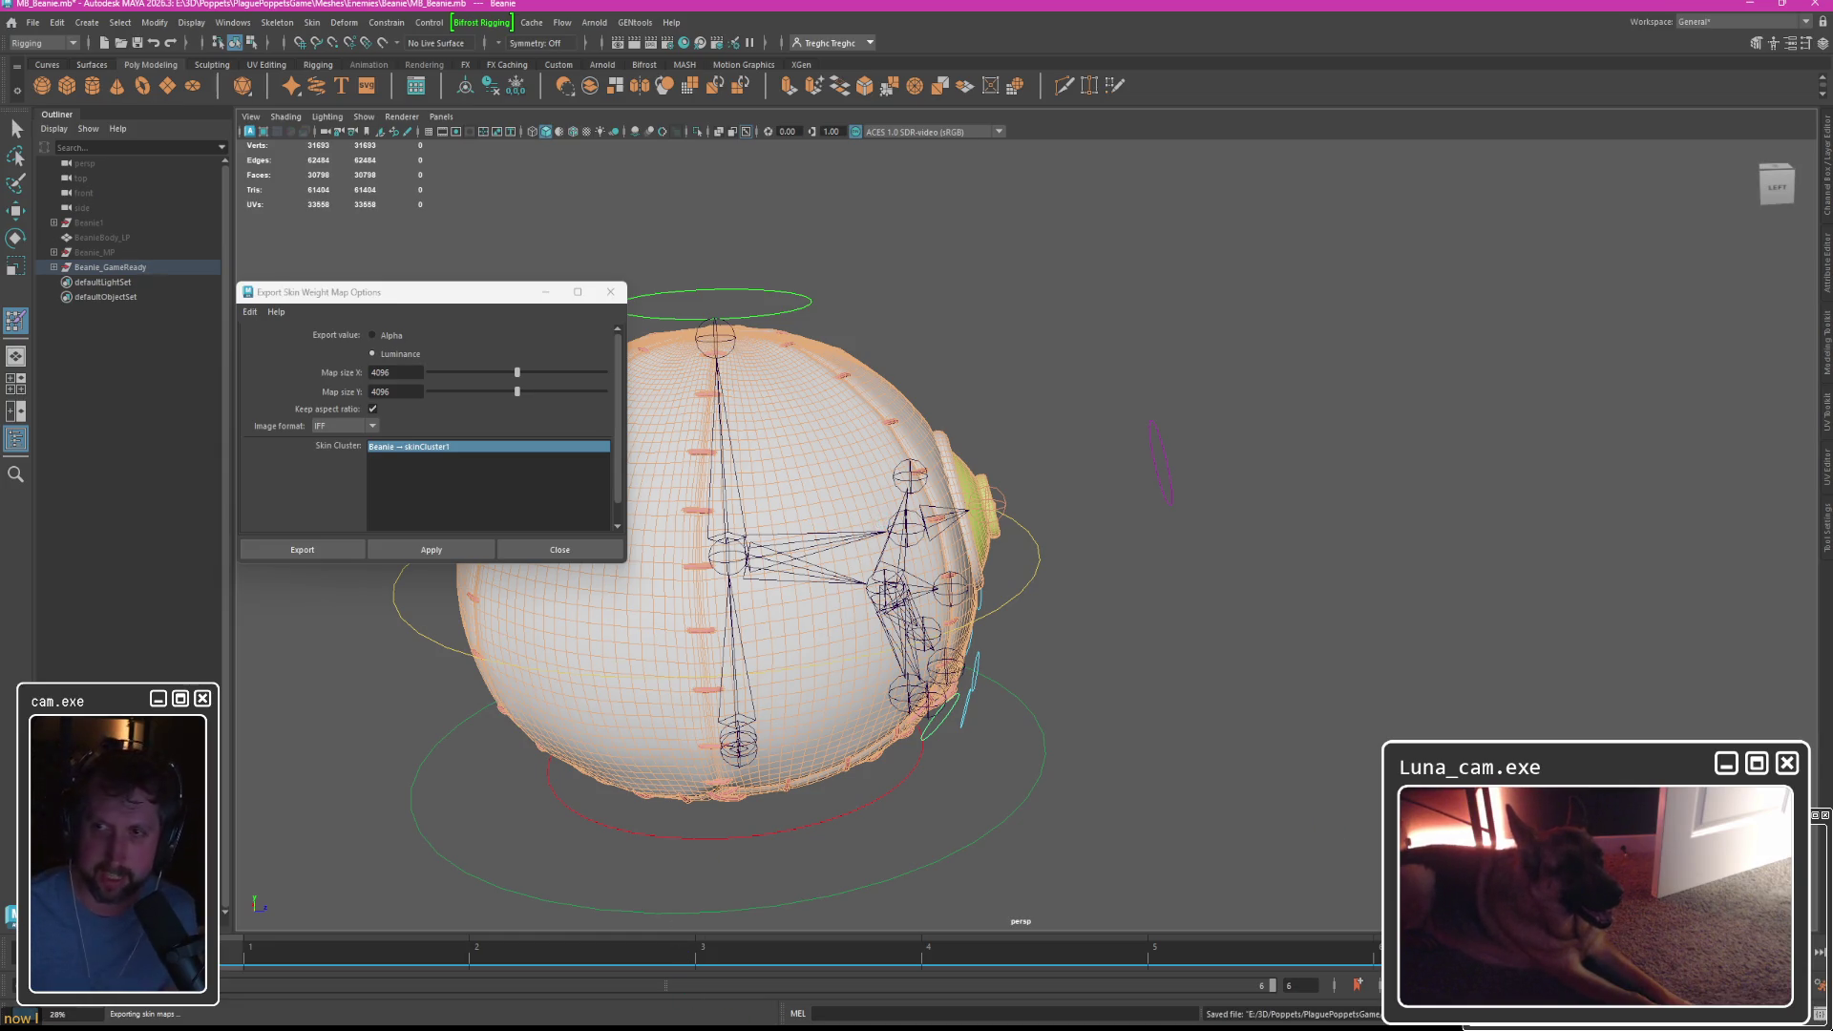
pyautogui.hotkey('alt', 'Tab')
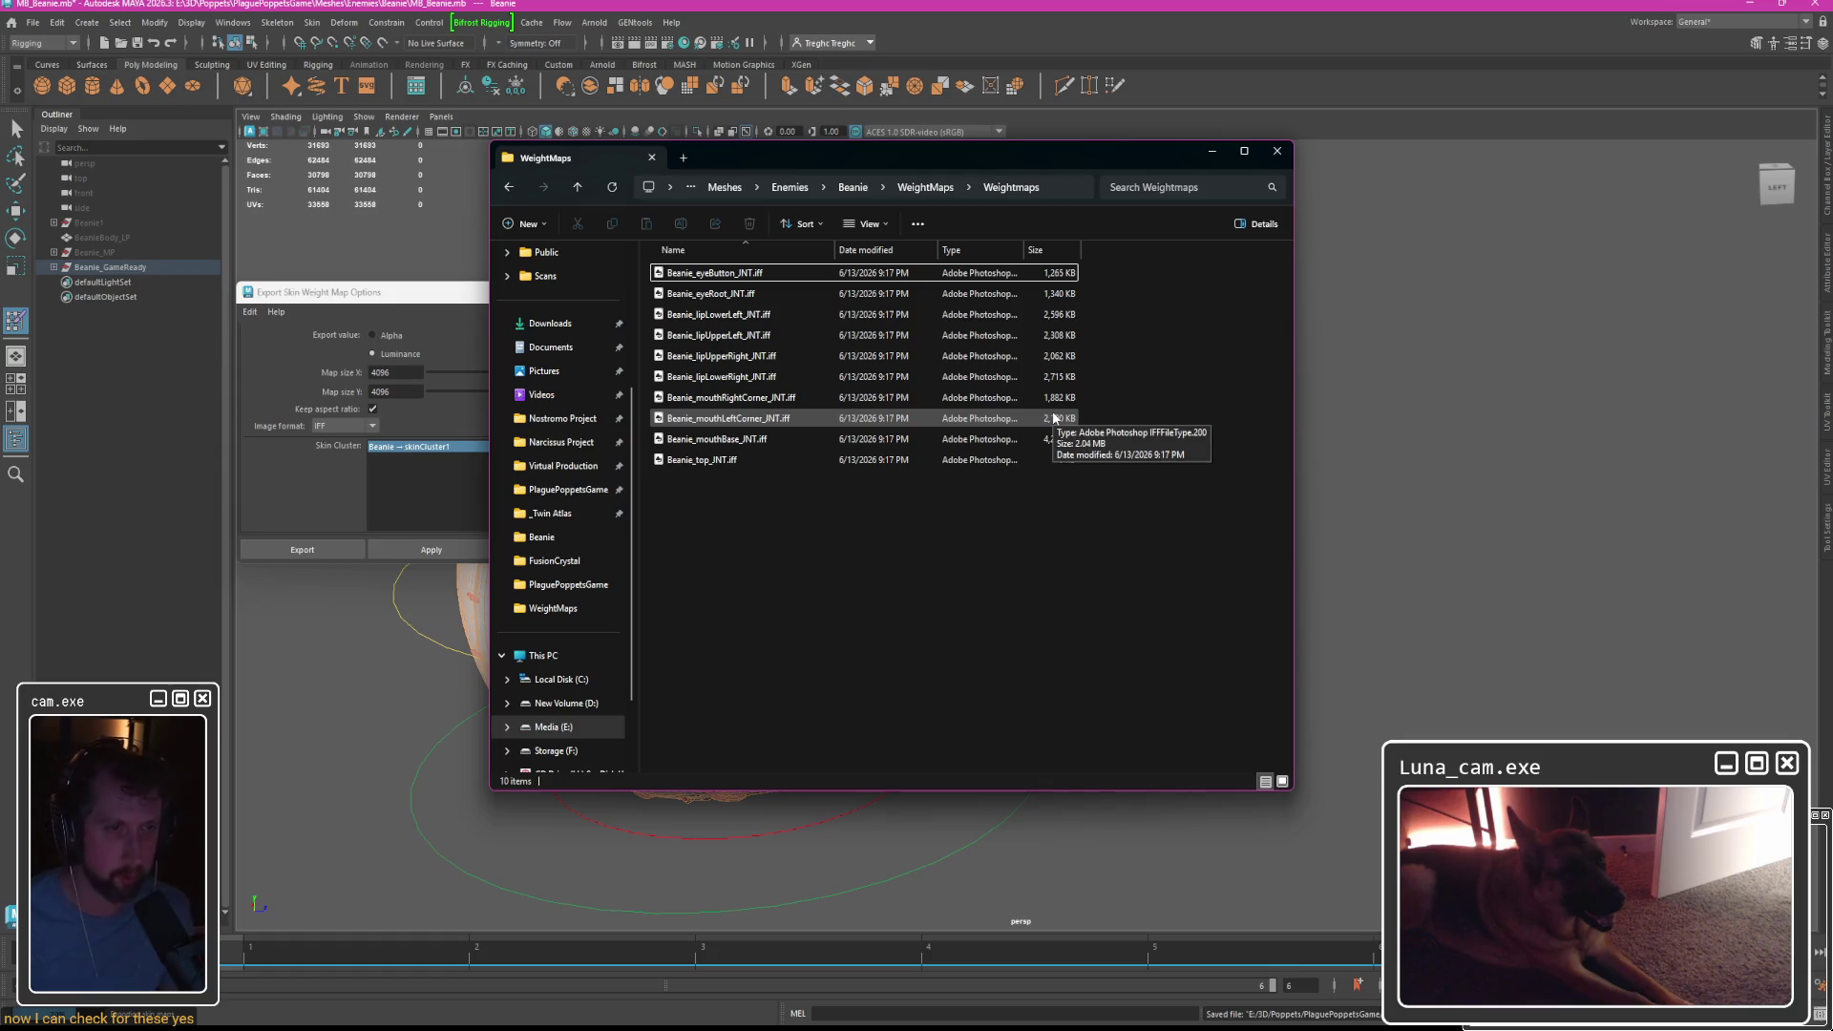
pyautogui.hotkey('alt', 'Tab')
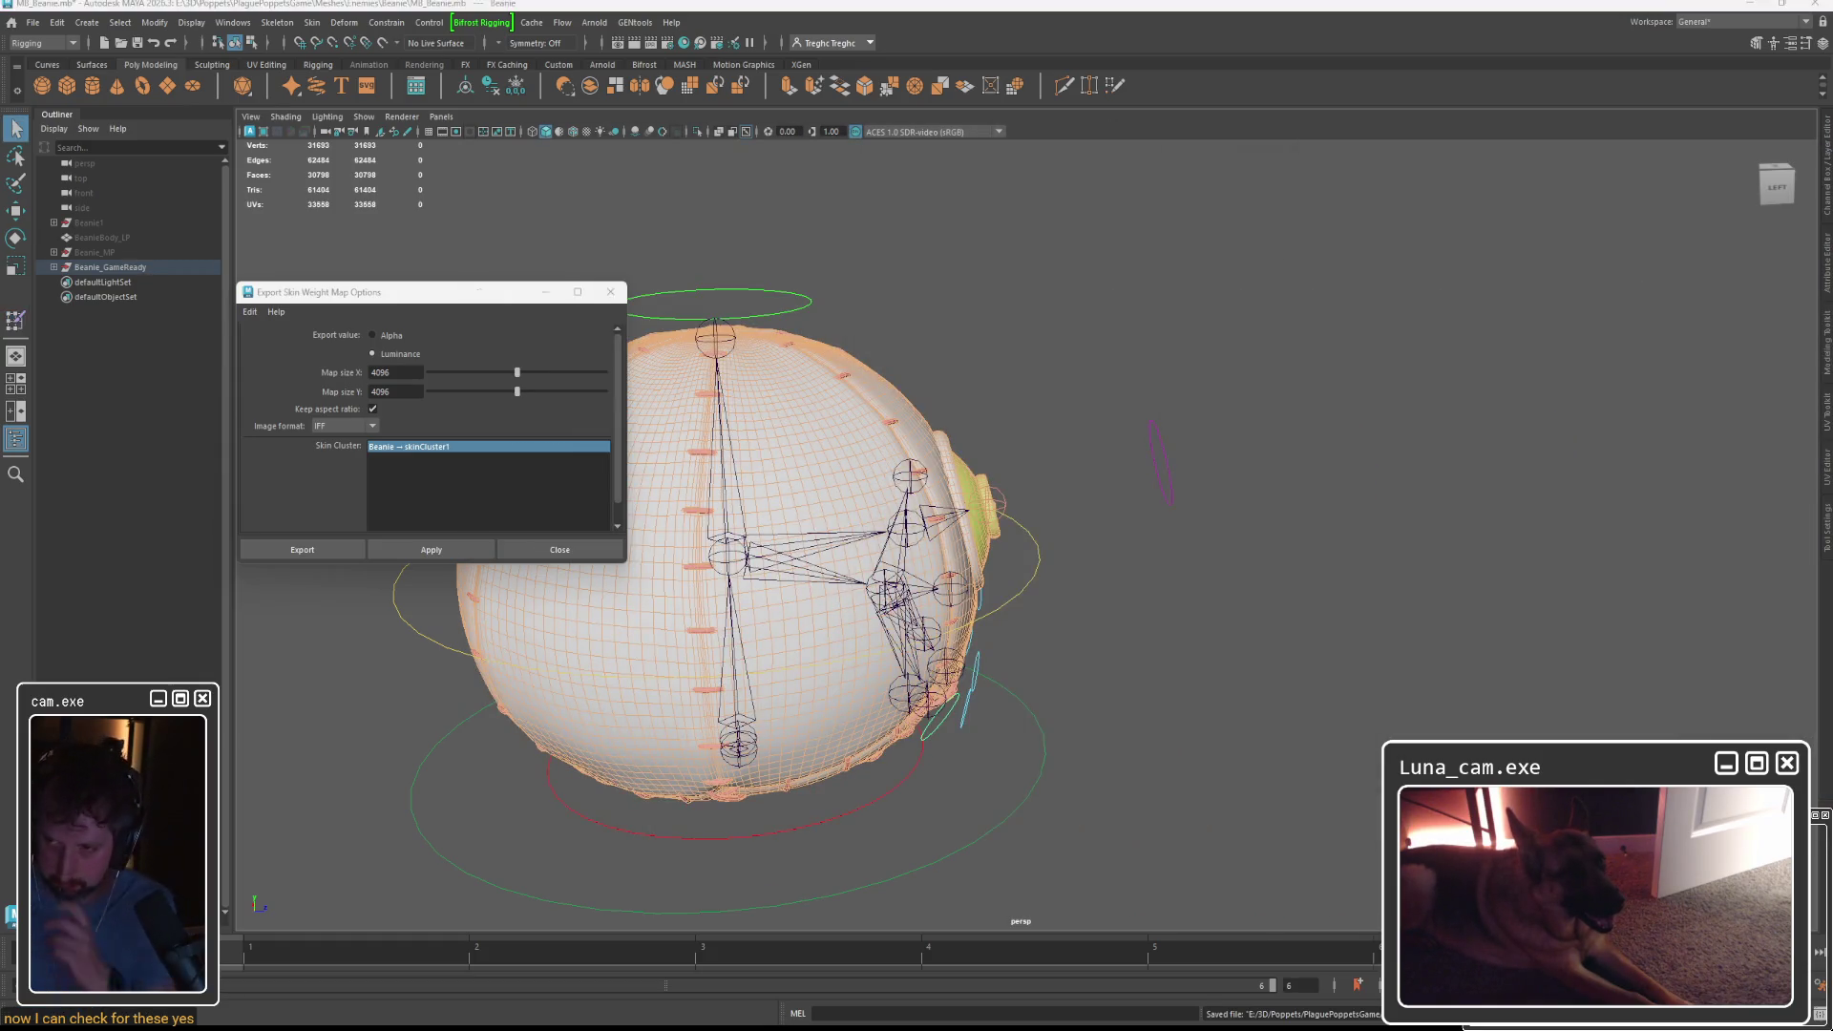
pyautogui.hotkey('alt', 'F4')
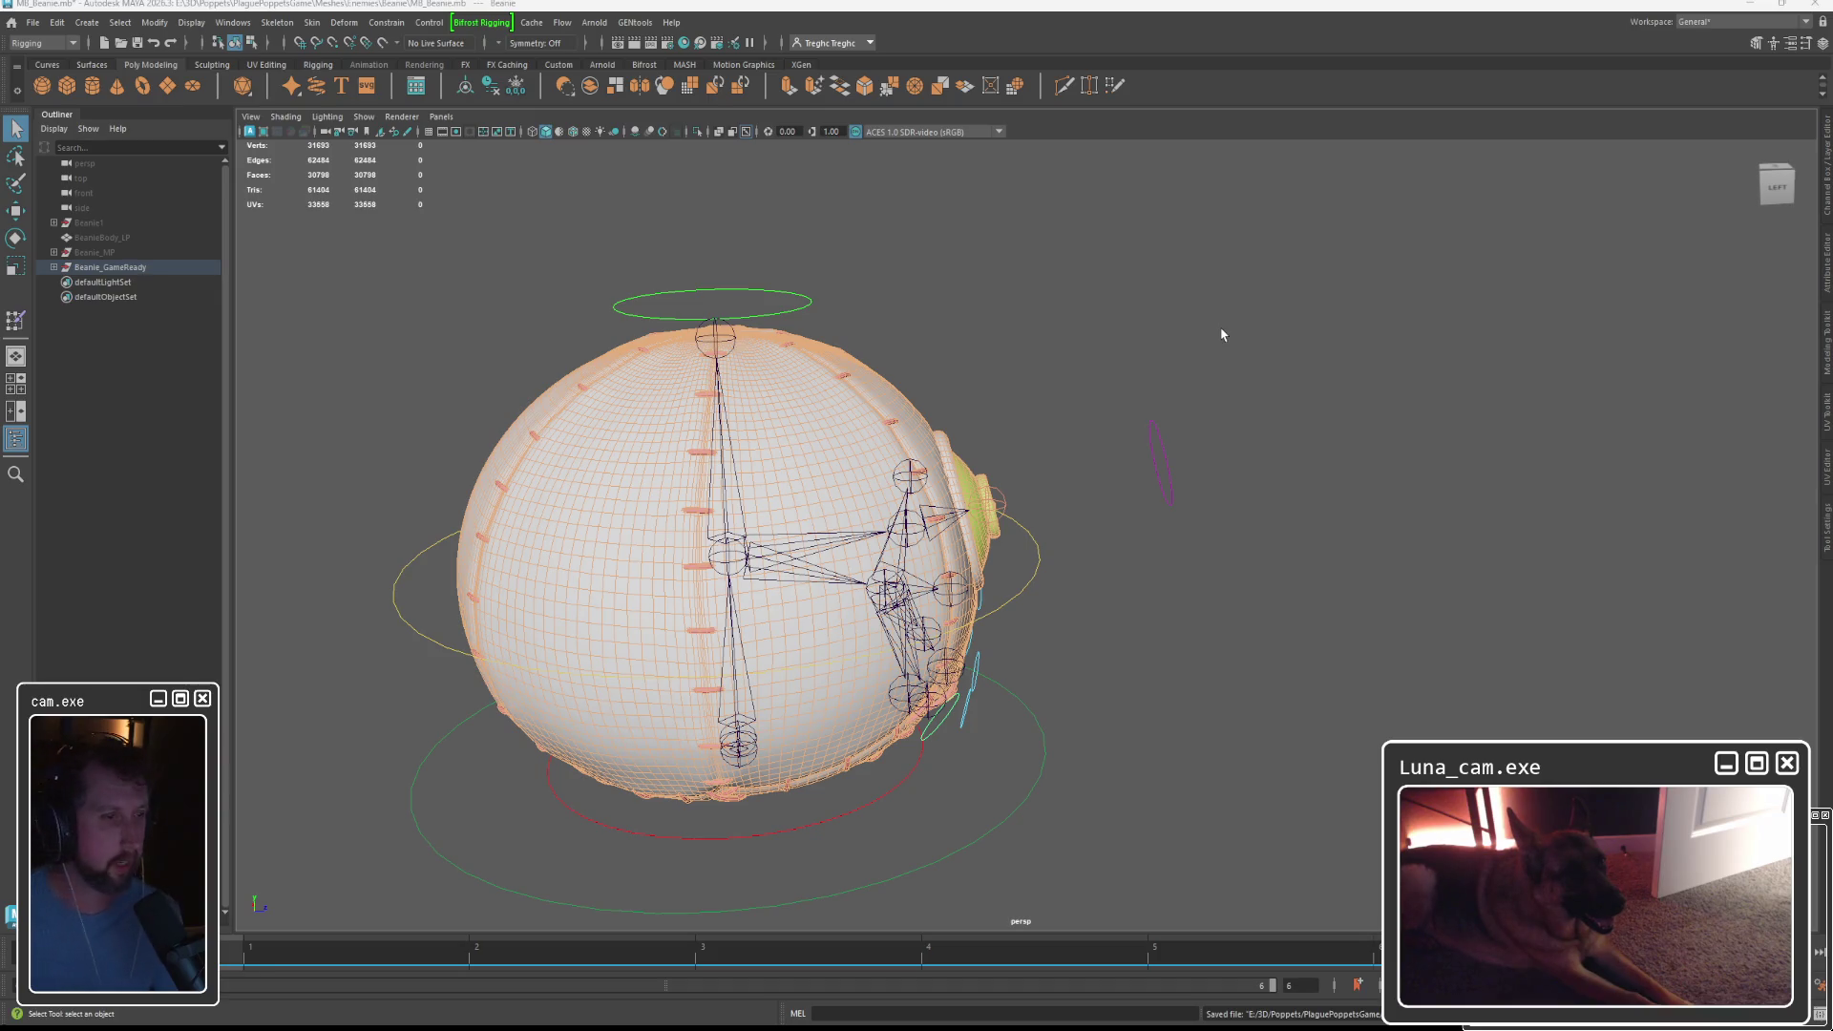
# Expand Beanie_GameReady and the full root_JNT hierarchy in the Outliner.
pyautogui.click(1222, 334)
pyautogui.click(53, 267)
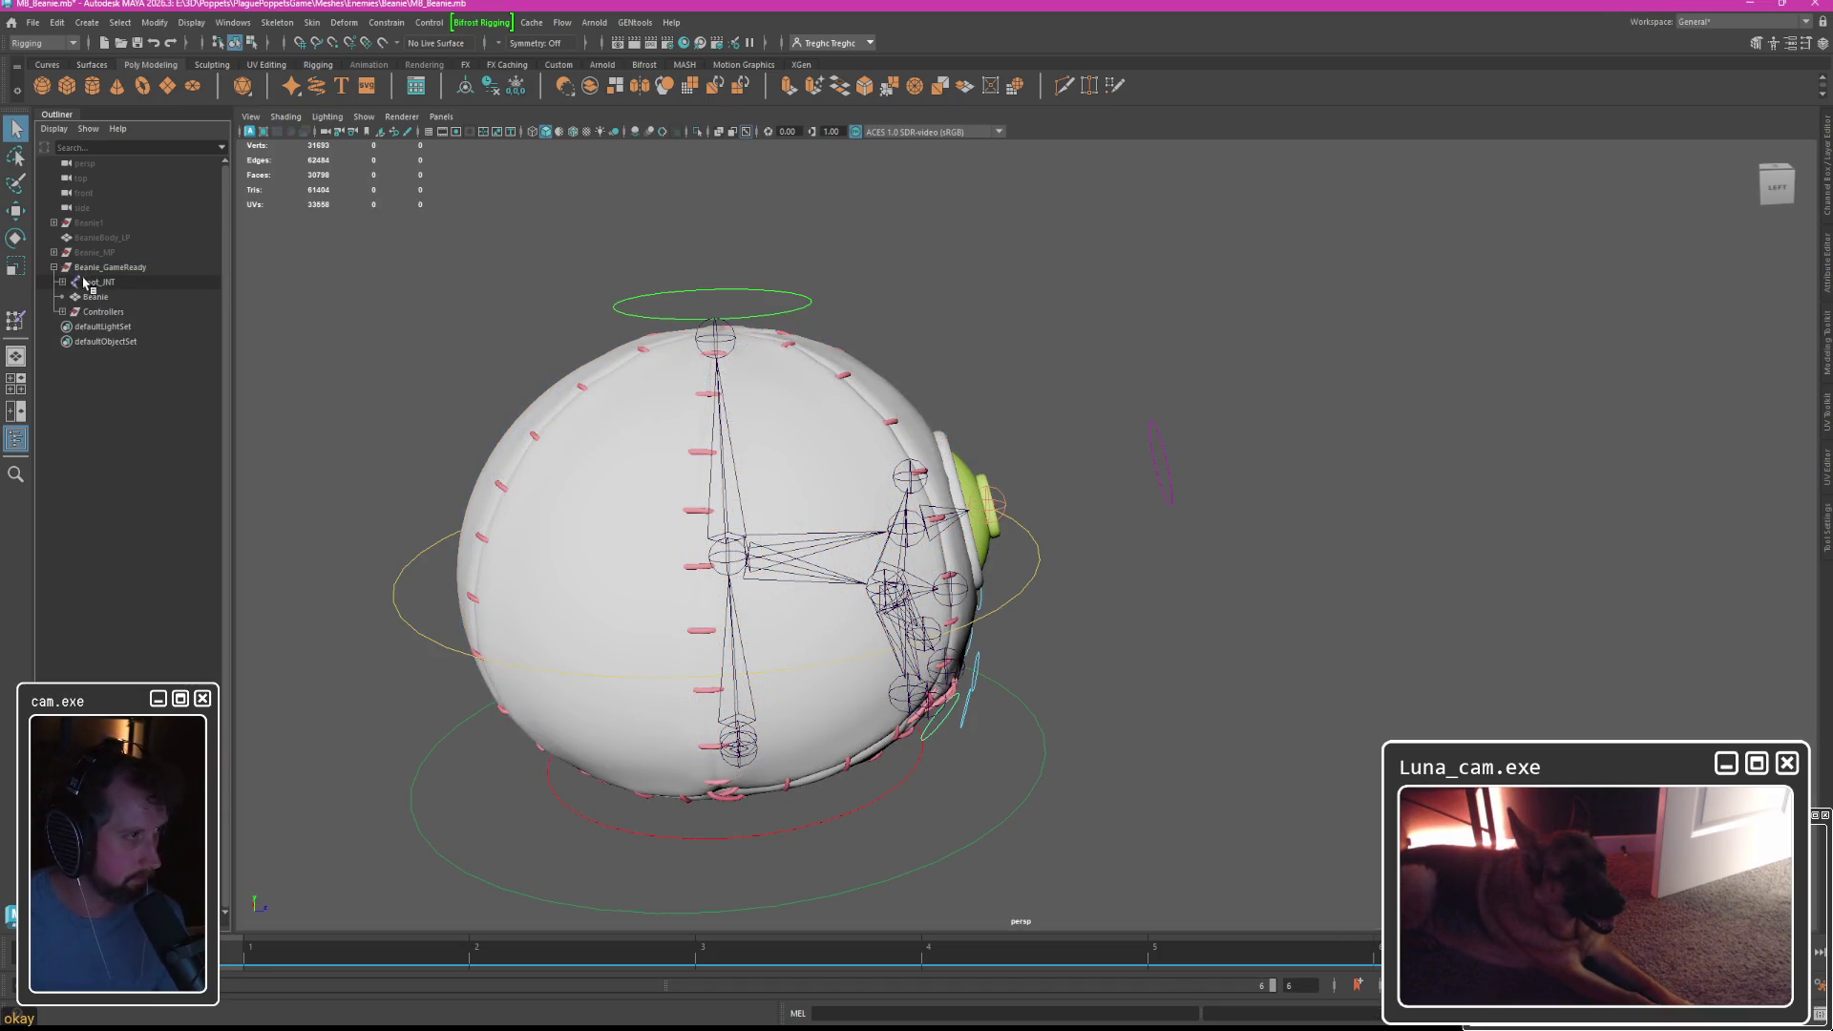
pyautogui.click(90, 282)
pyautogui.moveTo(114, 303); pyautogui.dragTo(103, 285)
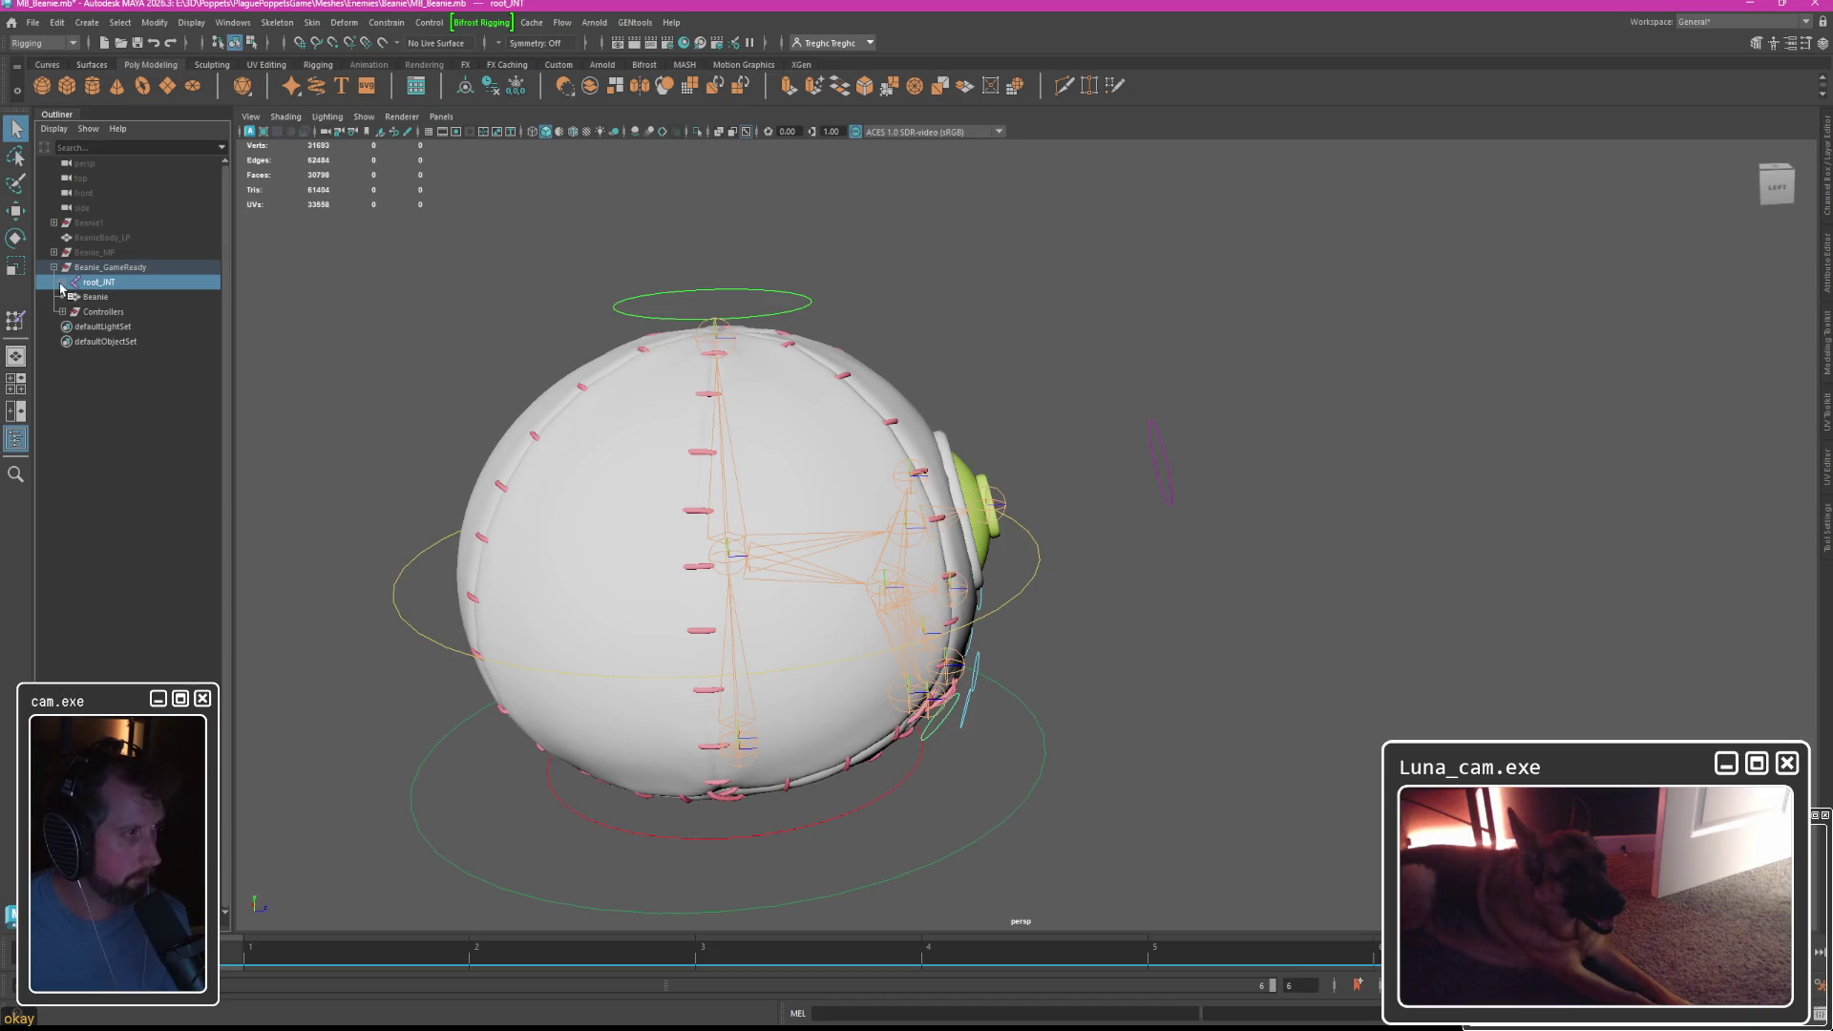
pyautogui.keyDown('shift'); pyautogui.click(62, 282); pyautogui.keyUp('shift')
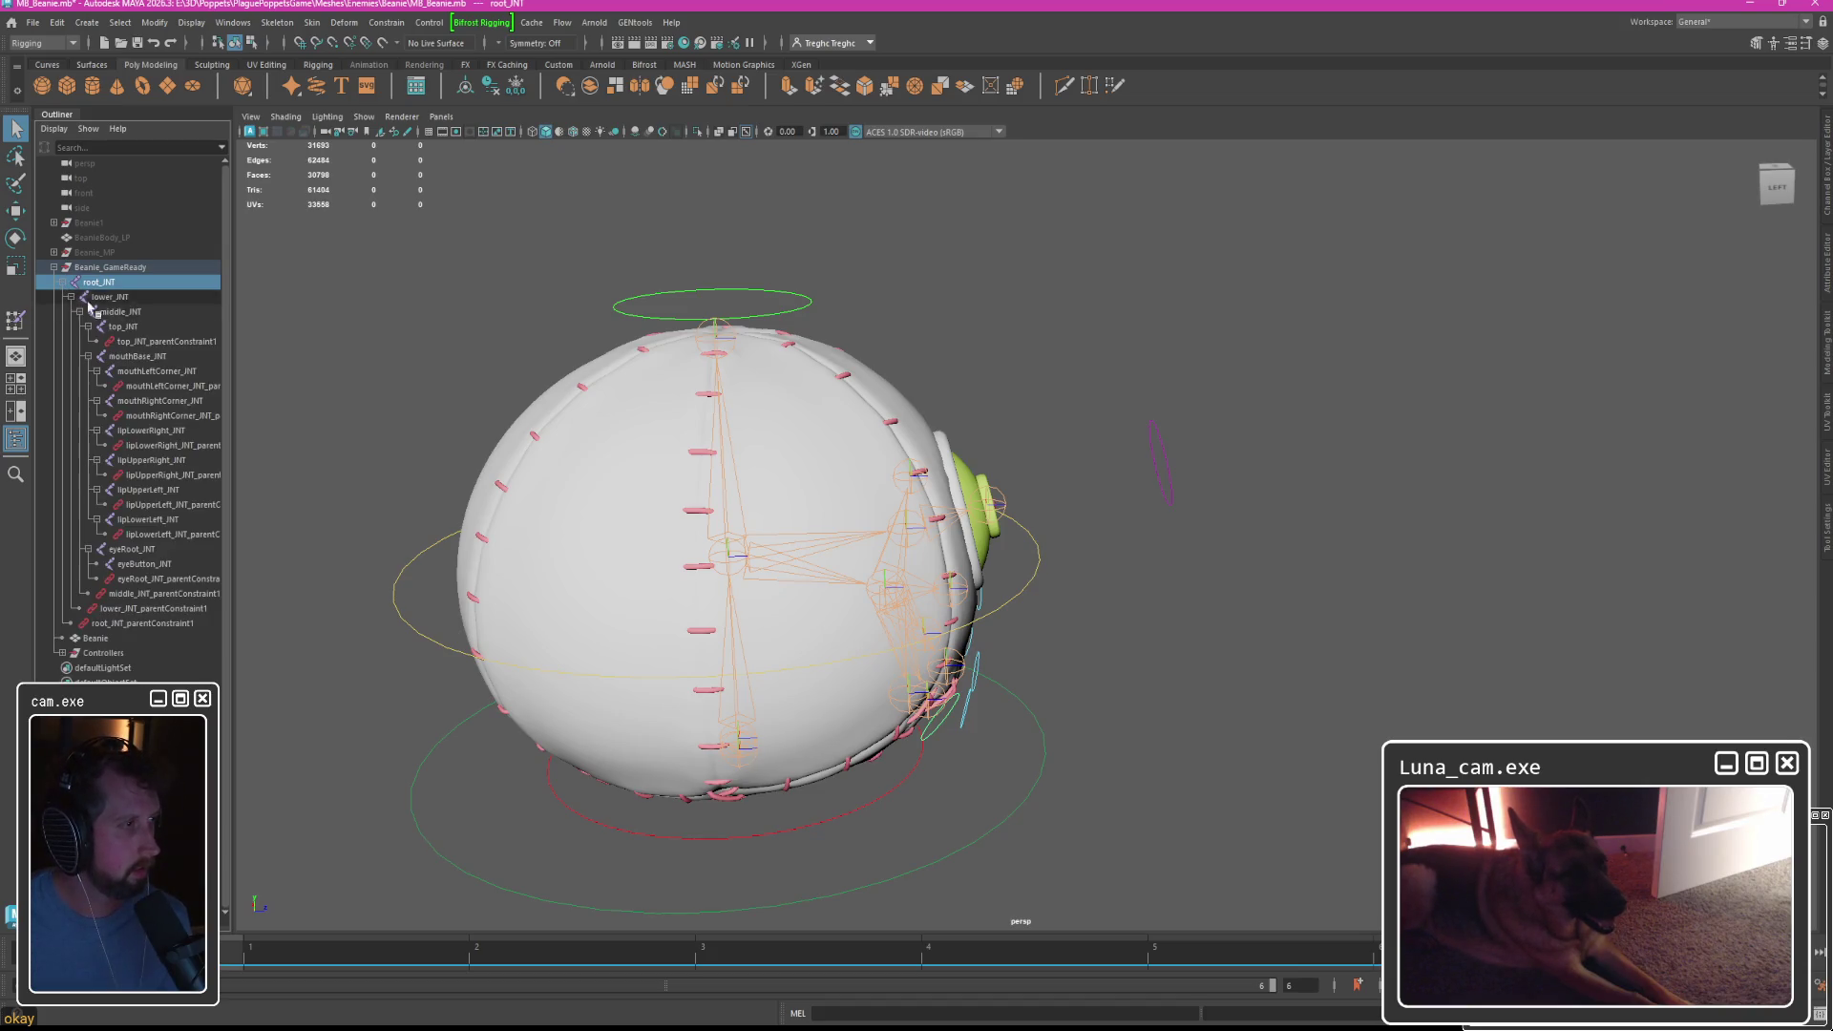
# Delete the parent constraints on top_JNT, the mouth corner, lip and remaining joints.
pyautogui.click(143, 342)
pyautogui.keyDown('ctrl'); pyautogui.click(150, 386); pyautogui.keyUp('ctrl')
pyautogui.keyDown('ctrl'); pyautogui.click(156, 415); pyautogui.keyUp('ctrl')
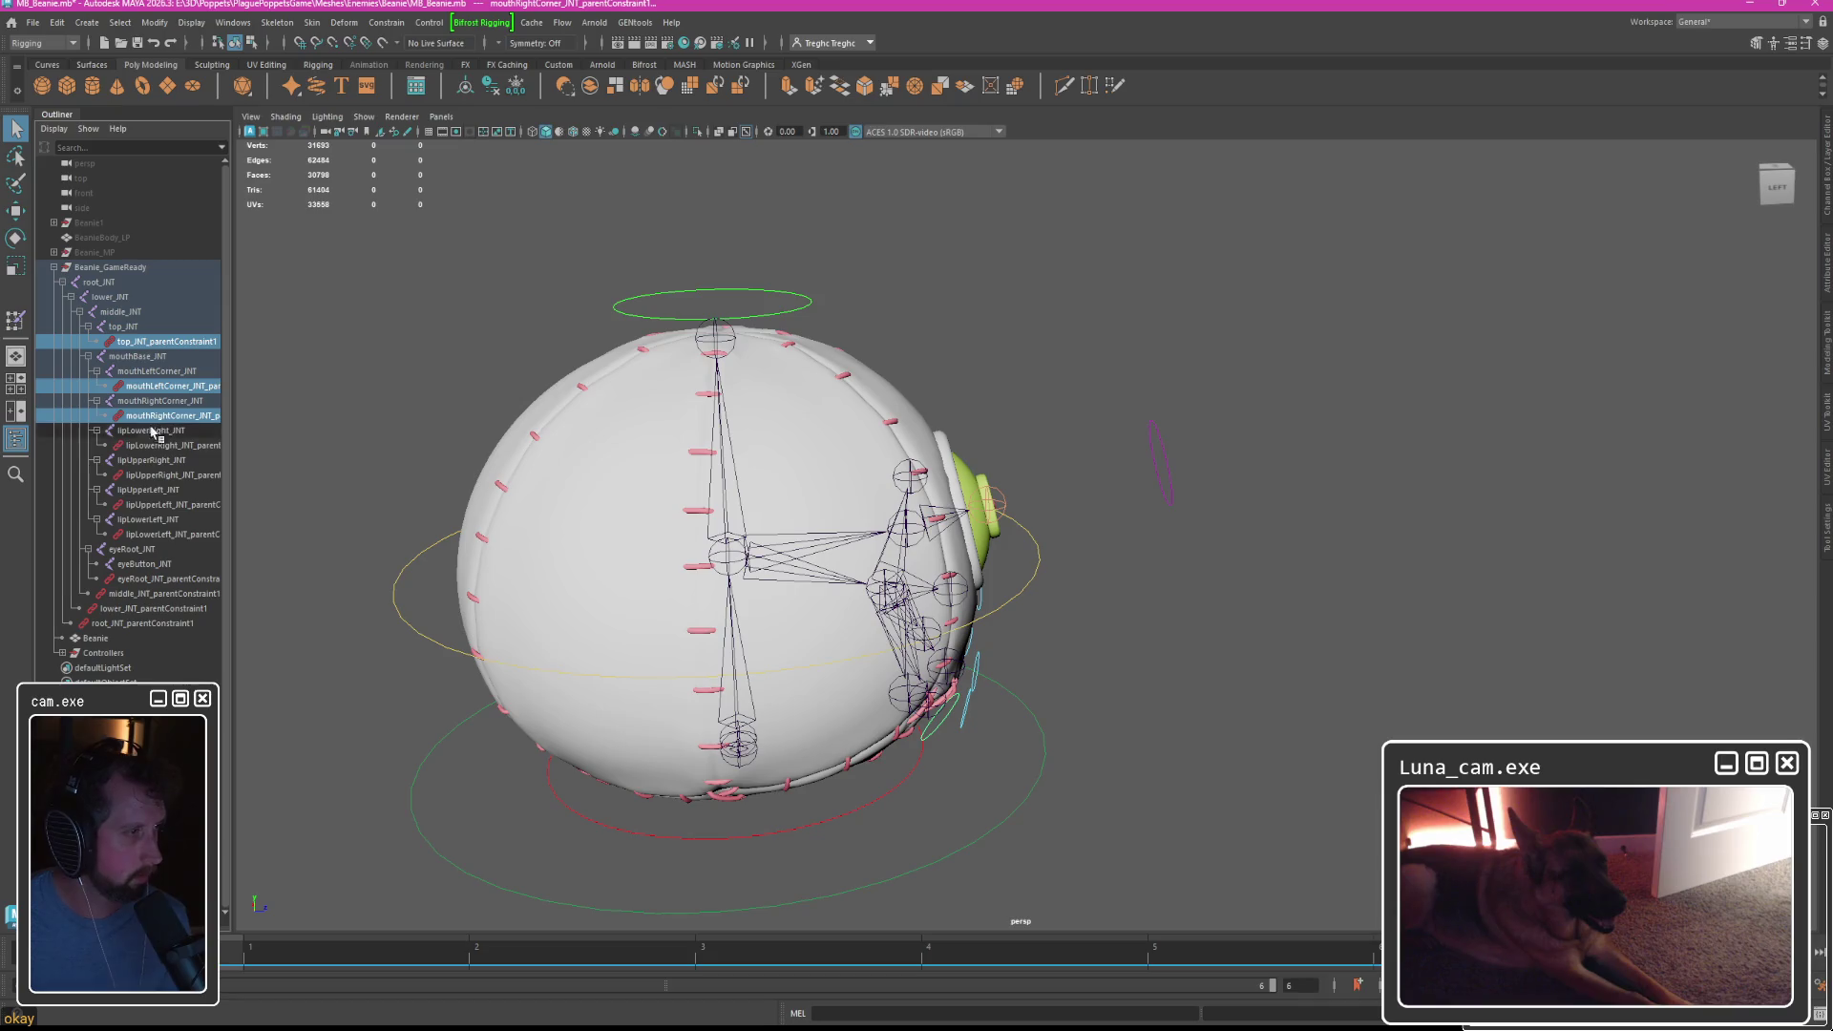
pyautogui.keyDown('ctrl'); pyautogui.click(158, 445); pyautogui.keyUp('ctrl')
pyautogui.keyDown('ctrl'); pyautogui.click(158, 474); pyautogui.keyUp('ctrl')
pyautogui.keyDown('ctrl'); pyautogui.click(157, 504); pyautogui.keyUp('ctrl')
pyautogui.keyDown('ctrl'); pyautogui.click(157, 534); pyautogui.keyUp('ctrl')
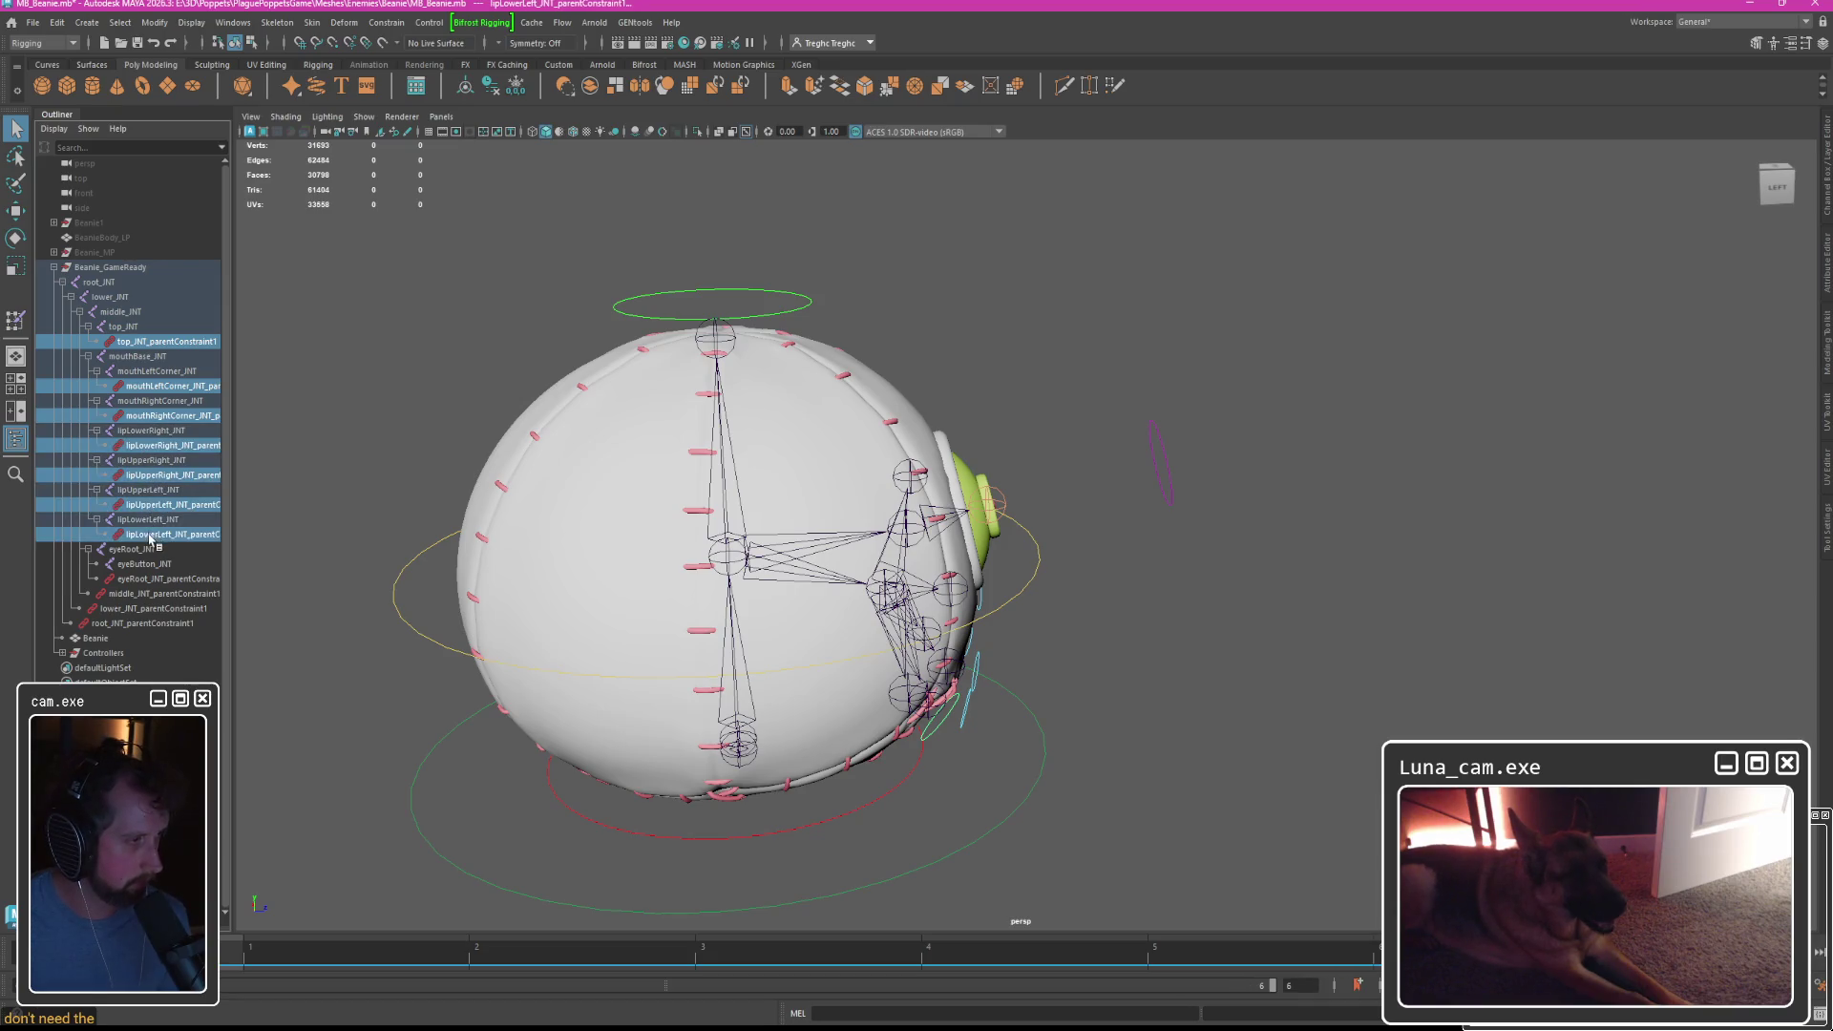
pyautogui.keyDown('ctrl'); pyautogui.click(144, 578); pyautogui.keyUp('ctrl')
pyautogui.keyDown('ctrl'); pyautogui.click(153, 593); pyautogui.keyUp('ctrl')
pyautogui.keyDown('ctrl'); pyautogui.click(143, 623); pyautogui.keyUp('ctrl')
pyautogui.keyDown('ctrl'); pyautogui.click(158, 608); pyautogui.keyUp('ctrl')
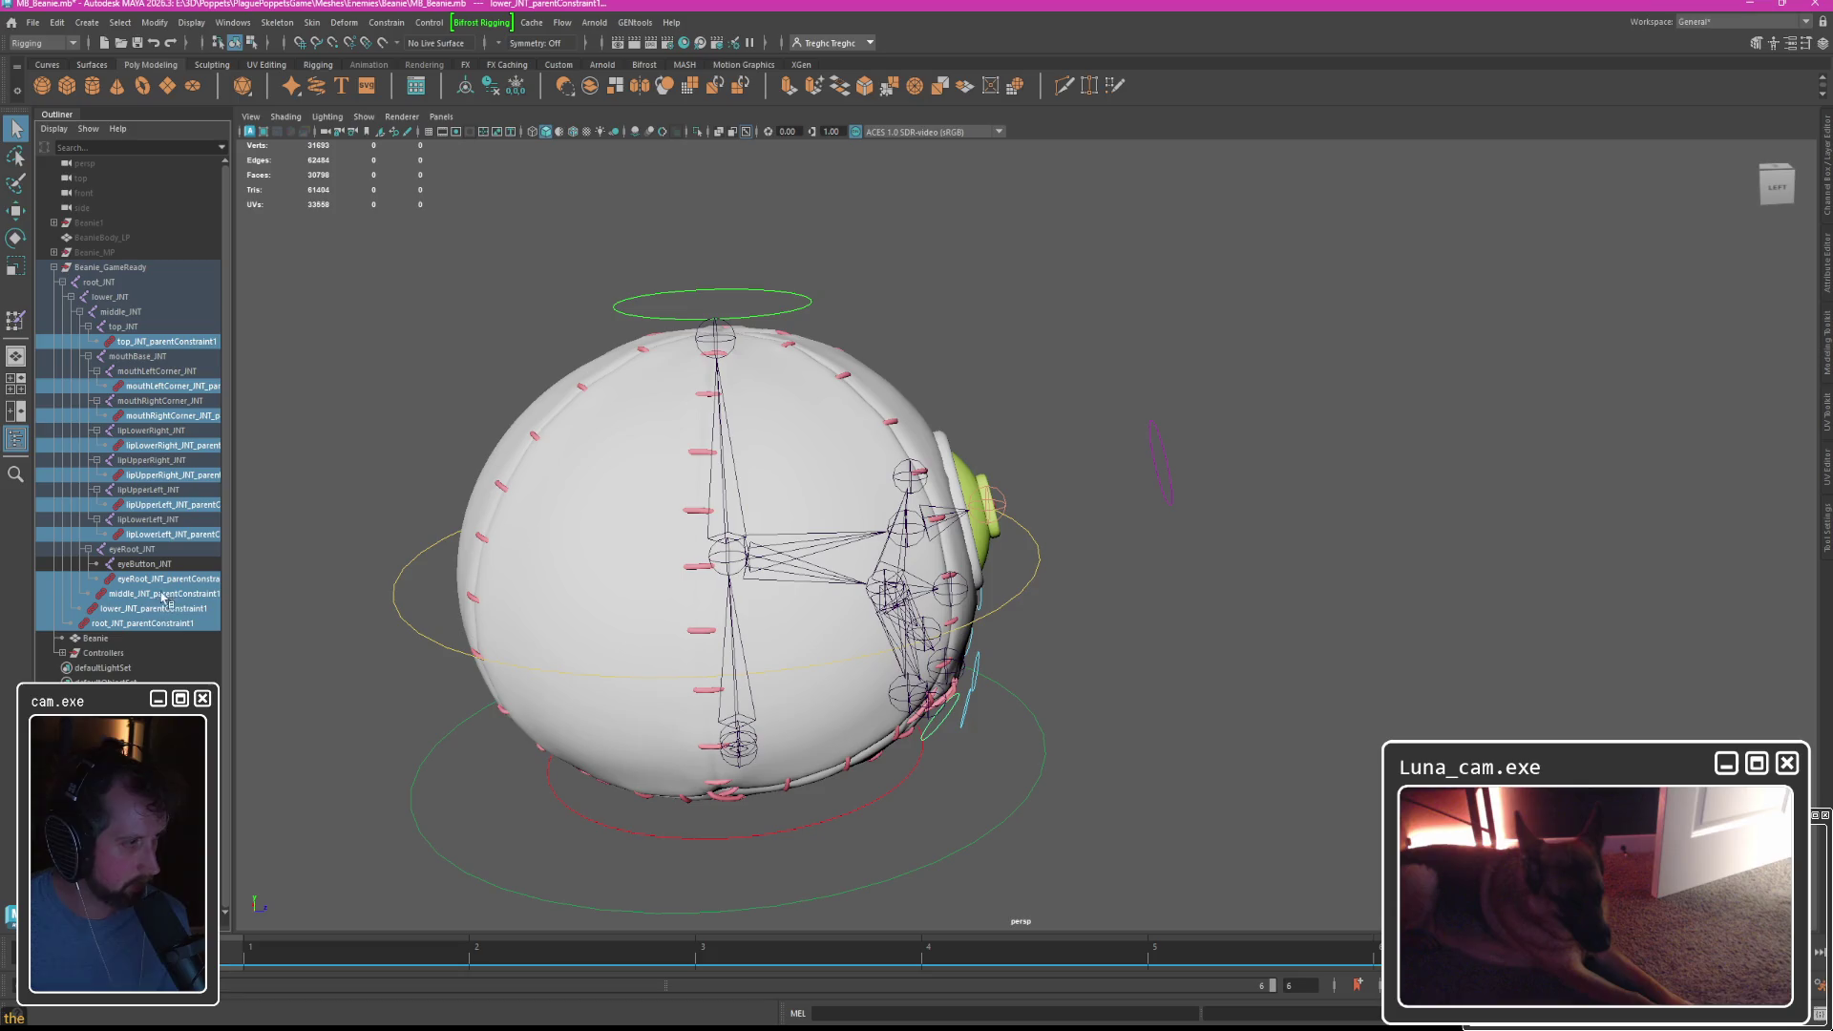
pyautogui.press('Delete')
# Delete the Controllers group and unparent all joints from root to eyeButton.
pyautogui.click(105, 490)
pyautogui.press('Delete')
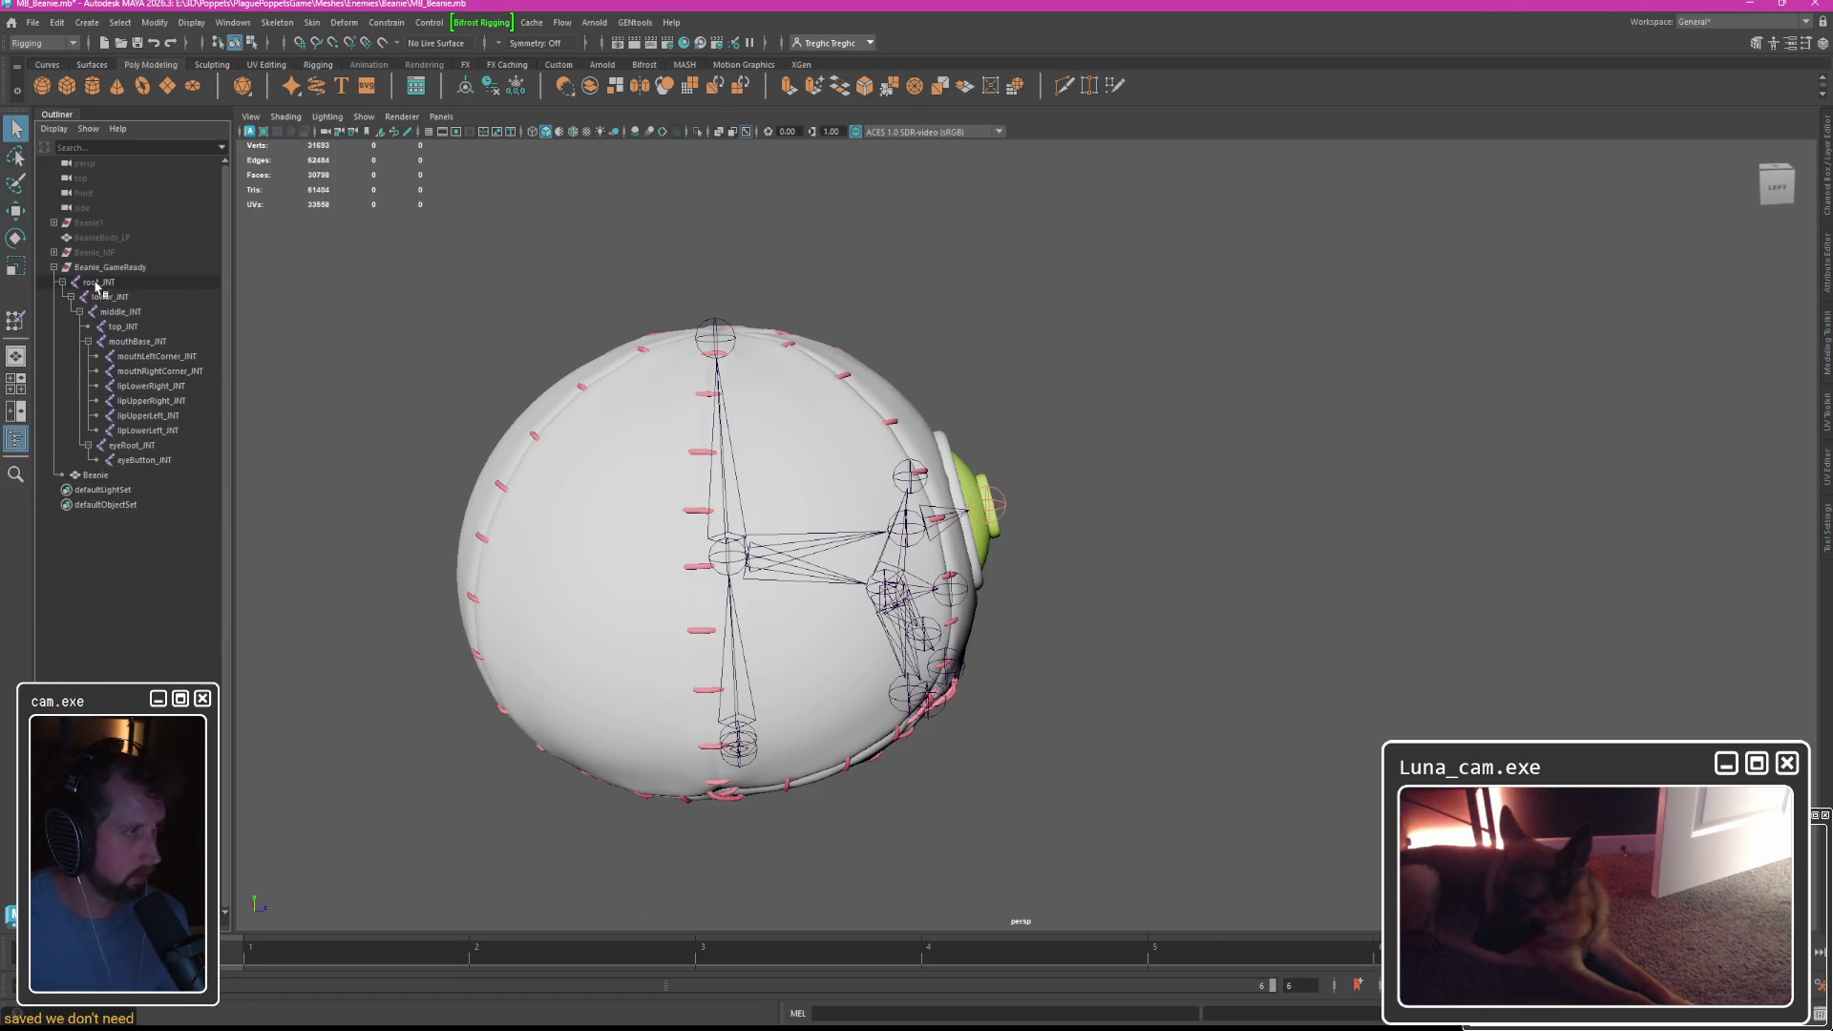
pyautogui.click(95, 284)
pyautogui.keyDown('shift'); pyautogui.click(143, 460); pyautogui.keyUp('shift')
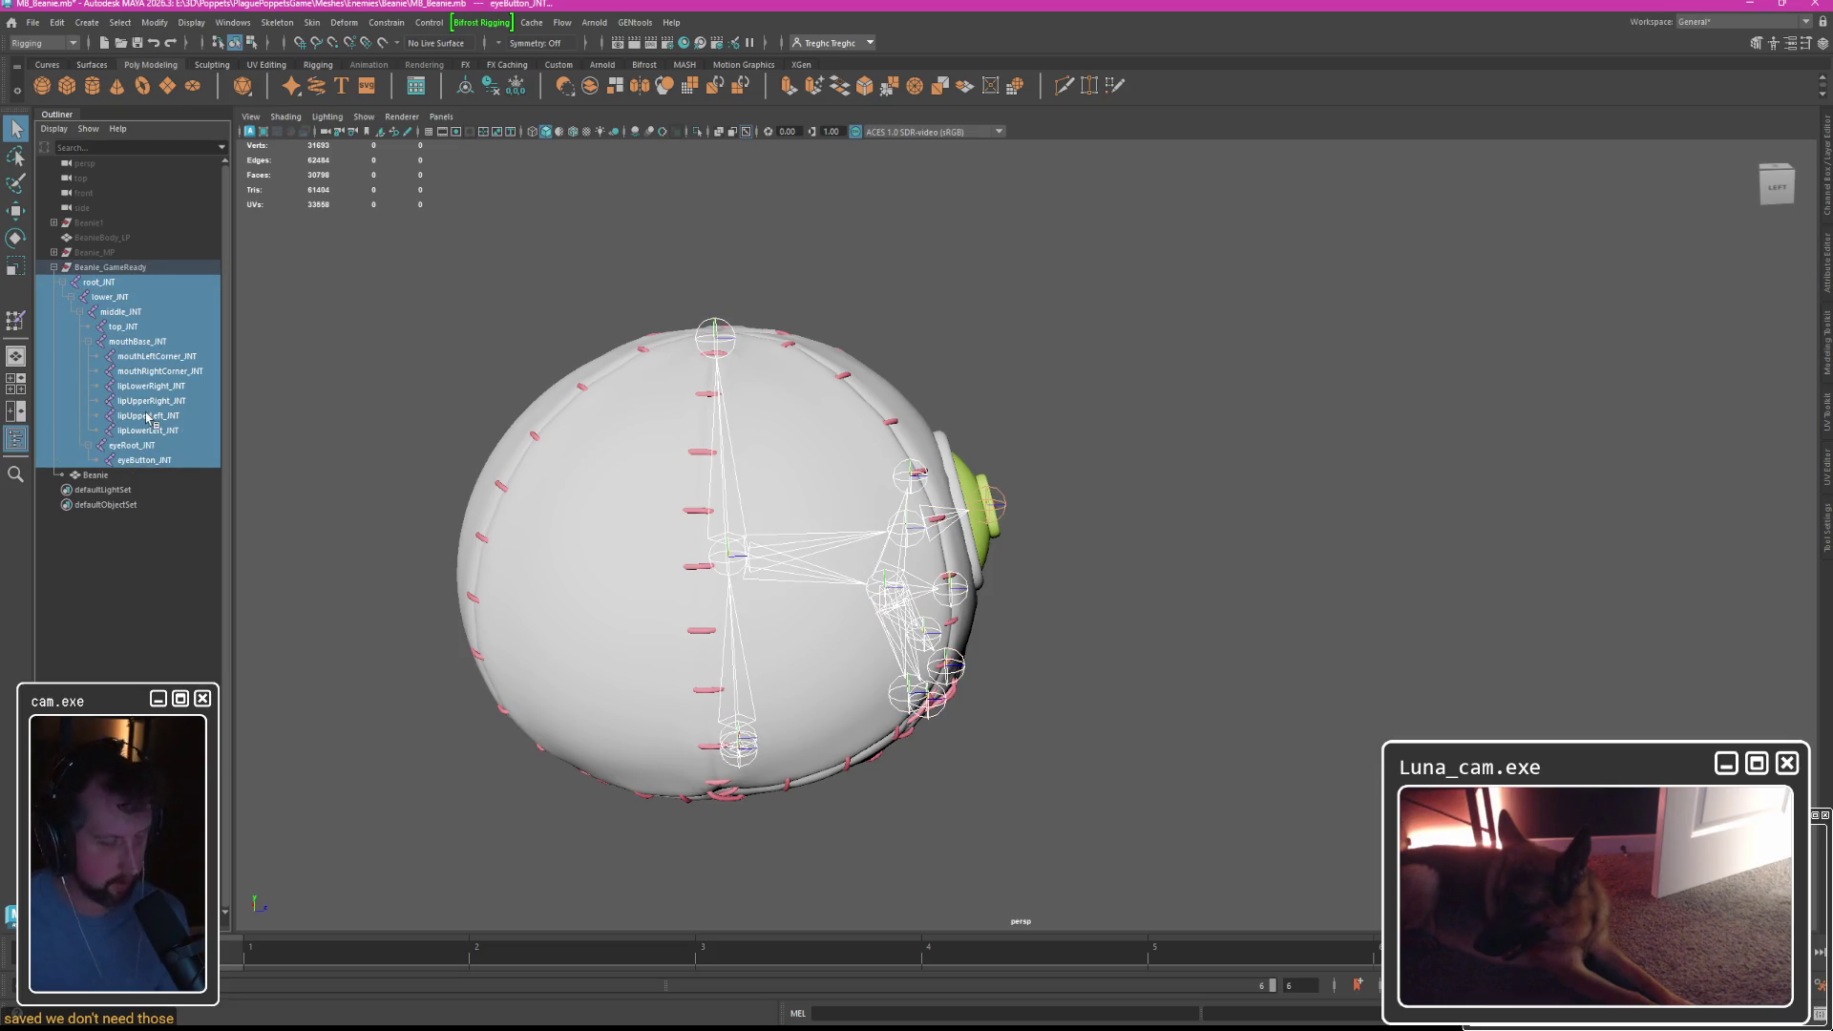
pyautogui.hotkey('shift', 'p')
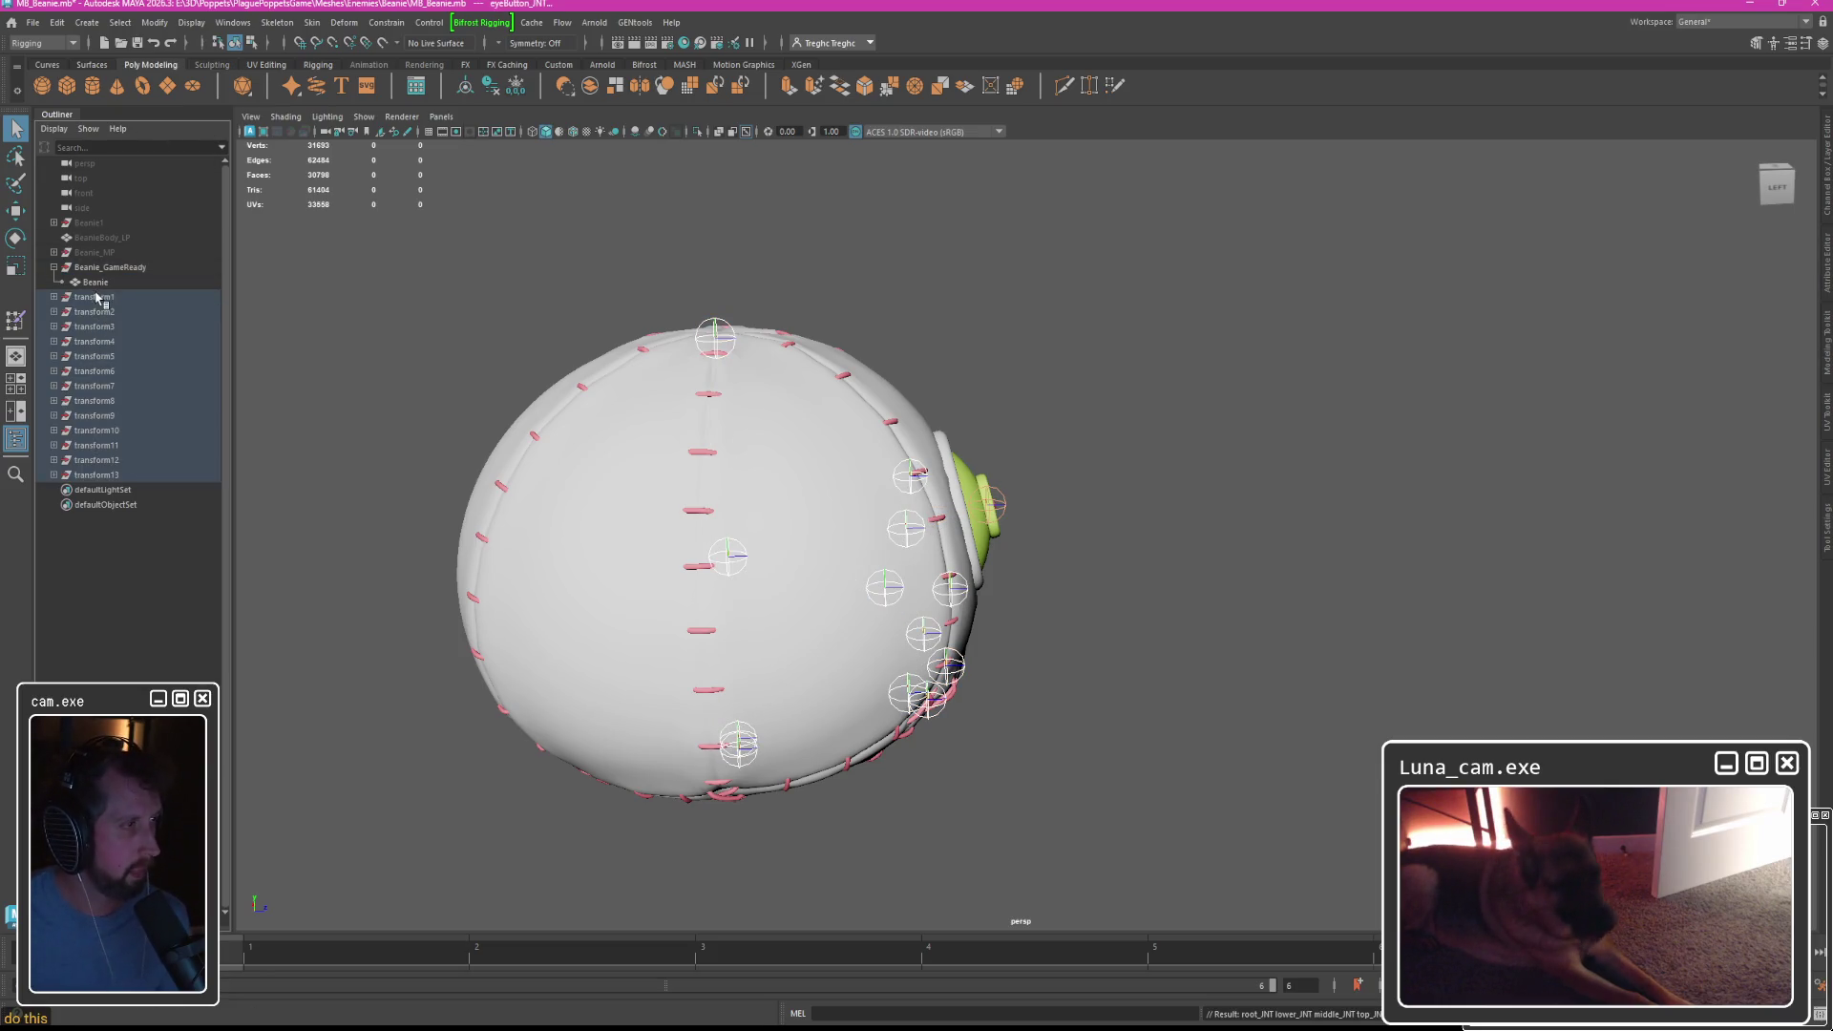
# Select transform1 through transform13 and attempt Freeze Transformations on them.
pyautogui.click(97, 299)
pyautogui.keyDown('shift'); pyautogui.click(96, 474); pyautogui.keyUp('shift')
pyautogui.click(234, 23)
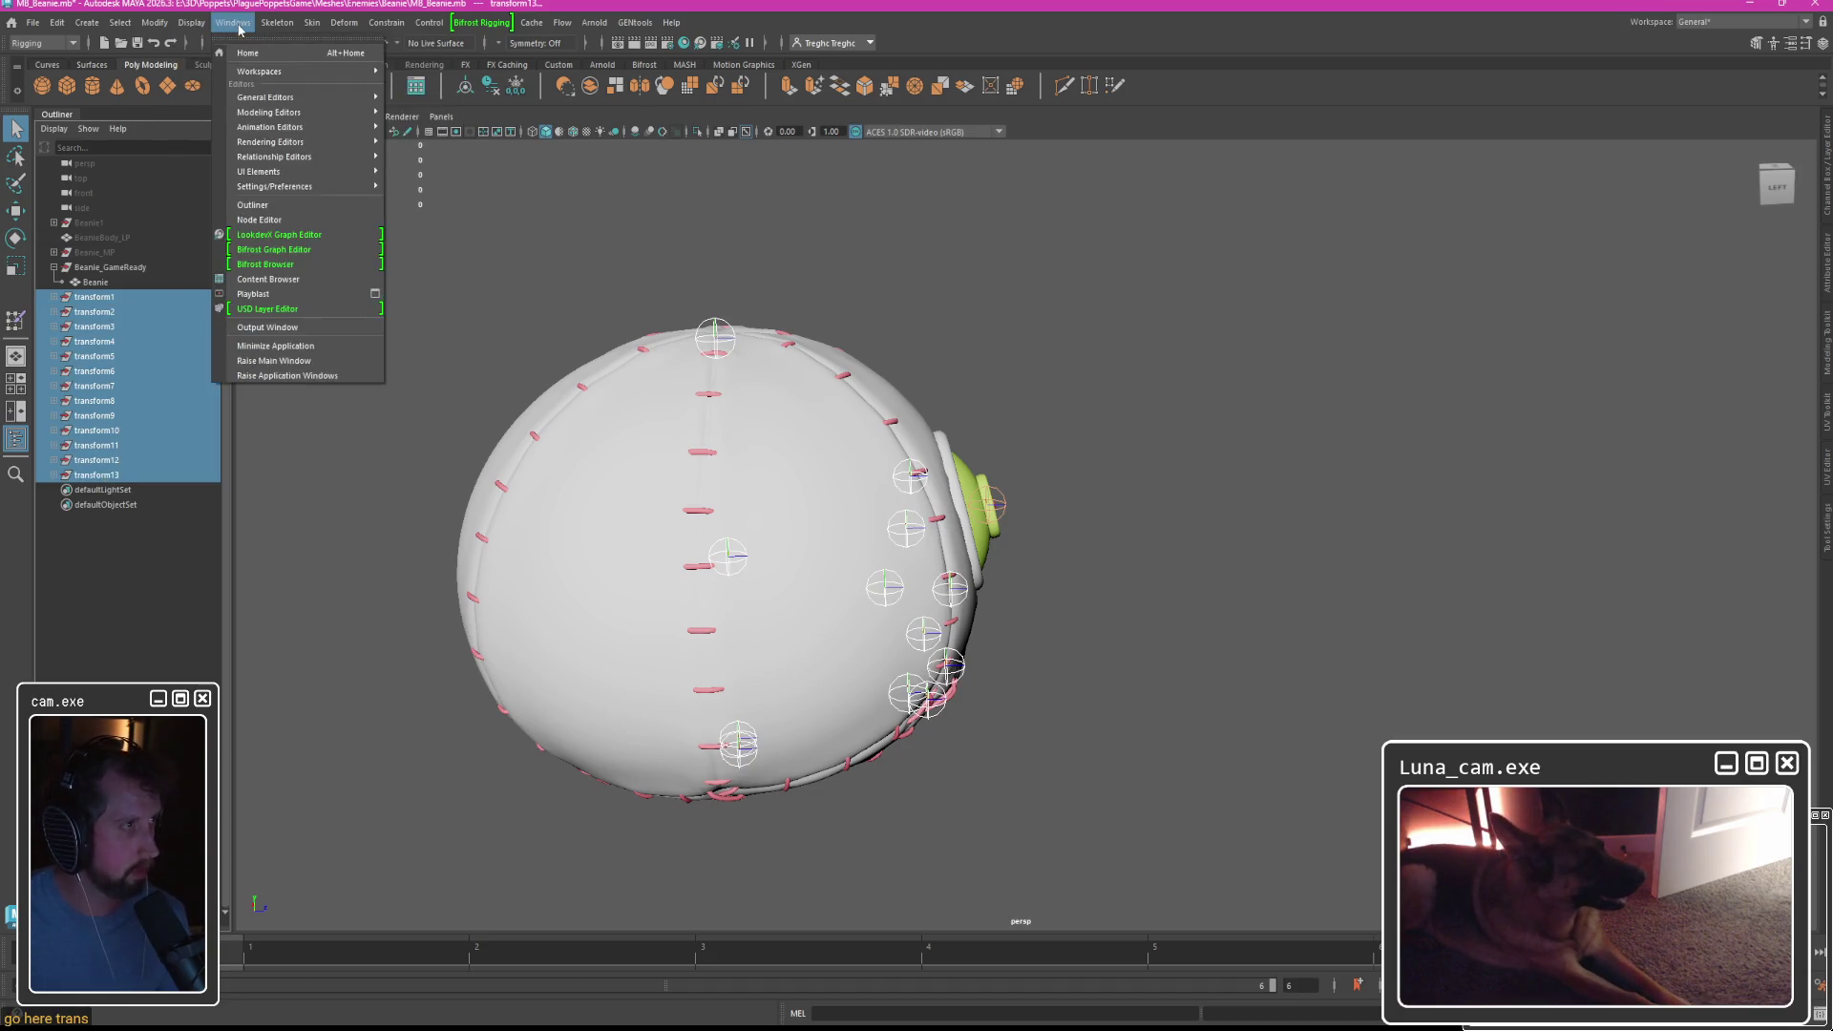
pyautogui.moveTo(155, 25)
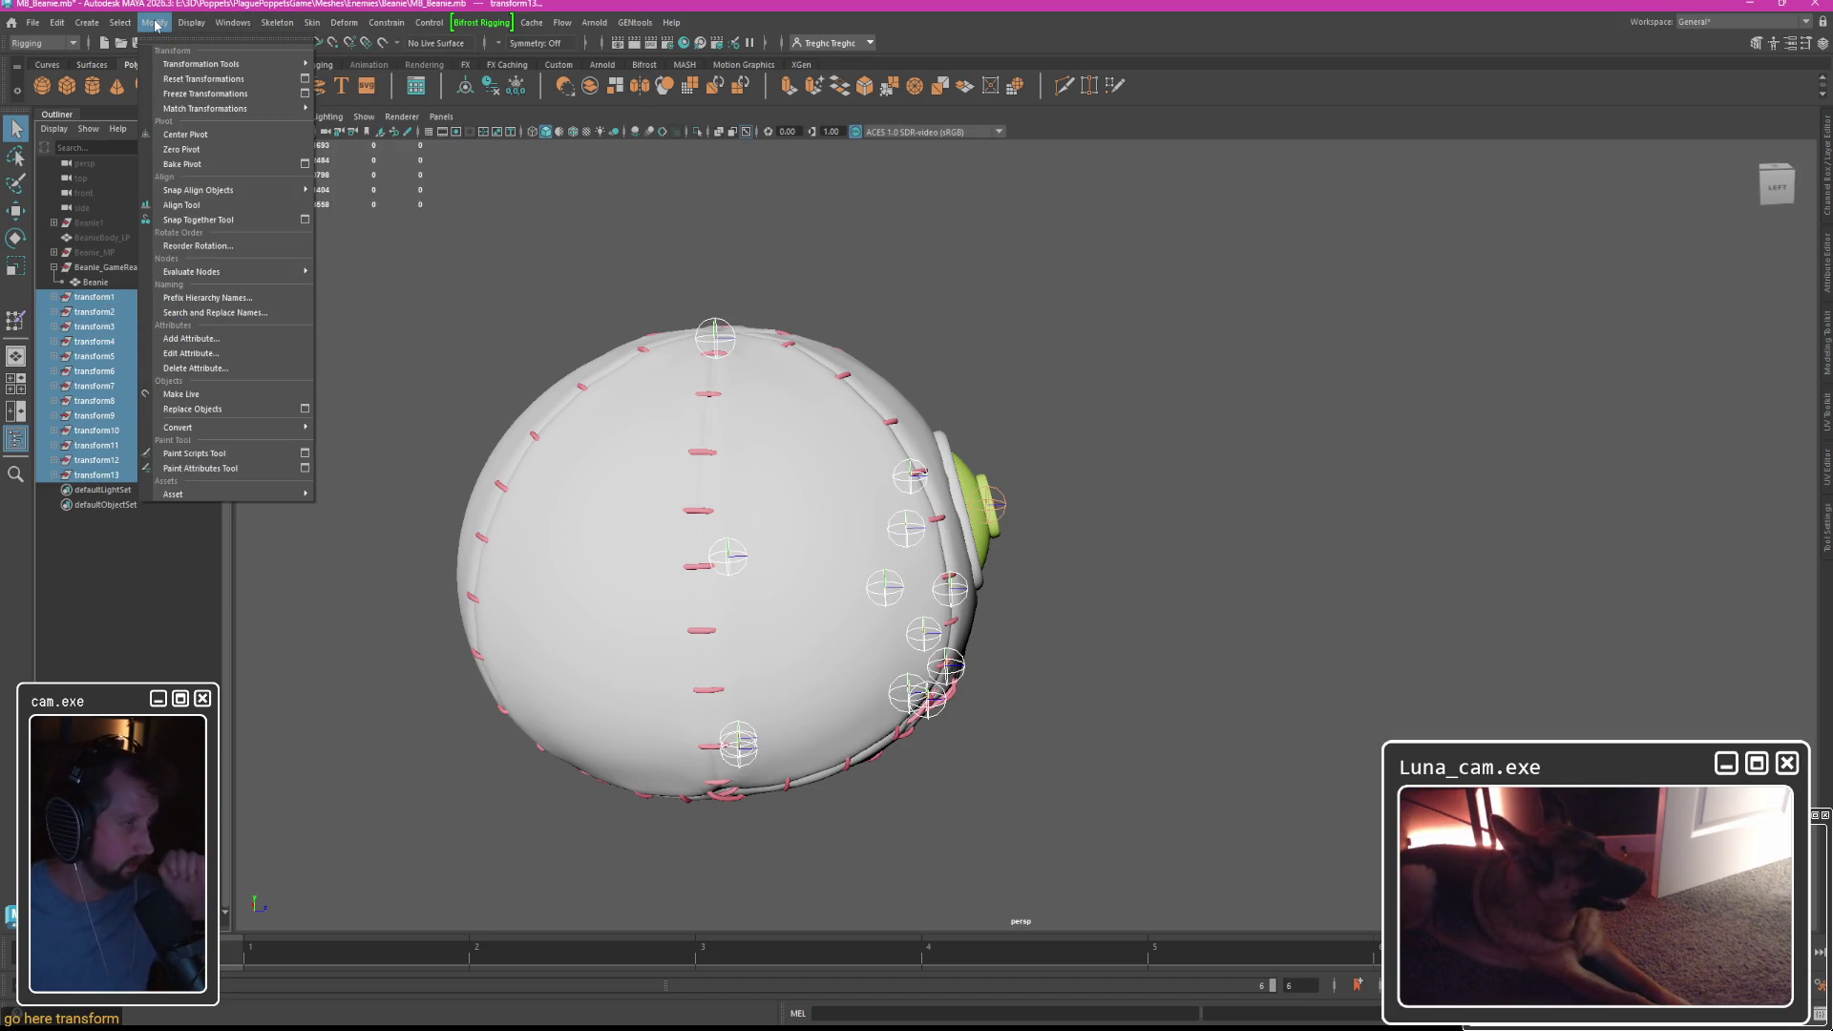
pyautogui.click(205, 94)
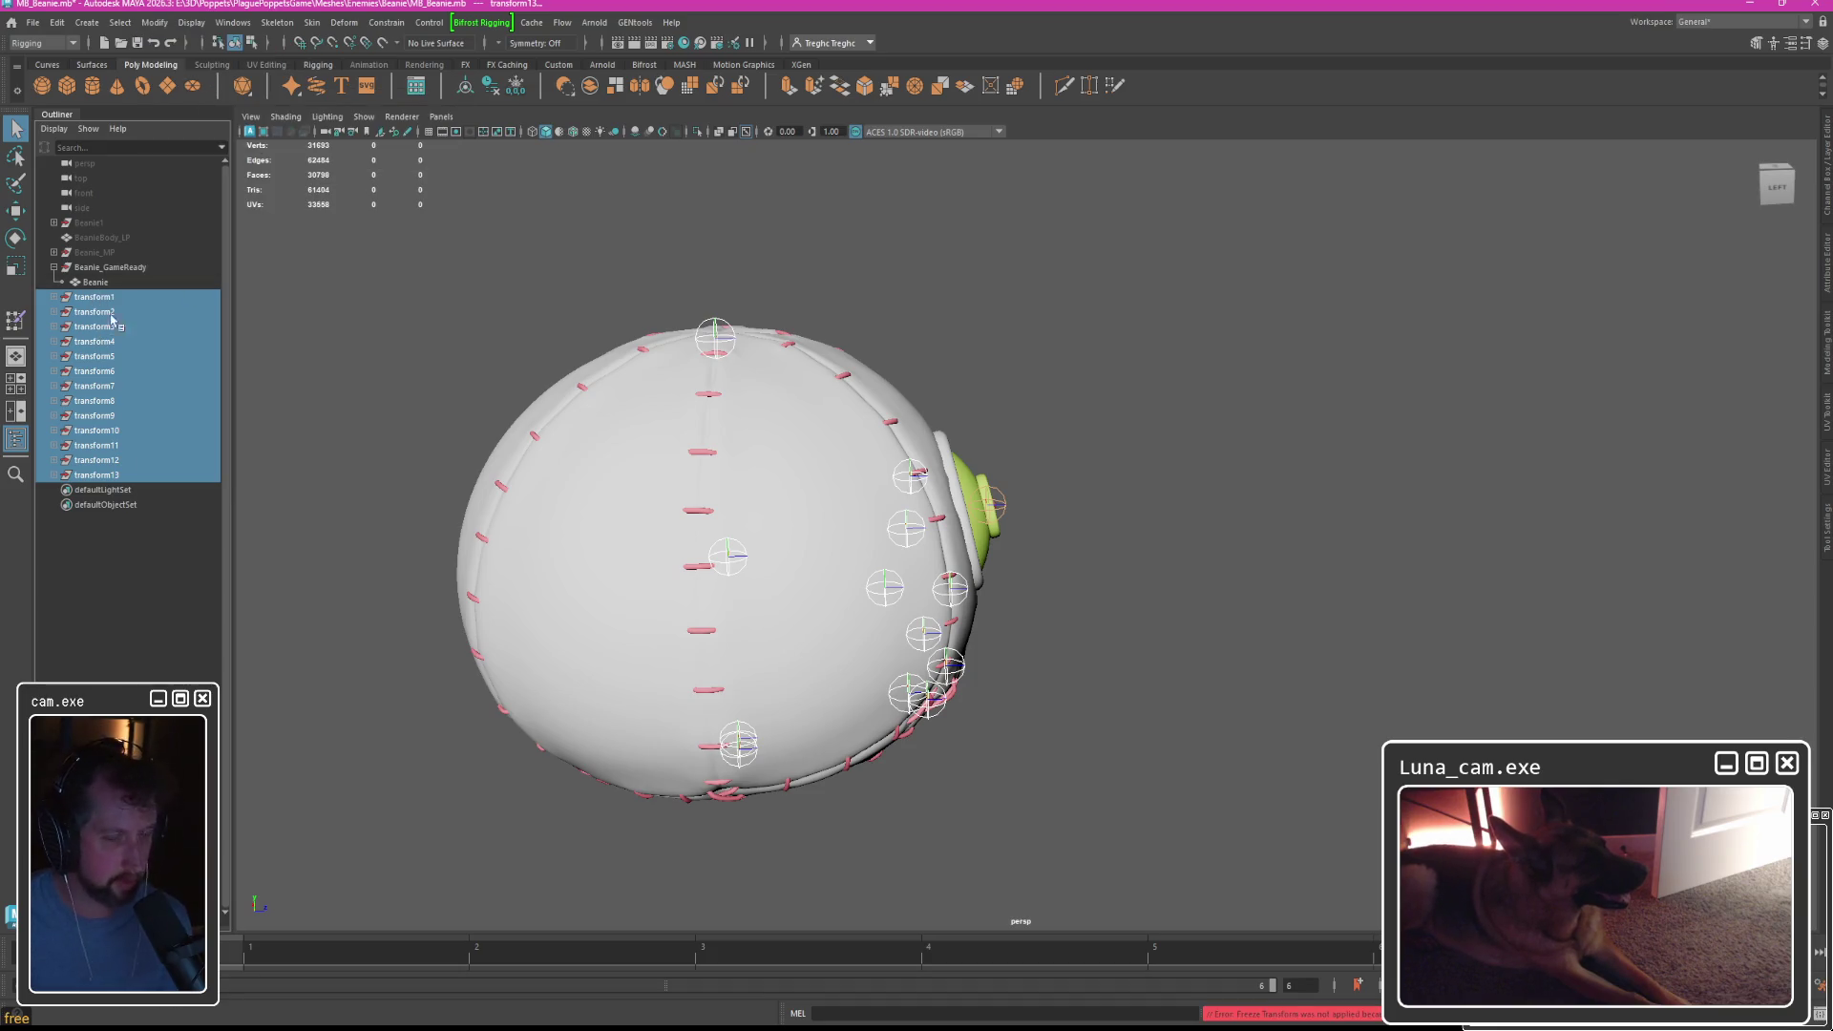
pyautogui.click(192, 22)
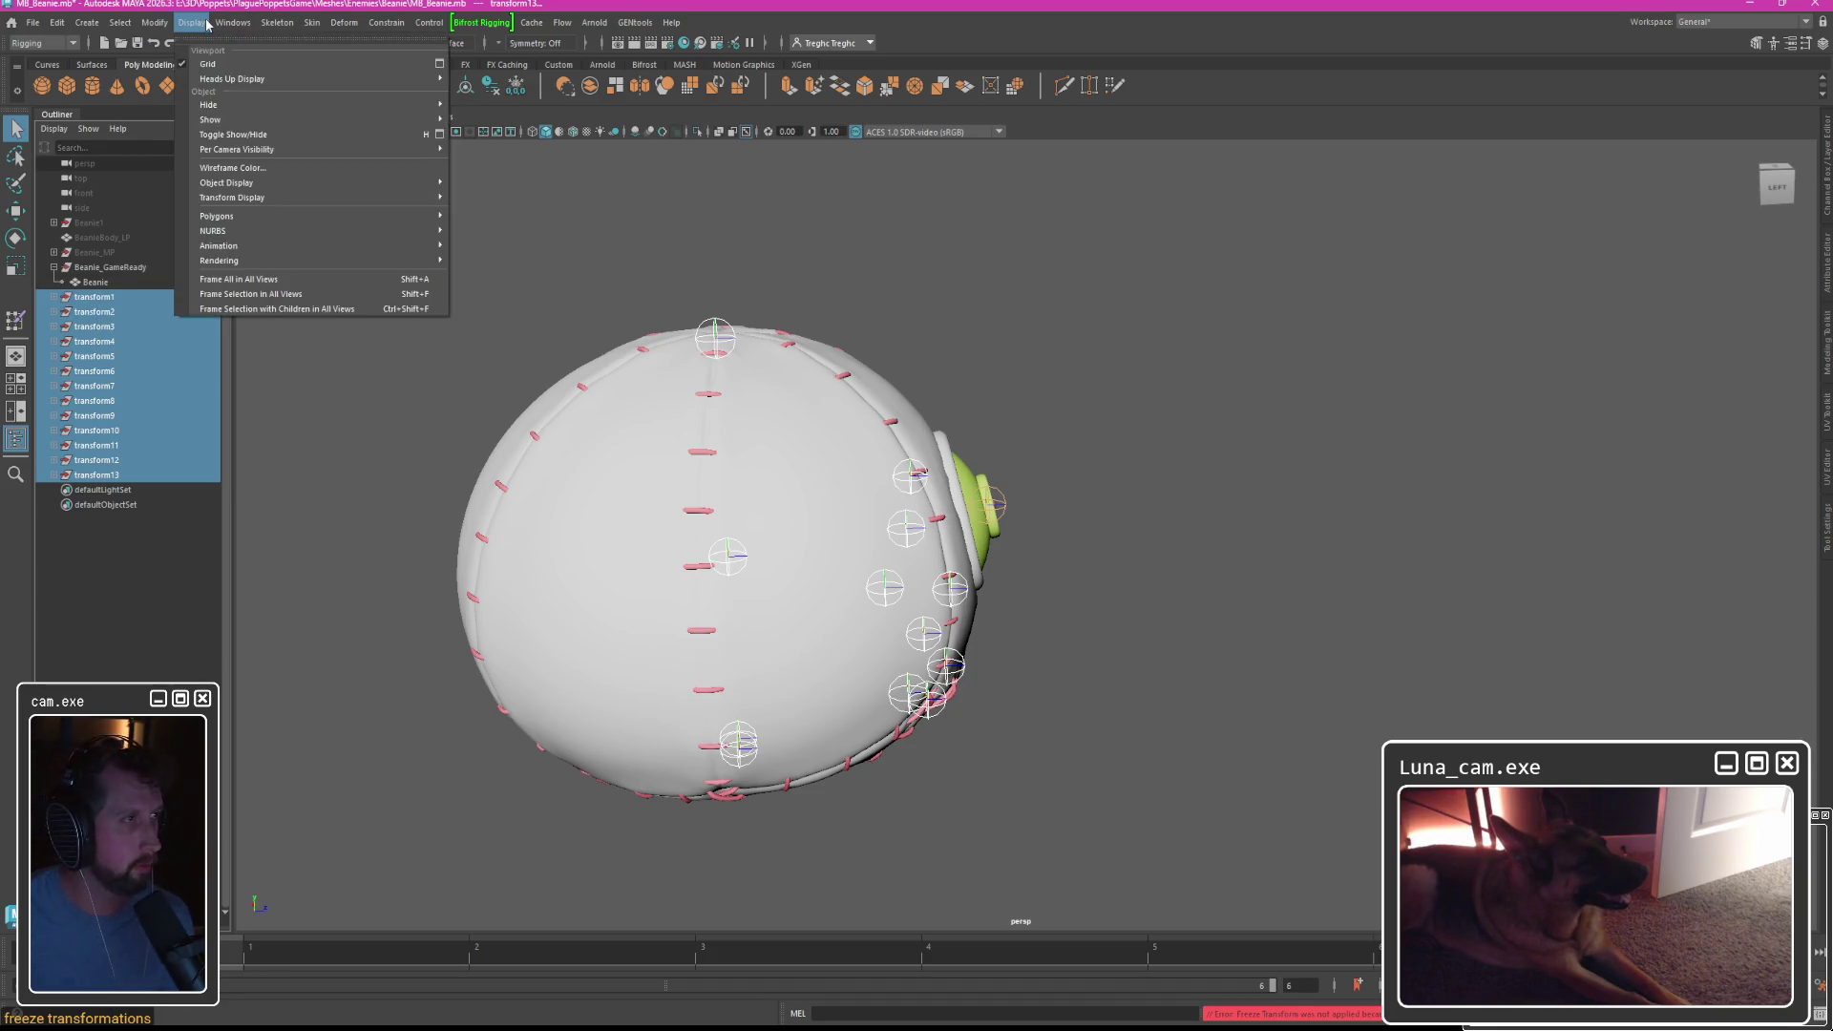
pyautogui.moveTo(150, 25)
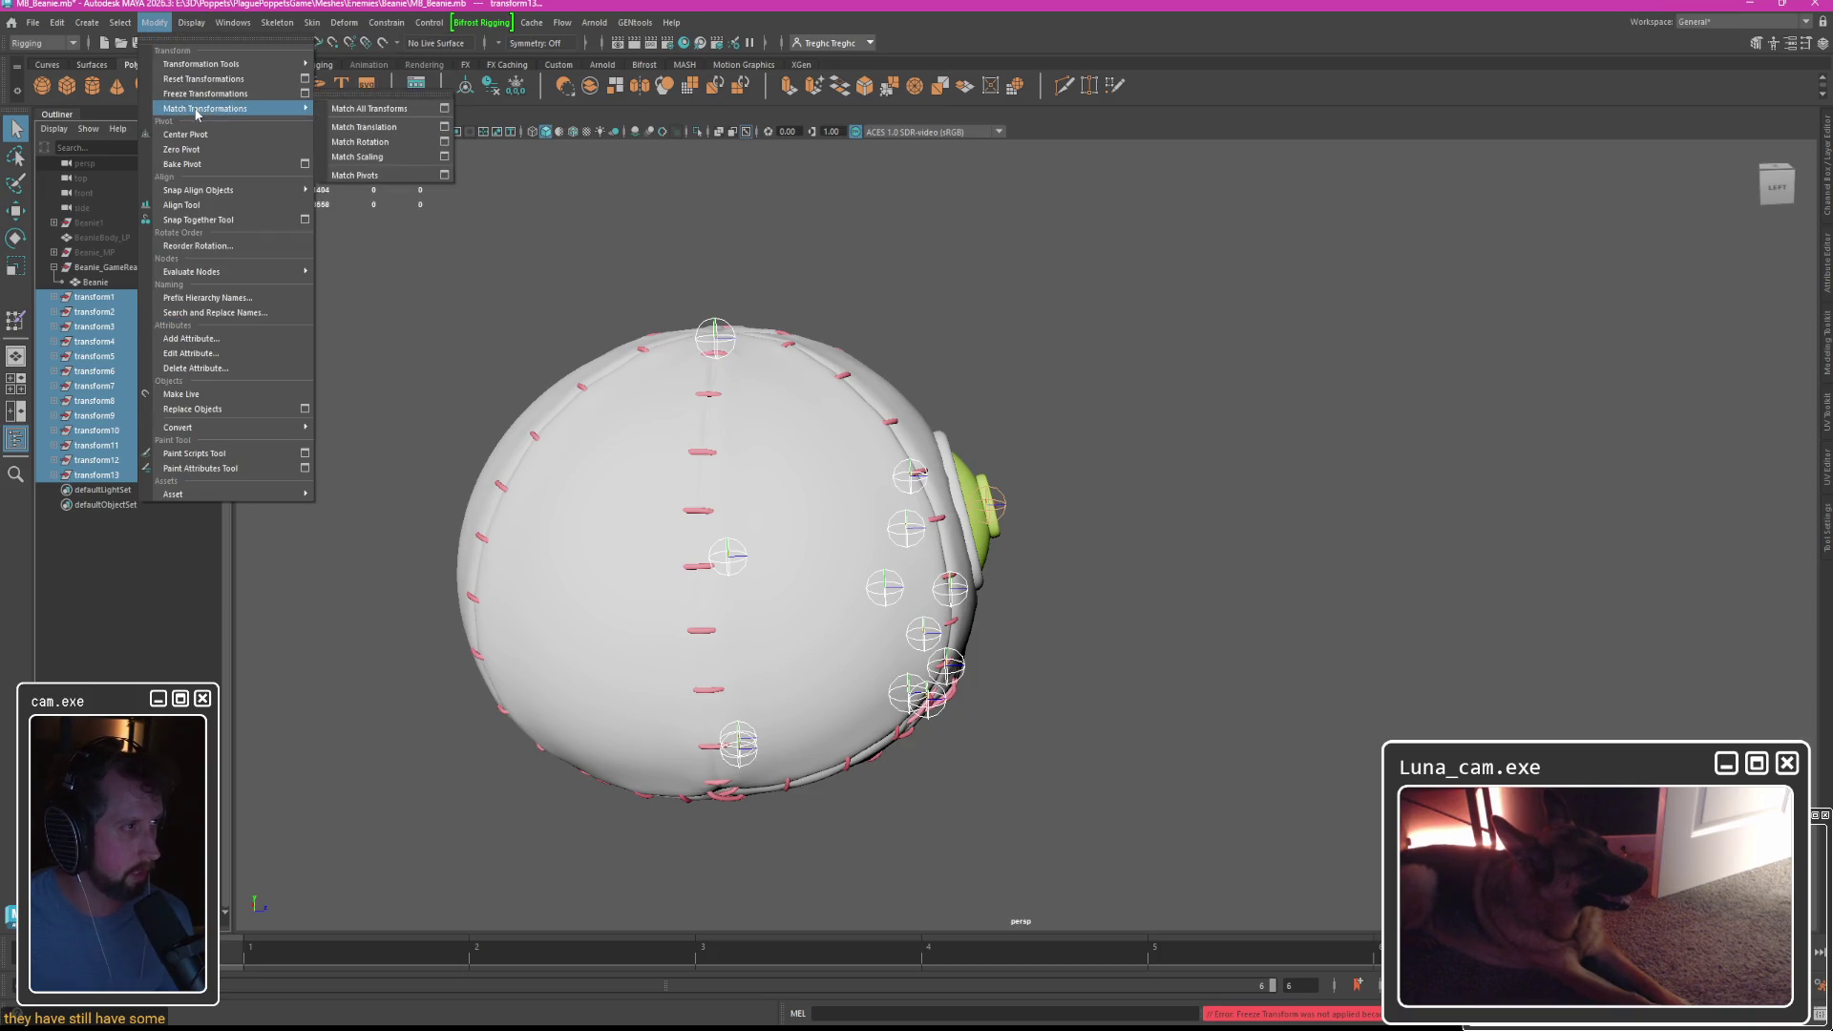
pyautogui.click(310, 355)
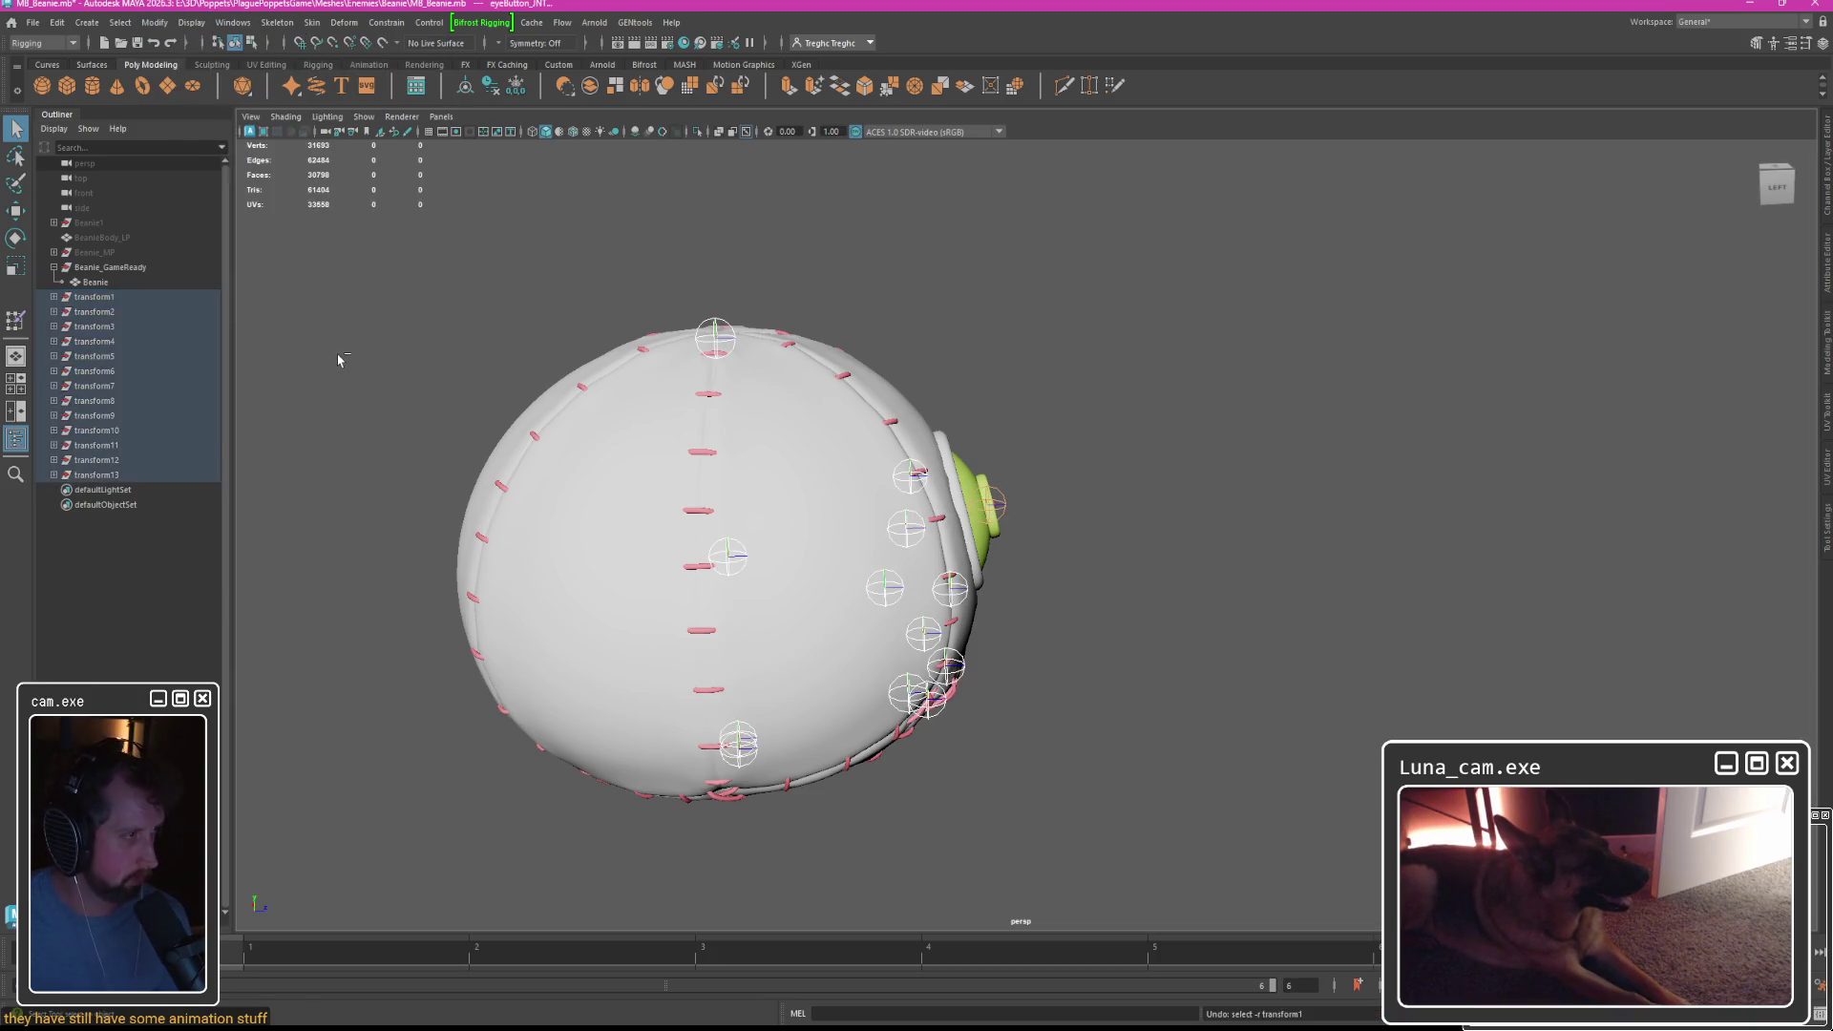
# Undo the unparent and view the full joint hierarchy in the Graph Editor.
pyautogui.hotkey('ctrl', 'z')
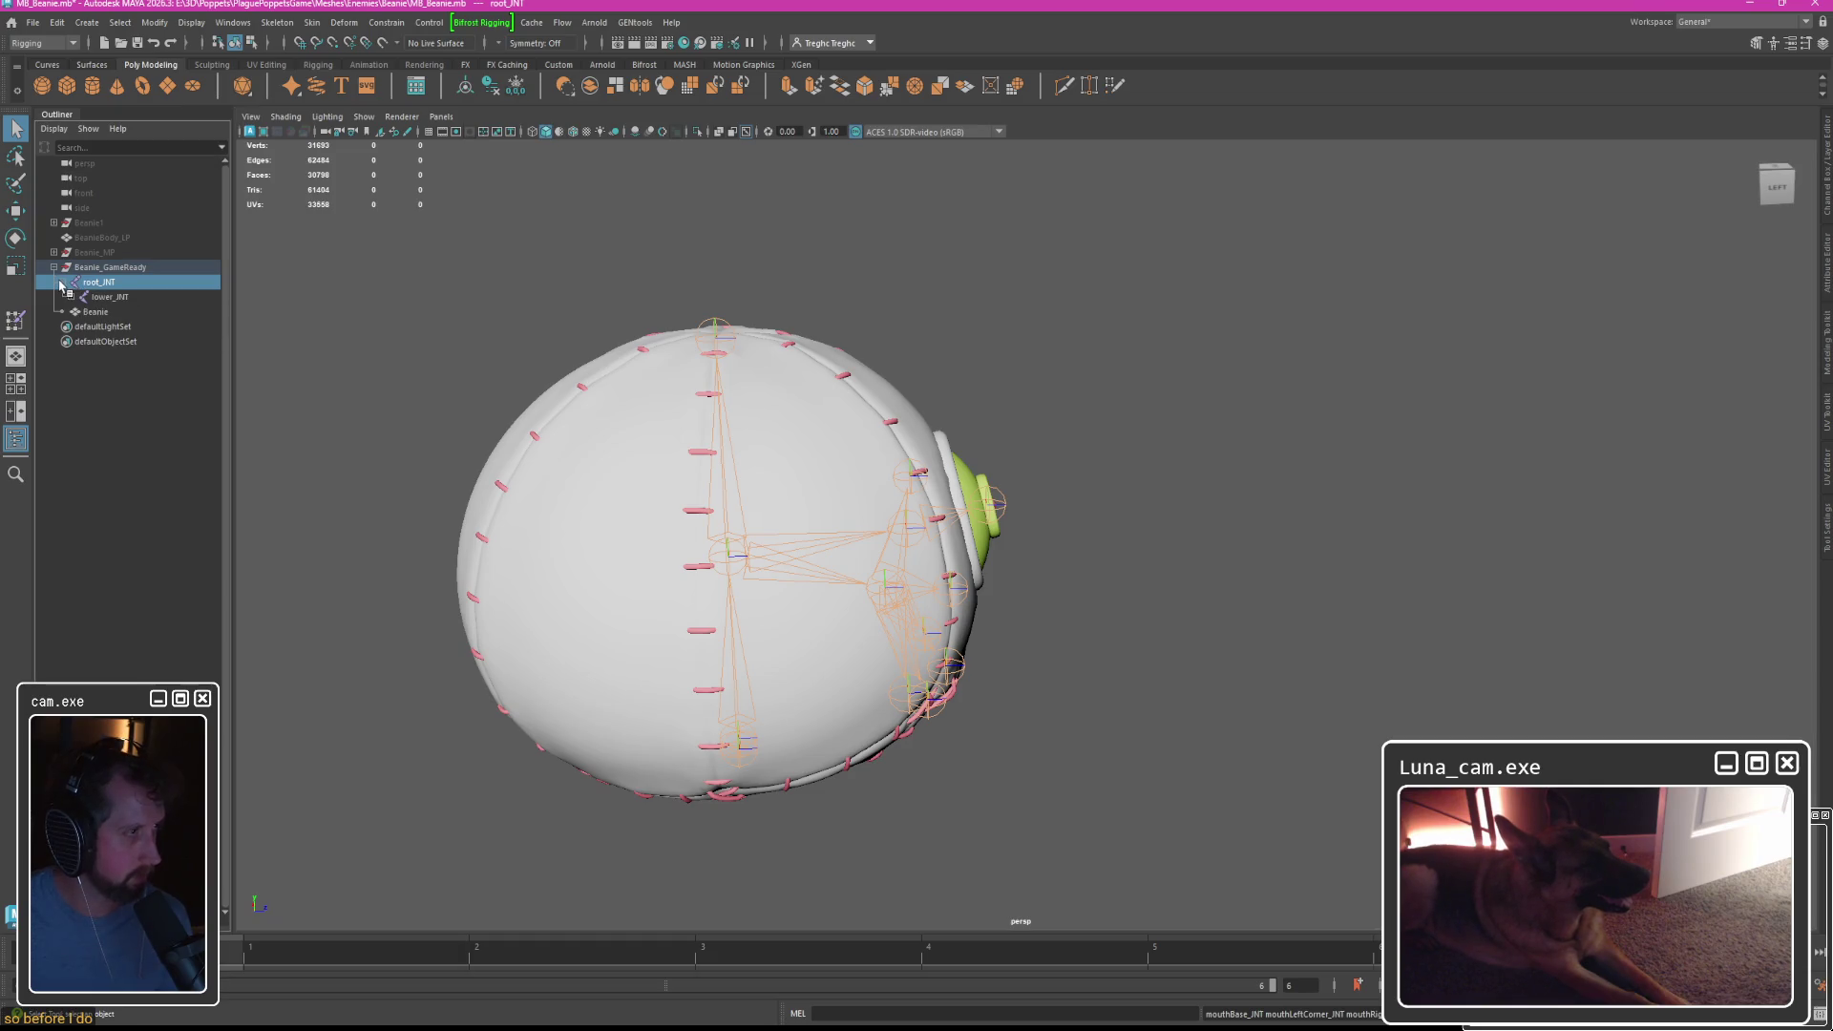
pyautogui.keyDown('shift'); pyautogui.click(71, 297); pyautogui.keyUp('shift')
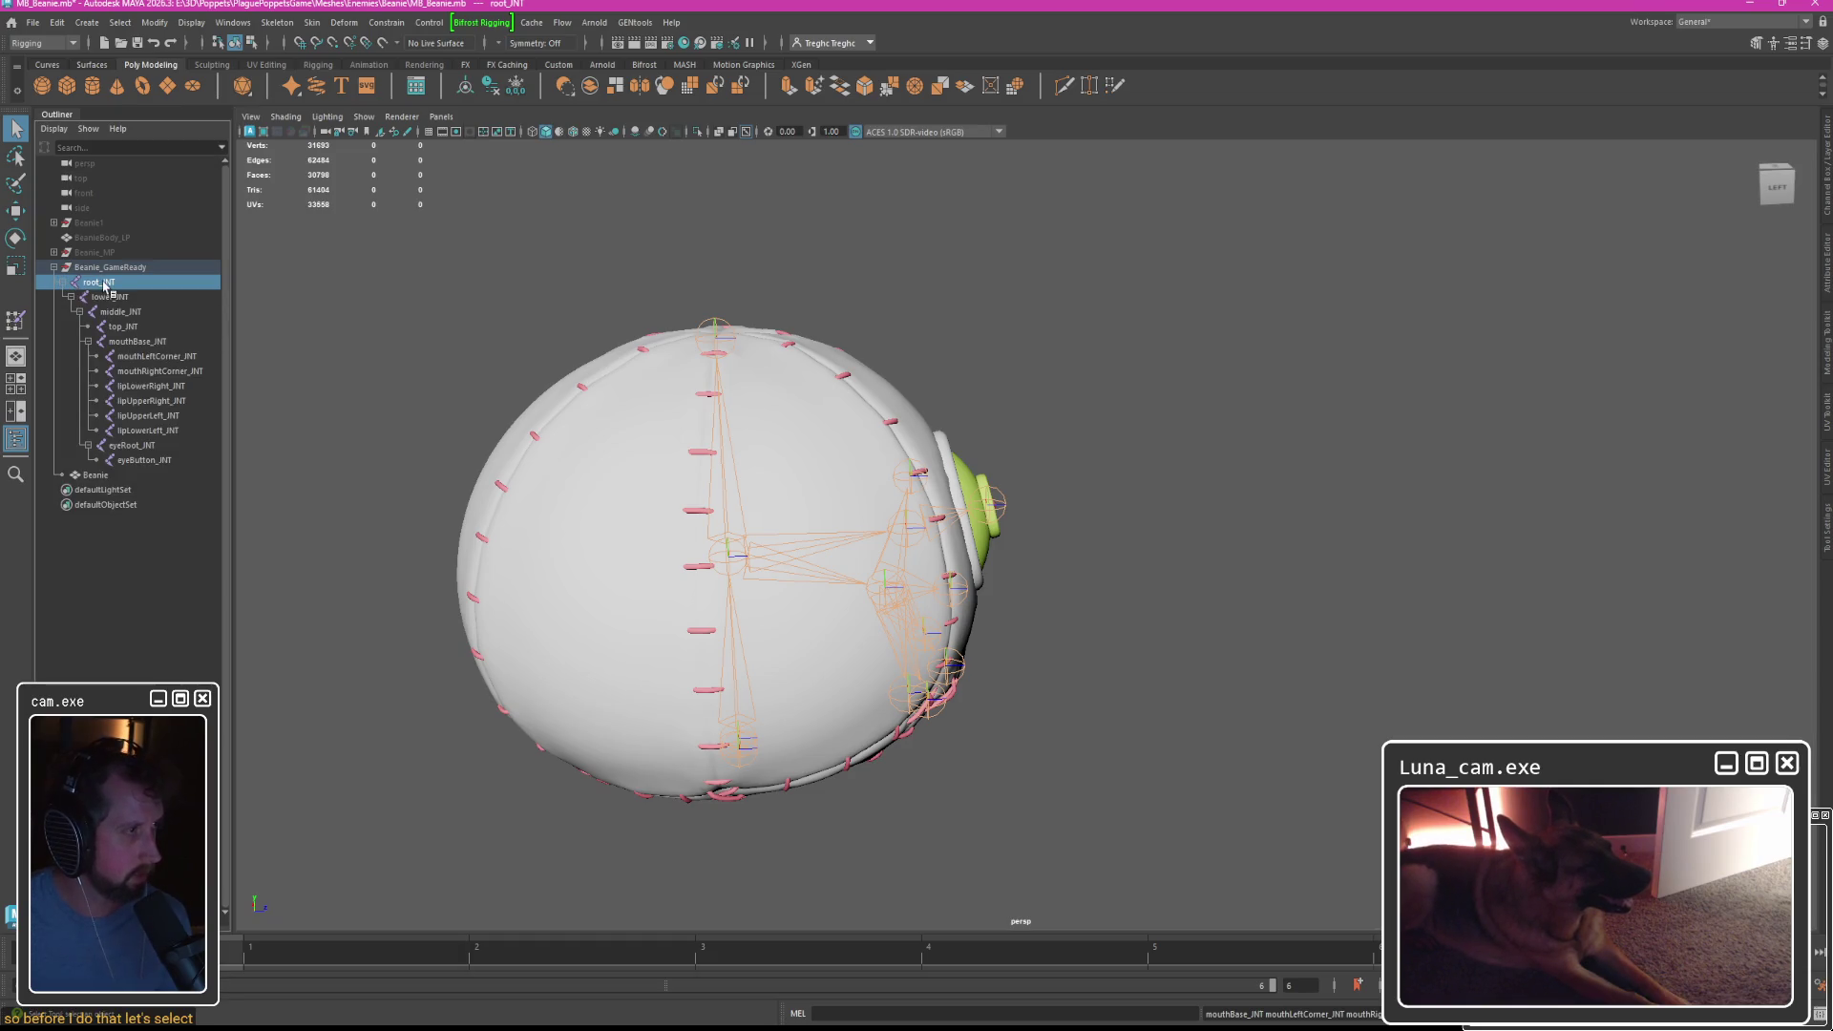
pyautogui.keyDown('shift'); pyautogui.click(143, 460); pyautogui.keyUp('shift')
pyautogui.click(232, 22)
pyautogui.moveTo(305, 127)
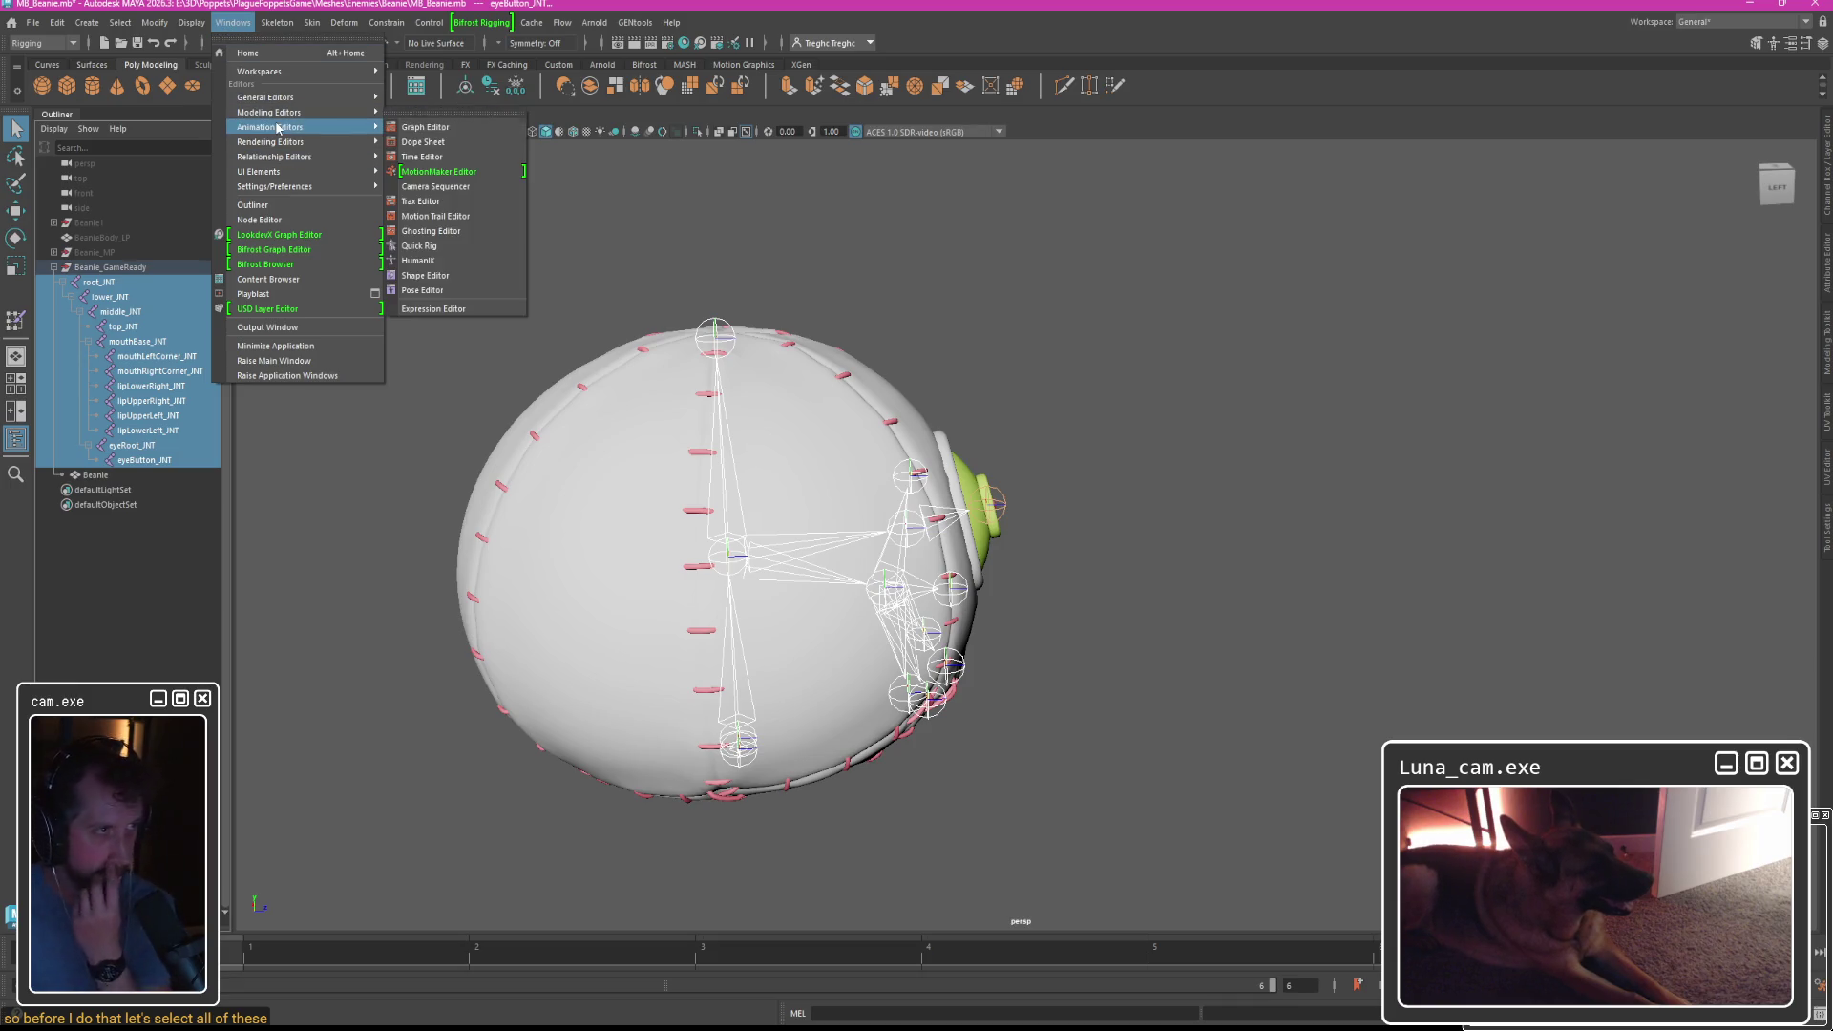
pyautogui.click(444, 134)
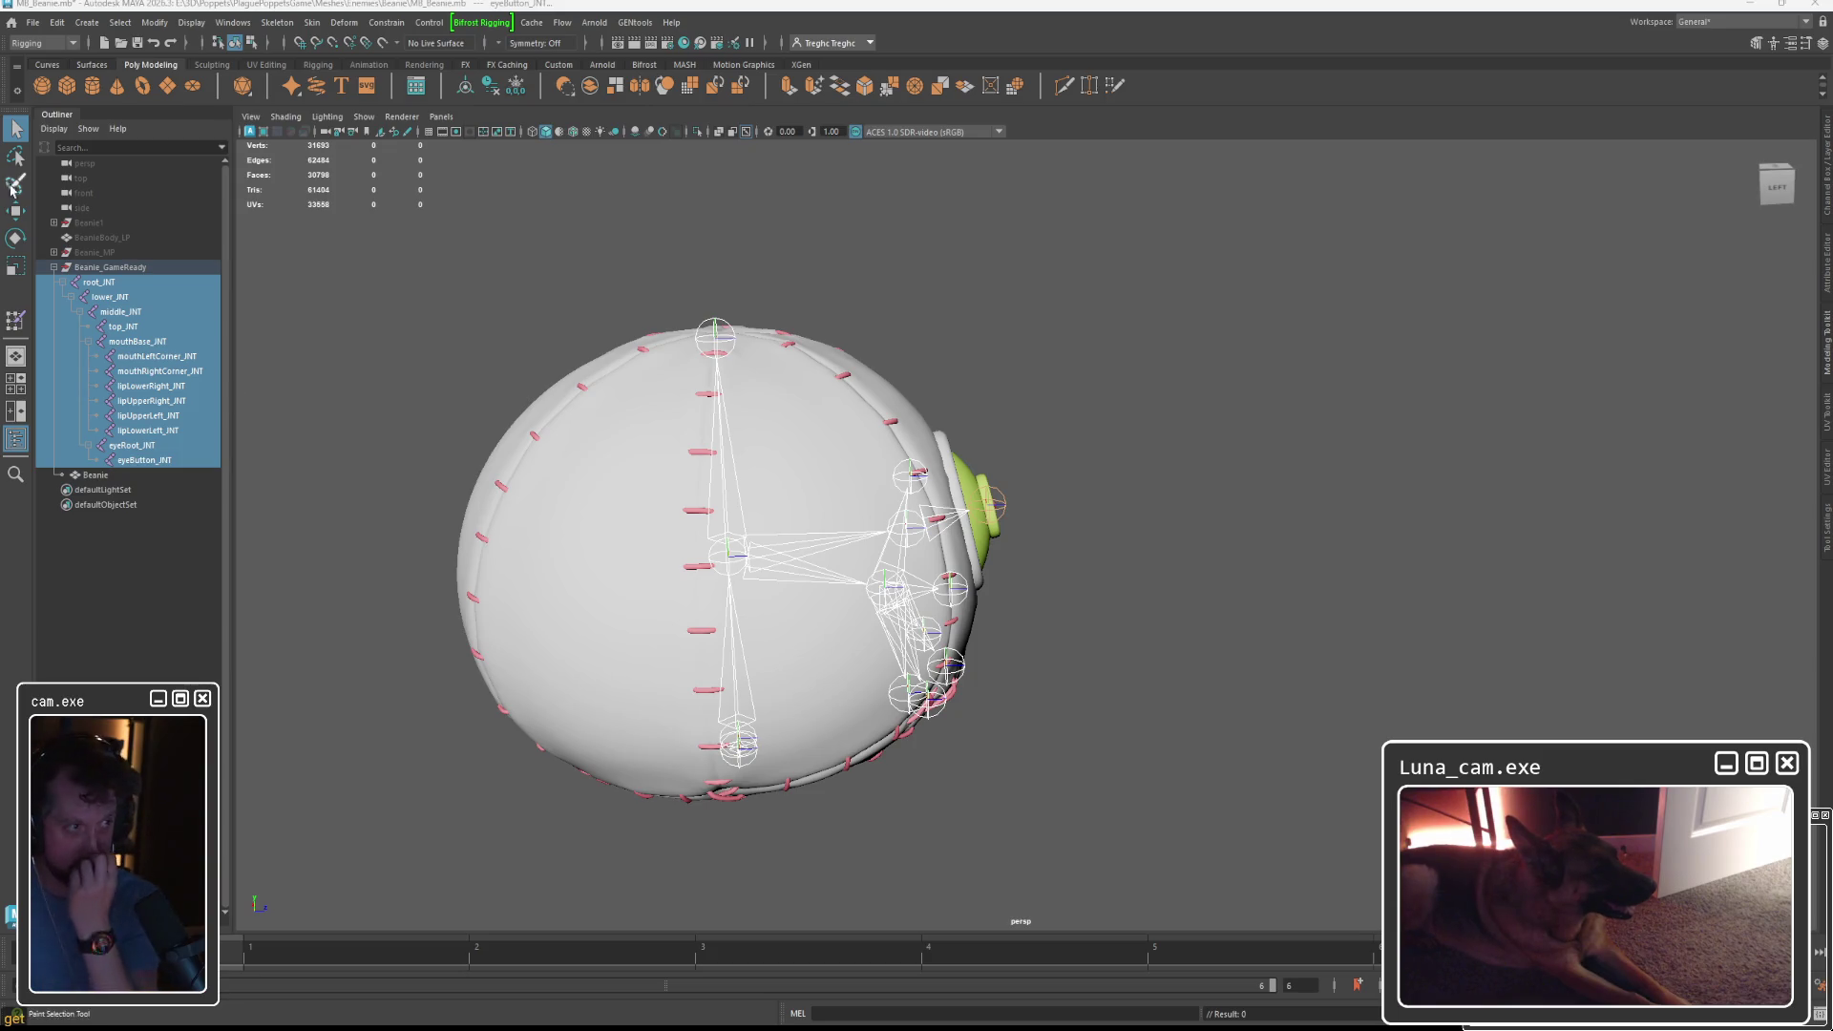
# Inspect Beanie_GameReady's Scale X value in the Attribute Editor.
pyautogui.click(138, 269)
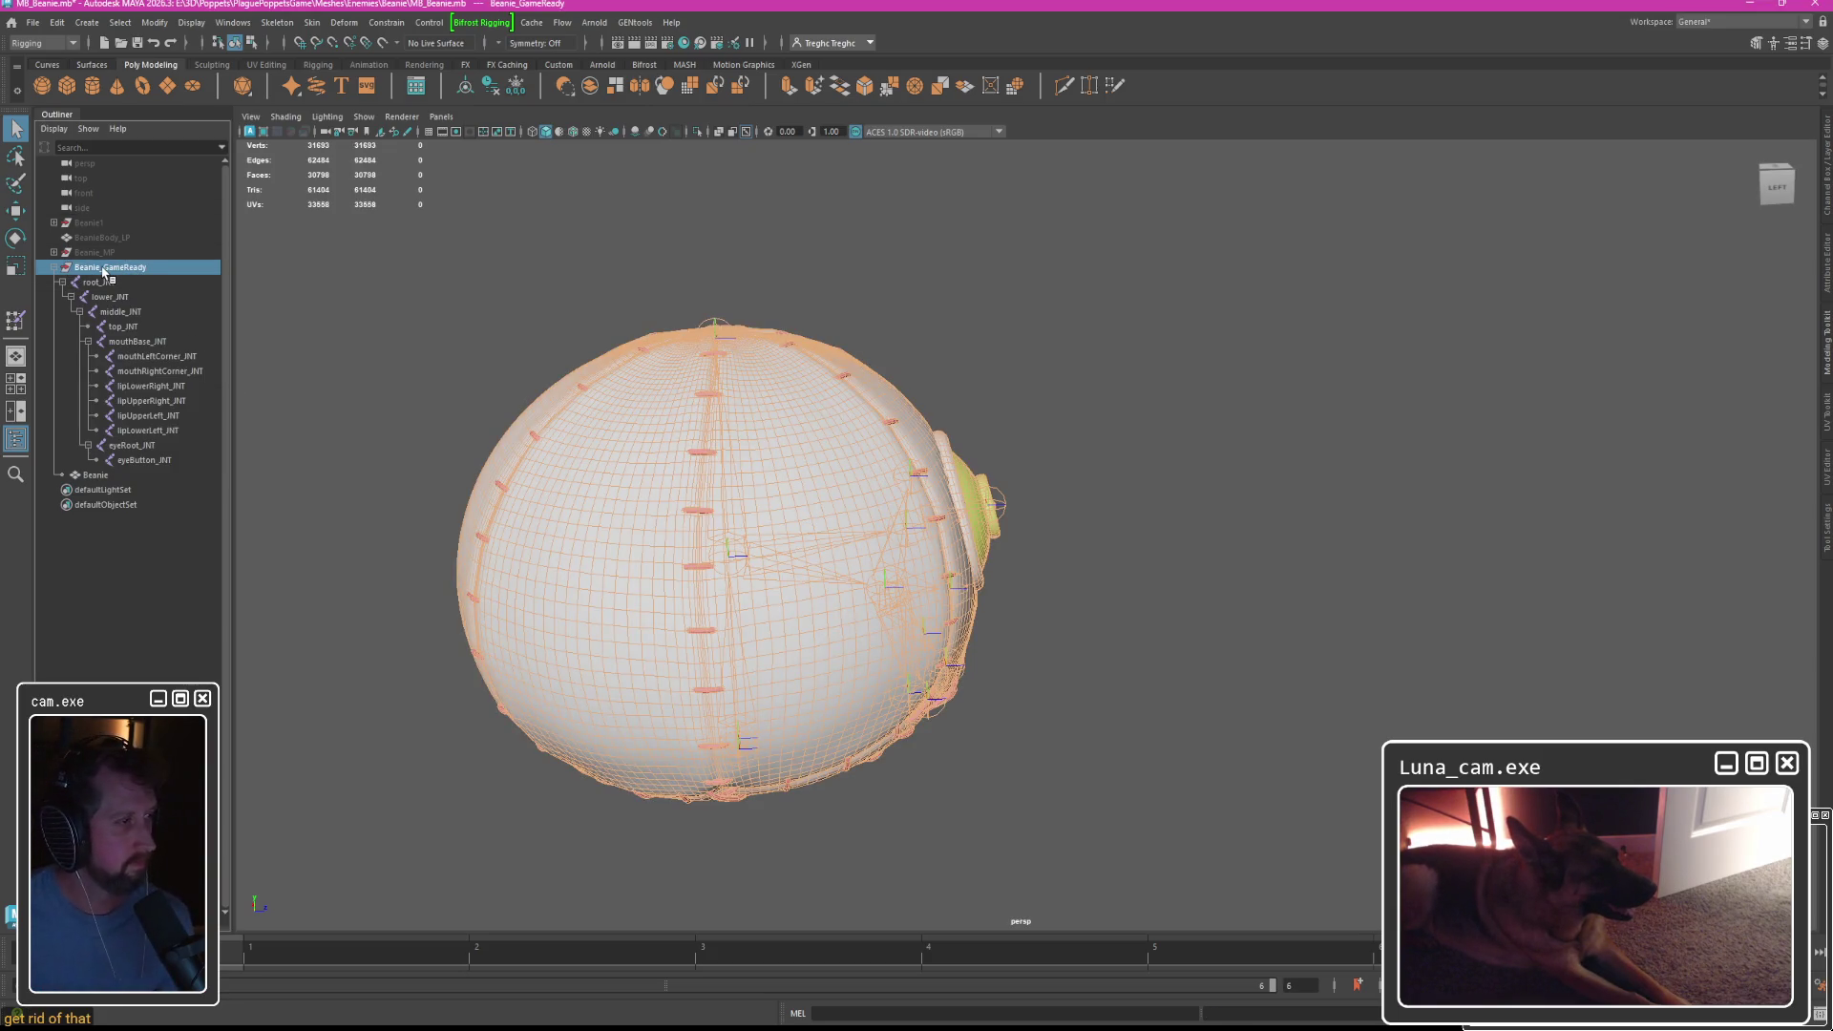
pyautogui.hotkey('ctrl', 'a')
pyautogui.click(1609, 283)
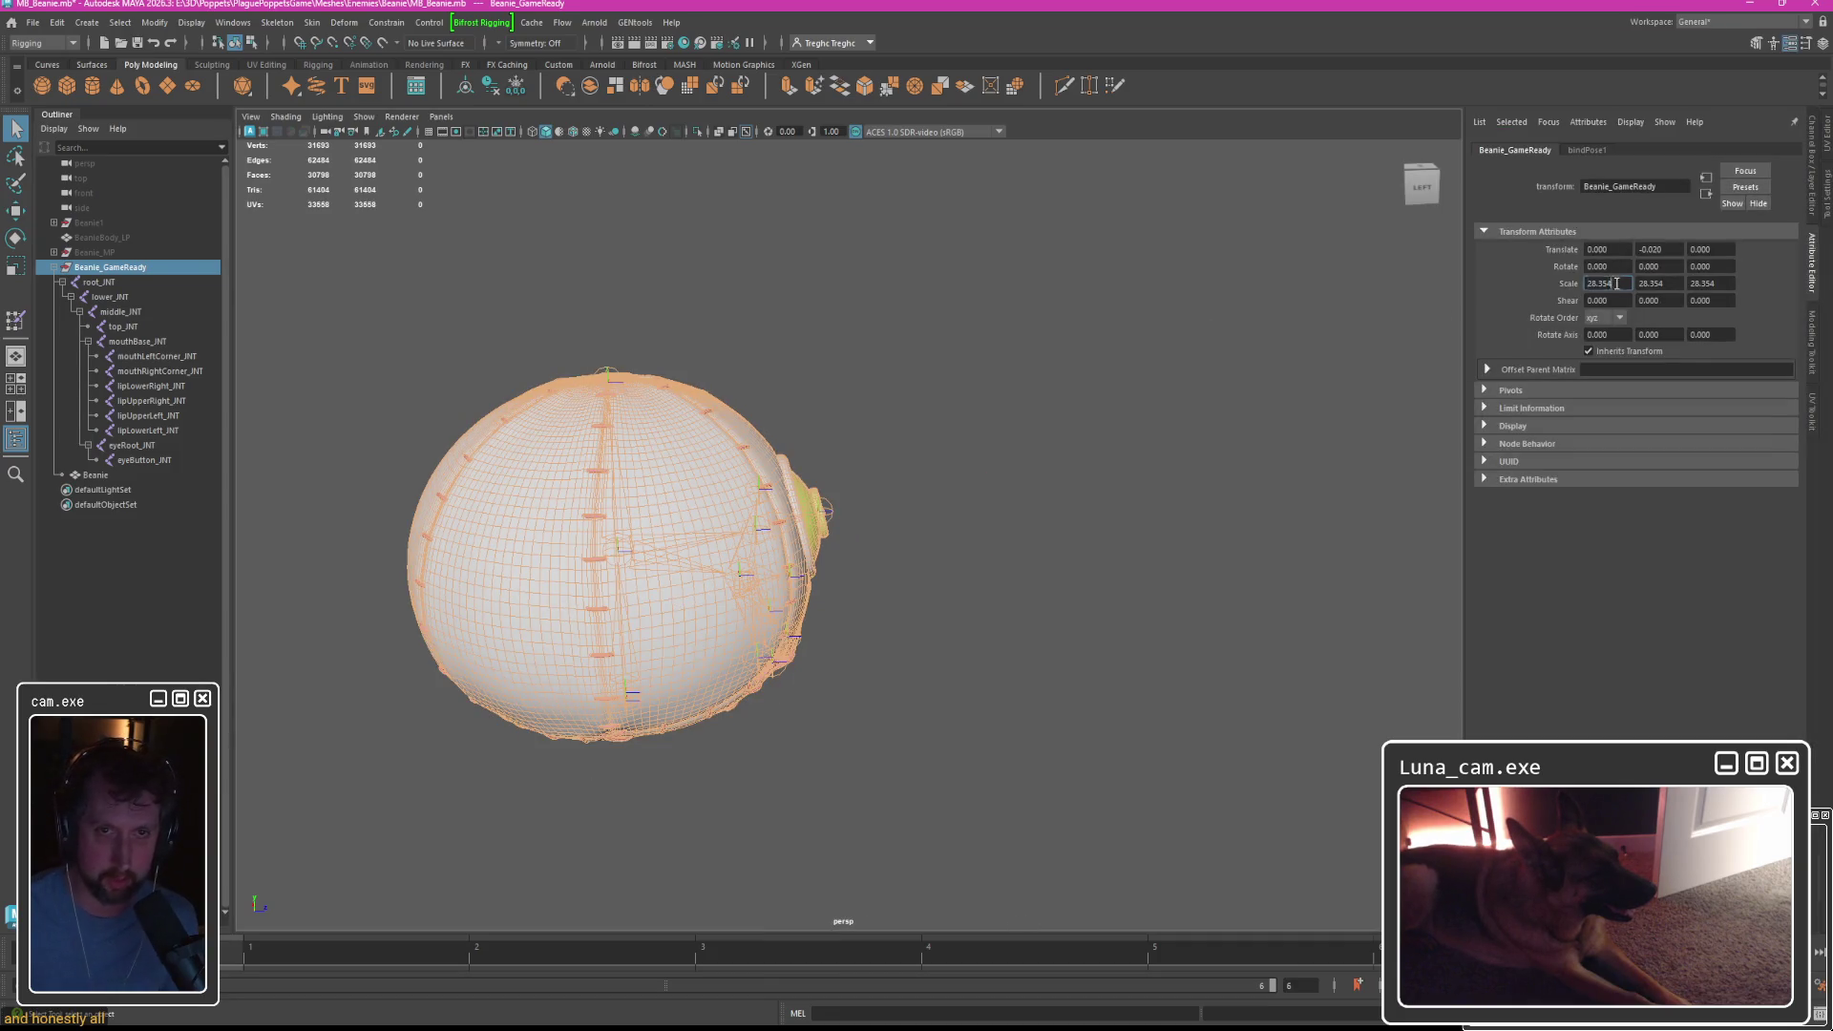
pyautogui.click(97, 269)
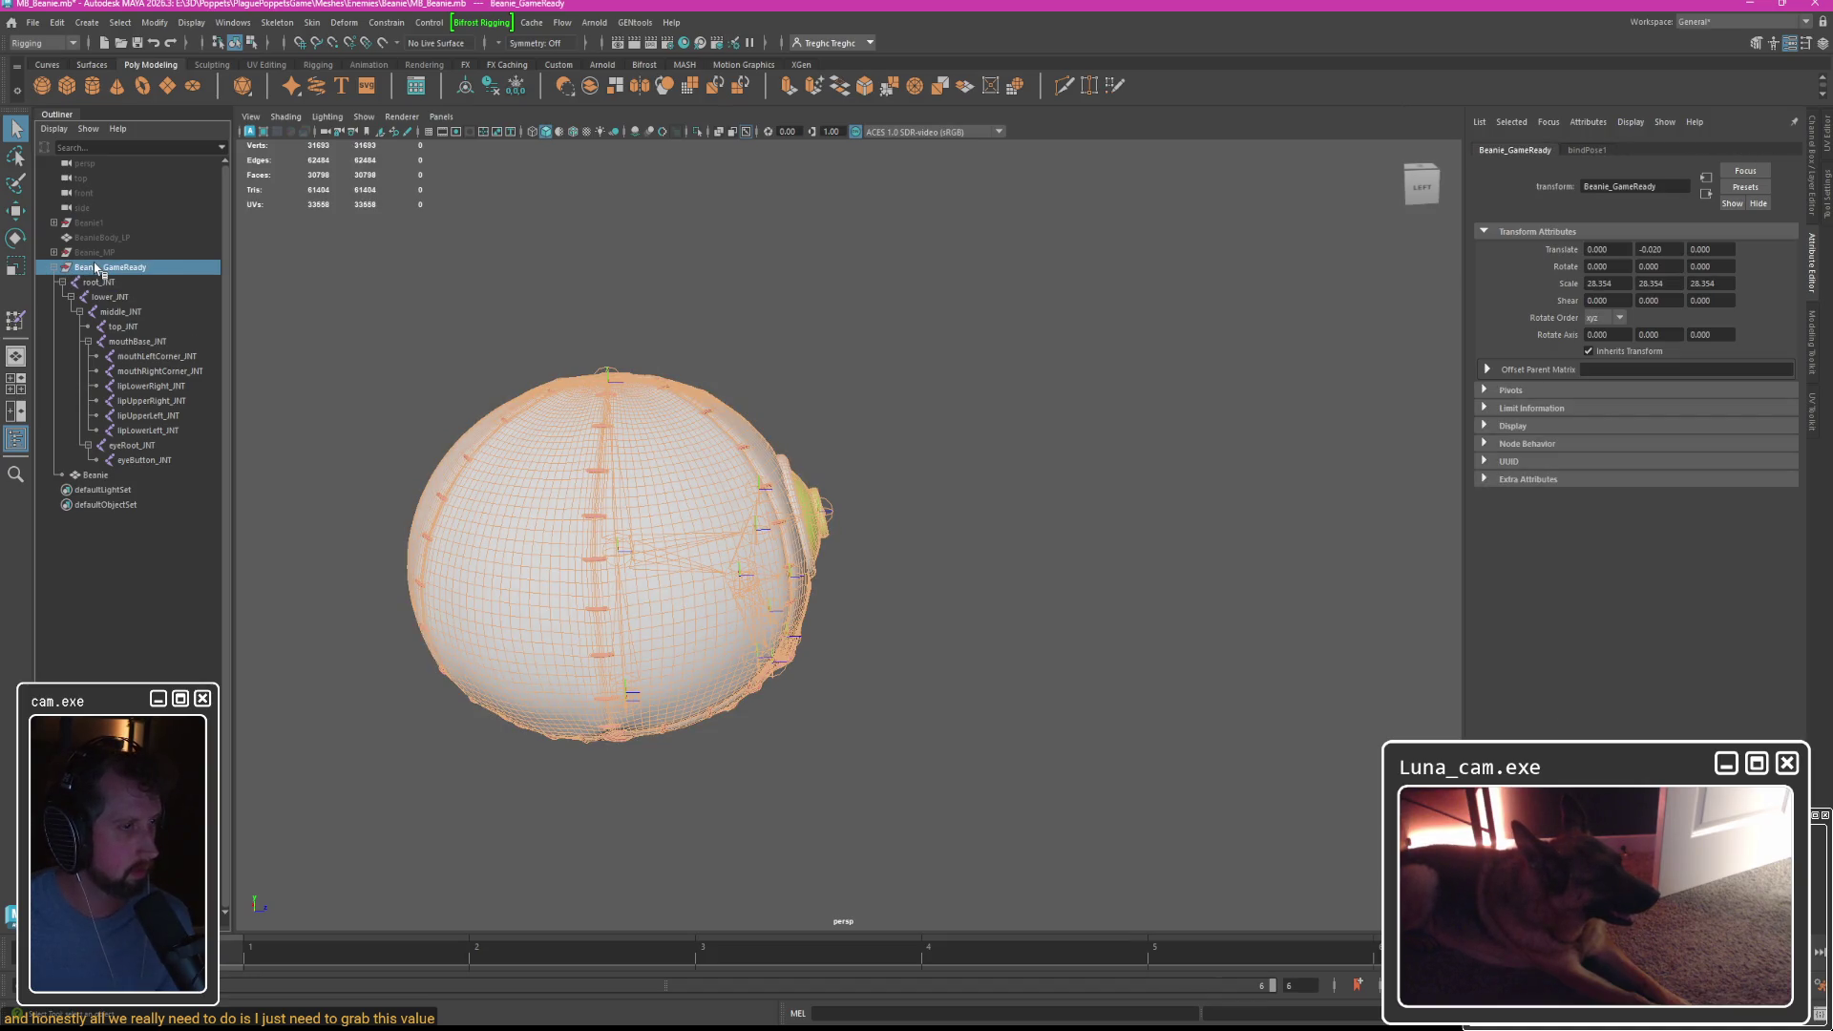
# Unbind the skin from the Beanie mesh.
pyautogui.click(119, 23)
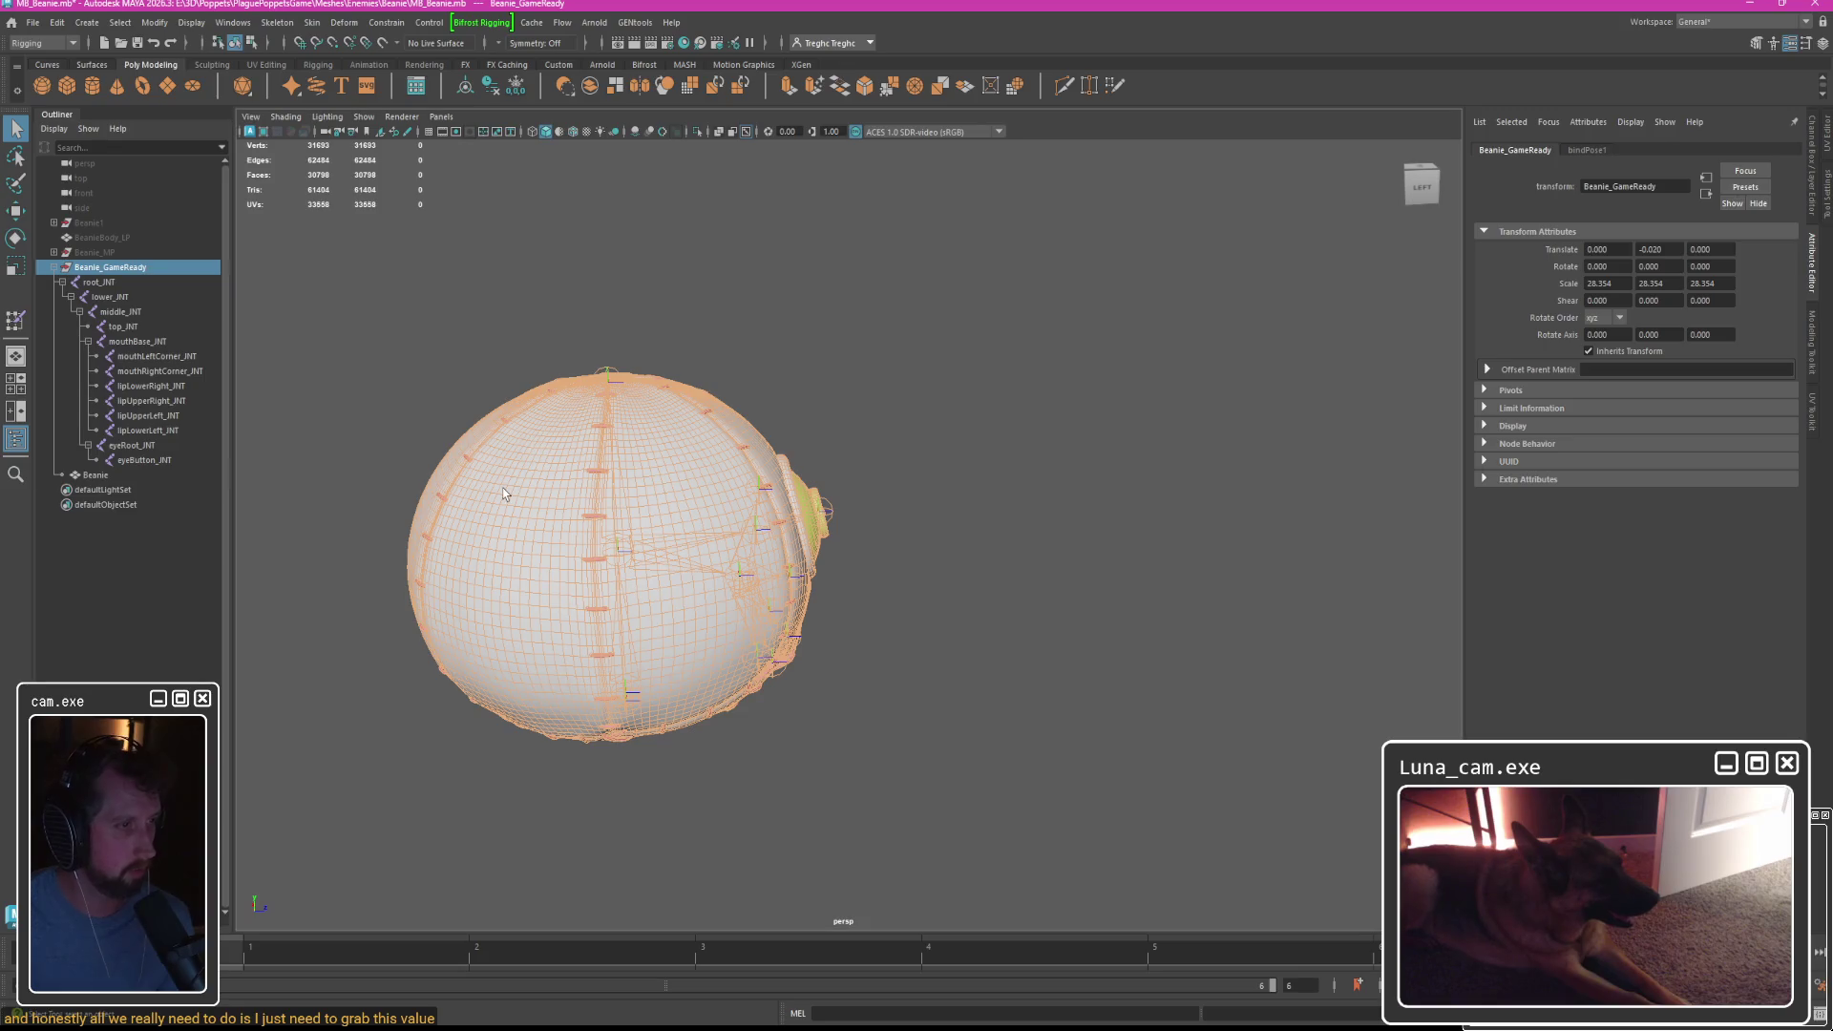
pyautogui.click(96, 475)
pyautogui.click(315, 22)
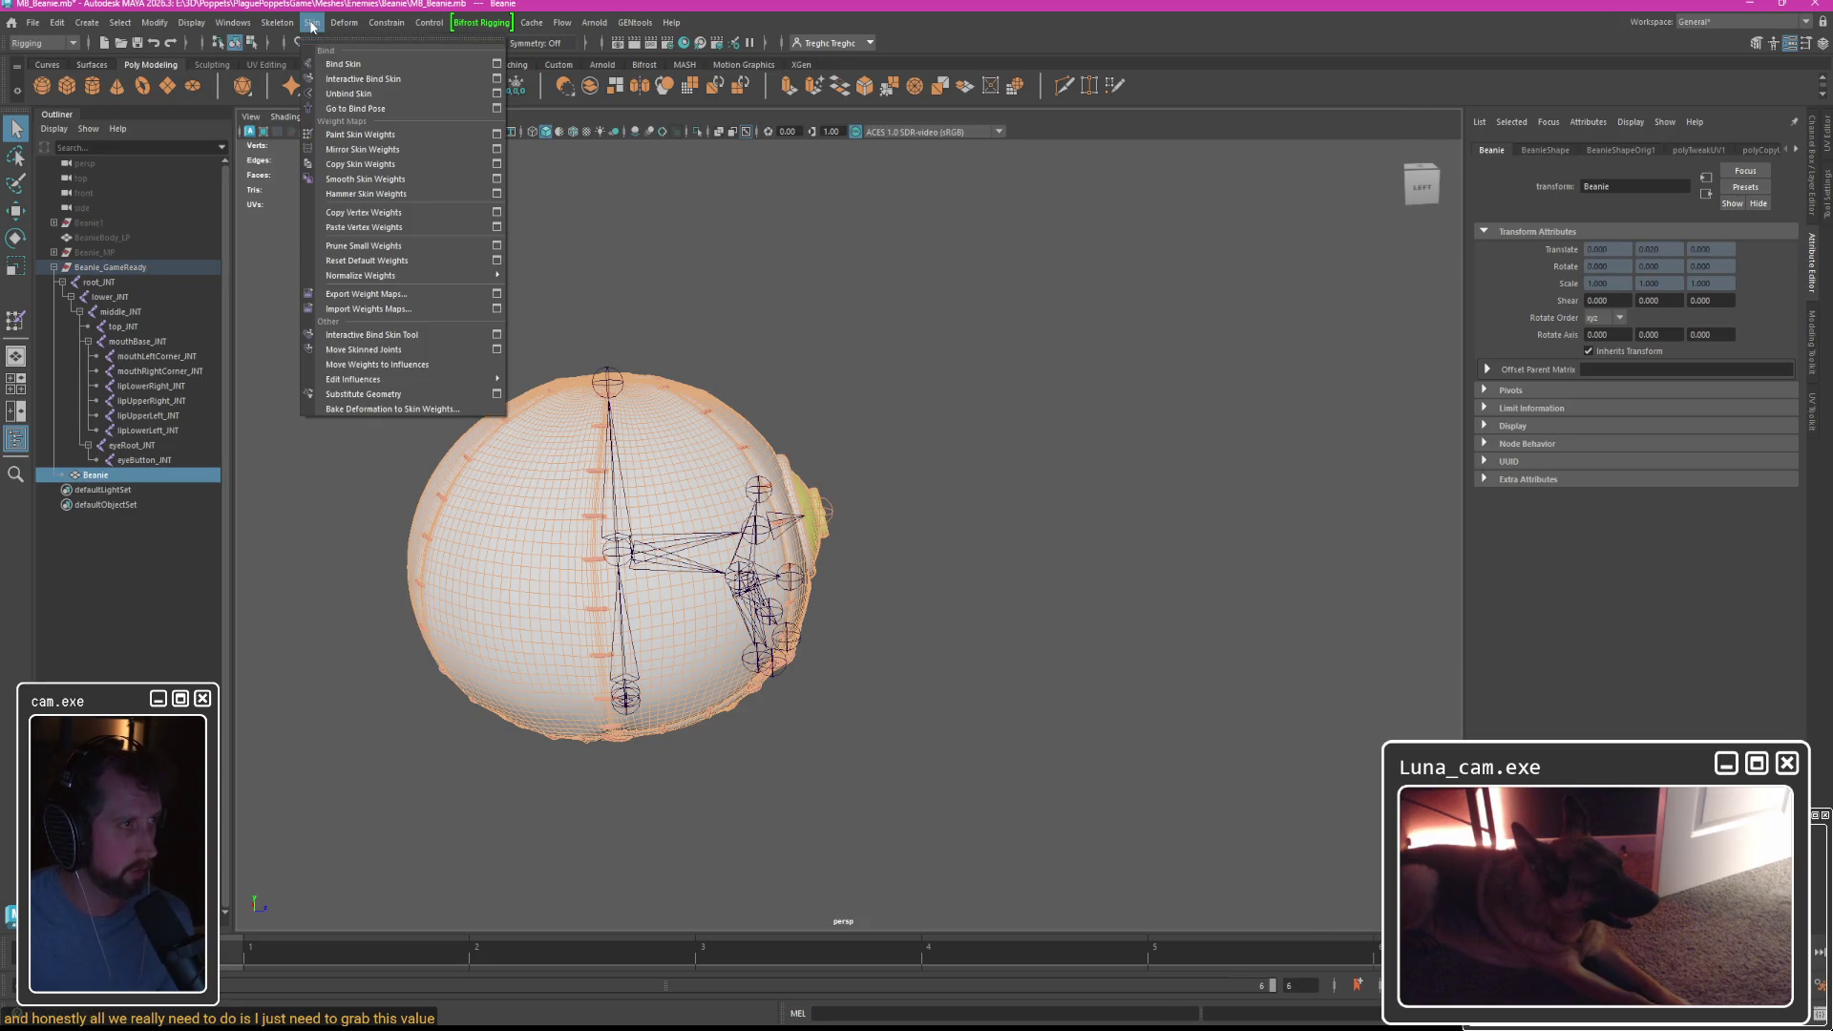
pyautogui.click(360, 98)
# Freeze Beanie_GameReady's transforms so its scale becomes 1.
pyautogui.click(445, 264)
pyautogui.click(109, 268)
pyautogui.click(57, 24)
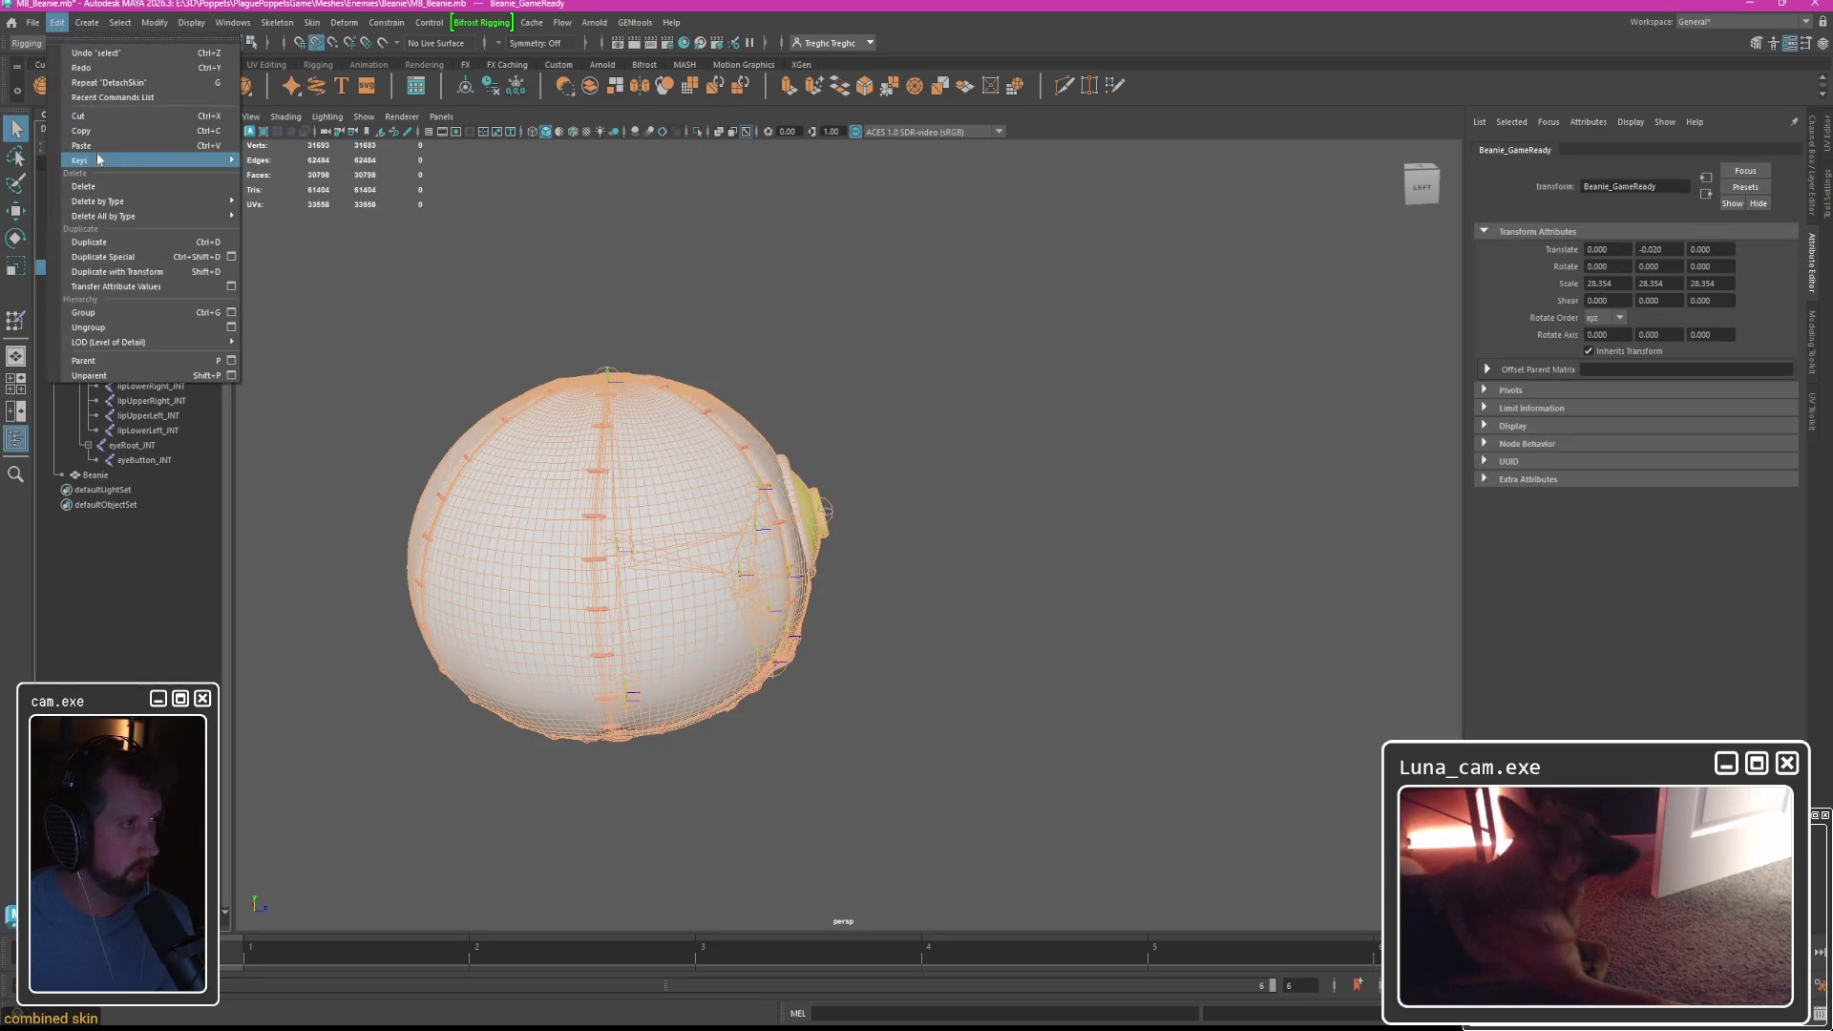
pyautogui.moveTo(153, 22)
pyautogui.click(181, 93)
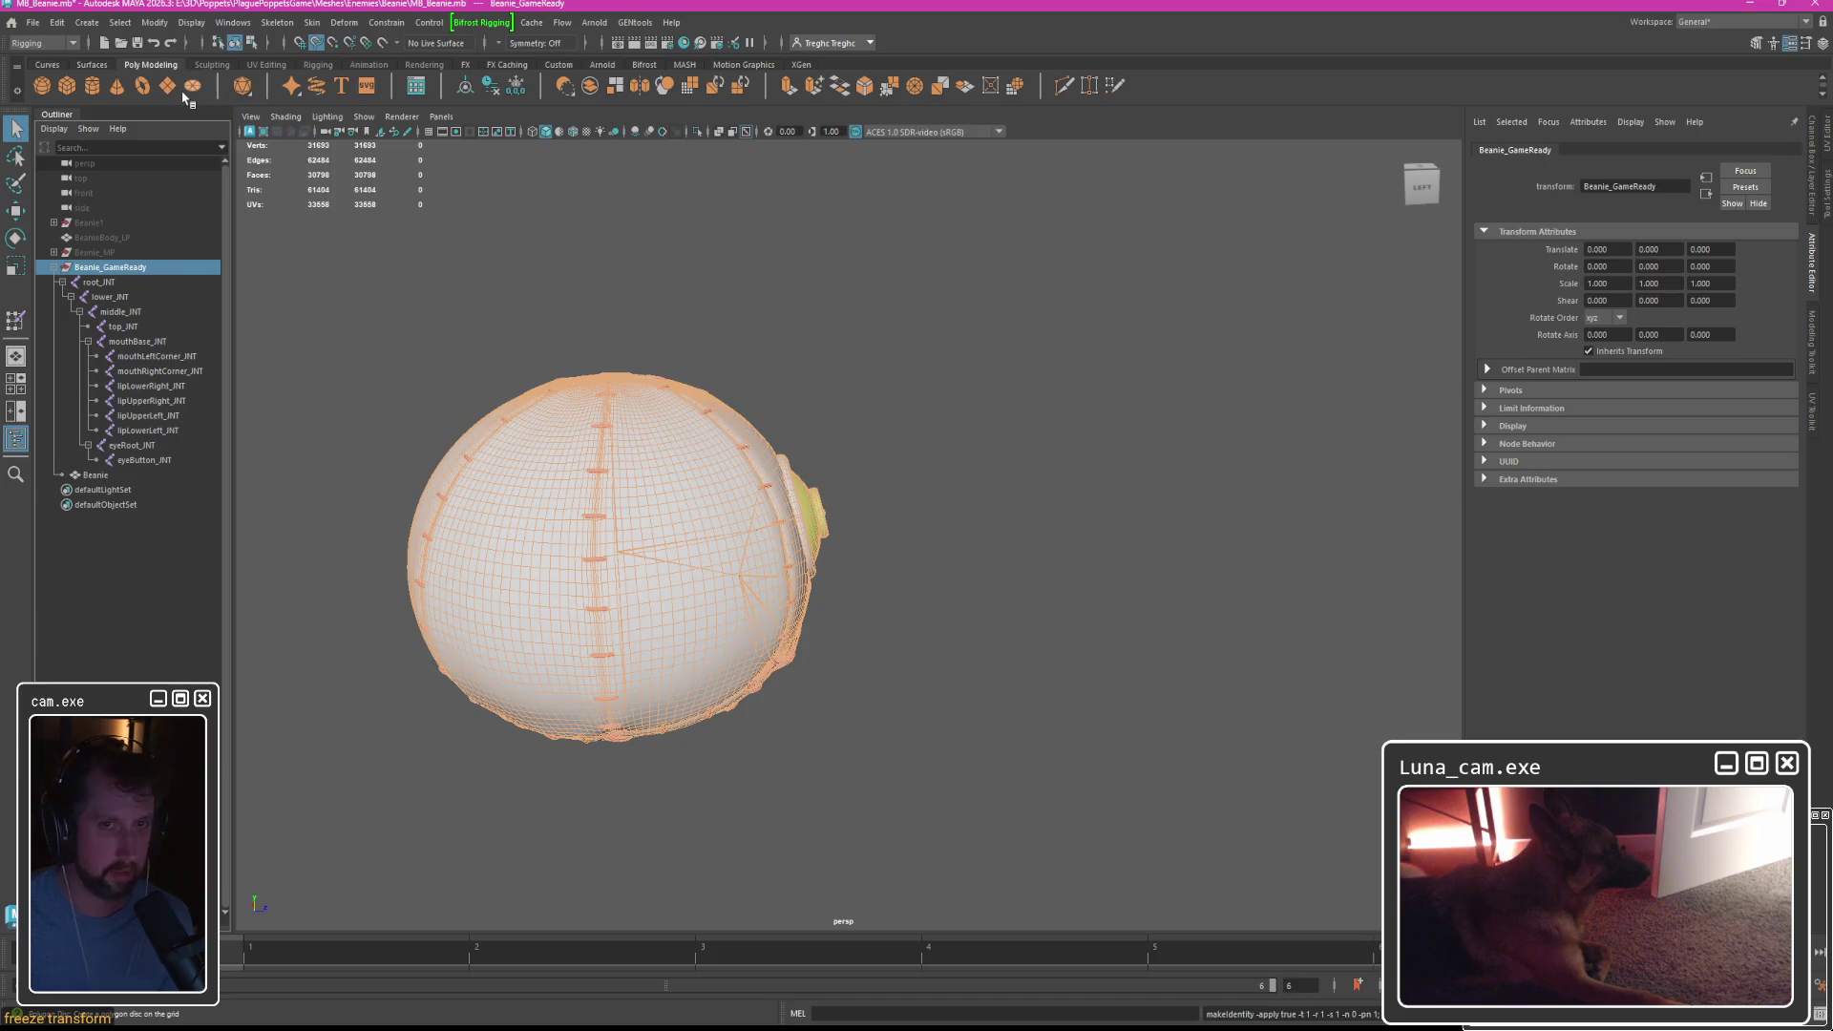
pyautogui.moveTo(839, 401)
pyautogui.keyDown('alt'); pyautogui.mouseDown()
pyautogui.moveTo(883, 407)
pyautogui.moveTo(745, 368)
pyautogui.moveTo(846, 347)
pyautogui.moveTo(821, 362)
pyautogui.mouseUp(); pyautogui.keyUp('alt')
# Parent the root-to-eyeButton joint chain under Beanie and move Beanie to the Outliner root.
pyautogui.click(99, 283)
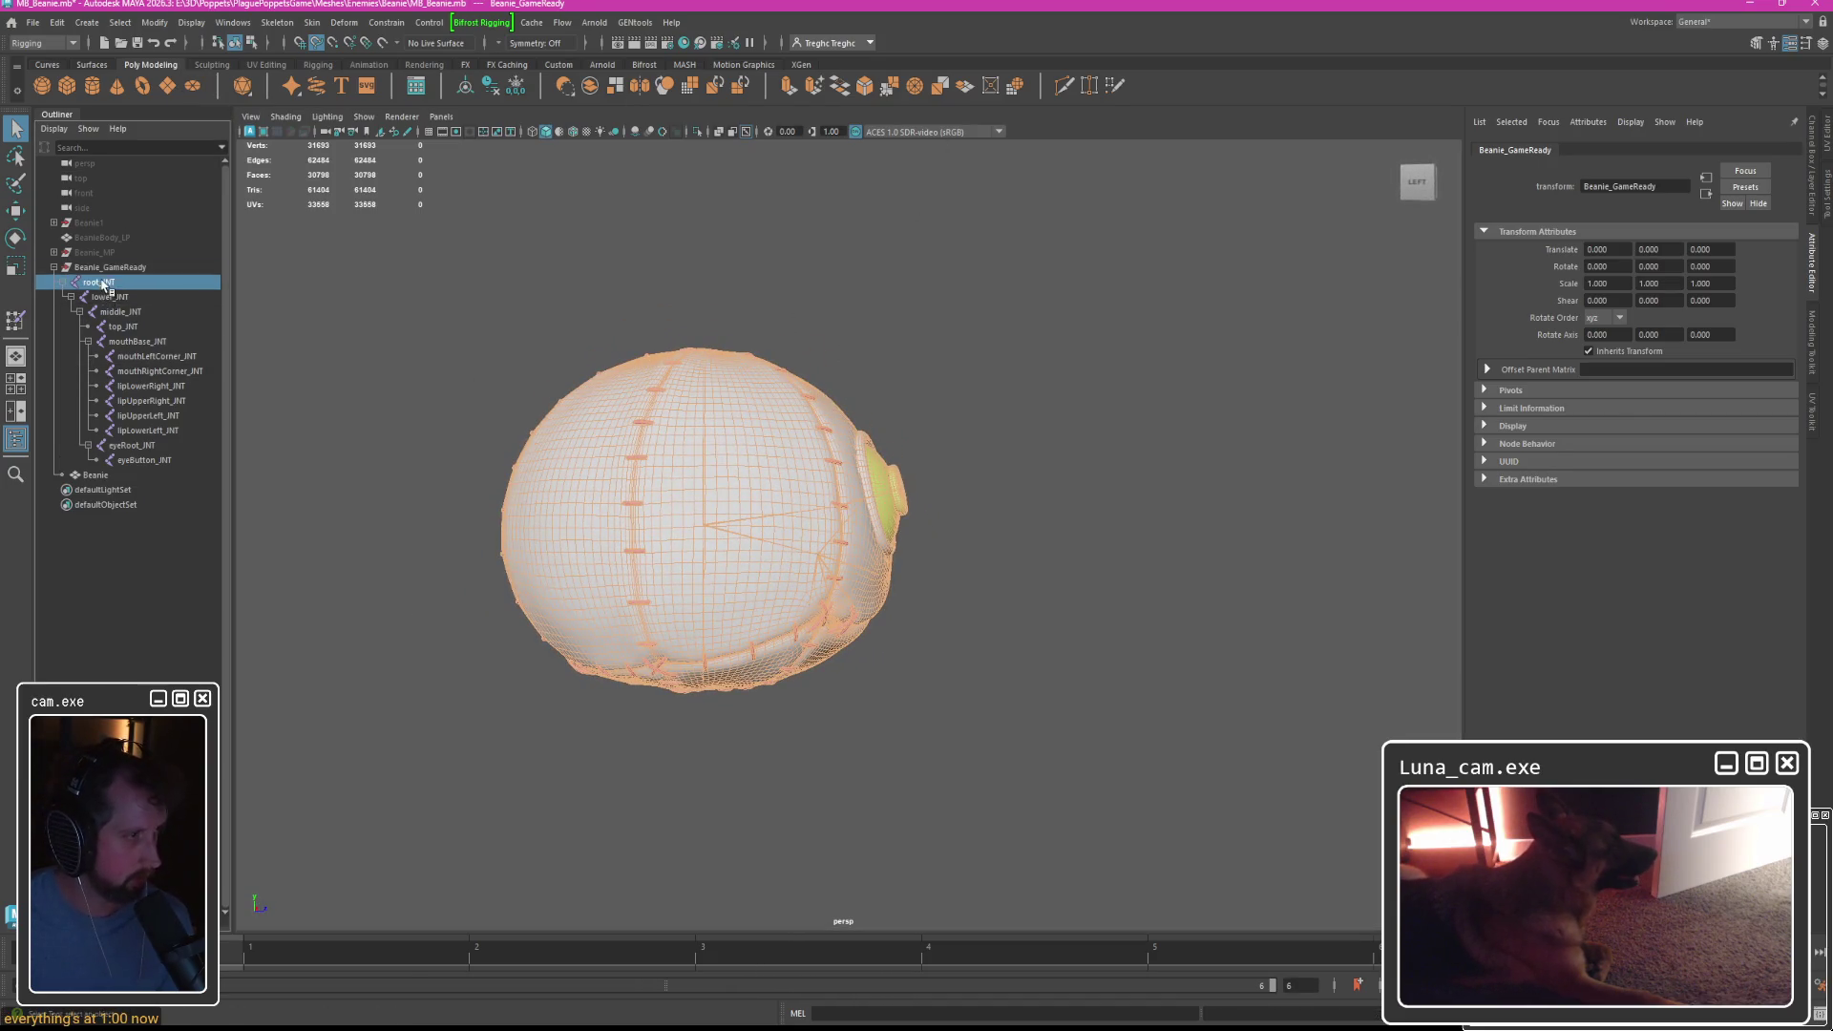
pyautogui.keyDown('shift'); pyautogui.click(143, 461); pyautogui.keyUp('shift')
pyautogui.moveTo(95, 383); pyautogui.dragTo(103, 475)
pyautogui.moveTo(94, 288)
pyautogui.mouseDown()
pyautogui.moveTo(111, 286)
pyautogui.moveTo(111, 238)
pyautogui.moveTo(175, 255)
pyautogui.mouseUp()
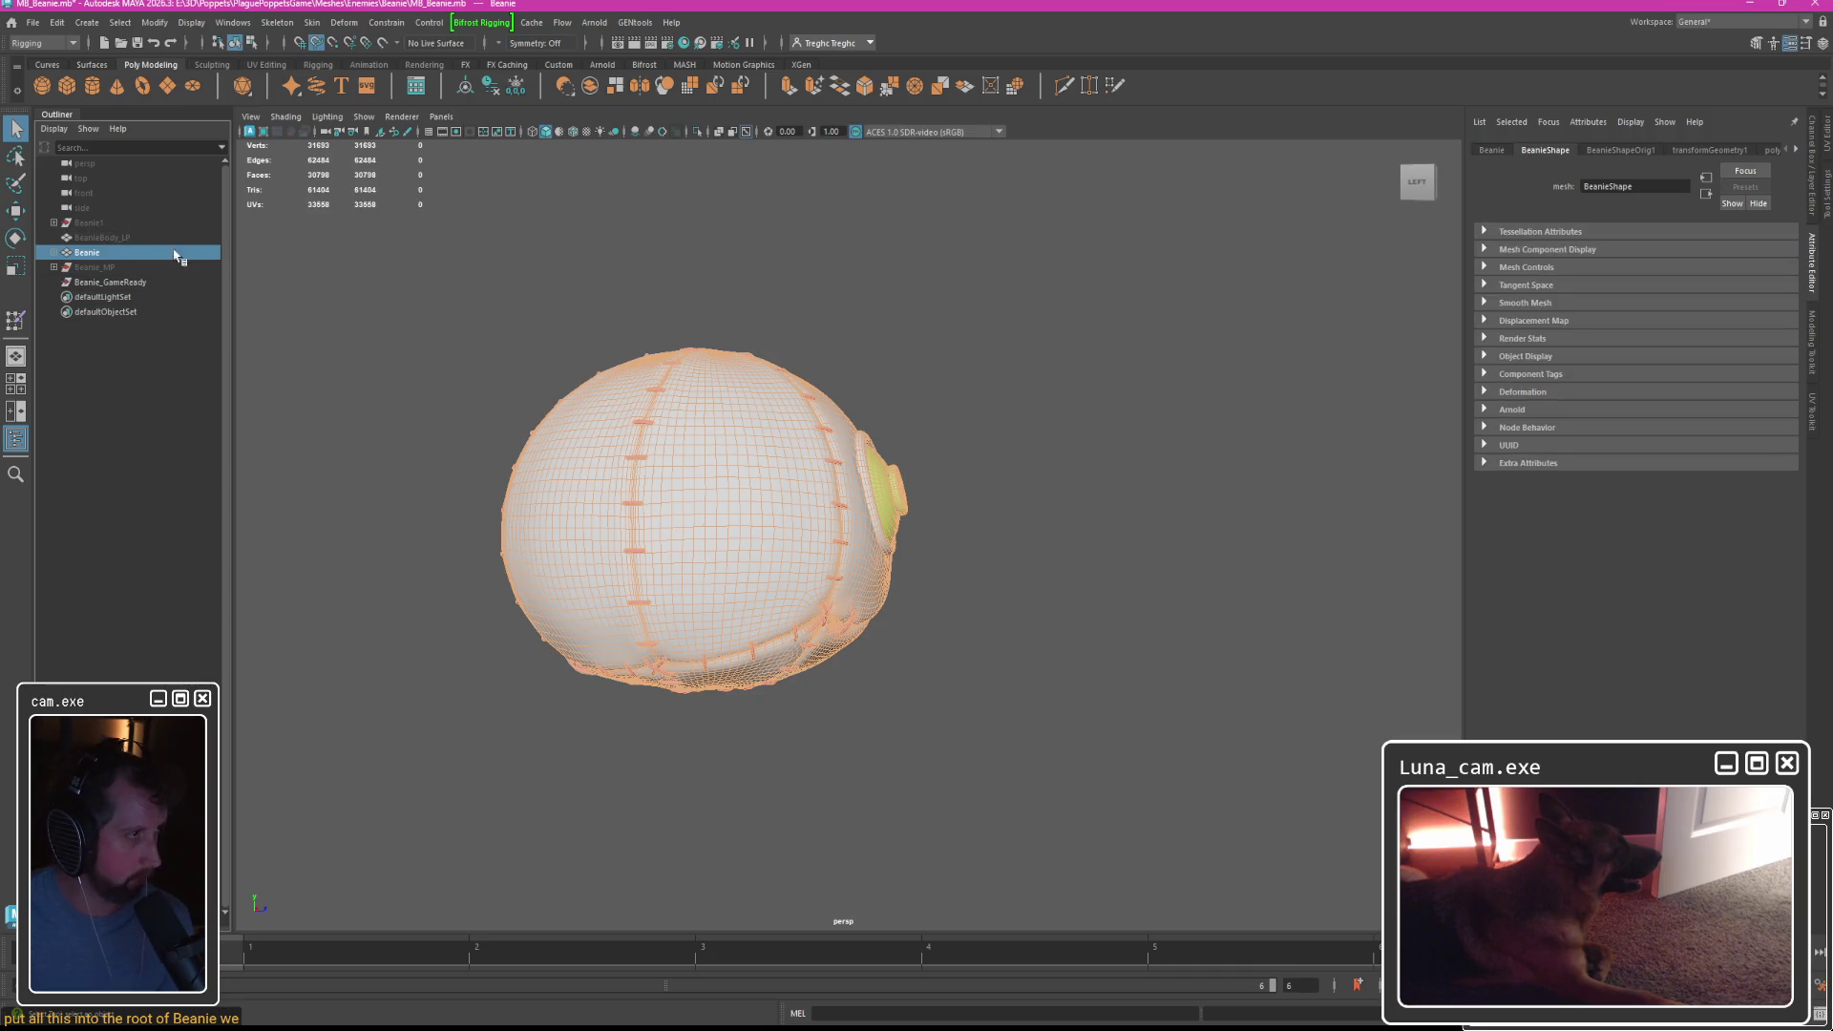
# Parent the lower joint under root_JNT.
pyautogui.click(54, 254)
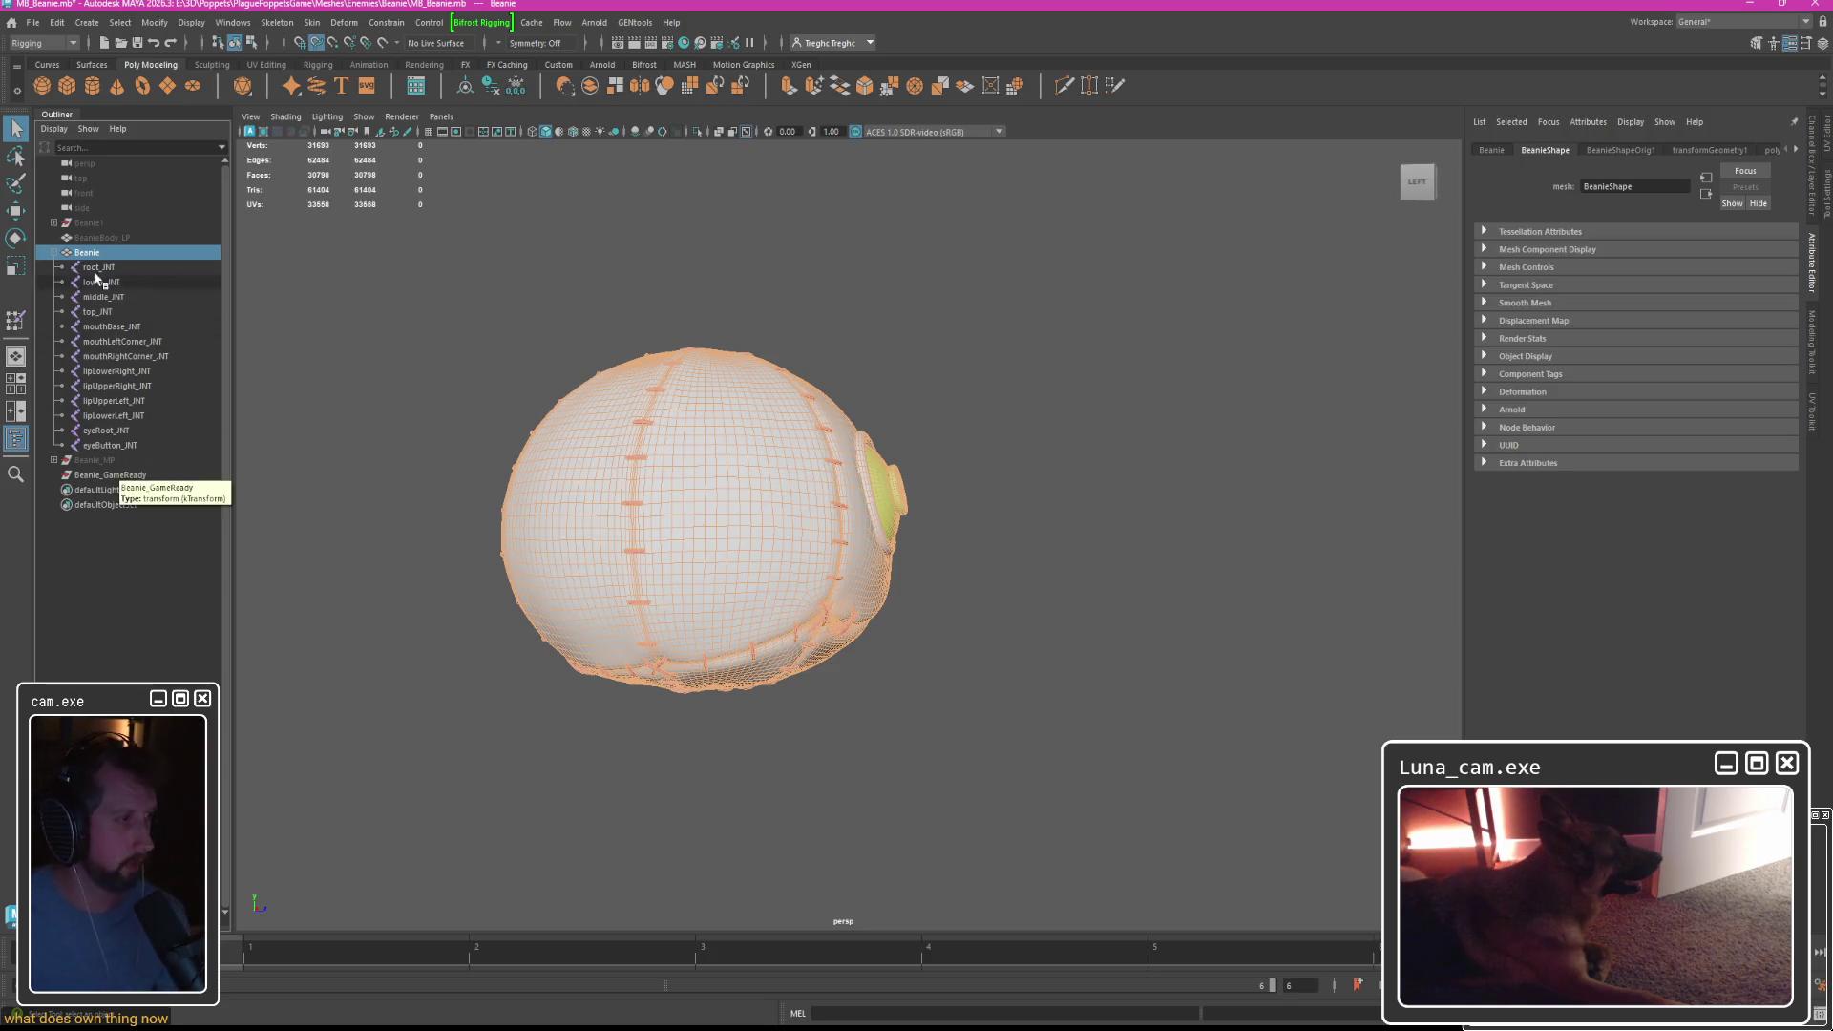
pyautogui.click(100, 283)
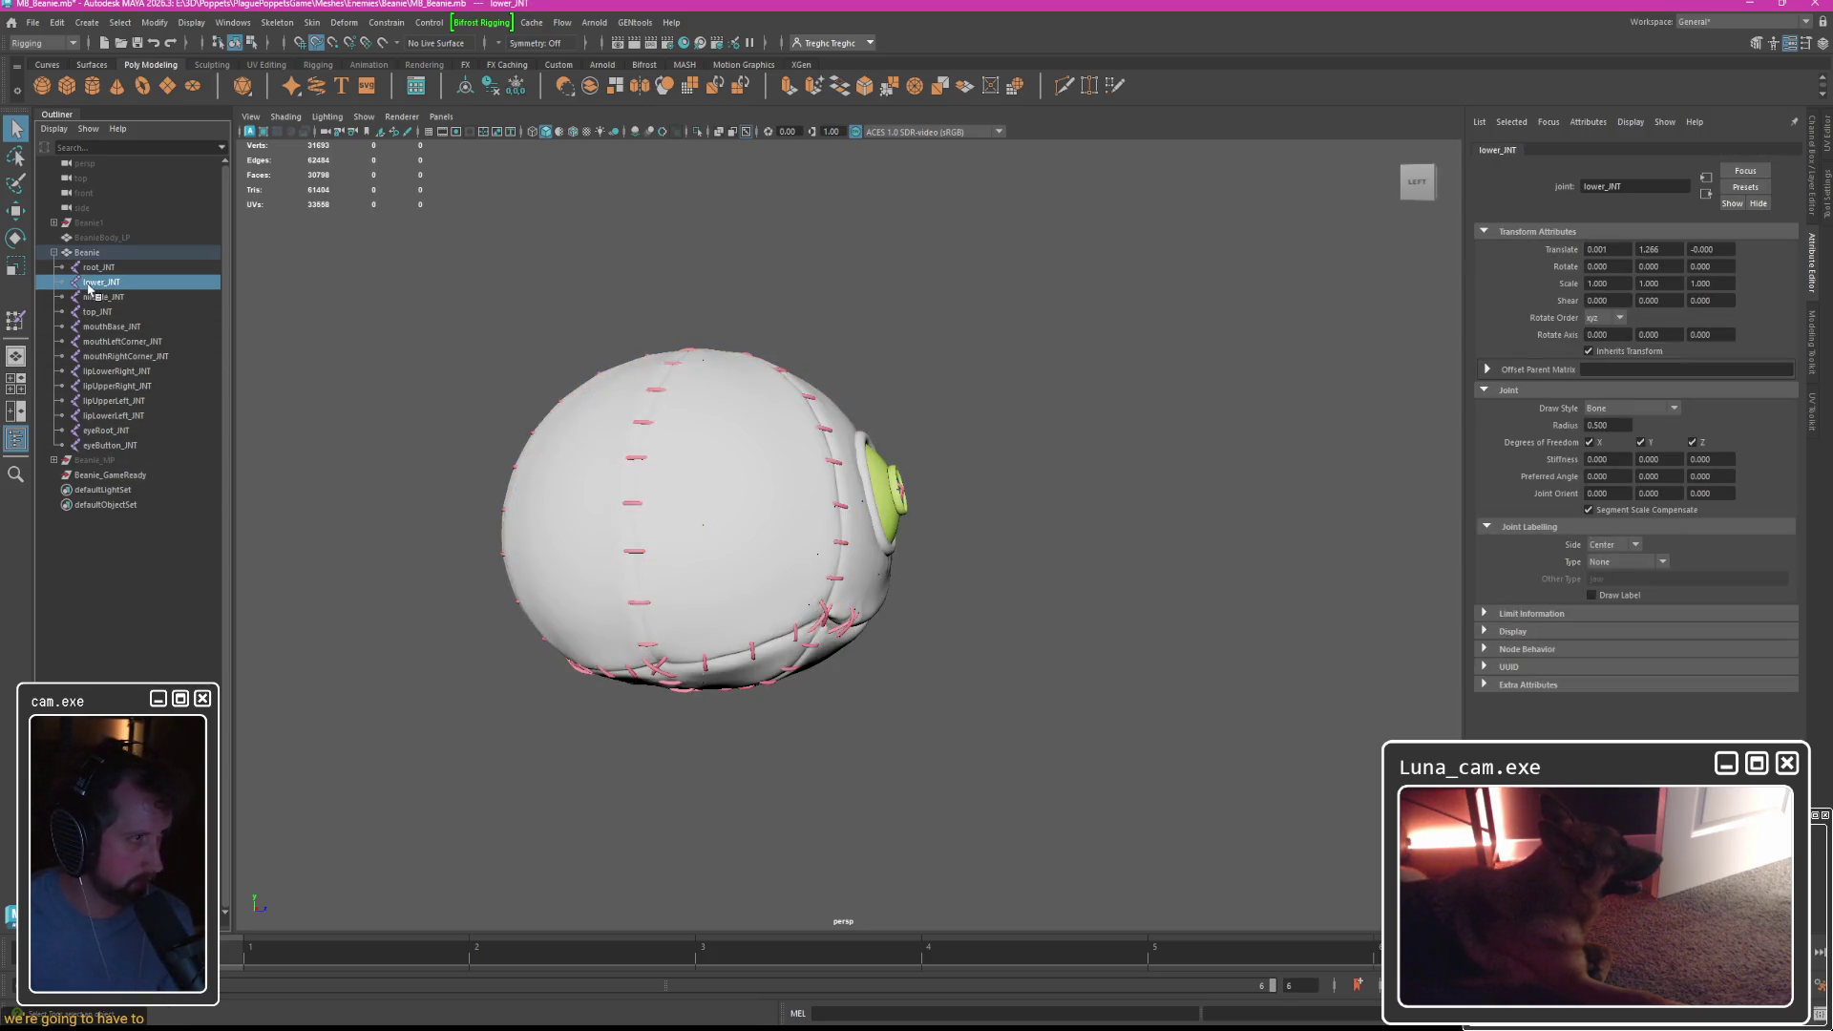
pyautogui.moveTo(99, 272); pyautogui.dragTo(83, 299)
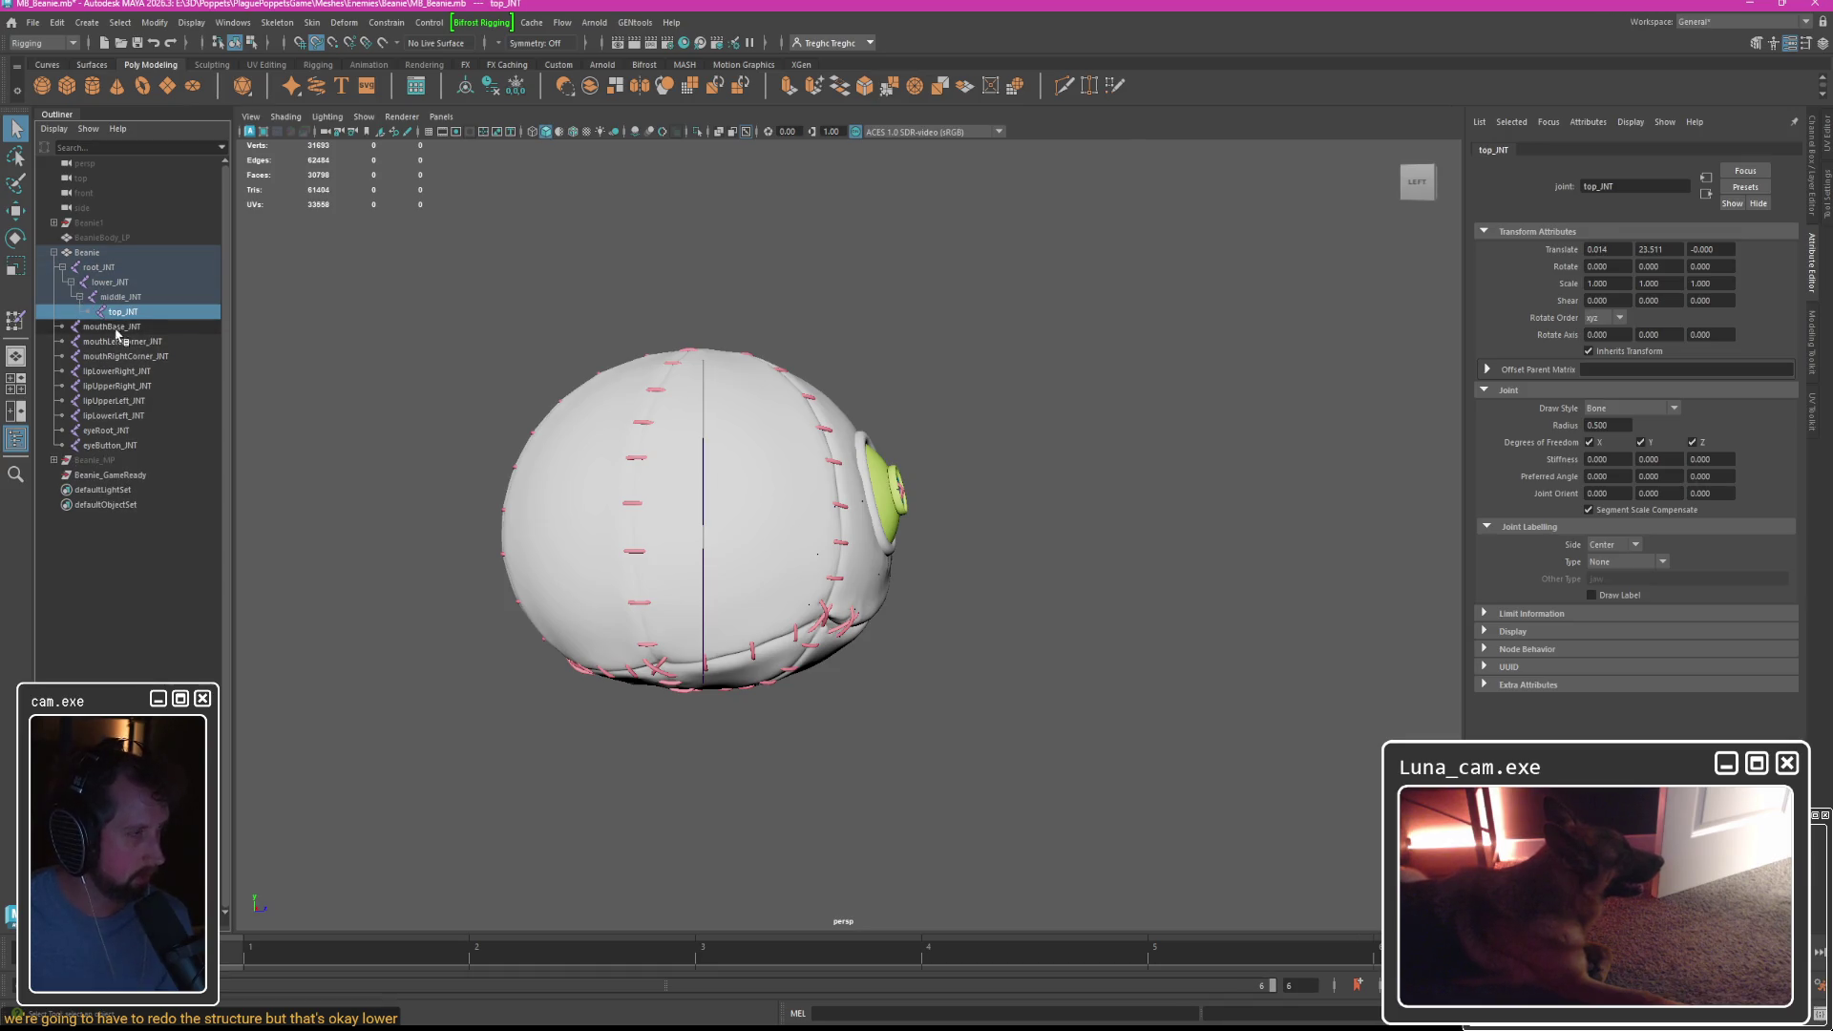
# Parent the mouth corner and lip joints under mouthBase_JNT.
pyautogui.click(120, 341)
pyautogui.keyDown('shift'); pyautogui.click(113, 415); pyautogui.keyUp('shift')
pyautogui.moveTo(113, 416); pyautogui.dragTo(123, 304, button='middle')
pyautogui.click(112, 332)
pyautogui.click(62, 327)
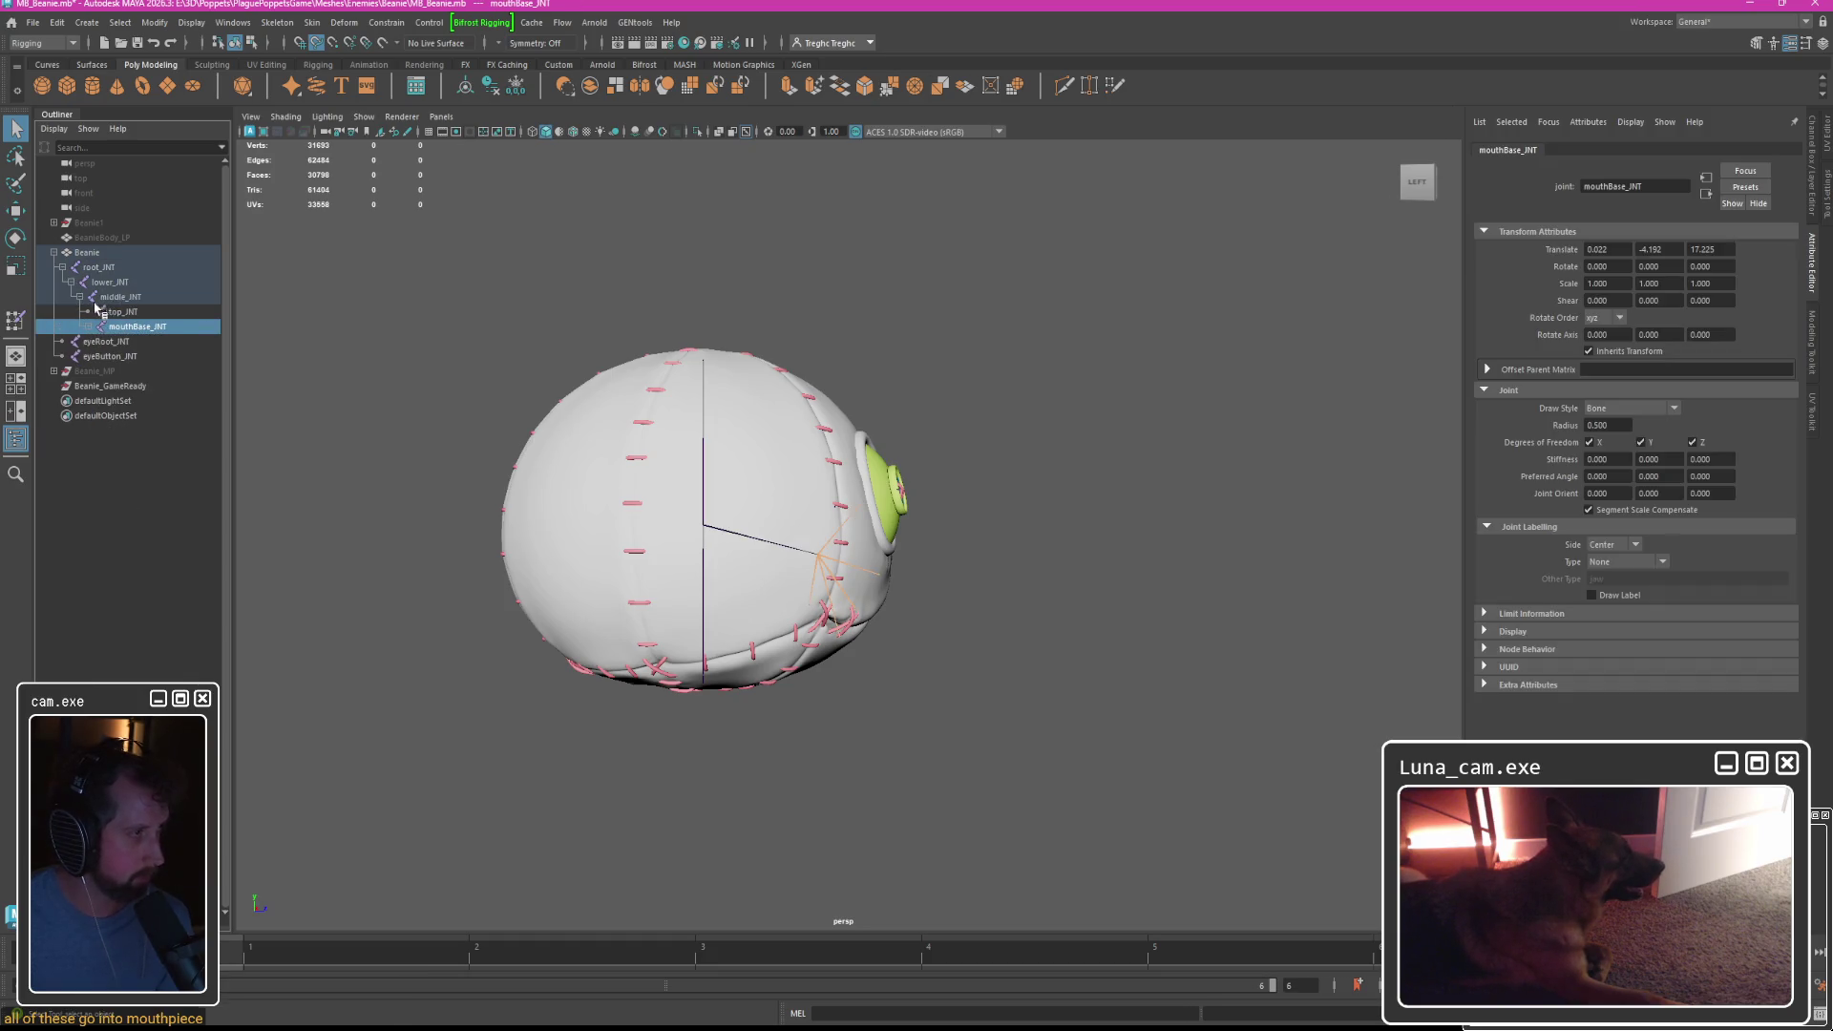
# Parent eyeButton_JNT under eyeRoot_JNT, then select Beanie through the eye button joint.
pyautogui.click(107, 356)
pyautogui.moveTo(111, 361); pyautogui.dragTo(119, 297, button='middle')
pyautogui.click(107, 341)
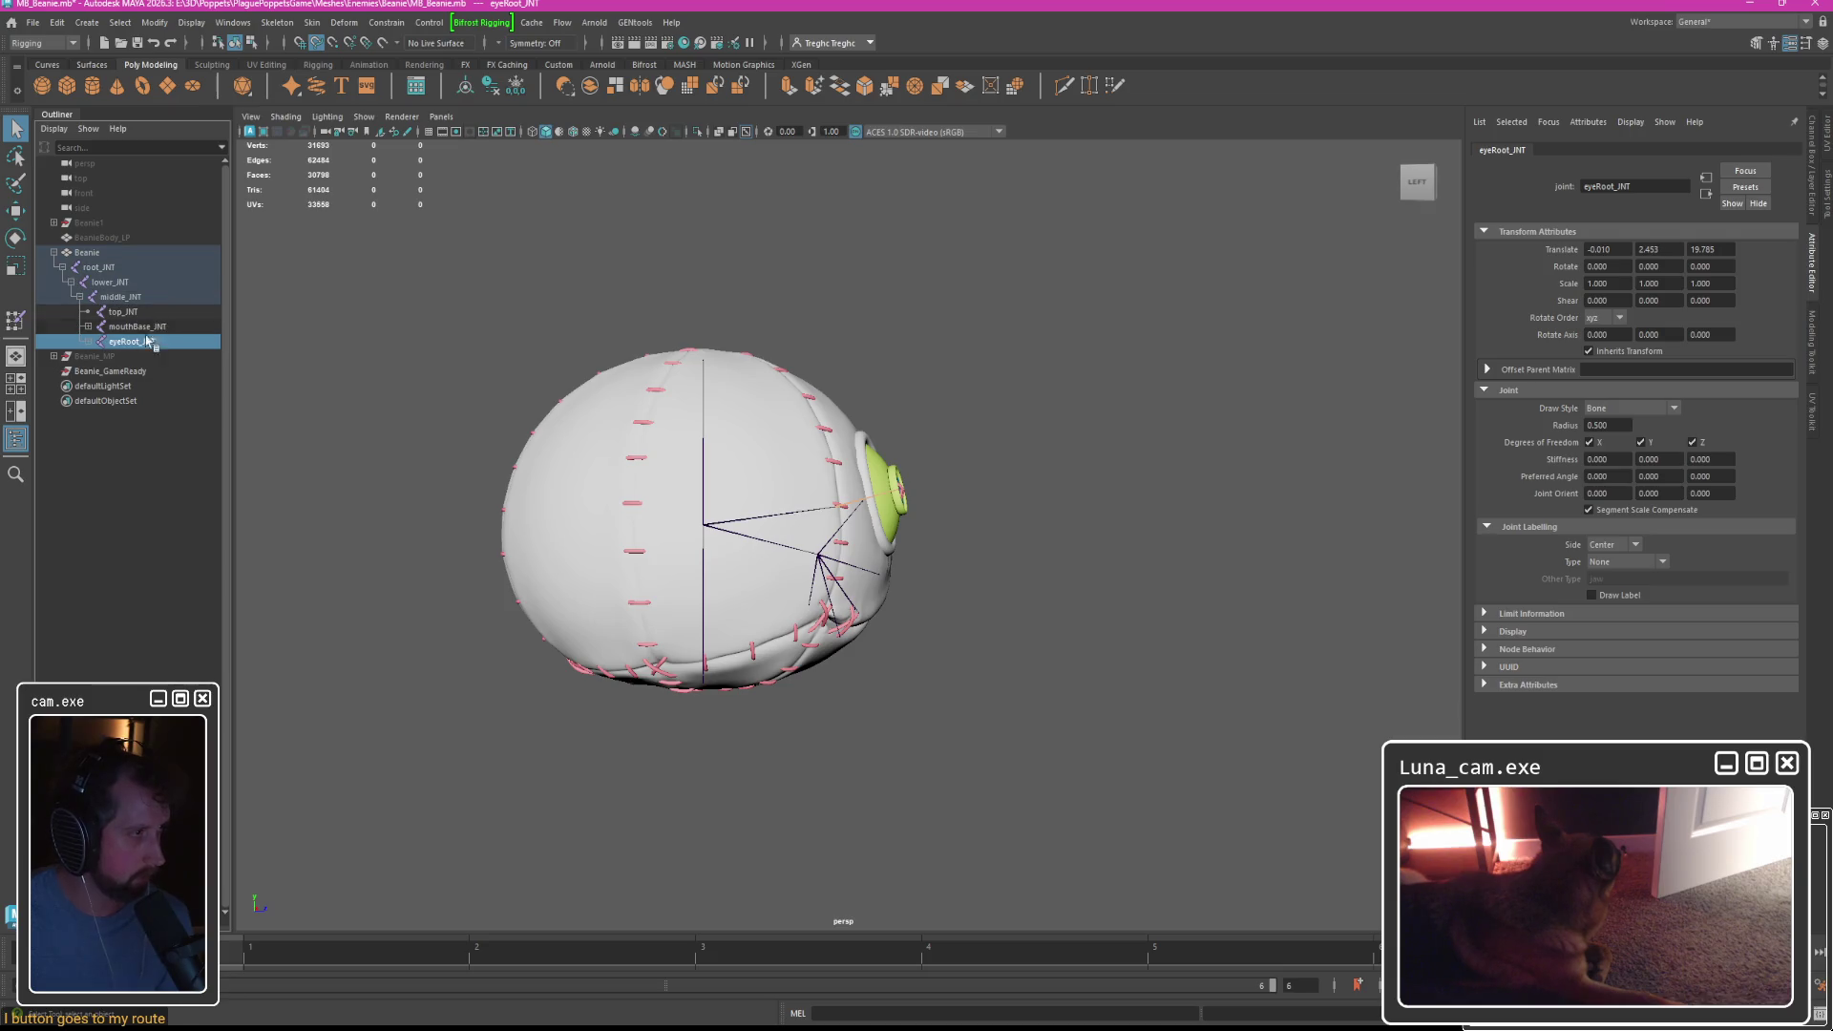
pyautogui.click(88, 327)
pyautogui.click(86, 430)
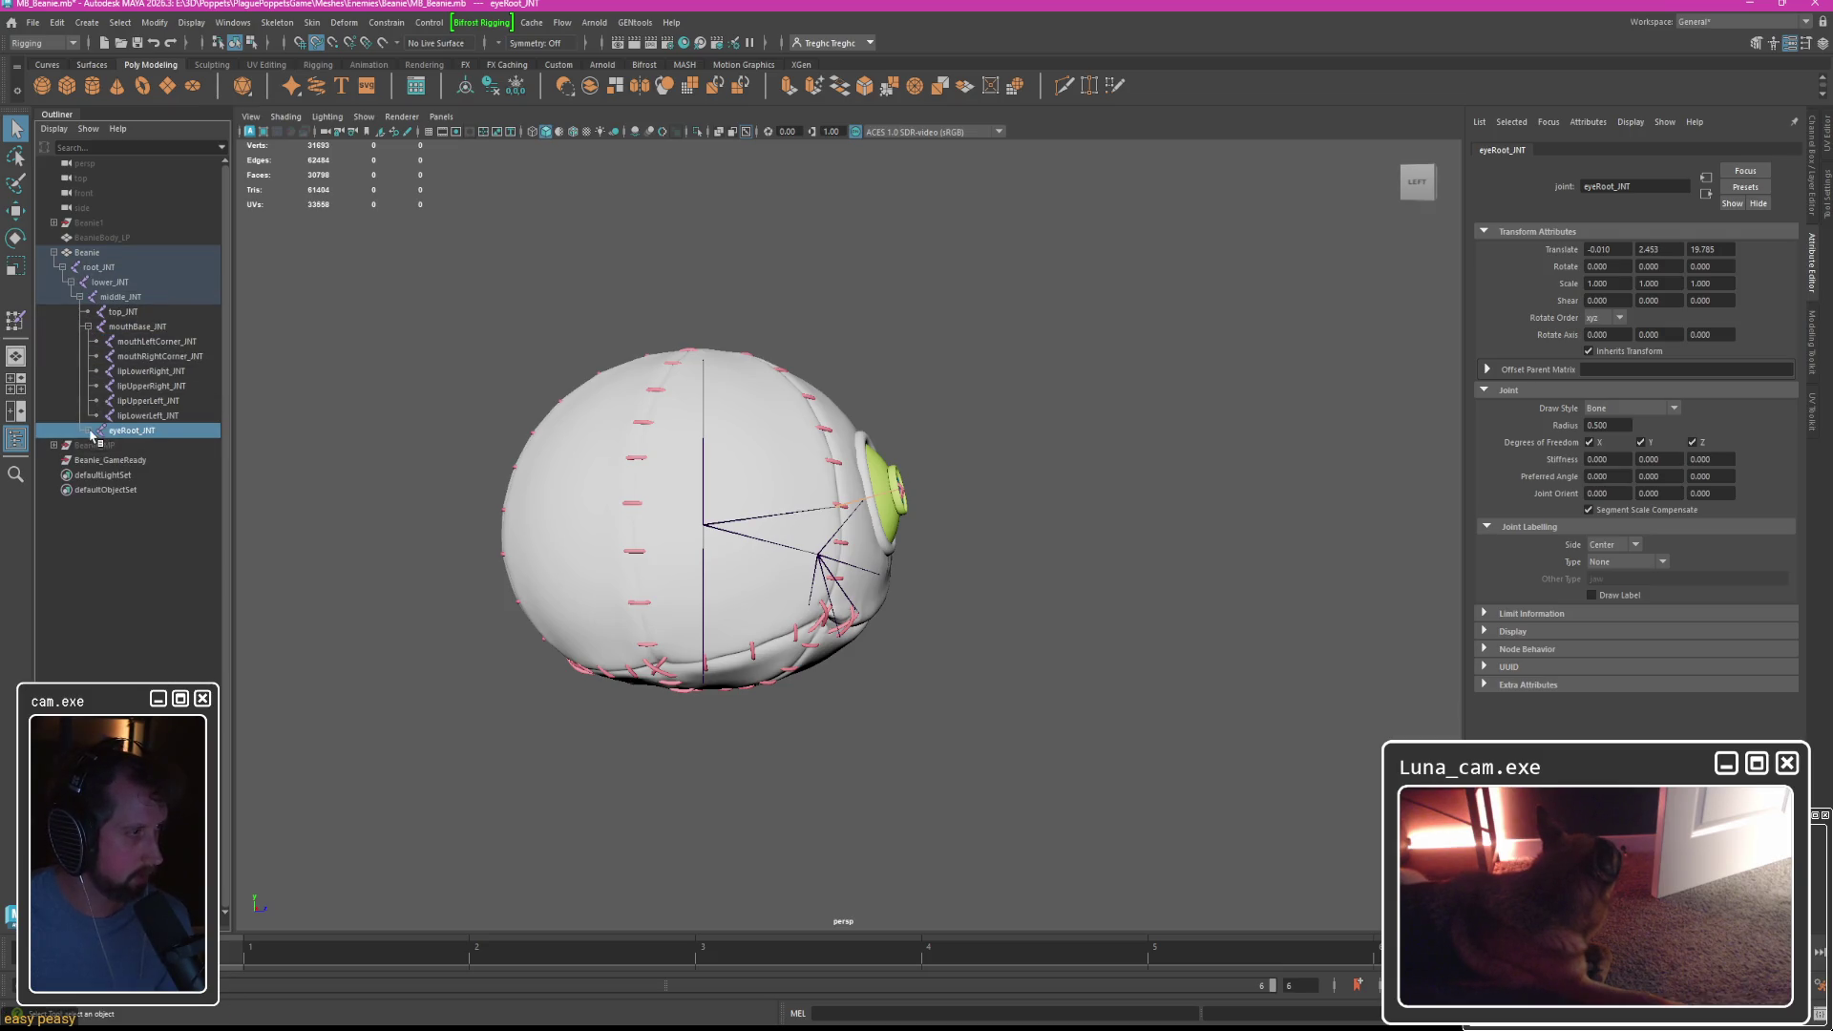
pyautogui.click(86, 252)
pyautogui.keyDown('shift'); pyautogui.click(139, 445); pyautogui.keyUp('shift')
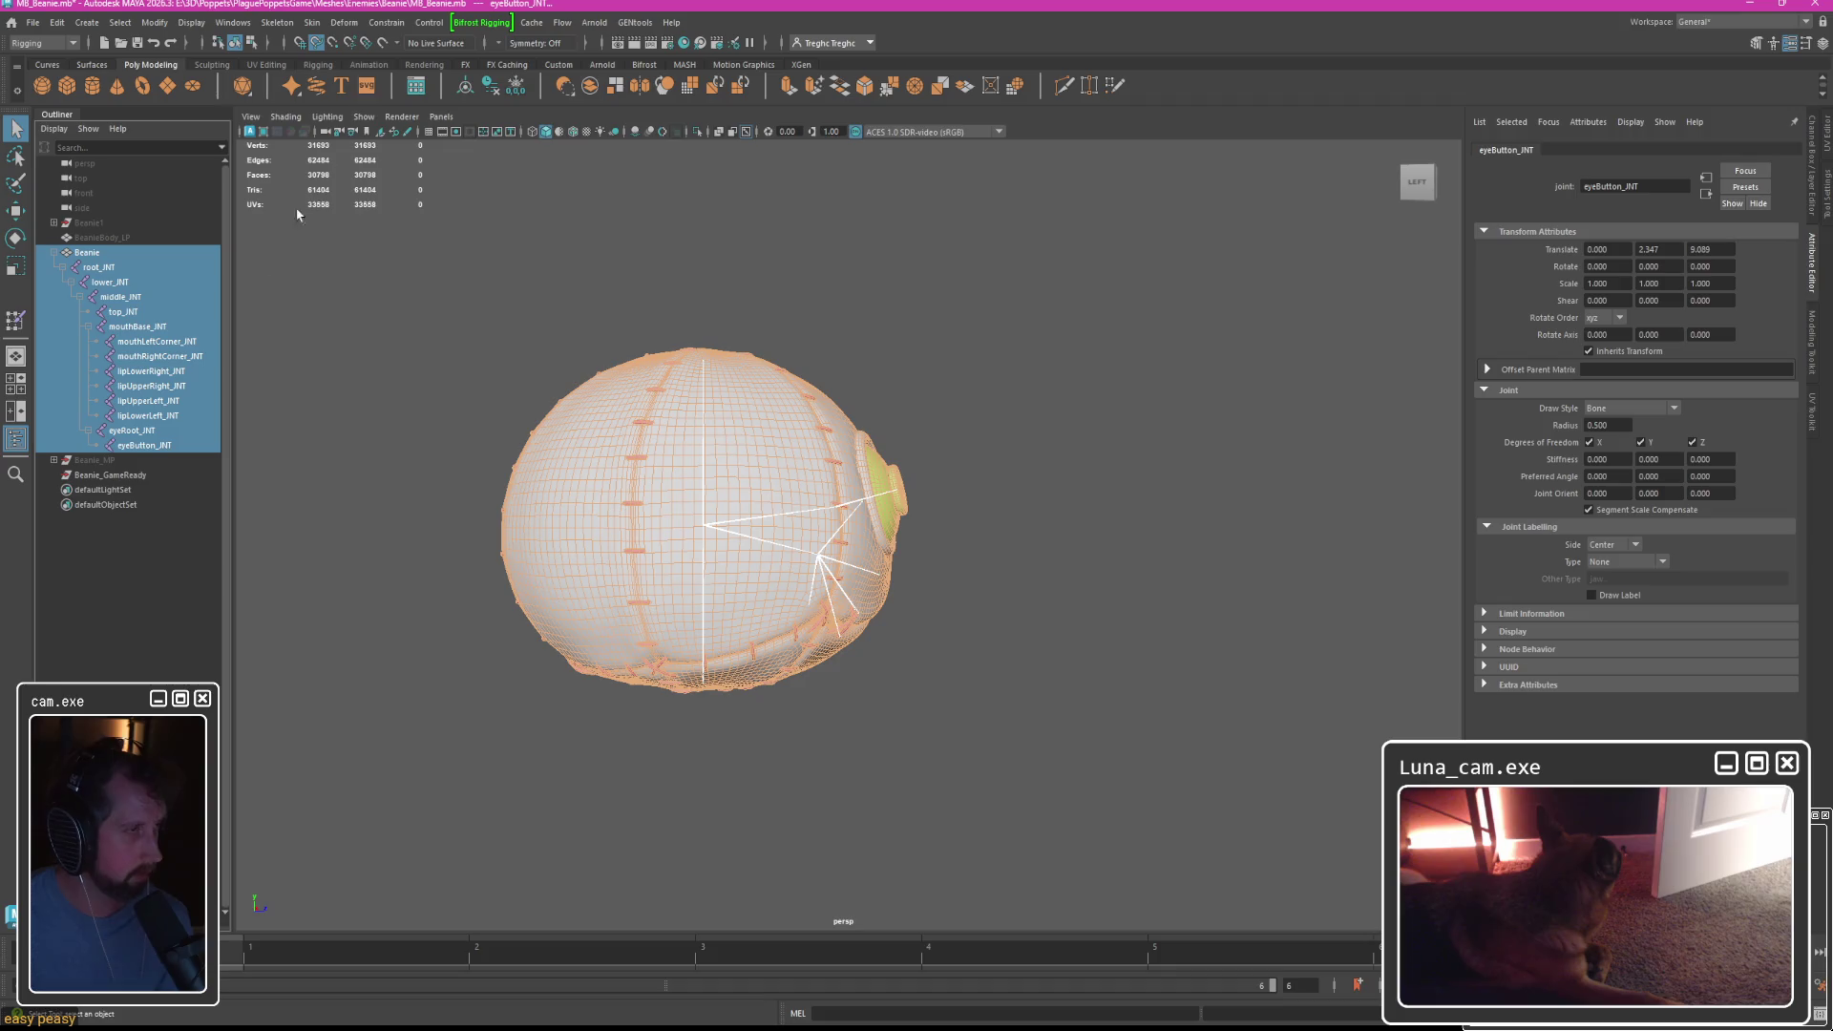
# Bind the Beanie mesh's skin to its joint chain.
pyautogui.click(312, 22)
pyautogui.click(348, 65)
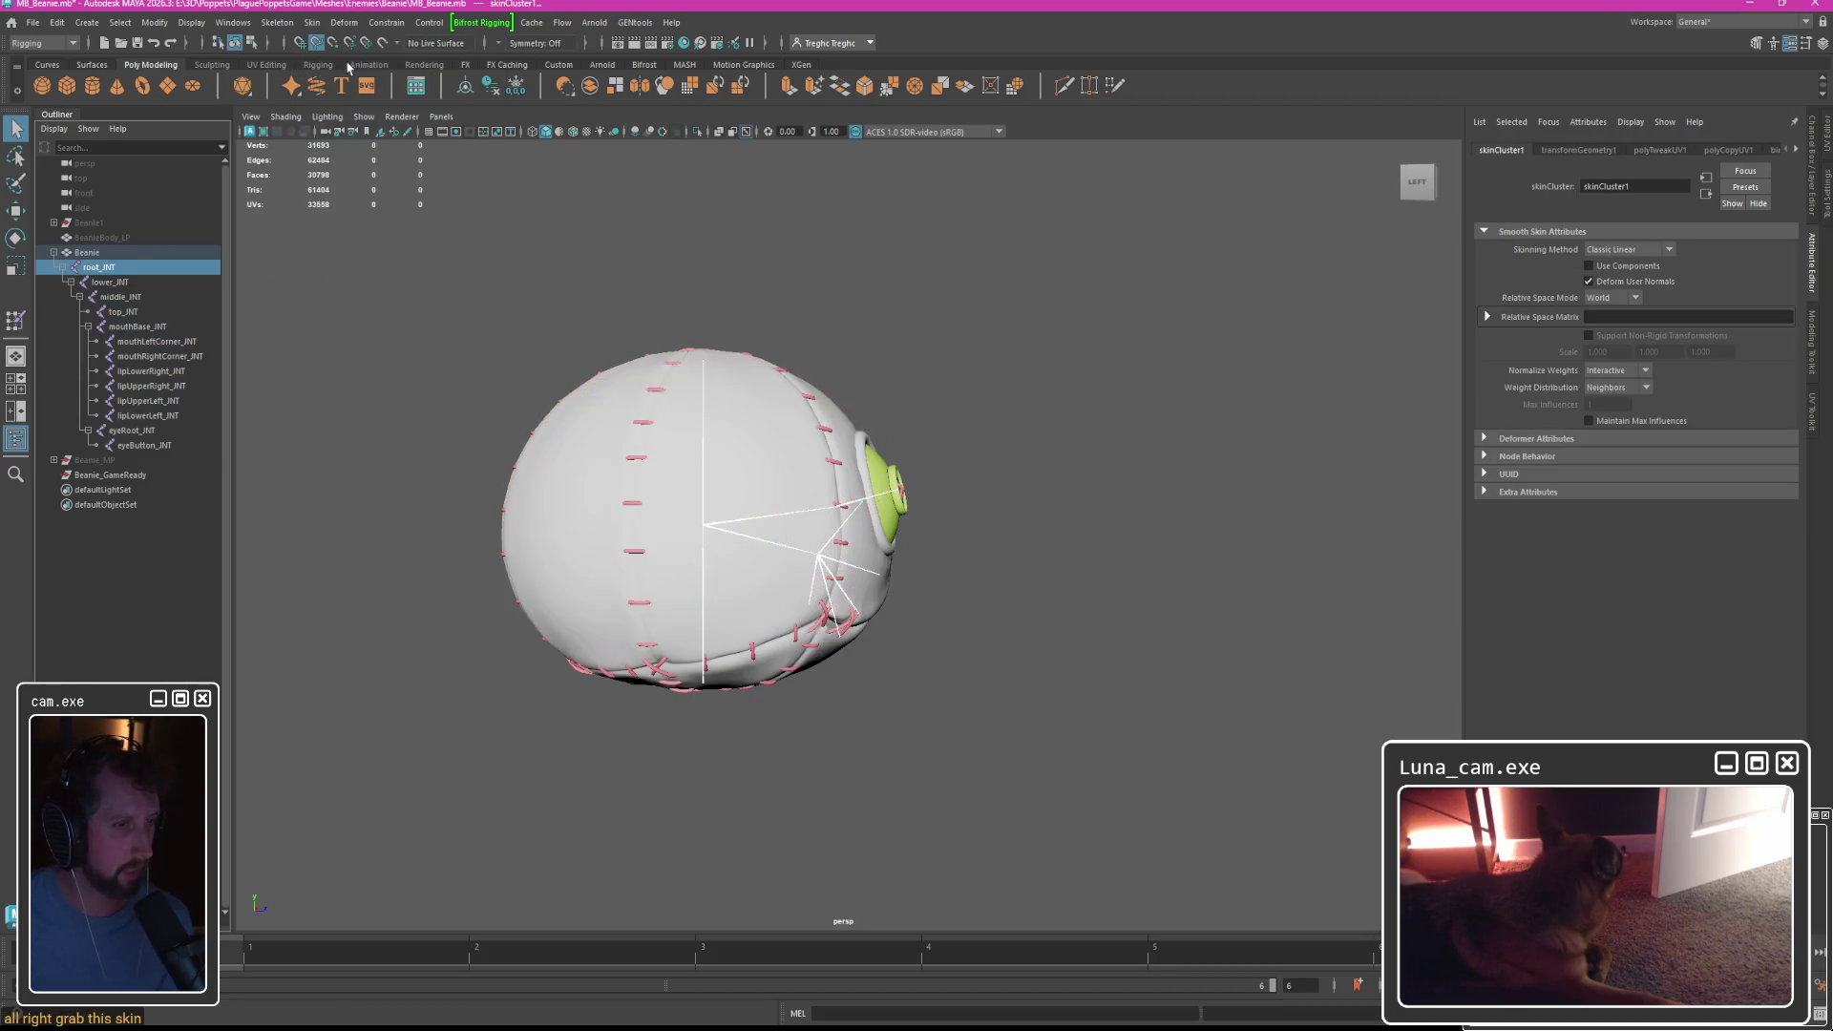
pyautogui.click(631, 397)
# Import the weightMap file from the WeightMaps folder onto the Beanie mesh.
pyautogui.click(312, 22)
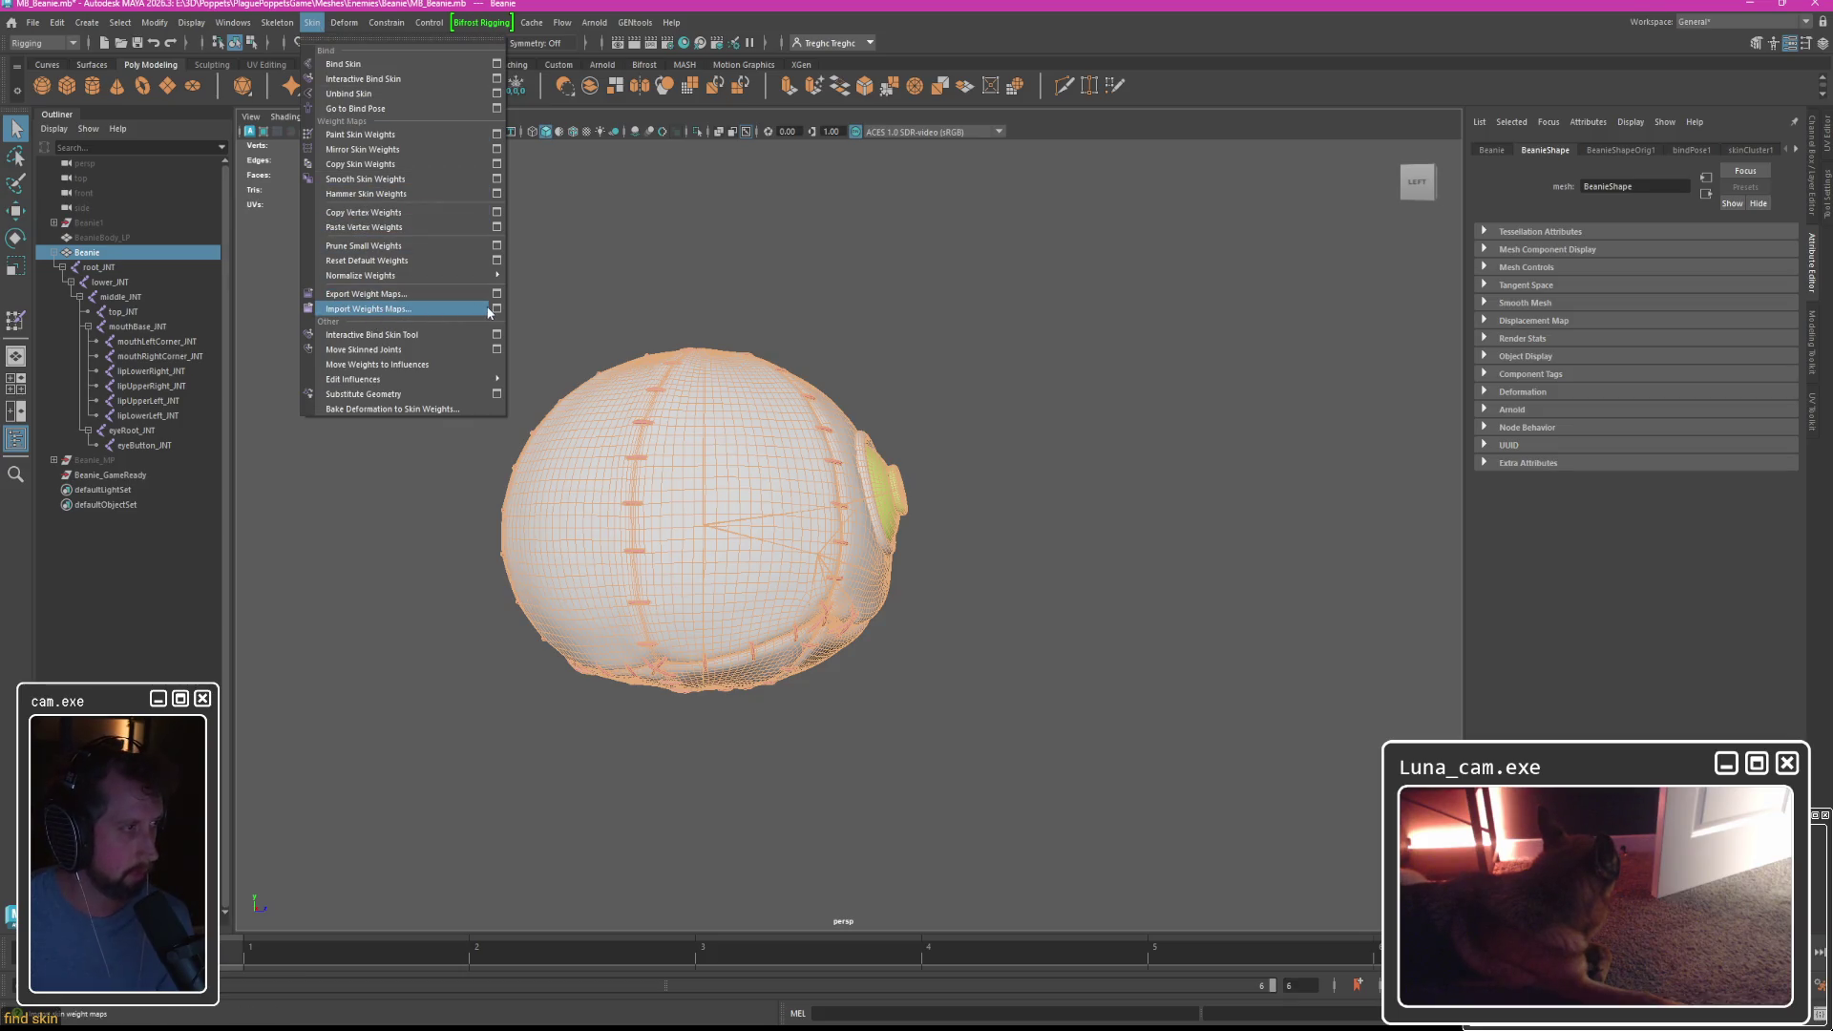
pyautogui.click(439, 310)
pyautogui.scroll(-5, 548, 644)
pyautogui.click(534, 614)
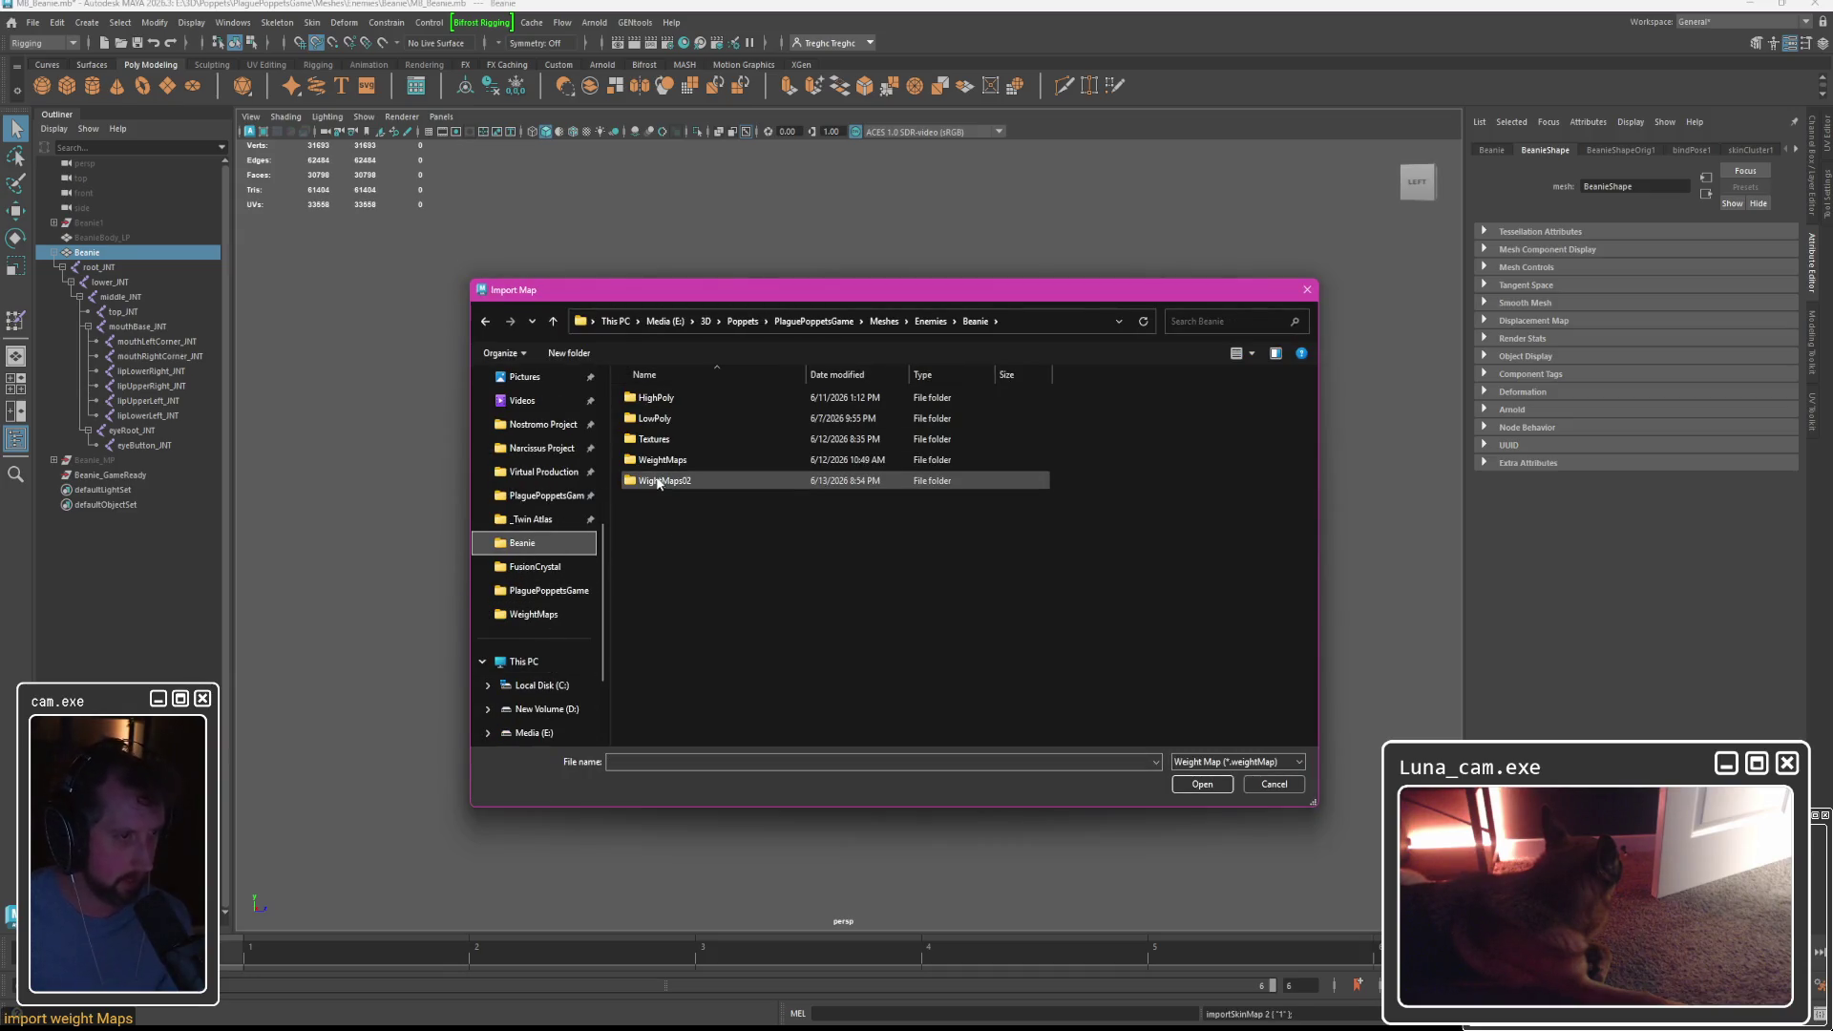
pyautogui.doubleClick(683, 419)
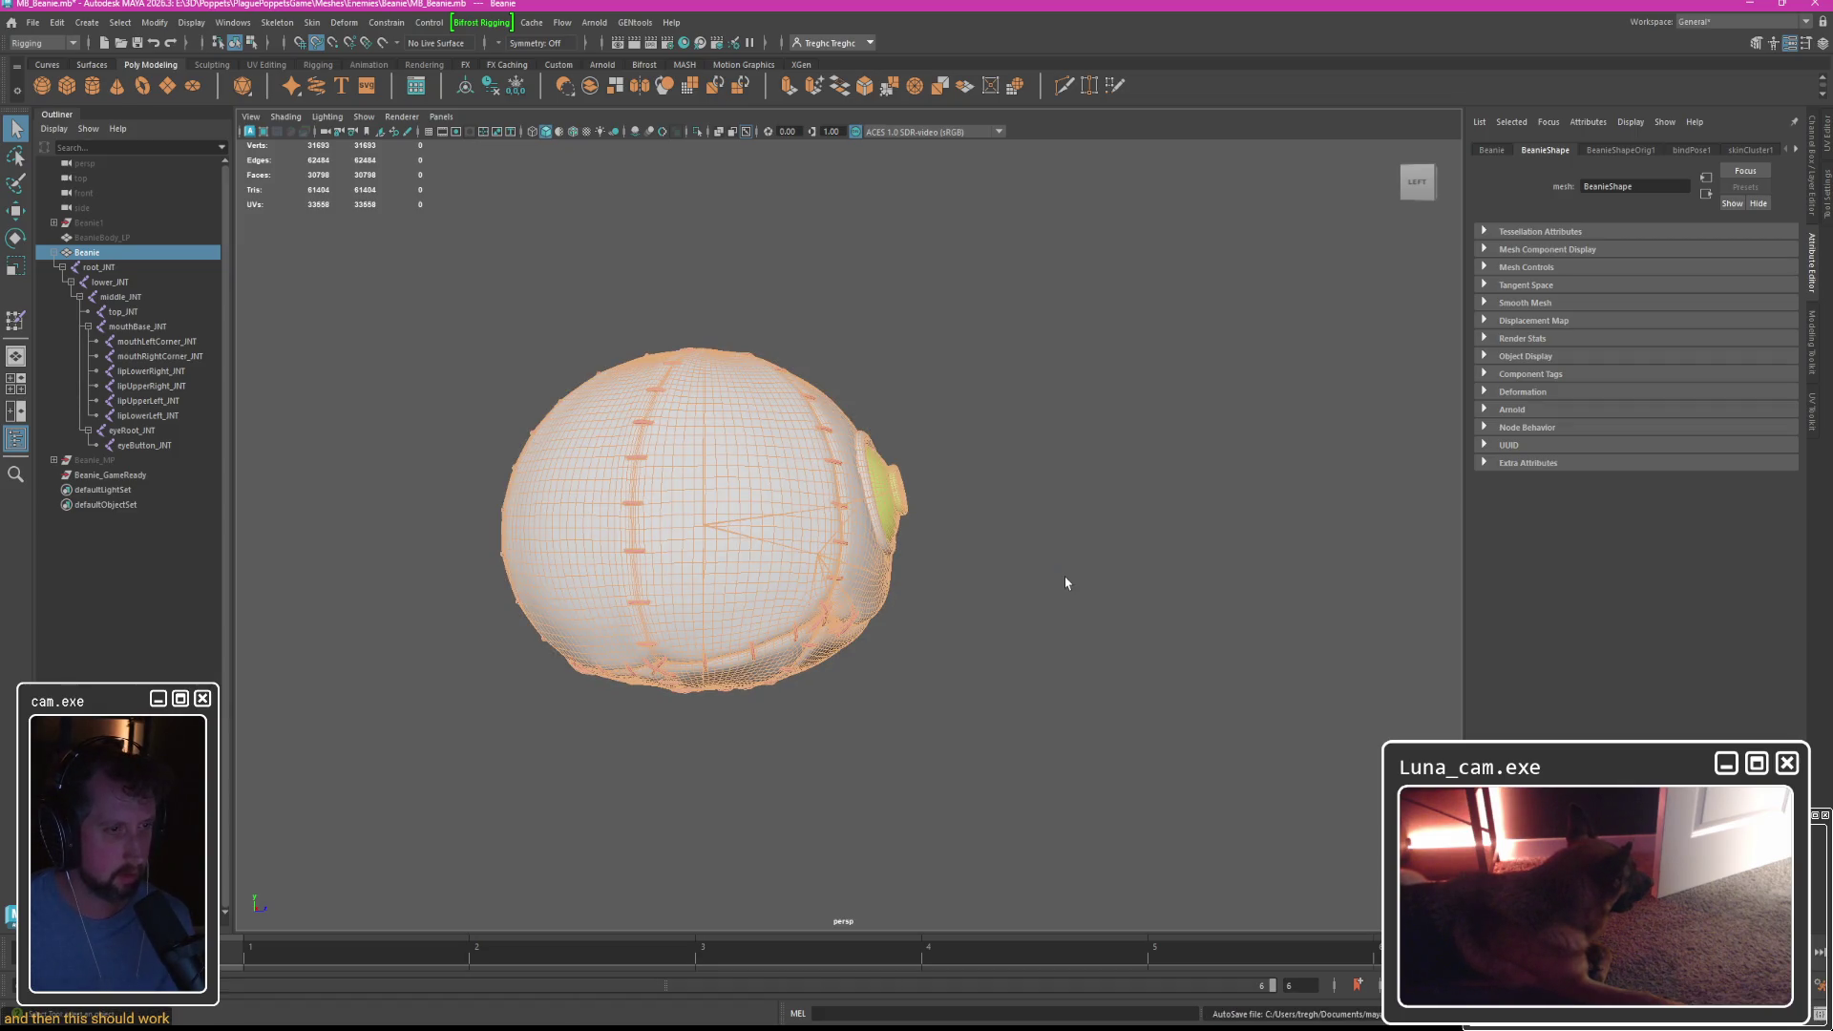
pyautogui.keyDown('alt'); pyautogui.moveTo(951, 555); pyautogui.dragTo(745, 503); pyautogui.keyUp('alt')
pyautogui.moveTo(676, 502); pyautogui.dragTo(675, 611, button='right')
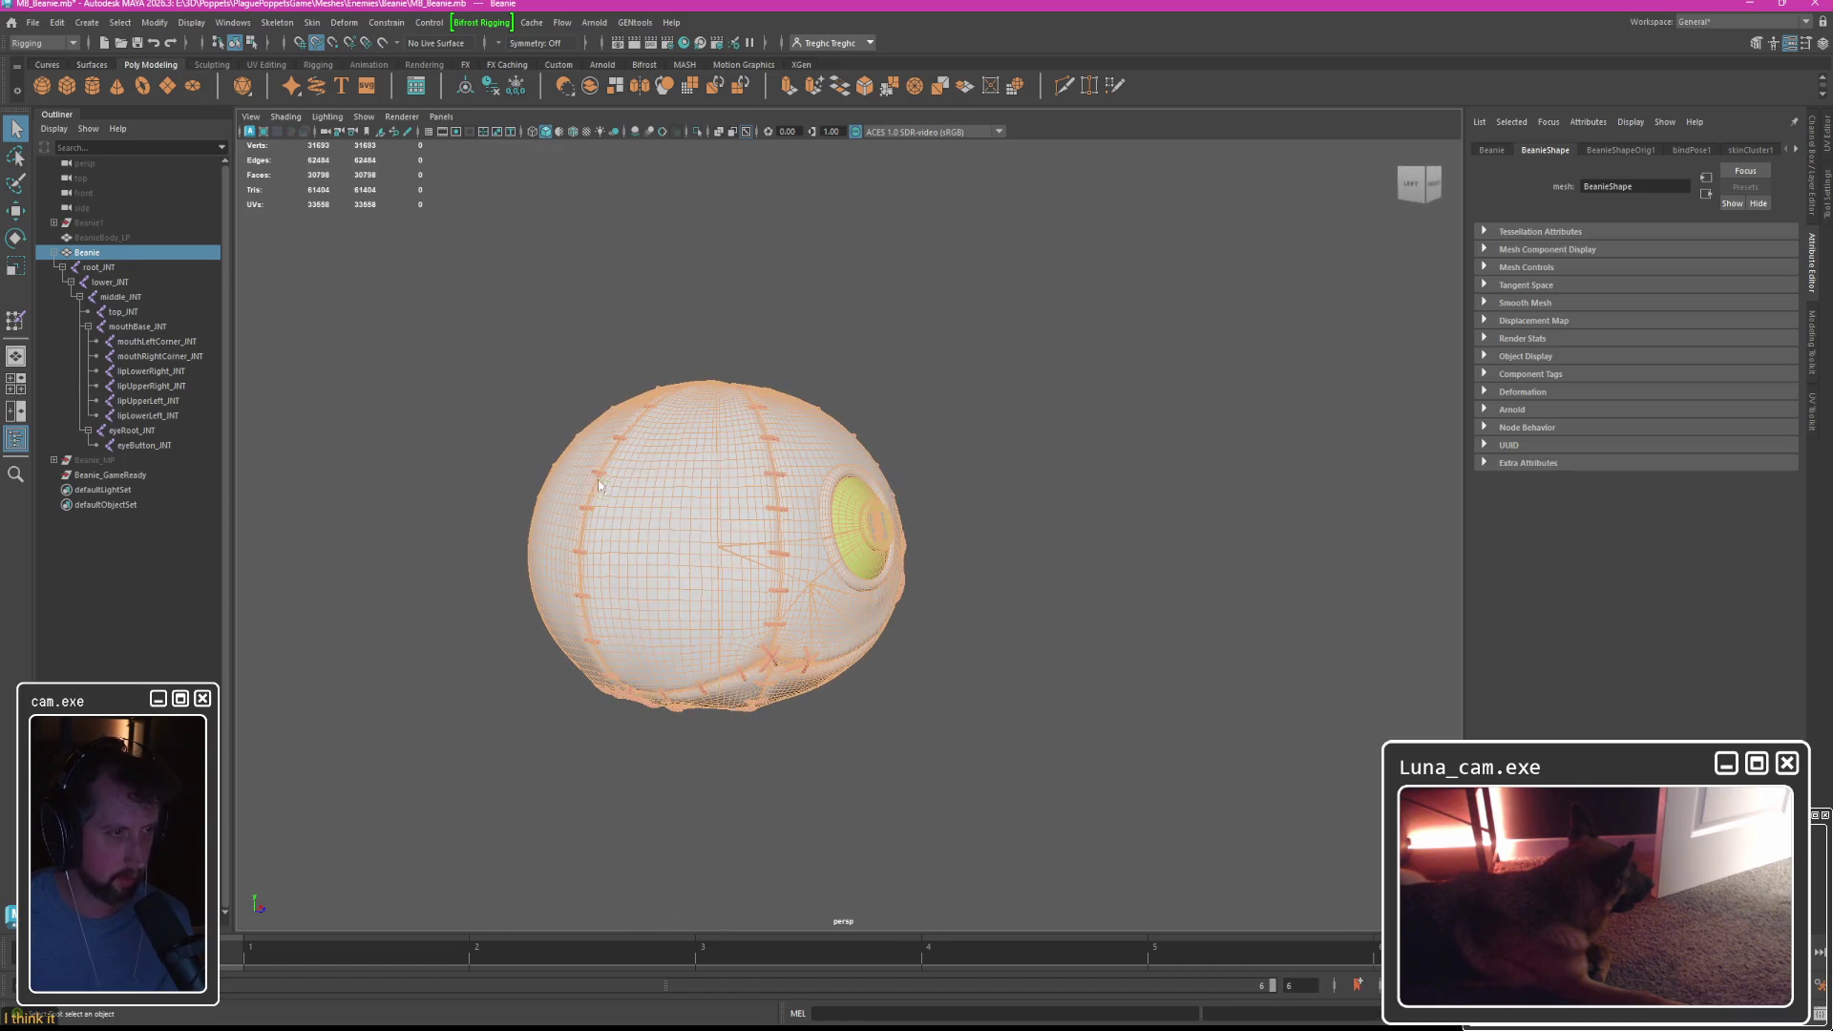
# Display lipLowerLeft_JNT, middle_JNT and lipUpperRight_JNT weights on the Beanie from the Influences list.
pyautogui.click(1610, 253)
pyautogui.click(1634, 298)
pyautogui.click(1631, 313)
pyautogui.click(1655, 328)
pyautogui.click(1642, 299)
pyautogui.click(1634, 284)
pyautogui.click(1629, 269)
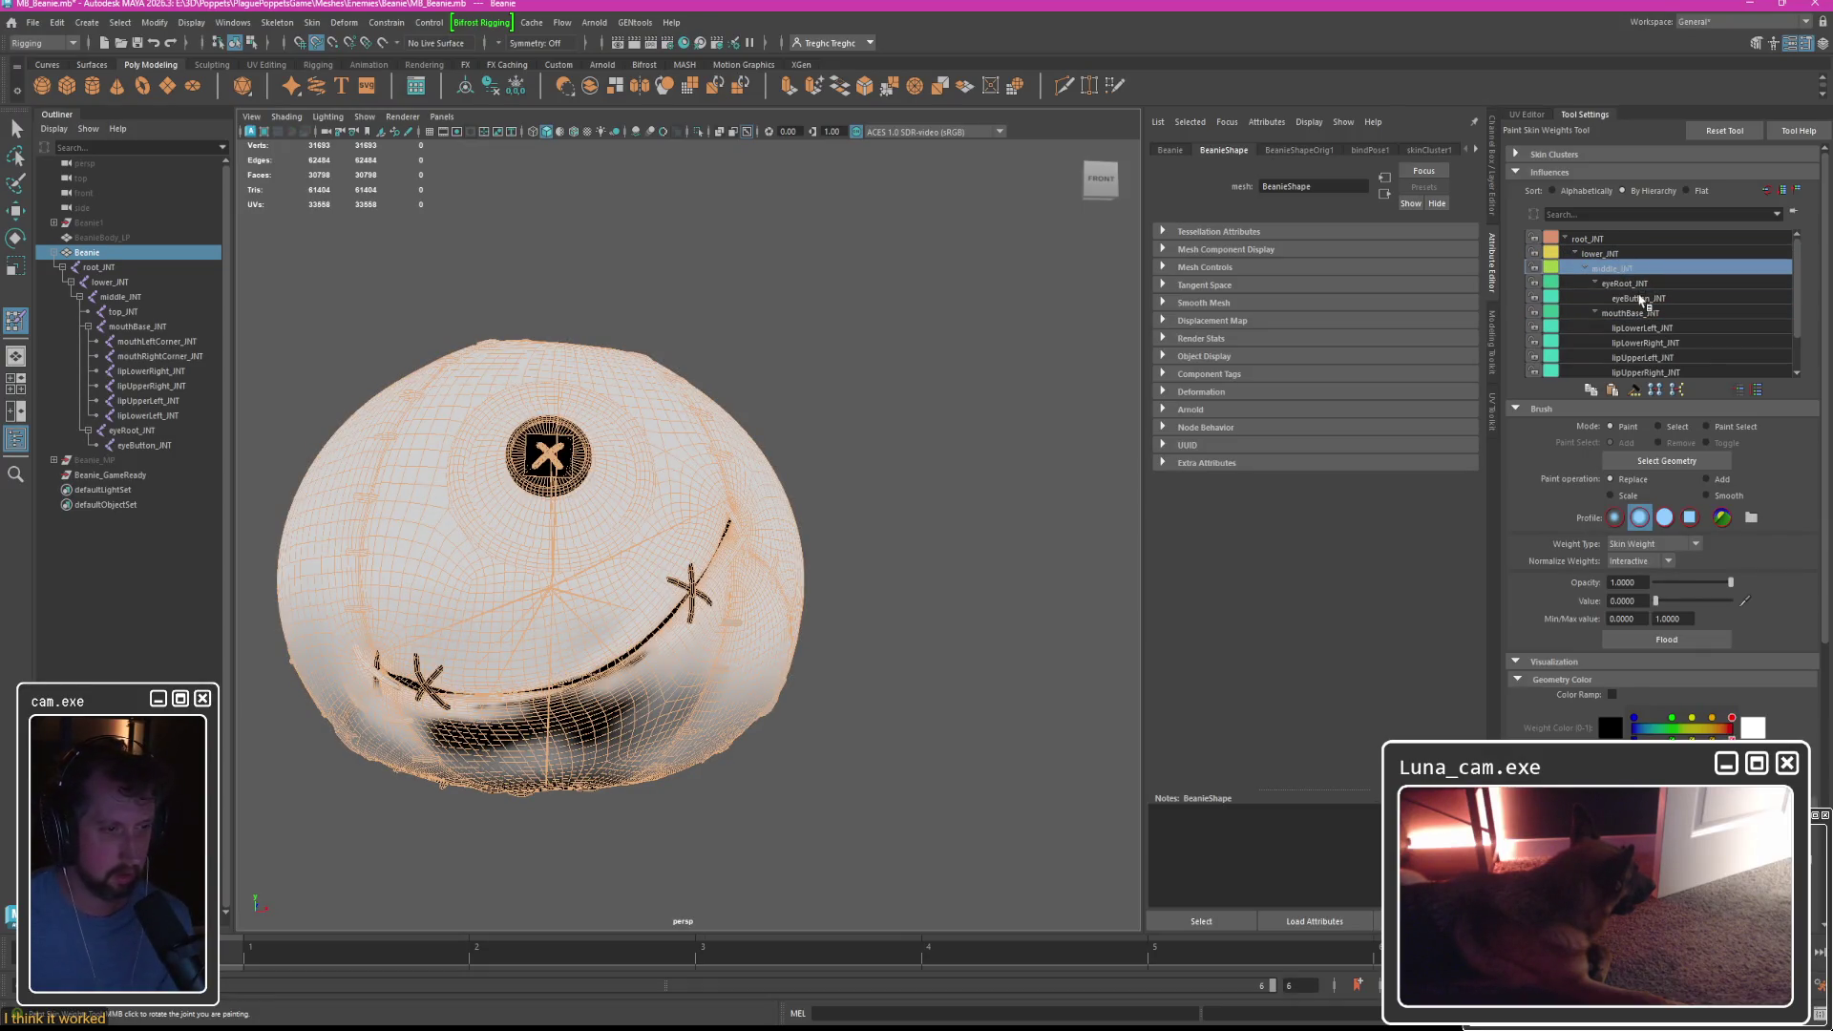
pyautogui.click(1641, 299)
pyautogui.click(1645, 328)
pyautogui.click(1648, 343)
pyautogui.click(1652, 357)
pyautogui.click(1661, 373)
# Step through the mouthBase_JNT, top_JNT, mouthRightCorner_JNT and lipLowerLeft_JNT weights.
pyautogui.scroll(-1, 1669, 360)
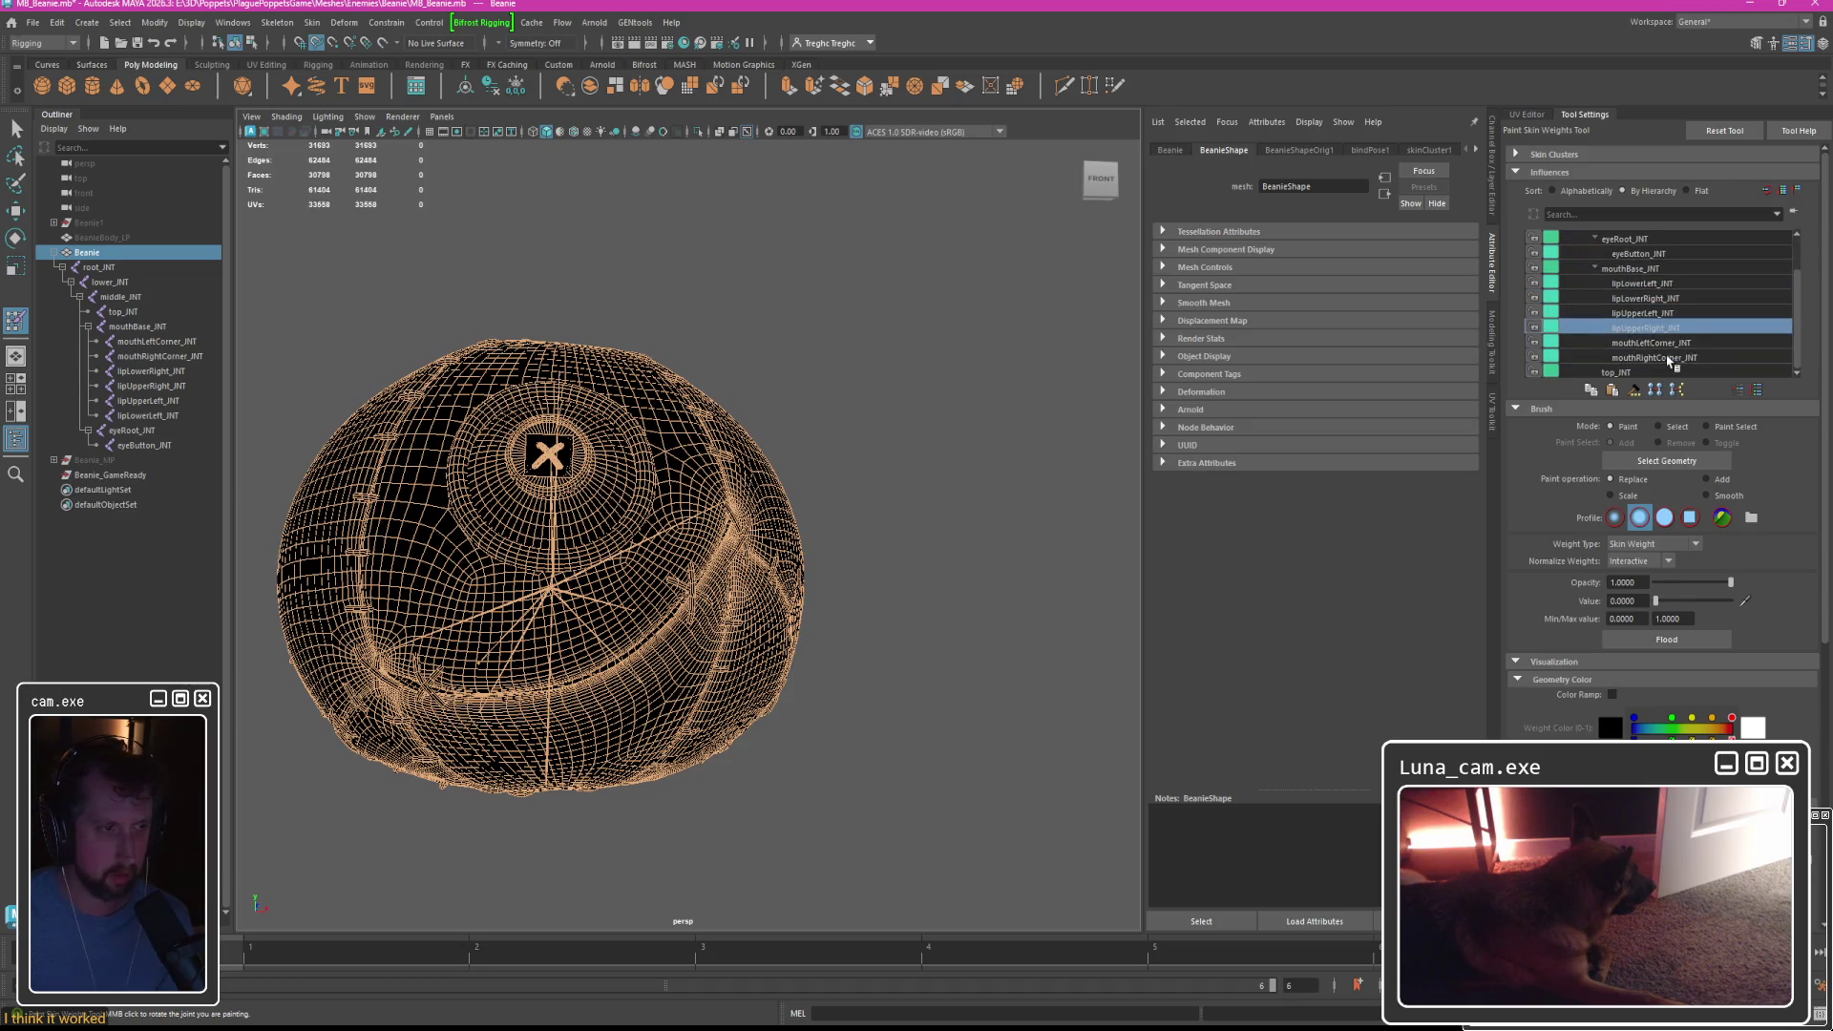
pyautogui.click(1655, 313)
pyautogui.click(1652, 298)
pyautogui.click(1649, 284)
pyautogui.click(1649, 270)
pyautogui.click(1649, 283)
pyautogui.click(1651, 298)
pyautogui.click(1653, 313)
pyautogui.click(1655, 328)
pyautogui.click(1656, 342)
pyautogui.click(1658, 357)
pyautogui.click(1661, 372)
pyautogui.click(1662, 359)
pyautogui.click(1661, 343)
pyautogui.click(1657, 327)
pyautogui.click(1654, 313)
pyautogui.click(1652, 298)
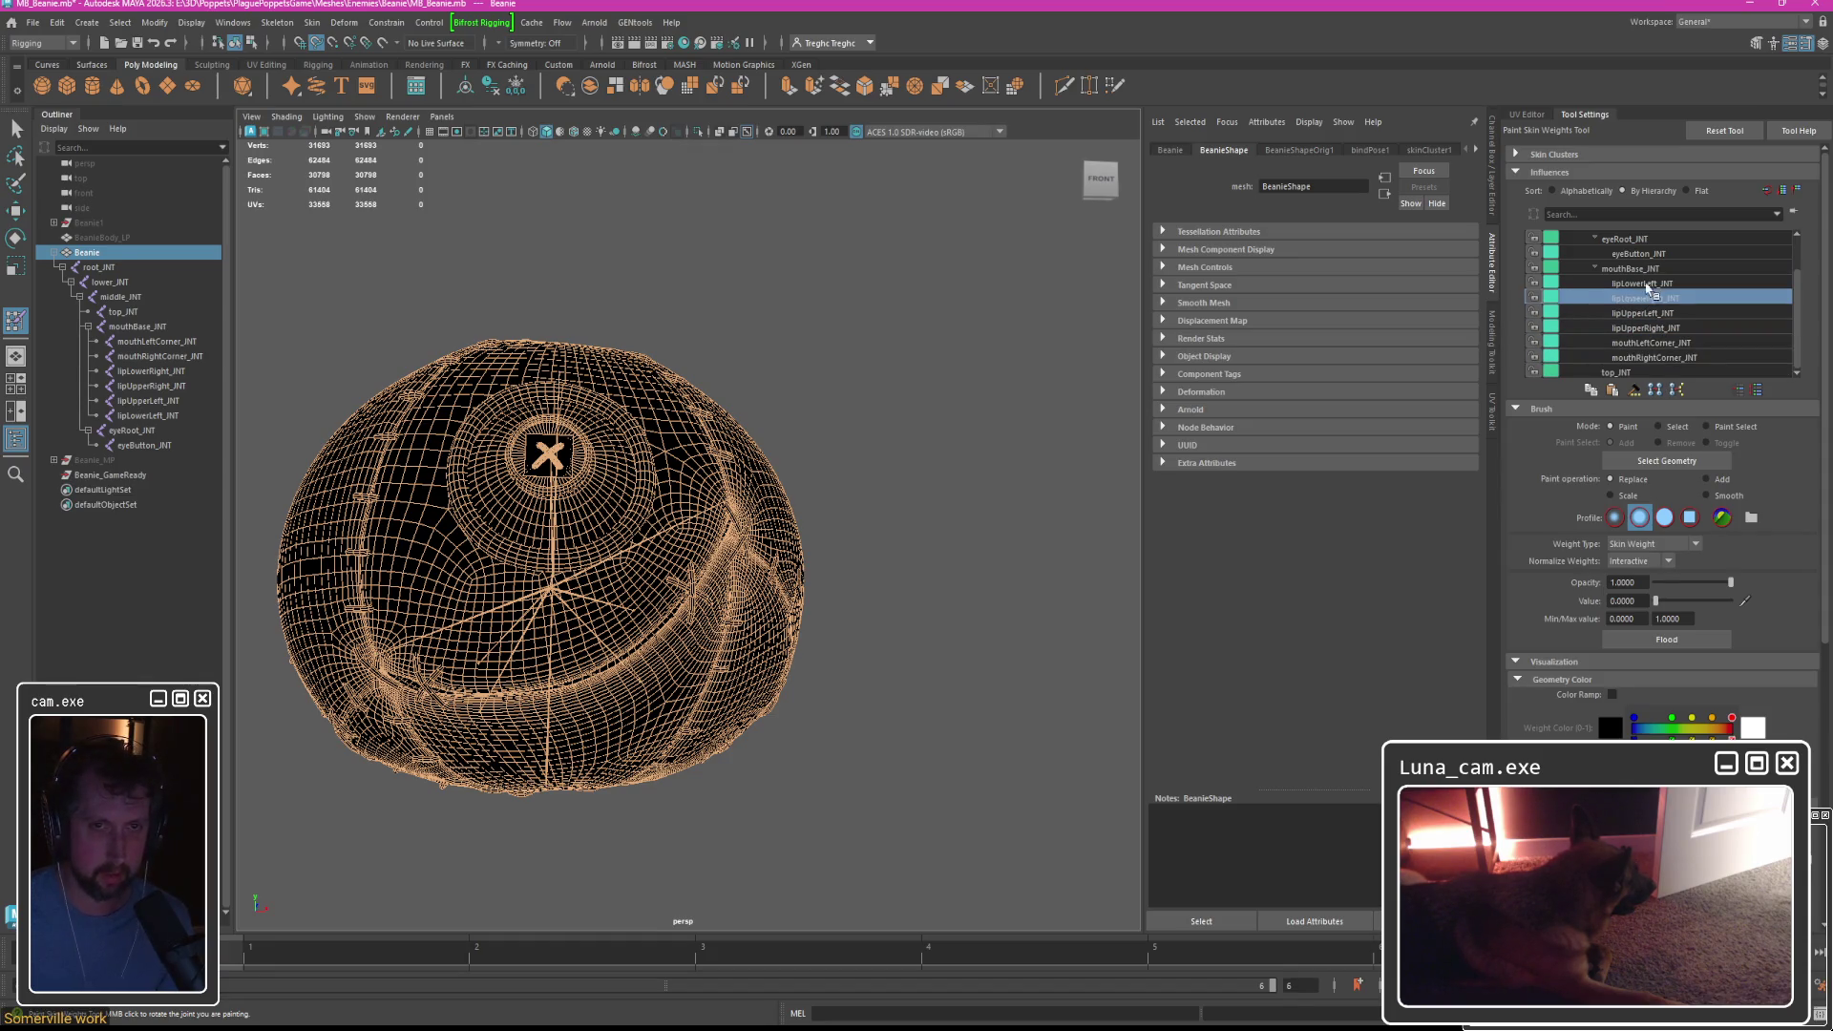
pyautogui.click(1650, 283)
# Reframe the beanie, view middle_JNT and top_JNT weights, and compare top_JNT's map in Photoshop.
pyautogui.moveTo(594, 508)
pyautogui.keyDown('alt'); pyautogui.mouseDown()
pyautogui.moveTo(689, 512)
pyautogui.moveTo(701, 573)
pyautogui.mouseUp(); pyautogui.keyUp('alt')
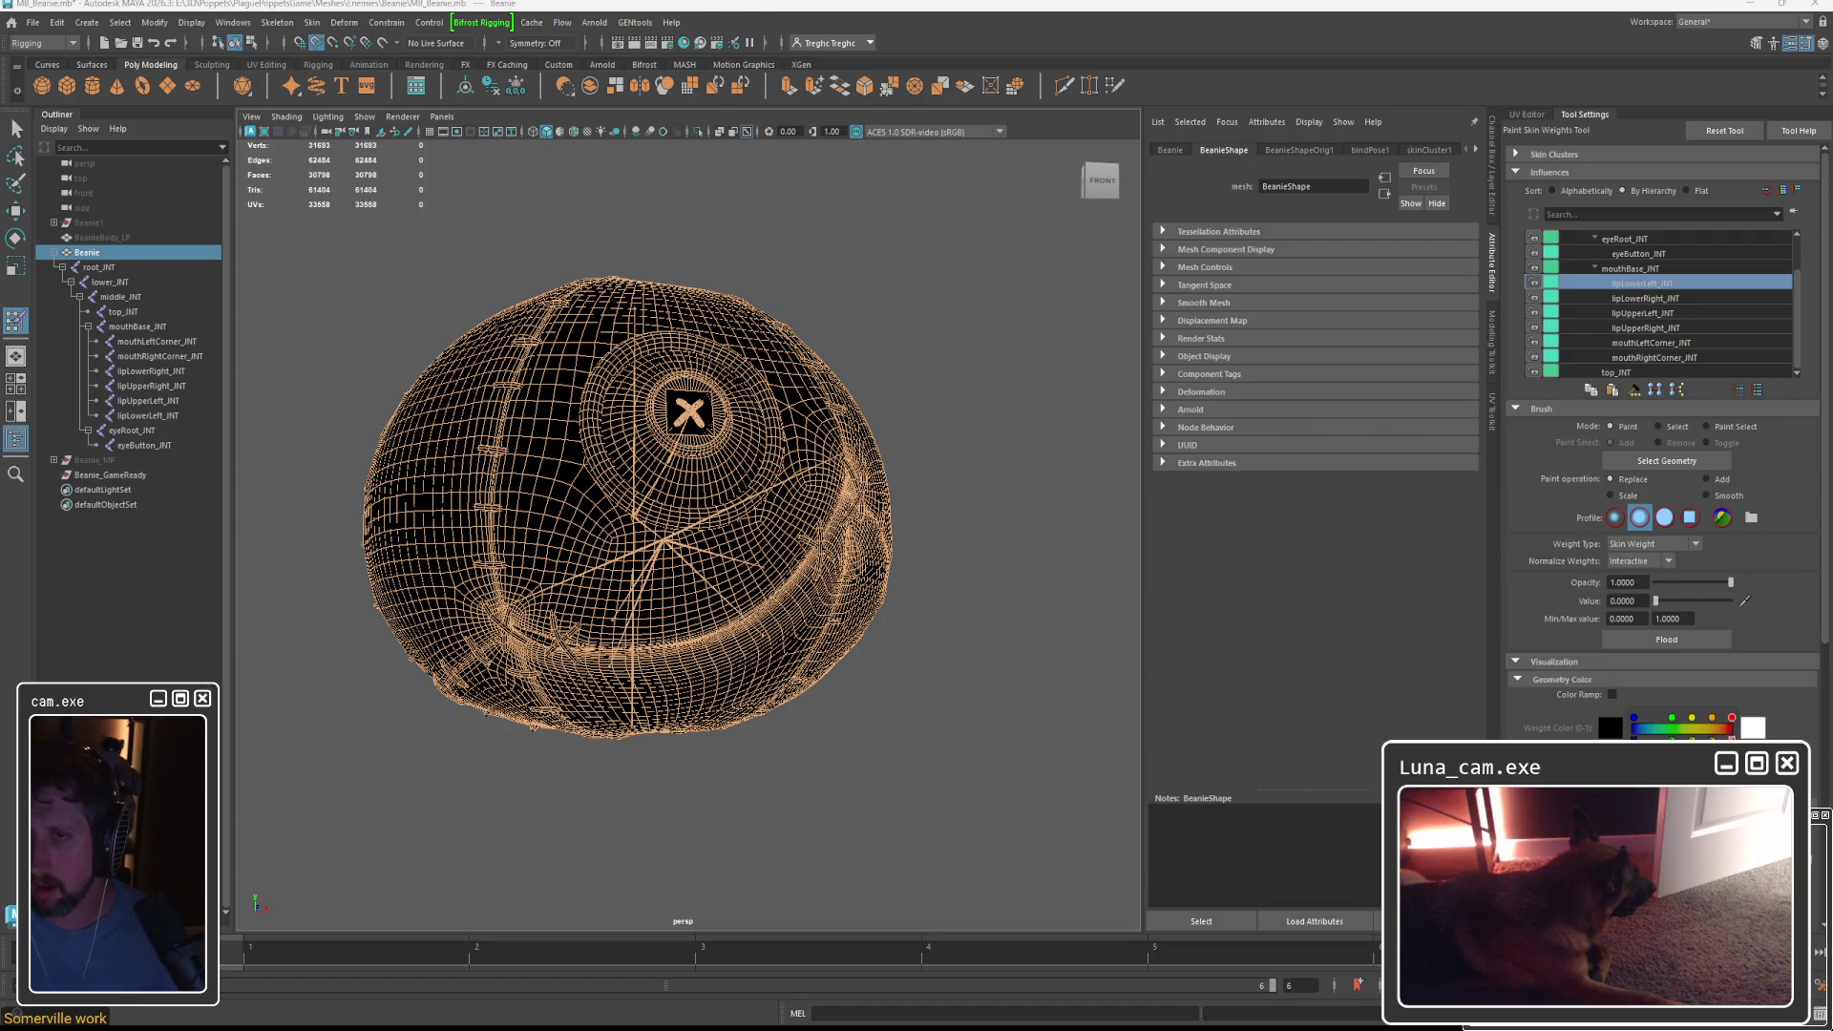
pyautogui.moveTo(753, 446)
pyautogui.keyDown('alt'); pyautogui.mouseDown()
pyautogui.moveTo(886, 381)
pyautogui.moveTo(879, 347)
pyautogui.moveTo(635, 464)
pyautogui.mouseUp(); pyautogui.keyUp('alt')
pyautogui.scroll(5, 798, 409)
pyautogui.scroll(-3, 814, 418)
pyautogui.scroll(1, 1760, 308)
pyautogui.click(1610, 269)
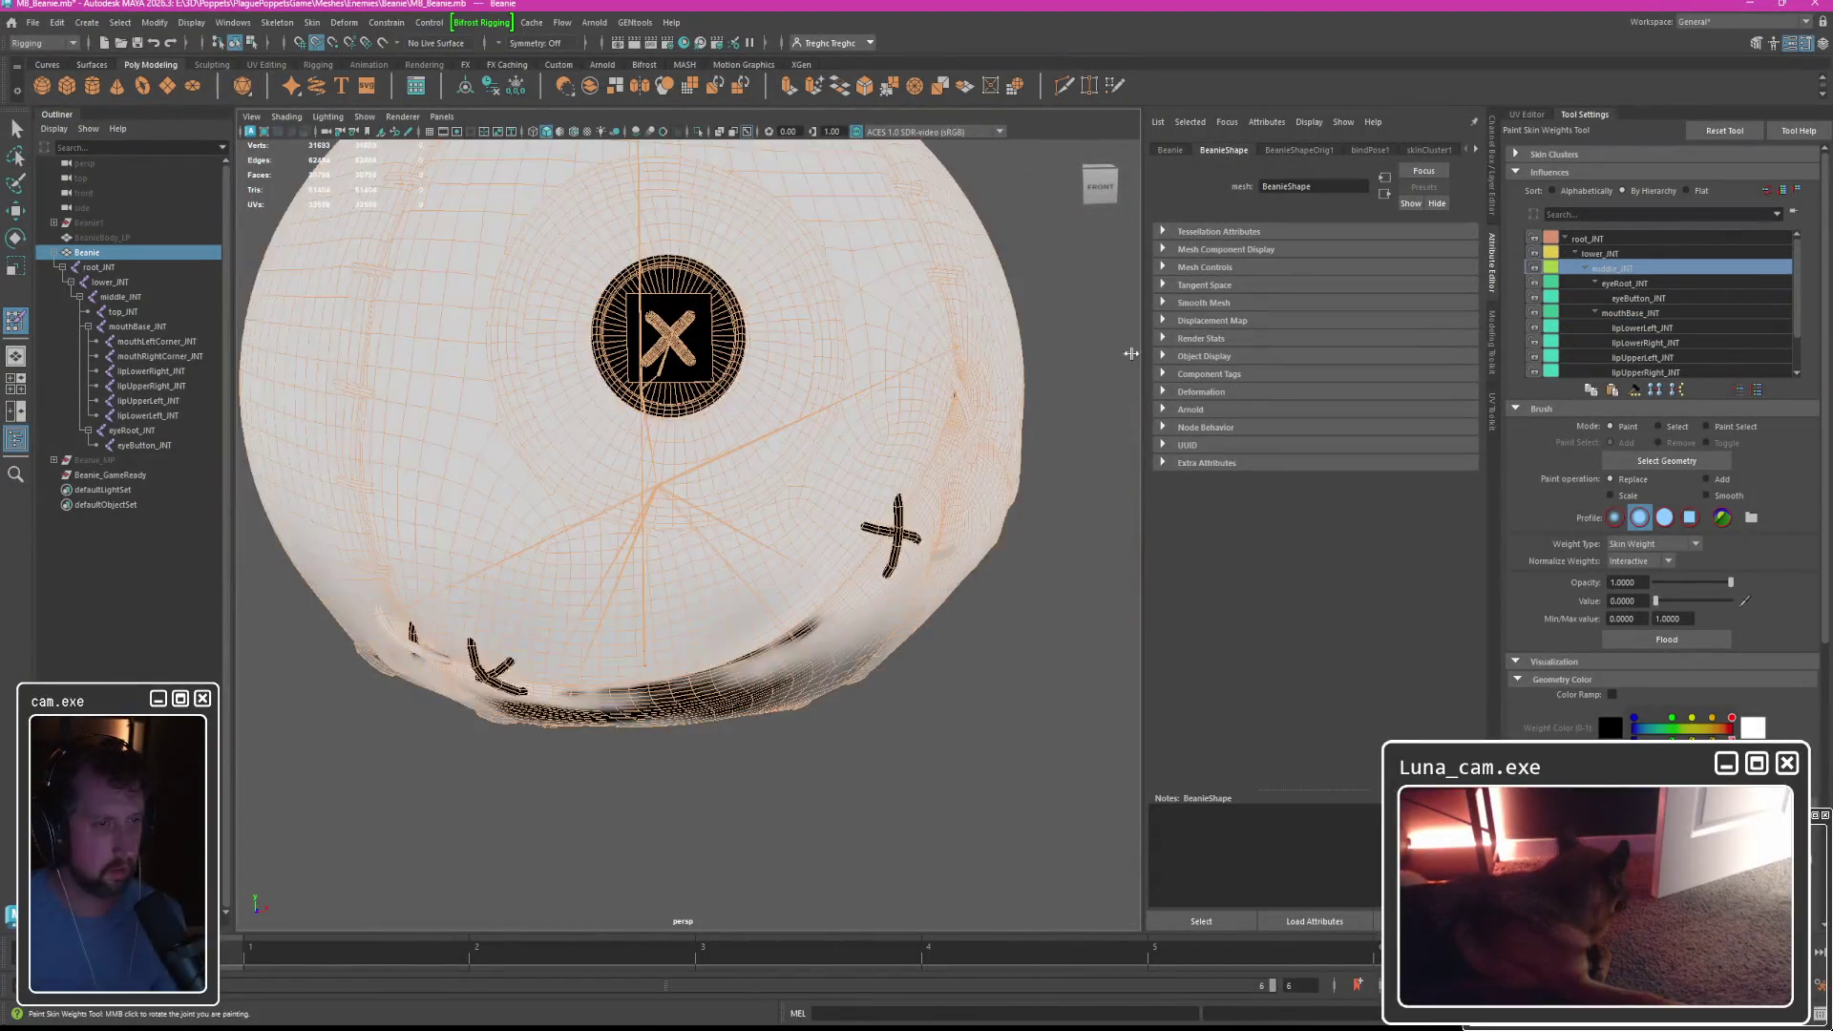
pyautogui.press('f')
pyautogui.moveTo(668, 459)
pyautogui.keyDown('alt'); pyautogui.mouseDown()
pyautogui.moveTo(749, 528)
pyautogui.moveTo(726, 477)
pyautogui.moveTo(641, 410)
pyautogui.moveTo(687, 395)
pyautogui.moveTo(694, 332)
pyautogui.moveTo(707, 363)
pyautogui.mouseUp(); pyautogui.keyUp('alt')
pyautogui.scroll(-1, 1679, 330)
pyautogui.click(1628, 374)
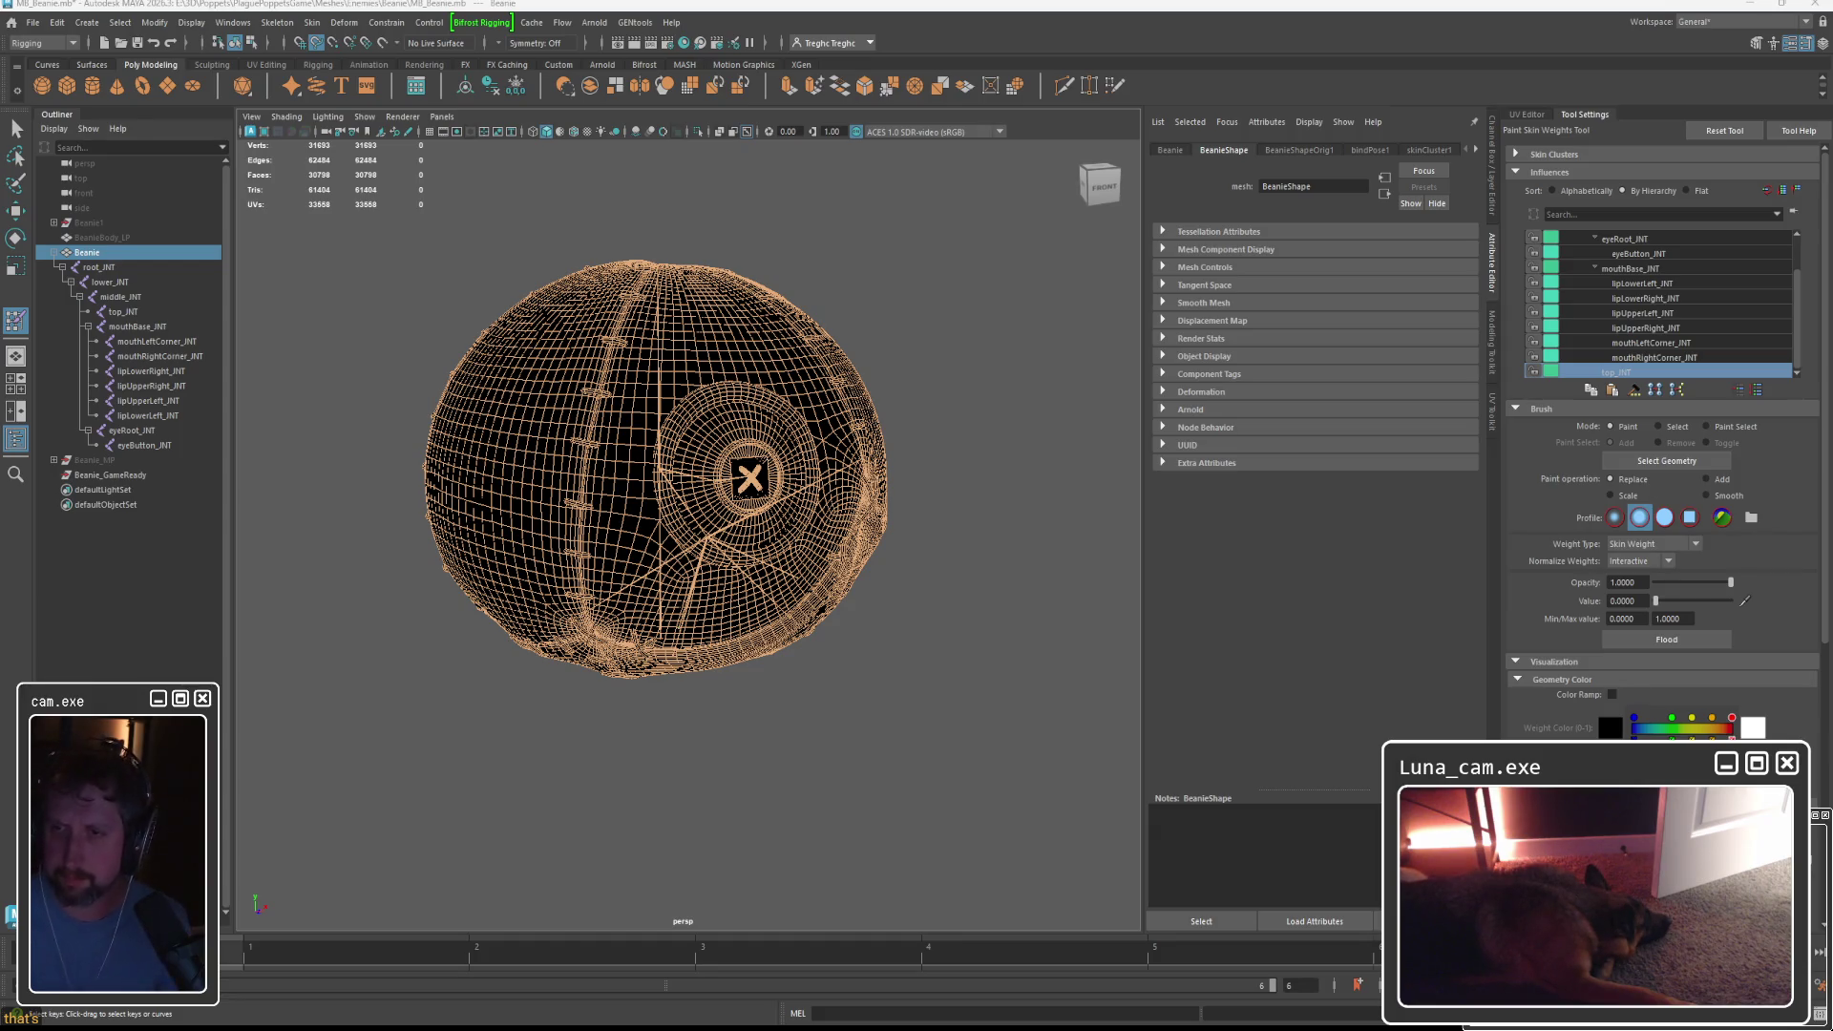
pyautogui.hotkey('alt', 'Tab')
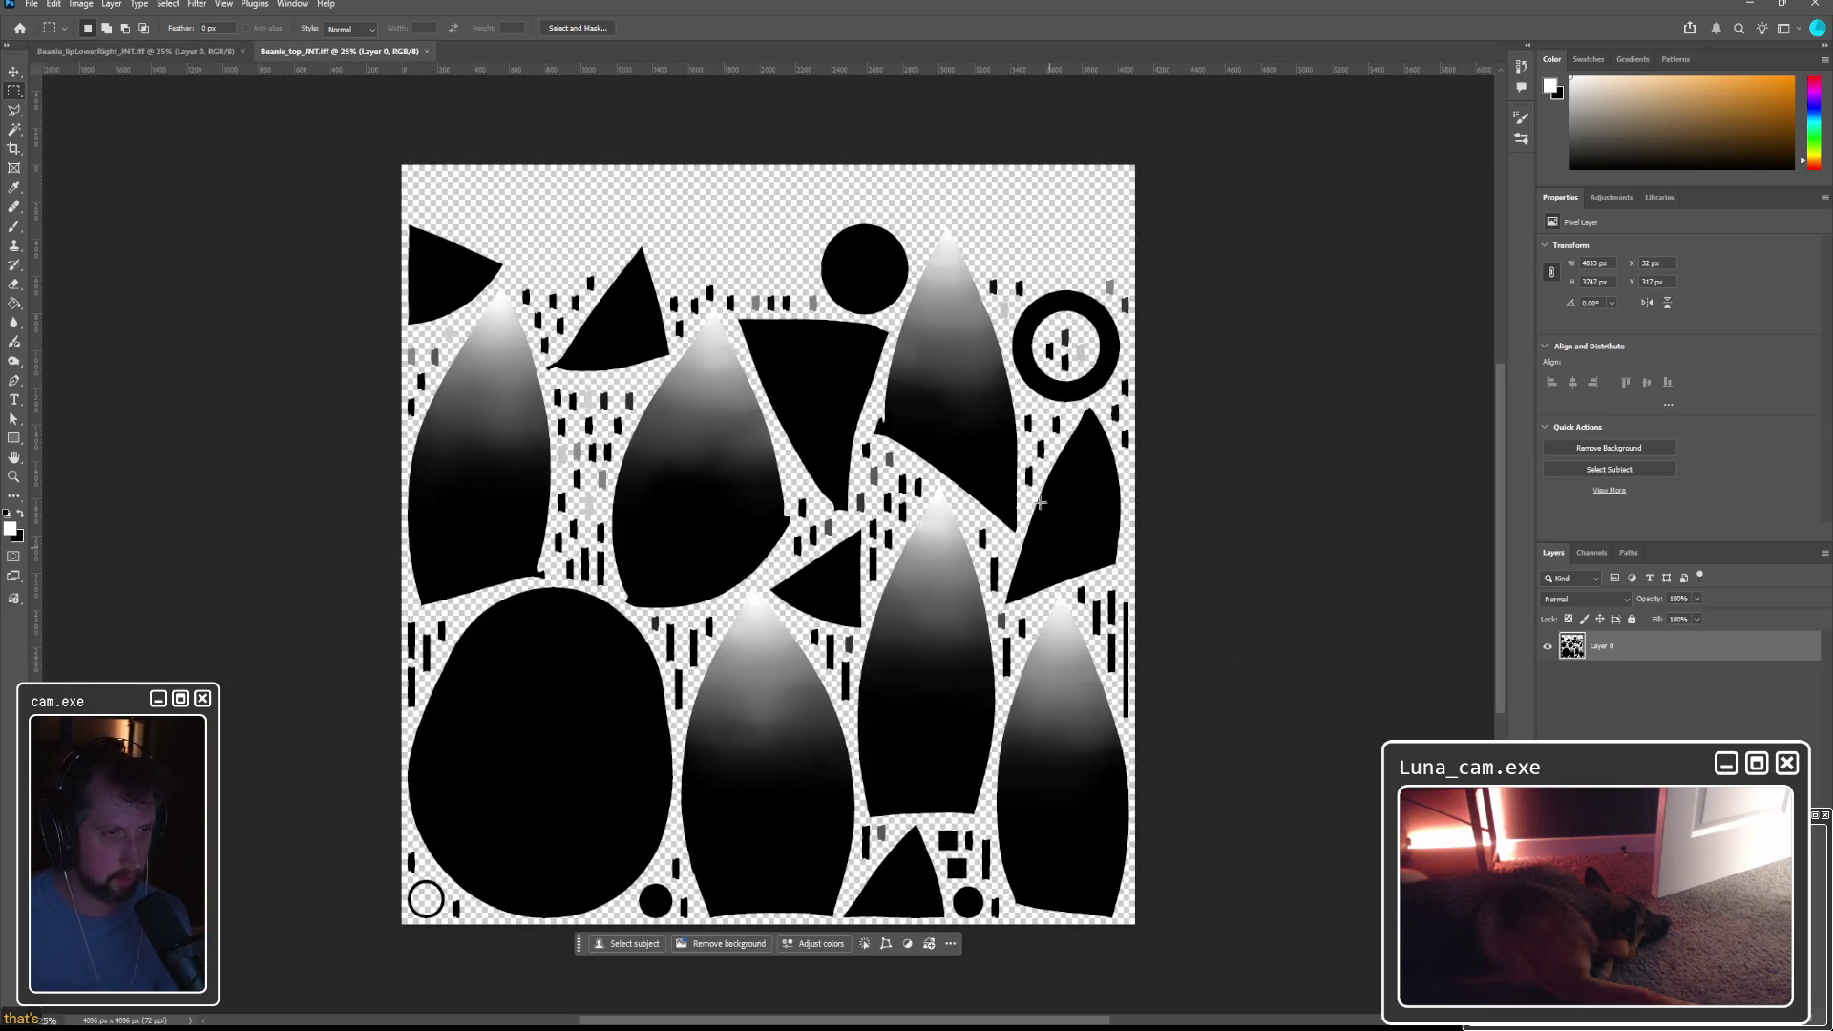
pyautogui.click(1813, 6)
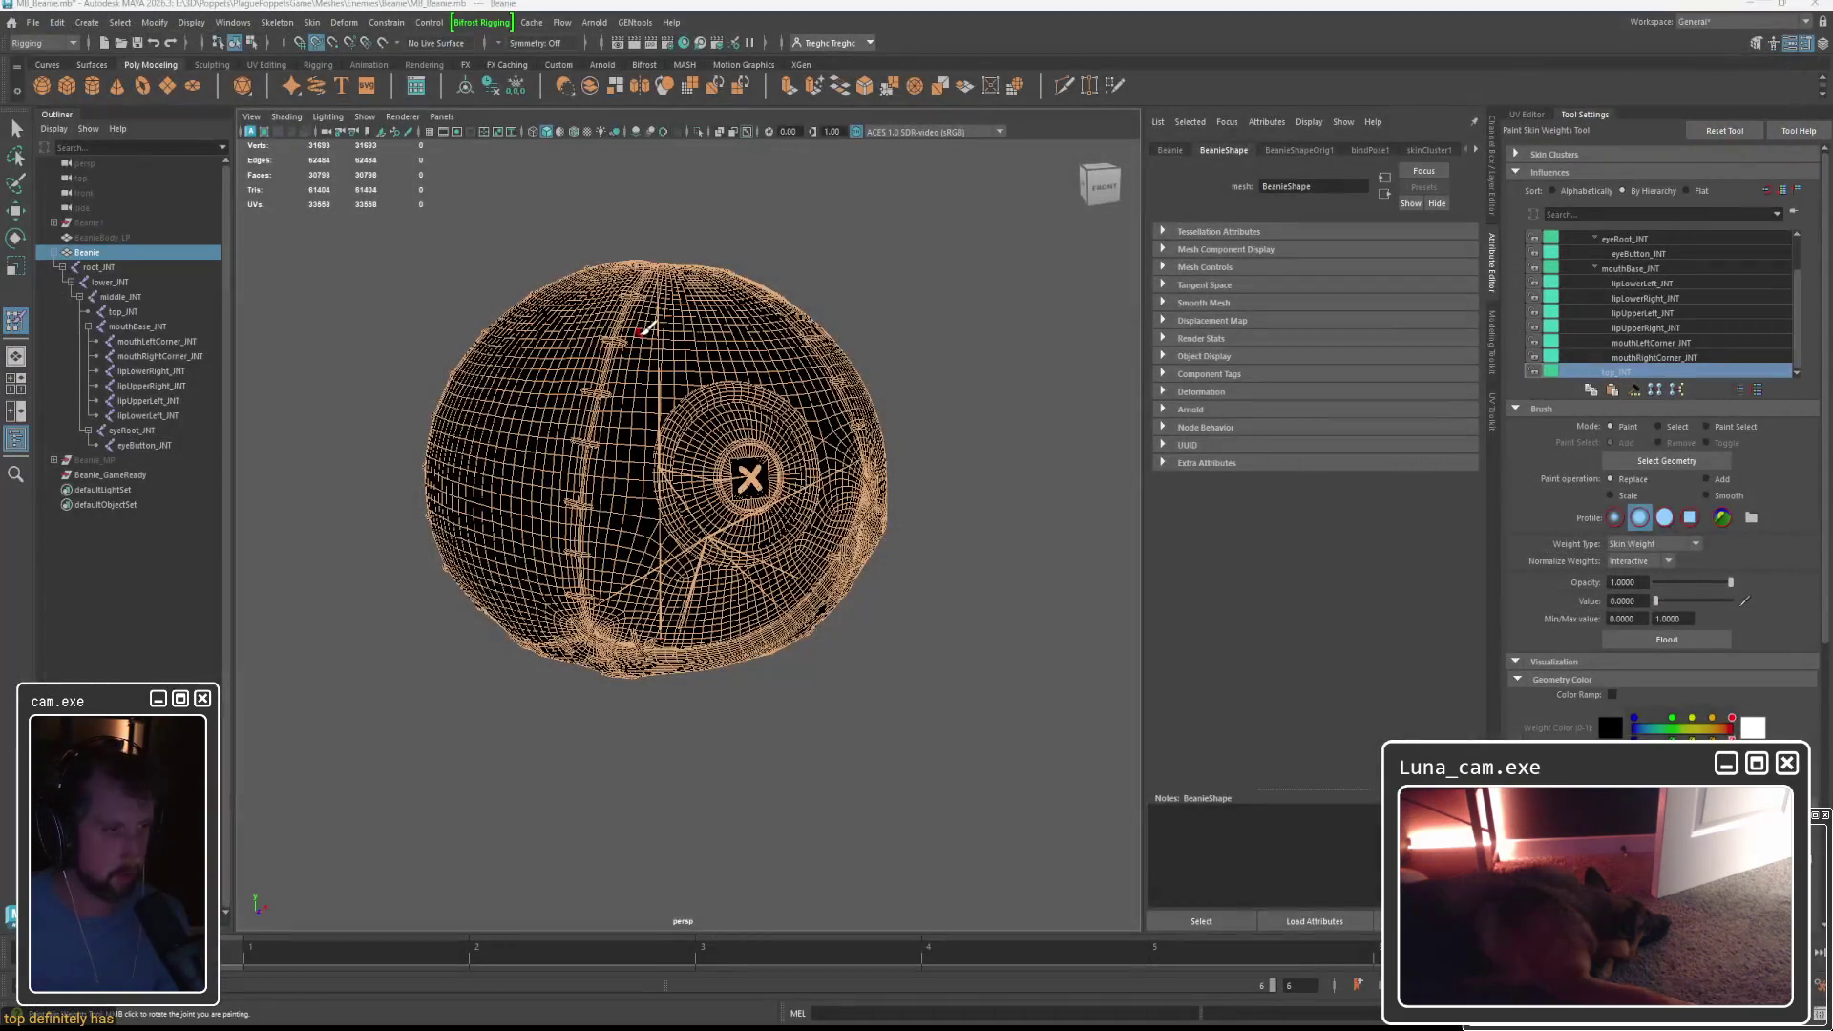
# Exit weight painting and return to object selection with the Beanie mesh selected.
pyautogui.click(312, 22)
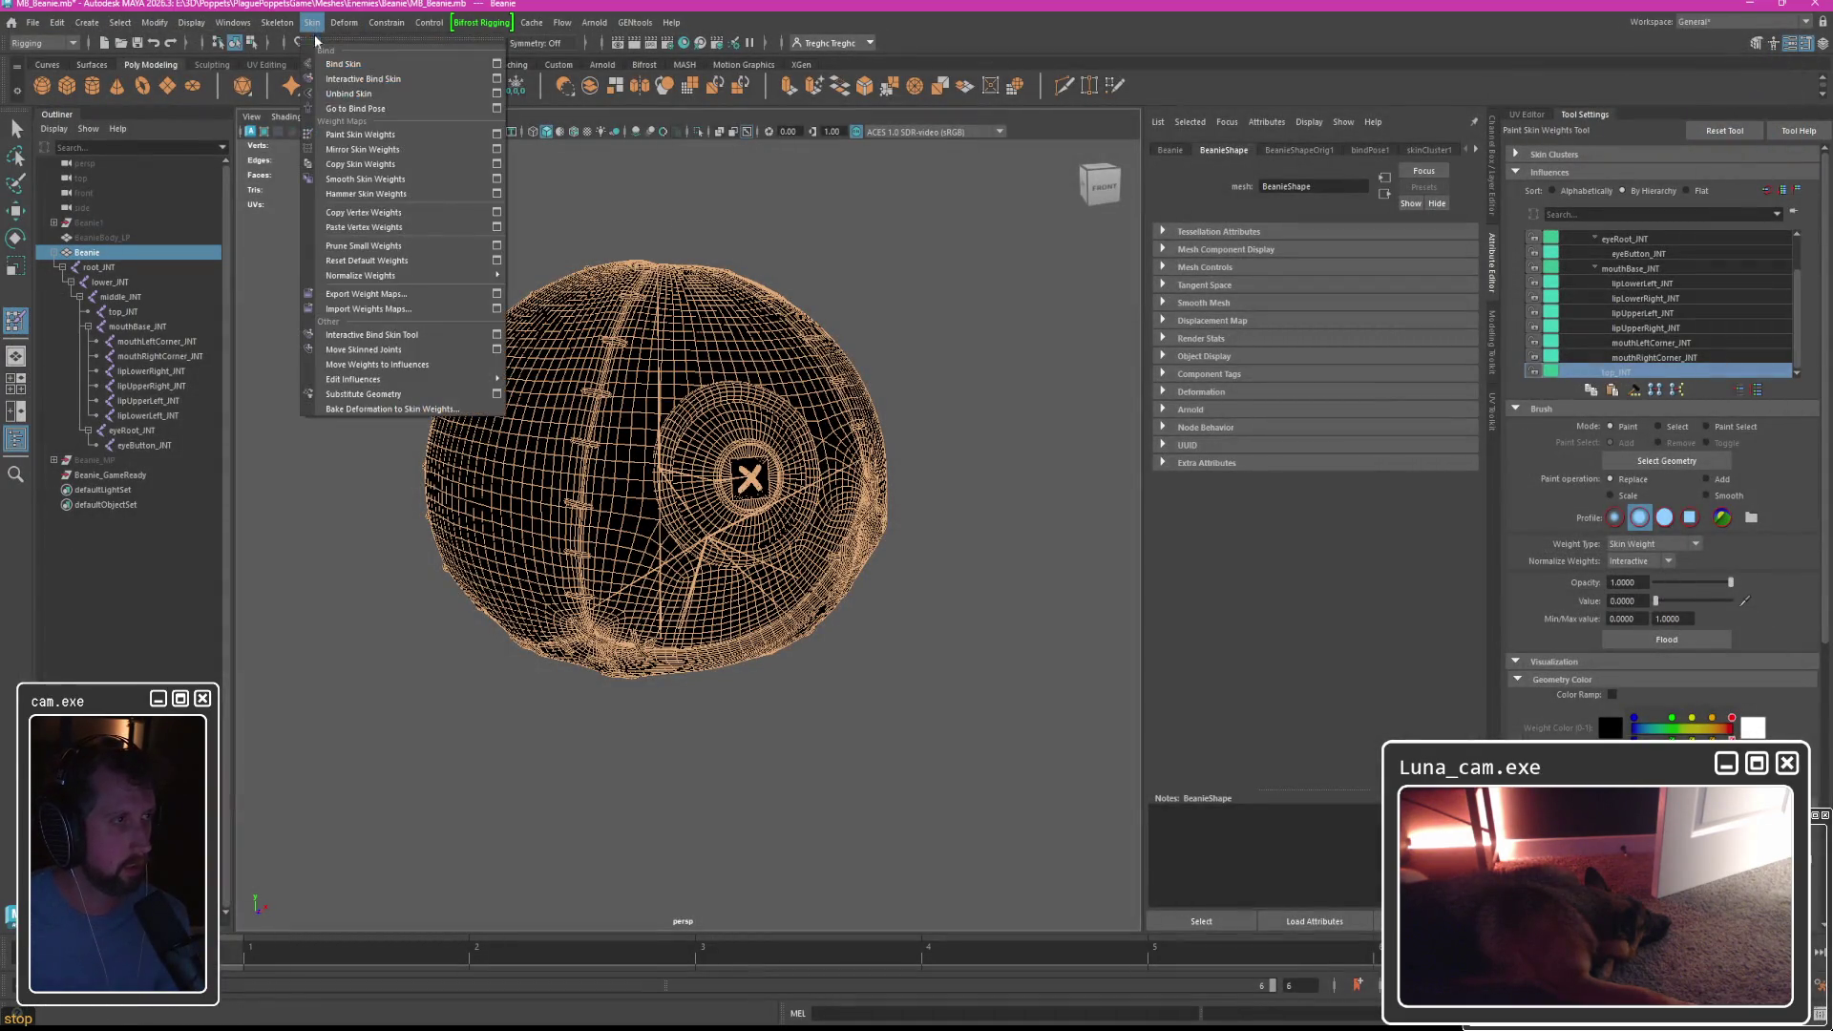
pyautogui.press('q')
pyautogui.click(802, 274)
pyautogui.hotkey('ctrl', 'z')
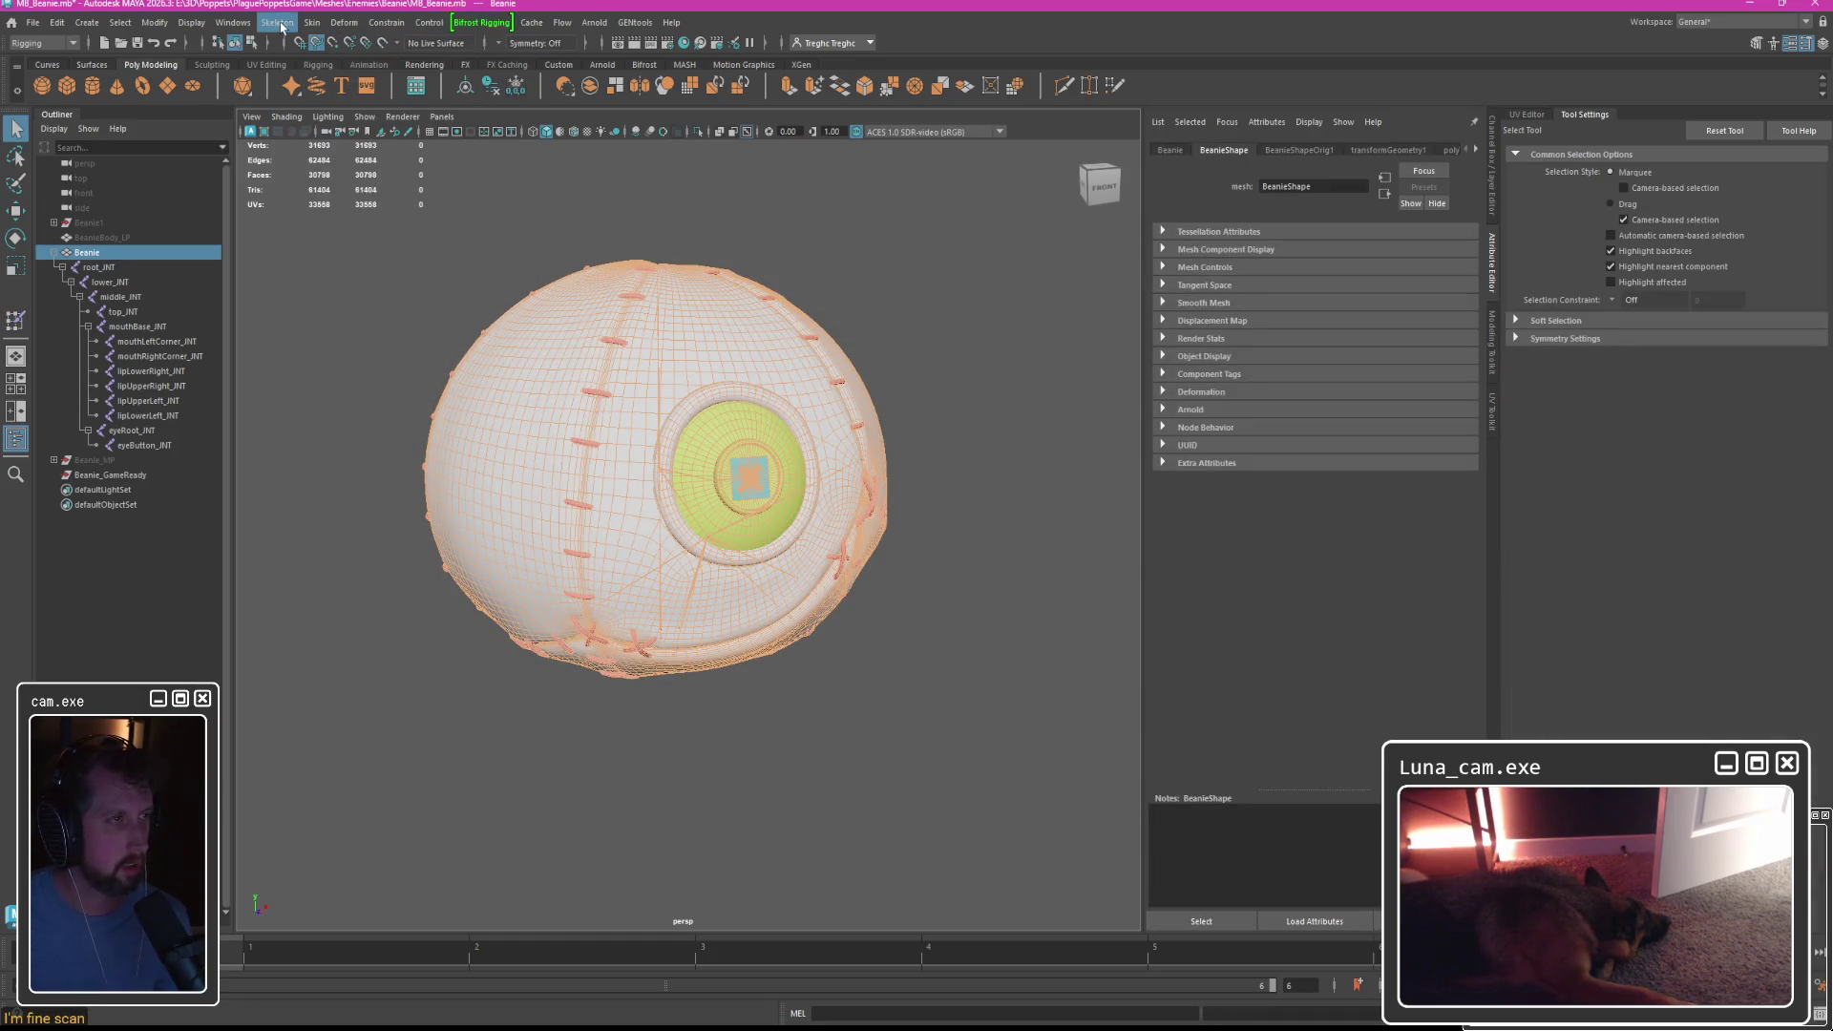
# Make uvSet the current UV set in the UV Set Editor, then select the Beanie with its joints.
pyautogui.click(1527, 113)
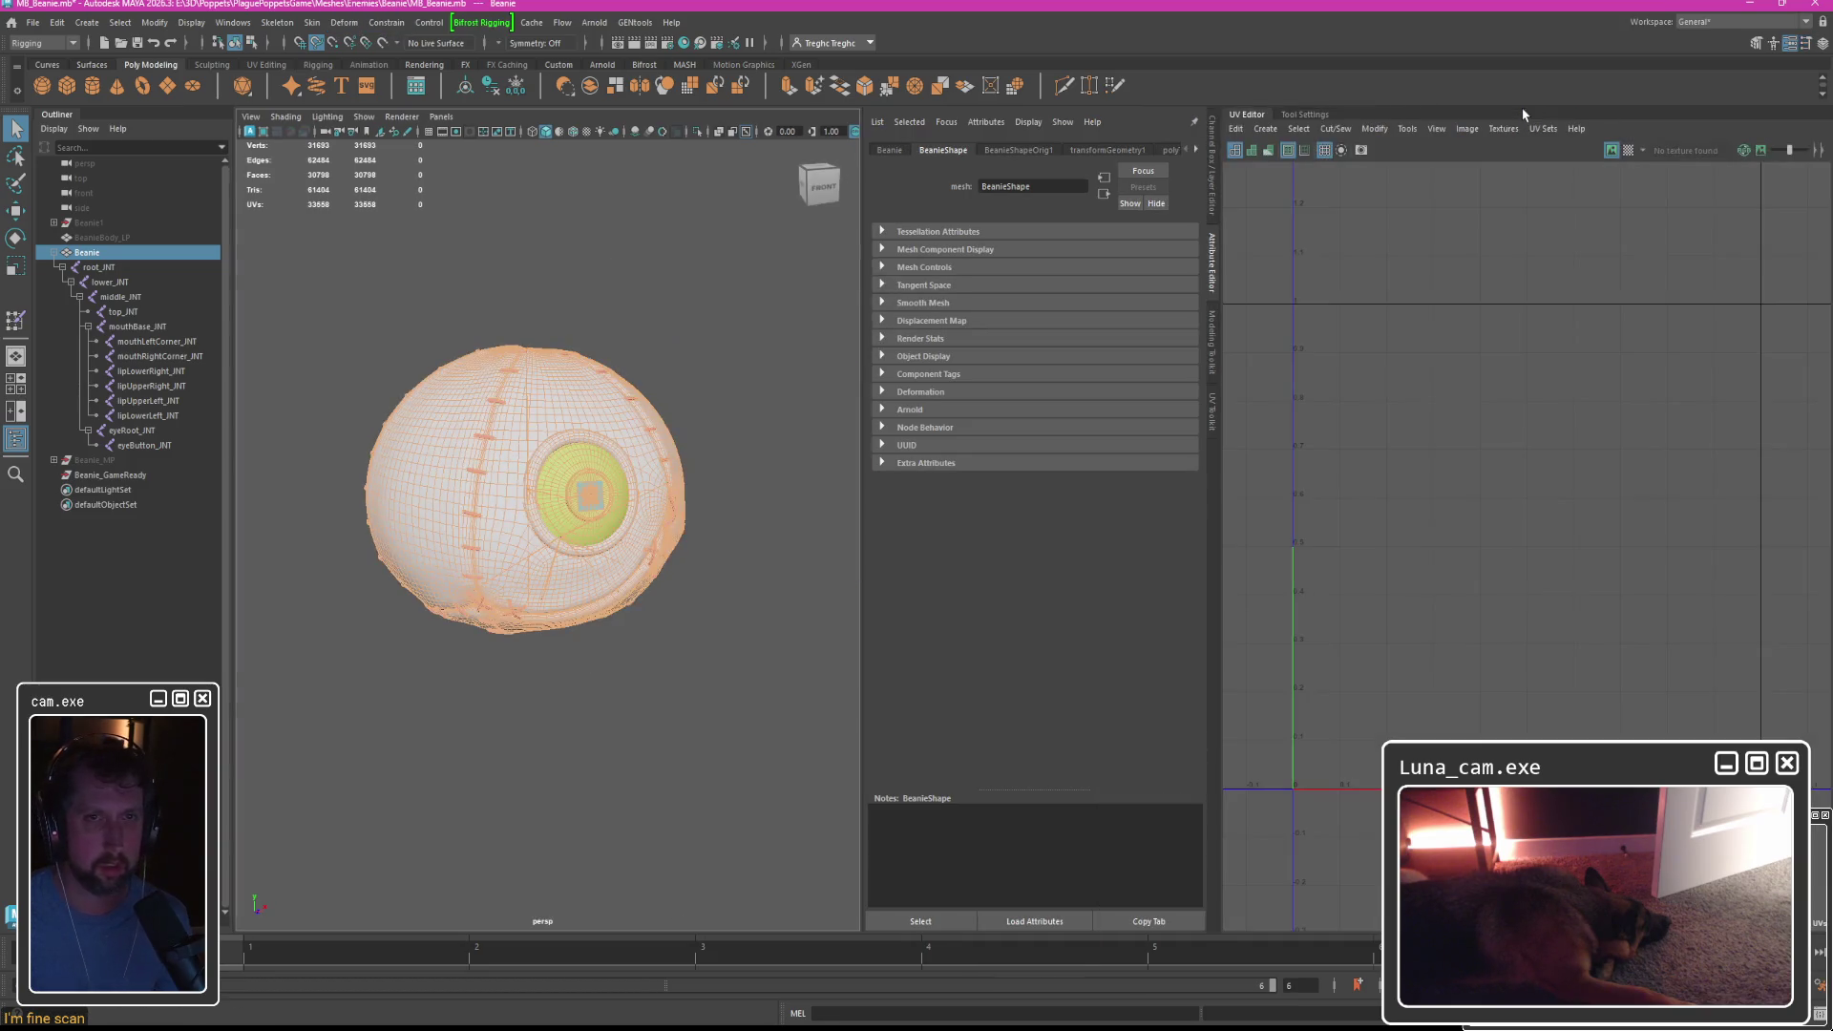
pyautogui.click(1543, 128)
pyautogui.click(1575, 219)
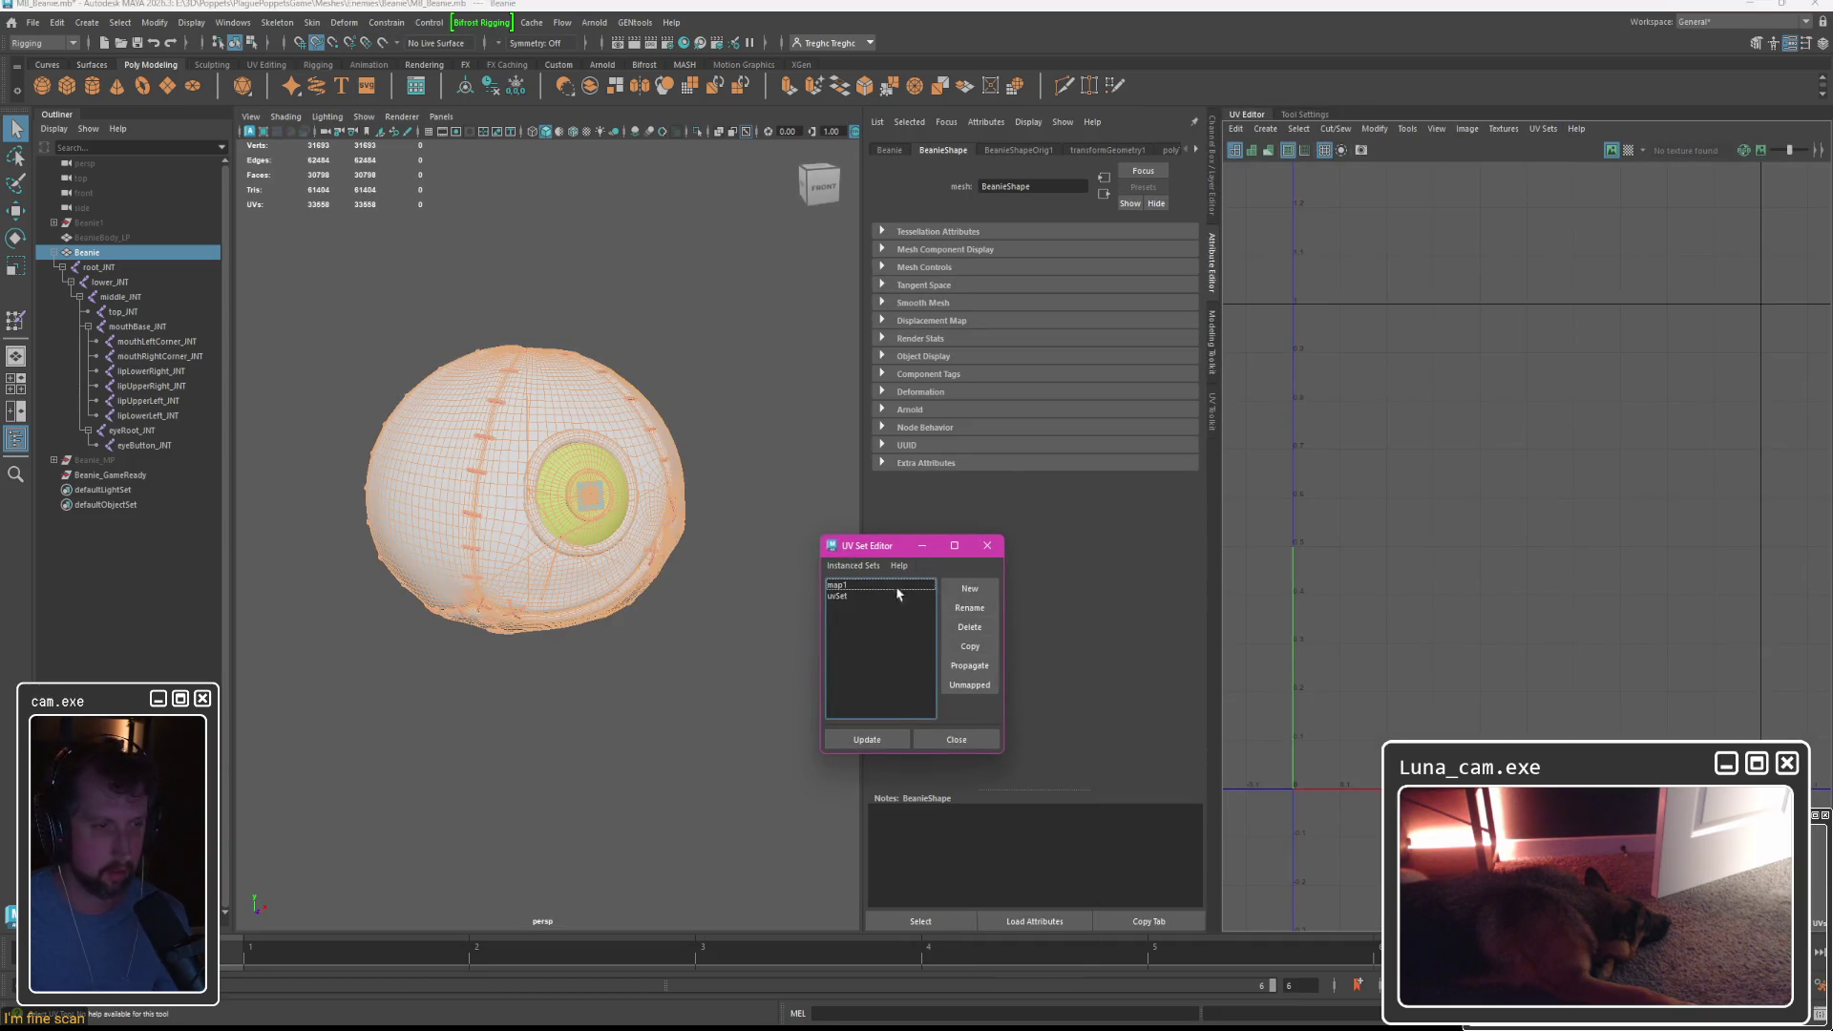
pyautogui.click(848, 585)
pyautogui.click(856, 596)
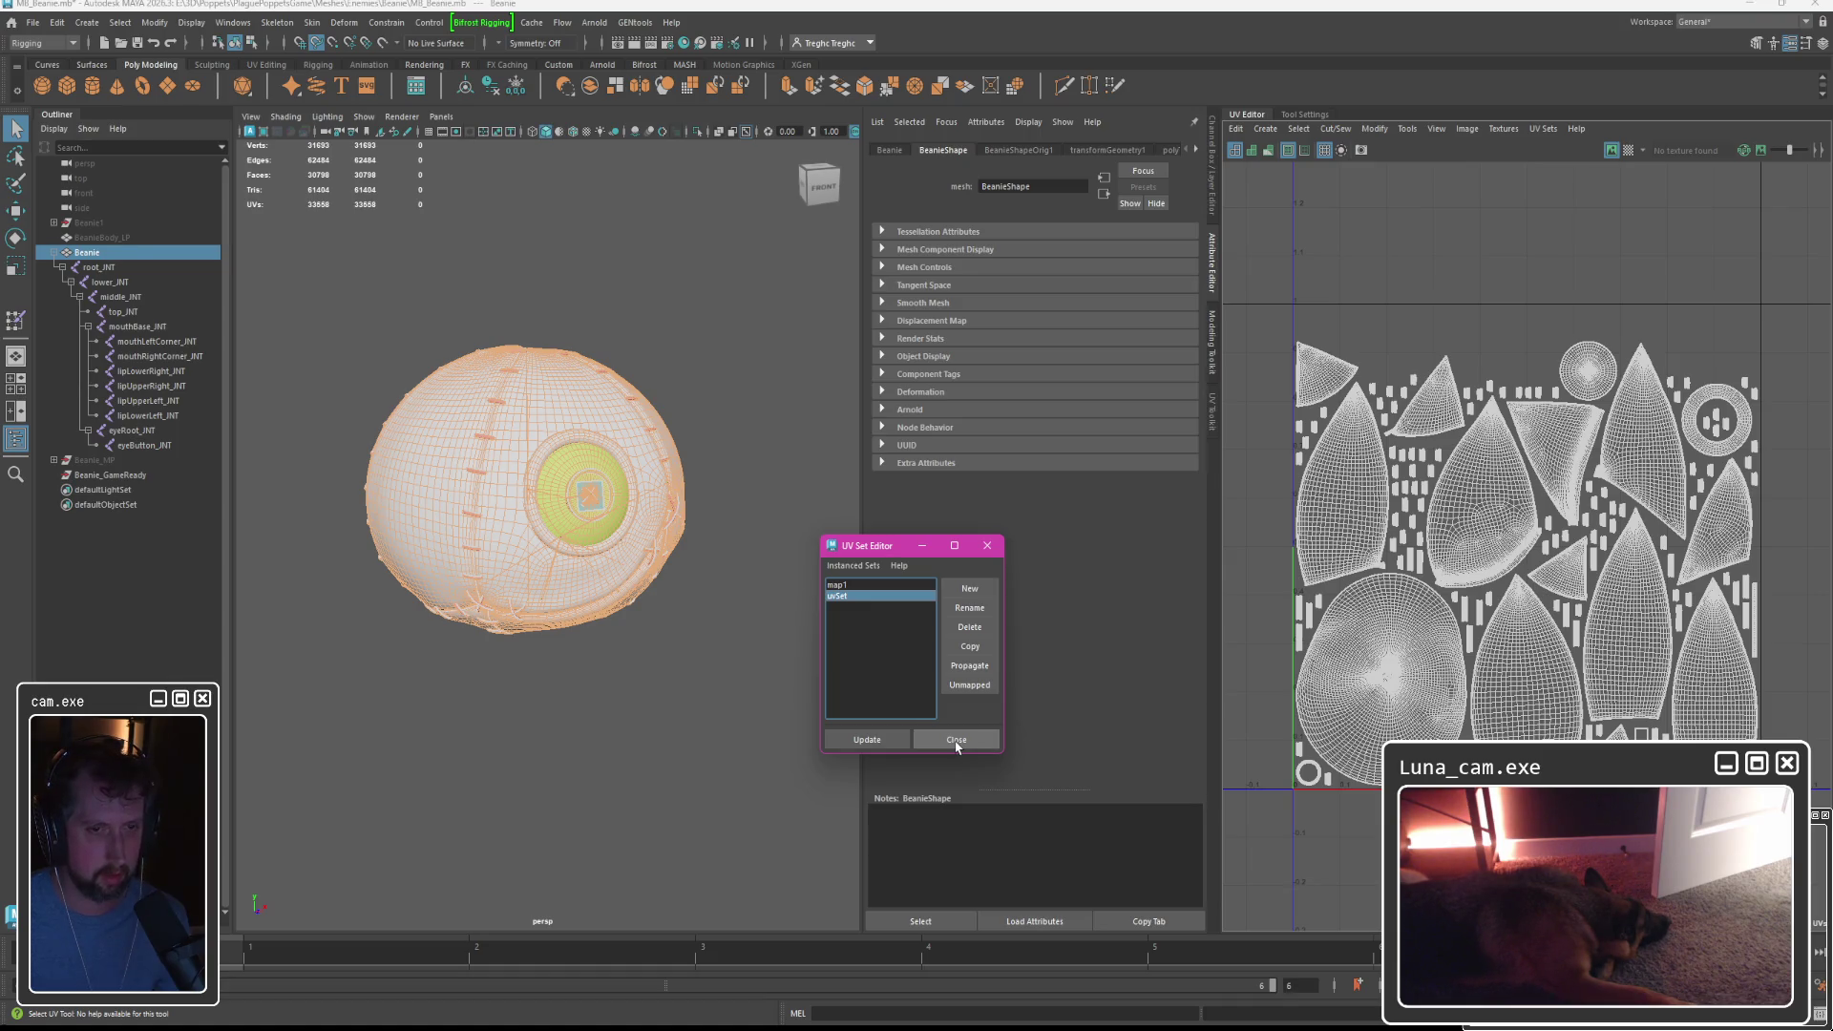
pyautogui.click(955, 741)
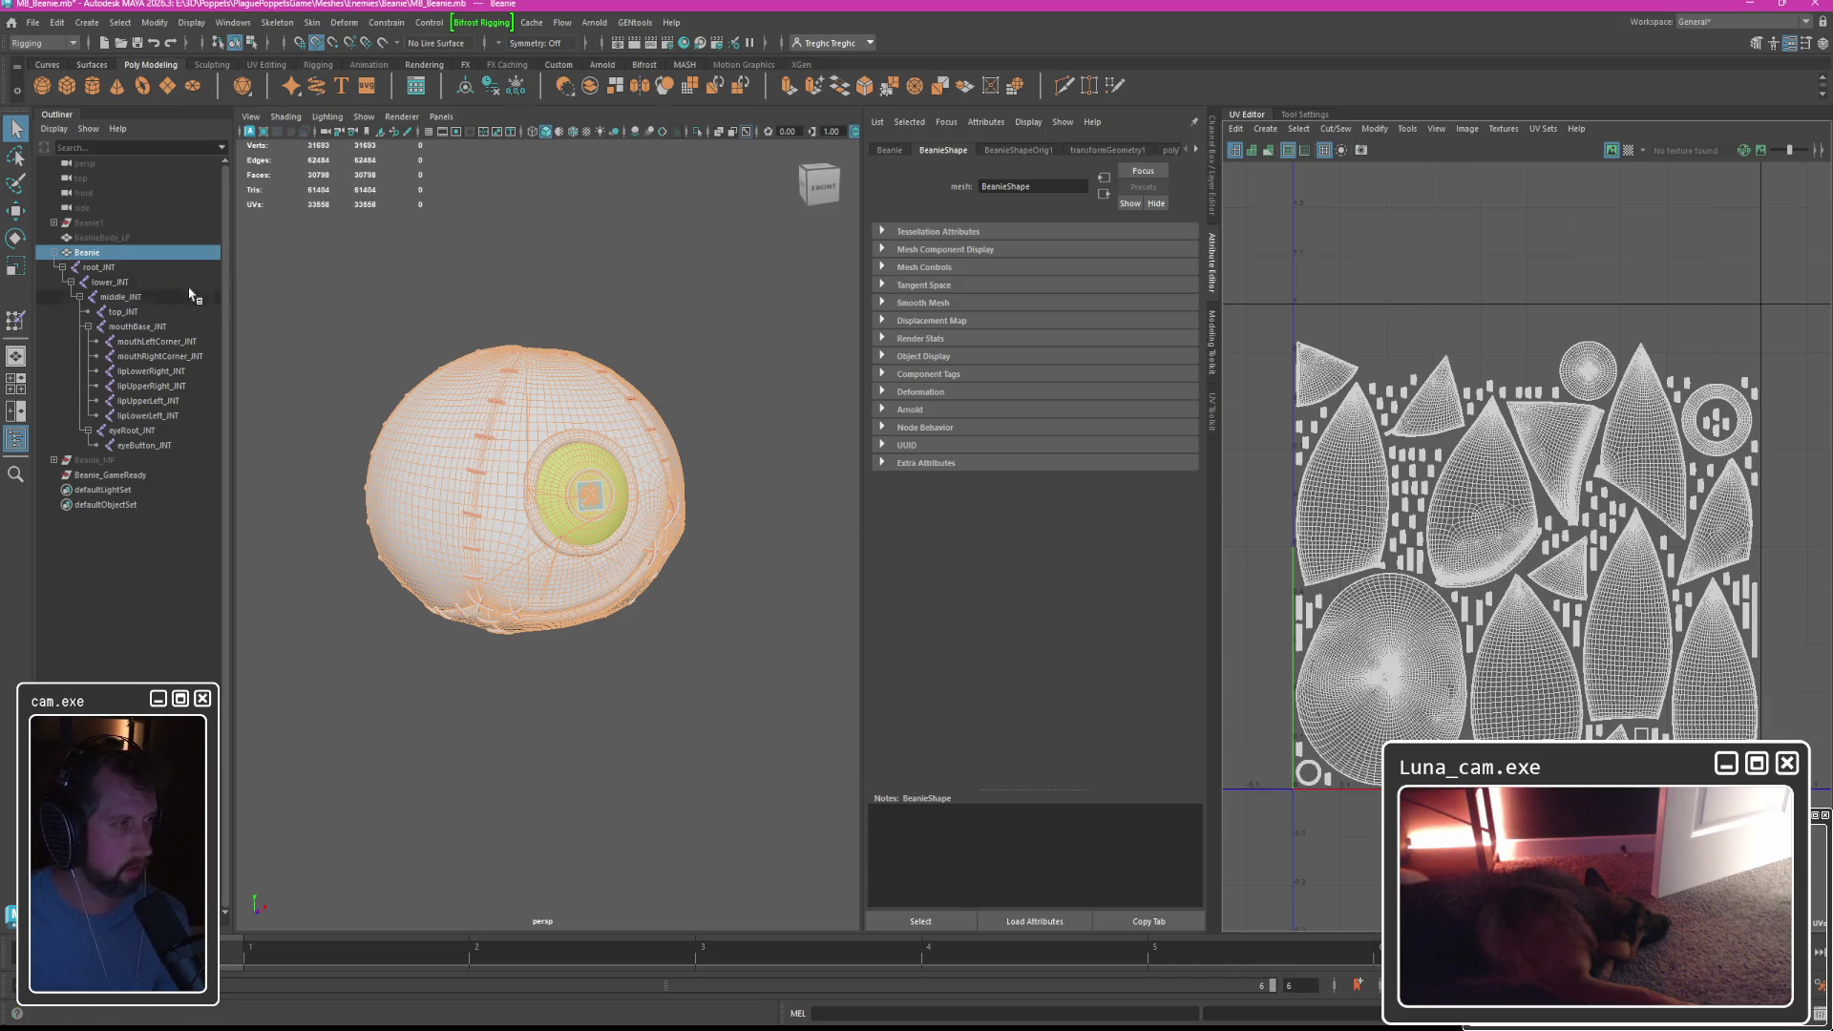
pyautogui.keyDown('shift'); pyautogui.click(144, 445); pyautogui.keyUp('shift')
# Bind the Beanie to its joints, import the WeightMaps weight map, and enter skin-weight painting.
pyautogui.click(312, 22)
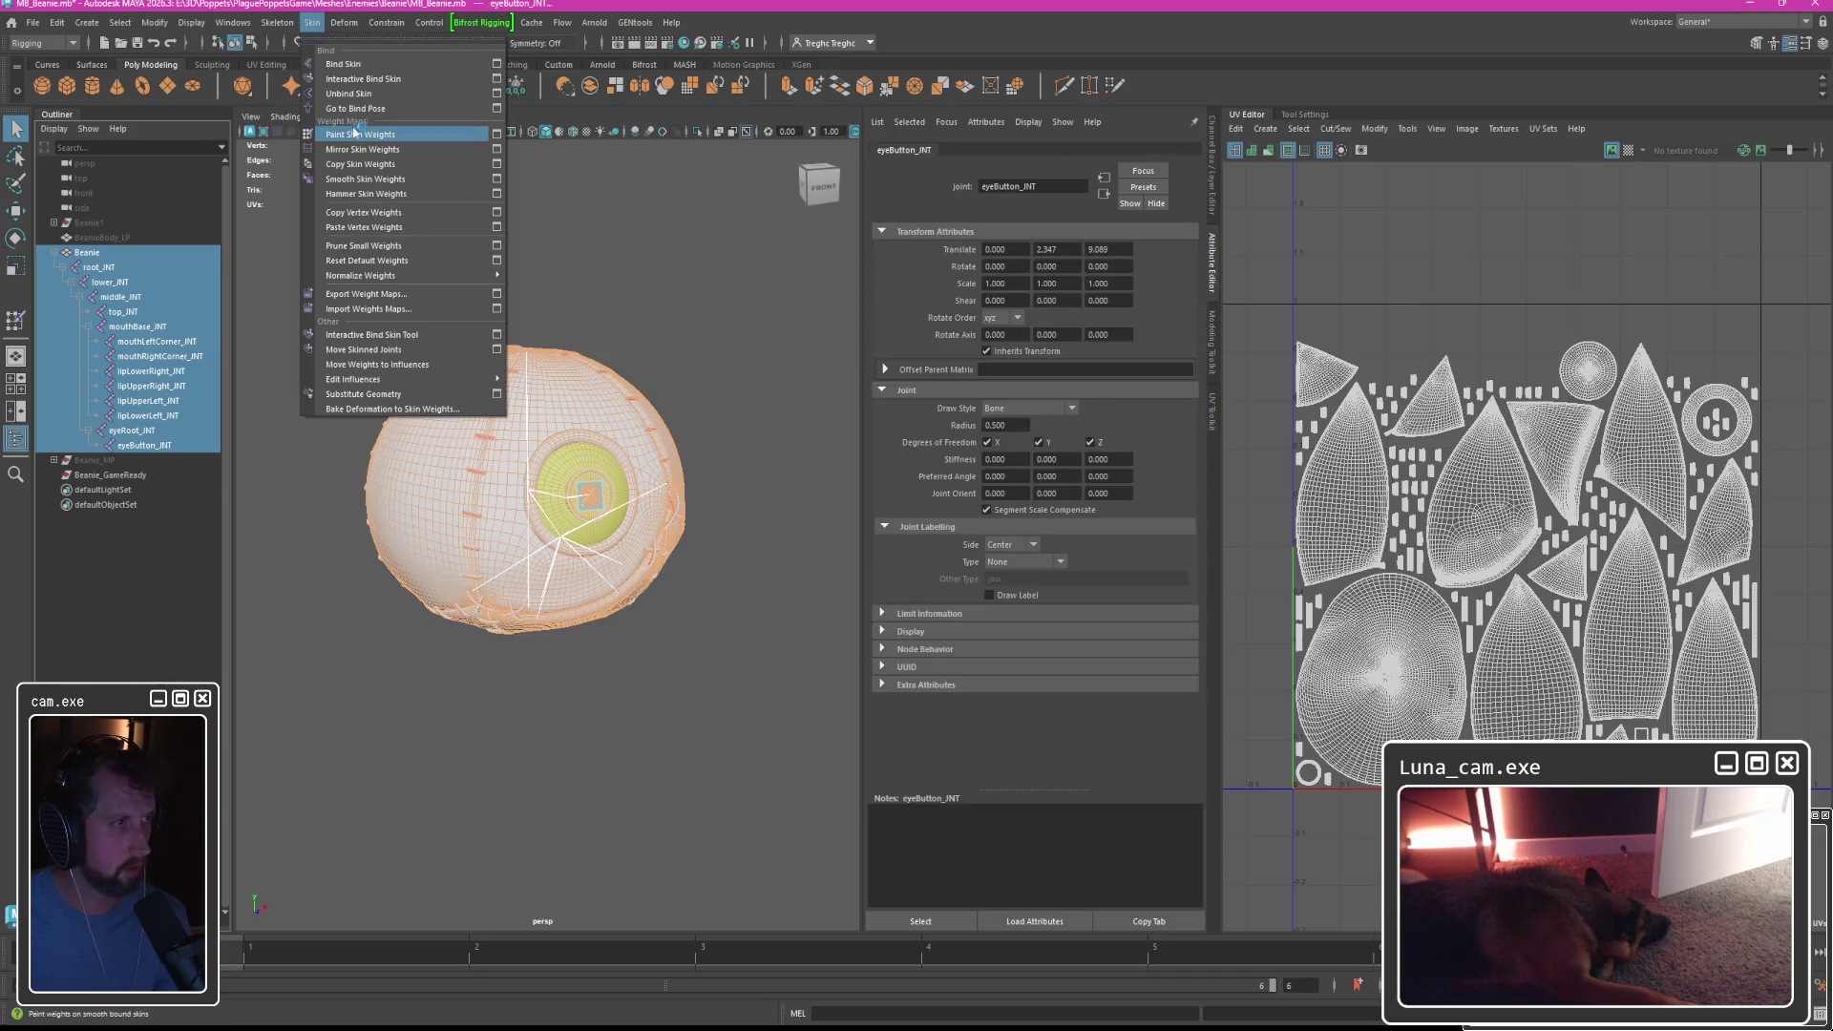
pyautogui.click(346, 64)
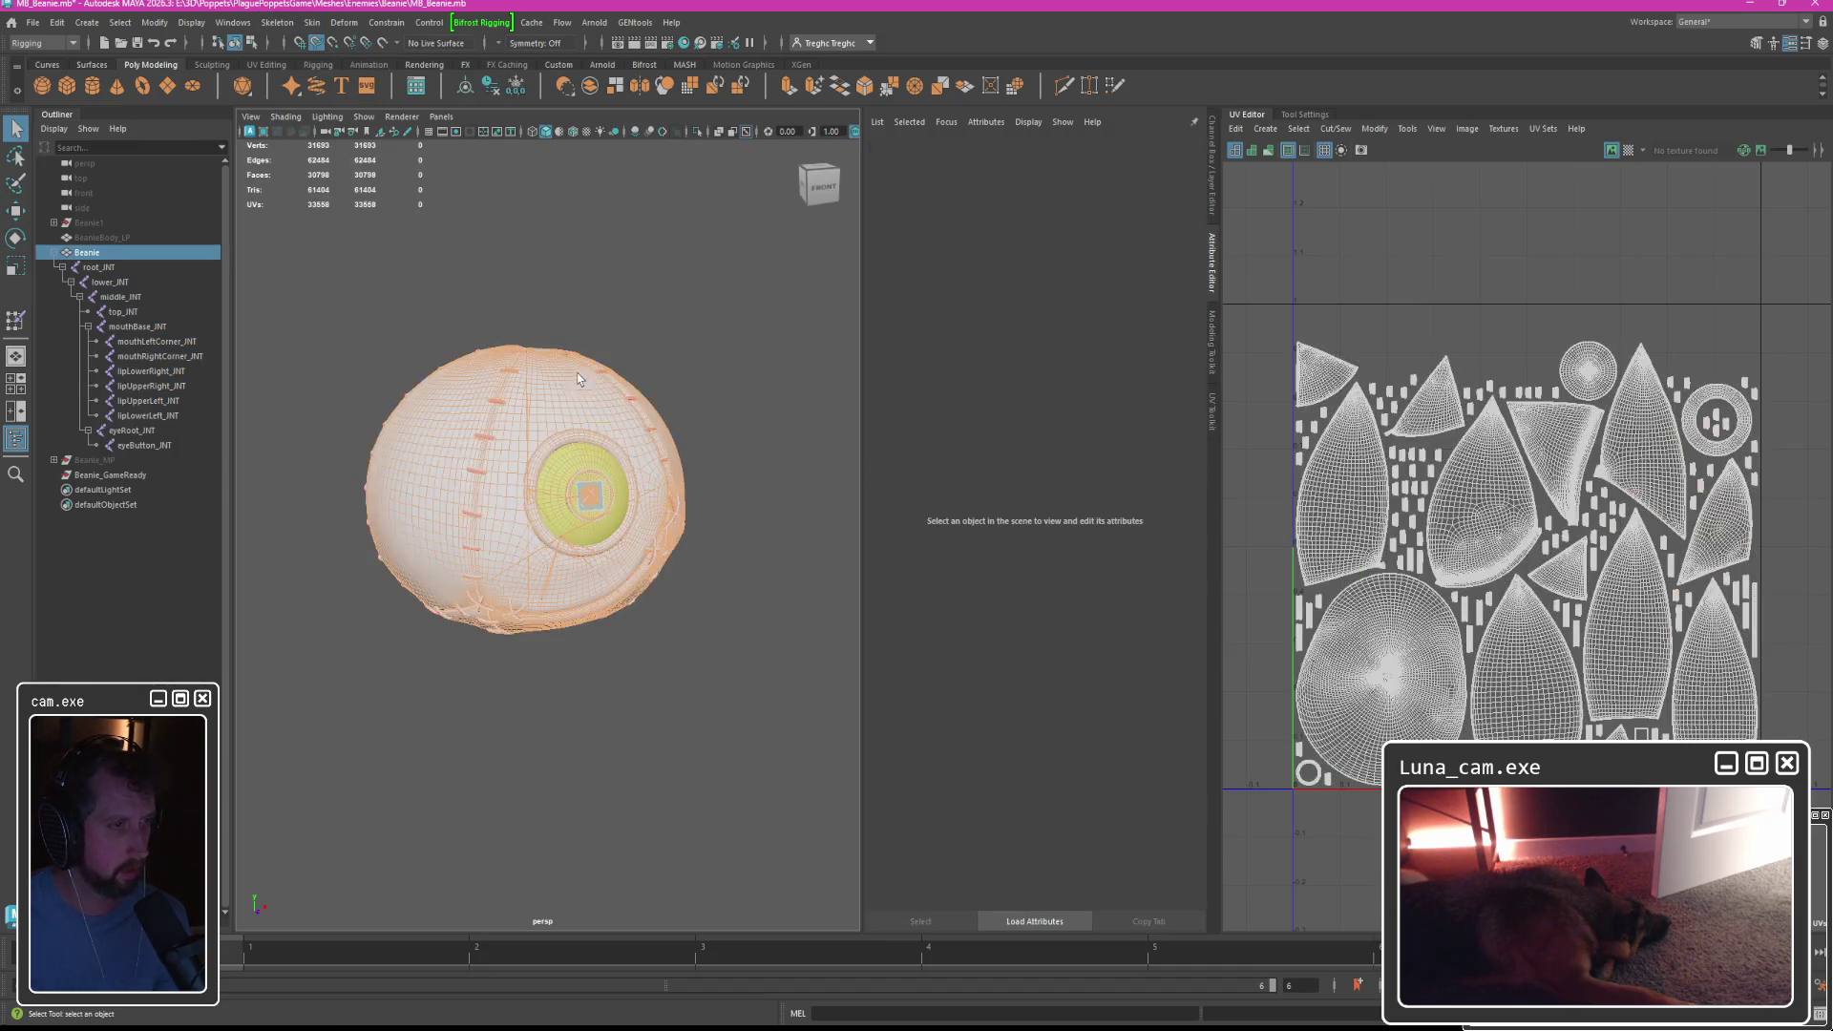
pyautogui.click(313, 22)
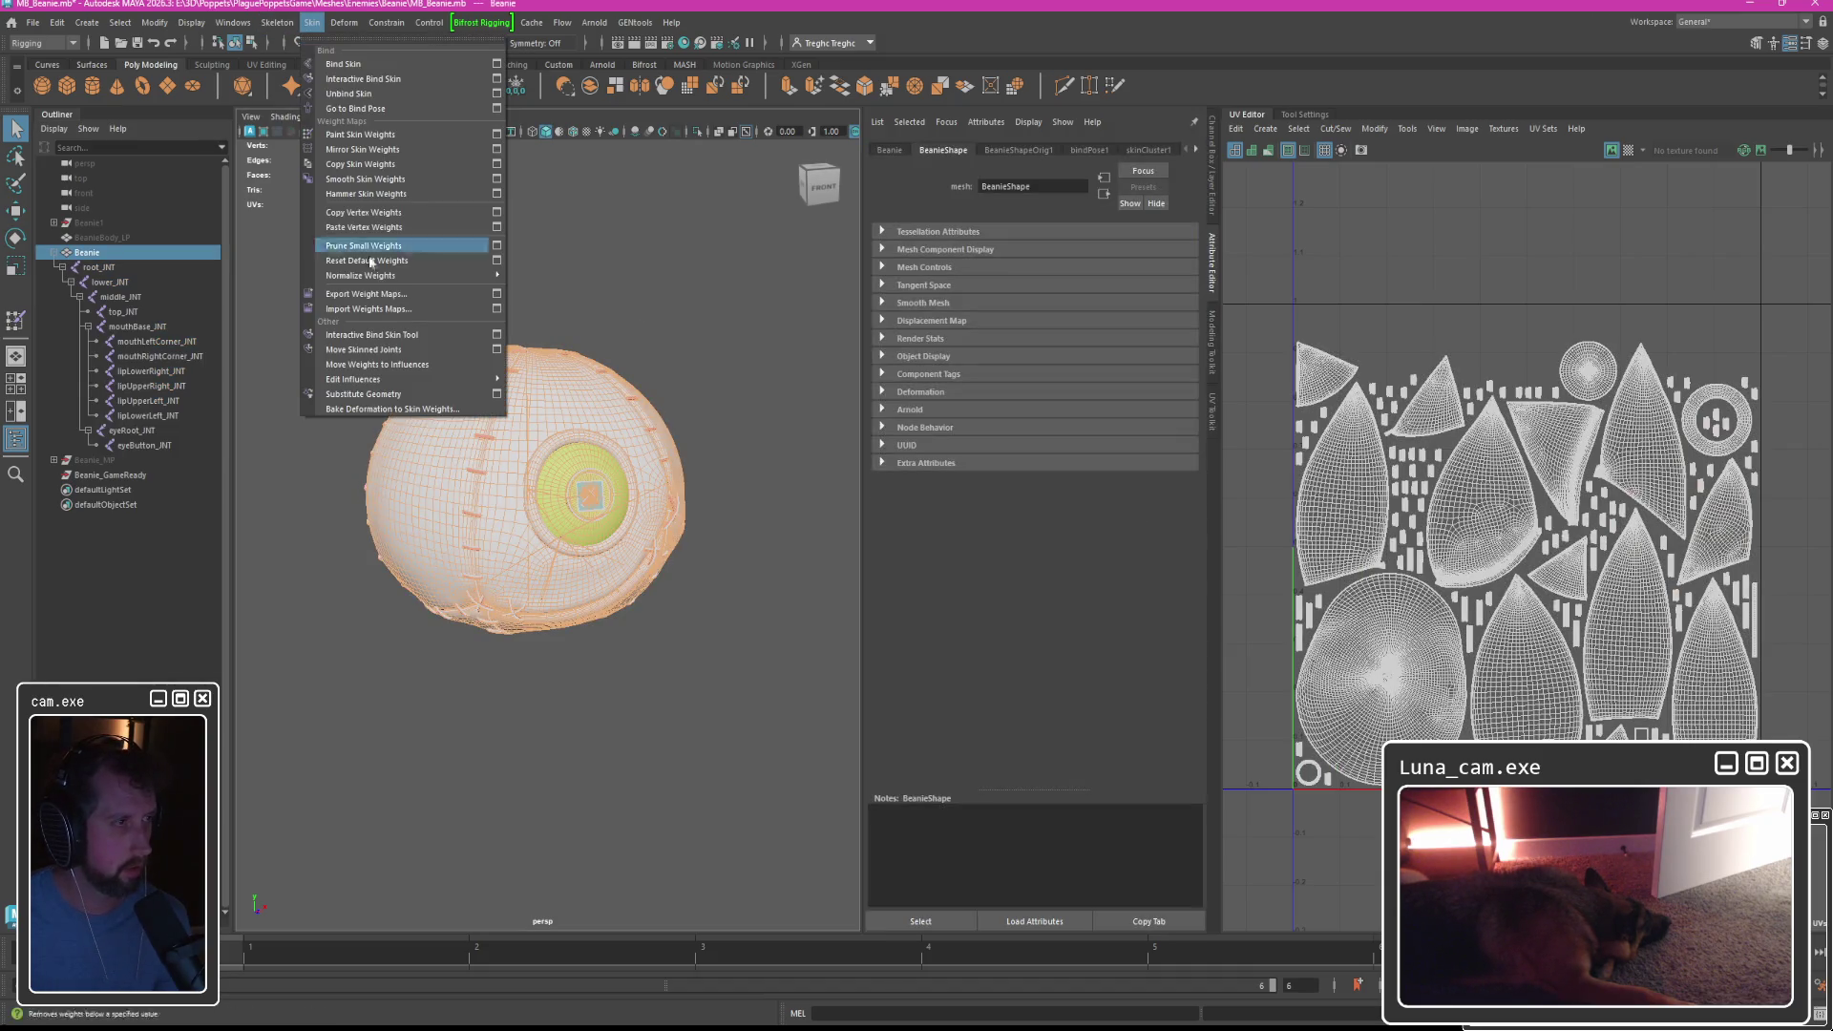
pyautogui.click(379, 308)
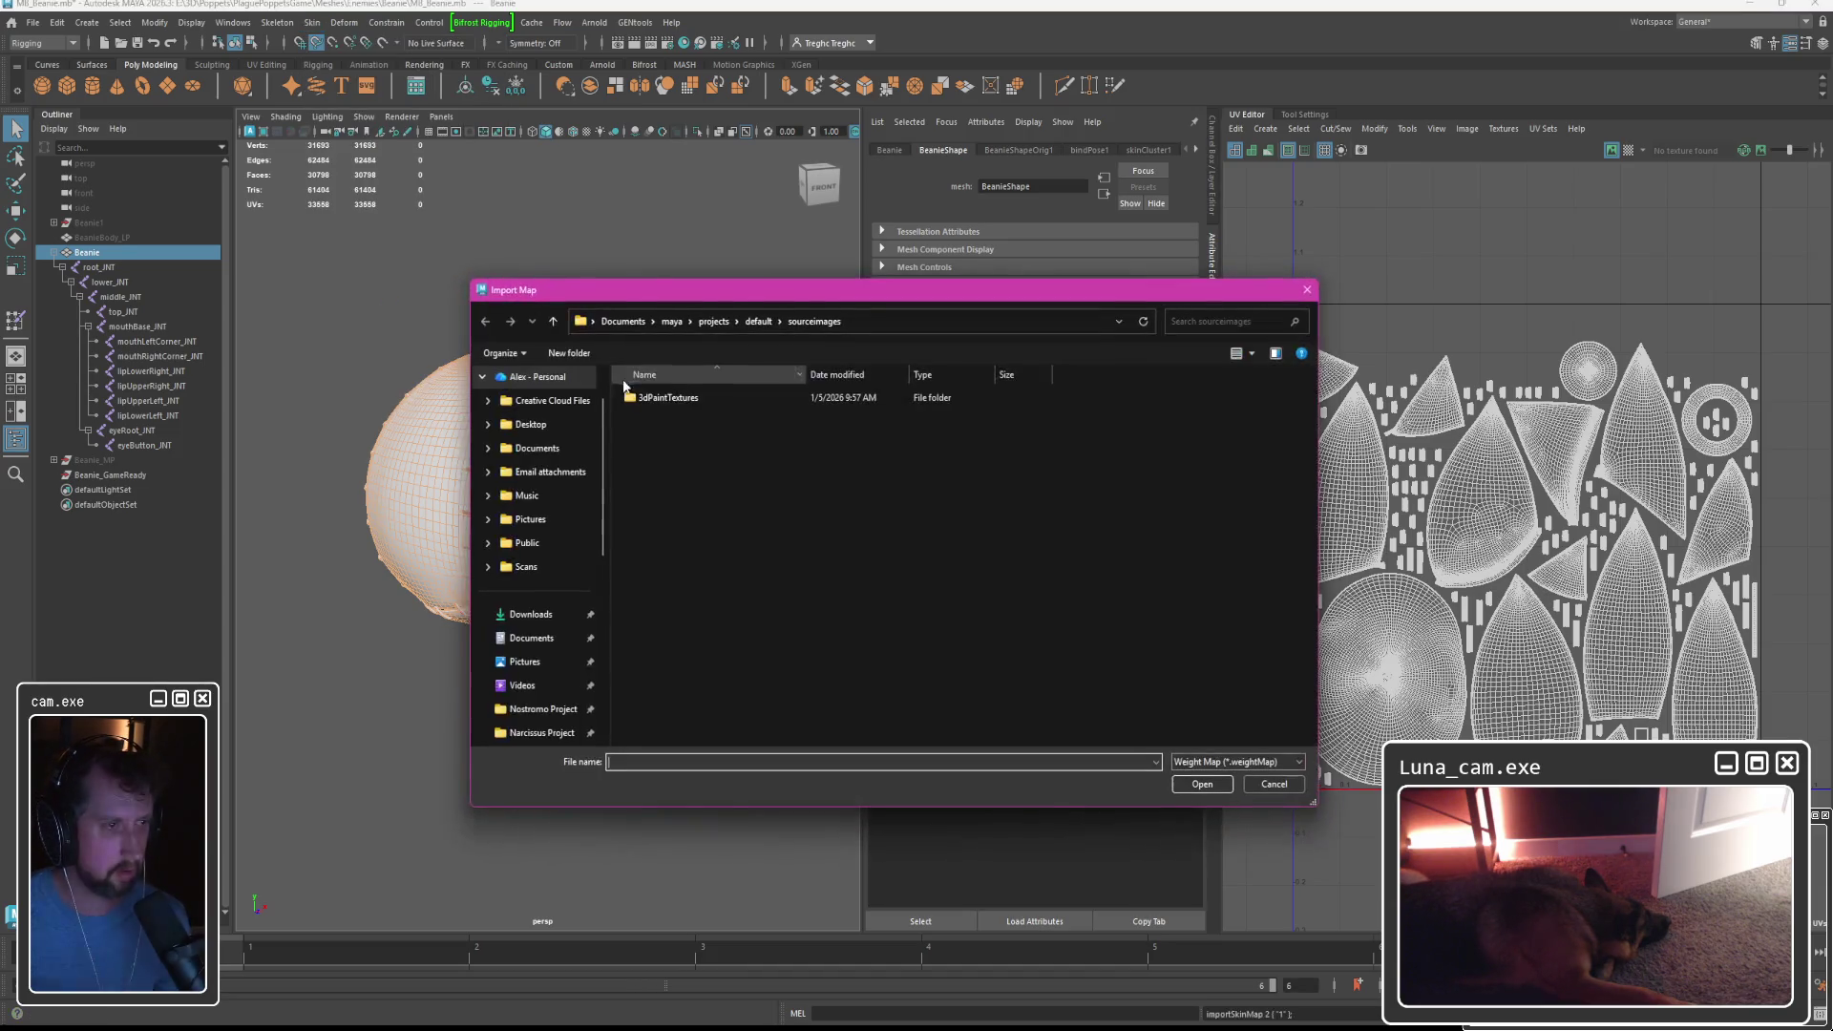
pyautogui.scroll(-3, 540, 621)
pyautogui.click(534, 615)
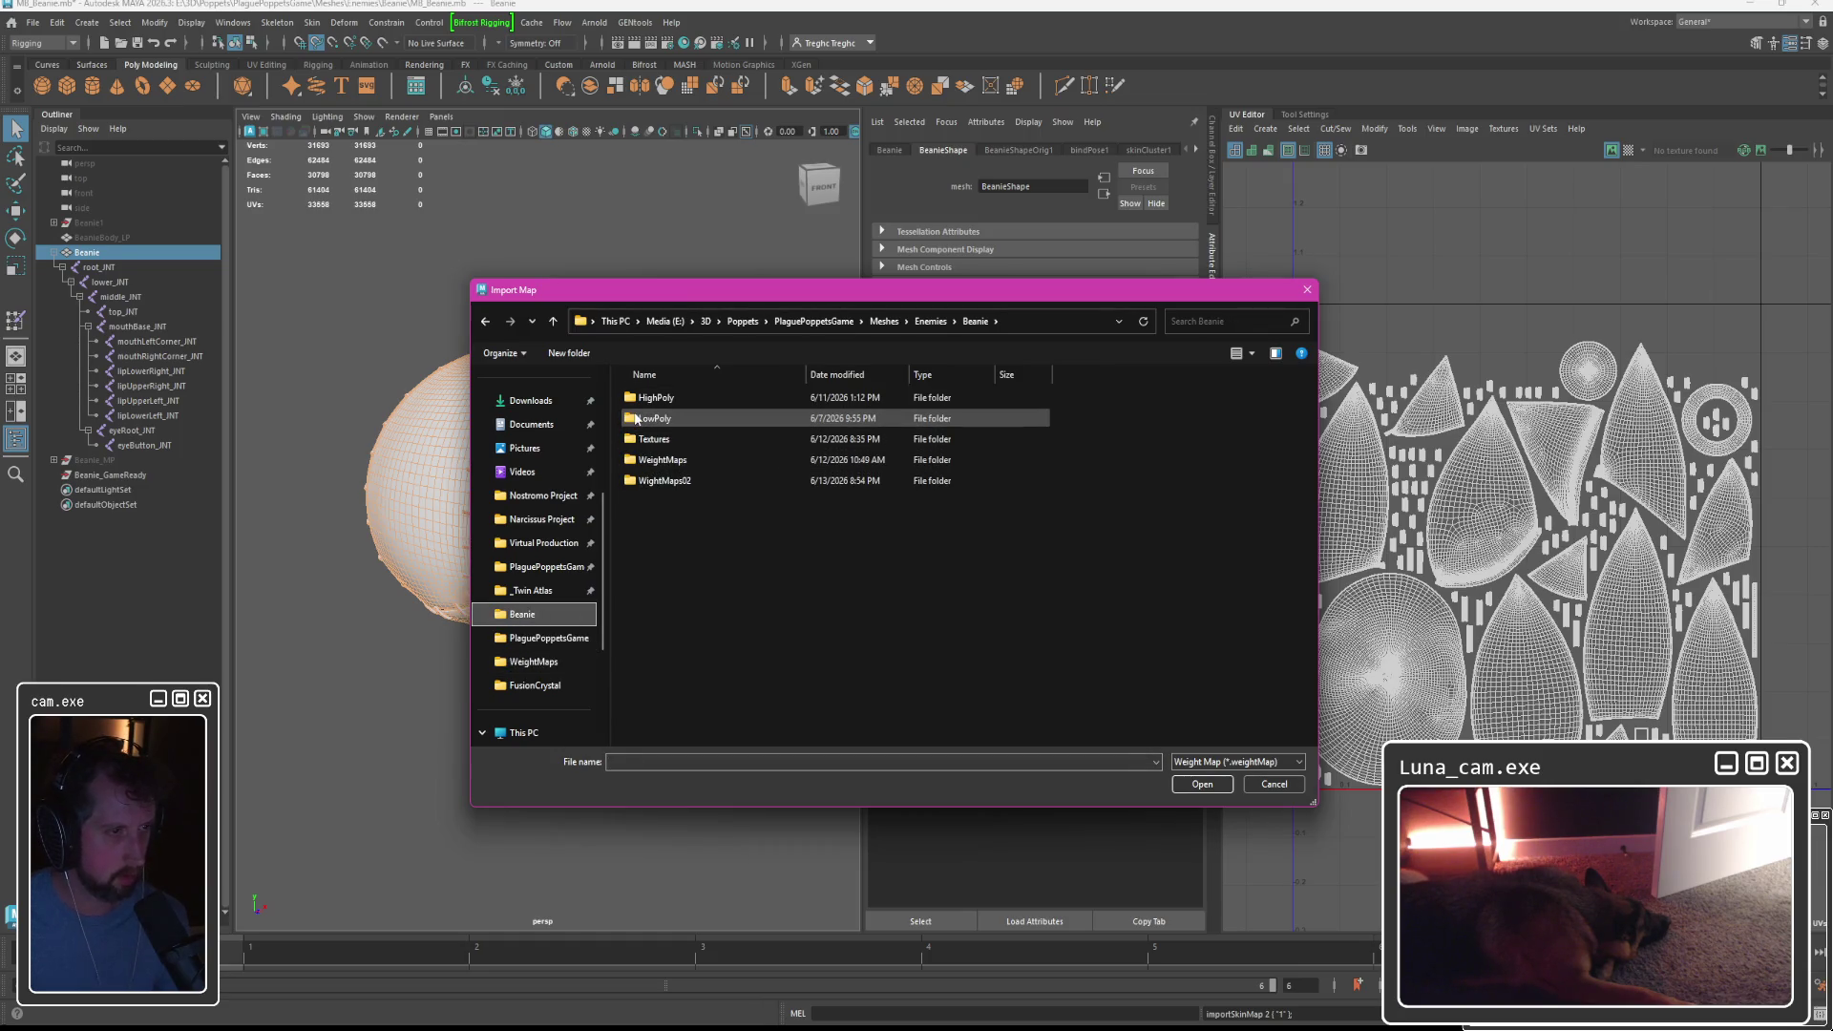
pyautogui.doubleClick(658, 459)
pyautogui.doubleClick(669, 420)
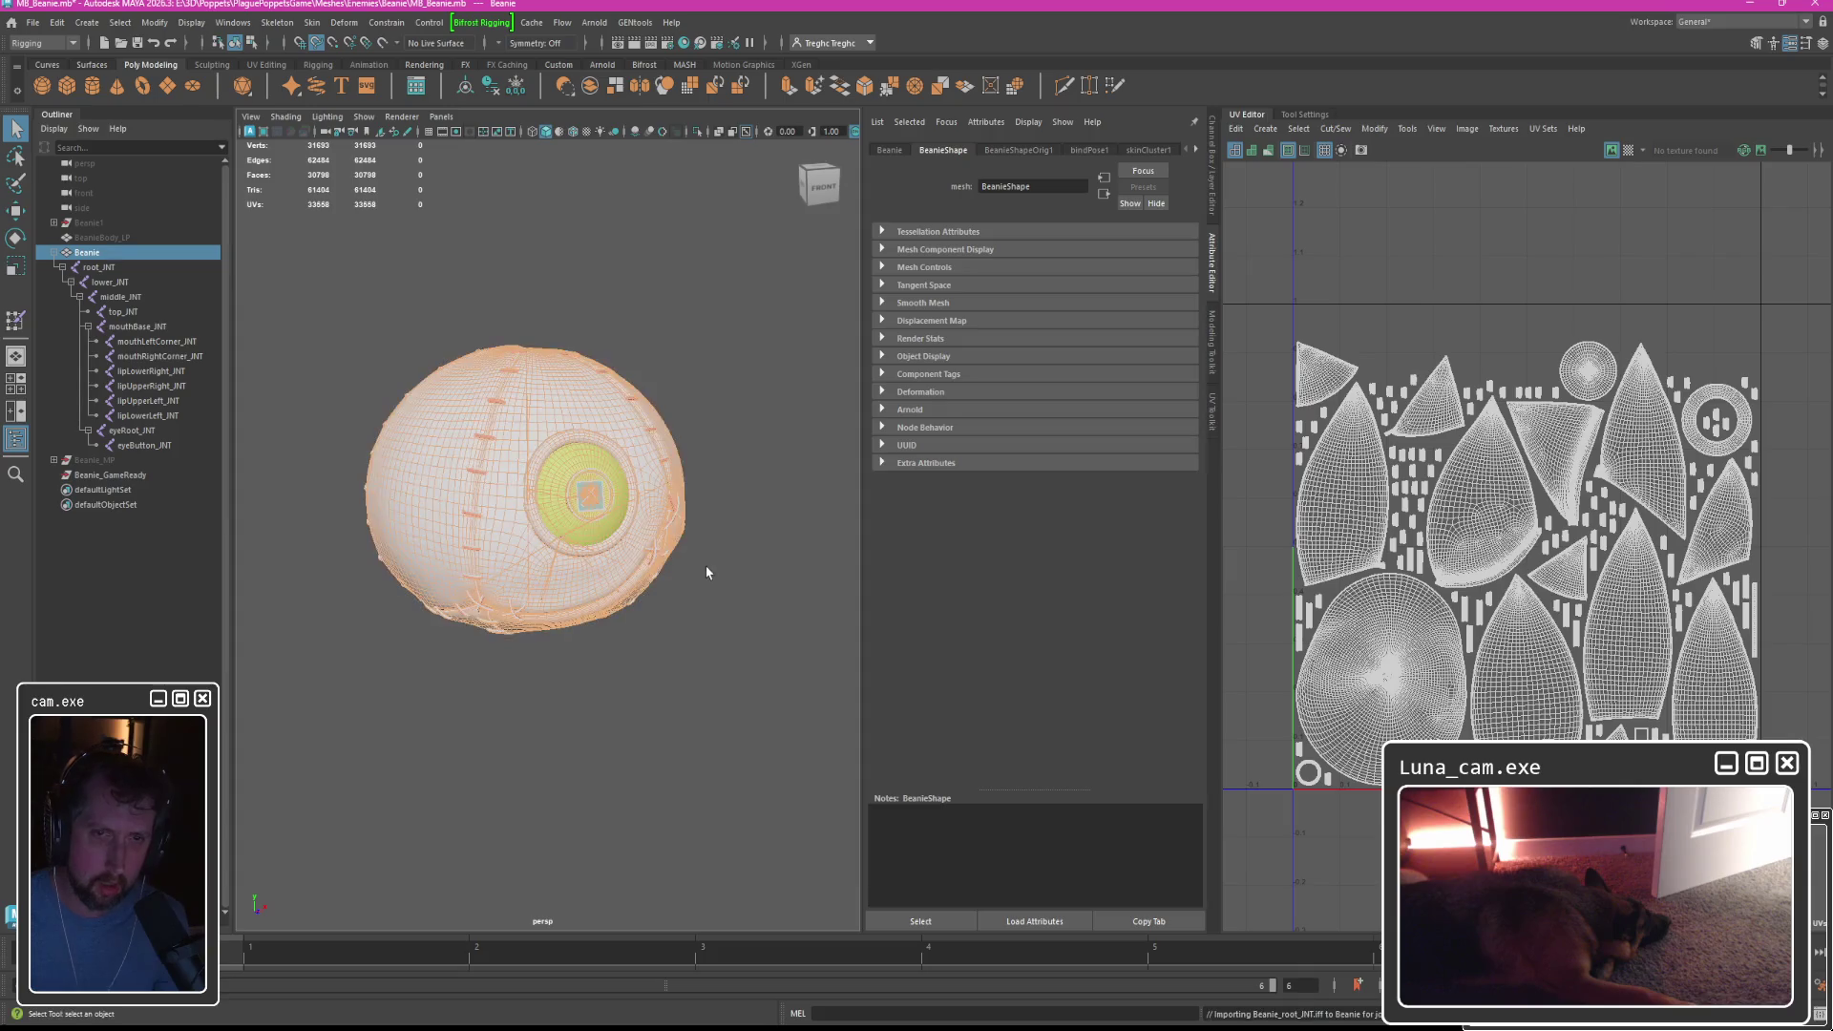
pyautogui.moveTo(634, 410); pyautogui.dragTo(520, 401, button='right')
pyautogui.moveTo(637, 466)
pyautogui.keyDown('alt'); pyautogui.mouseDown()
pyautogui.moveTo(669, 449)
pyautogui.moveTo(583, 525)
pyautogui.moveTo(678, 501)
pyautogui.mouseUp(); pyautogui.keyUp('alt')
# Show lower_JNT, middle_JNT, eyeRoot_JNT, eyeButton_JNT, mouthBase_JNT and lipUpperRight_JNT weights in turn.
pyautogui.click(1618, 254)
pyautogui.click(1625, 268)
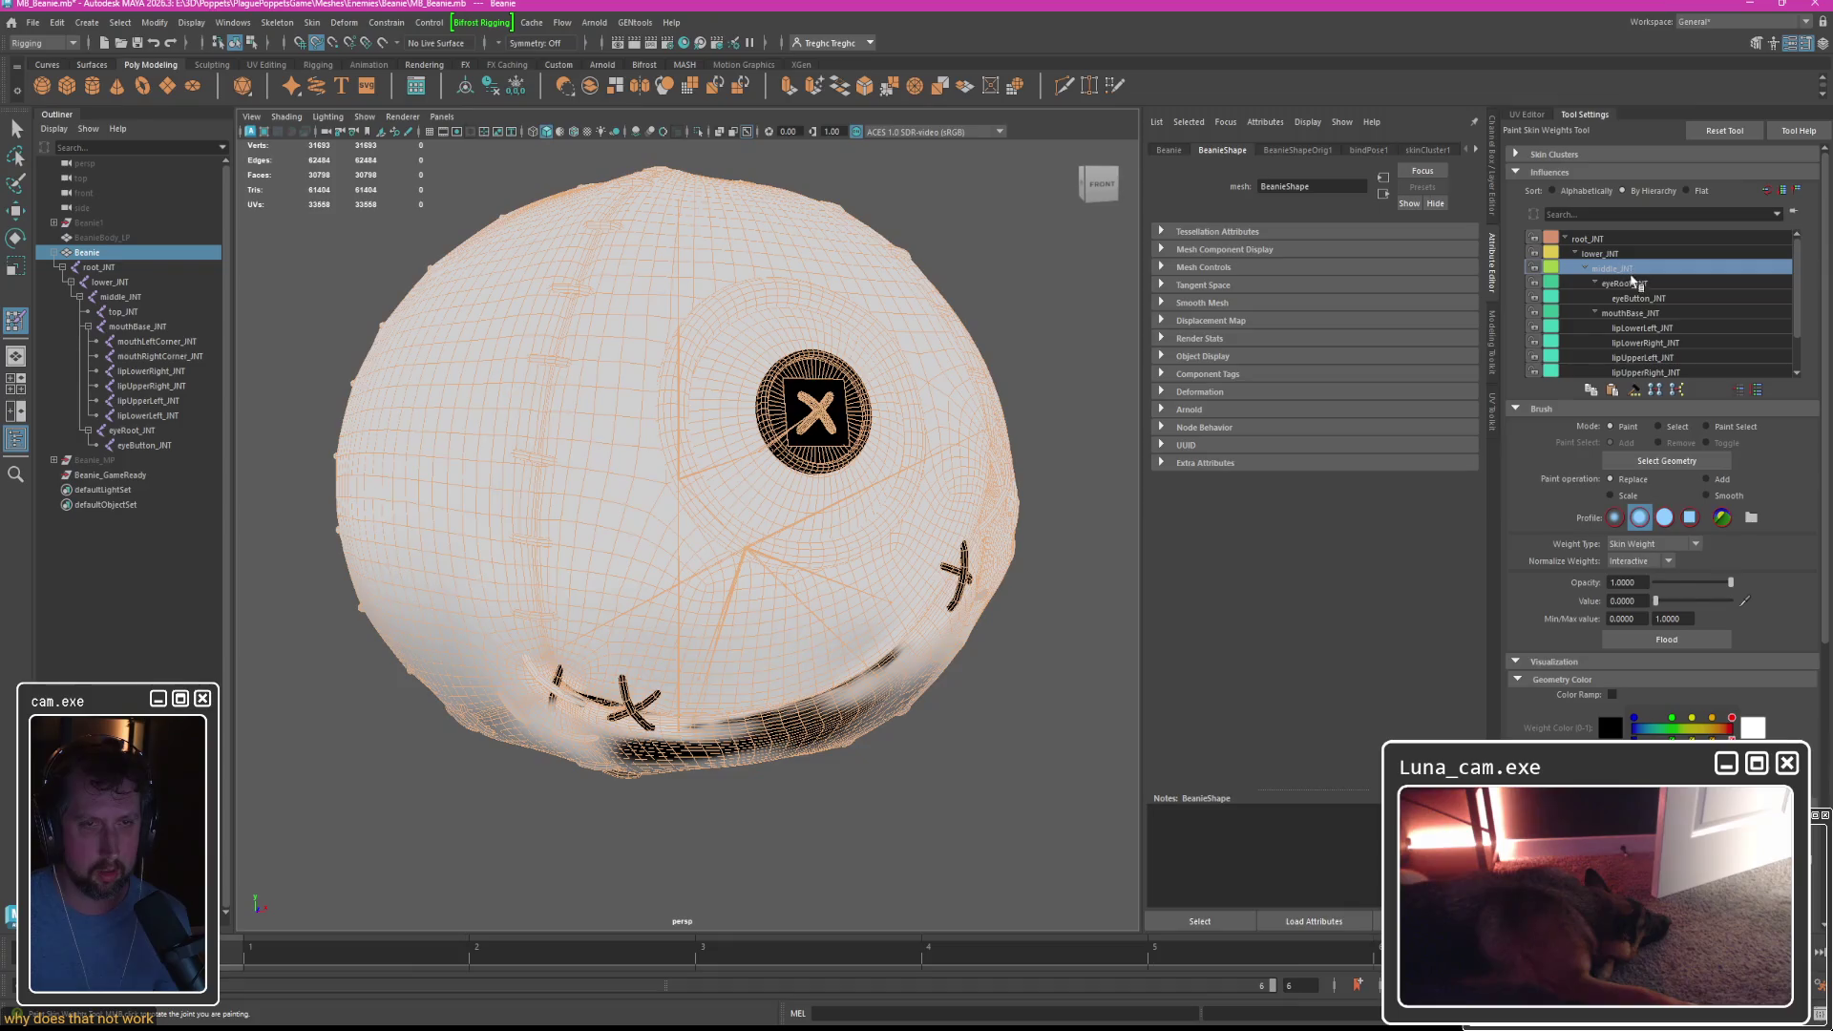
pyautogui.click(1638, 284)
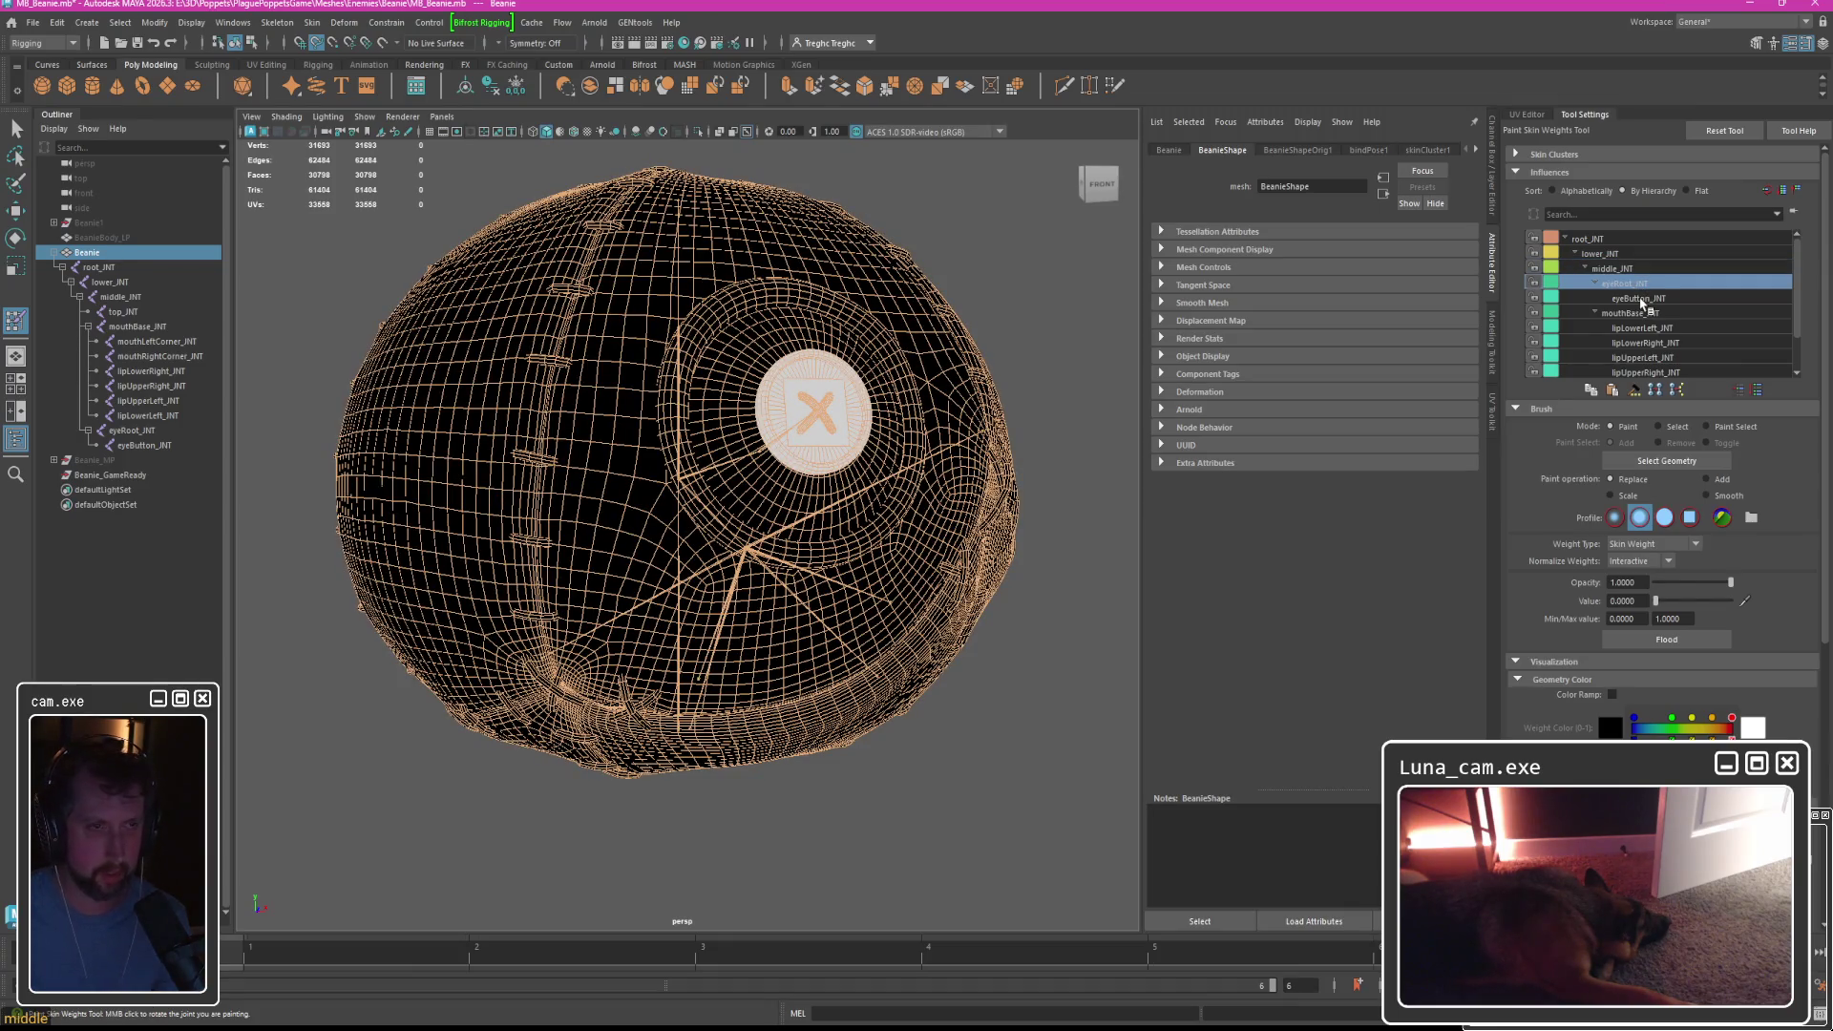
pyautogui.click(1641, 299)
pyautogui.click(1642, 314)
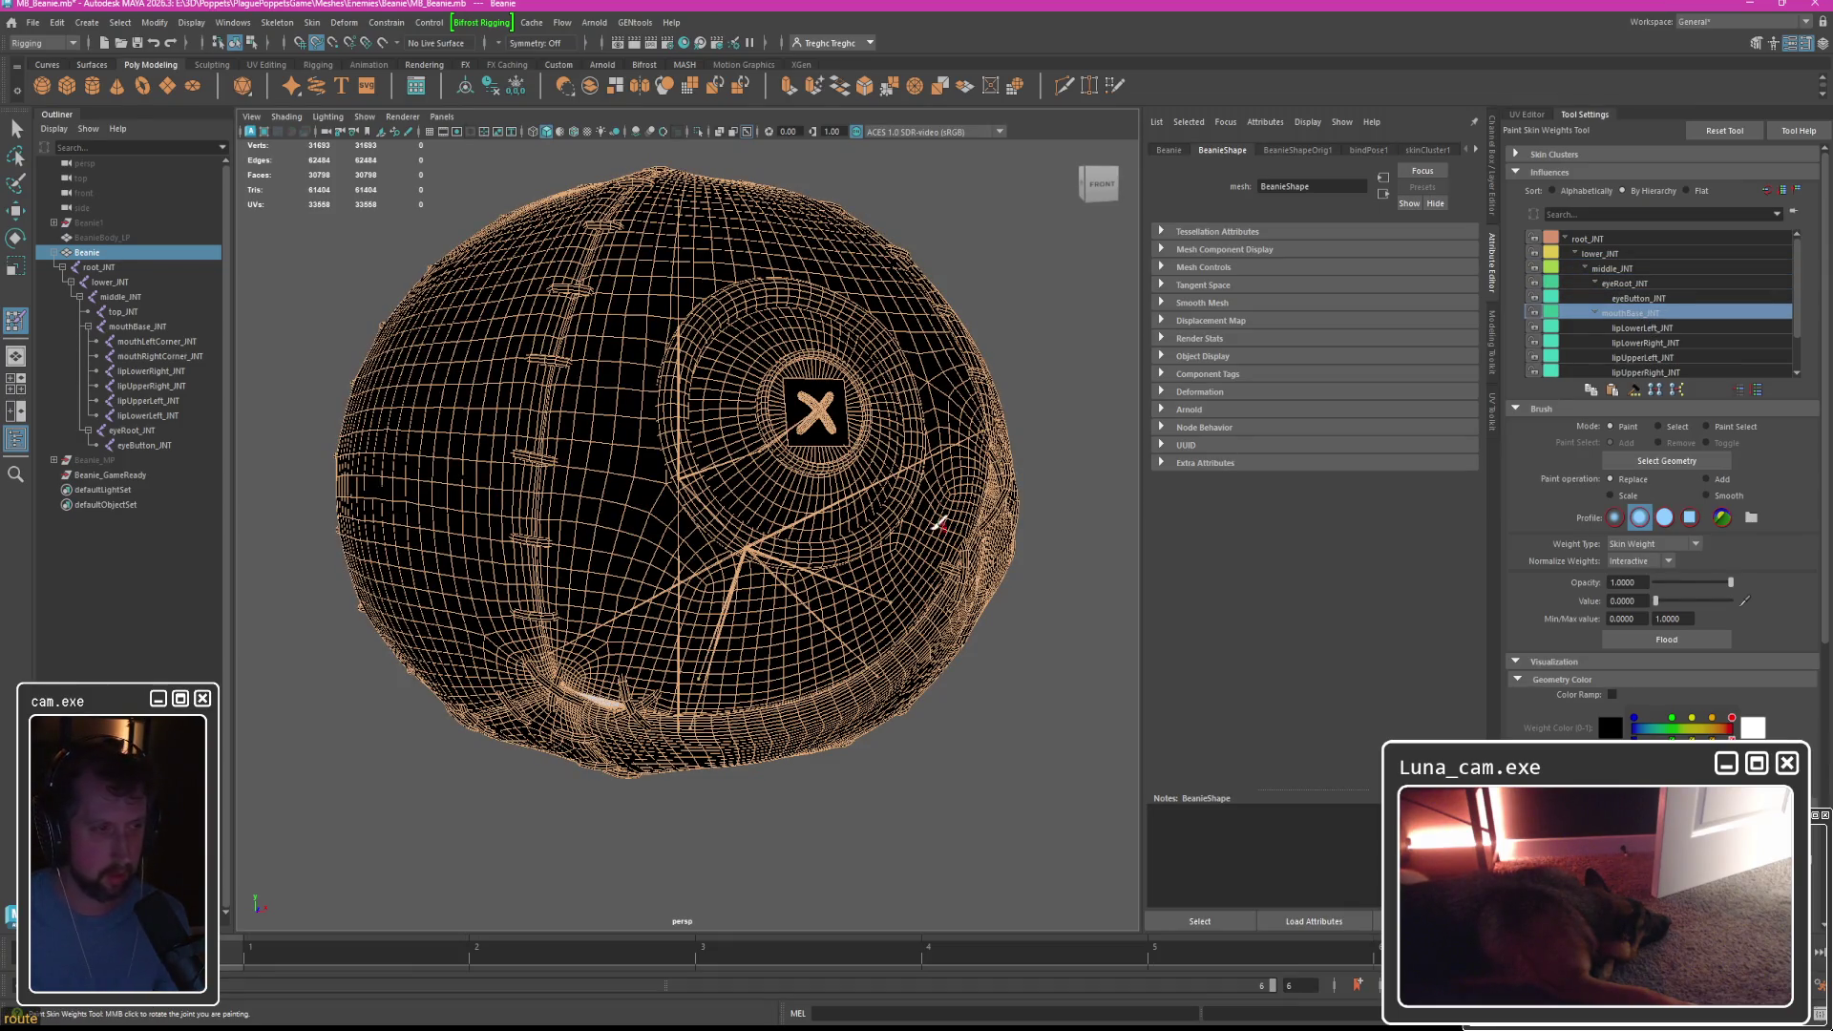
pyautogui.press('[')
pyautogui.click(1653, 328)
pyautogui.click(1657, 357)
pyautogui.click(1661, 372)
# Step through lipUpperLeft_JNT, the mouth corner joints and lipLowerRight_JNT weights.
pyautogui.scroll(-1, 1662, 360)
pyautogui.click(1662, 358)
pyautogui.click(1657, 327)
pyautogui.click(1652, 283)
pyautogui.click(1649, 313)
pyautogui.click(1655, 328)
pyautogui.click(1659, 357)
pyautogui.click(1656, 343)
pyautogui.click(1655, 327)
pyautogui.click(1651, 313)
pyautogui.click(1653, 299)
# Show lipLowerLeft_JNT and mouthRightCorner_JNT weights, then exit weight painting with Q.
pyautogui.click(1651, 283)
pyautogui.click(1653, 299)
pyautogui.click(1655, 328)
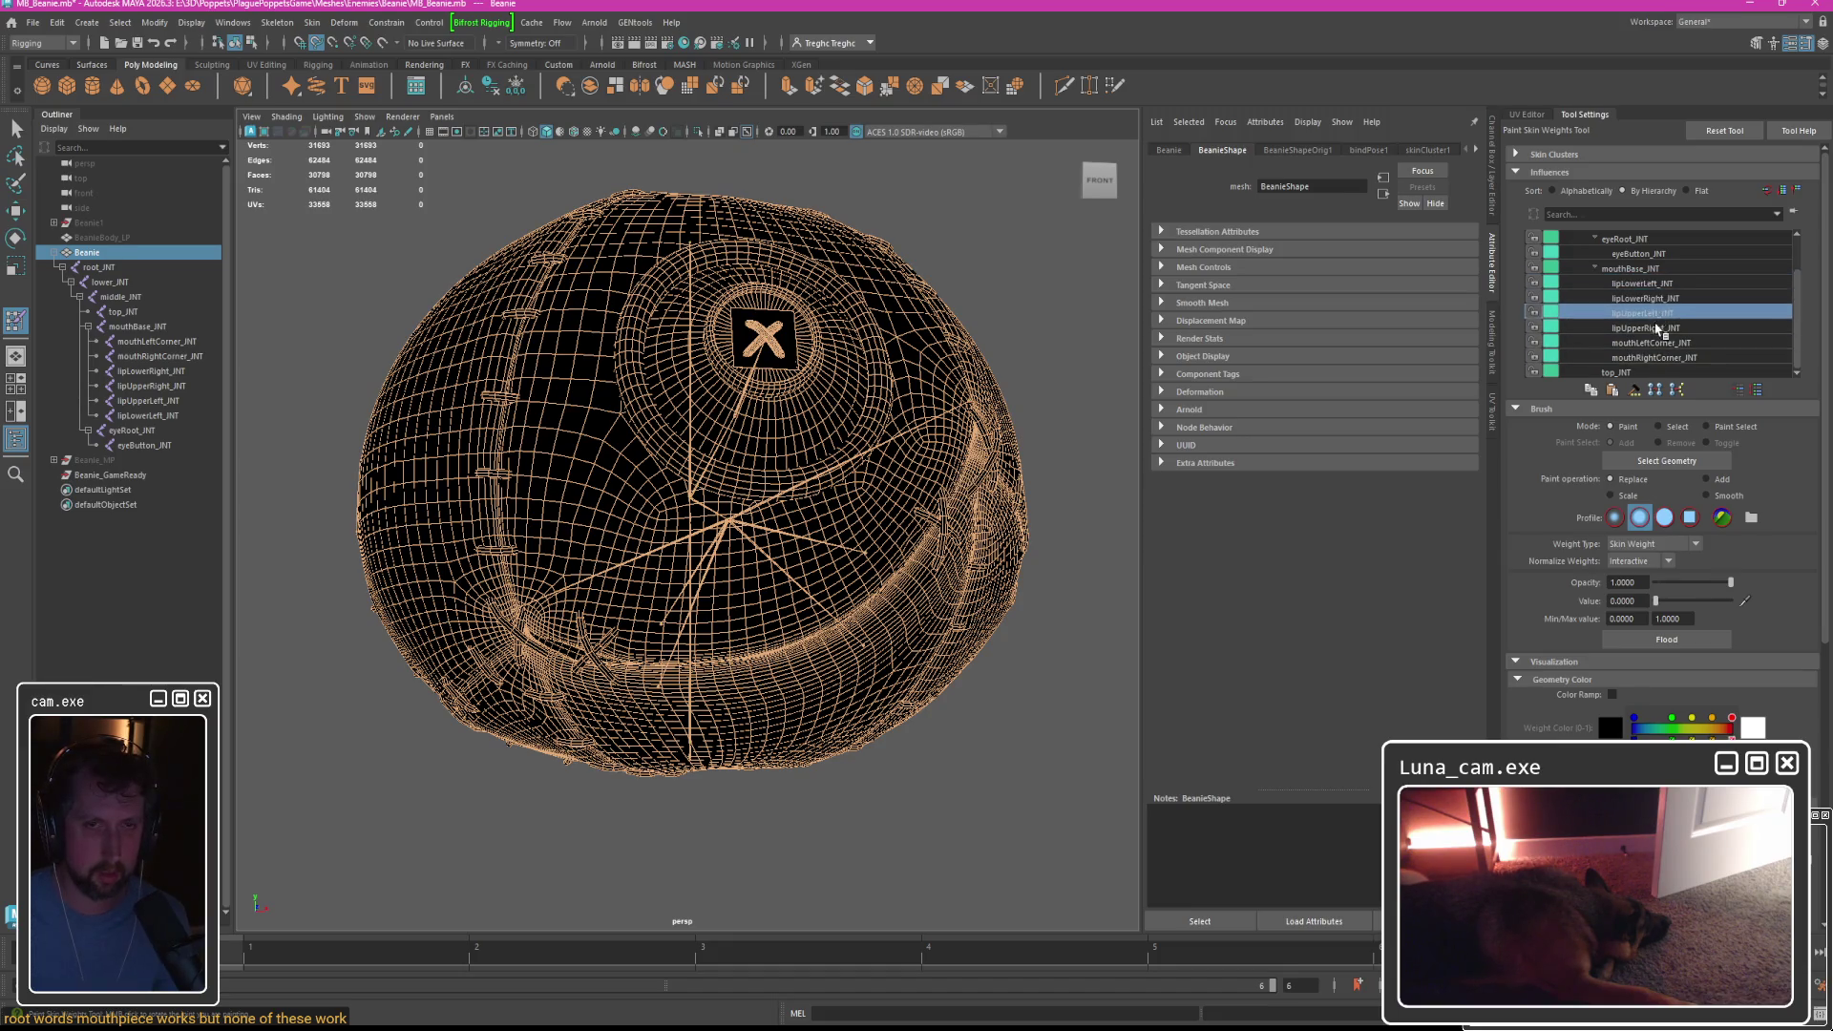
pyautogui.click(1656, 343)
pyautogui.click(1661, 357)
pyautogui.press('q')
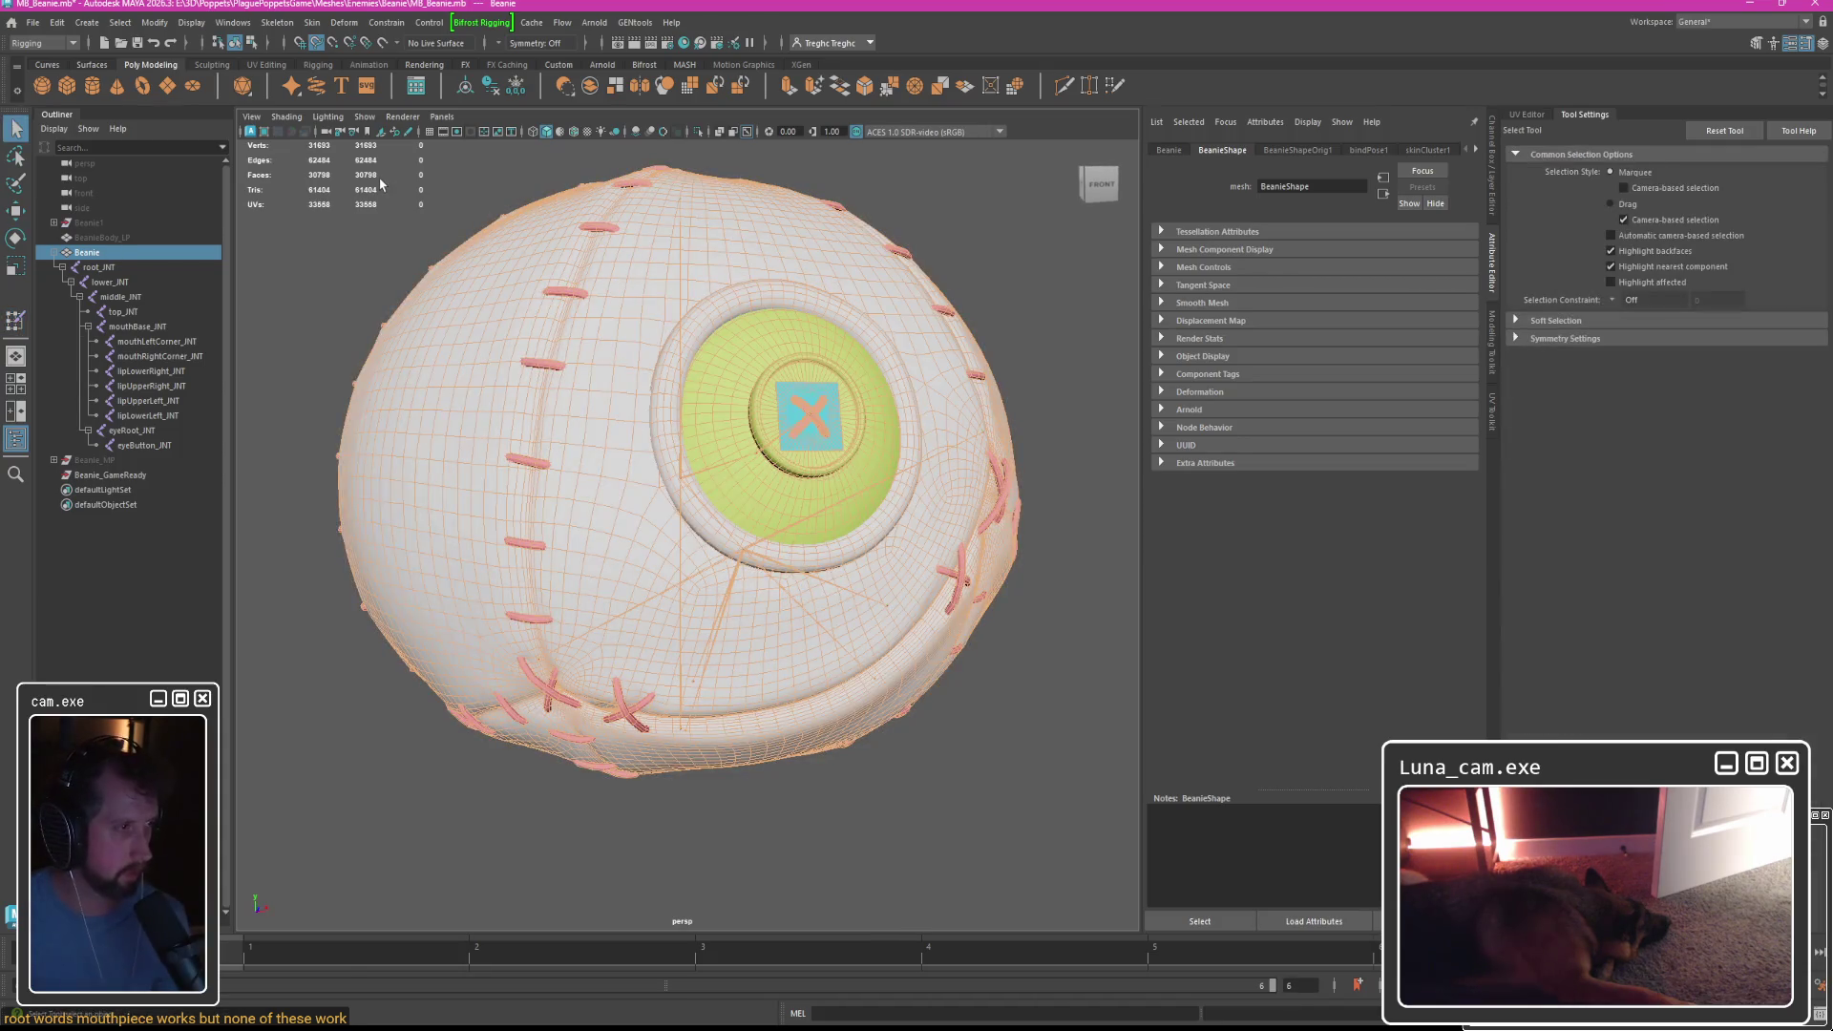
# Reopen MB_Beanie.mb from the recent files, choosing Don't Save for the current changes.
pyautogui.click(358, 257)
pyautogui.click(10, 23)
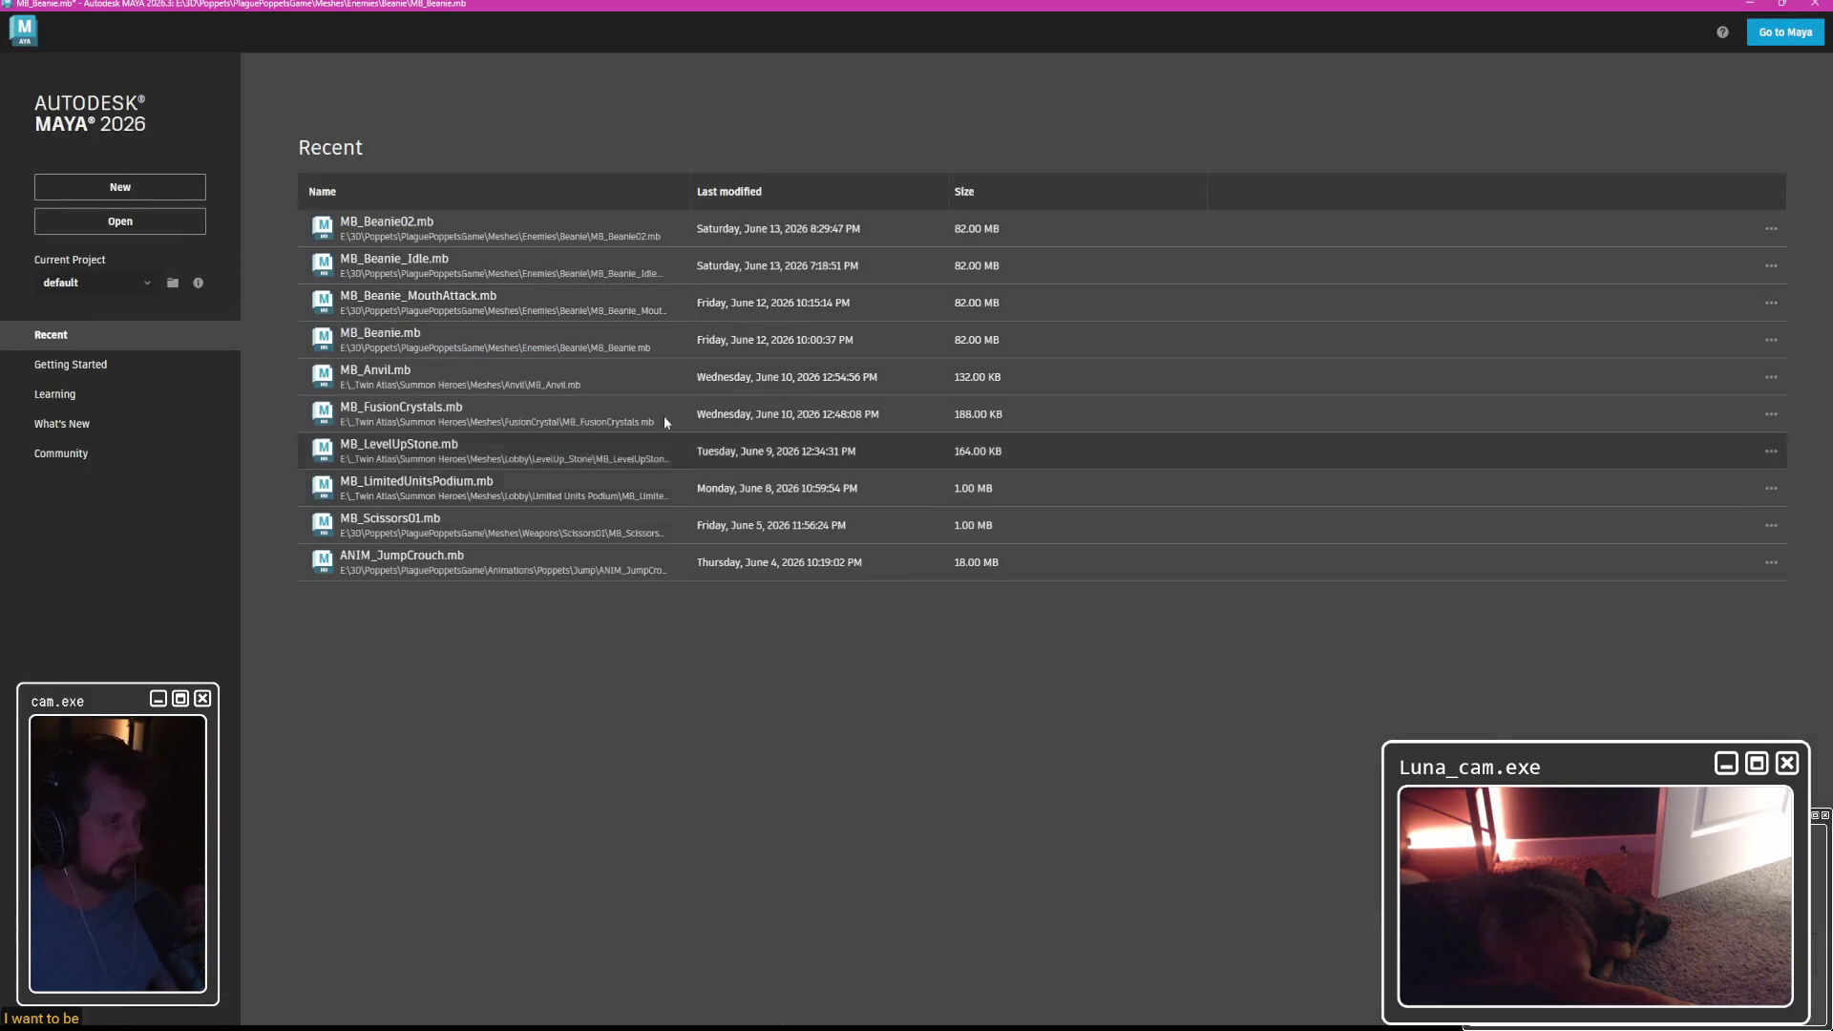
pyautogui.click(364, 332)
pyautogui.click(909, 529)
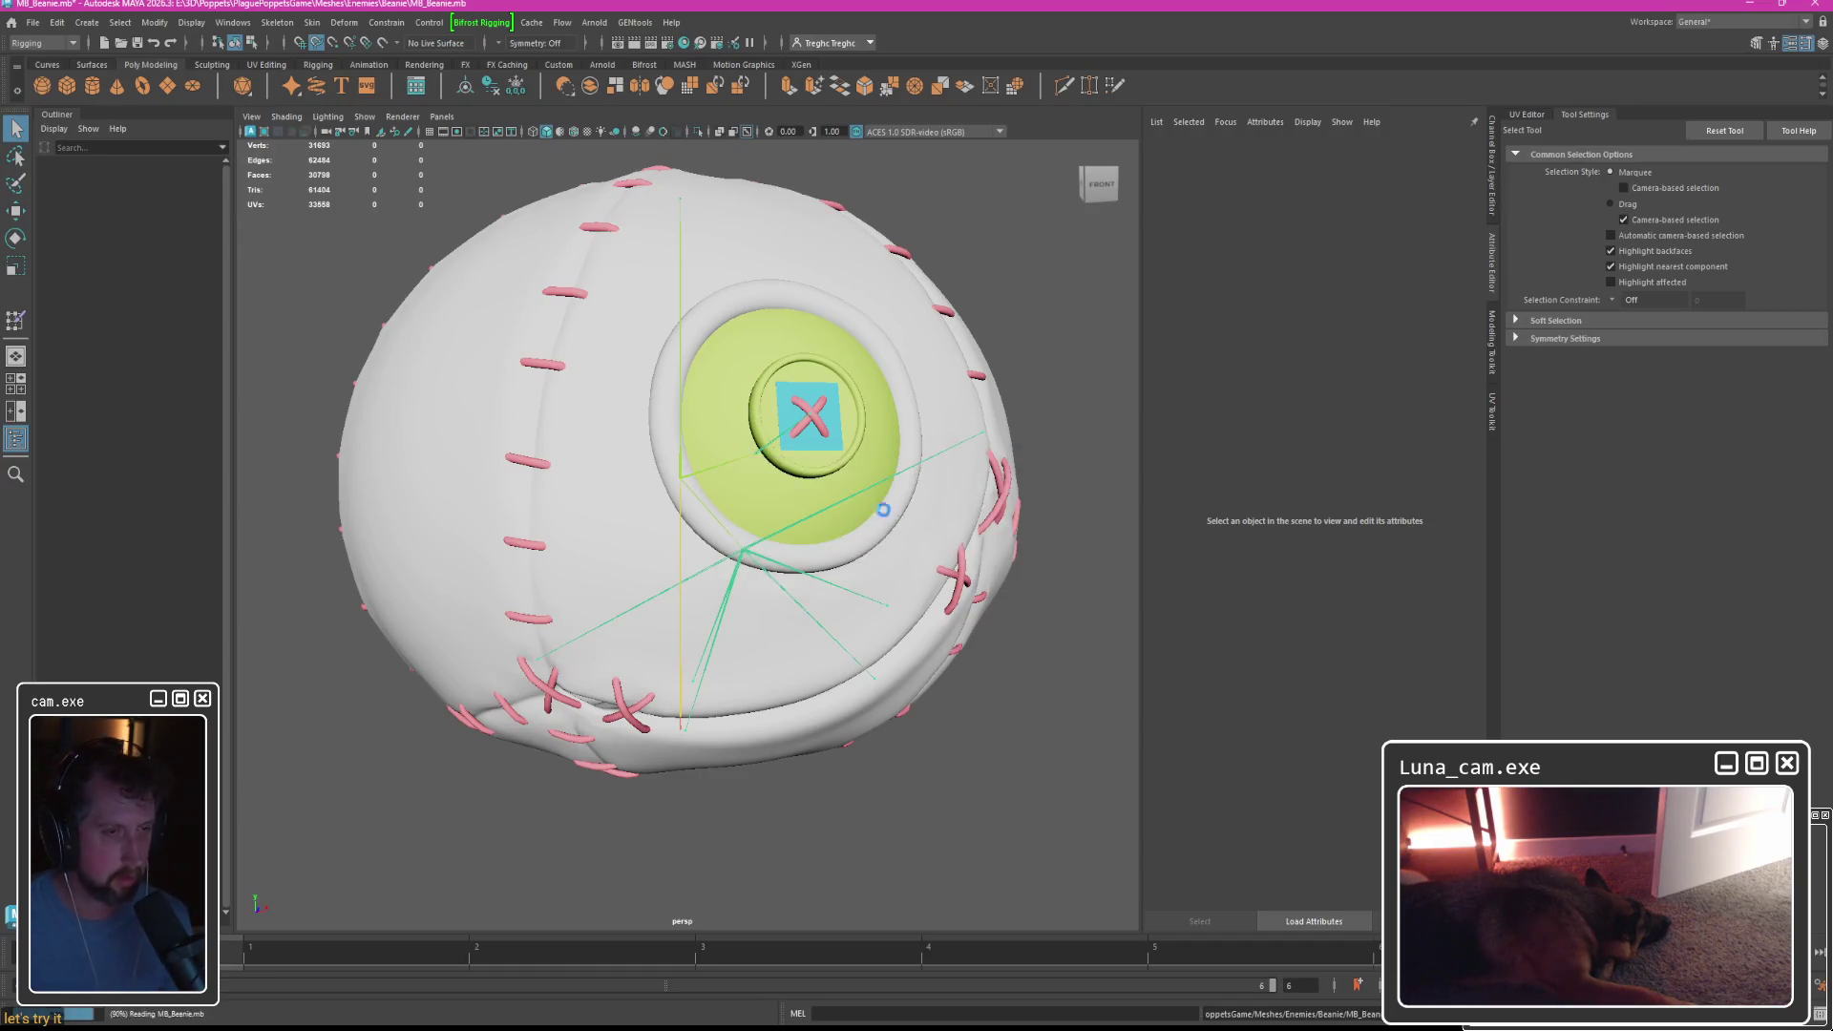
# Expand Beanie_GameReady and root_JNT, select the parent constraints, then select root_JNT and the Beanie mesh.
pyautogui.click(53, 268)
pyautogui.keyDown('shift'); pyautogui.click(62, 283); pyautogui.keyUp('shift')
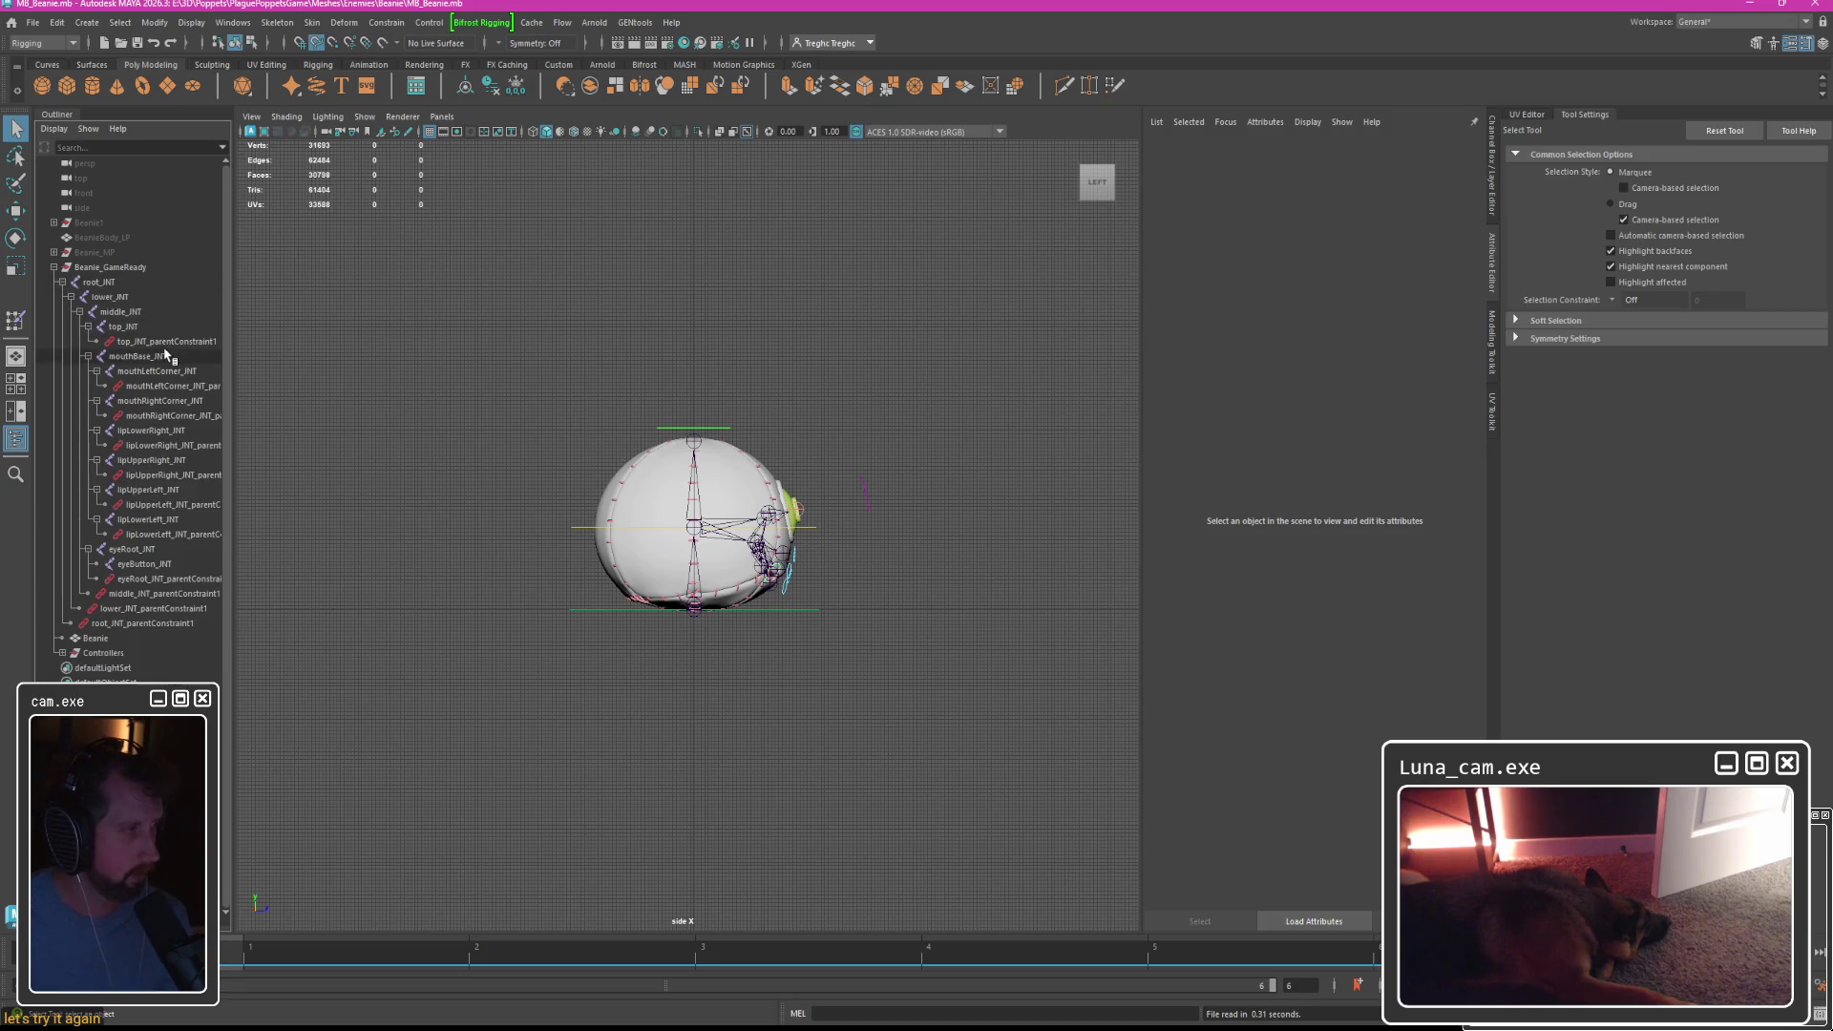
pyautogui.click(162, 340)
pyautogui.keyDown('ctrl'); pyautogui.click(162, 387); pyautogui.keyUp('ctrl')
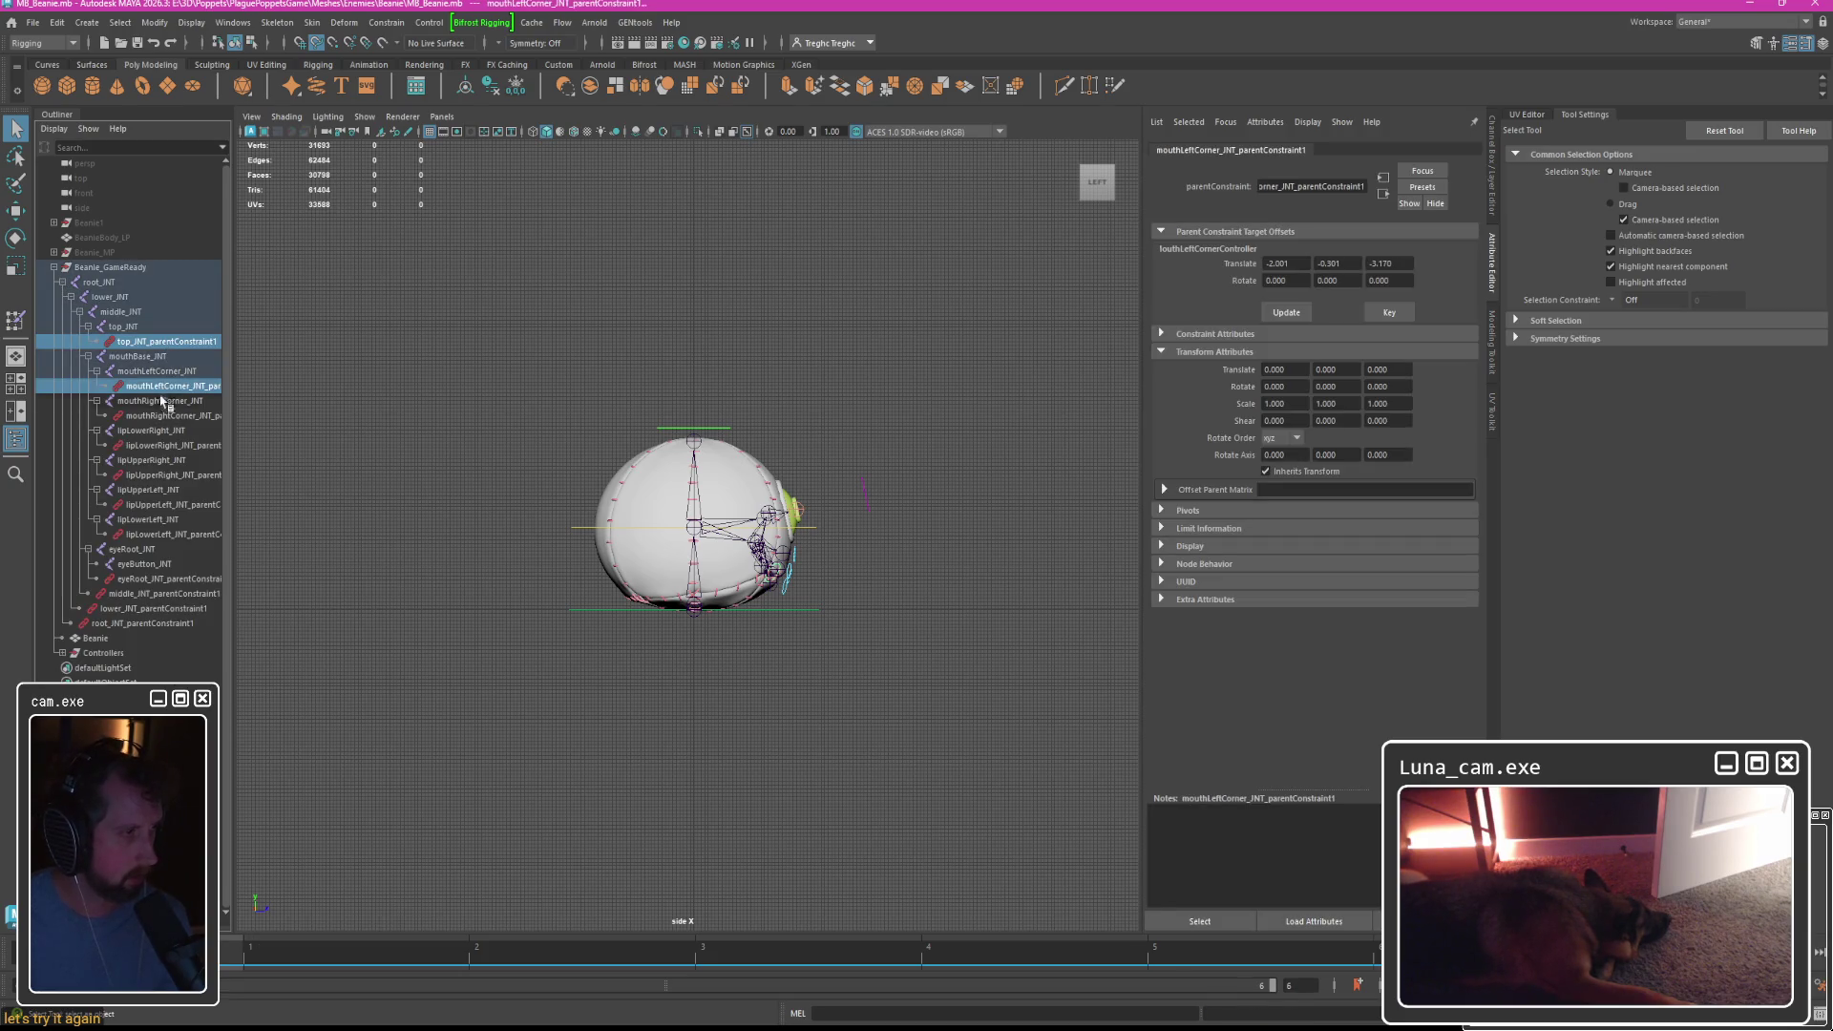
pyautogui.keyDown('ctrl'); pyautogui.click(167, 415); pyautogui.keyUp('ctrl')
pyautogui.keyDown('ctrl'); pyautogui.click(169, 446); pyautogui.keyUp('ctrl')
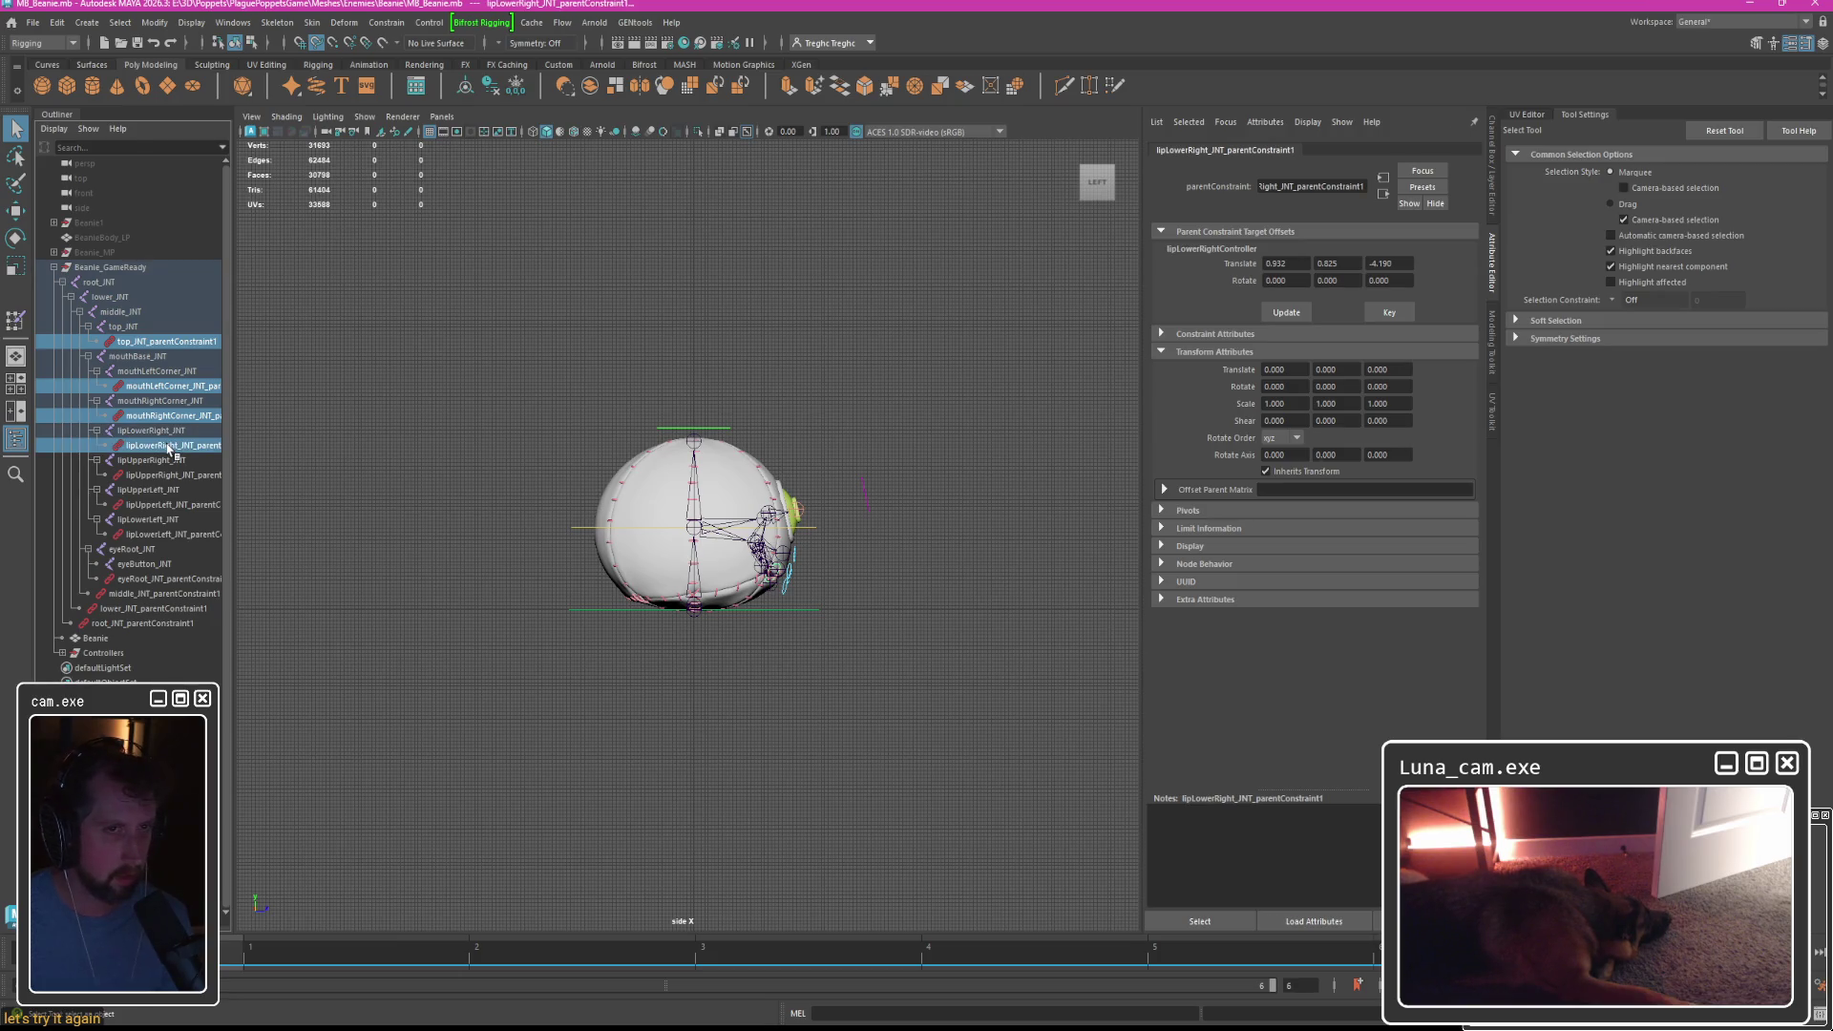
pyautogui.keyDown('ctrl'); pyautogui.click(166, 474); pyautogui.keyUp('ctrl')
pyautogui.keyDown('ctrl'); pyautogui.click(162, 504); pyautogui.keyUp('ctrl')
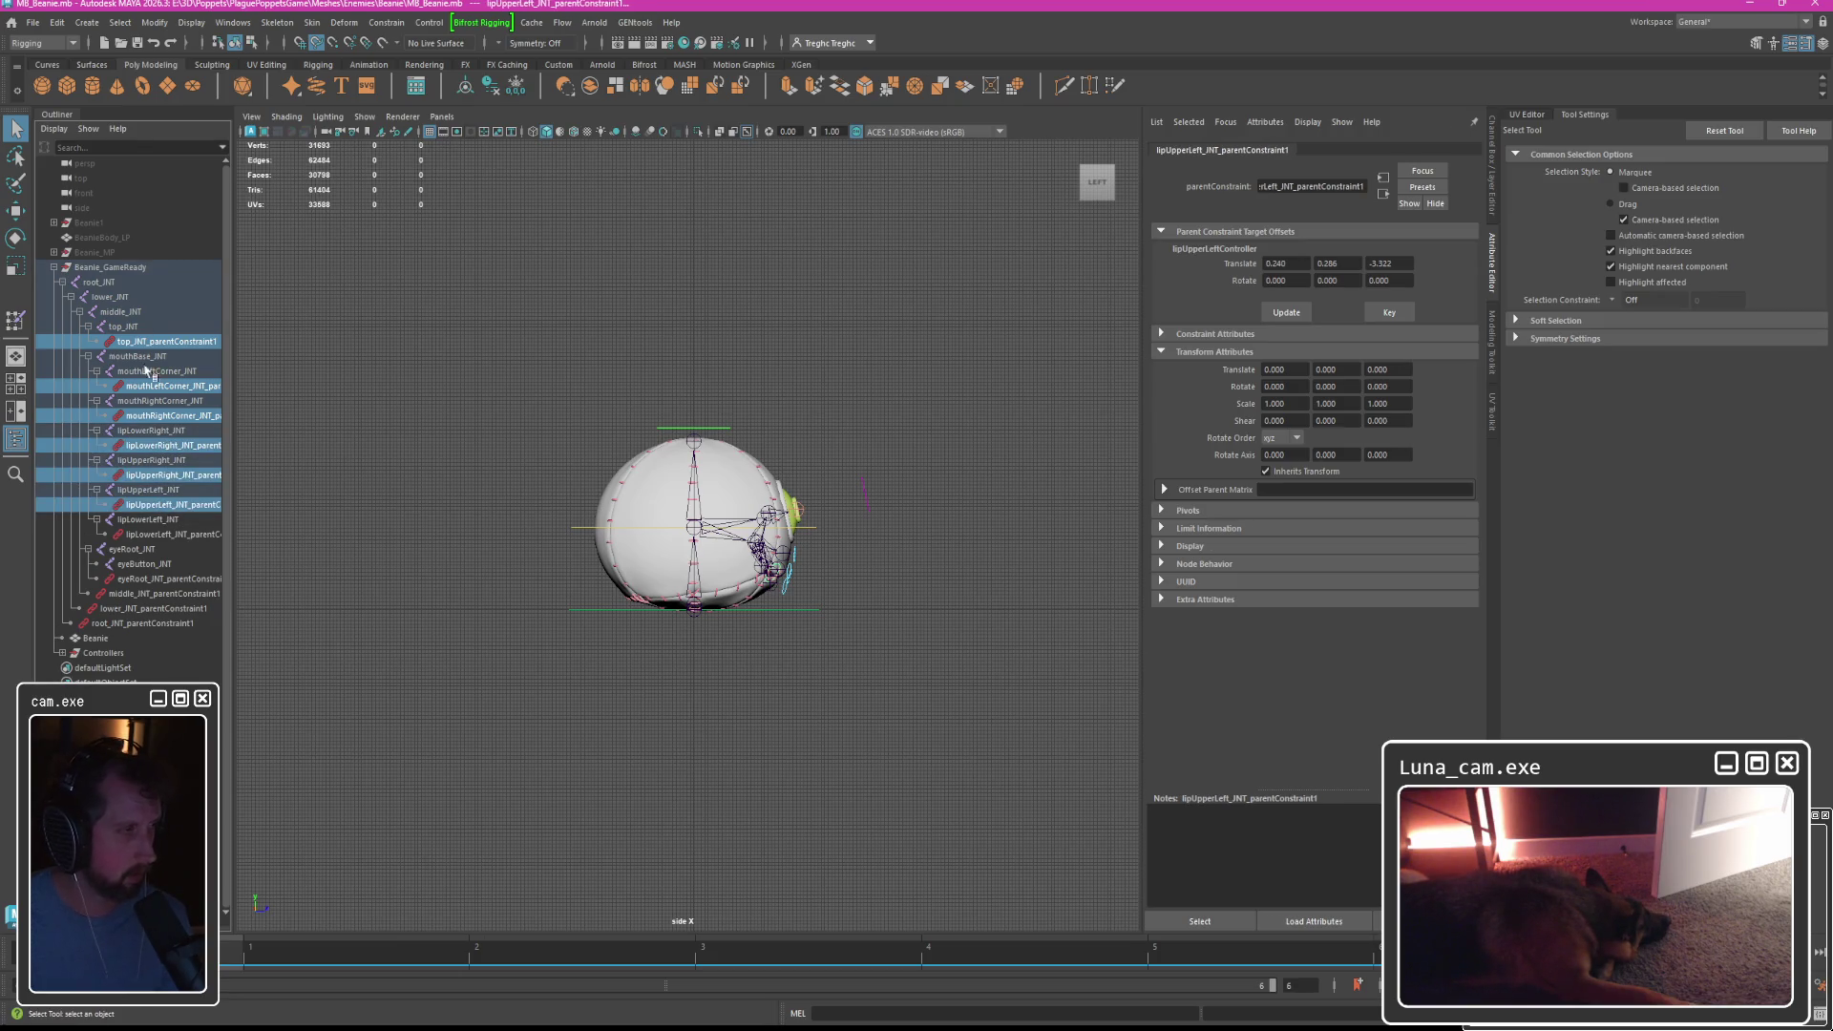
pyautogui.click(111, 285)
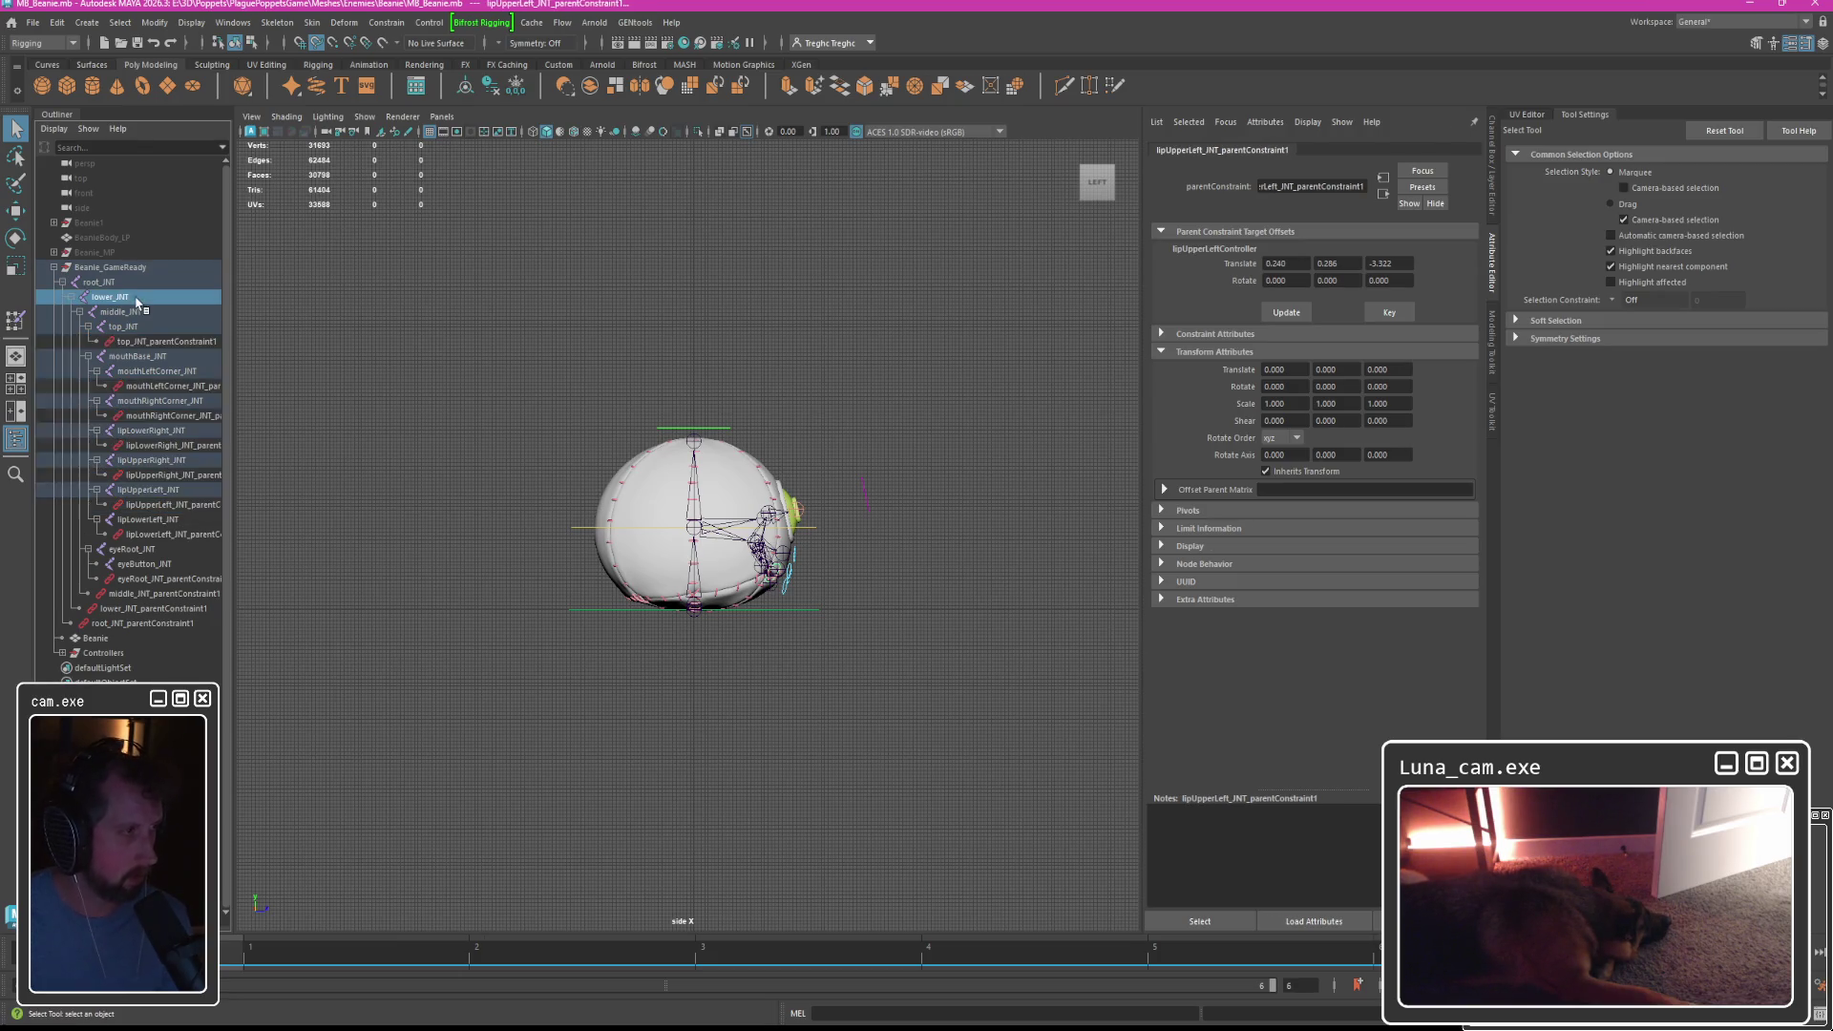
pyautogui.click(655, 473)
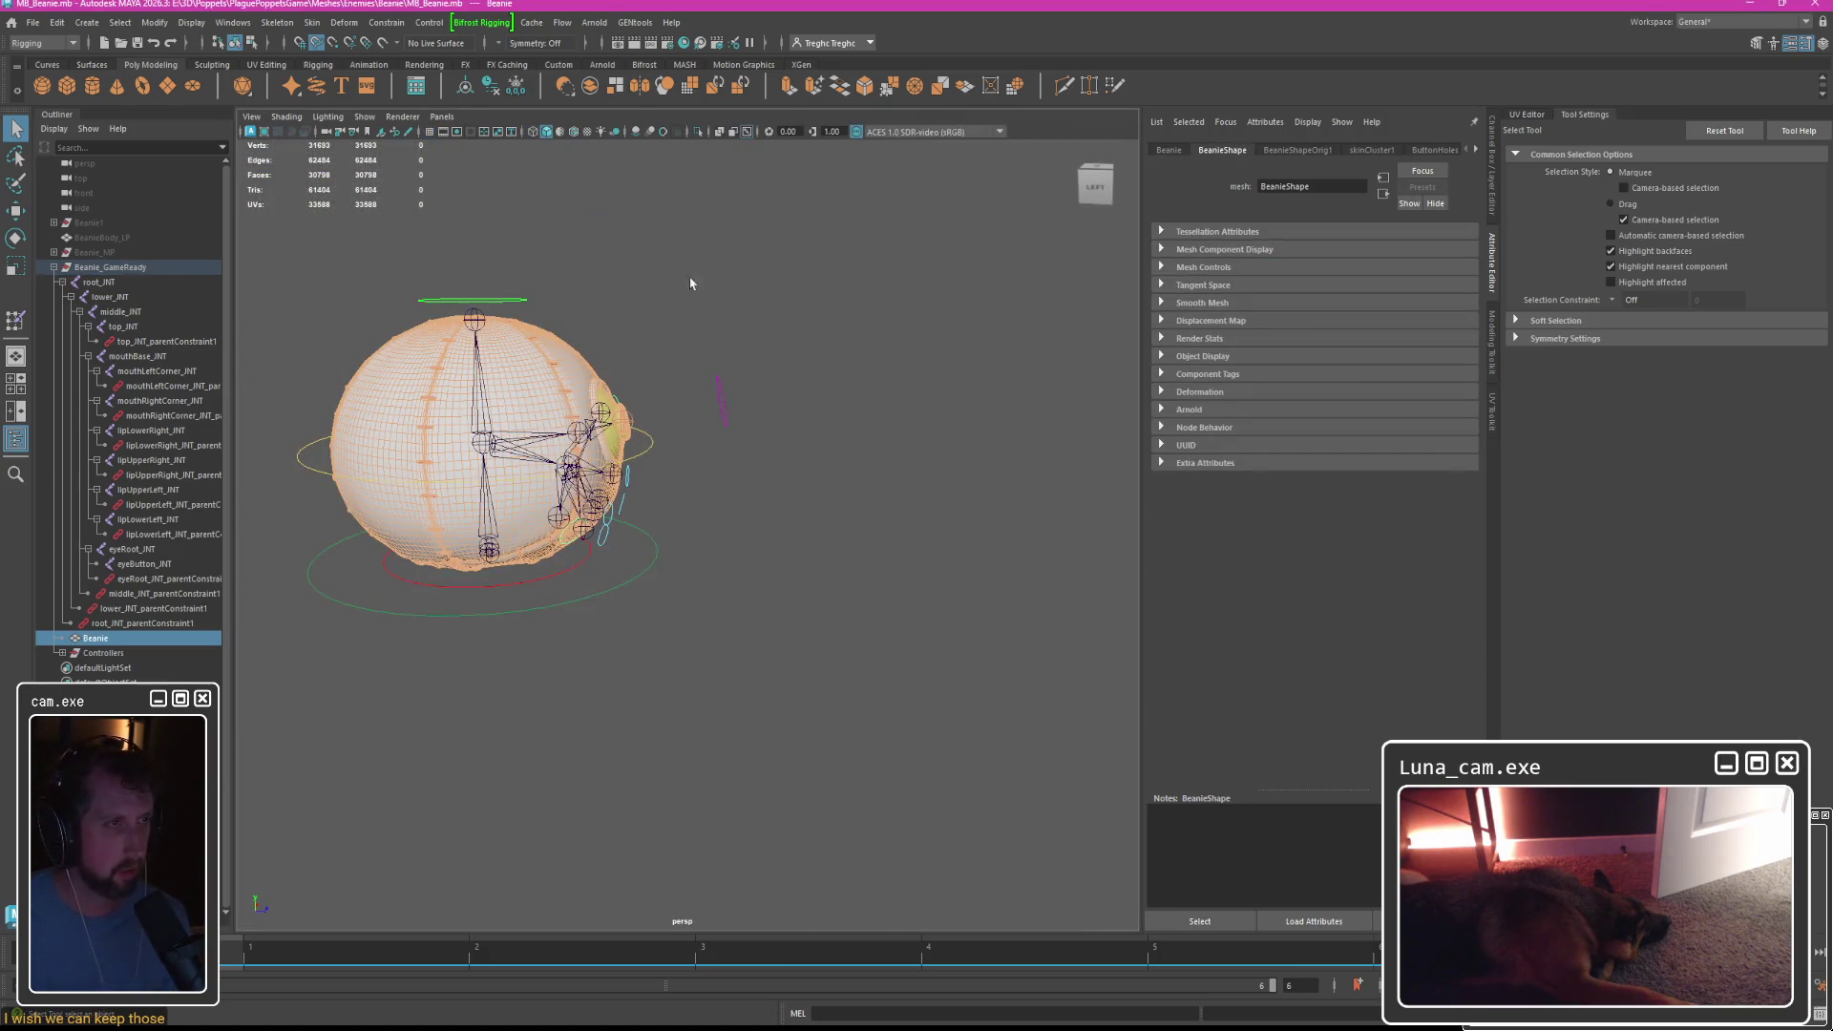
# Open the UV Editor and copy the Beanie's map1 UVs into a new UV set, uvSet.
pyautogui.click(1525, 116)
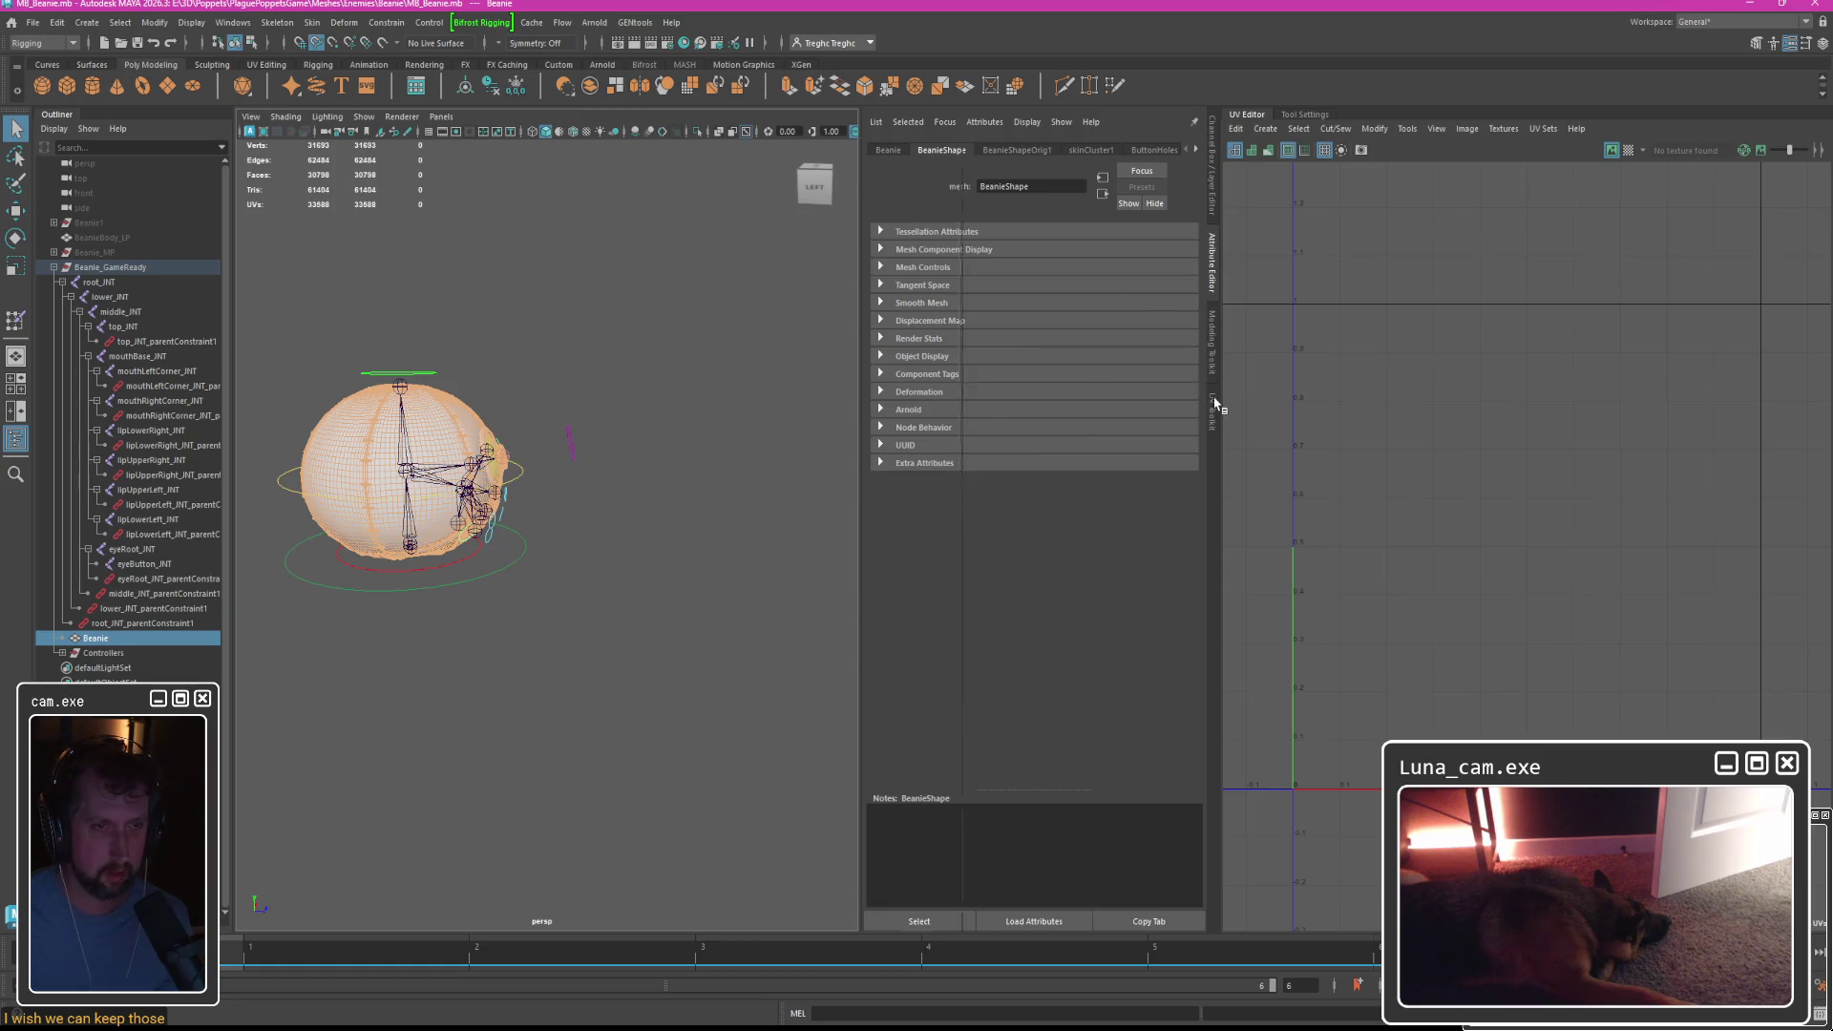
pyautogui.click(1214, 406)
pyautogui.moveTo(1369, 294); pyautogui.dragTo(1329, 280, button='right')
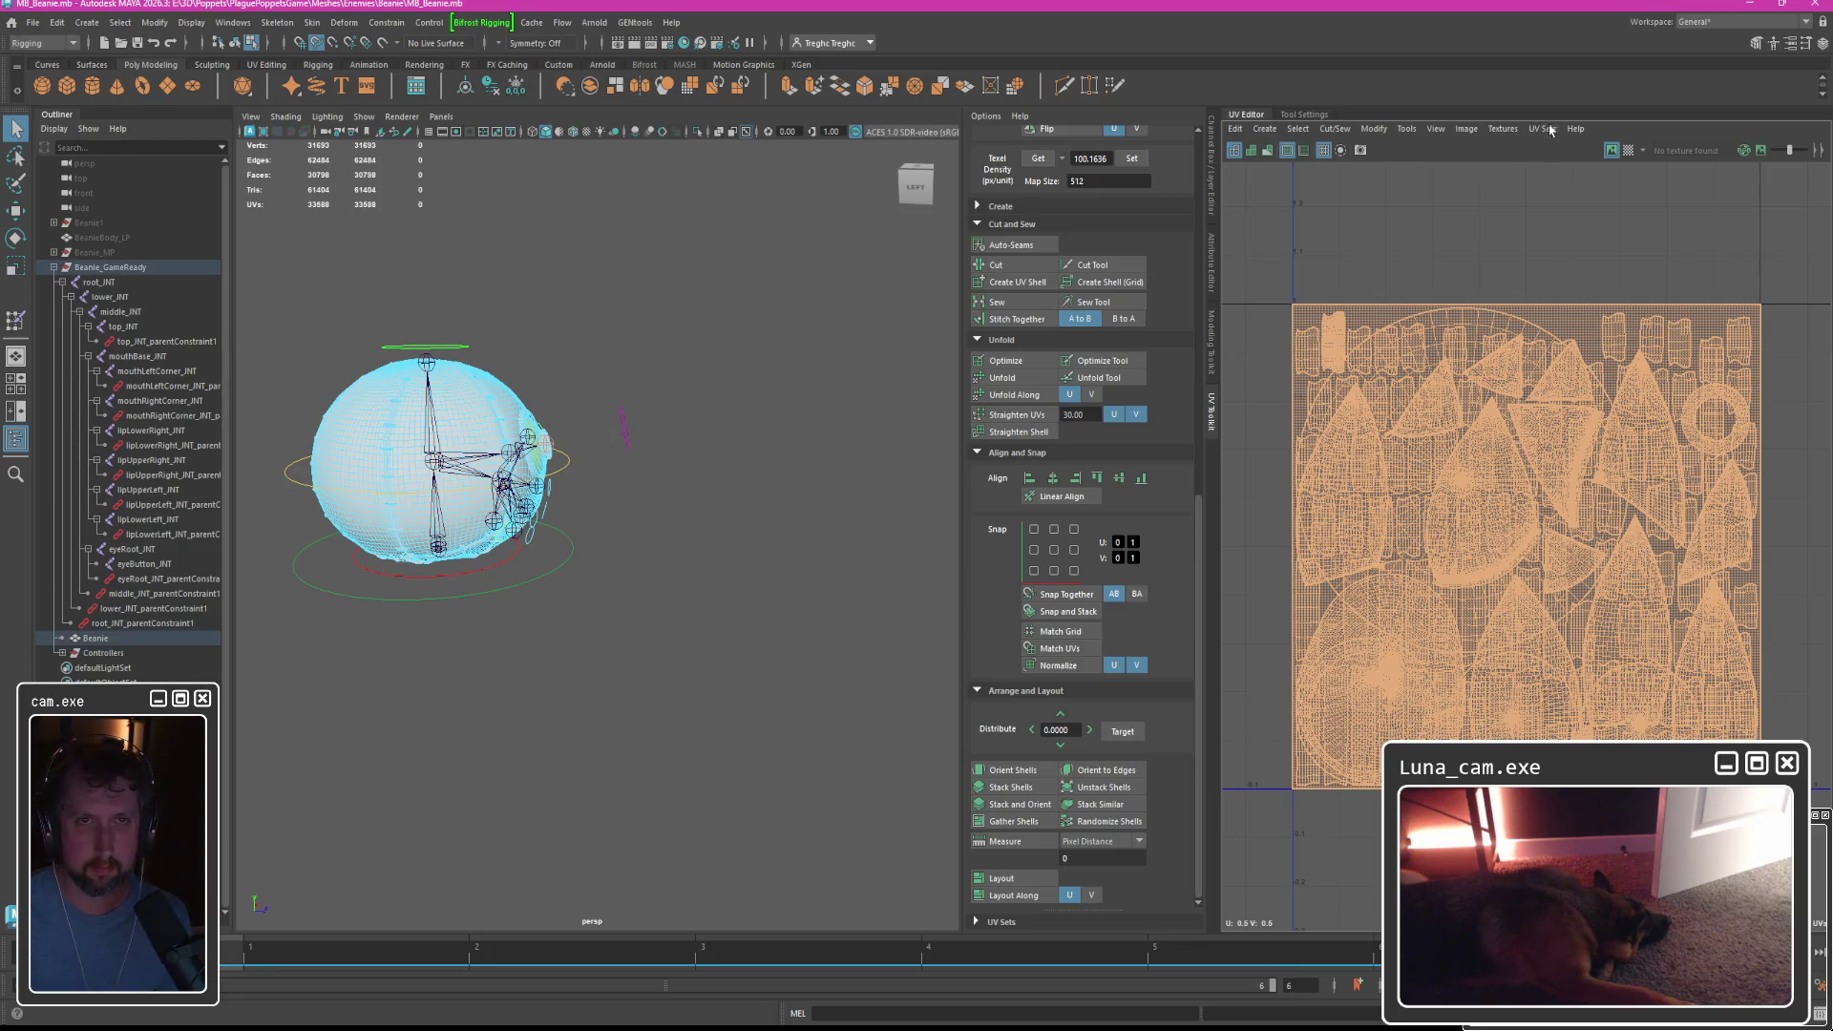
pyautogui.click(1539, 132)
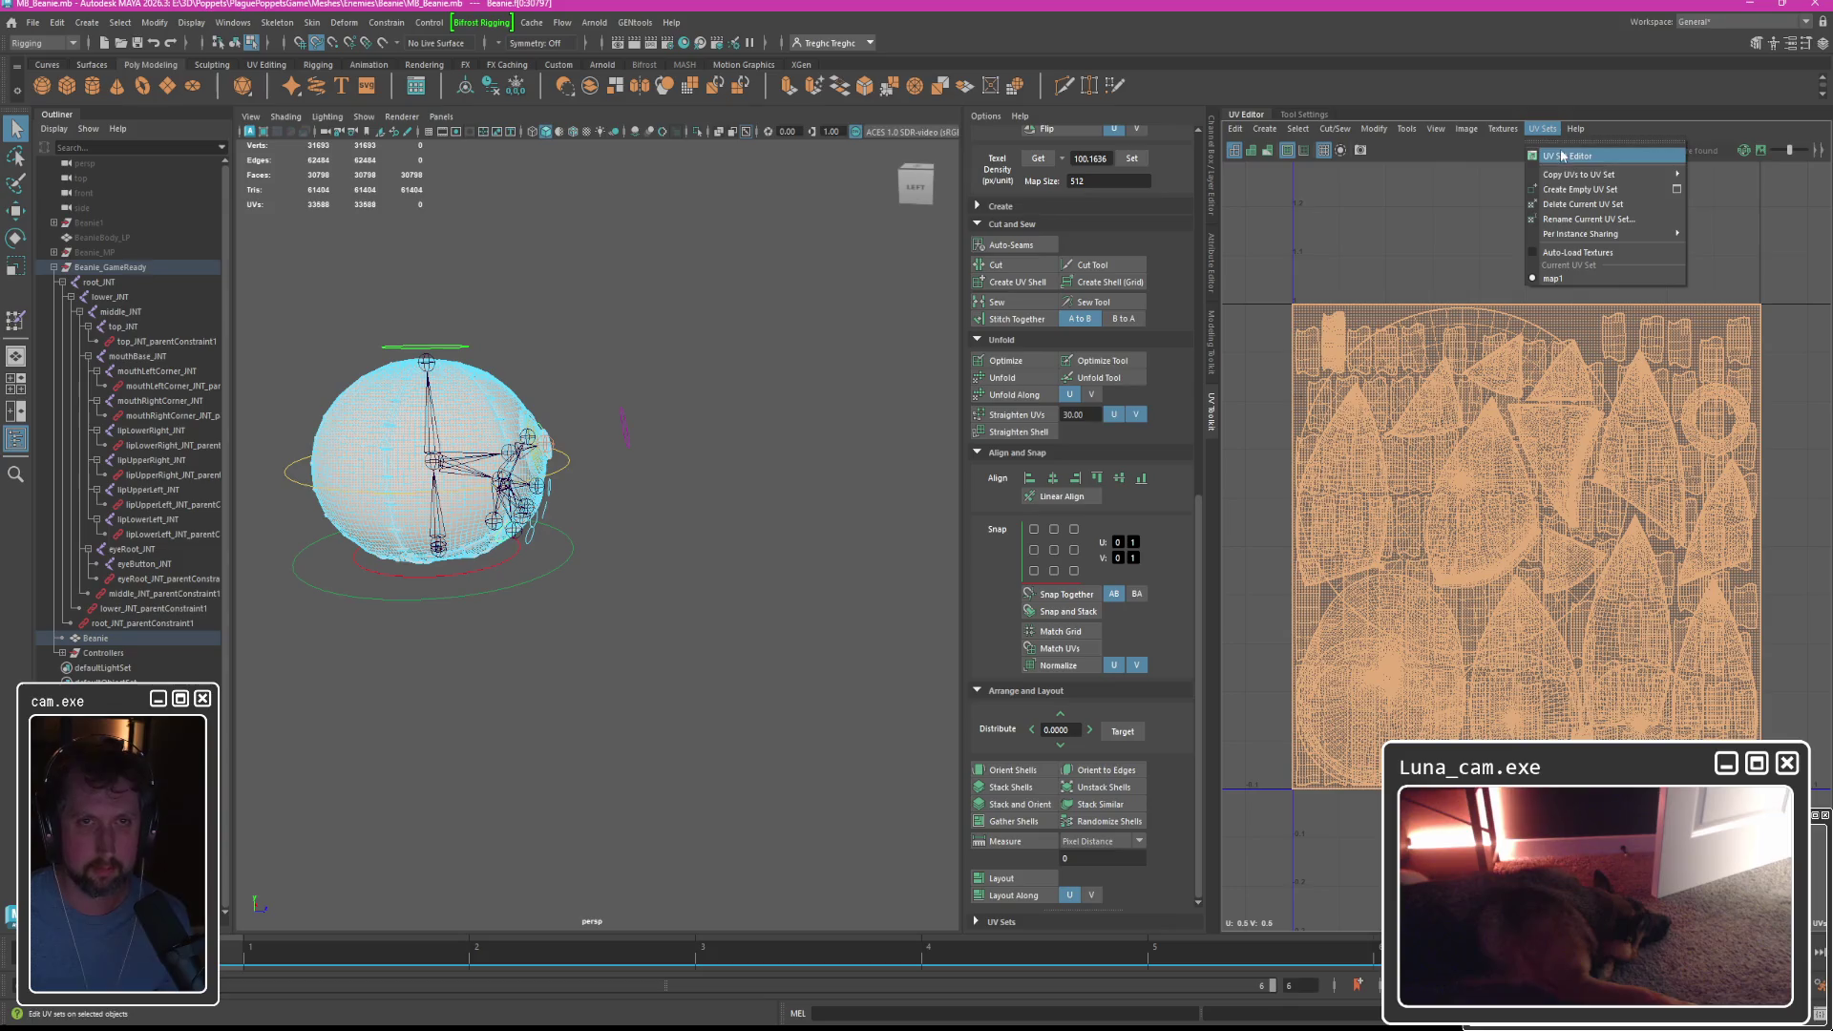
pyautogui.moveTo(1585, 175)
pyautogui.click(1434, 194)
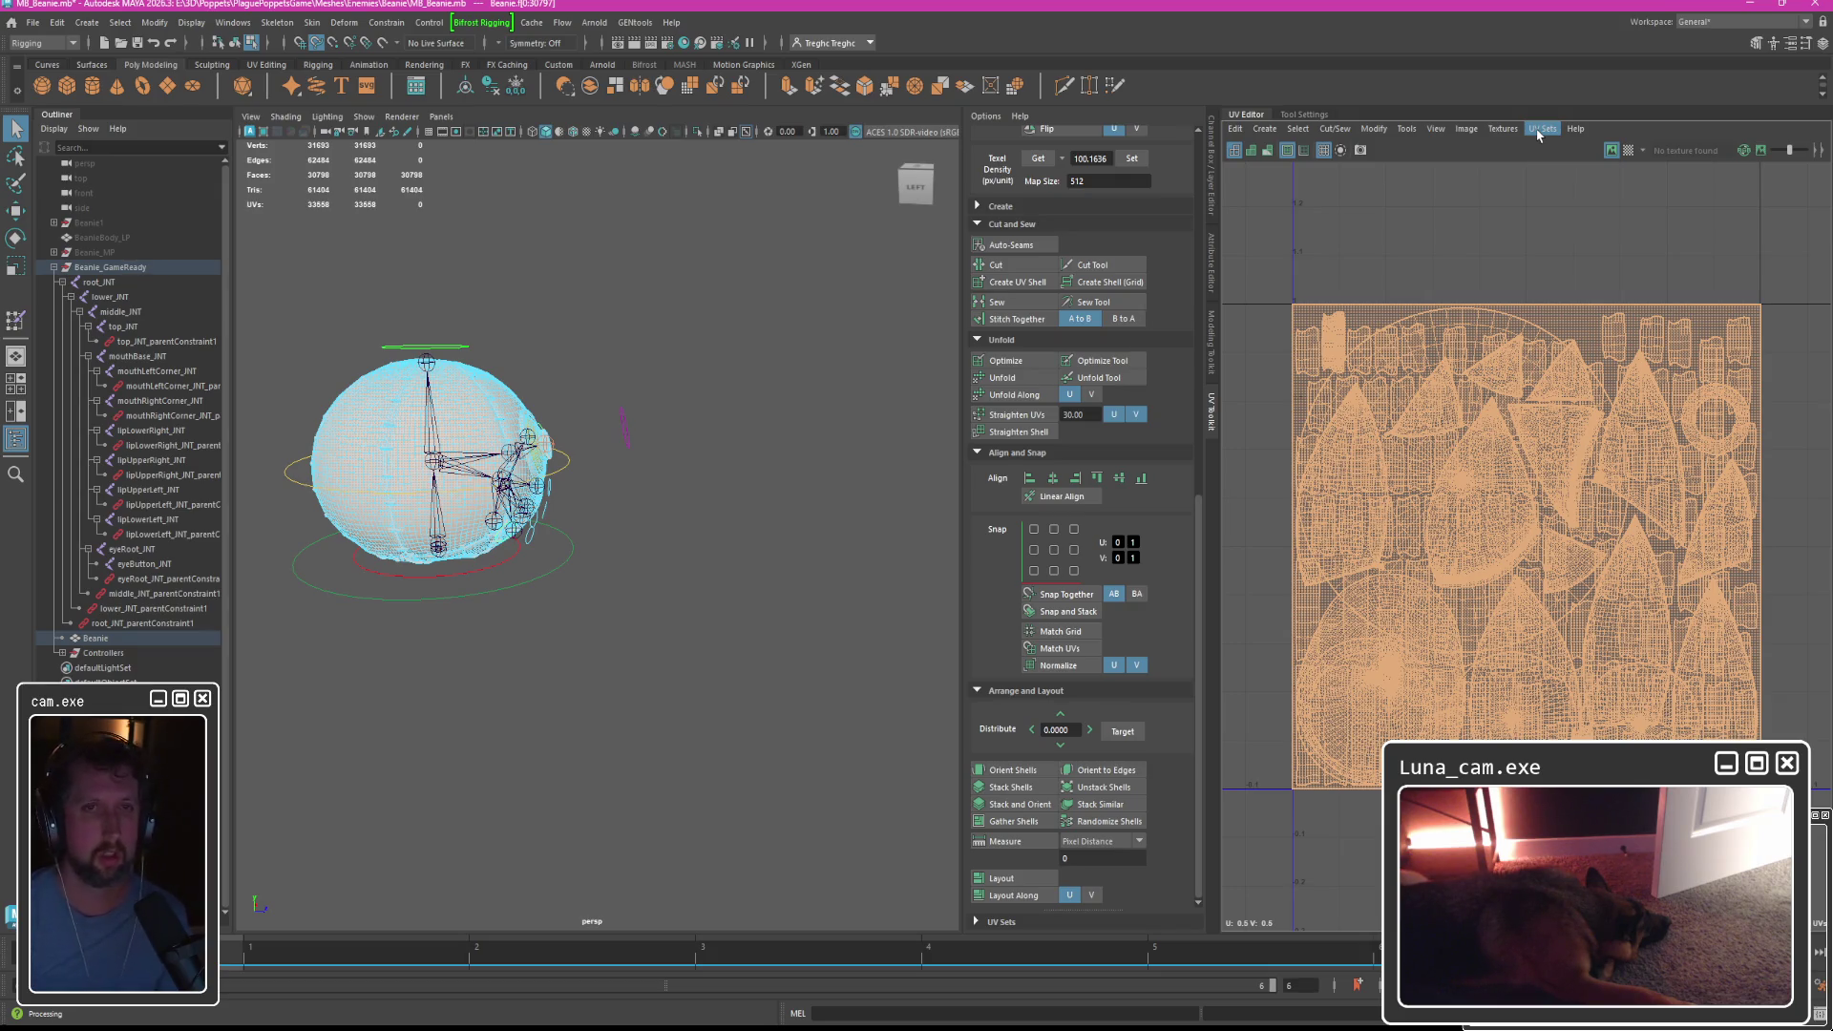
pyautogui.click(1540, 130)
# Select uvSet in the UV Set Editor and auto-lay out its shells.
pyautogui.click(1576, 251)
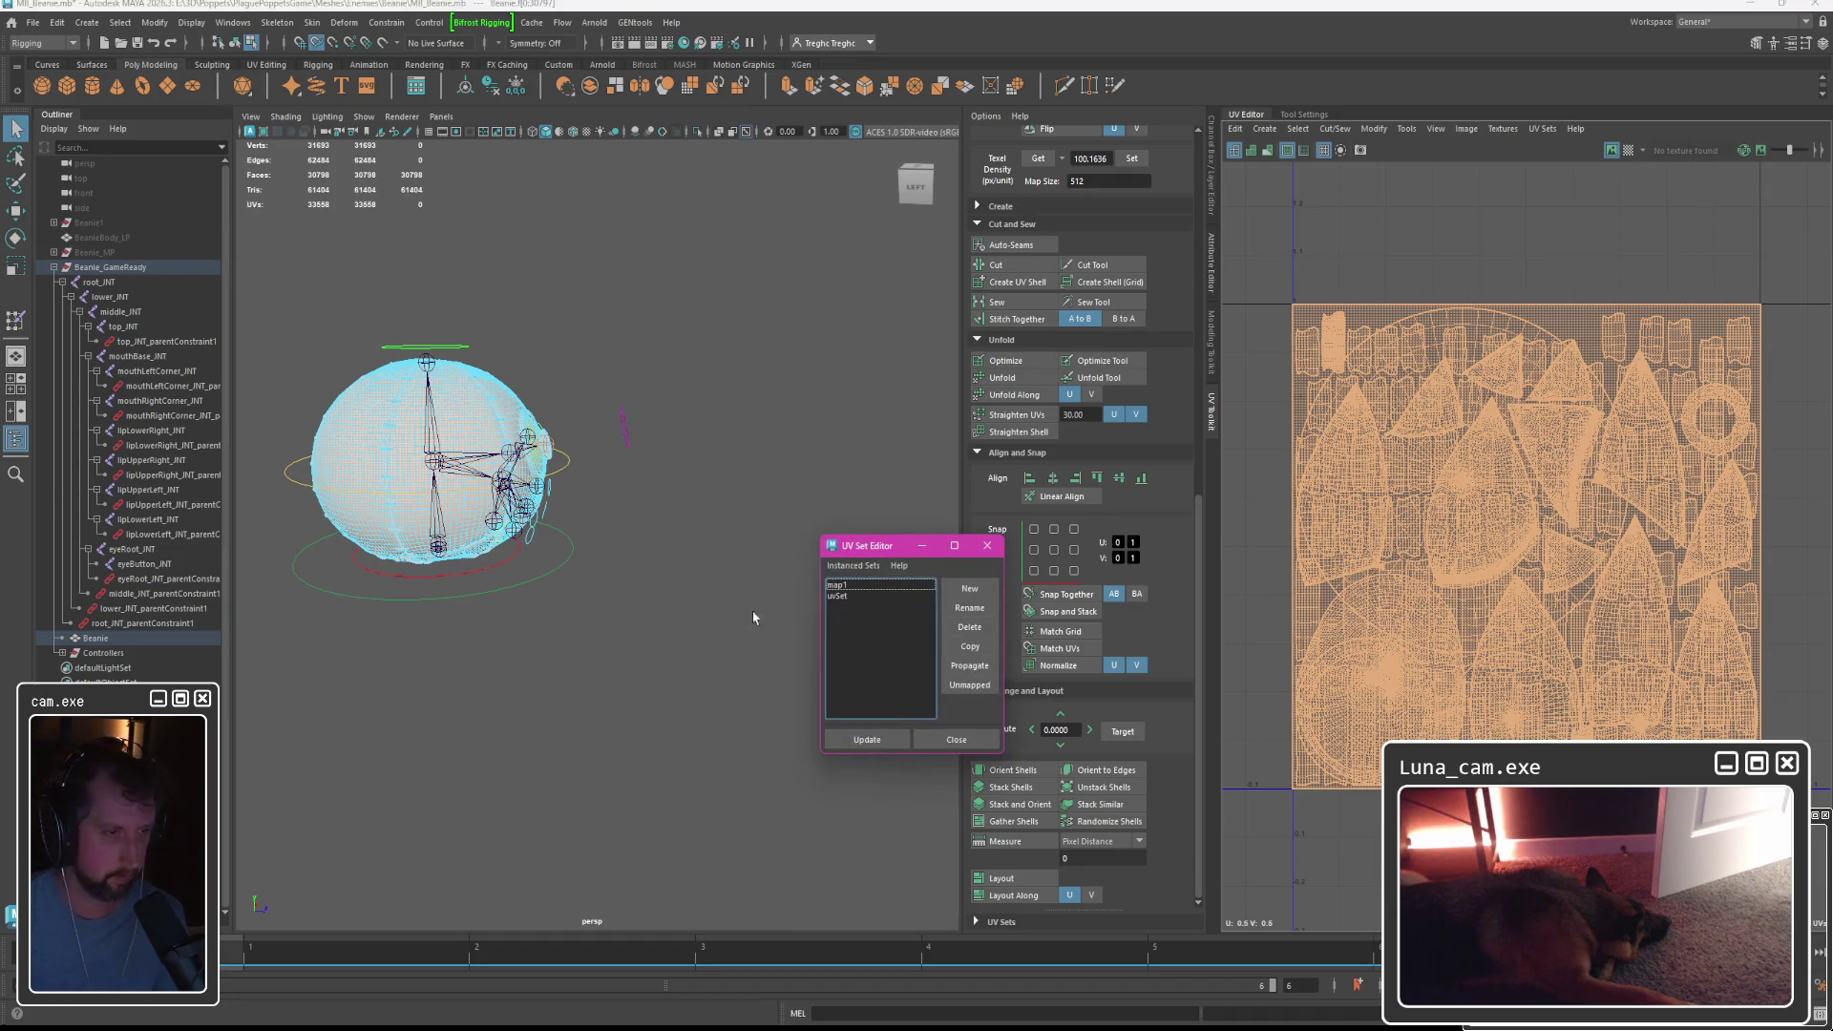
pyautogui.click(849, 597)
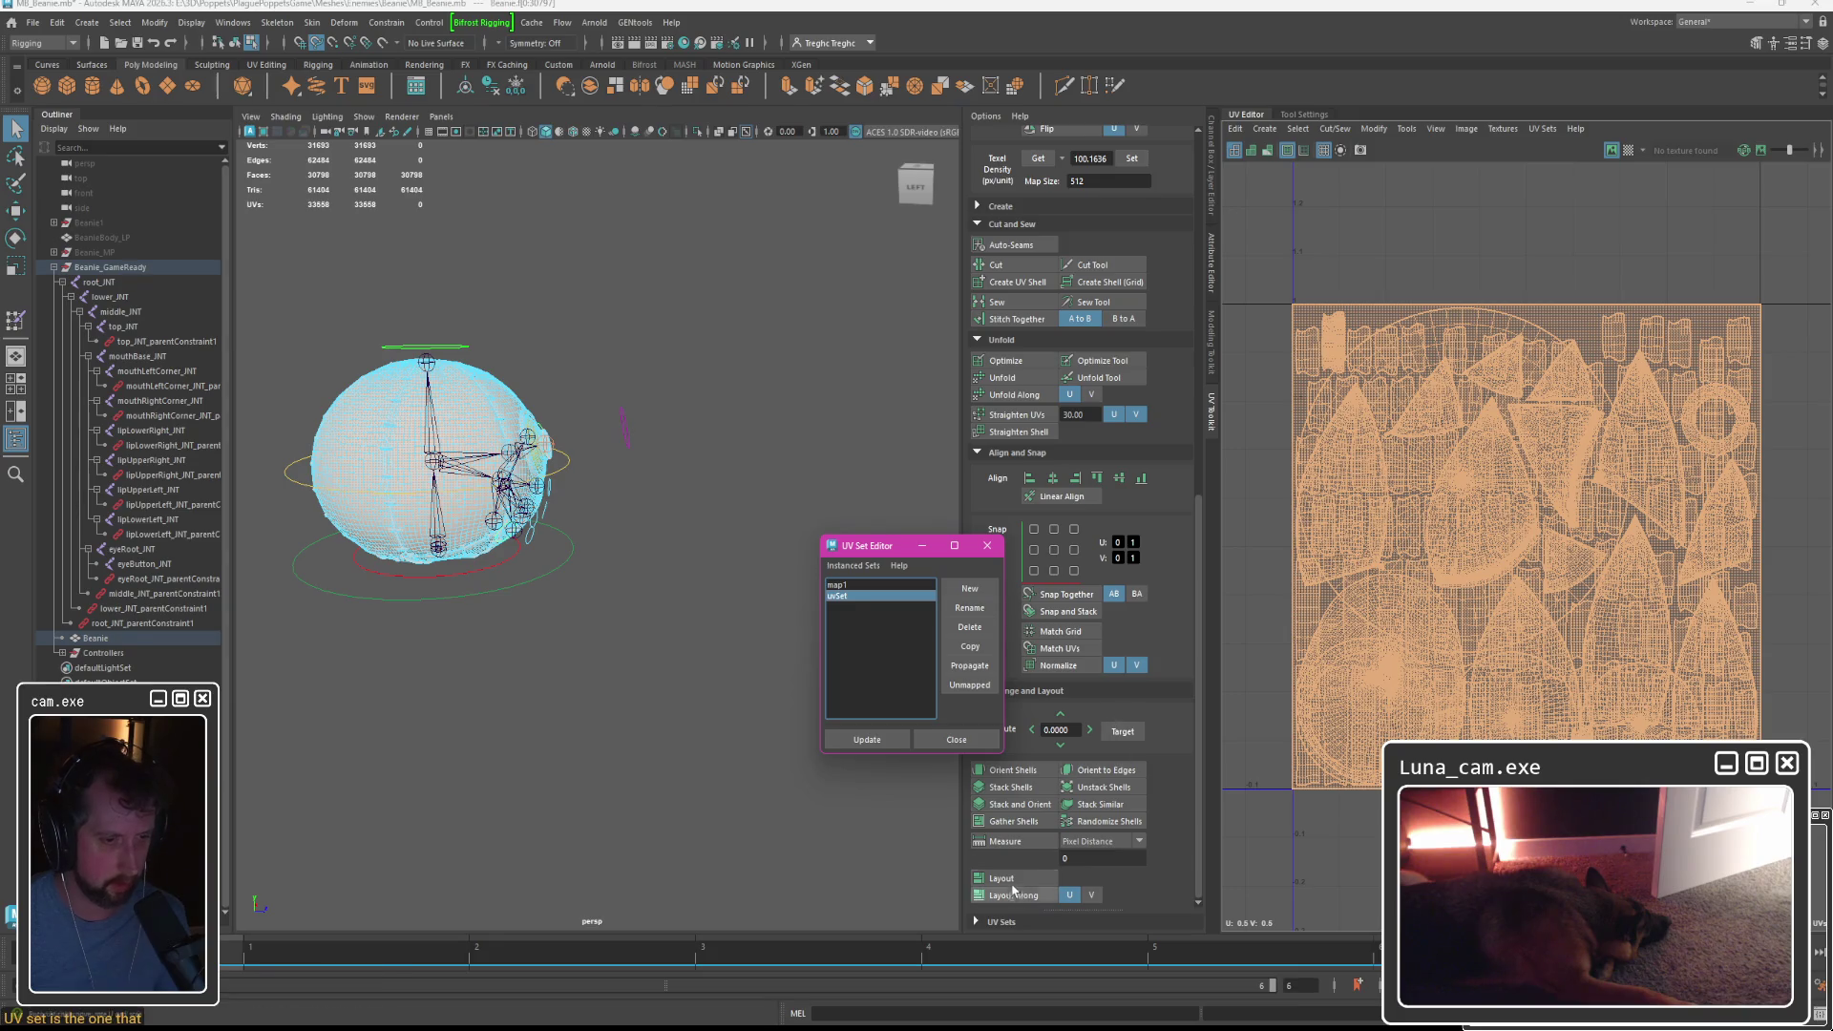
pyautogui.click(1000, 879)
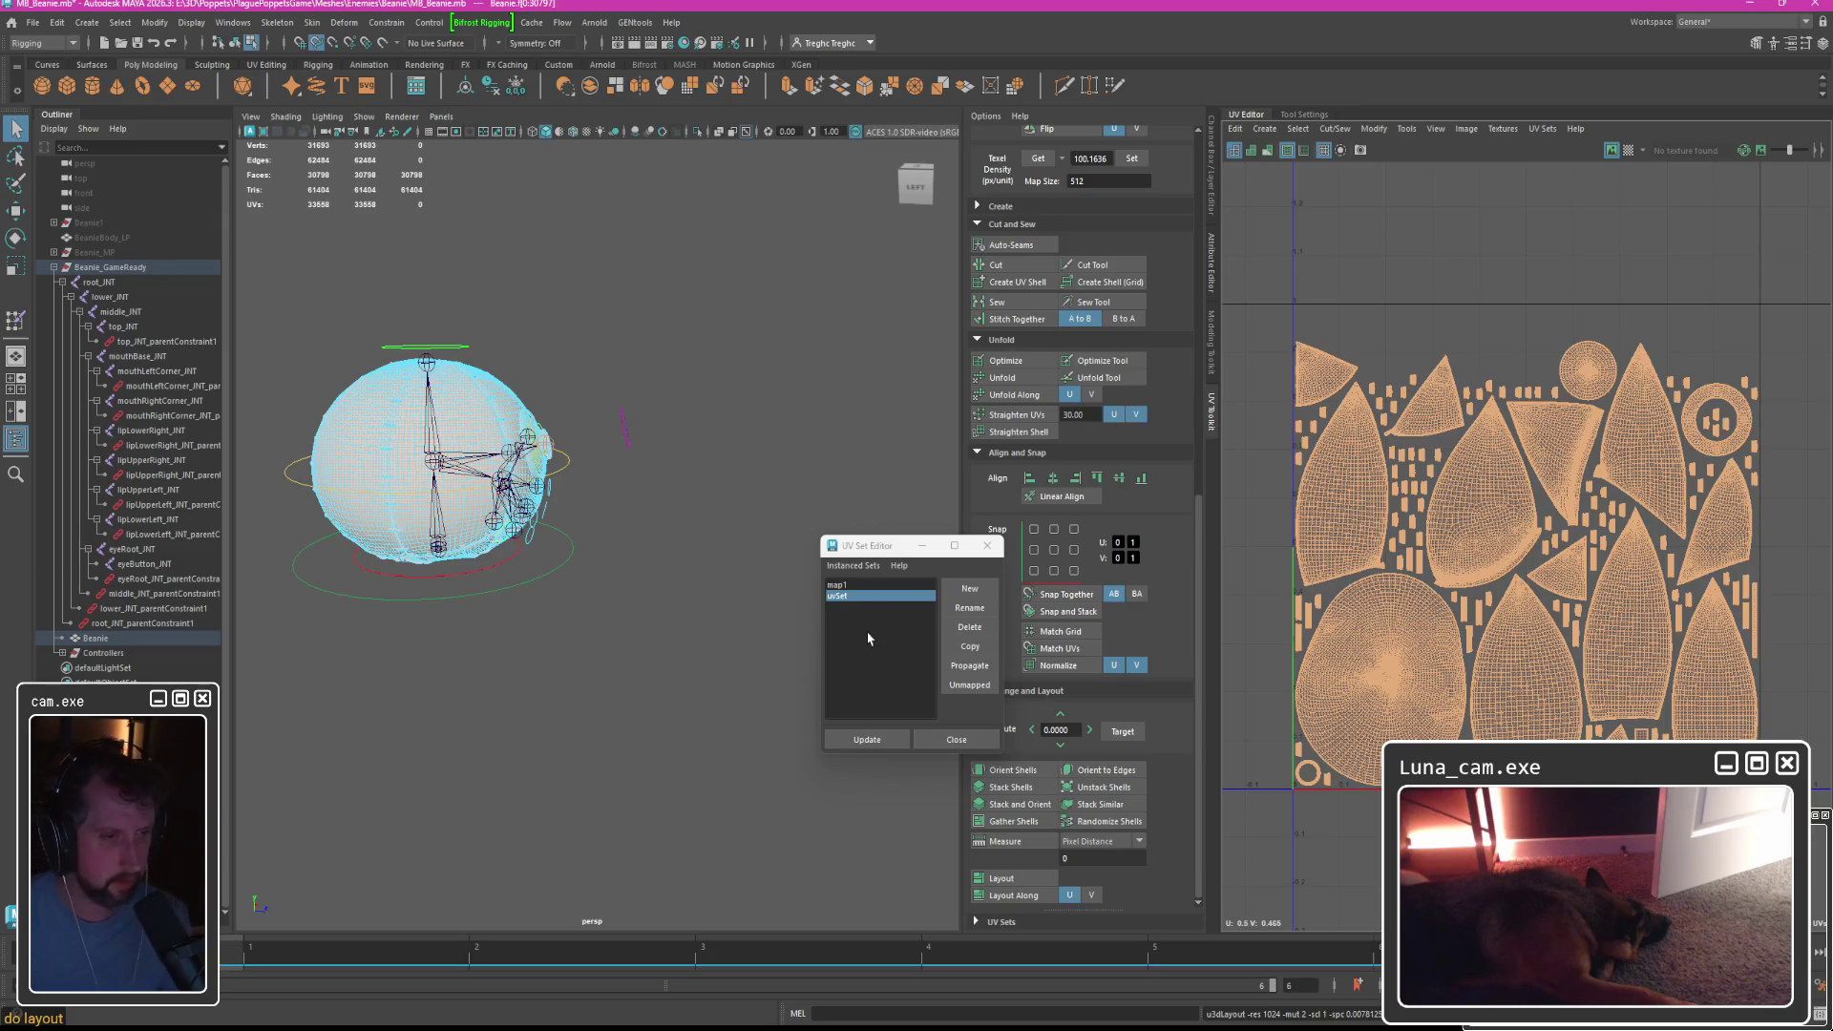
# Rename map1 to 'New' then 'asfga', reselect uvSet and close the UV Set Editor.
pyautogui.click(838, 585)
pyautogui.click(968, 609)
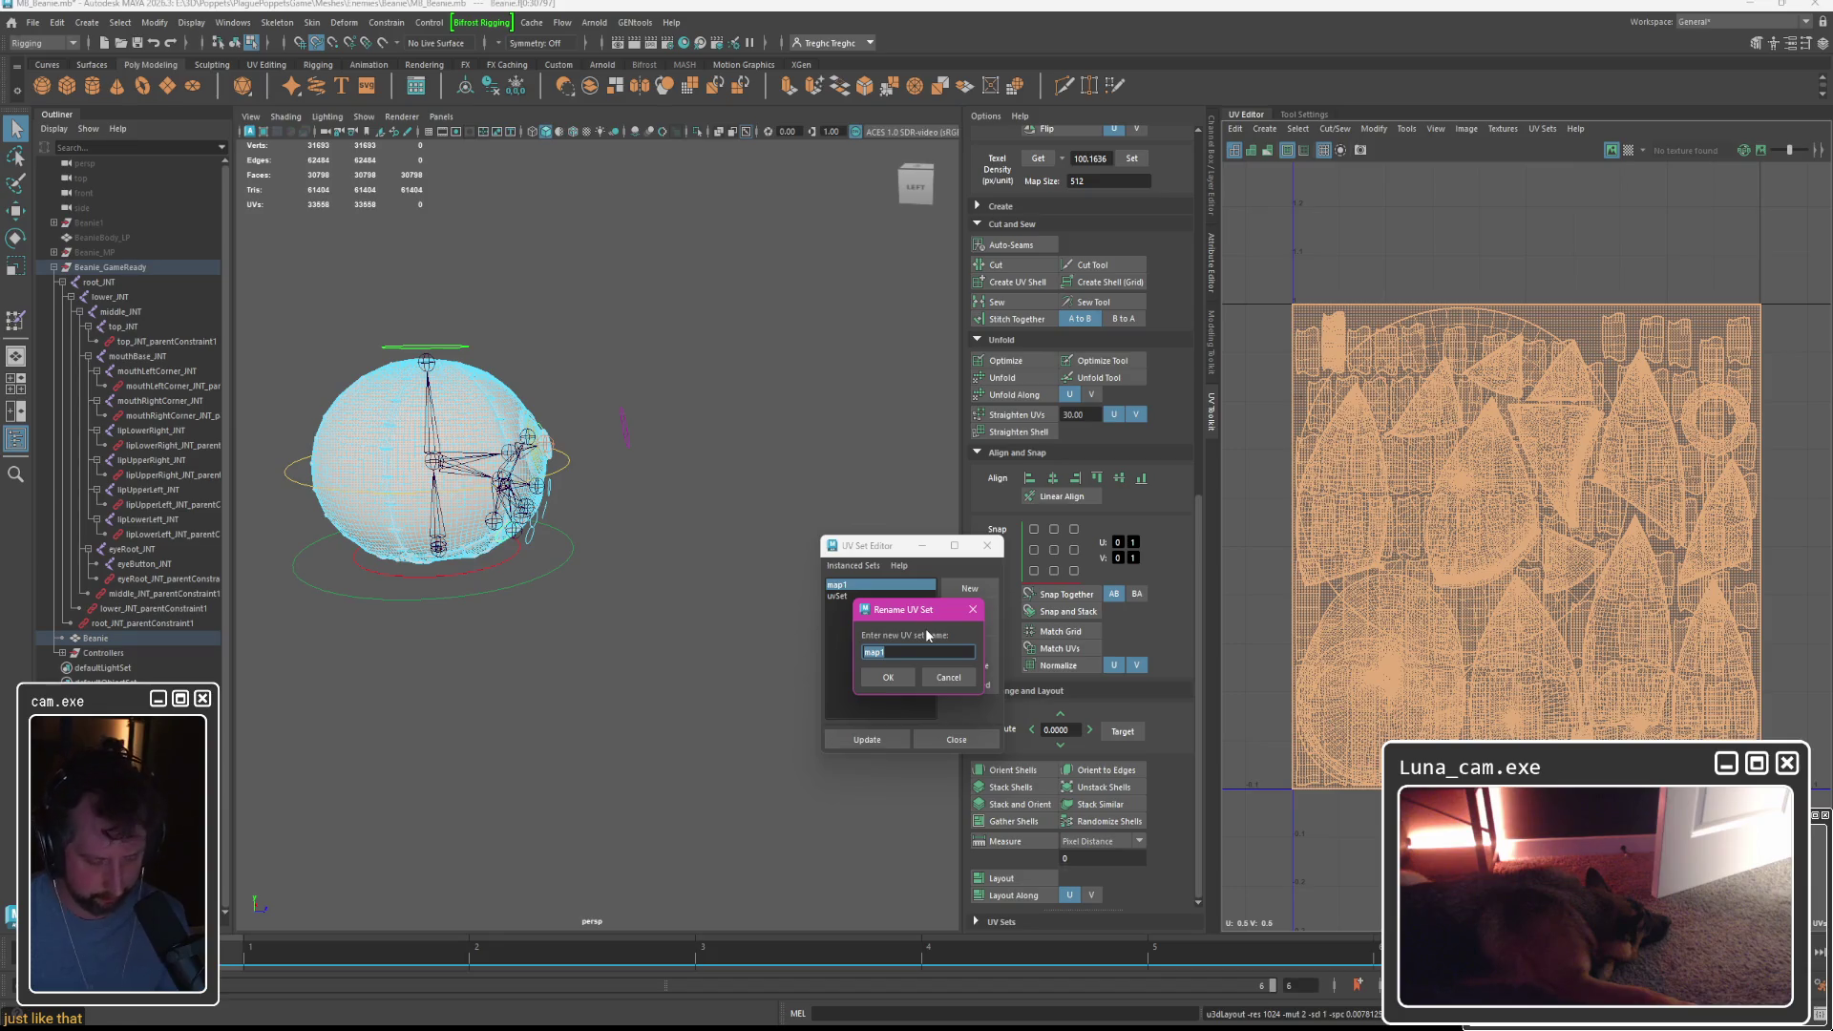
pyautogui.write('New')
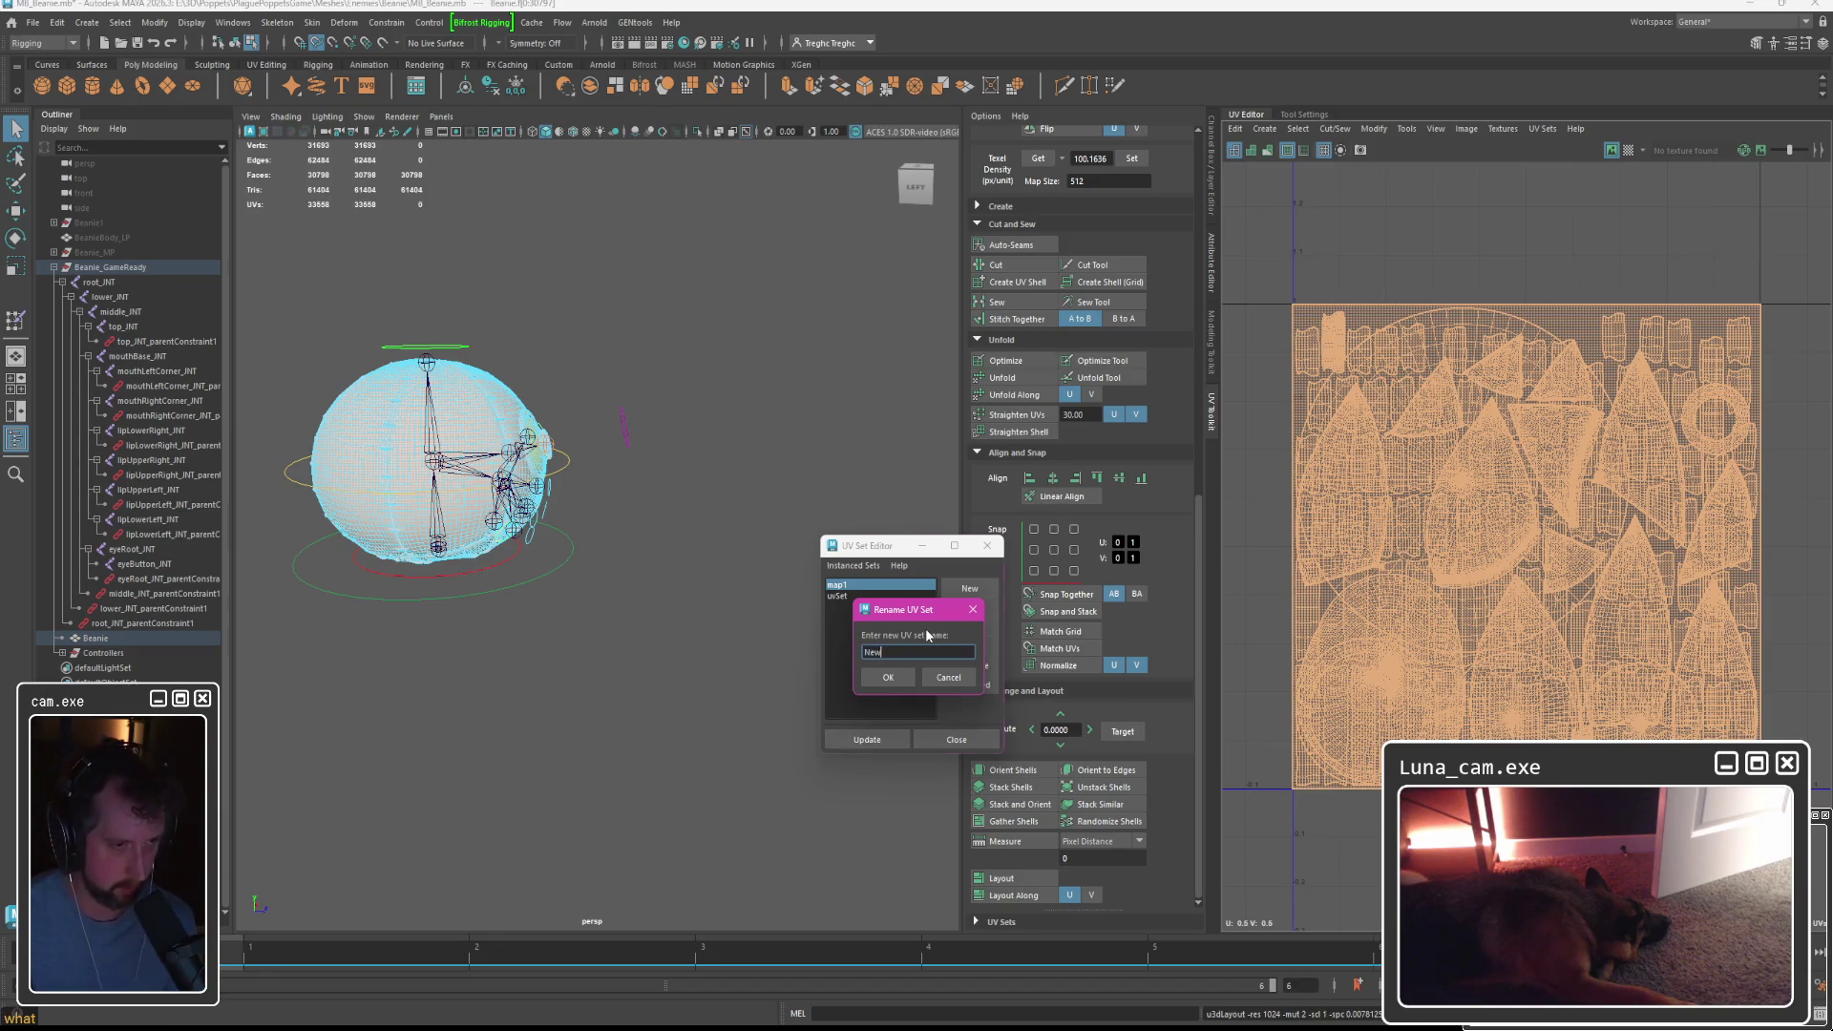
pyautogui.press('Return')
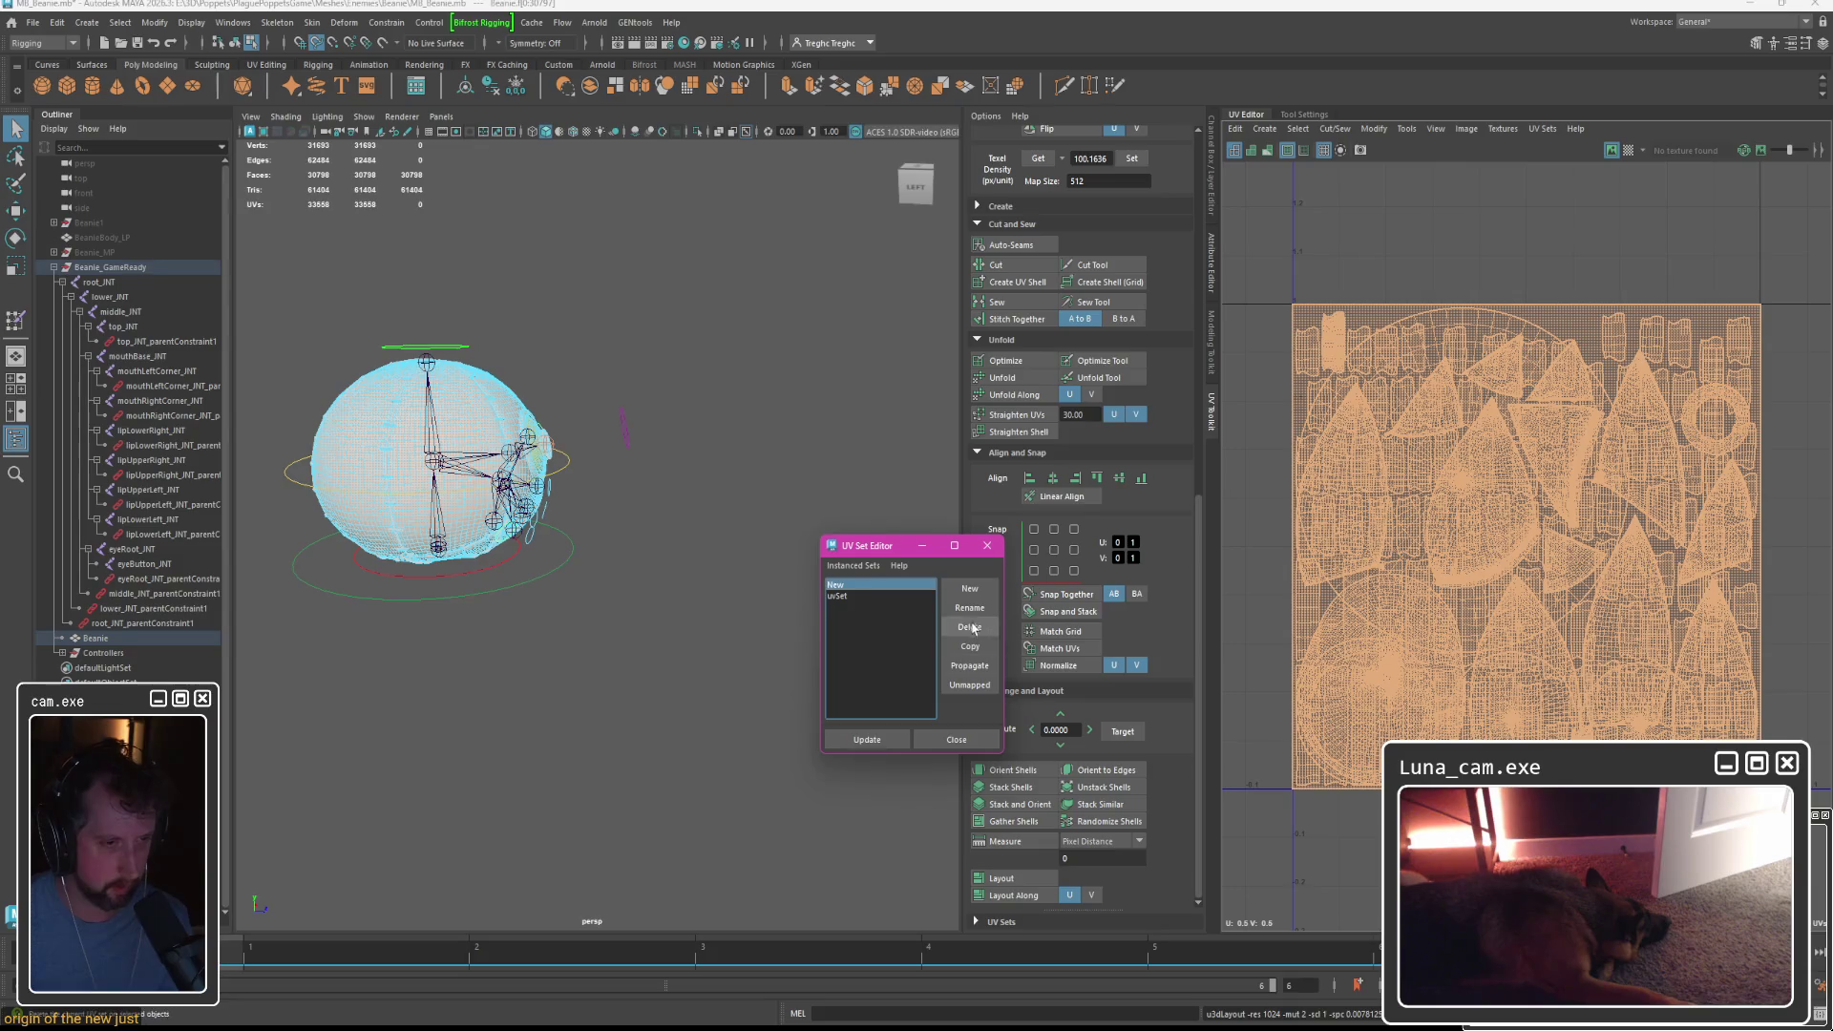
pyautogui.click(969, 608)
pyautogui.write('asfga')
pyautogui.press('Return')
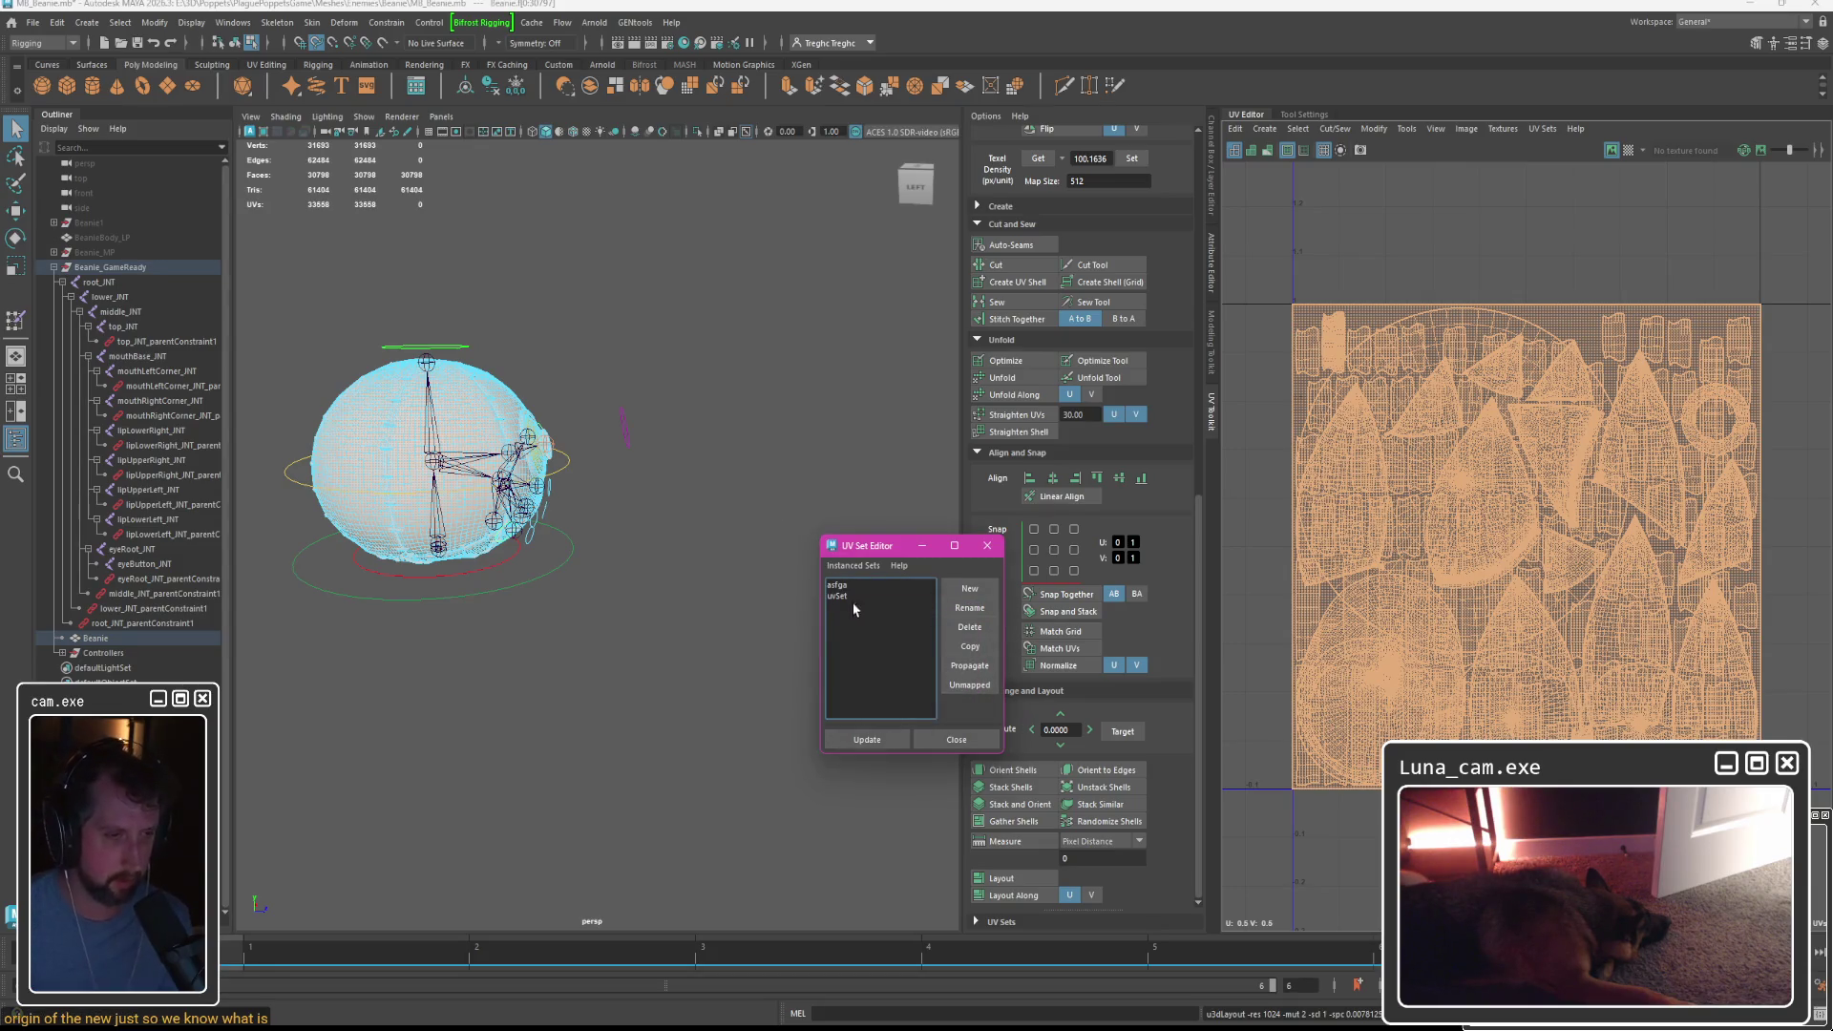
pyautogui.click(837, 596)
pyautogui.click(919, 738)
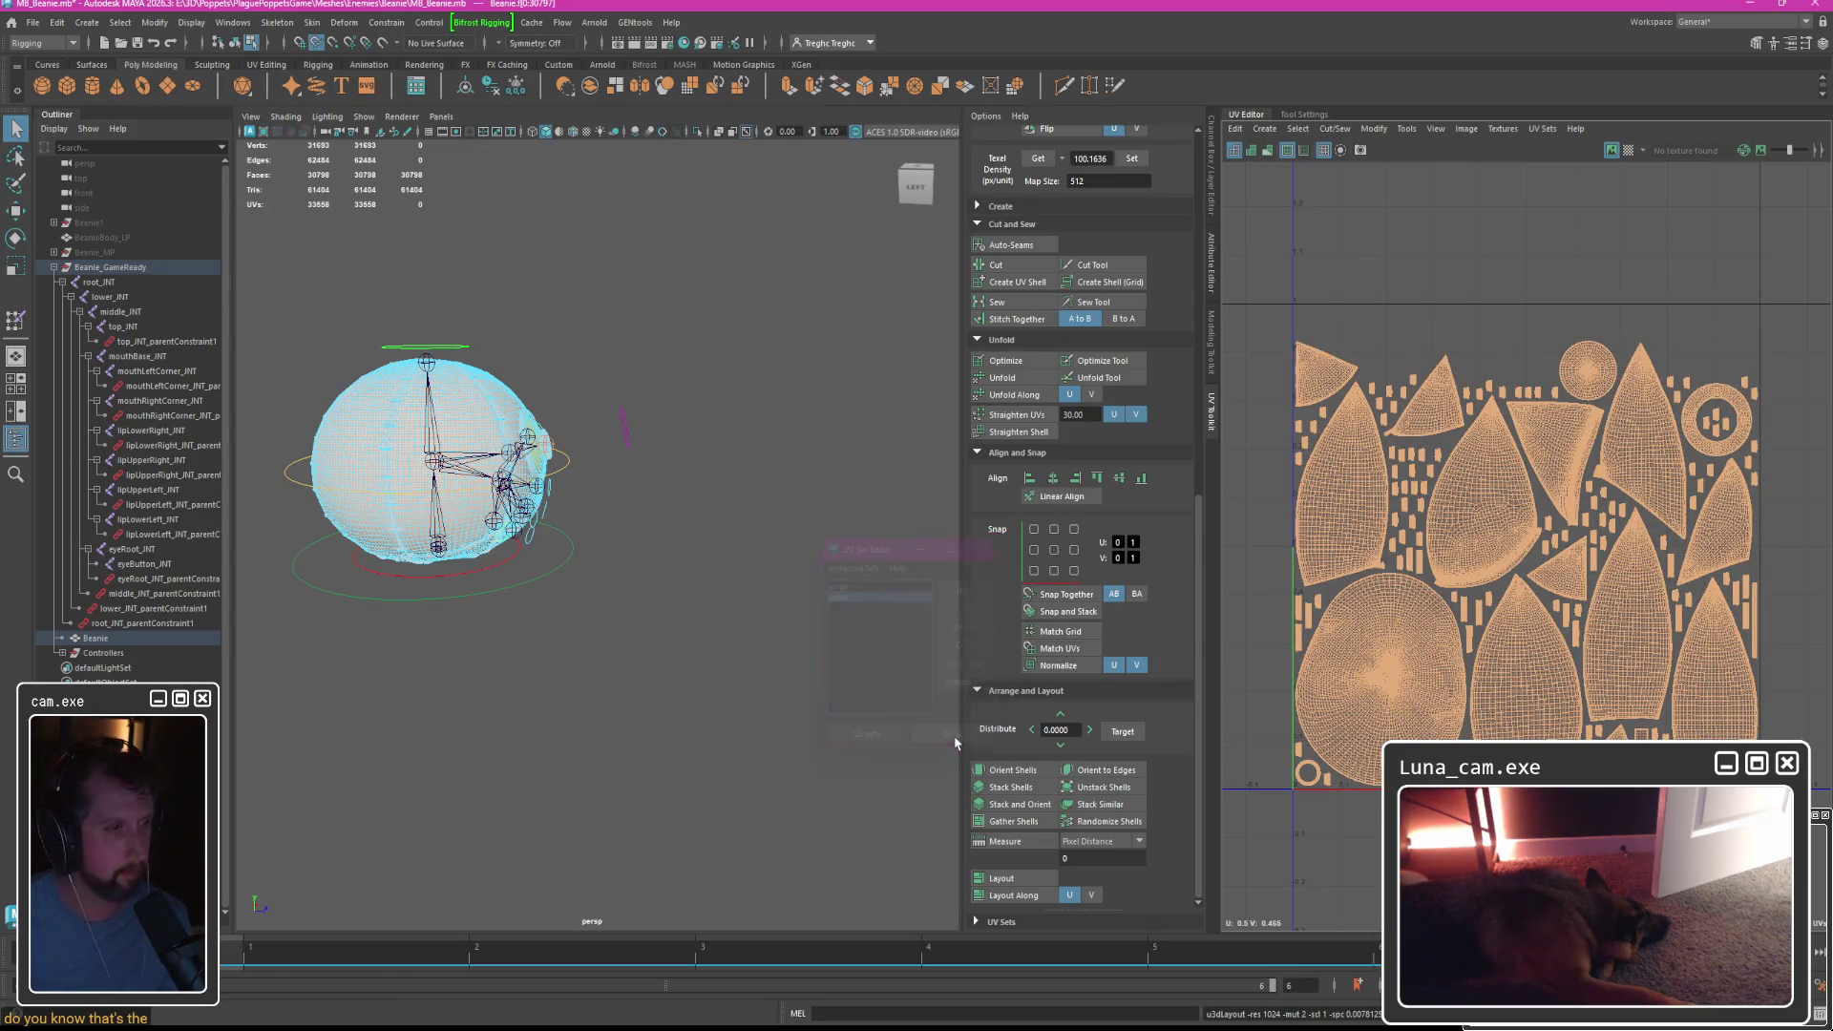
pyautogui.keyDown('alt'); pyautogui.moveTo(478, 295); pyautogui.dragTo(634, 340); pyautogui.keyUp('alt')
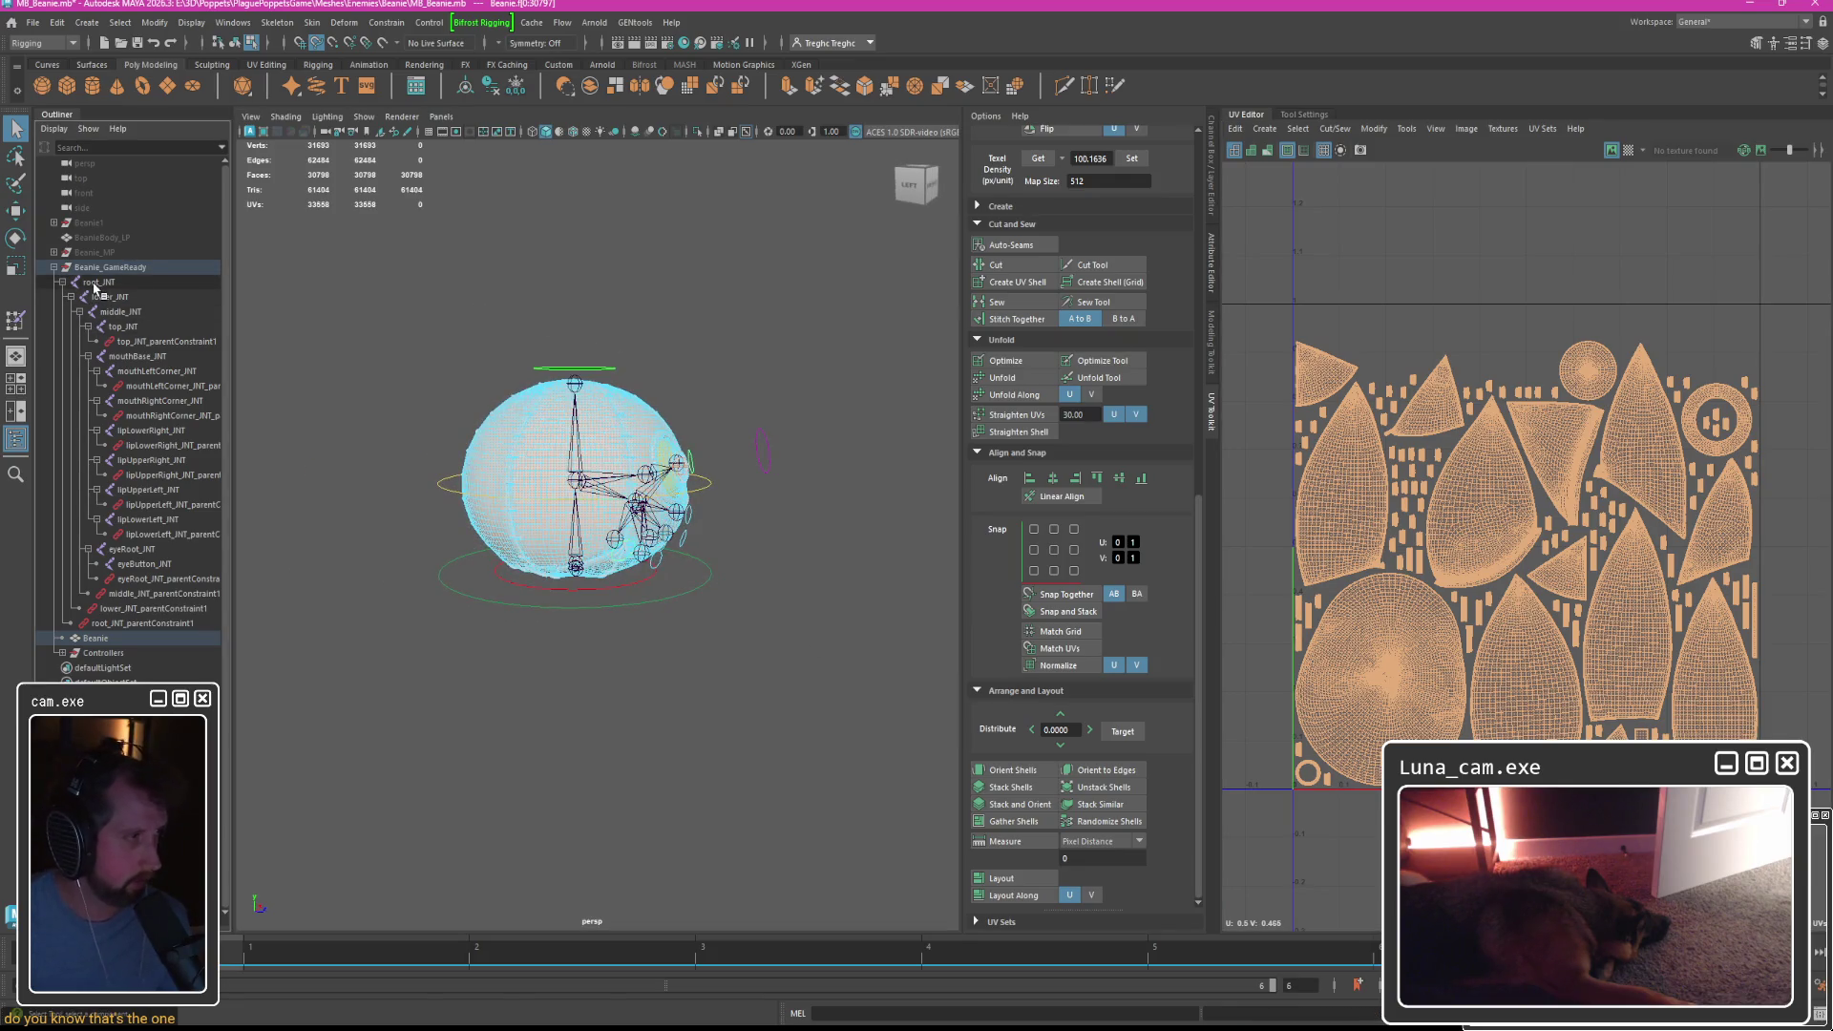
# Close the UV Editor panel, select the Beanie mesh and frame it in the perspective view.
pyautogui.click(103, 281)
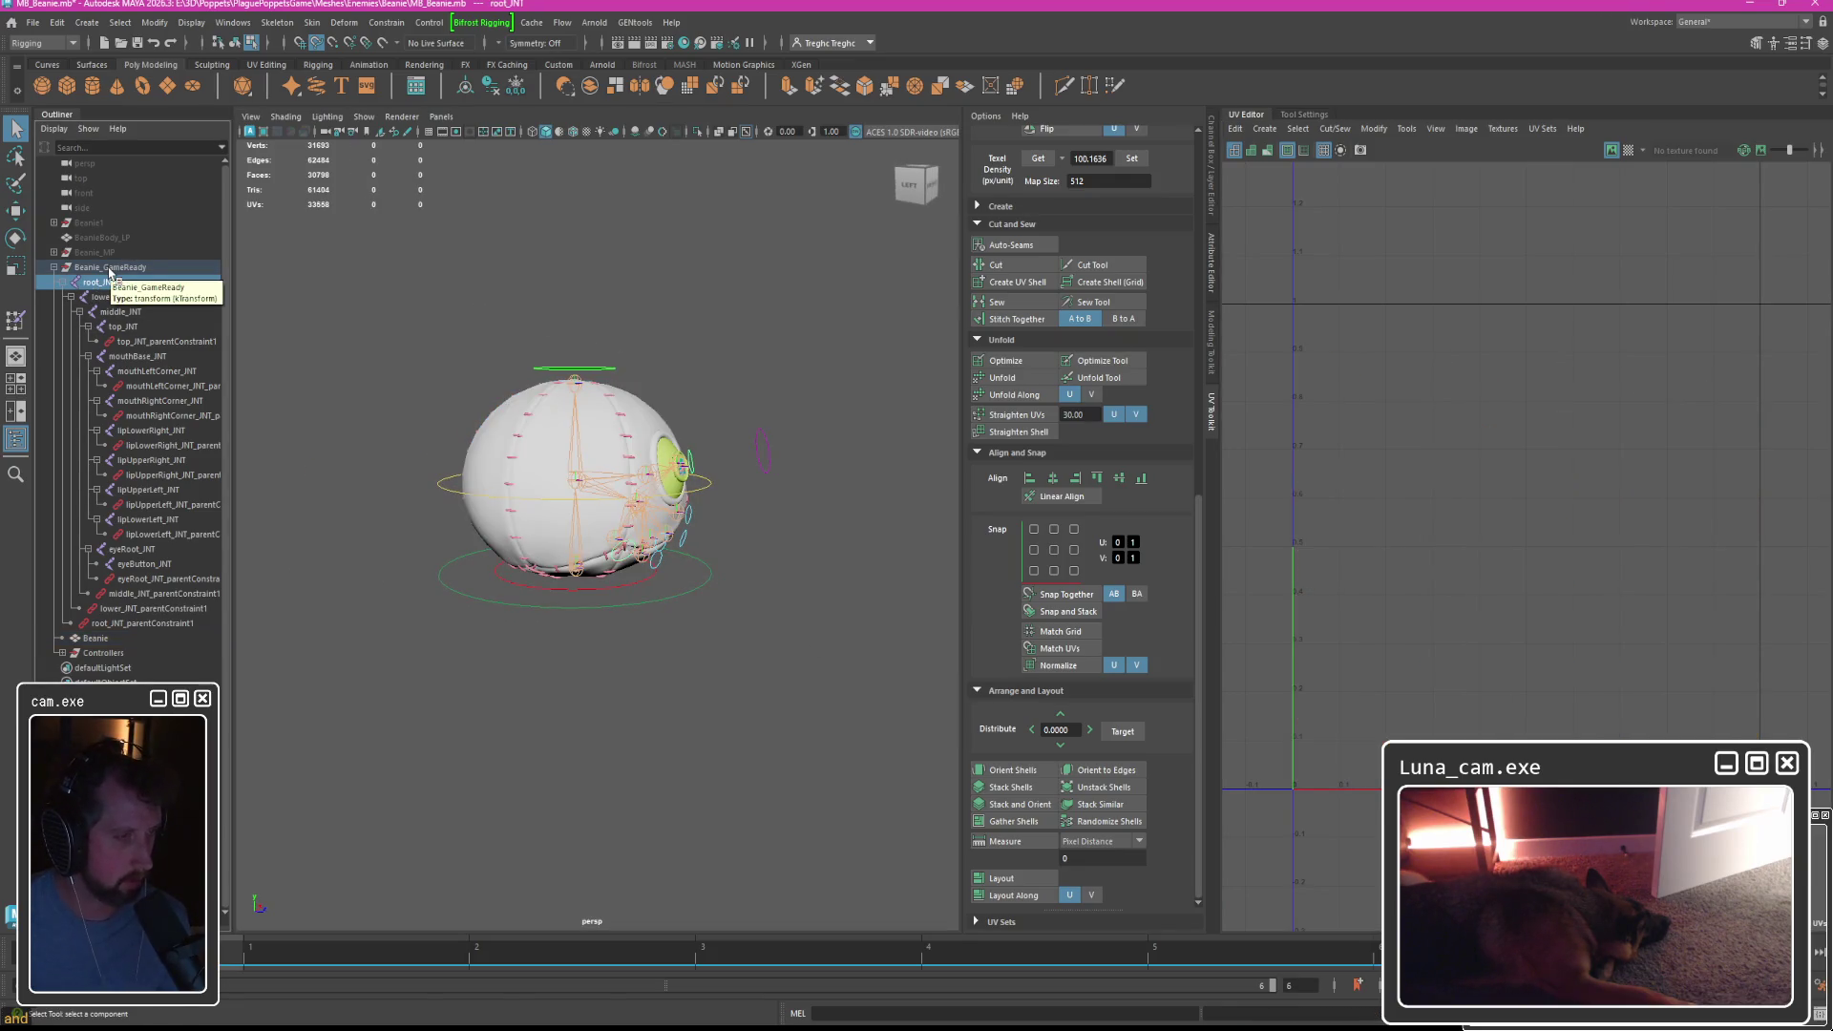
pyautogui.click(1259, 115)
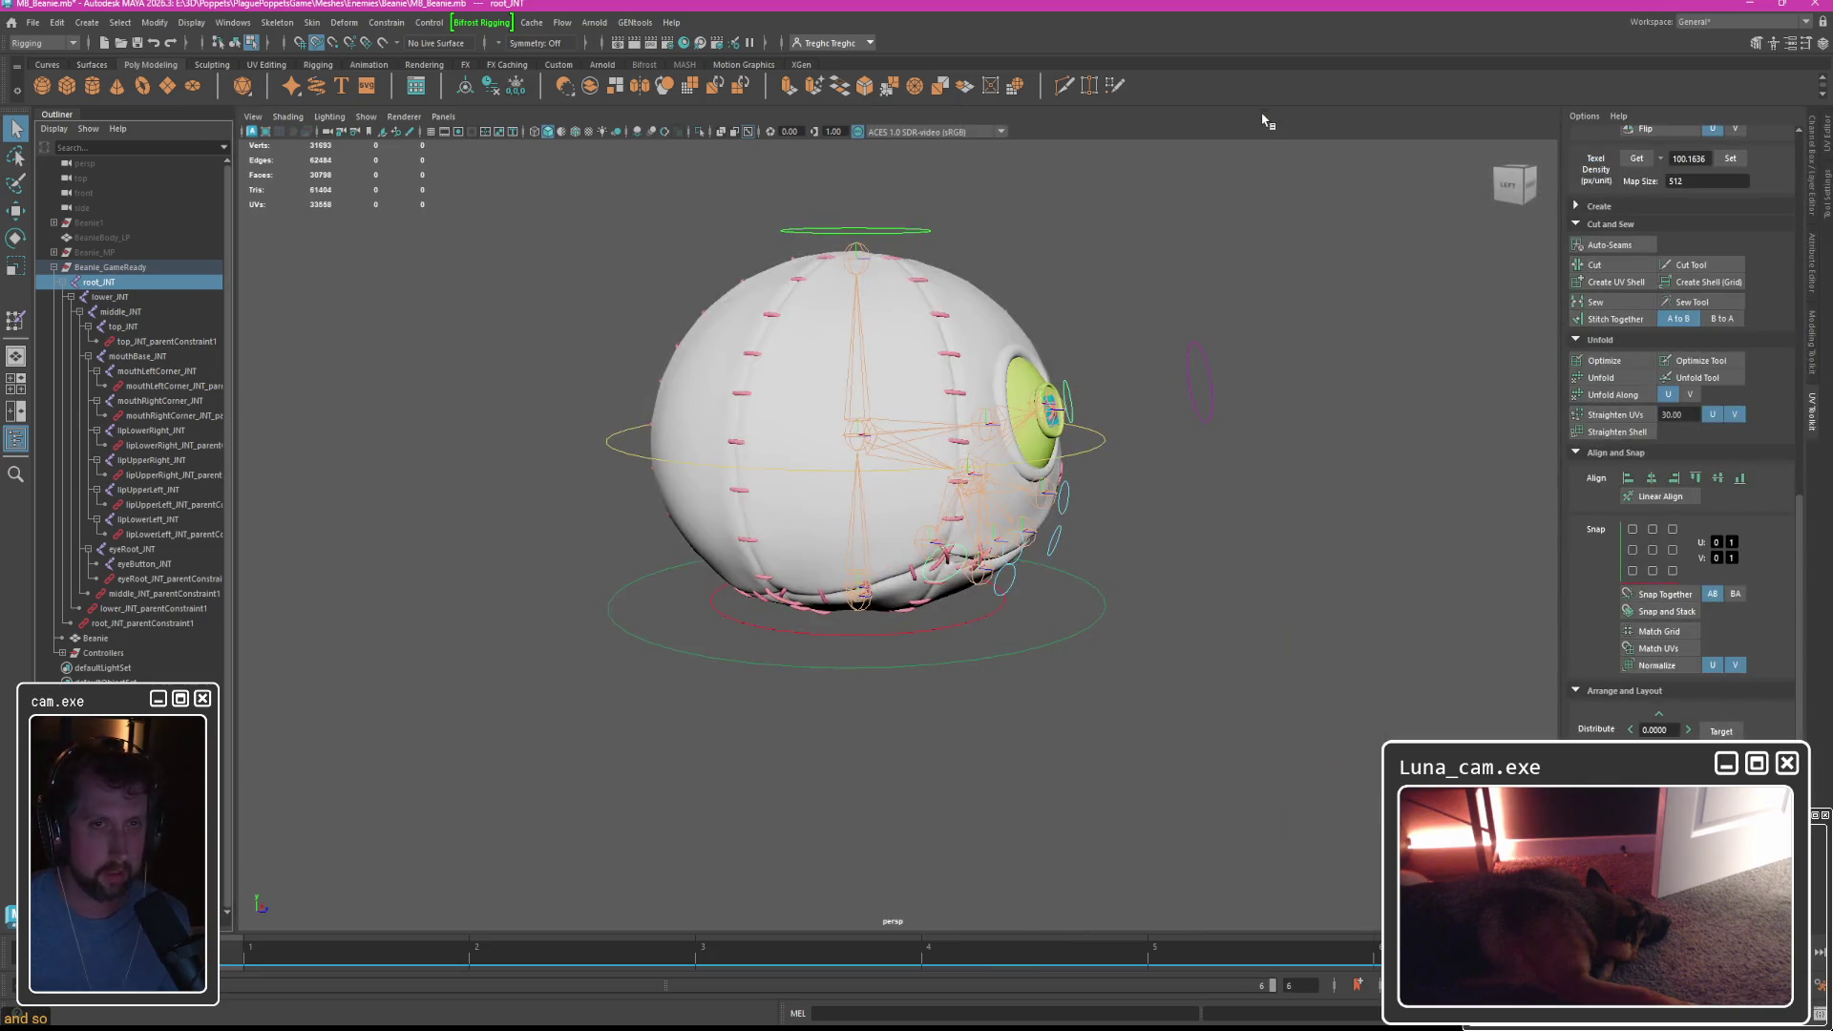
pyautogui.click(1030, 330)
pyautogui.click(890, 397)
pyautogui.press('f')
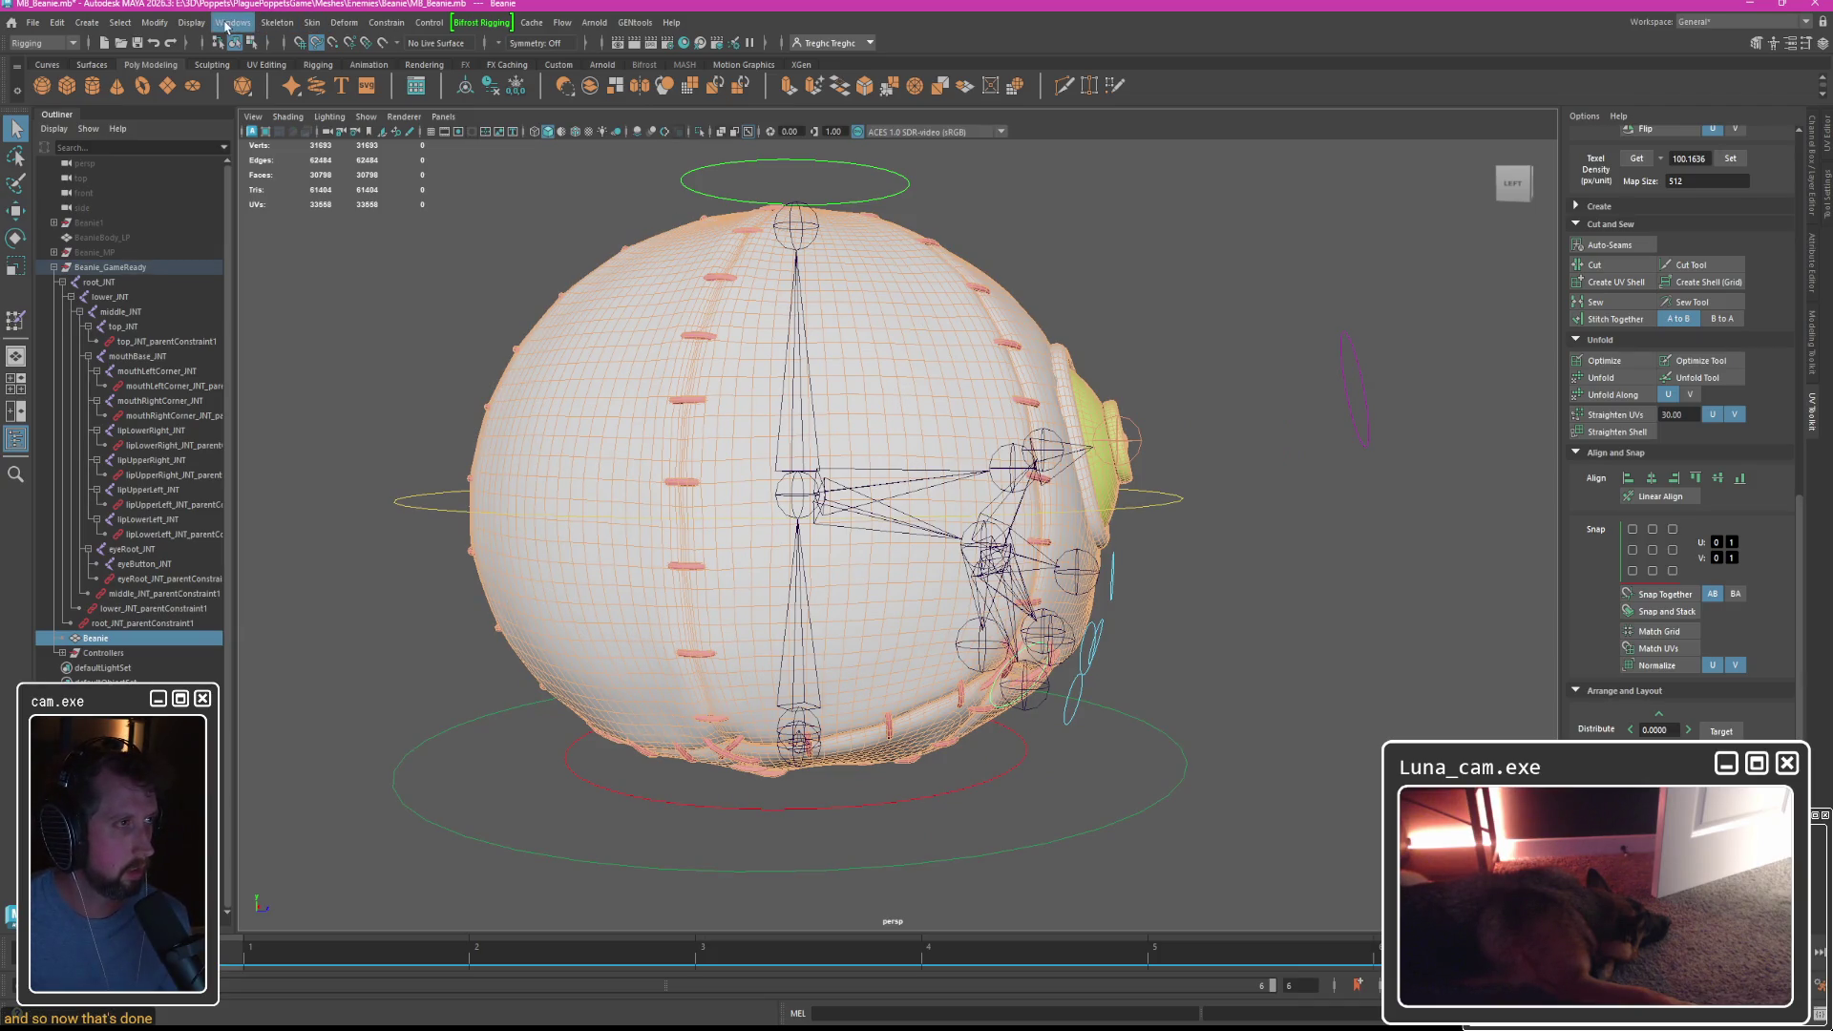
pyautogui.click(315, 23)
pyautogui.click(317, 23)
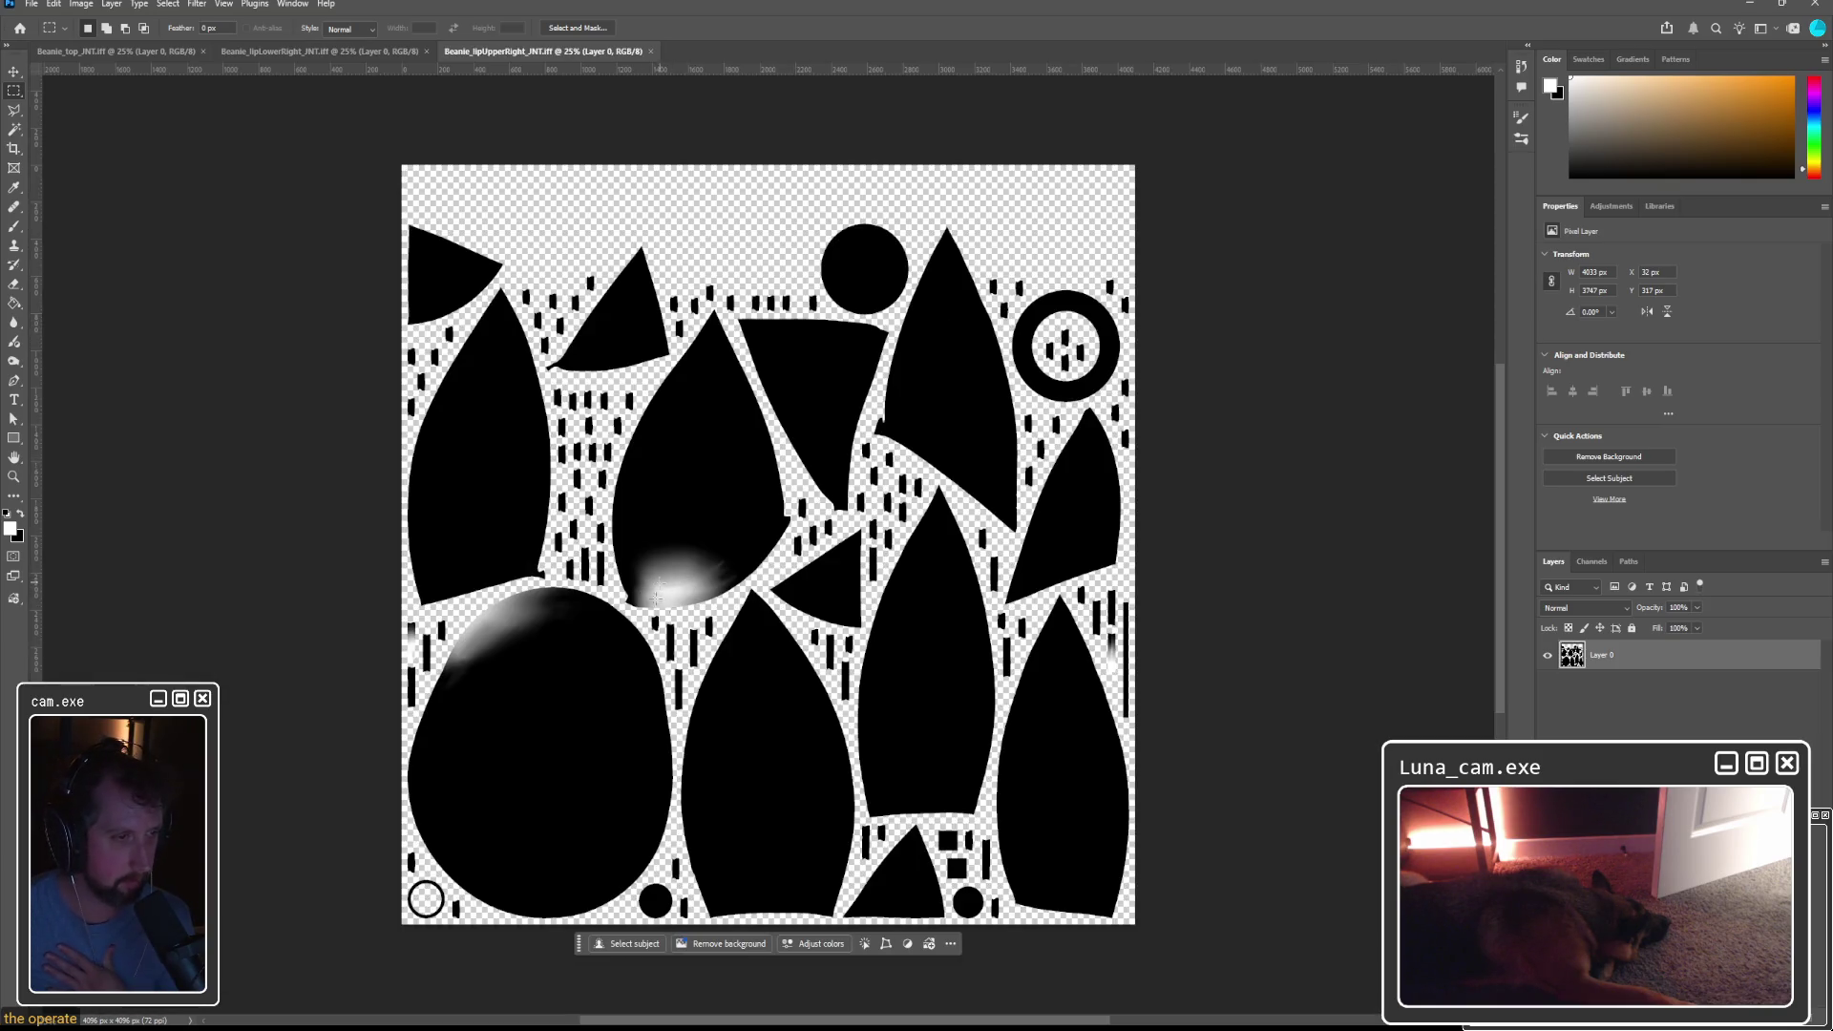
# Switch from Photoshop back to the Maya window.
pyautogui.hotkey('alt', 'Tab')
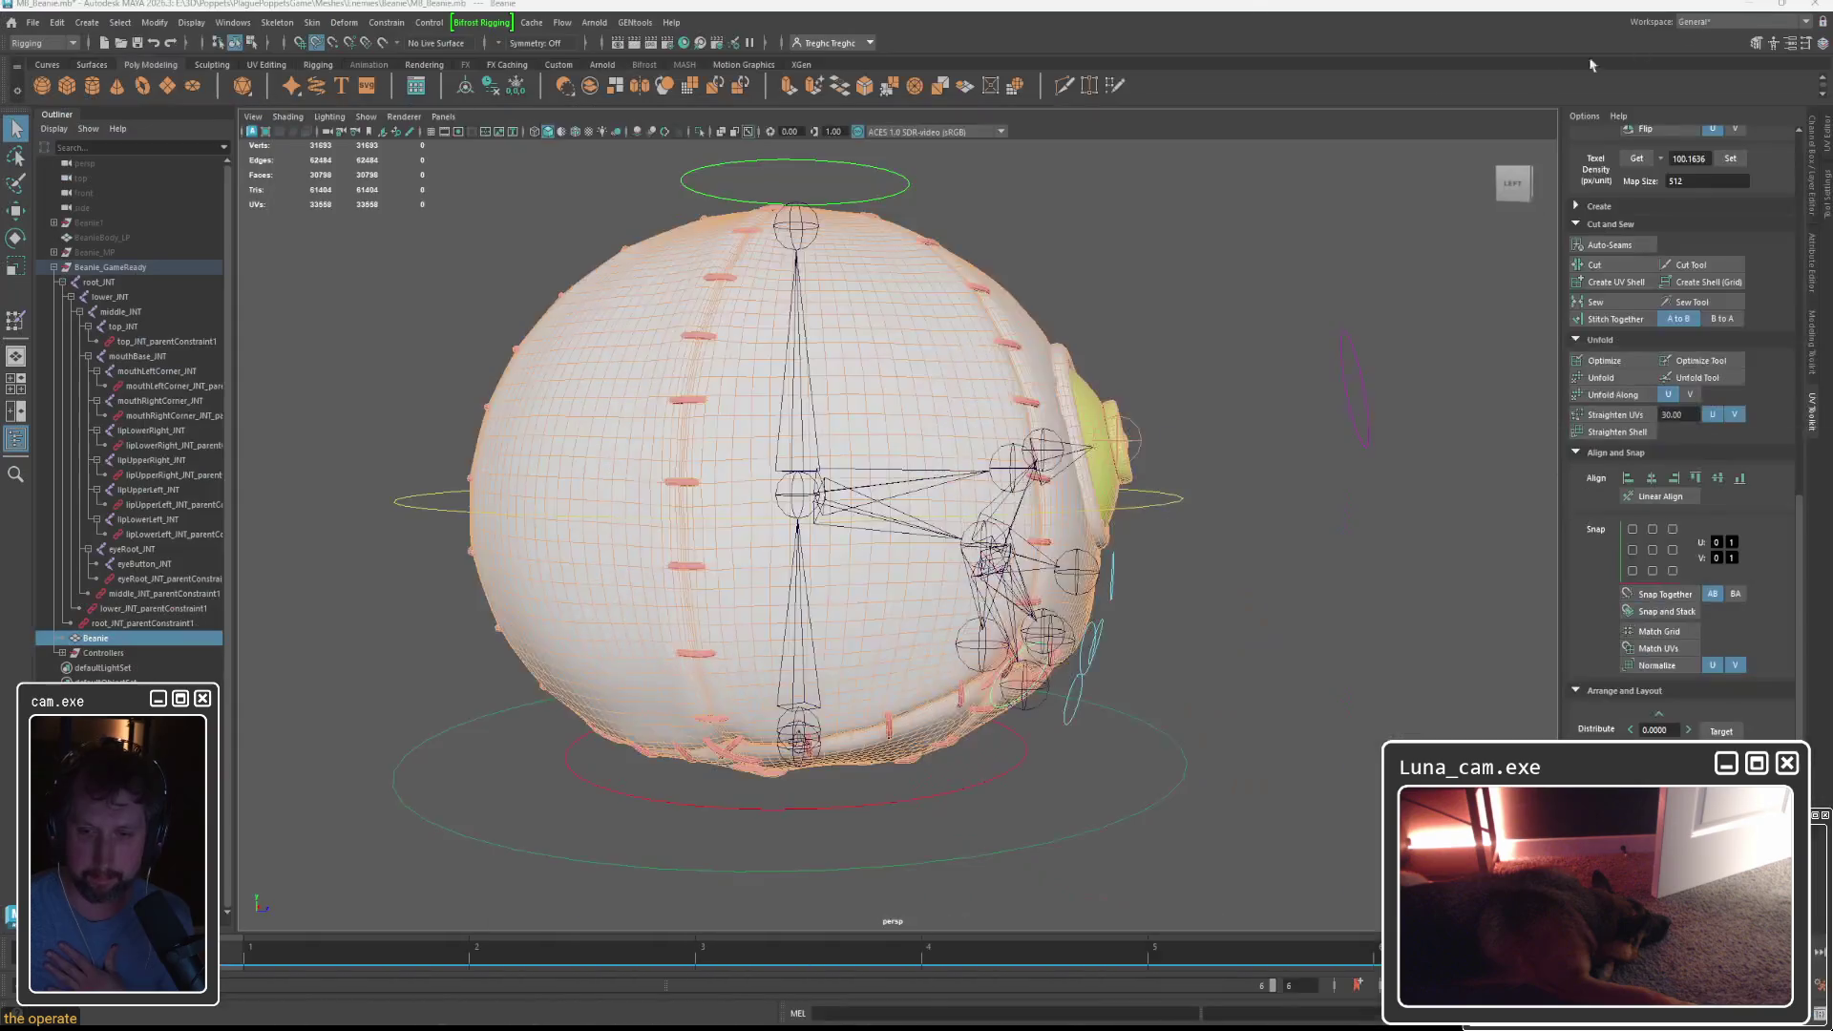
# Select root_JNT through the last controller in Controllers, then select Beanie_GameReady.
pyautogui.keyDown('alt'); pyautogui.moveTo(877, 427); pyautogui.dragTo(759, 461); pyautogui.keyUp('alt')
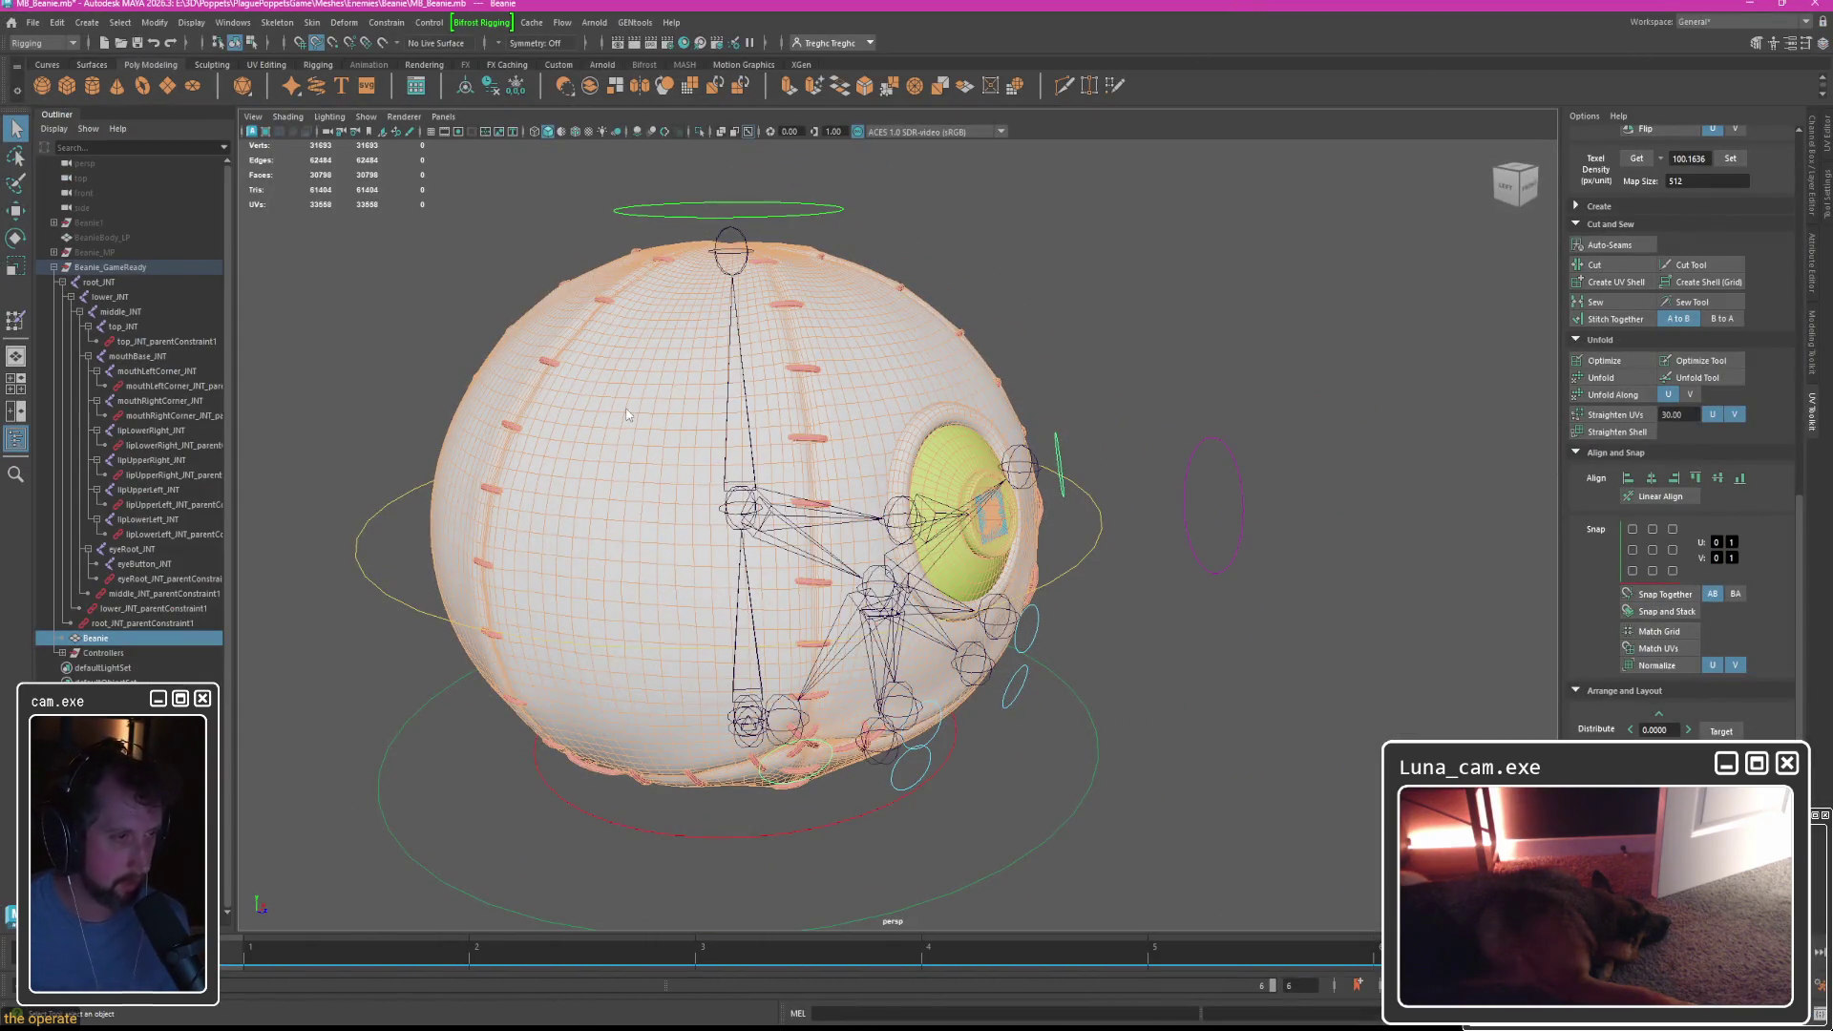
pyautogui.keyDown('alt'); pyautogui.moveTo(584, 439); pyautogui.dragTo(616, 434); pyautogui.keyUp('alt')
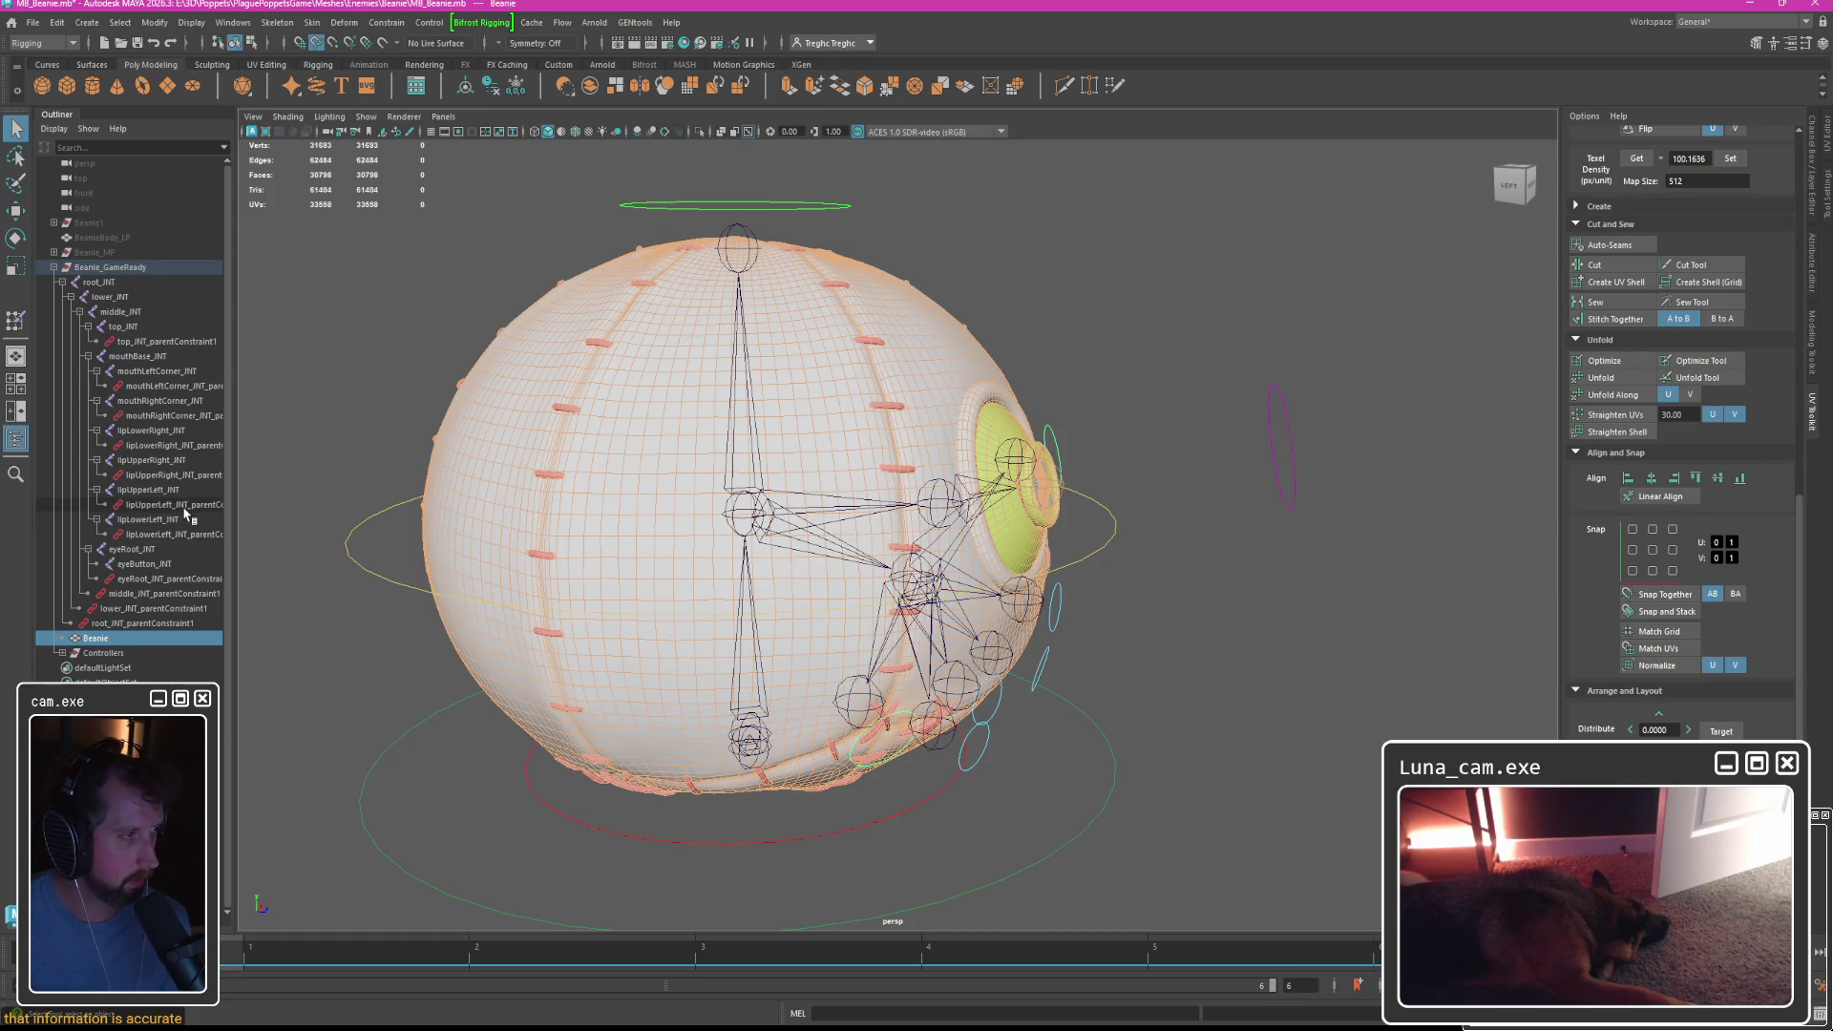
pyautogui.click(105, 282)
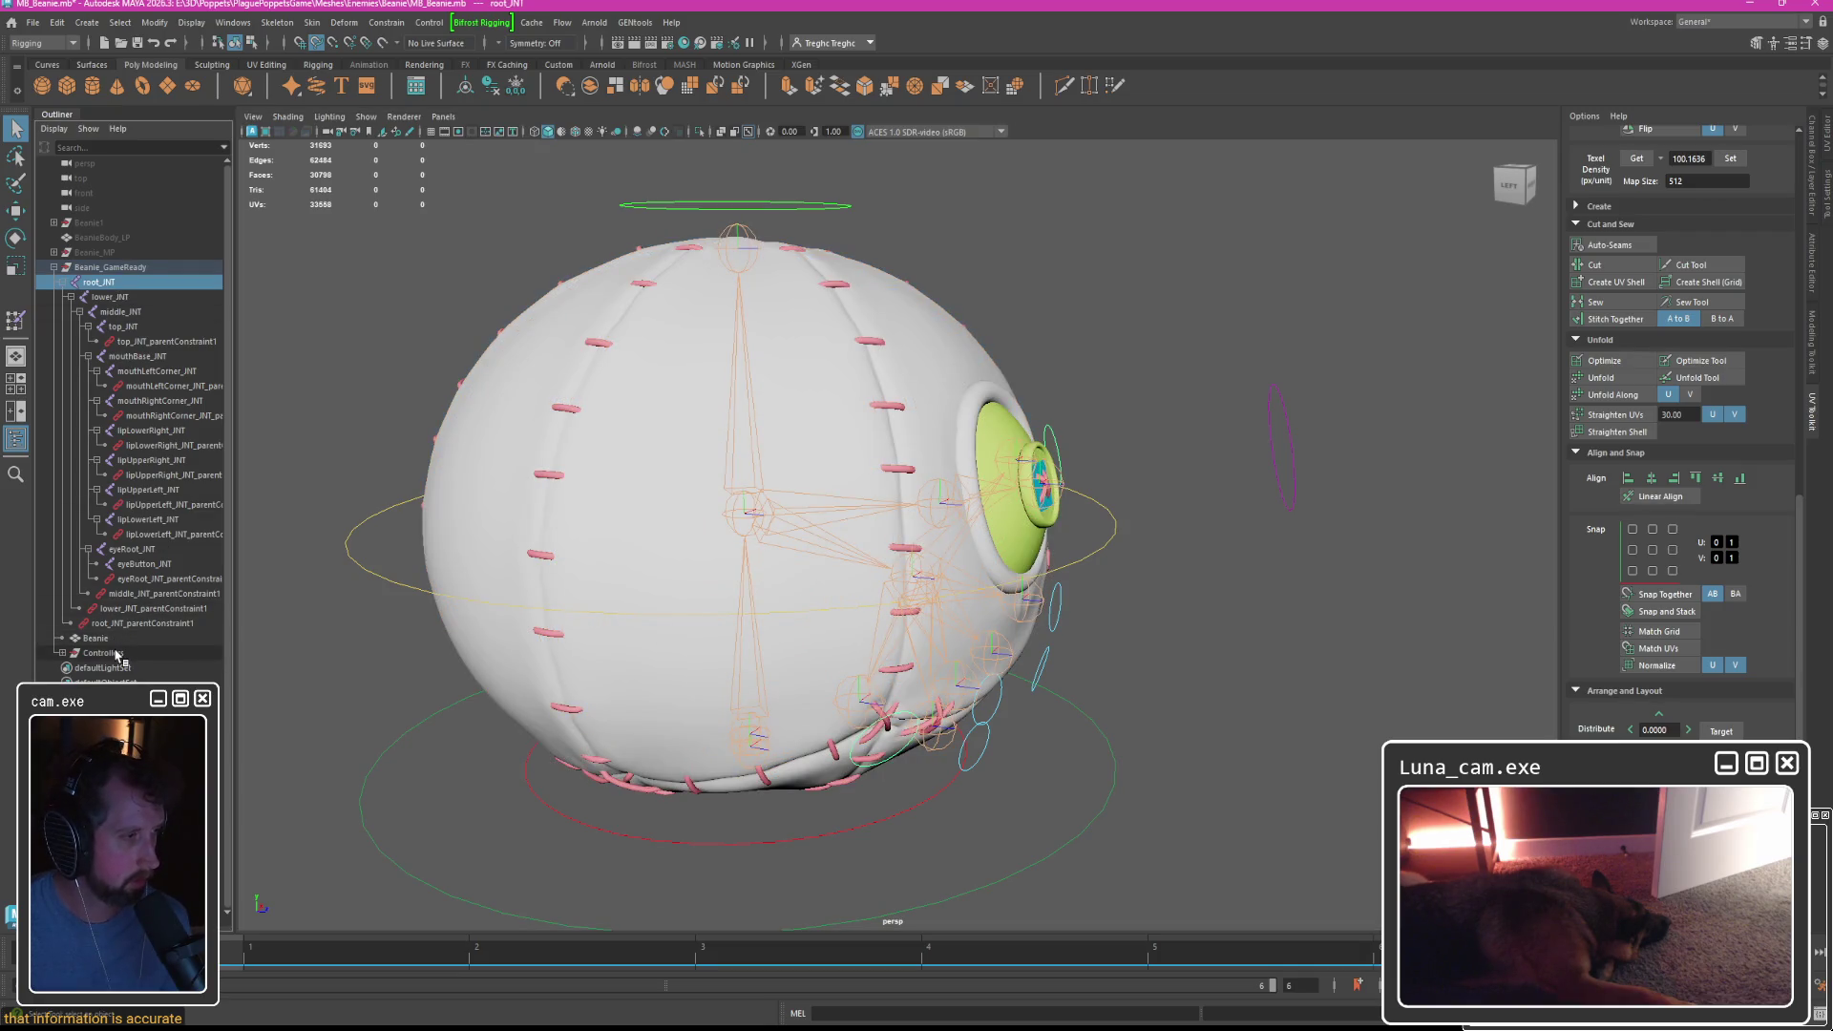
pyautogui.click(62, 653)
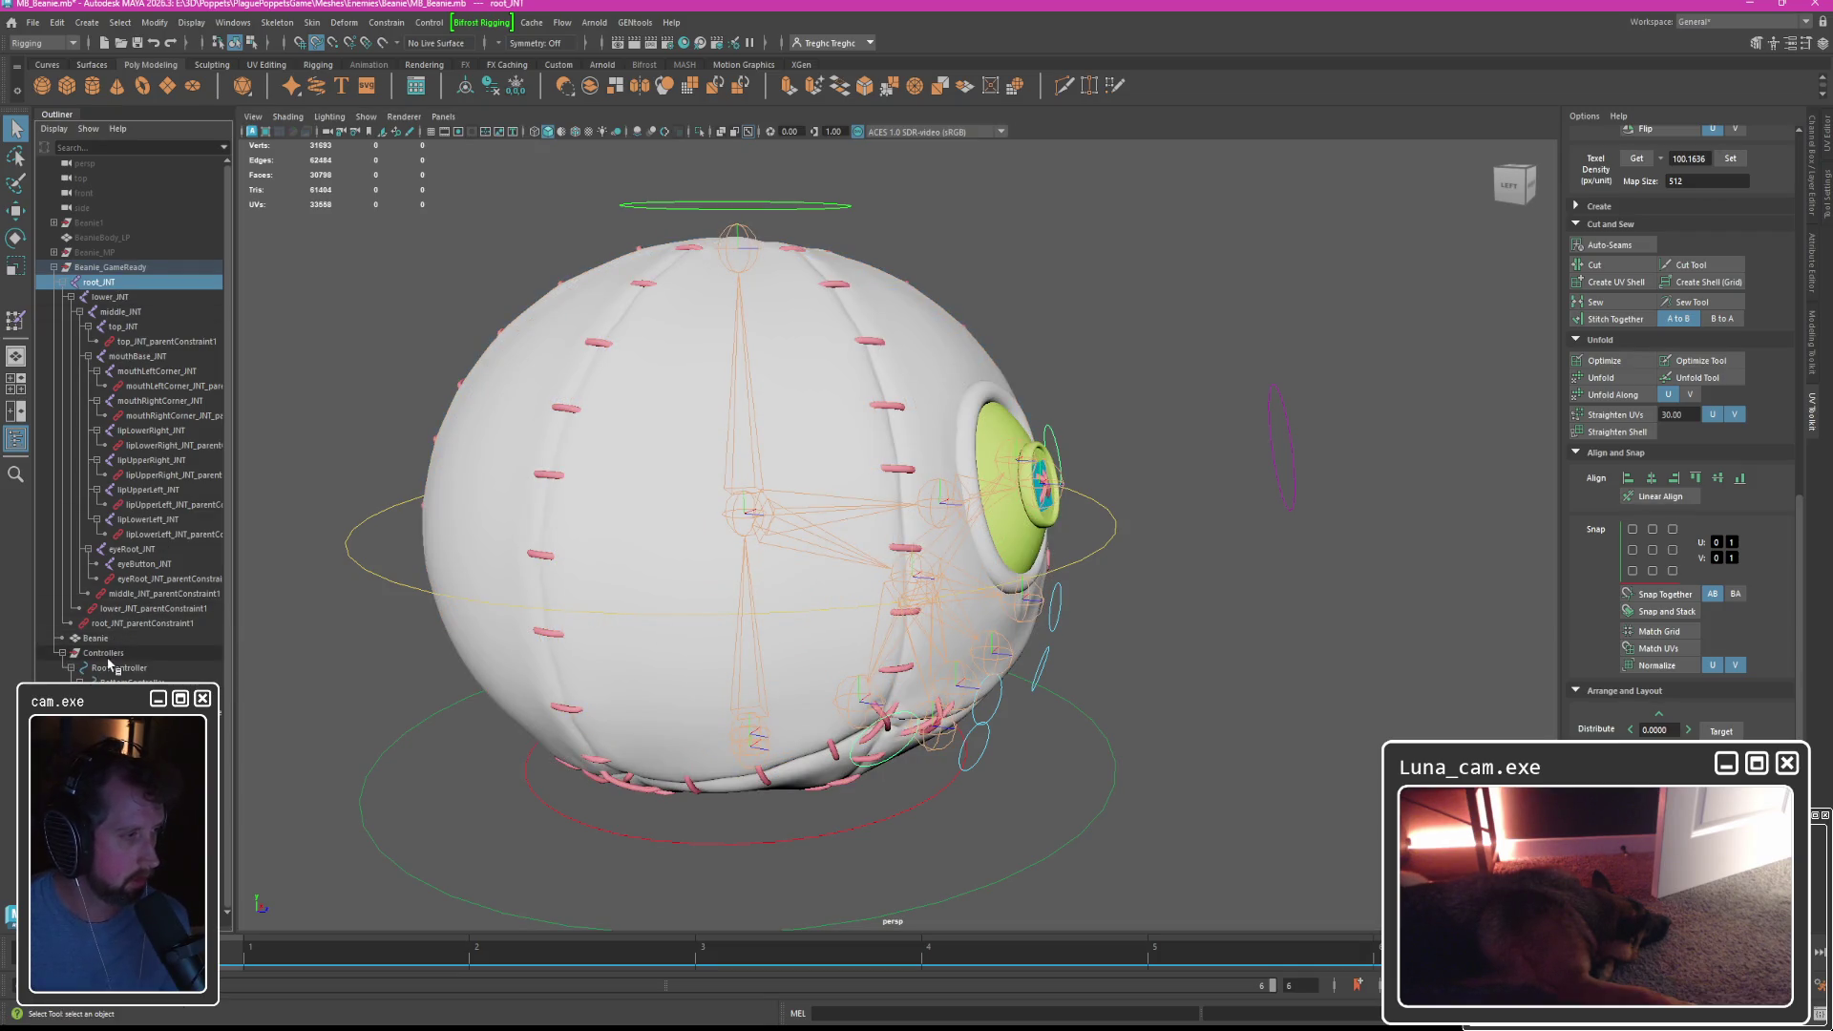
pyautogui.keyDown('shift'); pyautogui.click(120, 712); pyautogui.keyUp('shift')
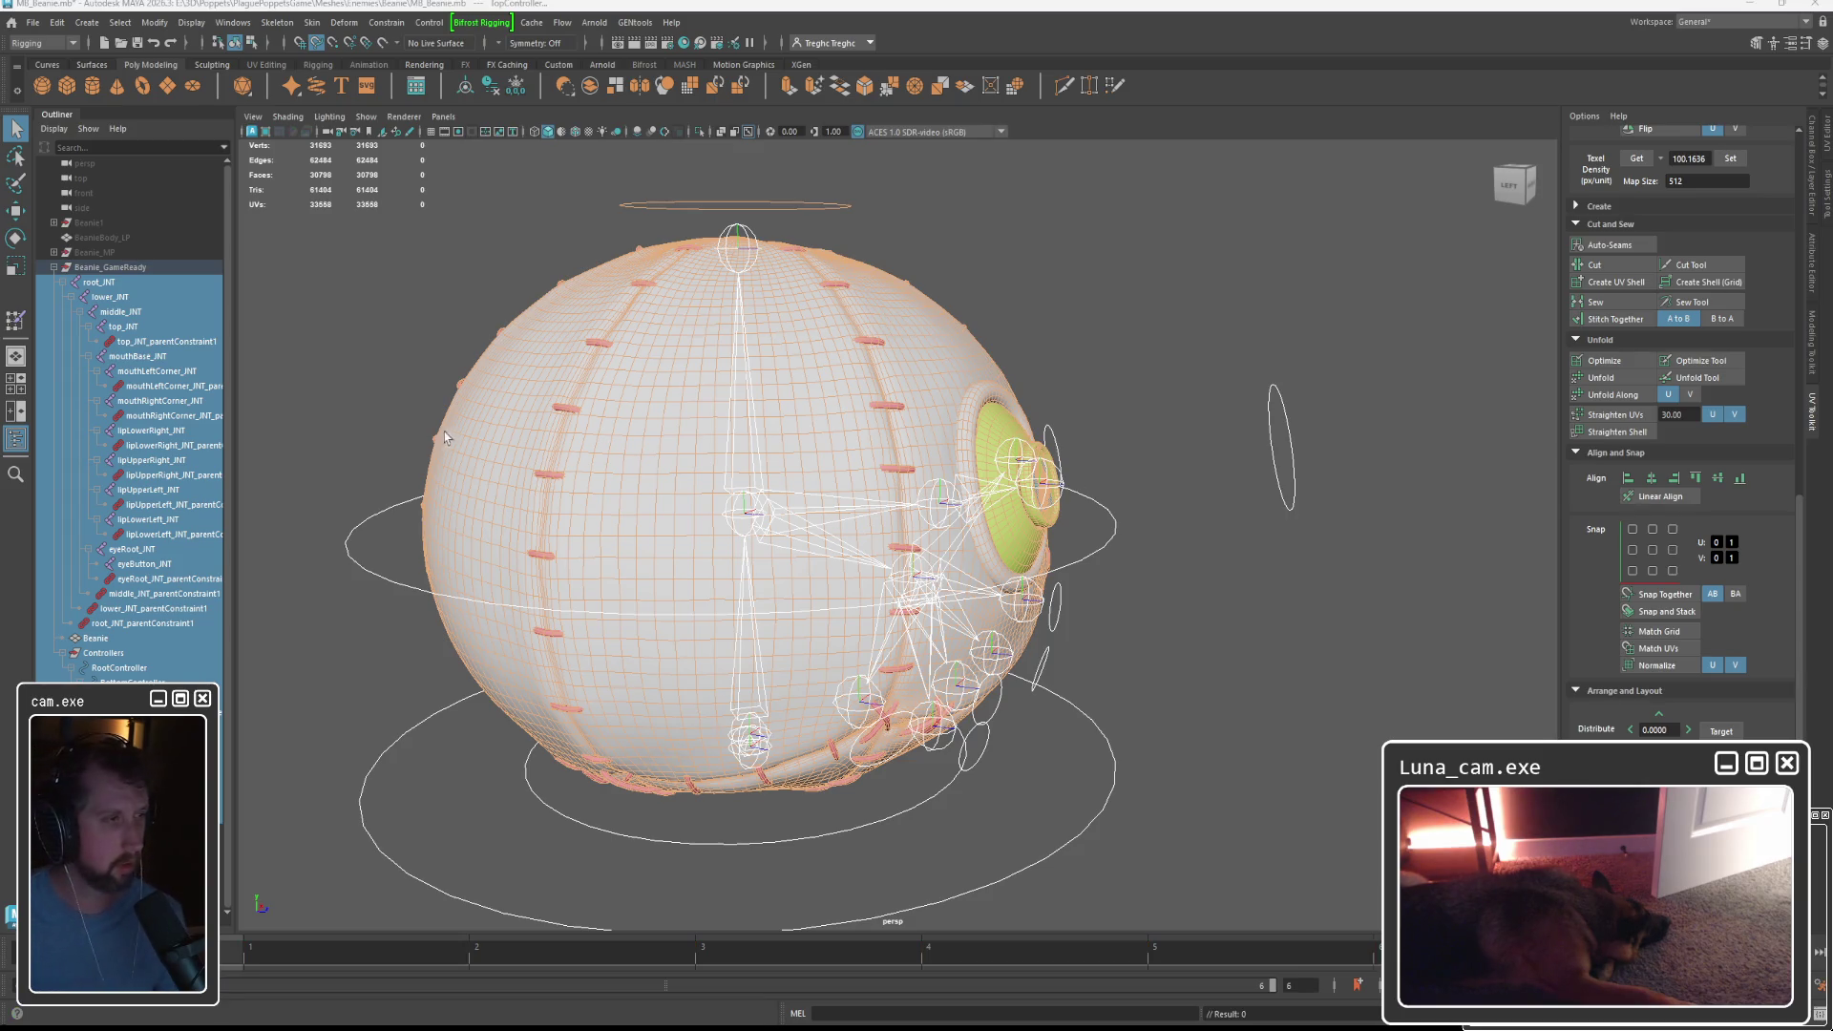
pyautogui.scroll(5, 420, 437)
pyautogui.click(119, 269)
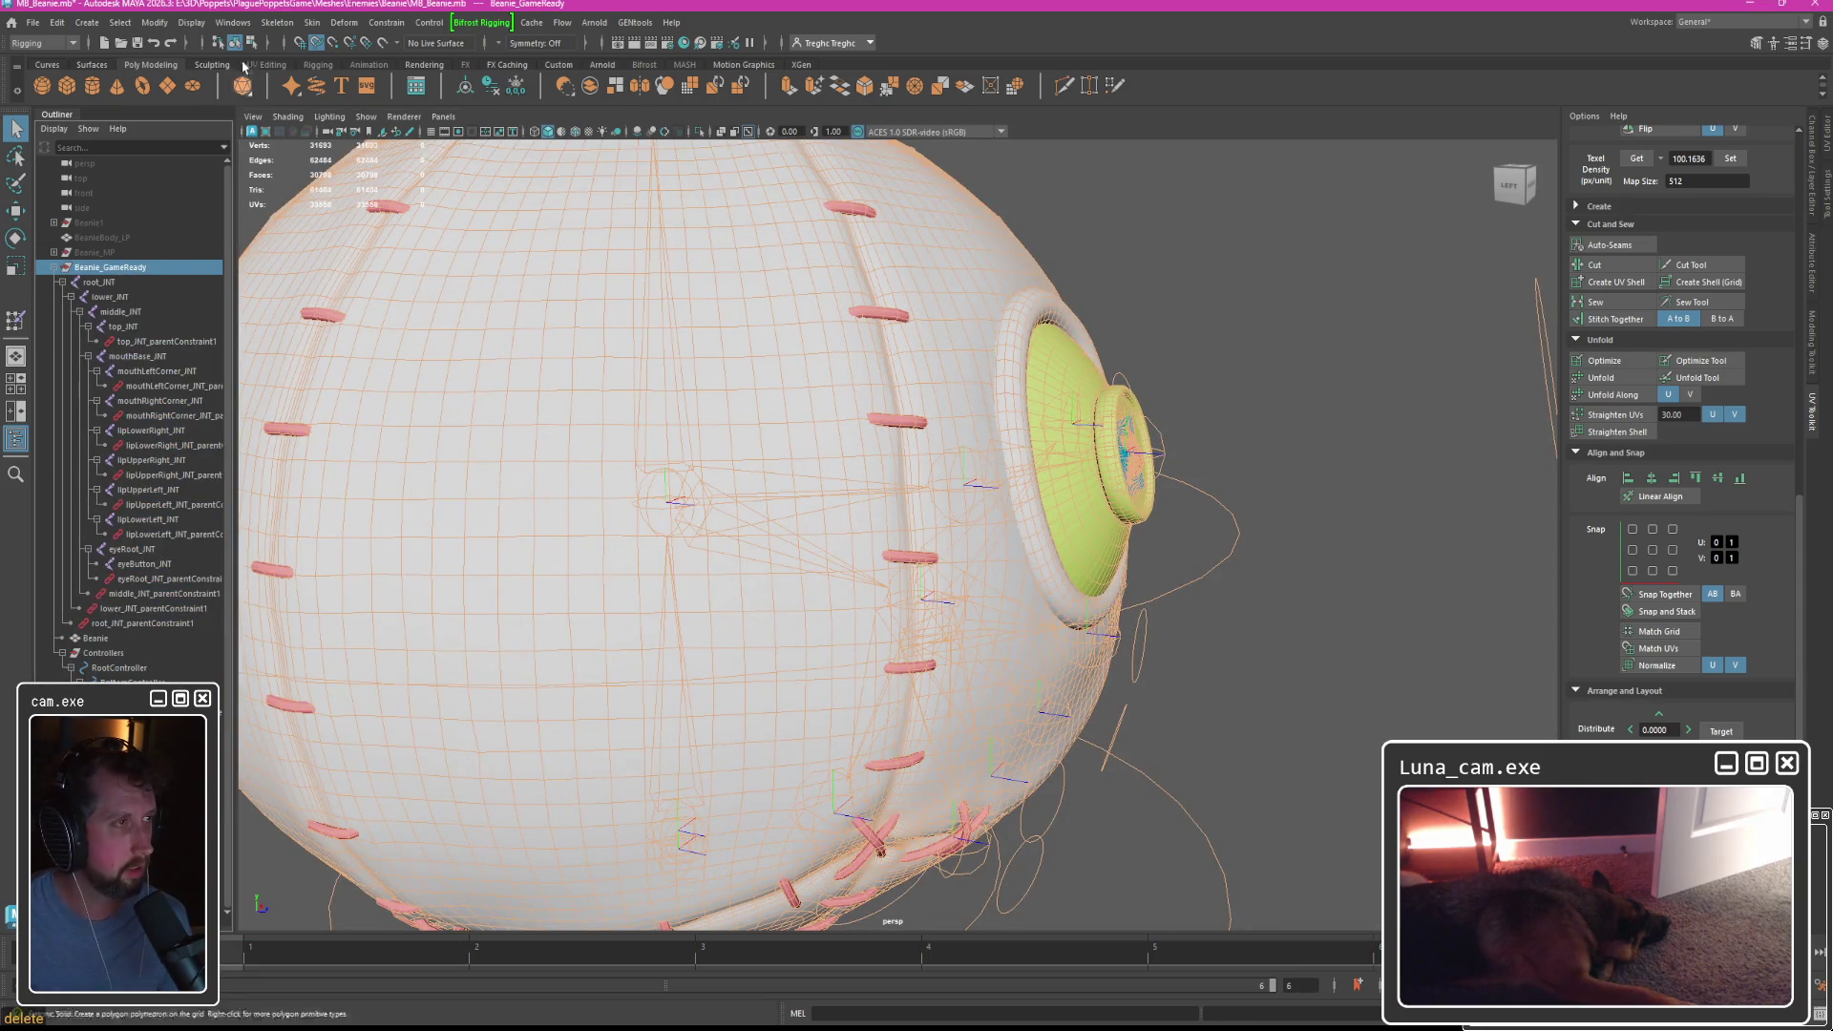
# Attempt to freeze Beanie_GameReady's transforms, then unbind the skin from the Beanie mesh.
pyautogui.click(155, 22)
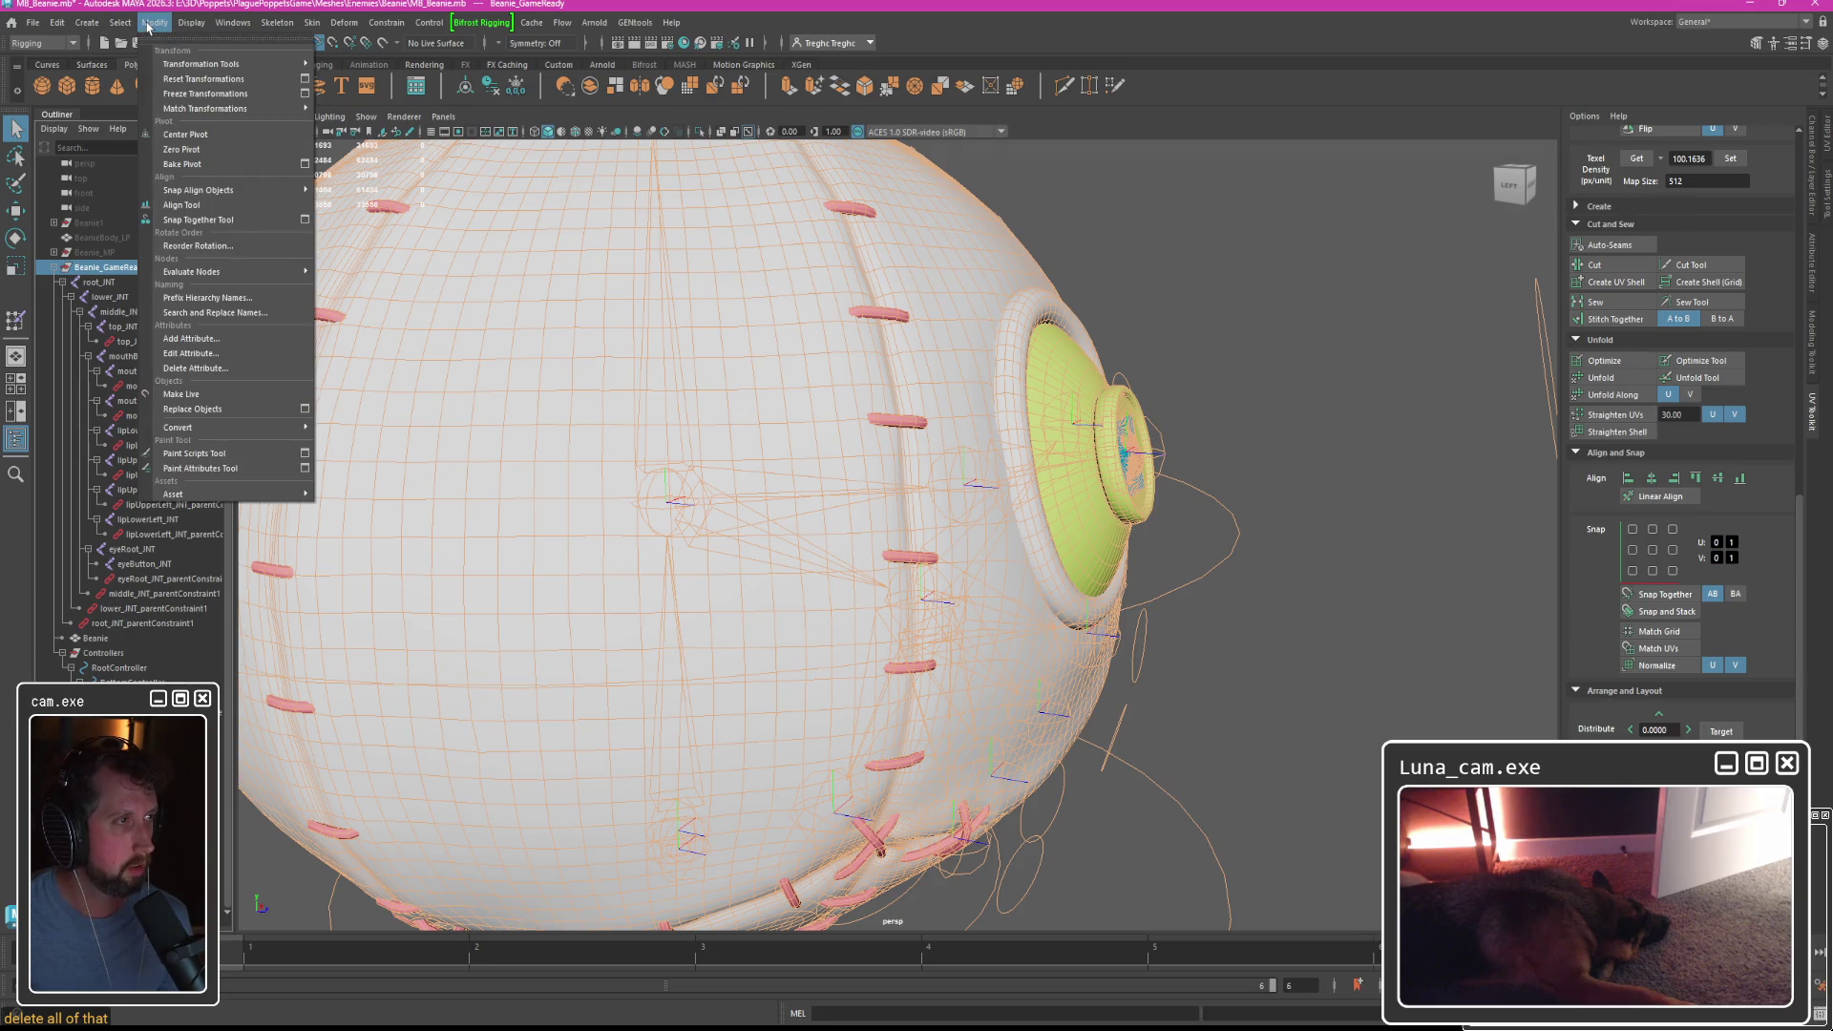
pyautogui.click(178, 104)
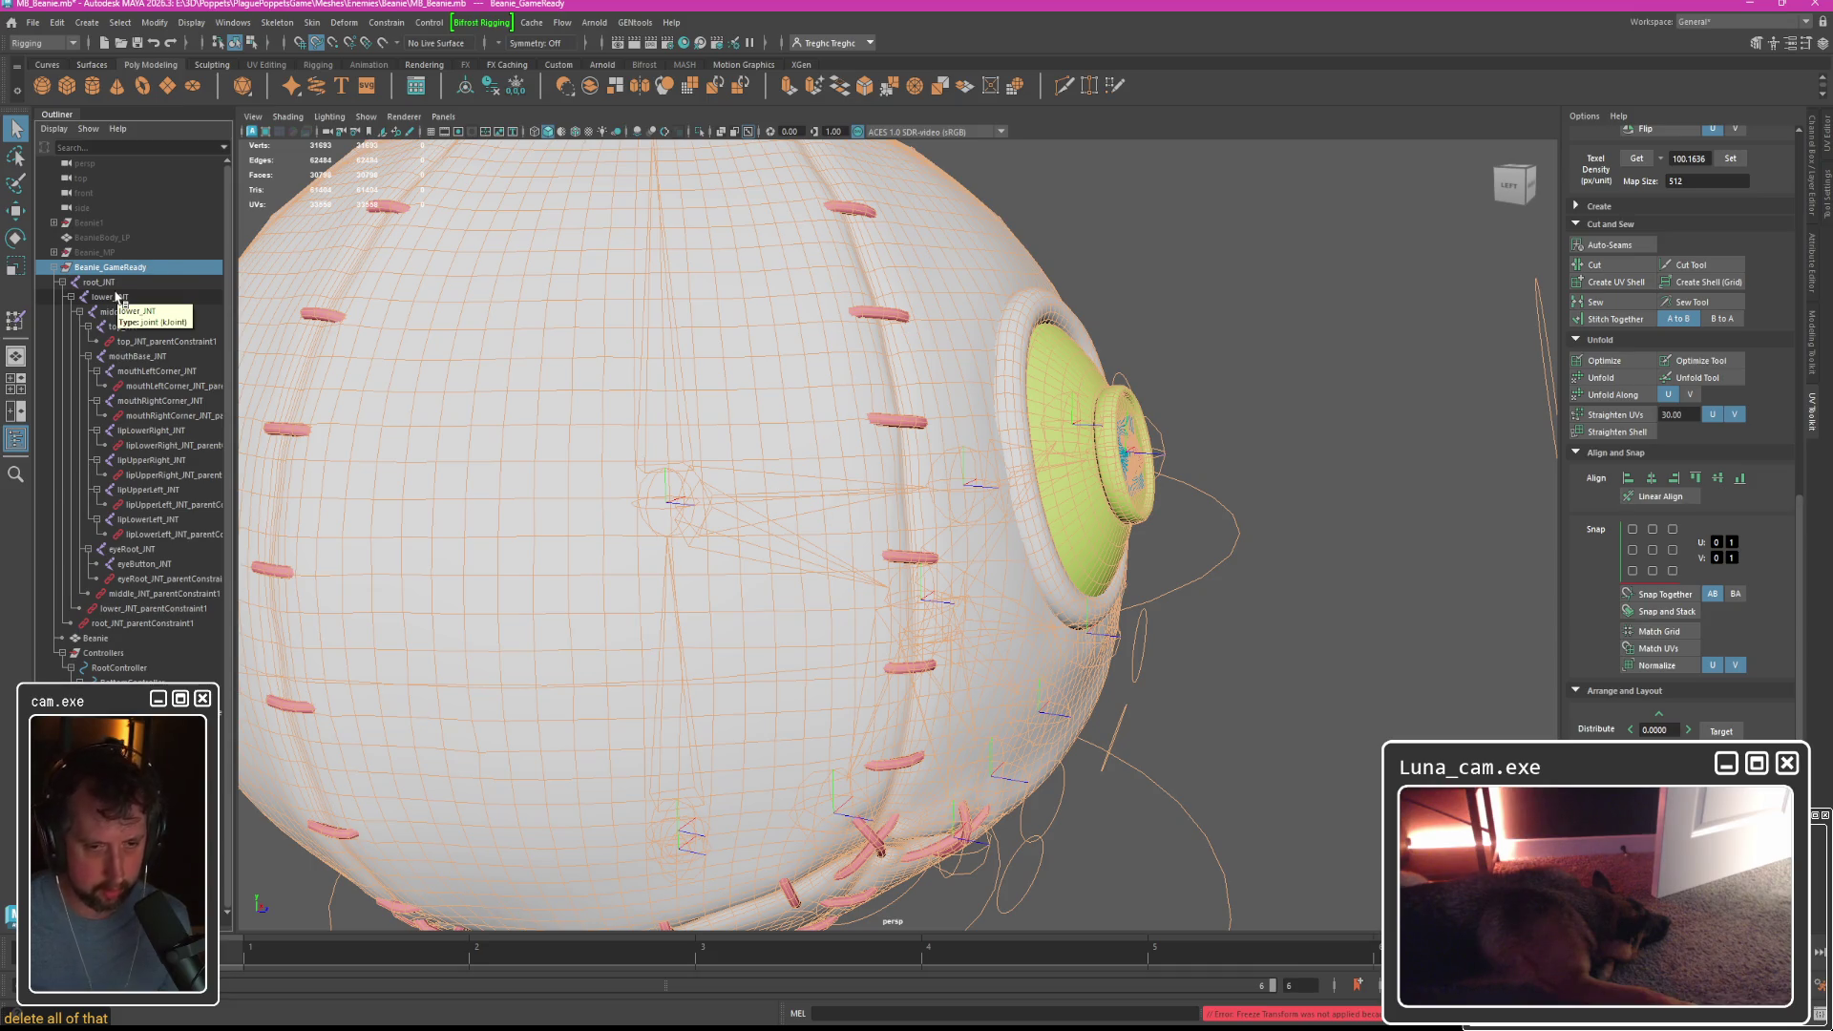
pyautogui.click(100, 282)
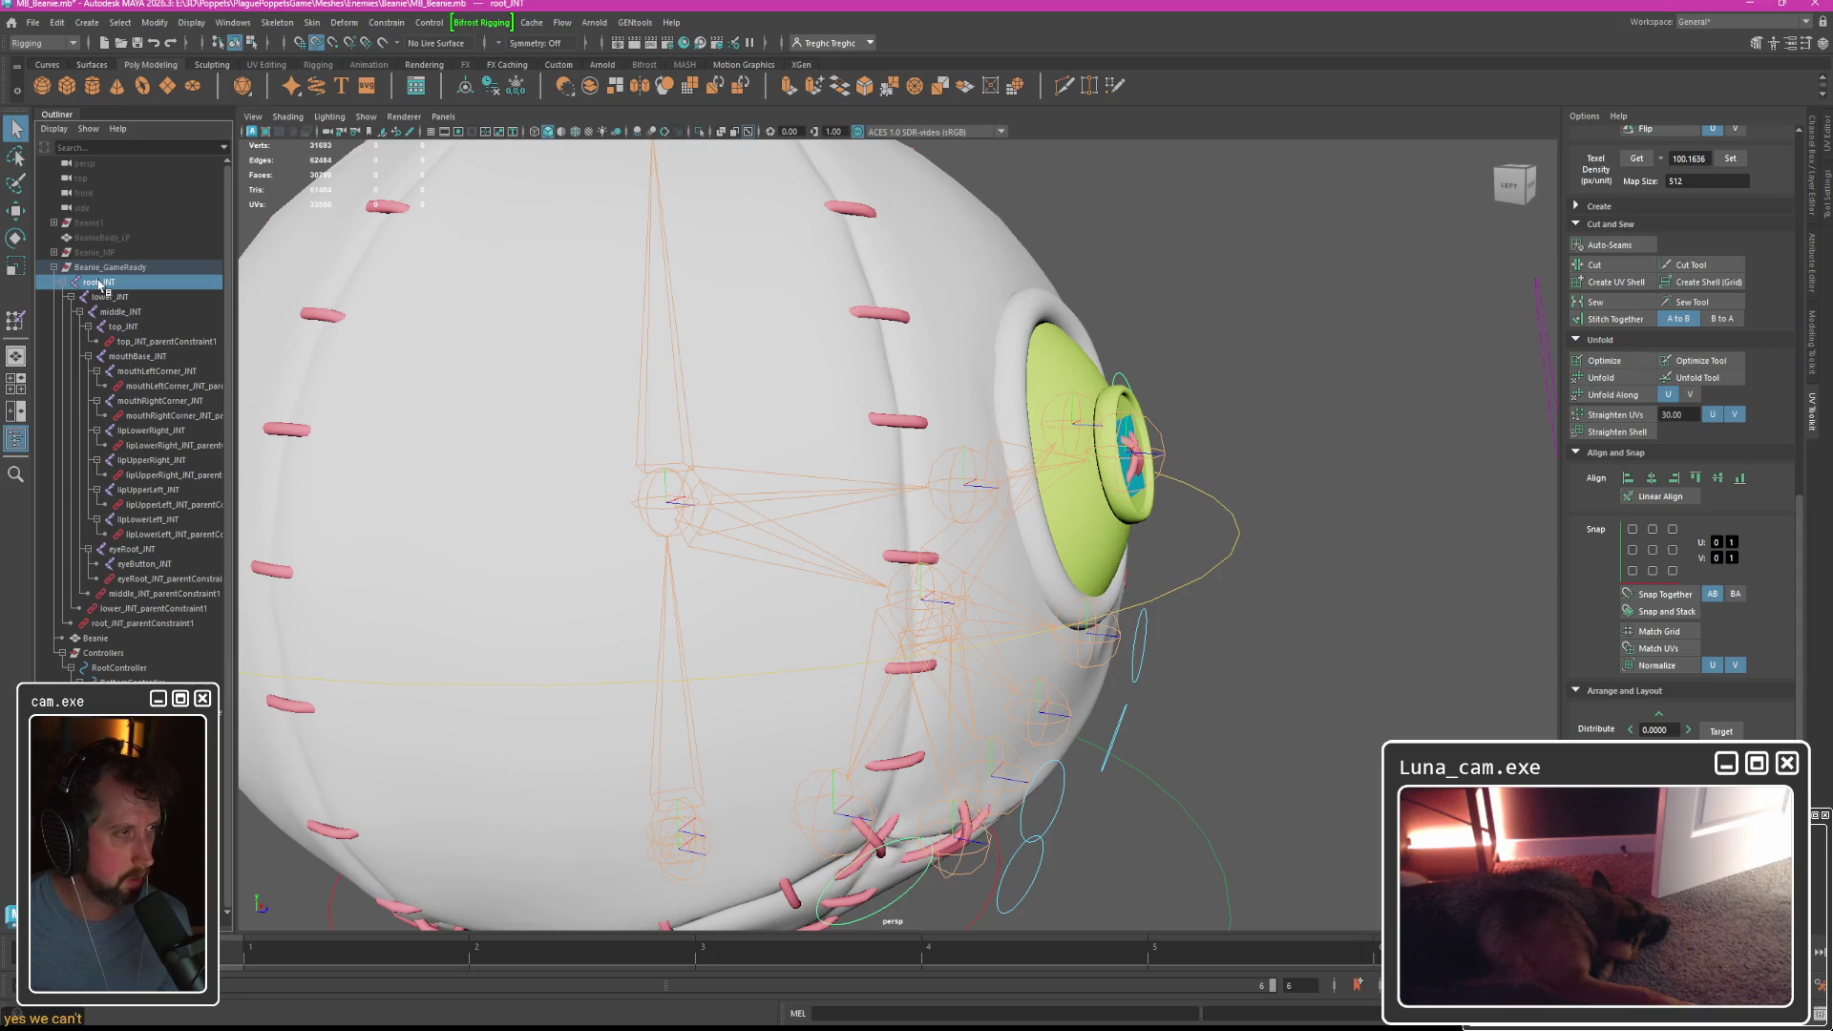
pyautogui.click(493, 304)
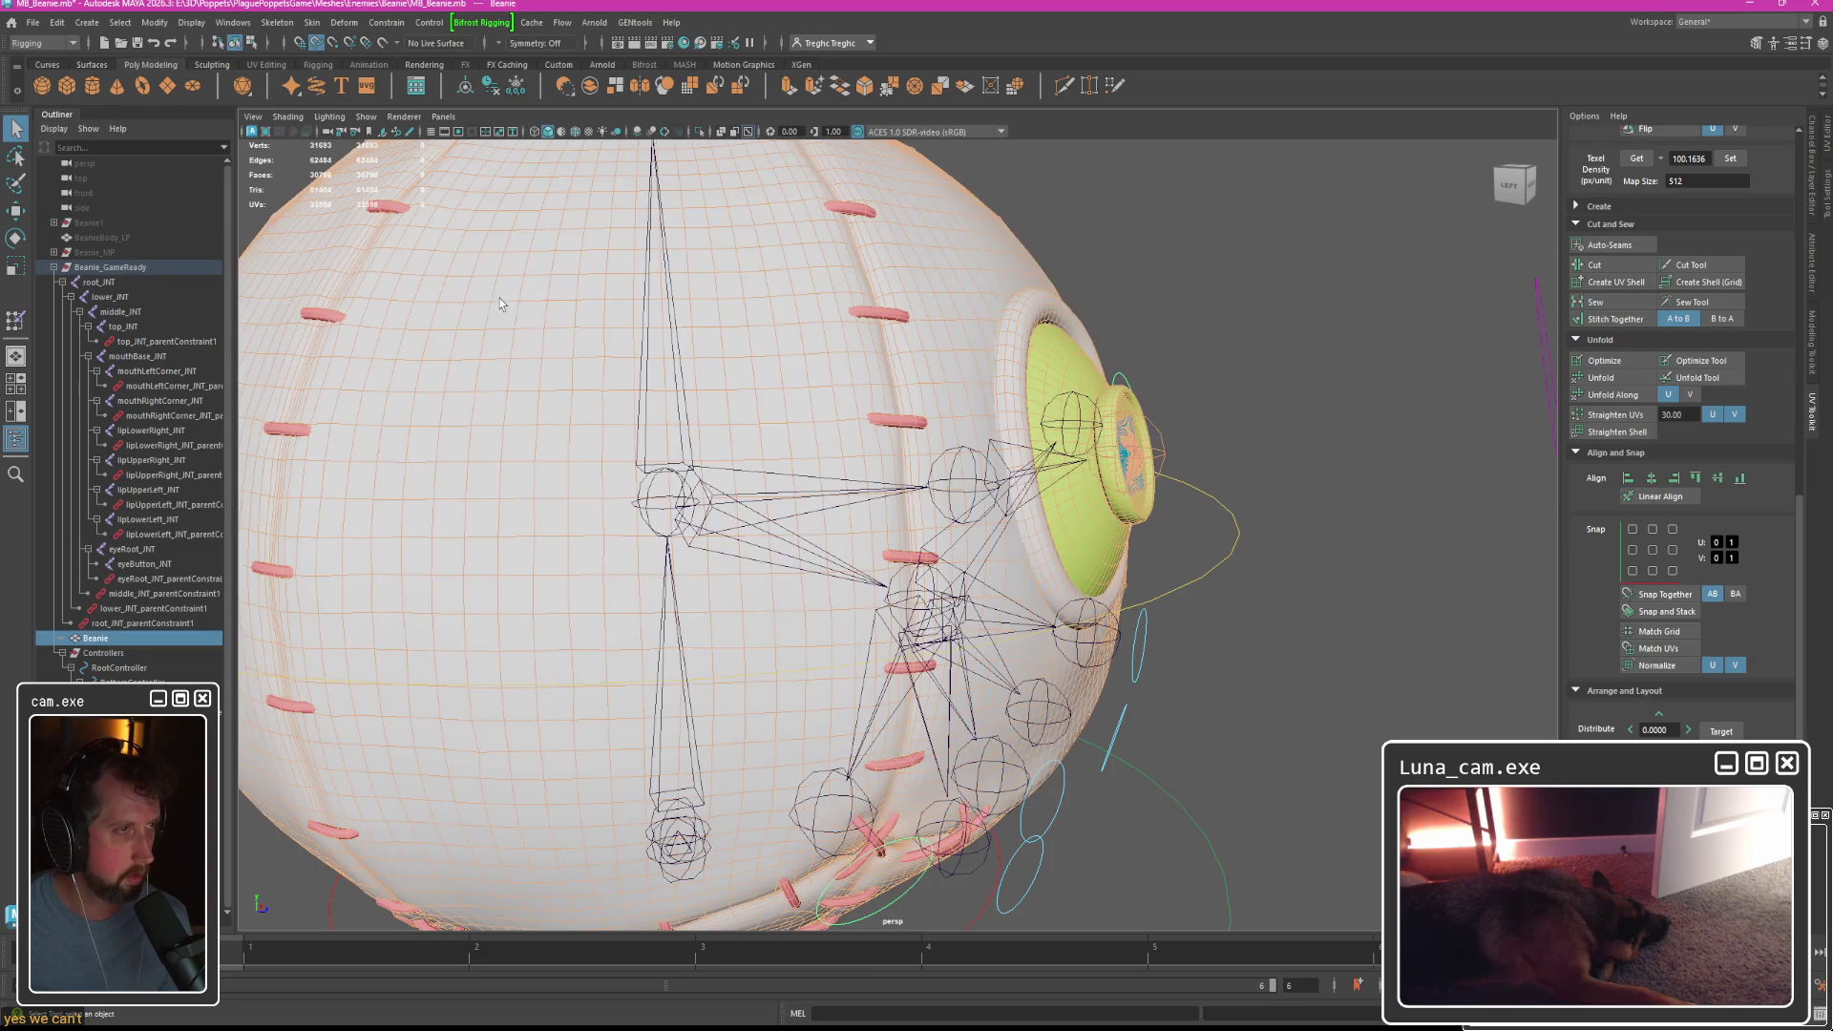
pyautogui.click(312, 22)
pyautogui.click(354, 93)
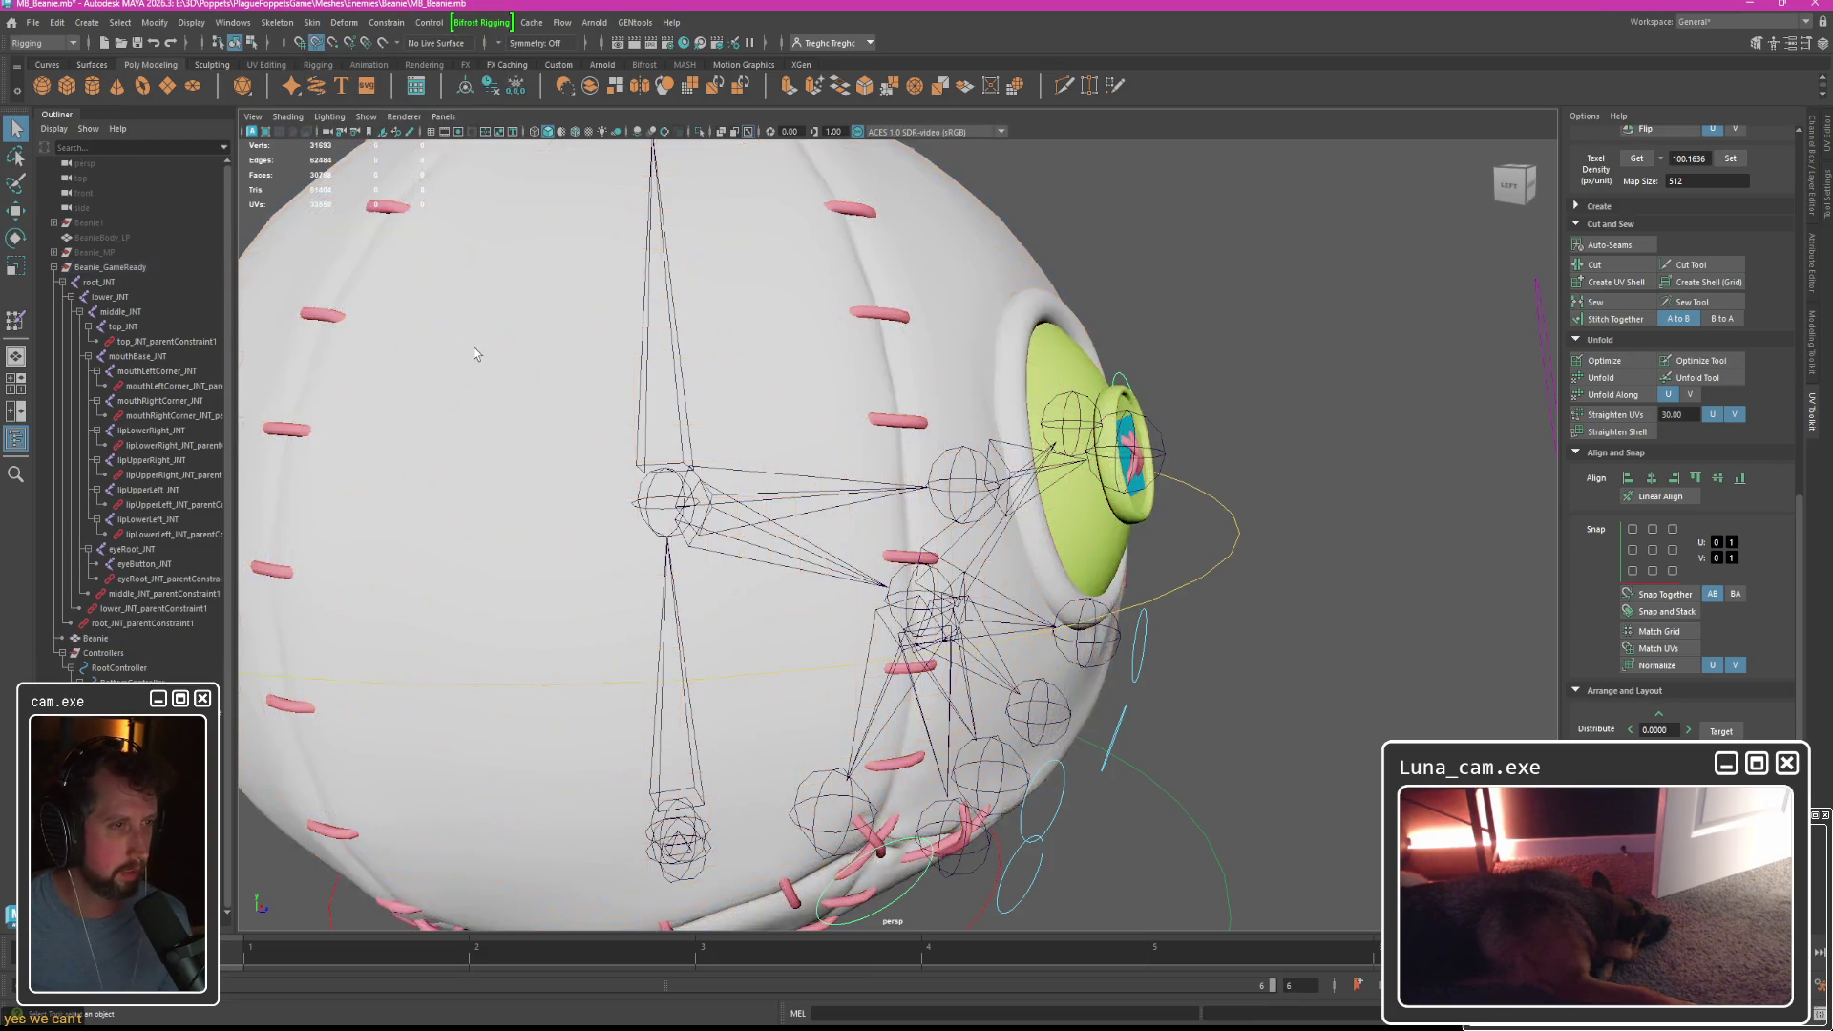
# Try again to freeze Beanie_GameReady's transformations.
pyautogui.click(111, 269)
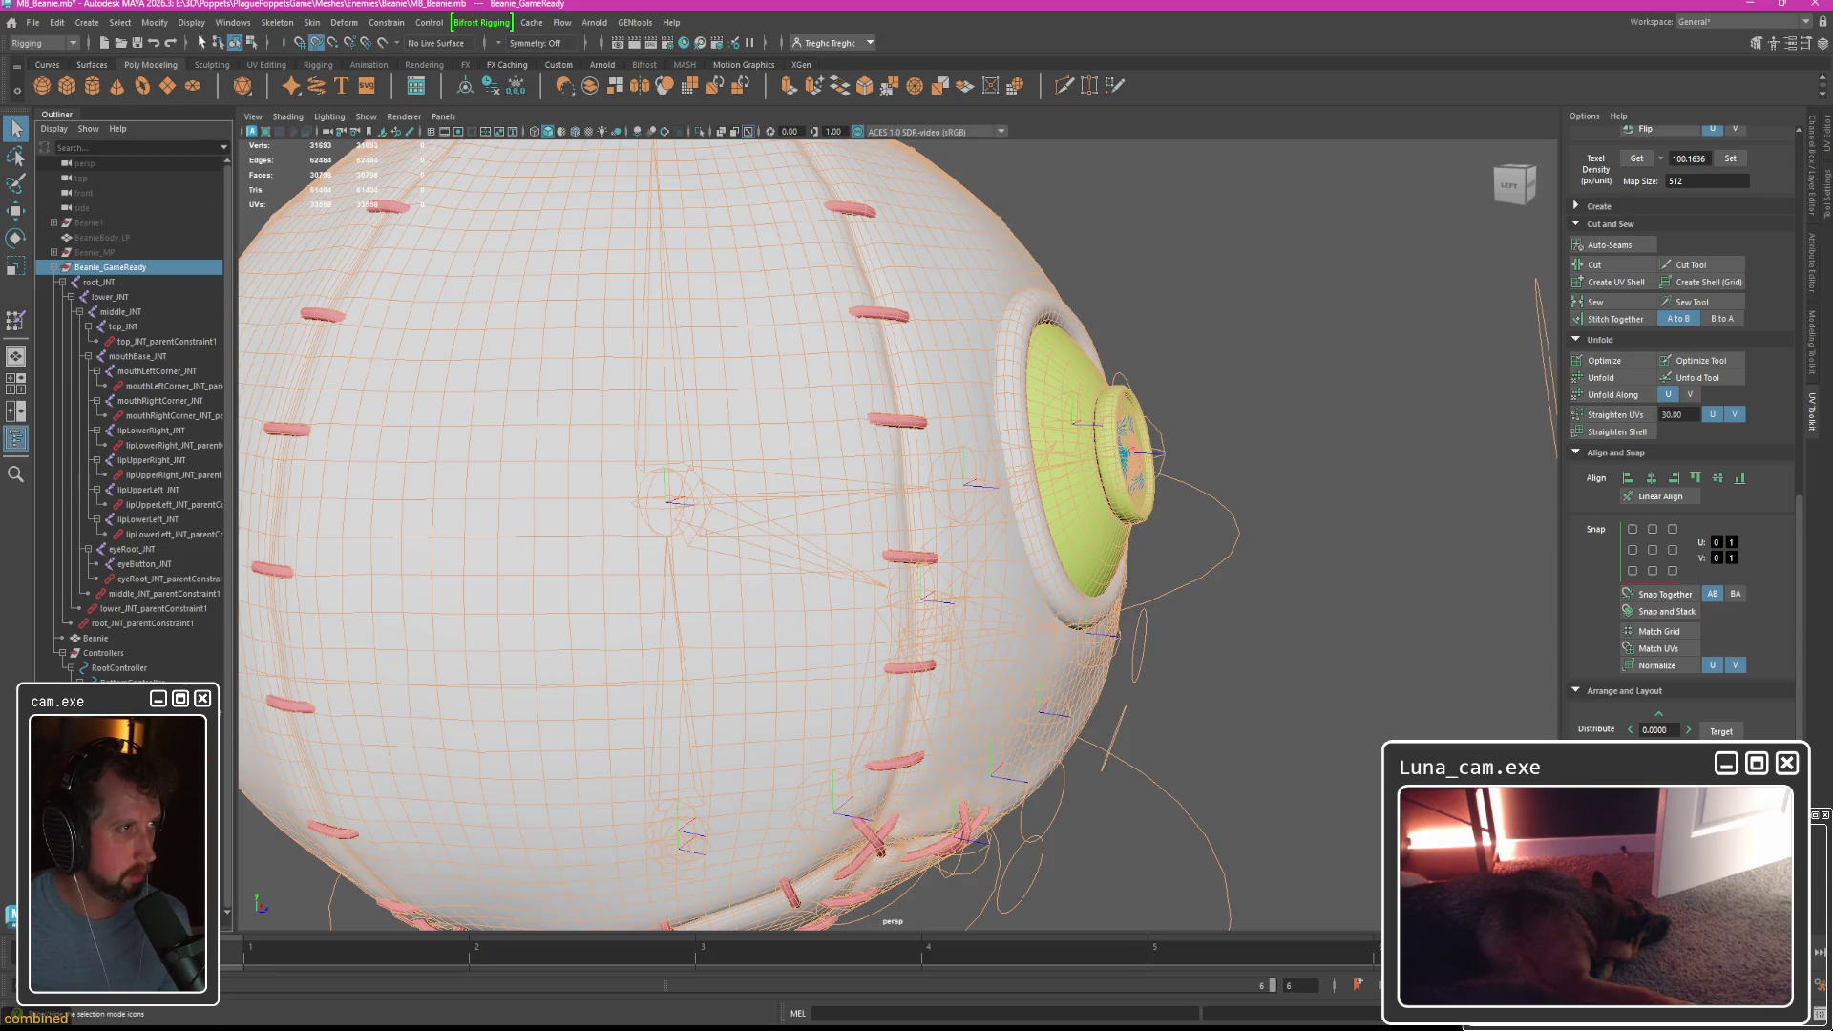
pyautogui.click(154, 22)
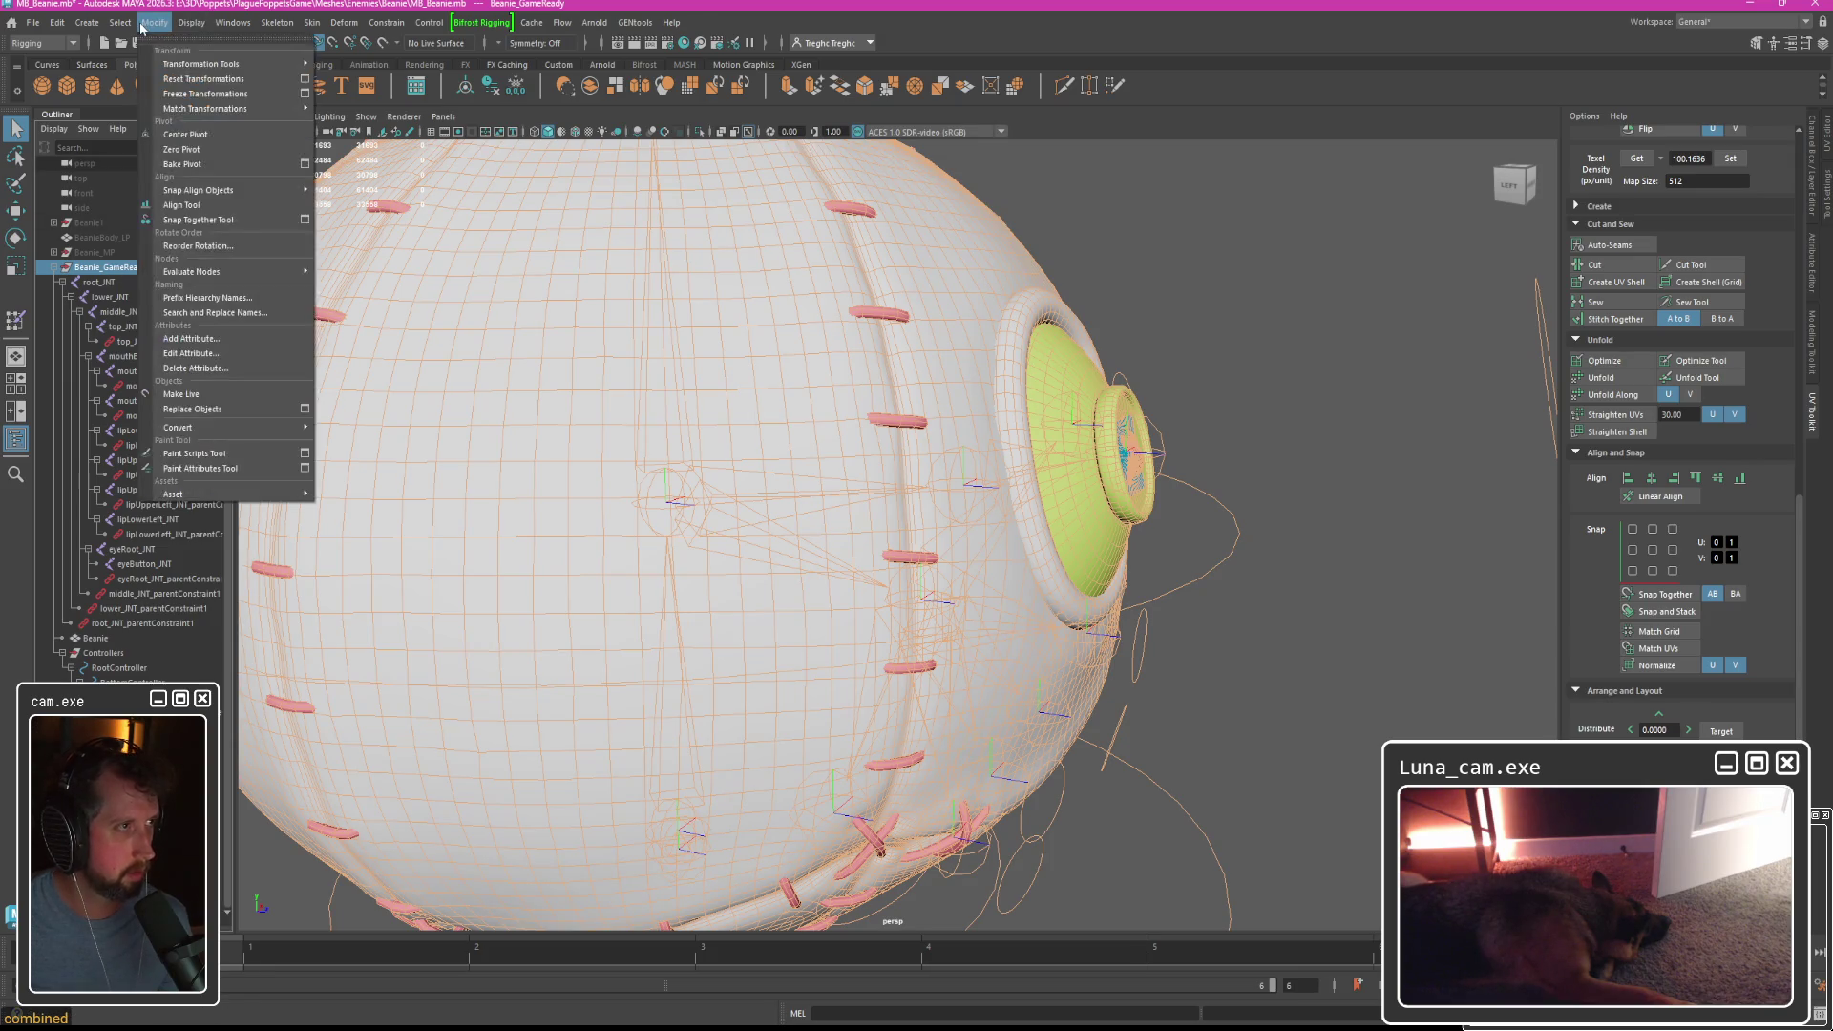
pyautogui.click(184, 92)
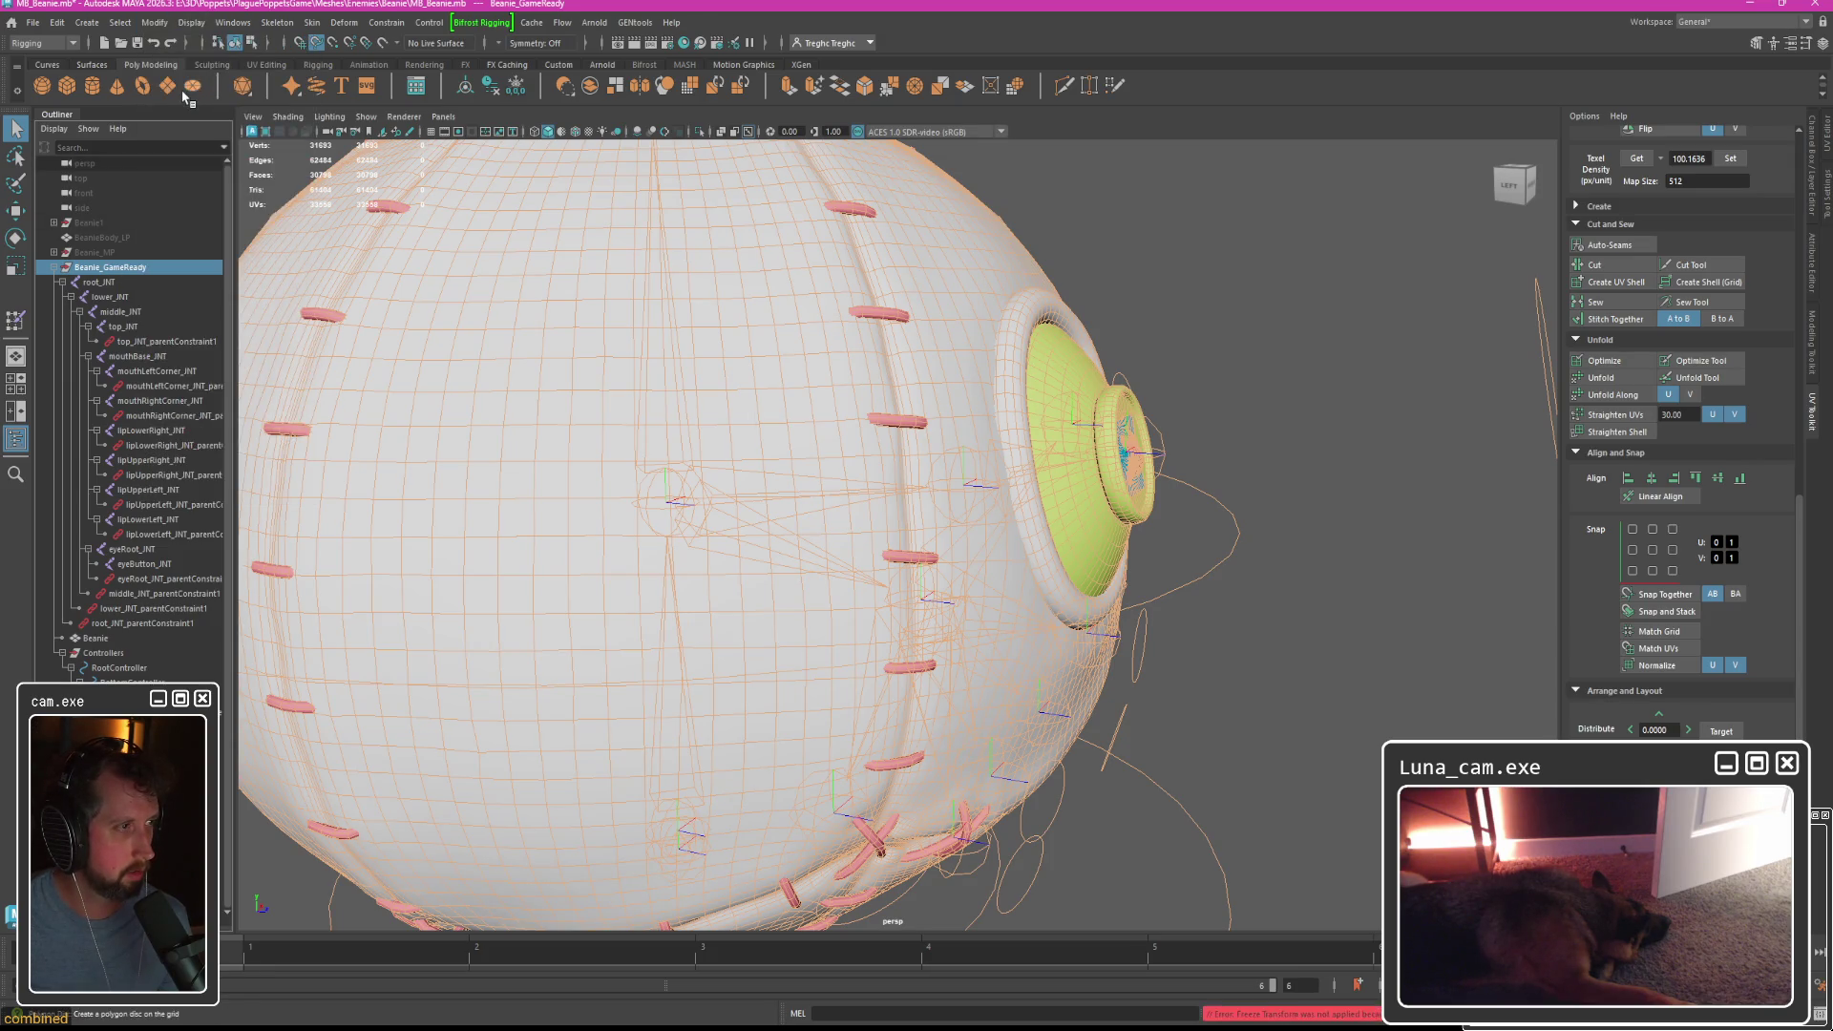
# Inspect the eye, lip and mouth joints one by one in the Outliner.
pyautogui.click(142, 564)
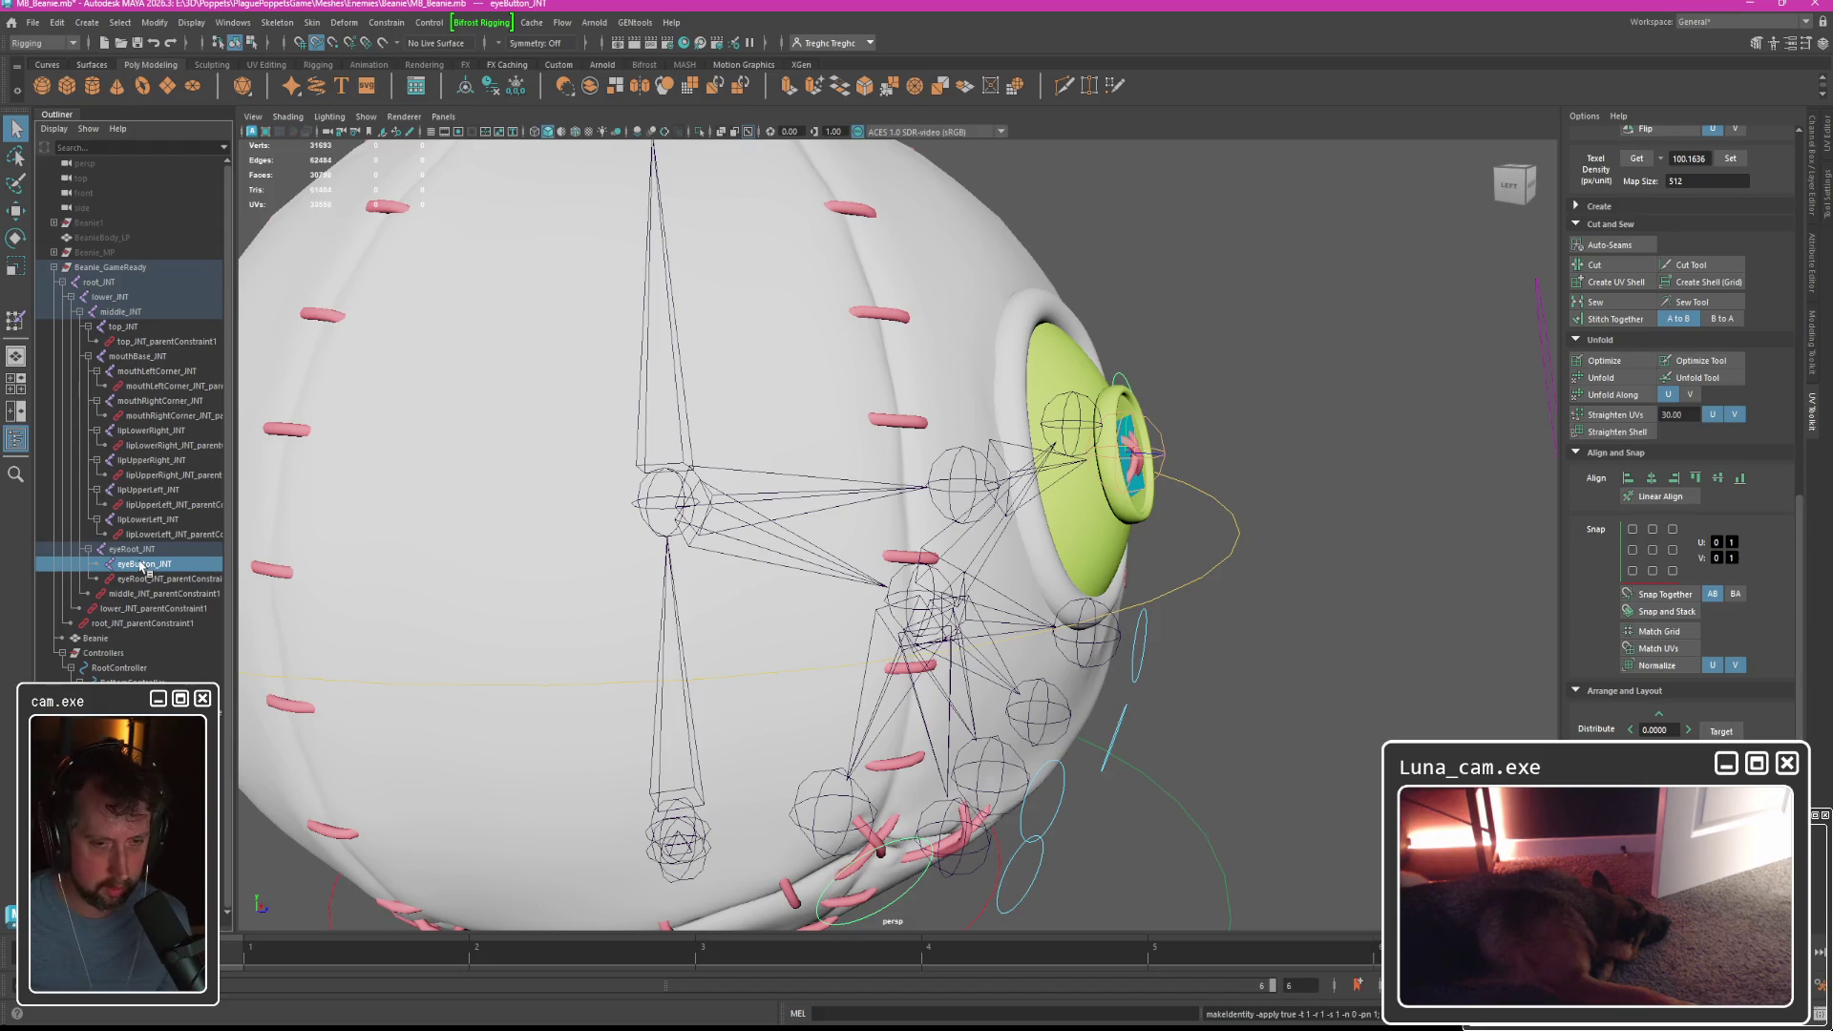
pyautogui.click(128, 552)
pyautogui.click(143, 519)
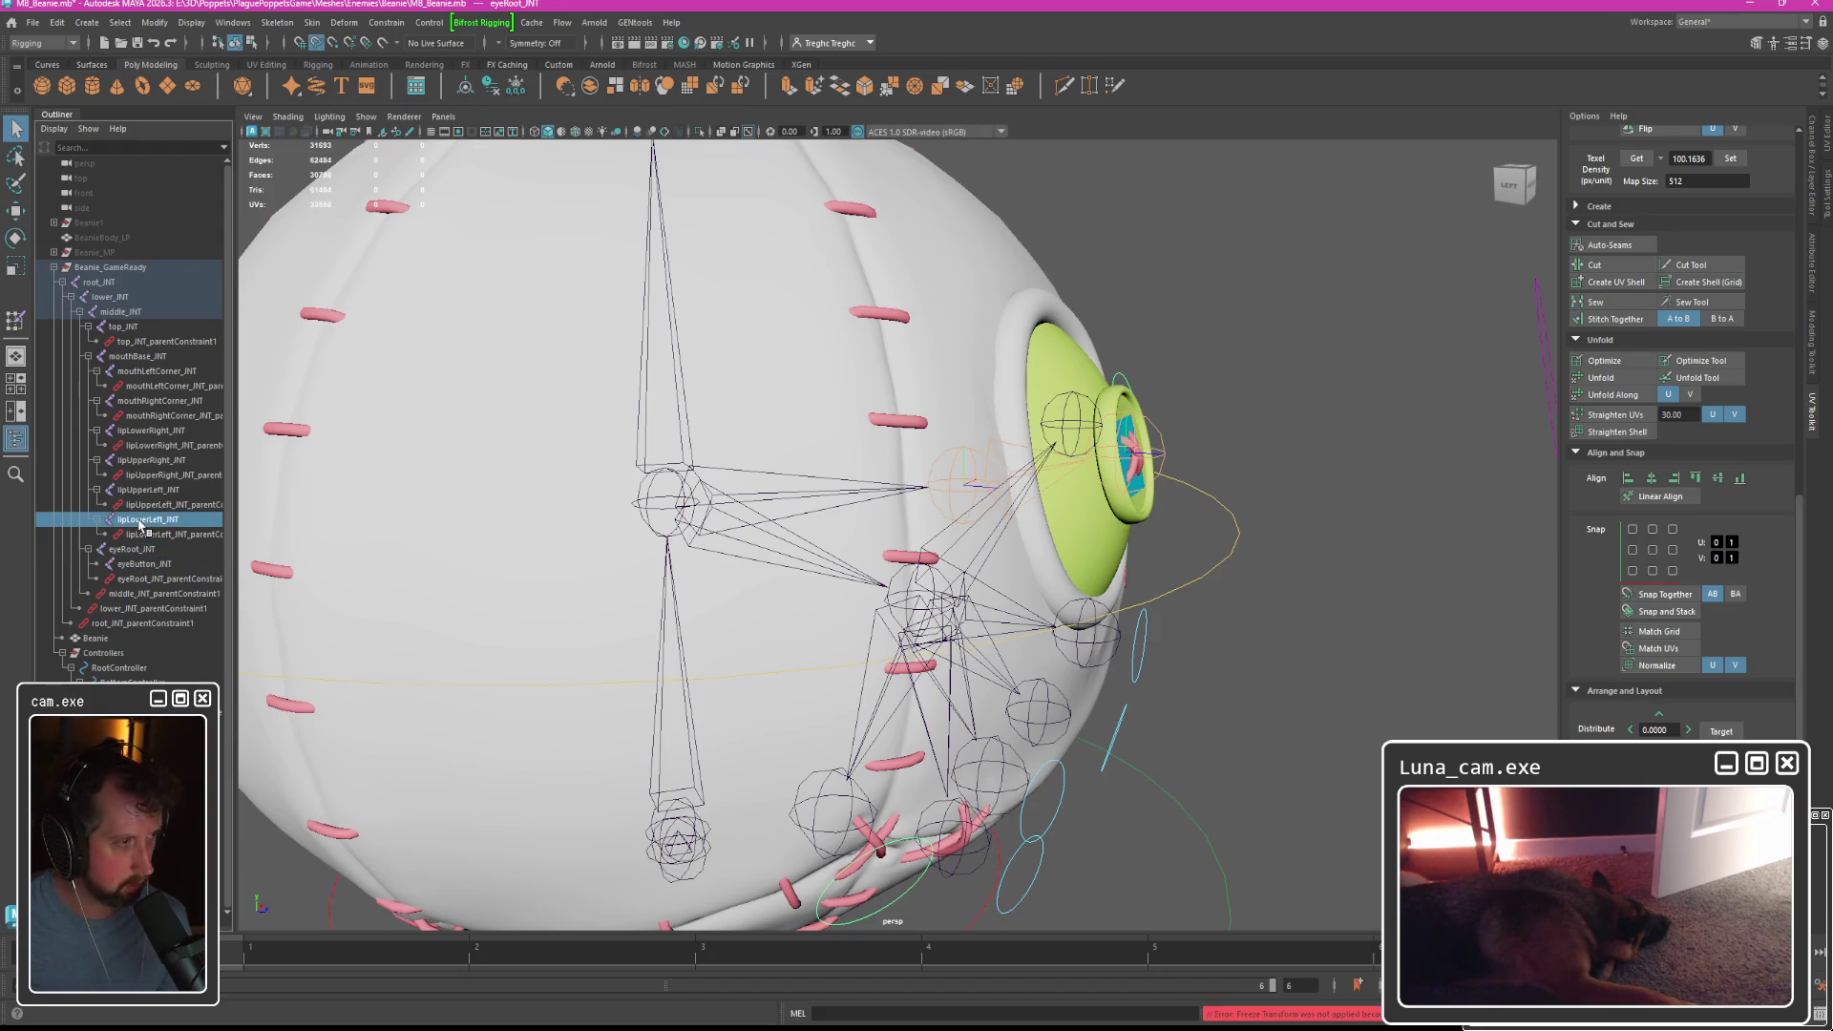
pyautogui.click(143, 490)
pyautogui.click(143, 461)
pyautogui.click(141, 430)
pyautogui.click(141, 401)
pyautogui.click(141, 372)
pyautogui.click(141, 357)
# Check the parent constraint nodes, then drag the root_JNT hierarchy out of Beanie_GameReady.
pyautogui.click(143, 386)
pyautogui.click(144, 416)
pyautogui.click(143, 444)
pyautogui.click(144, 474)
pyautogui.click(145, 504)
pyautogui.click(153, 520)
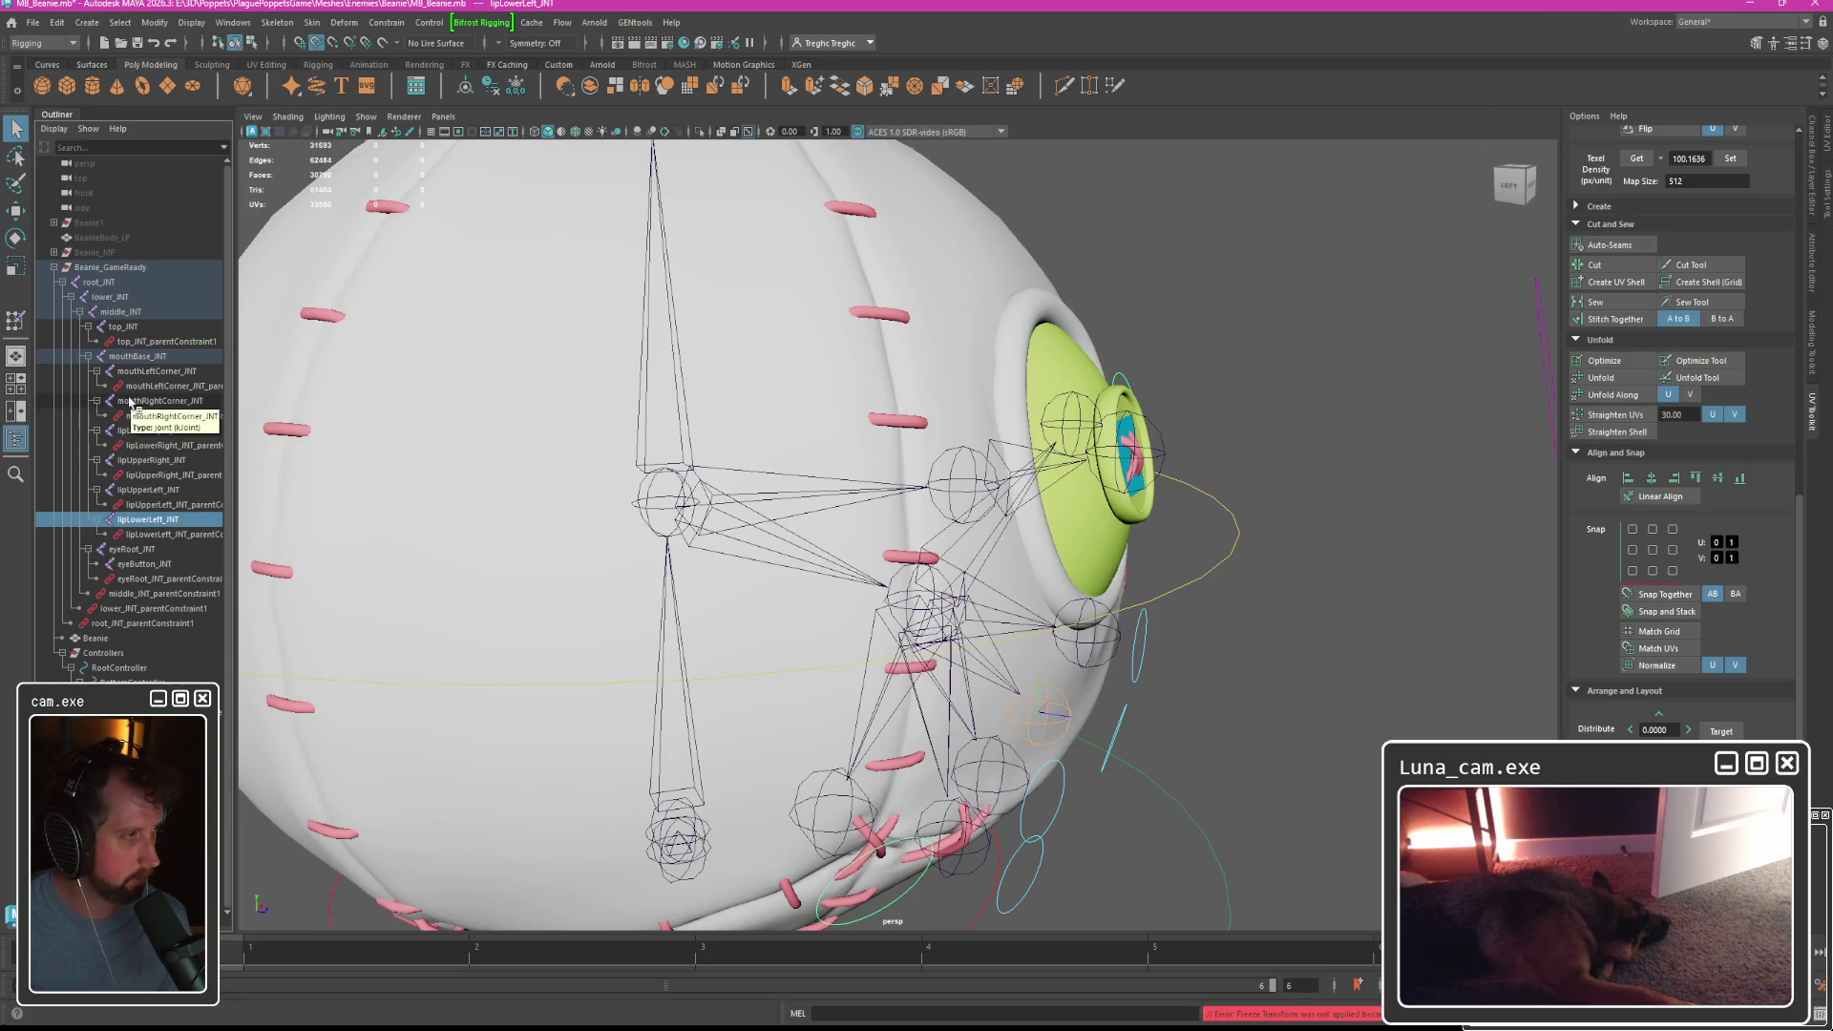
pyautogui.click(98, 283)
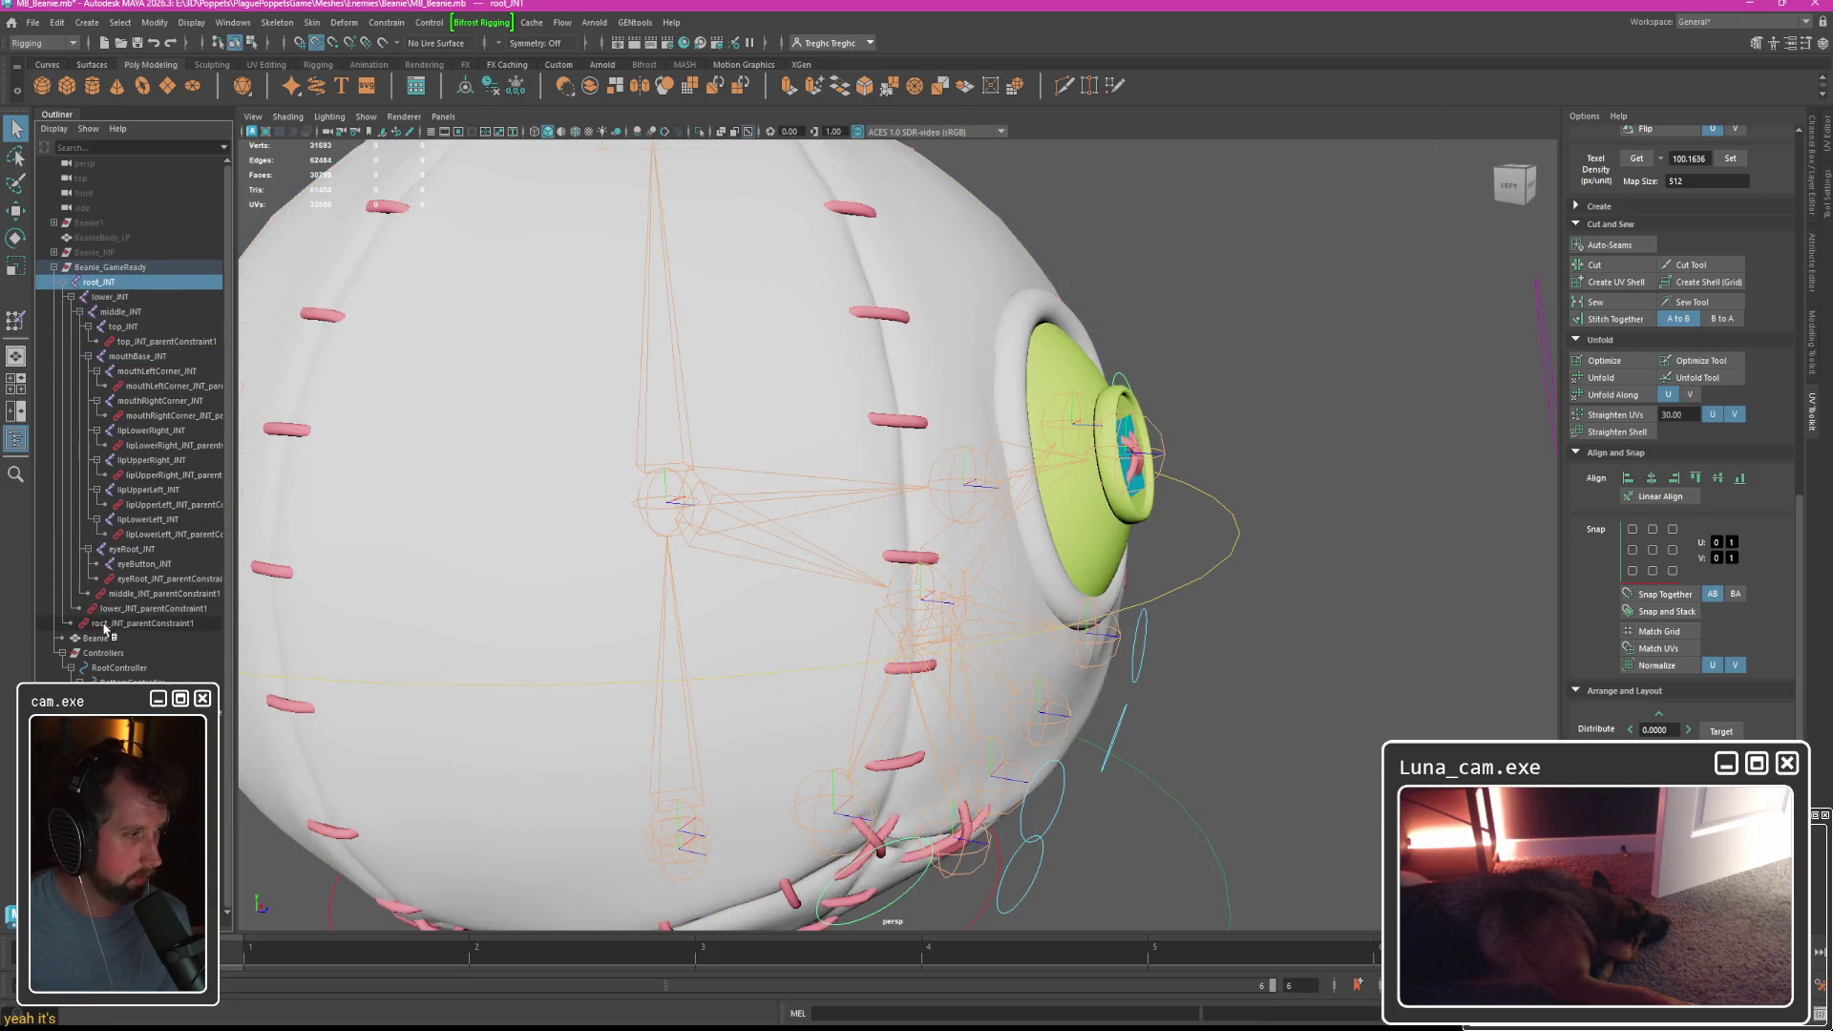
pyautogui.moveTo(96, 291); pyautogui.dragTo(99, 208)
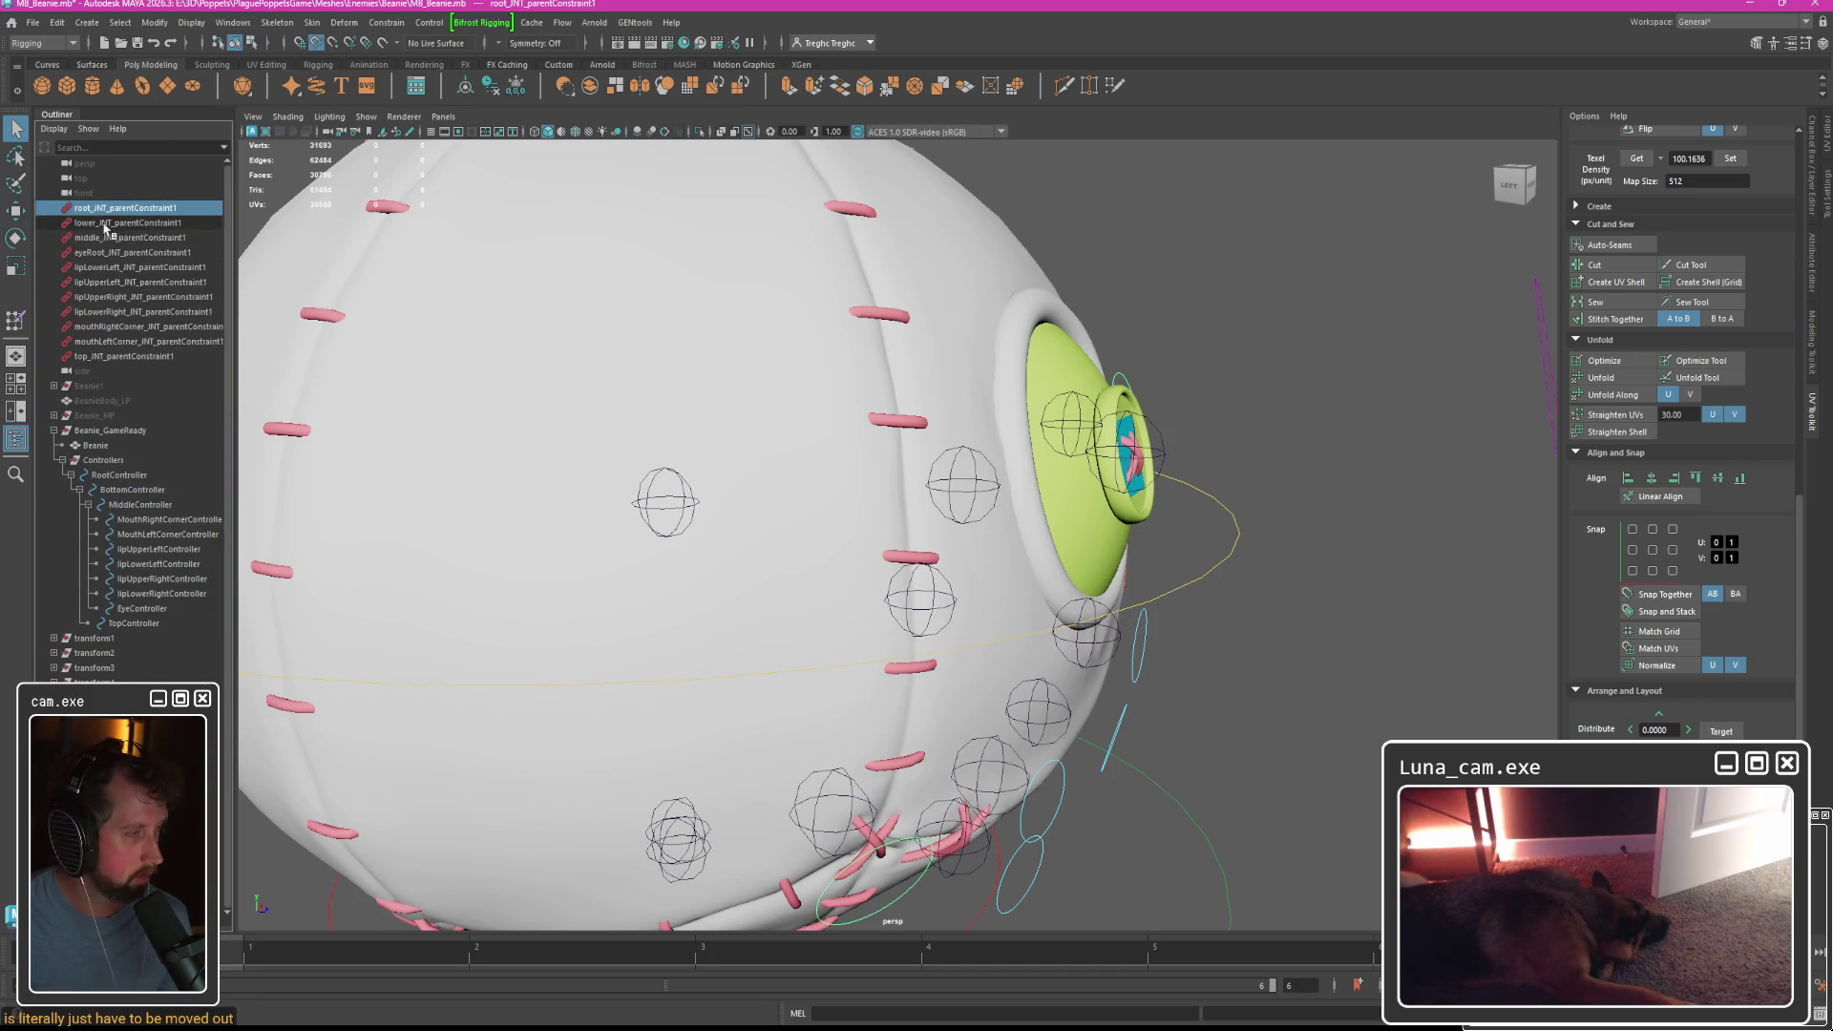
# Try freezing the loose transform nodes, then undo to put root_JNT back under Beanie_GameReady.
pyautogui.moveTo(93, 645); pyautogui.dragTo(95, 754)
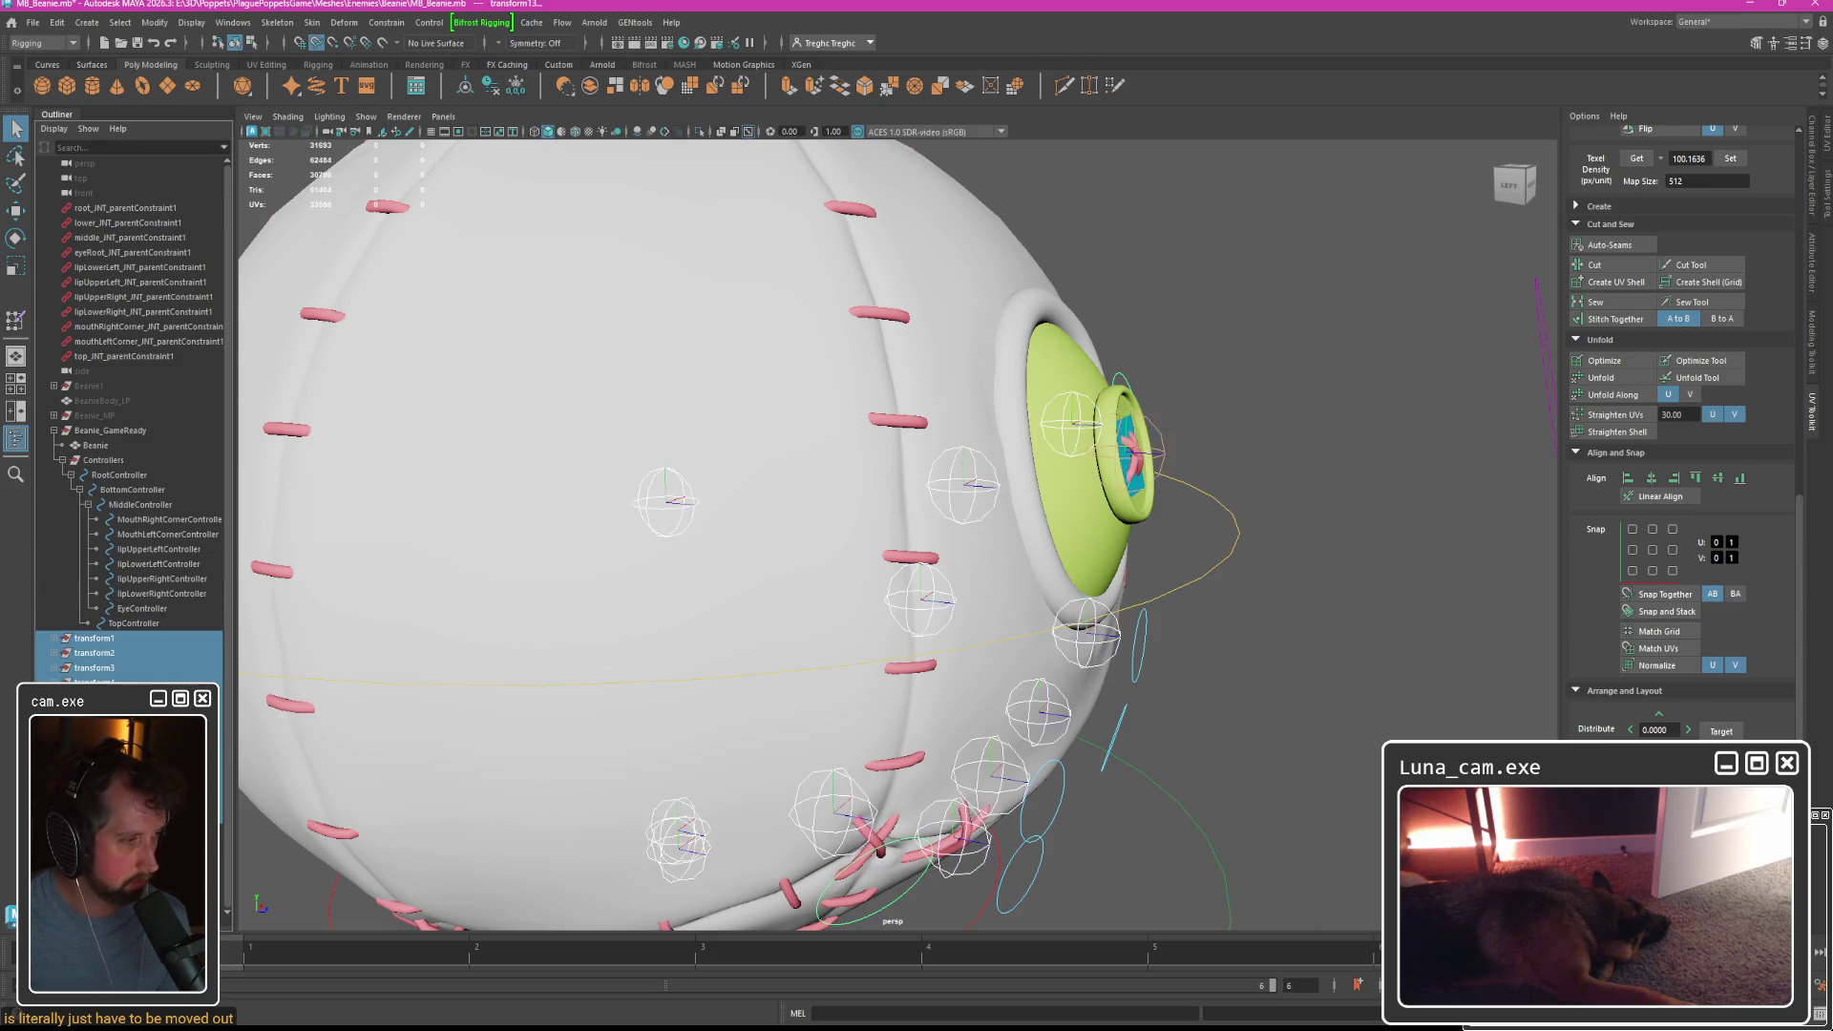
pyautogui.hotkey('ctrl', 'shift', 'f')
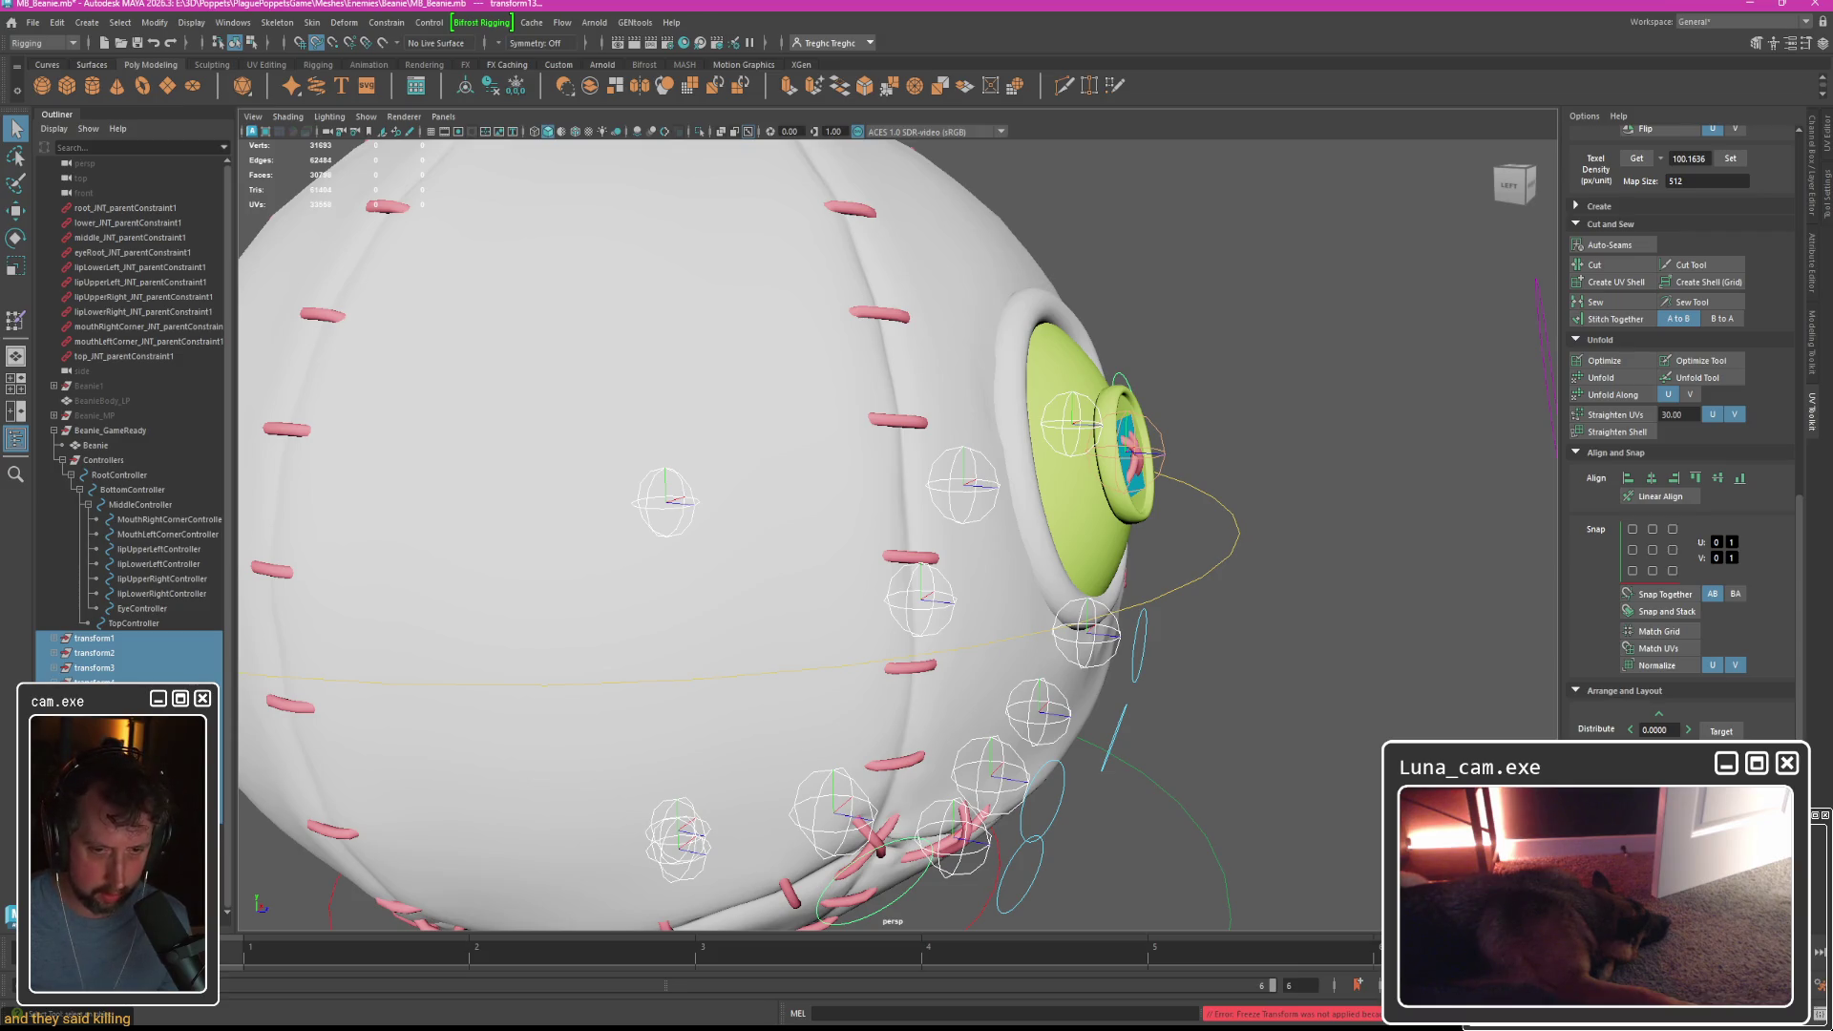
pyautogui.click(1337, 287)
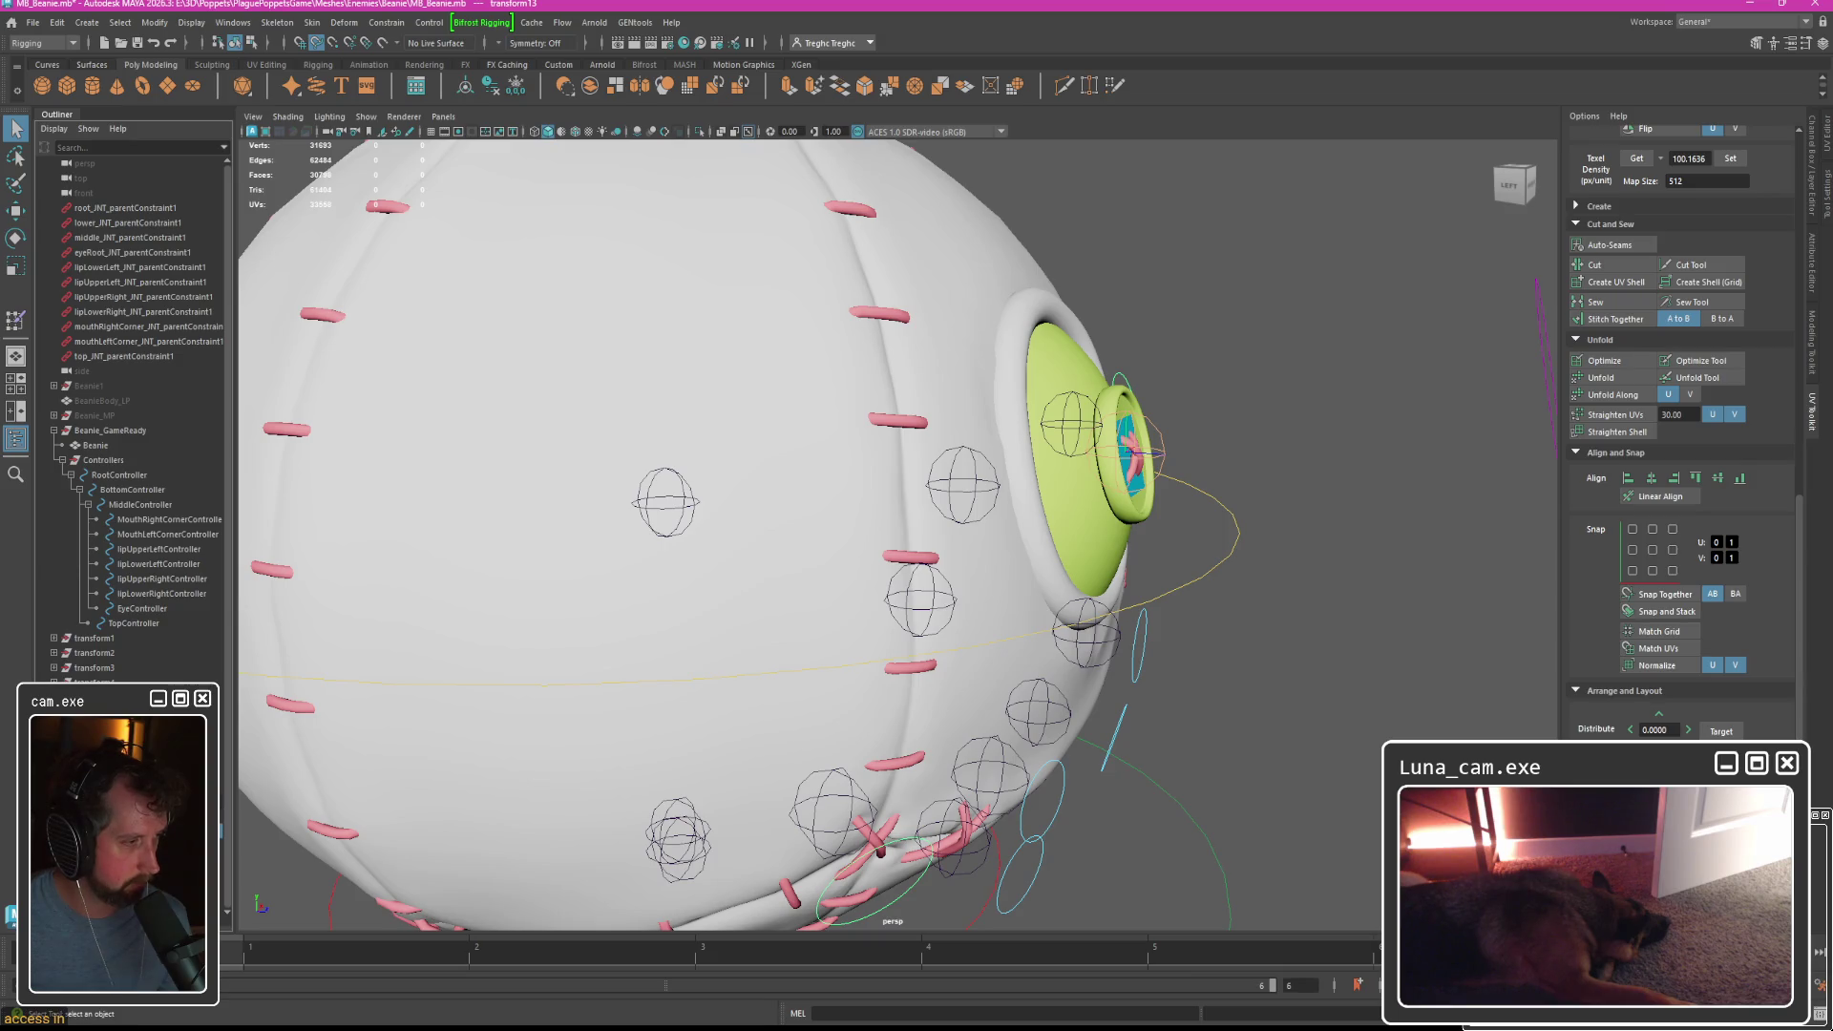
pyautogui.hotkey('ctrl', 'z')
pyautogui.hotkey('ctrl', 'z')
pyautogui.hotkey('ctrl', 'z')
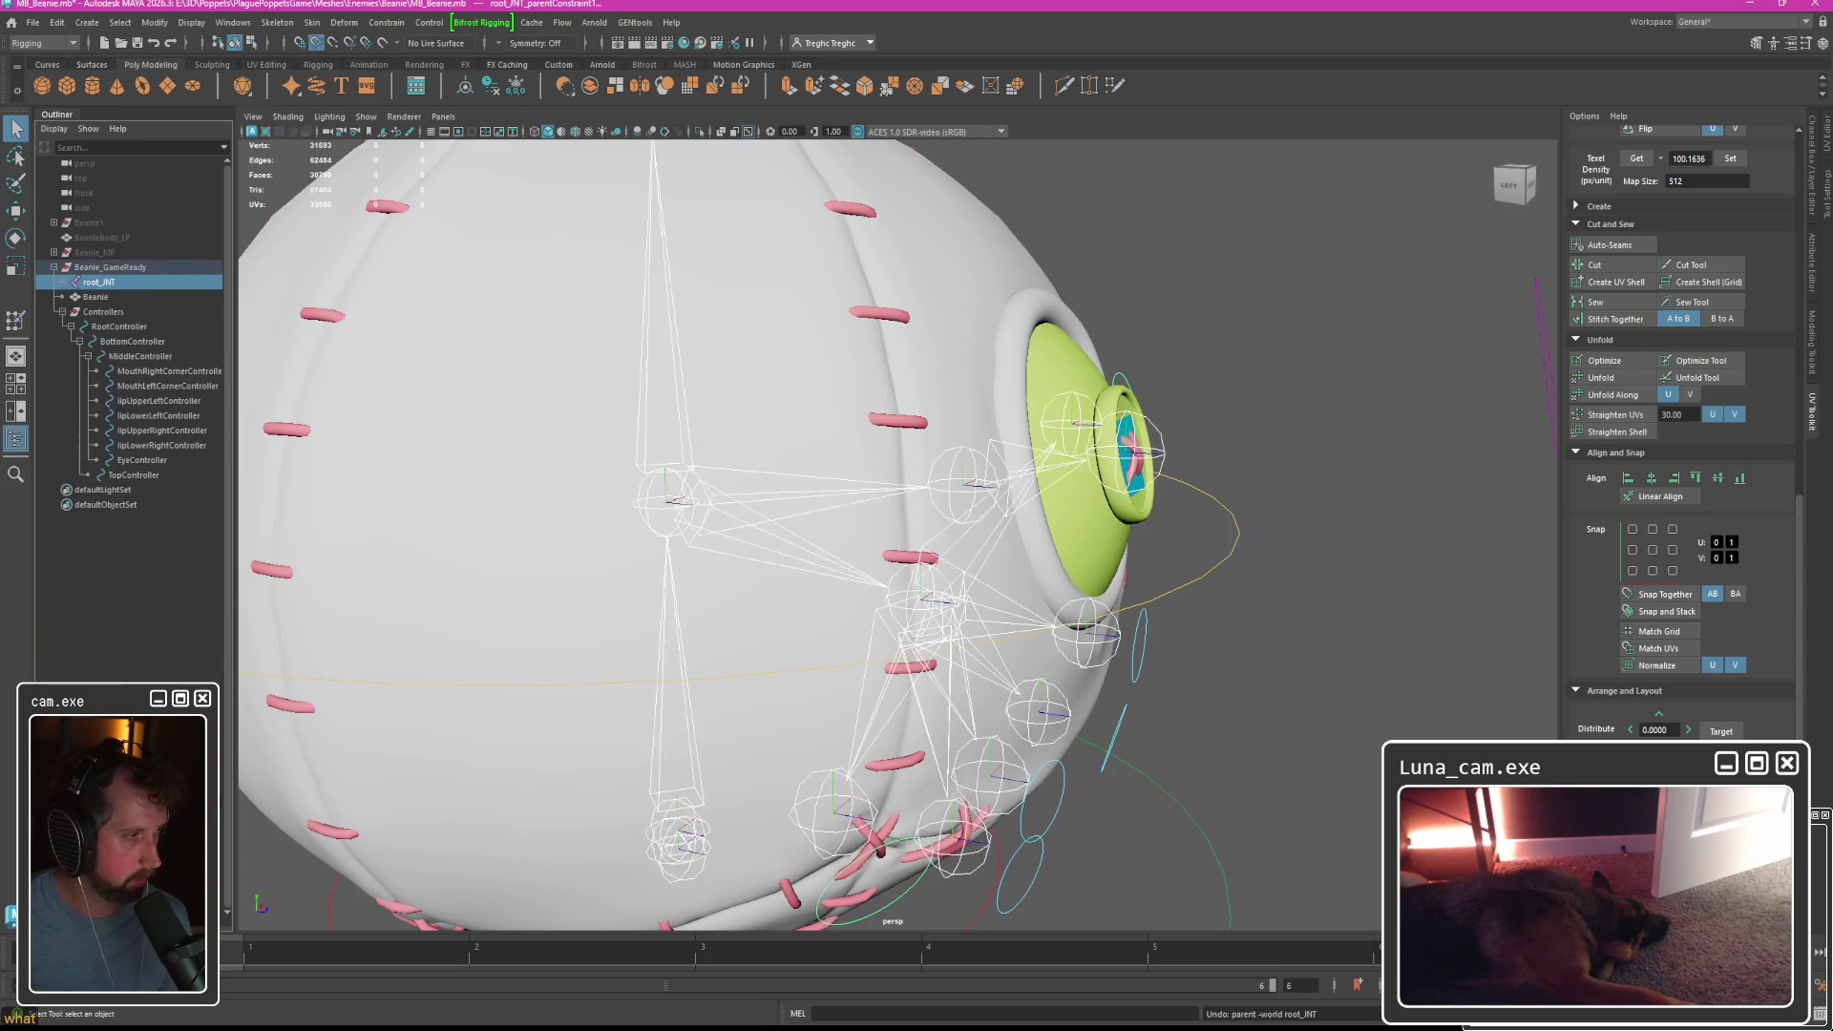
# Expand root_JNT and select top_JNT's, mouth and lip parent constraints.
pyautogui.click(98, 282)
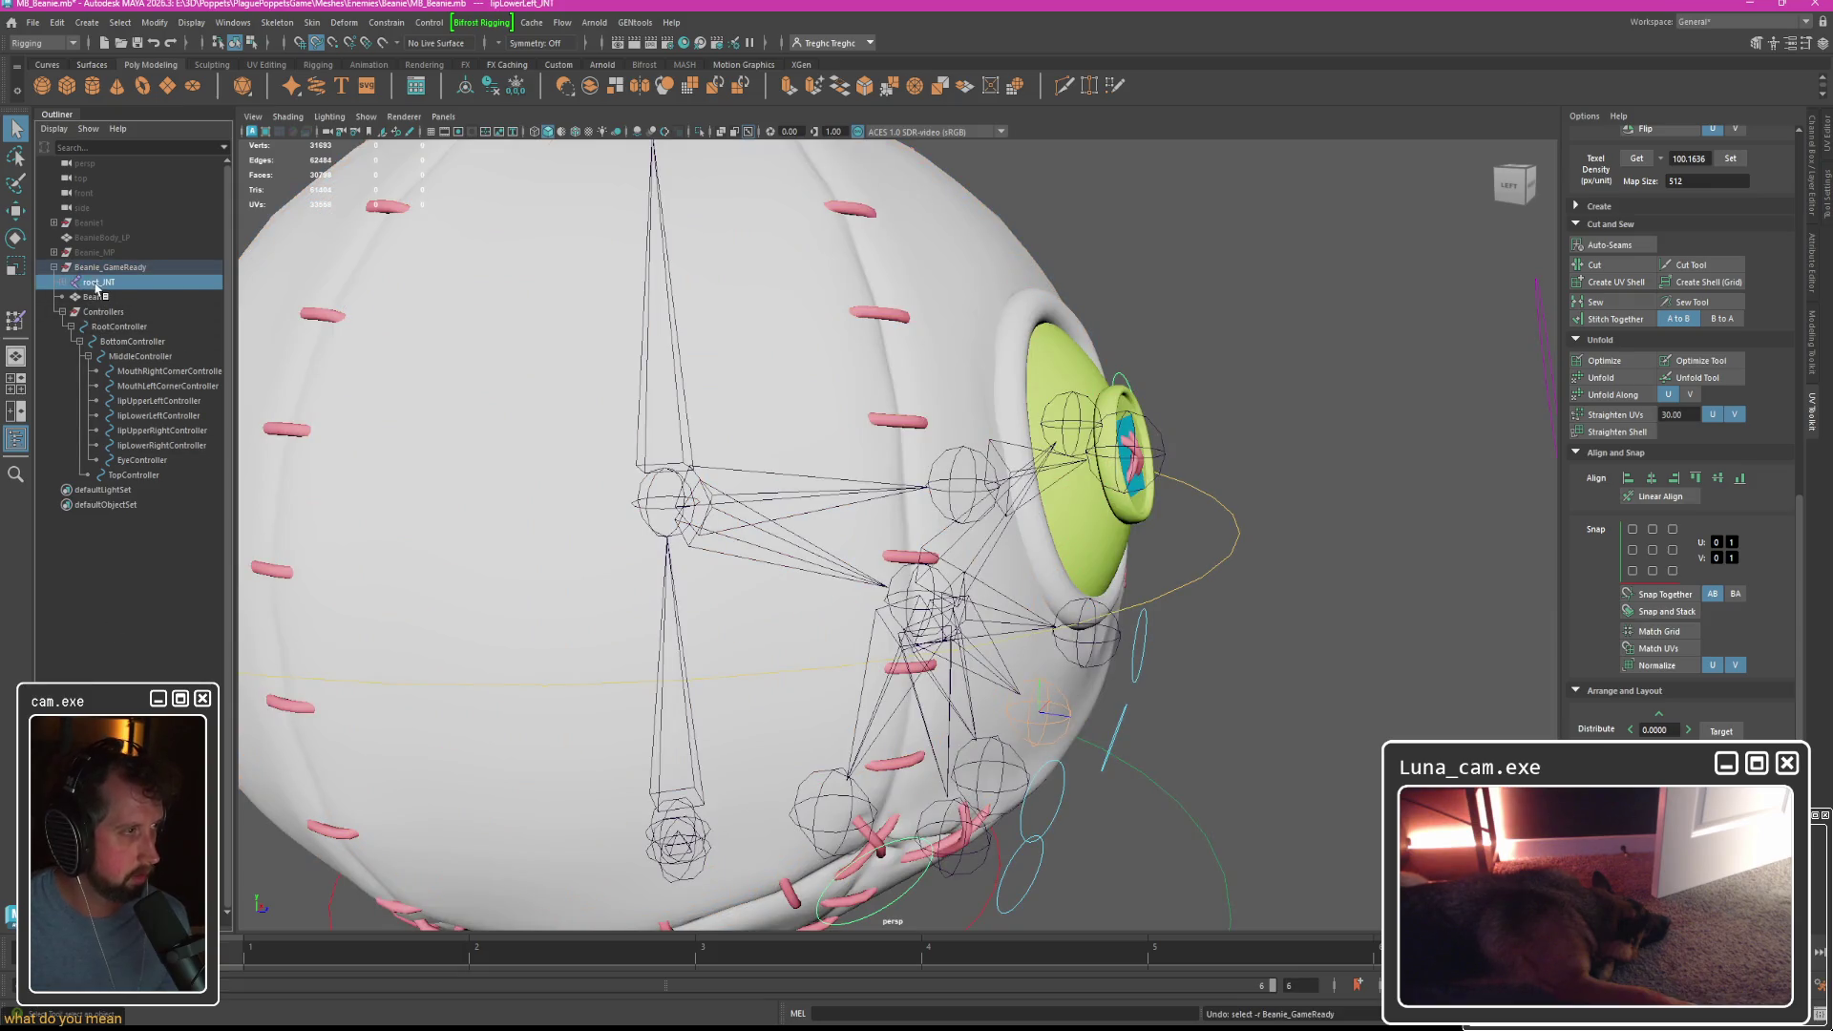
pyautogui.keyDown('shift'); pyautogui.click(62, 282); pyautogui.keyUp('shift')
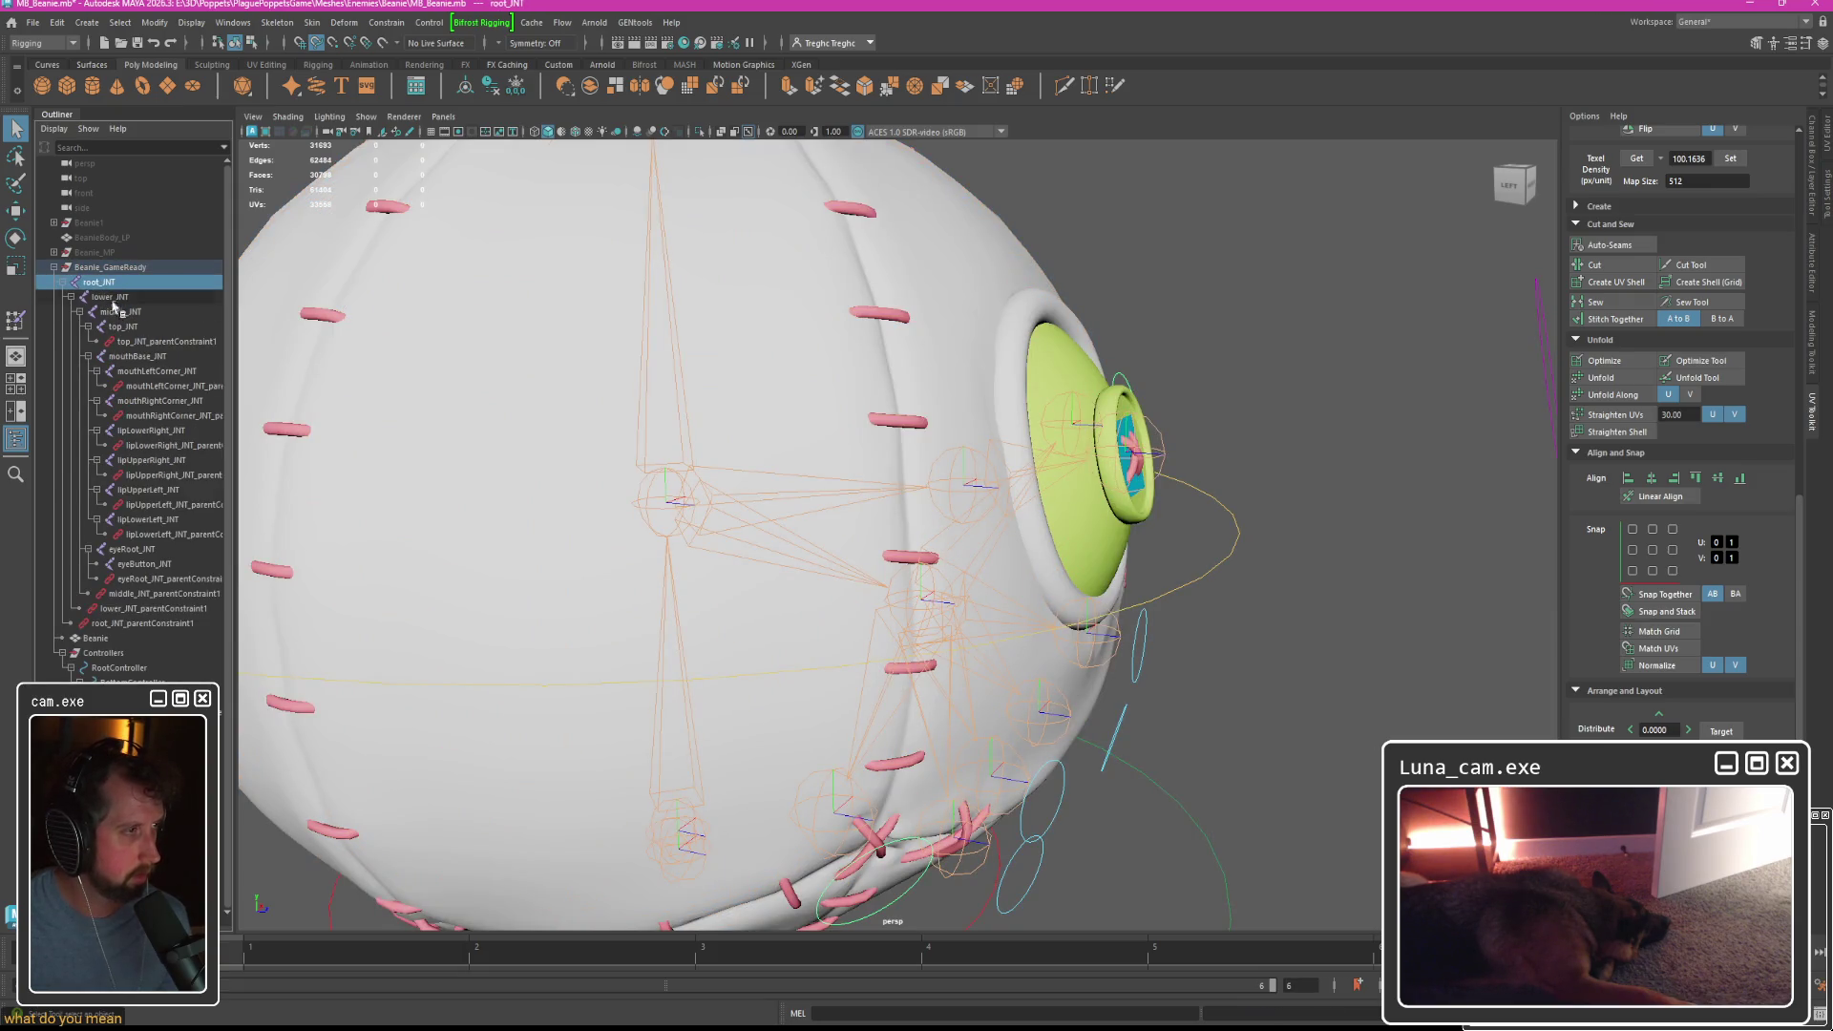
pyautogui.keyDown('shift'); pyautogui.click(143, 624); pyautogui.keyUp('shift')
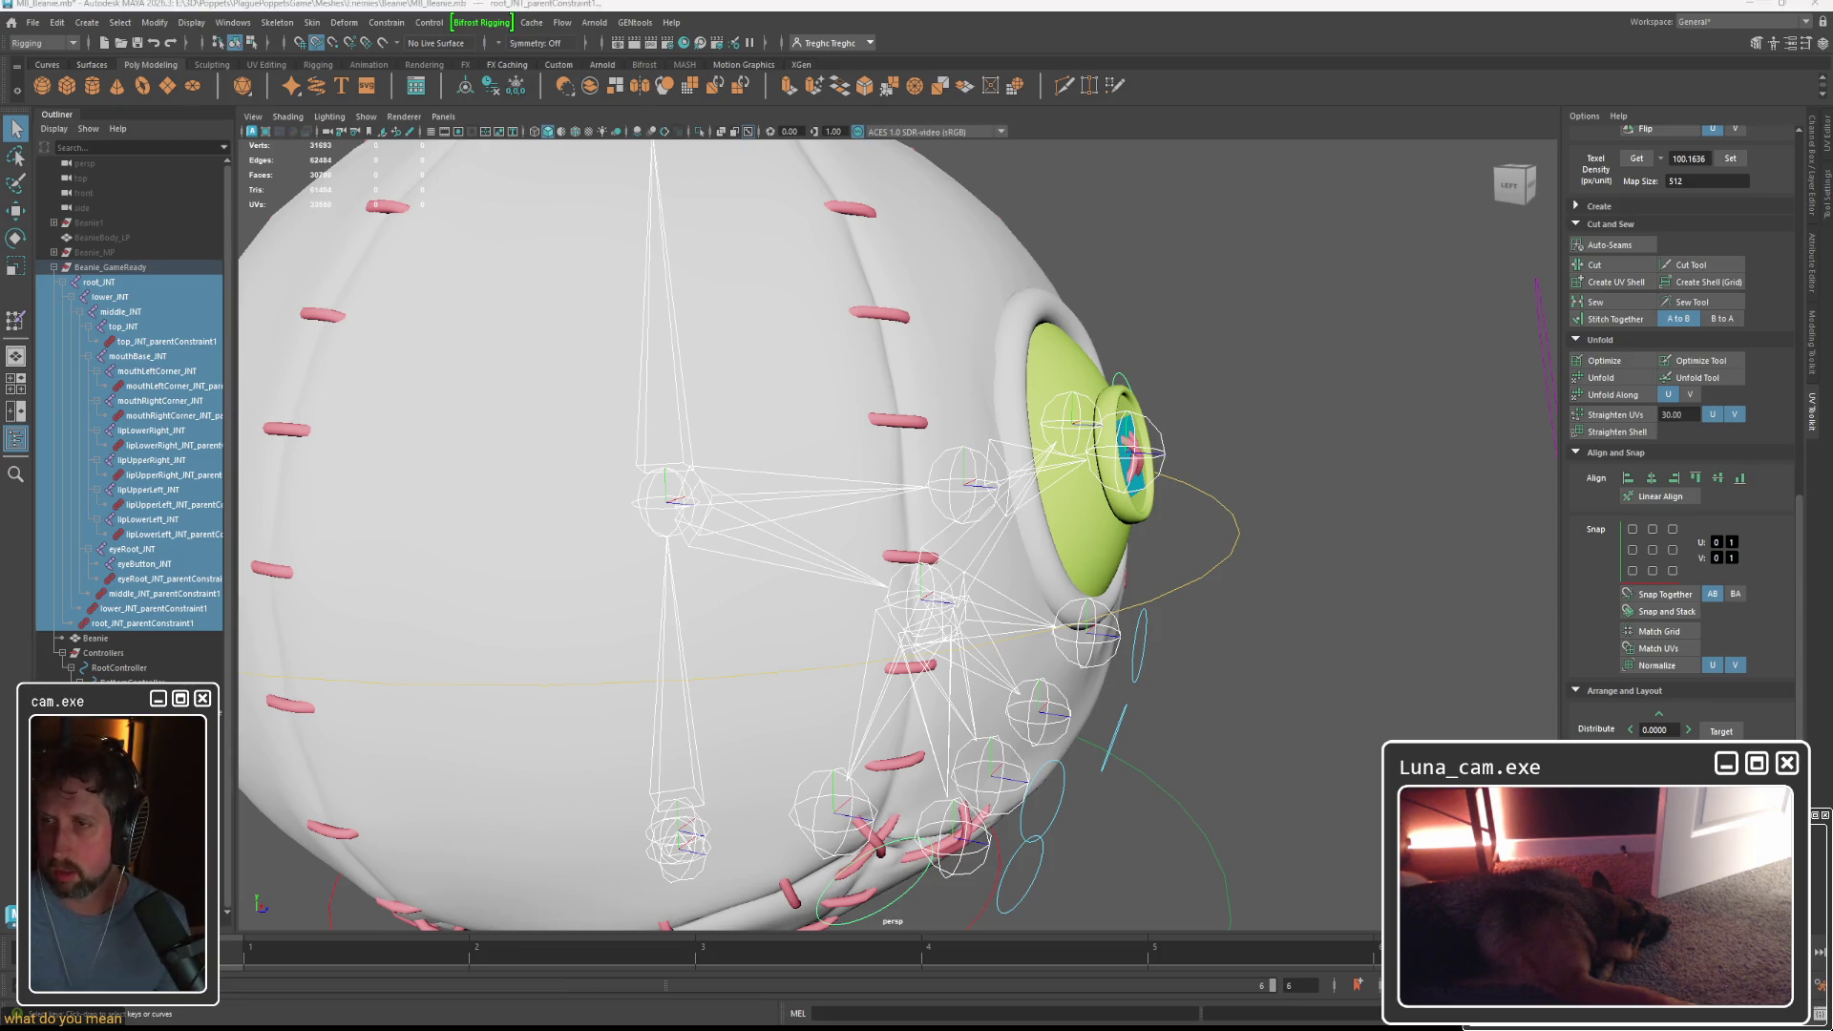
pyautogui.click(136, 342)
pyautogui.keyDown('ctrl'); pyautogui.click(153, 386); pyautogui.keyUp('ctrl')
pyautogui.keyDown('ctrl'); pyautogui.click(153, 415); pyautogui.keyUp('ctrl')
pyautogui.keyDown('ctrl'); pyautogui.click(153, 445); pyautogui.keyUp('ctrl')
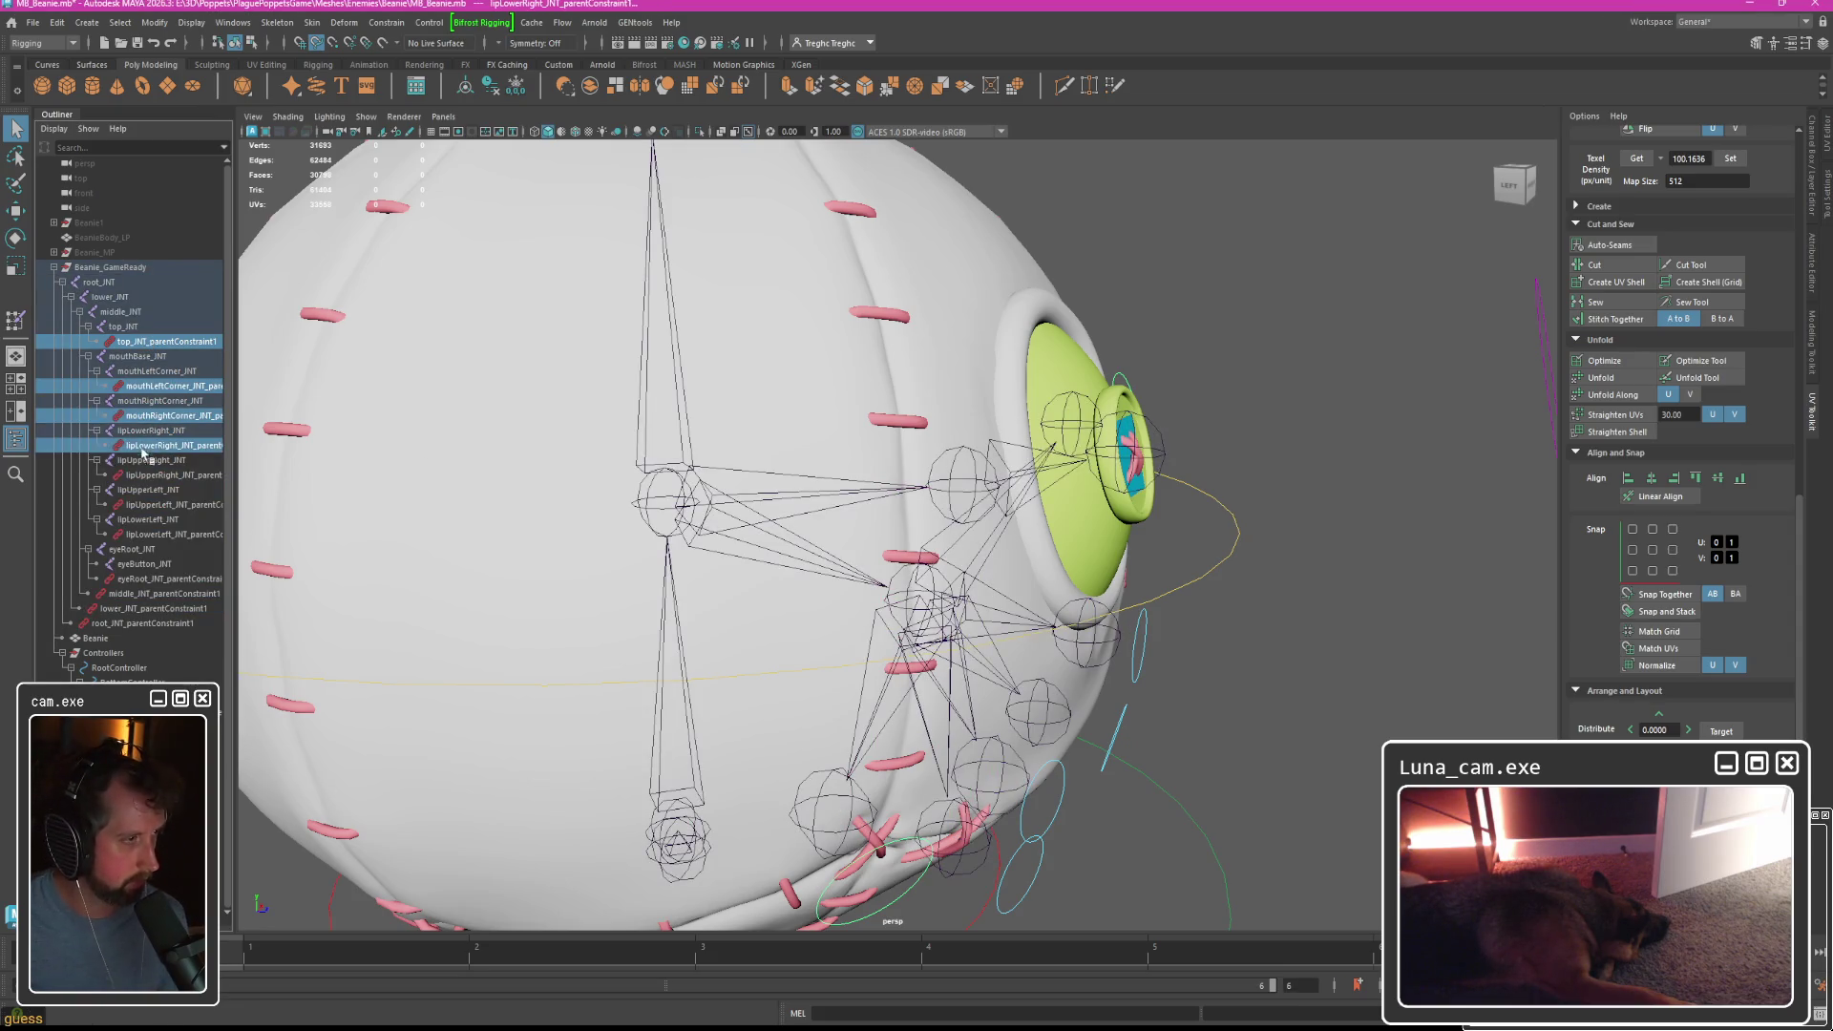
pyautogui.keyDown('ctrl'); pyautogui.click(153, 475); pyautogui.keyUp('ctrl')
# Add the remaining parent constraints, delete them all, and select Beanie_GameReady.
pyautogui.keyDown('ctrl'); pyautogui.click(148, 504); pyautogui.keyUp('ctrl')
pyautogui.keyDown('ctrl'); pyautogui.click(148, 533); pyautogui.keyUp('ctrl')
pyautogui.keyDown('ctrl'); pyautogui.click(148, 579); pyautogui.keyUp('ctrl')
pyautogui.keyDown('ctrl'); pyautogui.click(143, 593); pyautogui.keyUp('ctrl')
pyautogui.keyDown('ctrl'); pyautogui.click(143, 608); pyautogui.keyUp('ctrl')
pyautogui.keyDown('ctrl'); pyautogui.click(138, 624); pyautogui.keyUp('ctrl')
pyautogui.press('Delete')
pyautogui.click(110, 267)
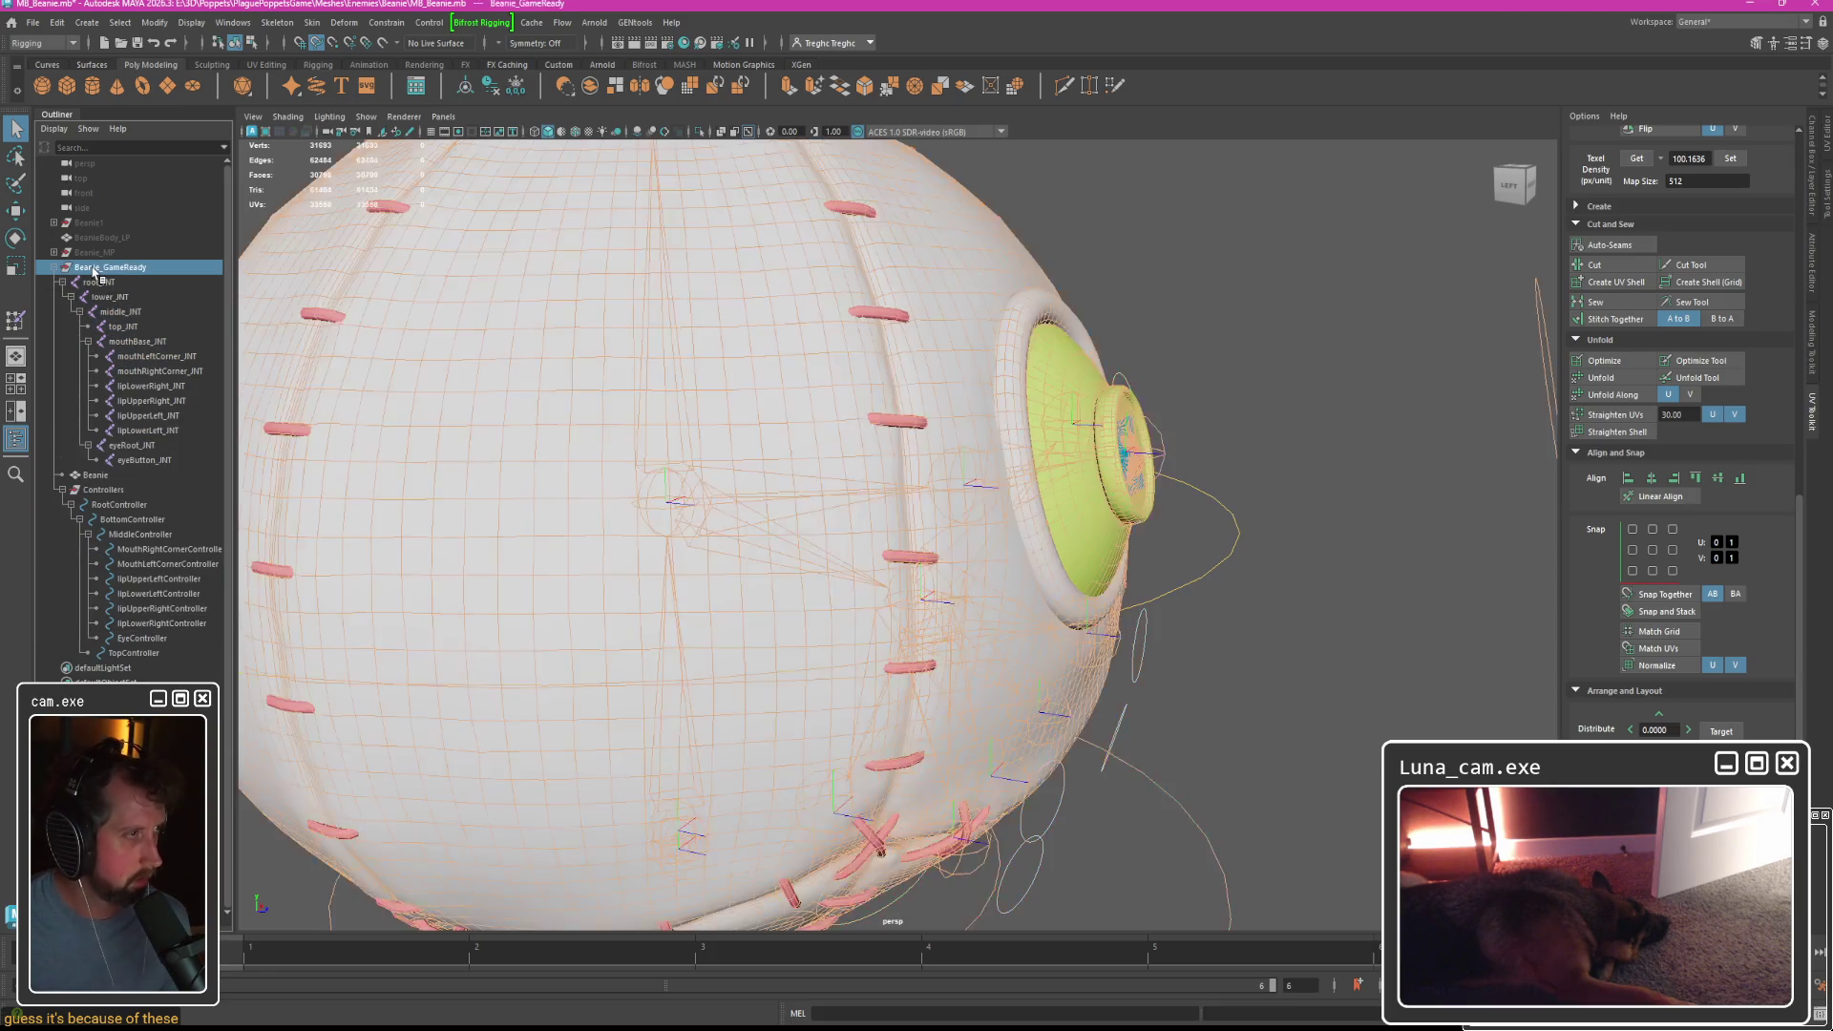
pyautogui.click(159, 23)
# Freeze Beanie_GameReady's transformations so its scale resets to 1.
pyautogui.click(194, 101)
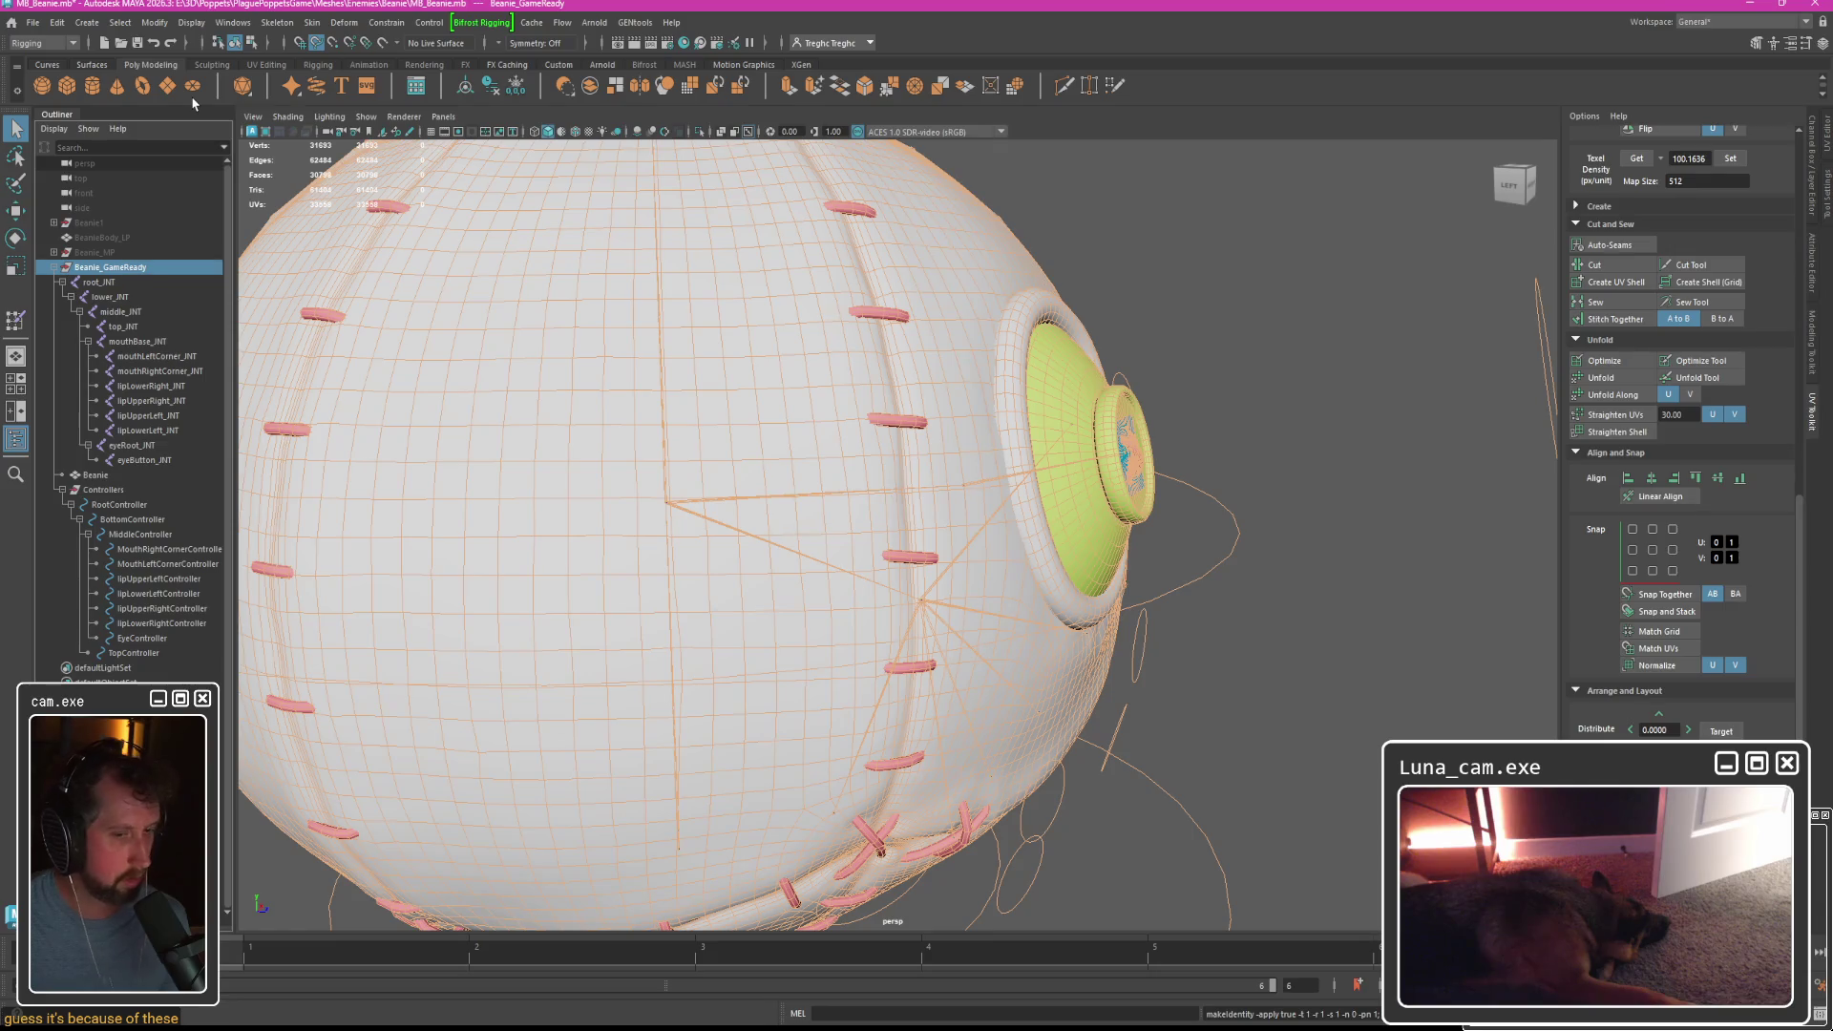
pyautogui.moveTo(966, 393)
pyautogui.keyDown('alt'); pyautogui.mouseDown()
pyautogui.moveTo(831, 455)
pyautogui.moveTo(760, 450)
pyautogui.mouseUp(); pyautogui.keyUp('alt')
pyautogui.hotkey('ctrl', 'z')
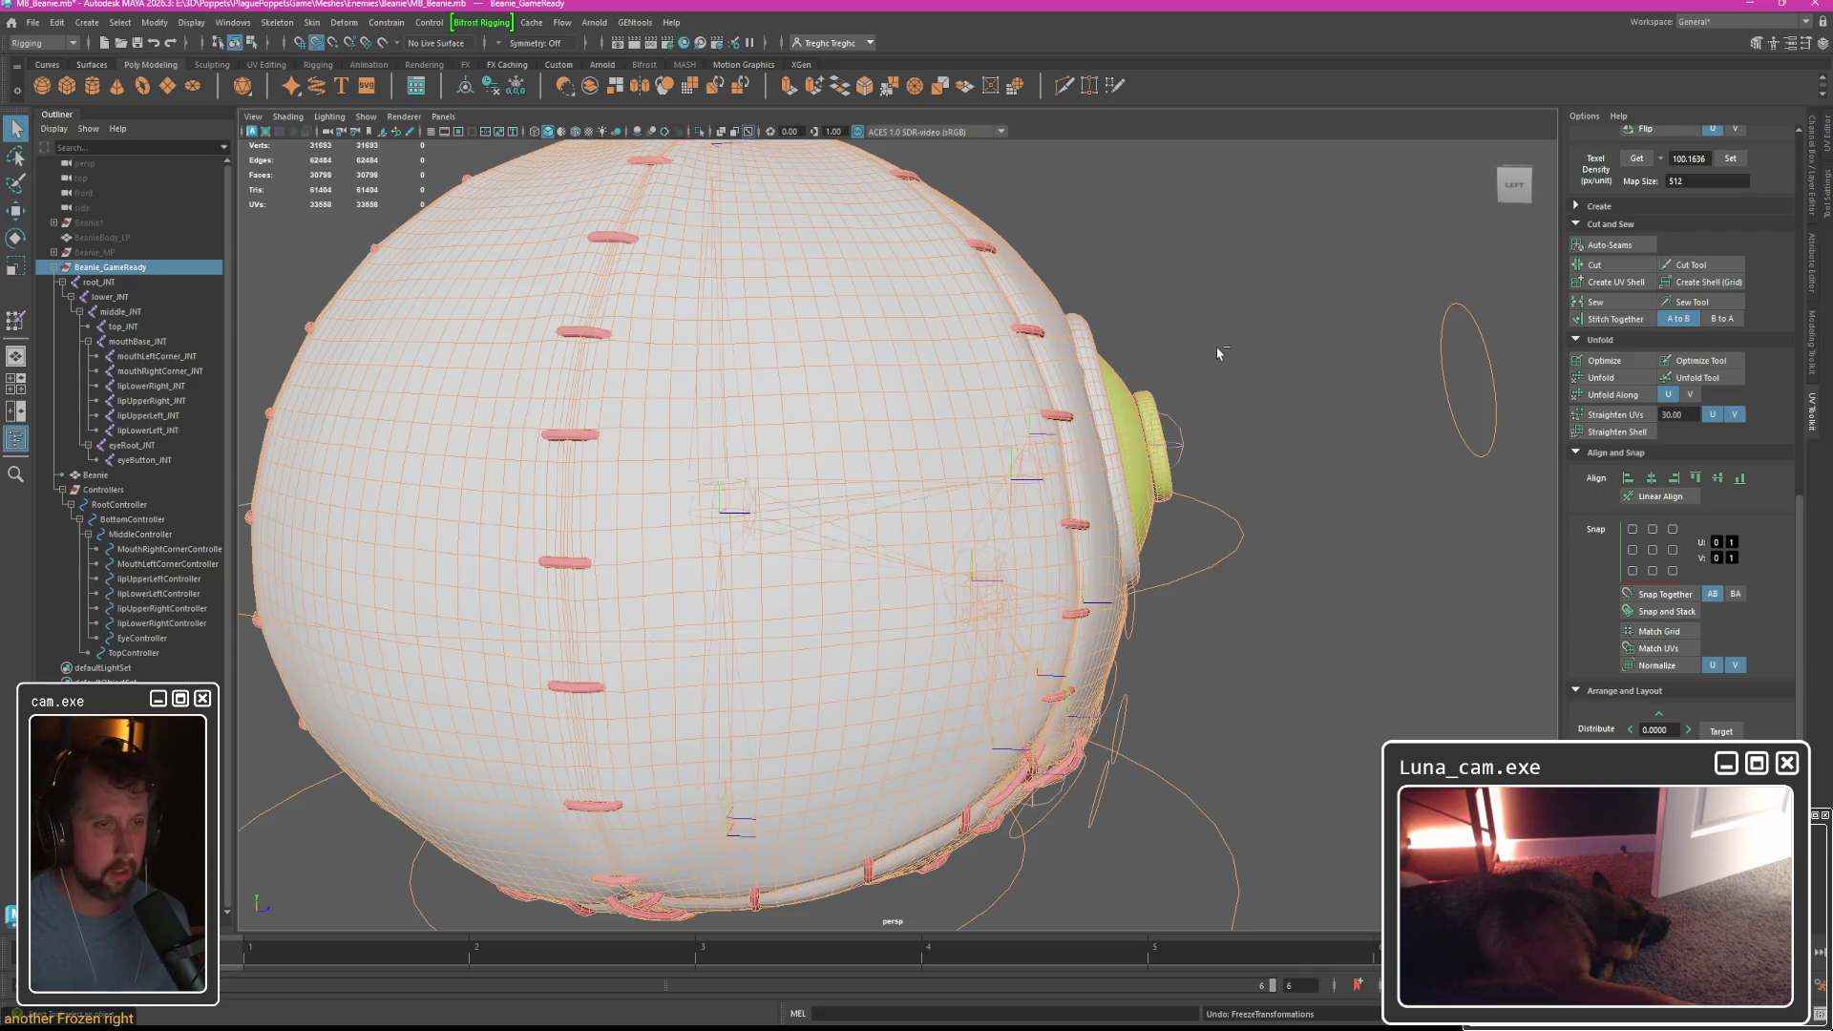
pyautogui.hotkey('ctrl', 'a')
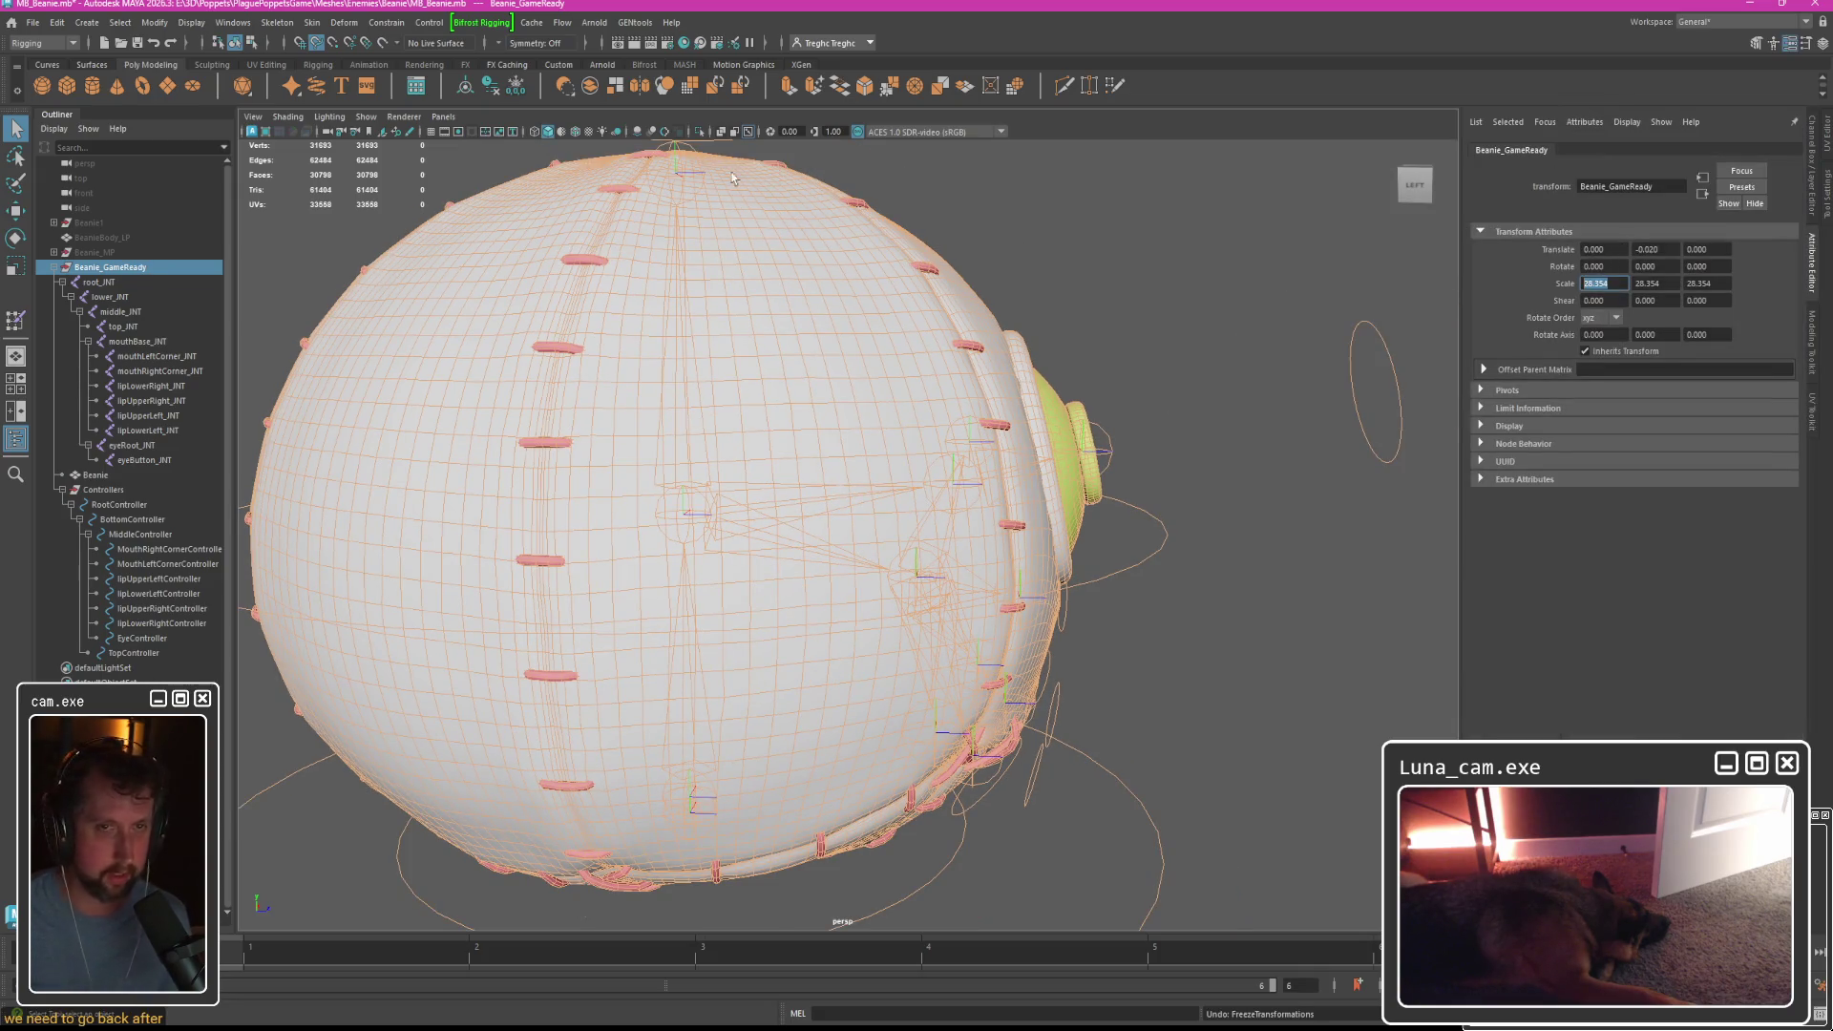
pyautogui.click(138, 19)
pyautogui.click(191, 92)
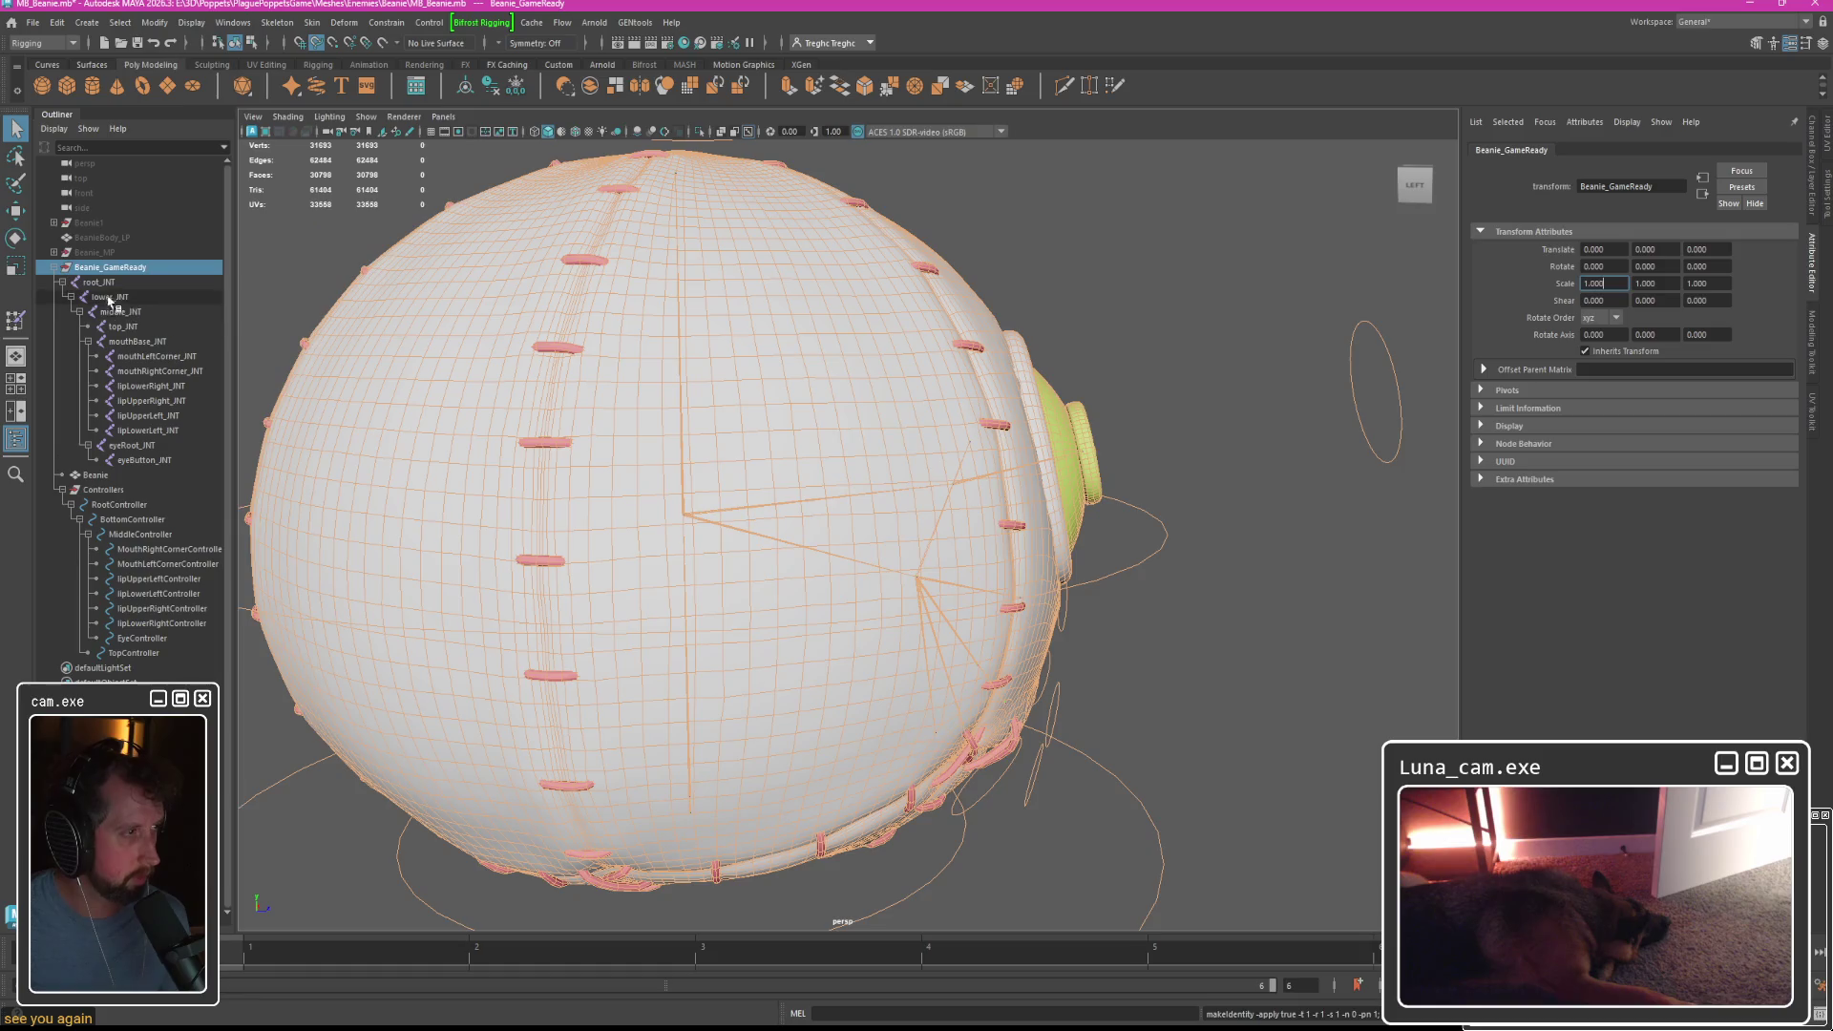
# Set the scale of root_JNT through eyeButton_JNT to 28.354 on all three axes.
pyautogui.keyDown('shift'); pyautogui.click(138, 460); pyautogui.keyUp('shift')
pyautogui.click(1604, 284)
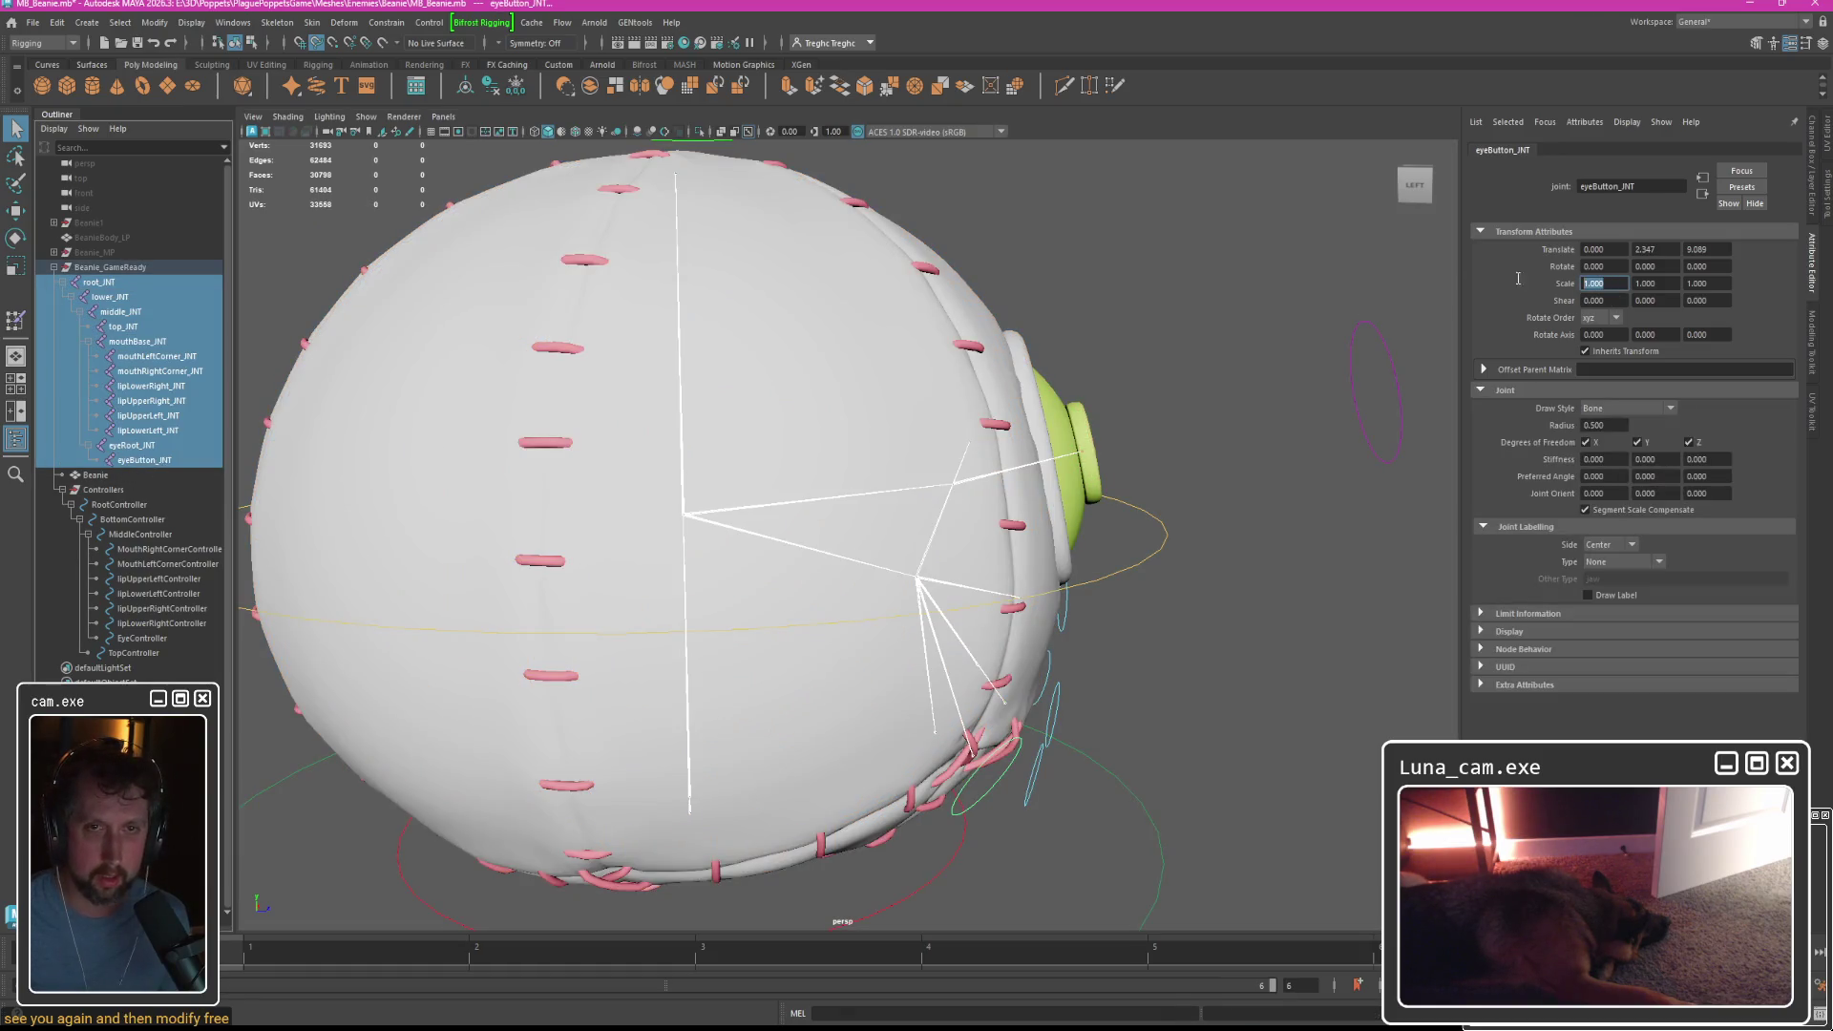
pyautogui.write('28.354')
pyautogui.press('Tab')
pyautogui.write('28.354')
pyautogui.press('Tab')
pyautogui.write('28.354')
pyautogui.press('Return')
pyautogui.keyDown('alt'); pyautogui.moveTo(1241, 316); pyautogui.dragTo(1098, 310); pyautogui.keyUp('alt')
# Reselect lower_JNT and then the Beanie mesh in the Outliner.
pyautogui.click(1175, 281)
pyautogui.click(109, 297)
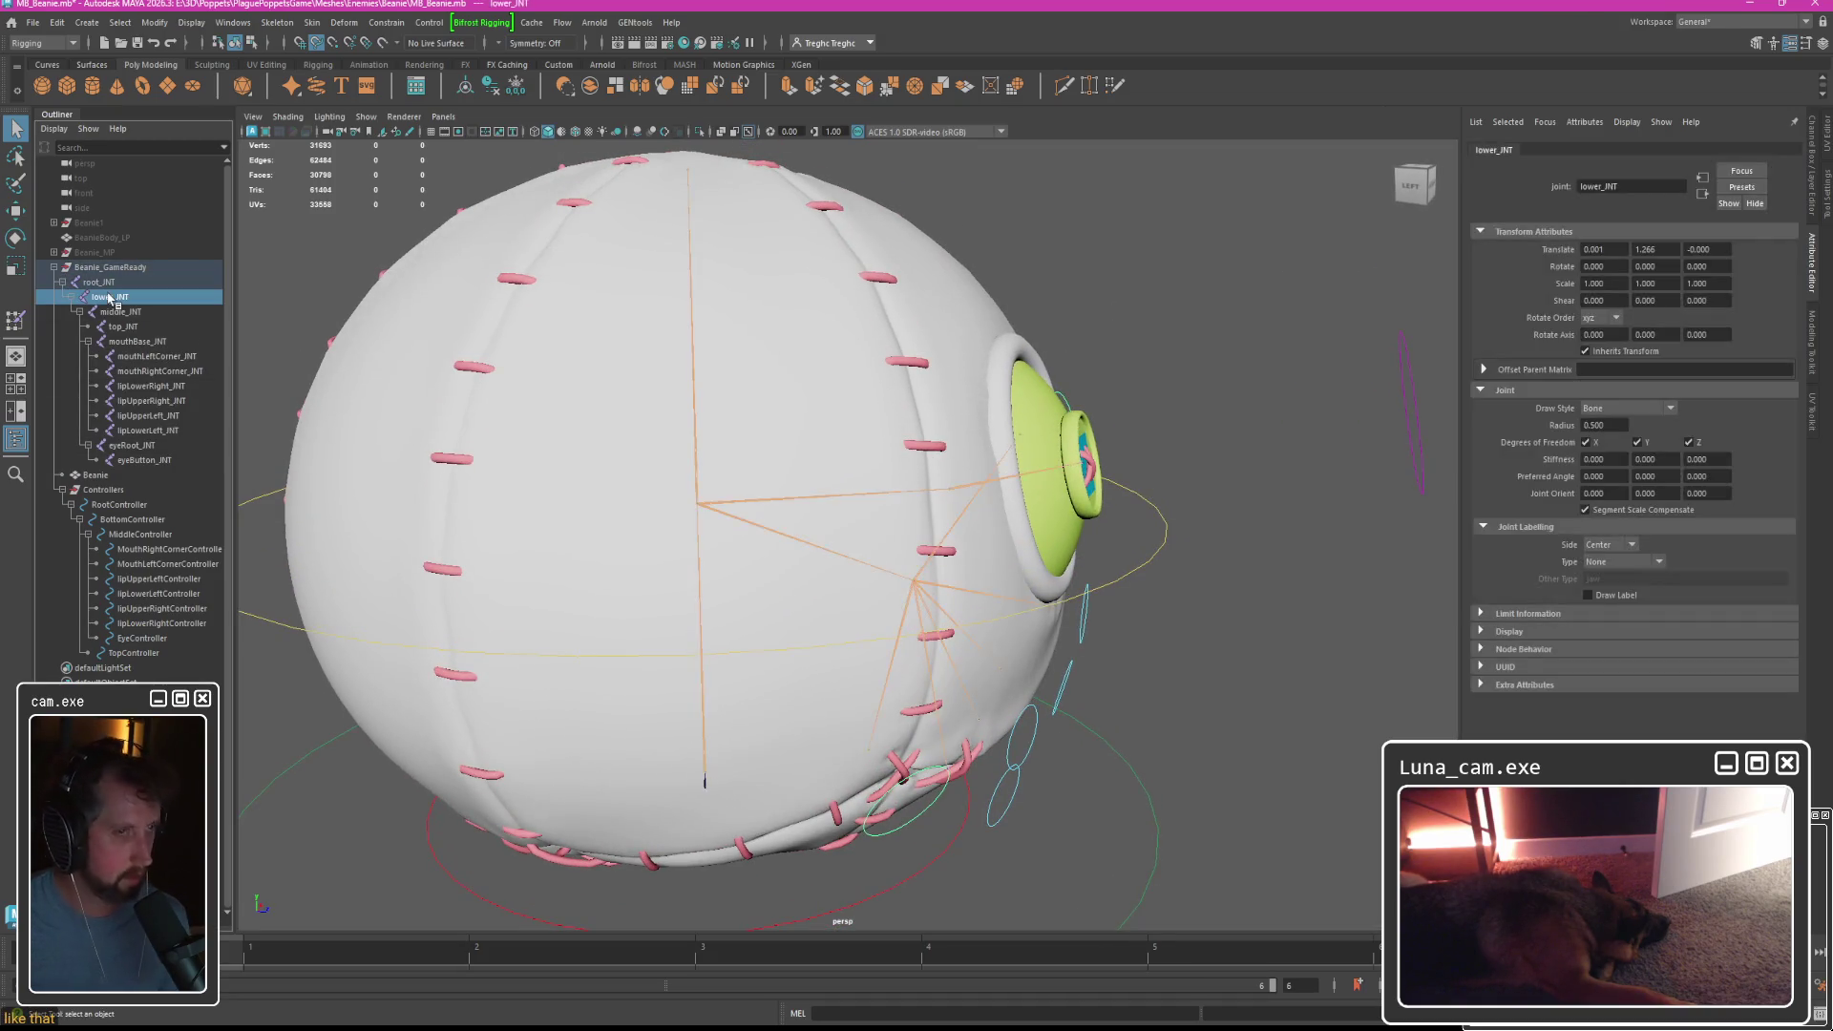
pyautogui.moveTo(109, 297); pyautogui.dragTo(120, 323, button='middle')
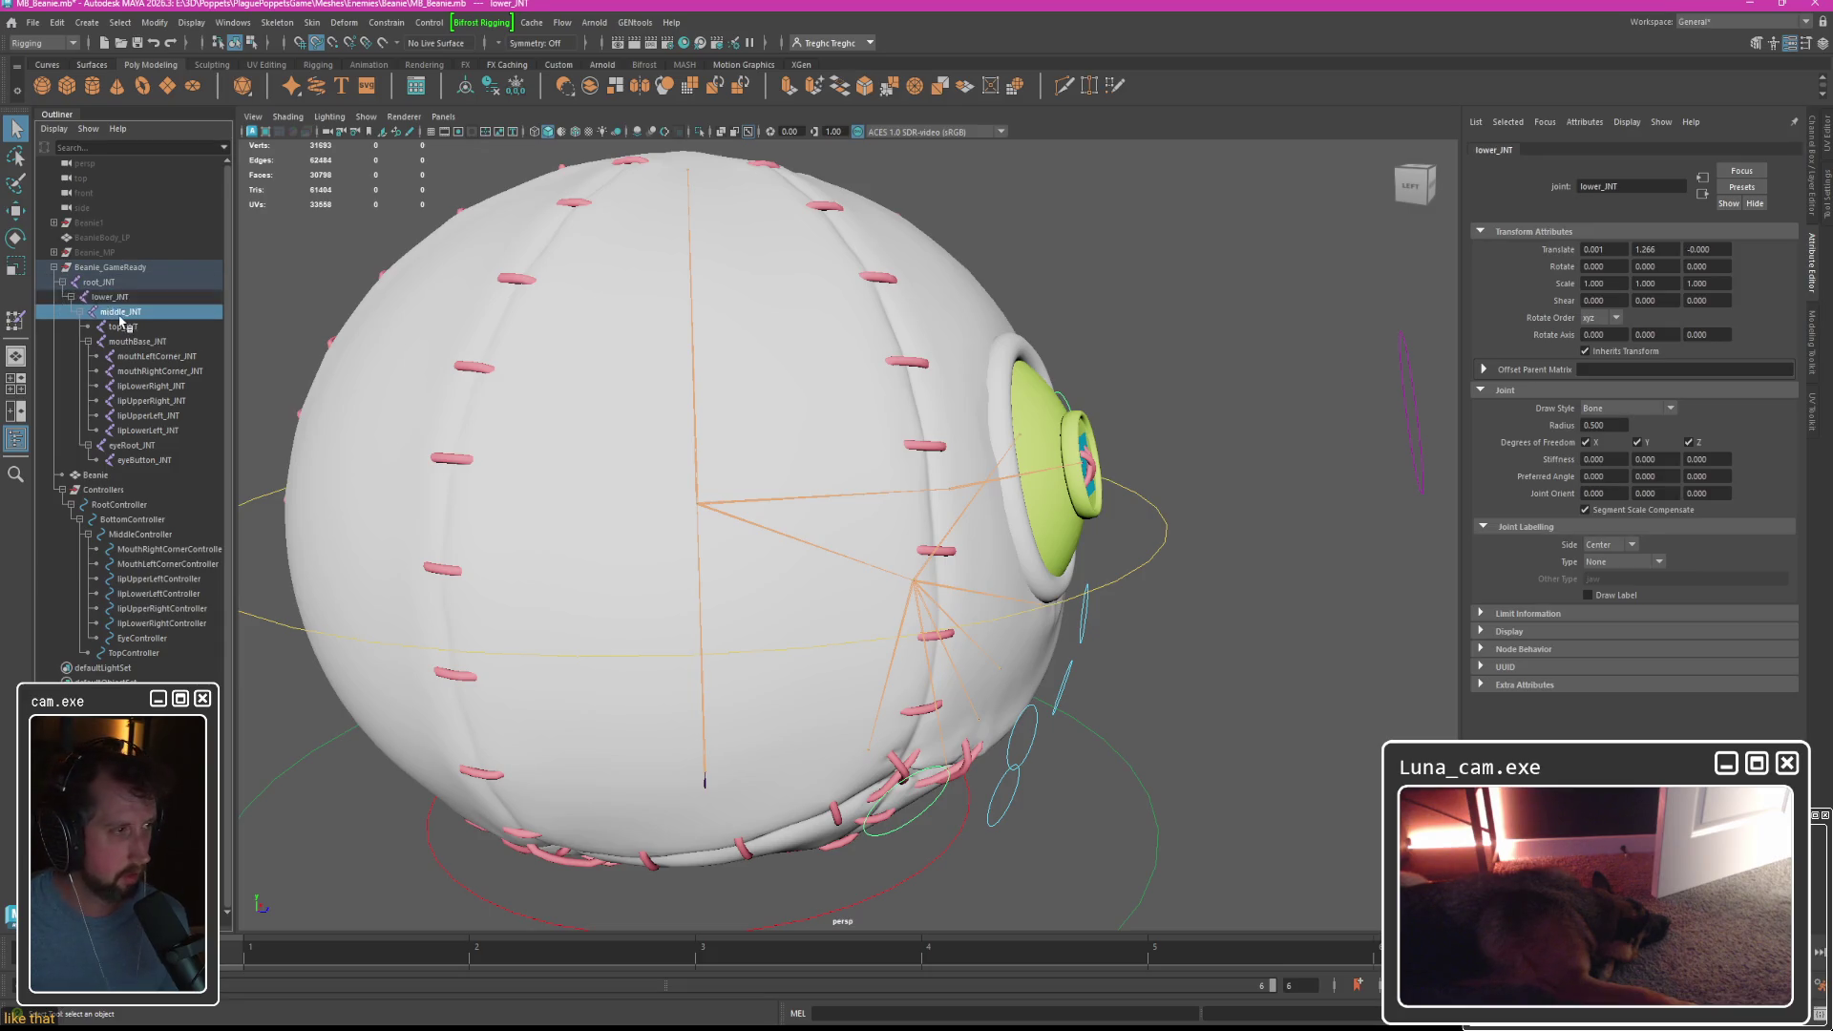
pyautogui.click(96, 475)
pyautogui.click(312, 22)
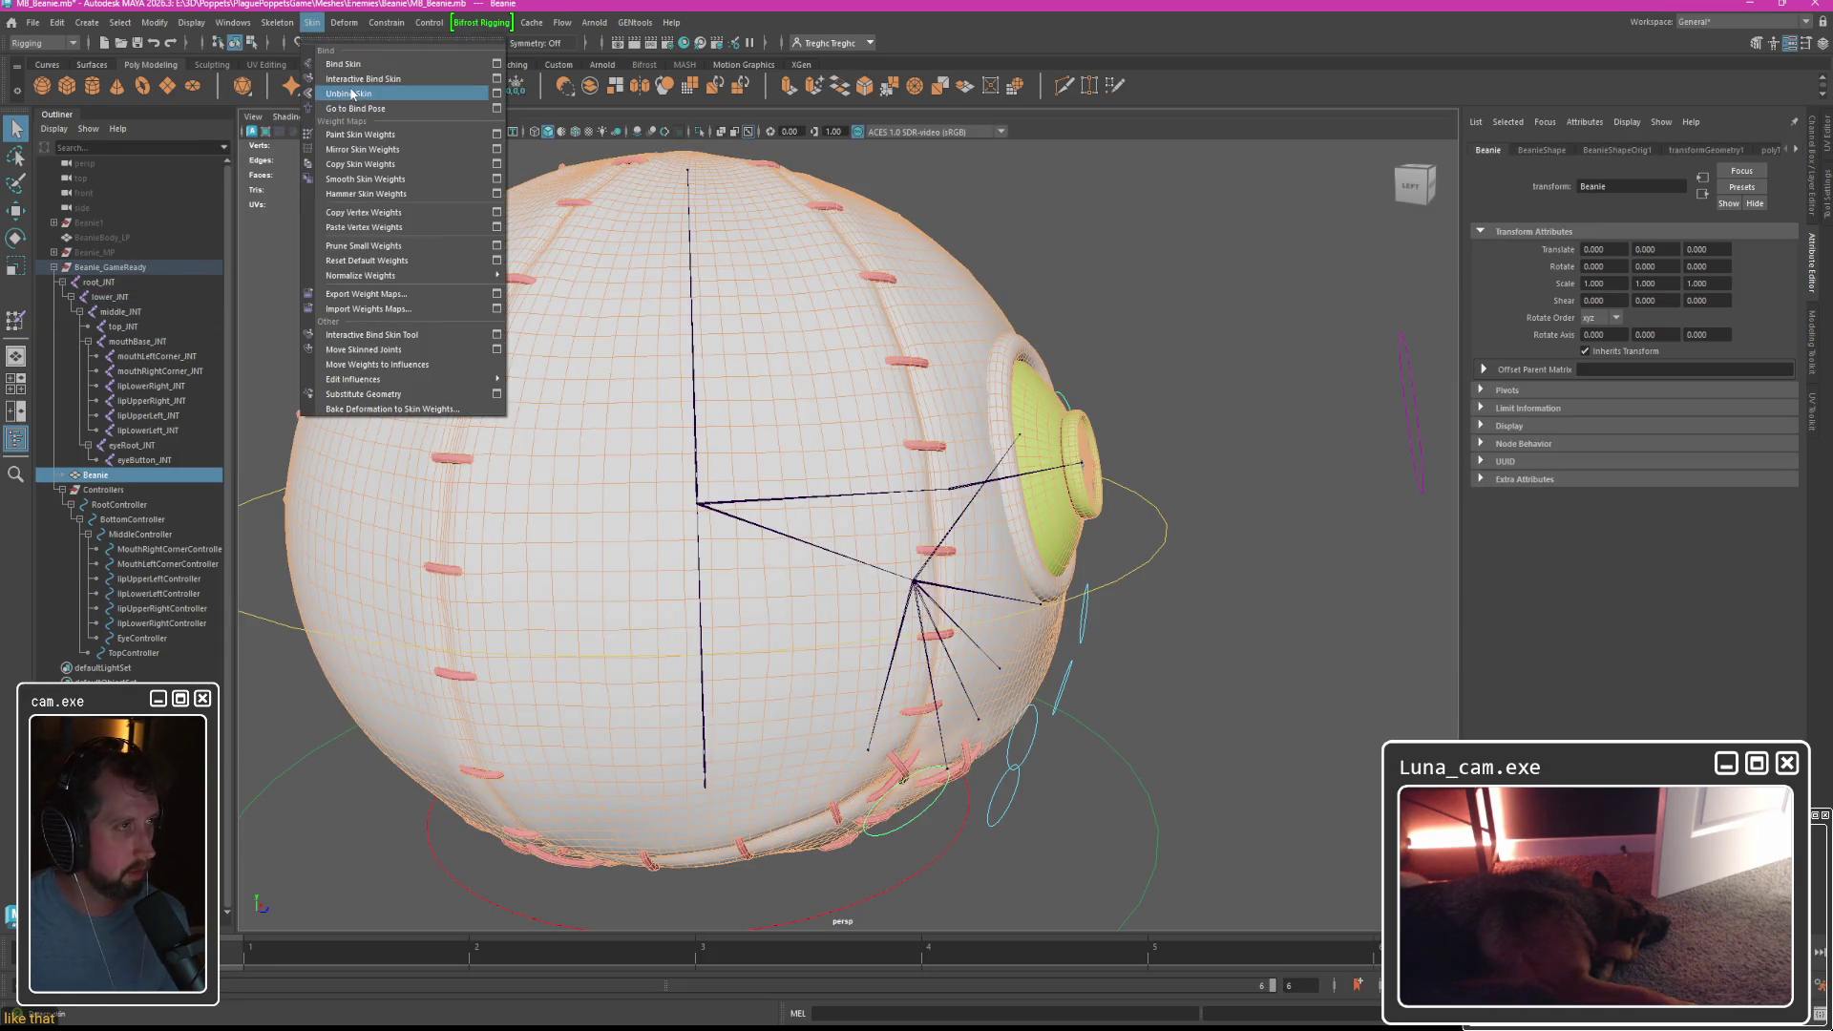
# Try unbinding Beanie's skin, set root_JNT's scale to 28.354, then undo the scale change.
pyautogui.click(352, 93)
pyautogui.click(109, 283)
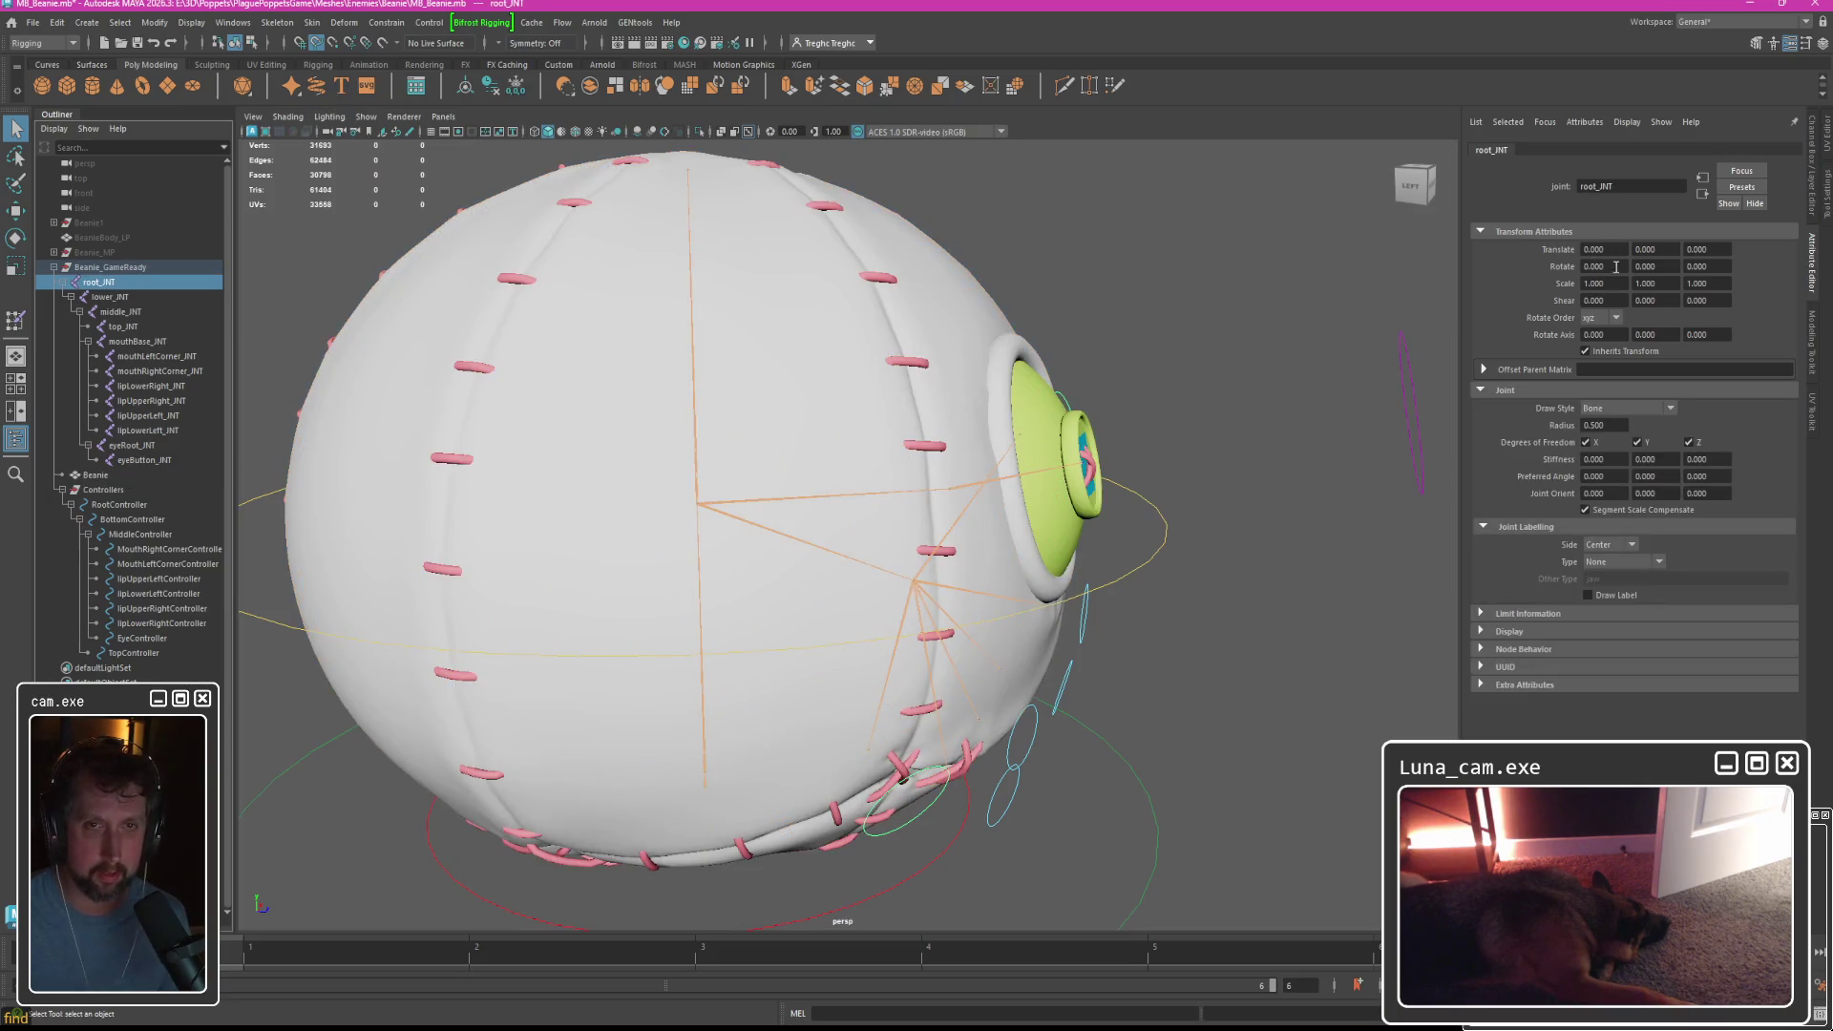
pyautogui.write('28.354')
pyautogui.press('Tab')
pyautogui.write('28.354')
pyautogui.press('Tab')
pyautogui.press('Return')
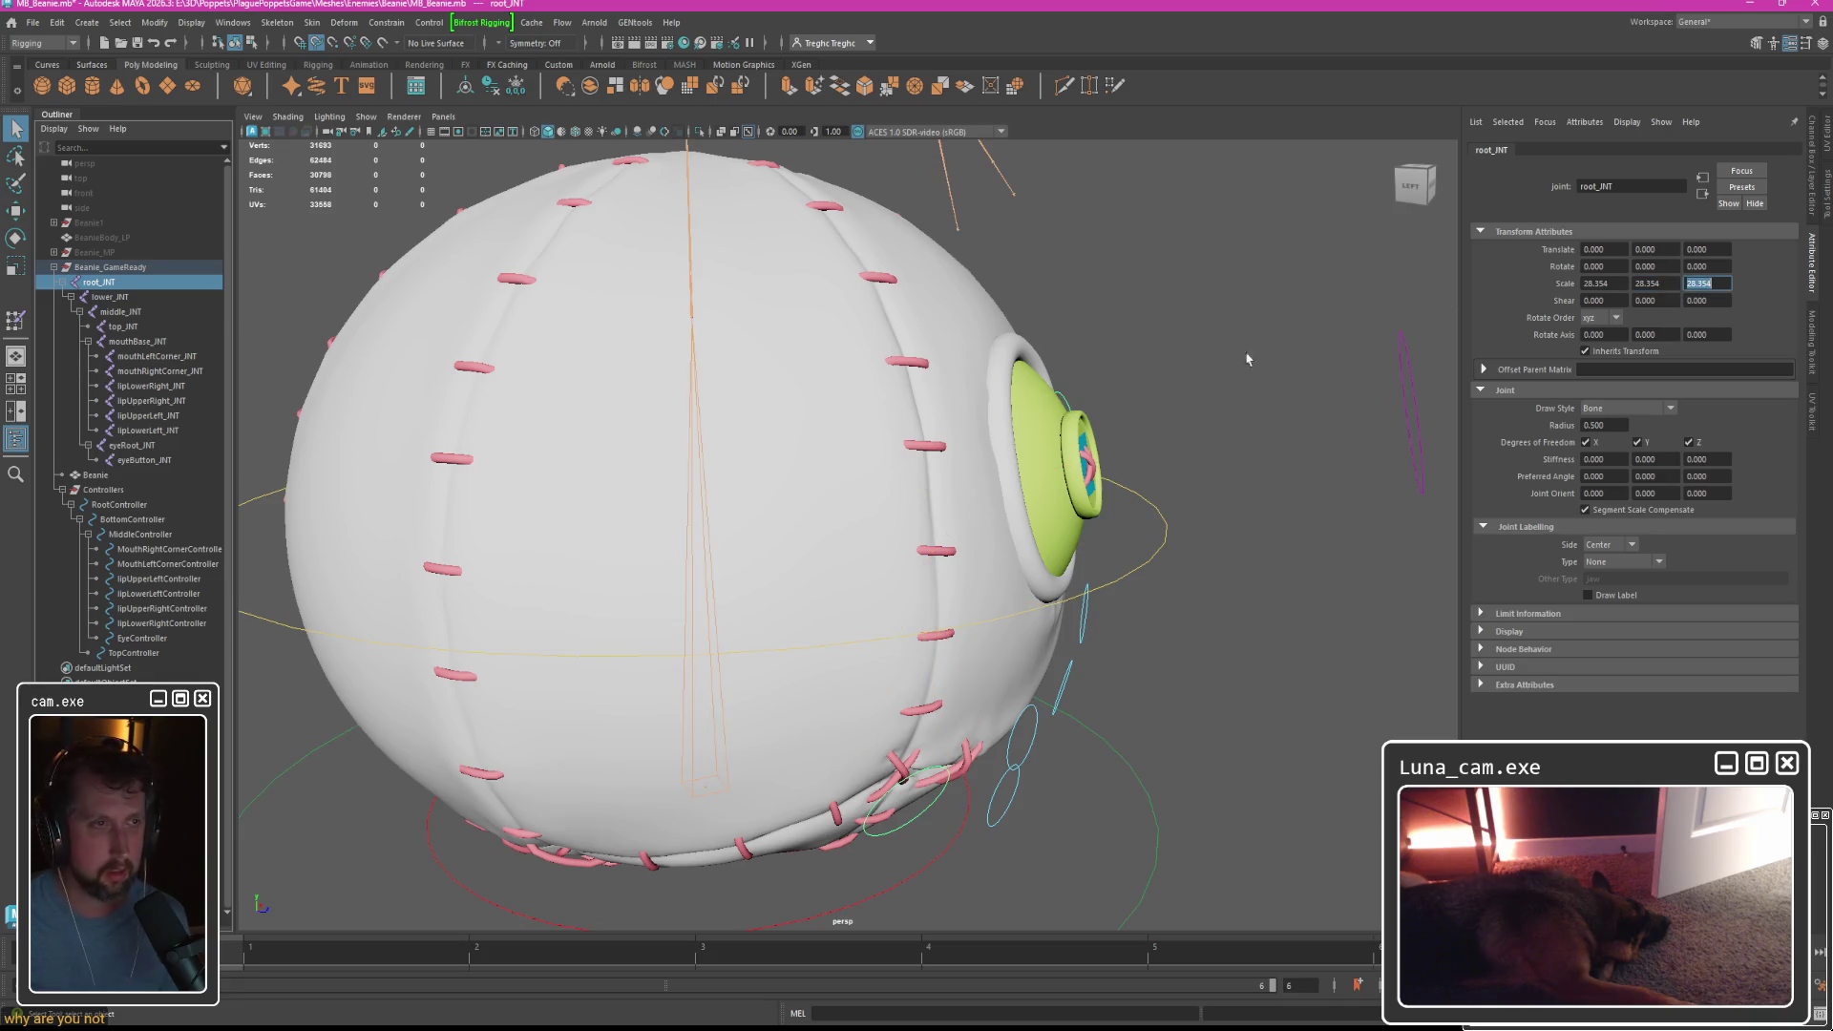
pyautogui.scroll(-5, 1277, 340)
pyautogui.moveTo(1012, 449)
pyautogui.keyDown('alt'); pyautogui.mouseDown()
pyautogui.moveTo(917, 468)
pyautogui.moveTo(985, 506)
pyautogui.moveTo(905, 483)
pyautogui.moveTo(974, 473)
pyautogui.moveTo(962, 485)
pyautogui.moveTo(993, 442)
pyautogui.moveTo(1114, 459)
pyautogui.moveTo(1097, 437)
pyautogui.moveTo(954, 449)
pyautogui.moveTo(1149, 438)
pyautogui.mouseUp(); pyautogui.keyUp('alt')
pyautogui.hotkey('ctrl', 'z')
pyautogui.hotkey('ctrl', 'z')
pyautogui.hotkey('ctrl', 'z')
# Drag the Beanie mesh out of Beanie_GameReady to the top level of the Outliner.
pyautogui.click(1114, 459)
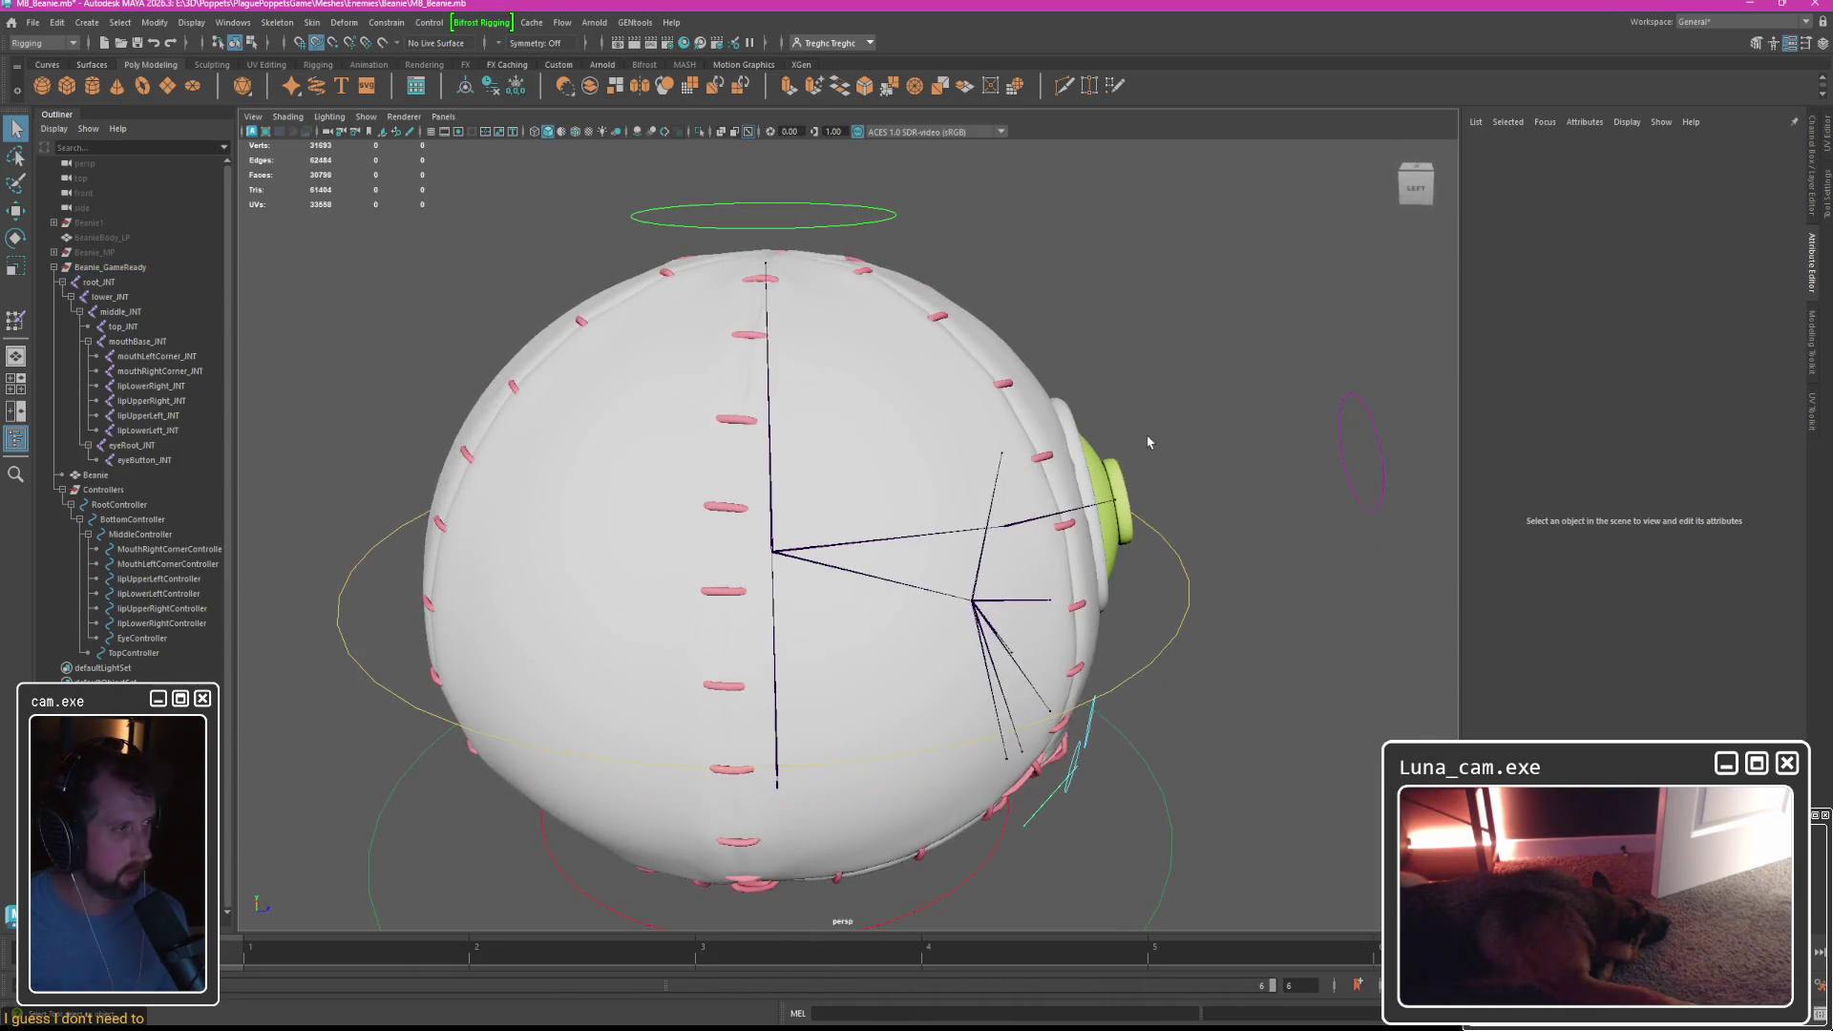
pyautogui.click(119, 283)
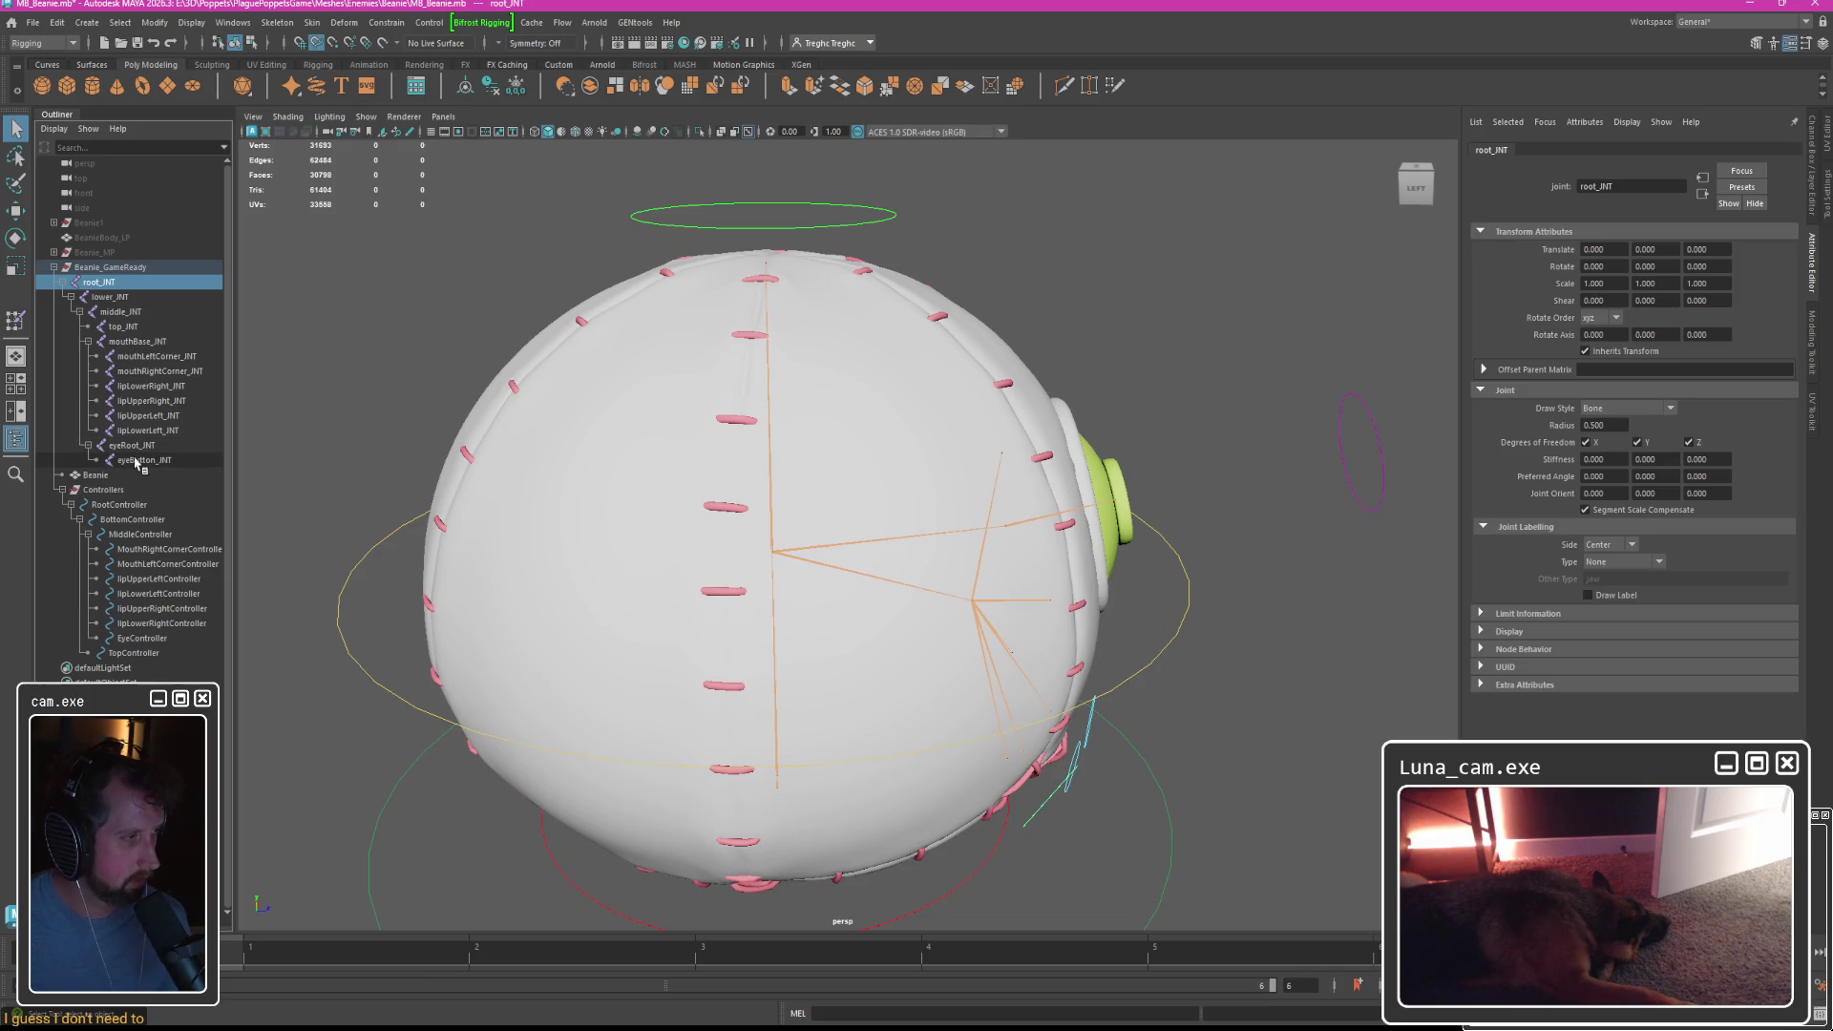
pyautogui.click(95, 476)
pyautogui.moveTo(124, 607)
pyautogui.mouseDown(button='middle')
pyautogui.moveTo(112, 674)
pyautogui.moveTo(139, 670)
pyautogui.moveTo(107, 244)
pyautogui.mouseUp(button='middle')
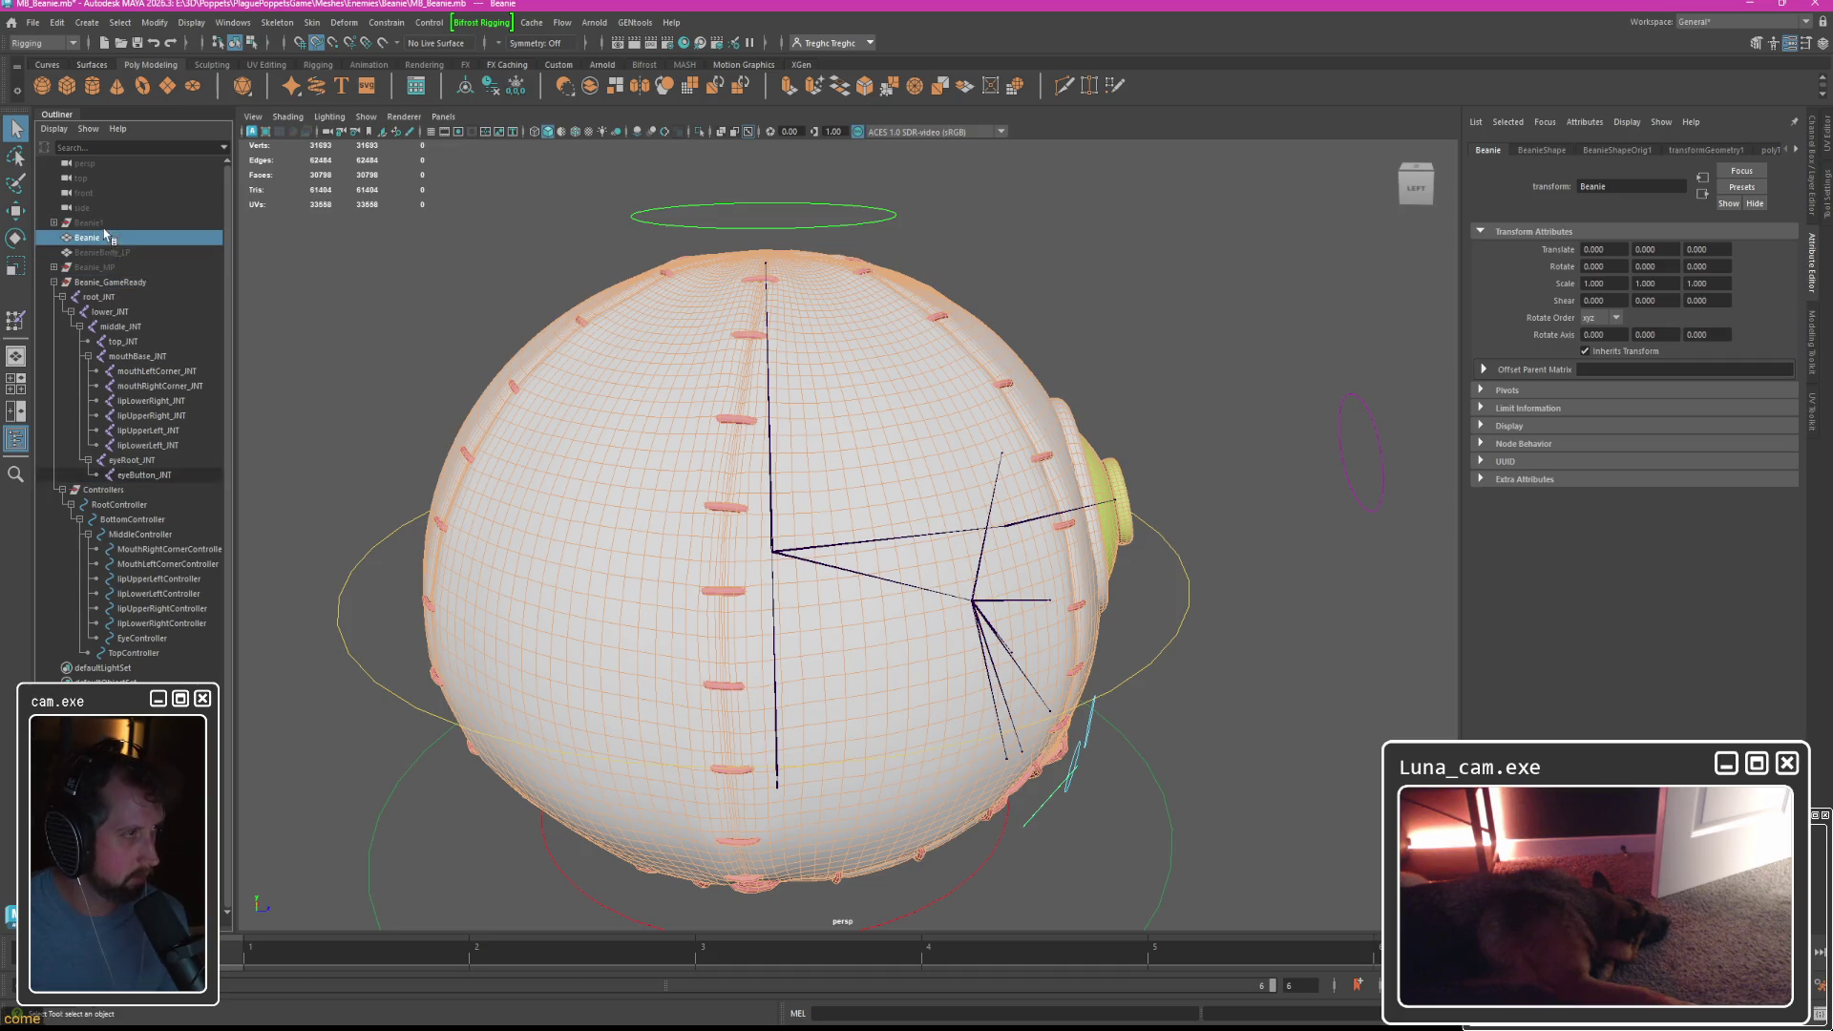
# Select root_INT through eyeButton_INT, undo a trial parenting, and capture the joint list.
pyautogui.click(99, 297)
pyautogui.keyDown('shift'); pyautogui.click(143, 474); pyautogui.keyUp('shift')
pyautogui.moveTo(105, 291); pyautogui.dragTo(84, 239, button='middle')
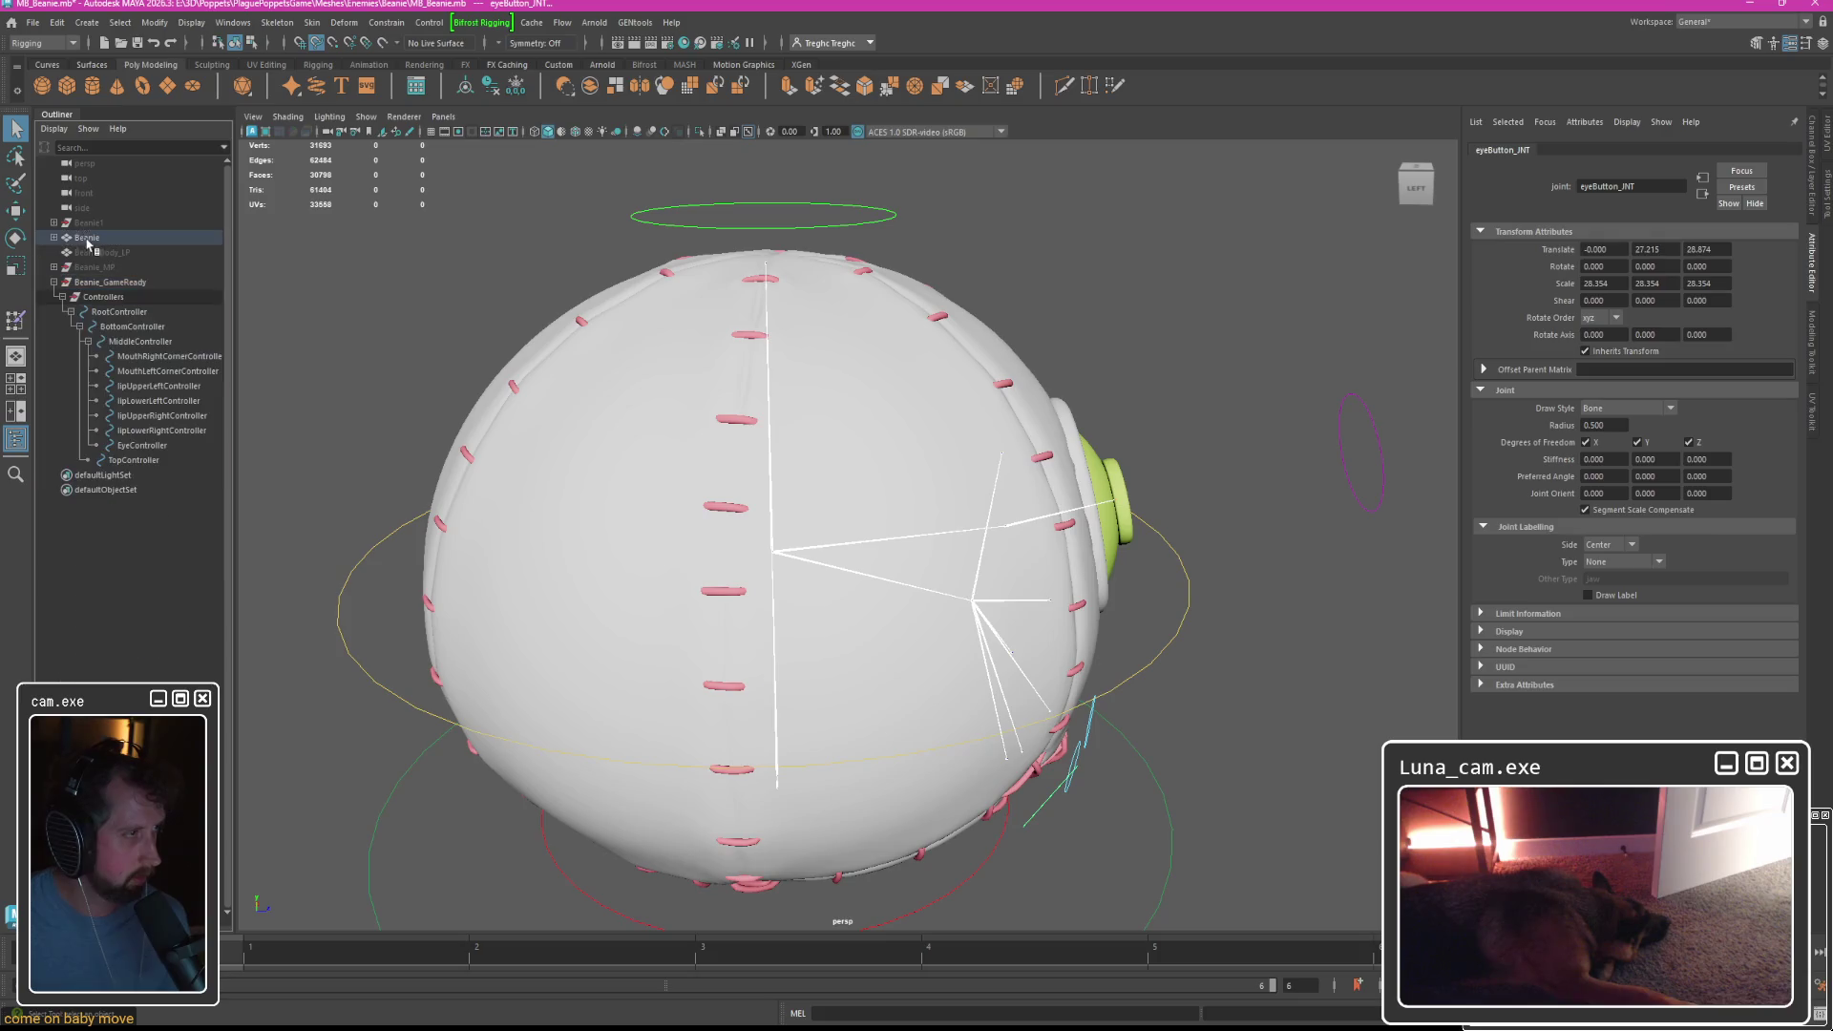
pyautogui.hotkey('ctrl', 'z')
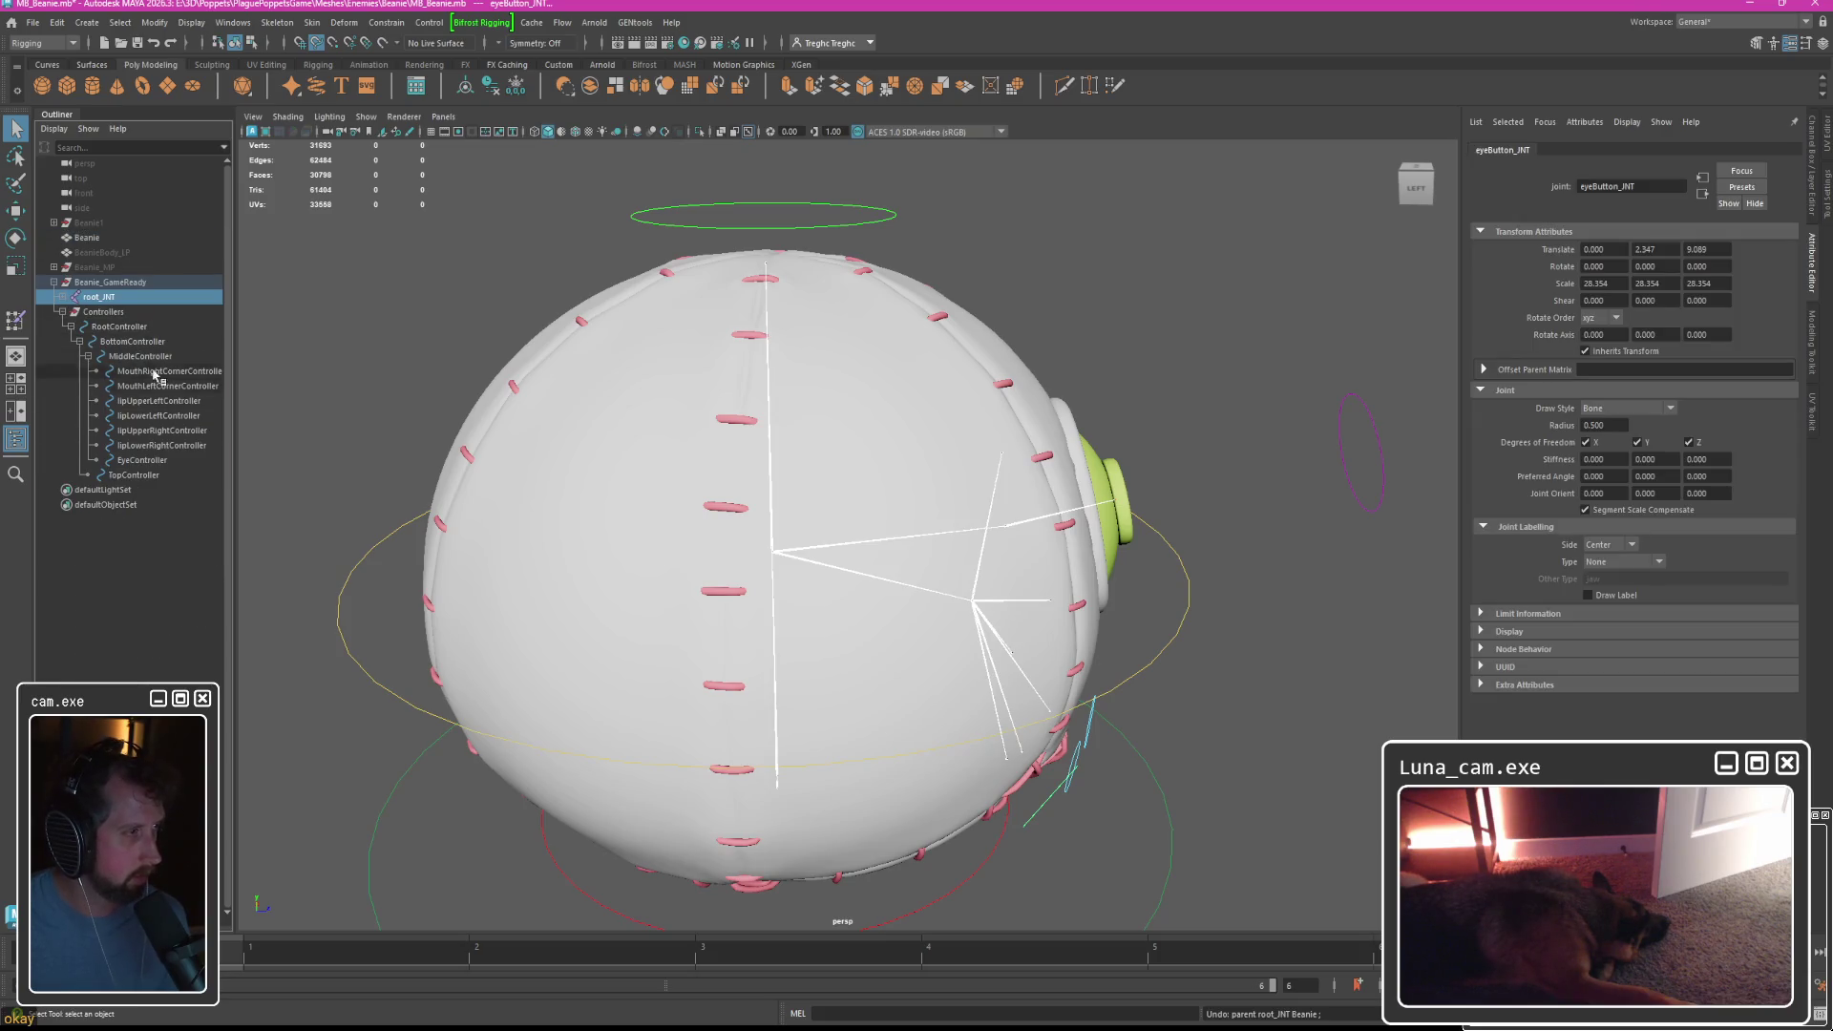
pyautogui.press('f')
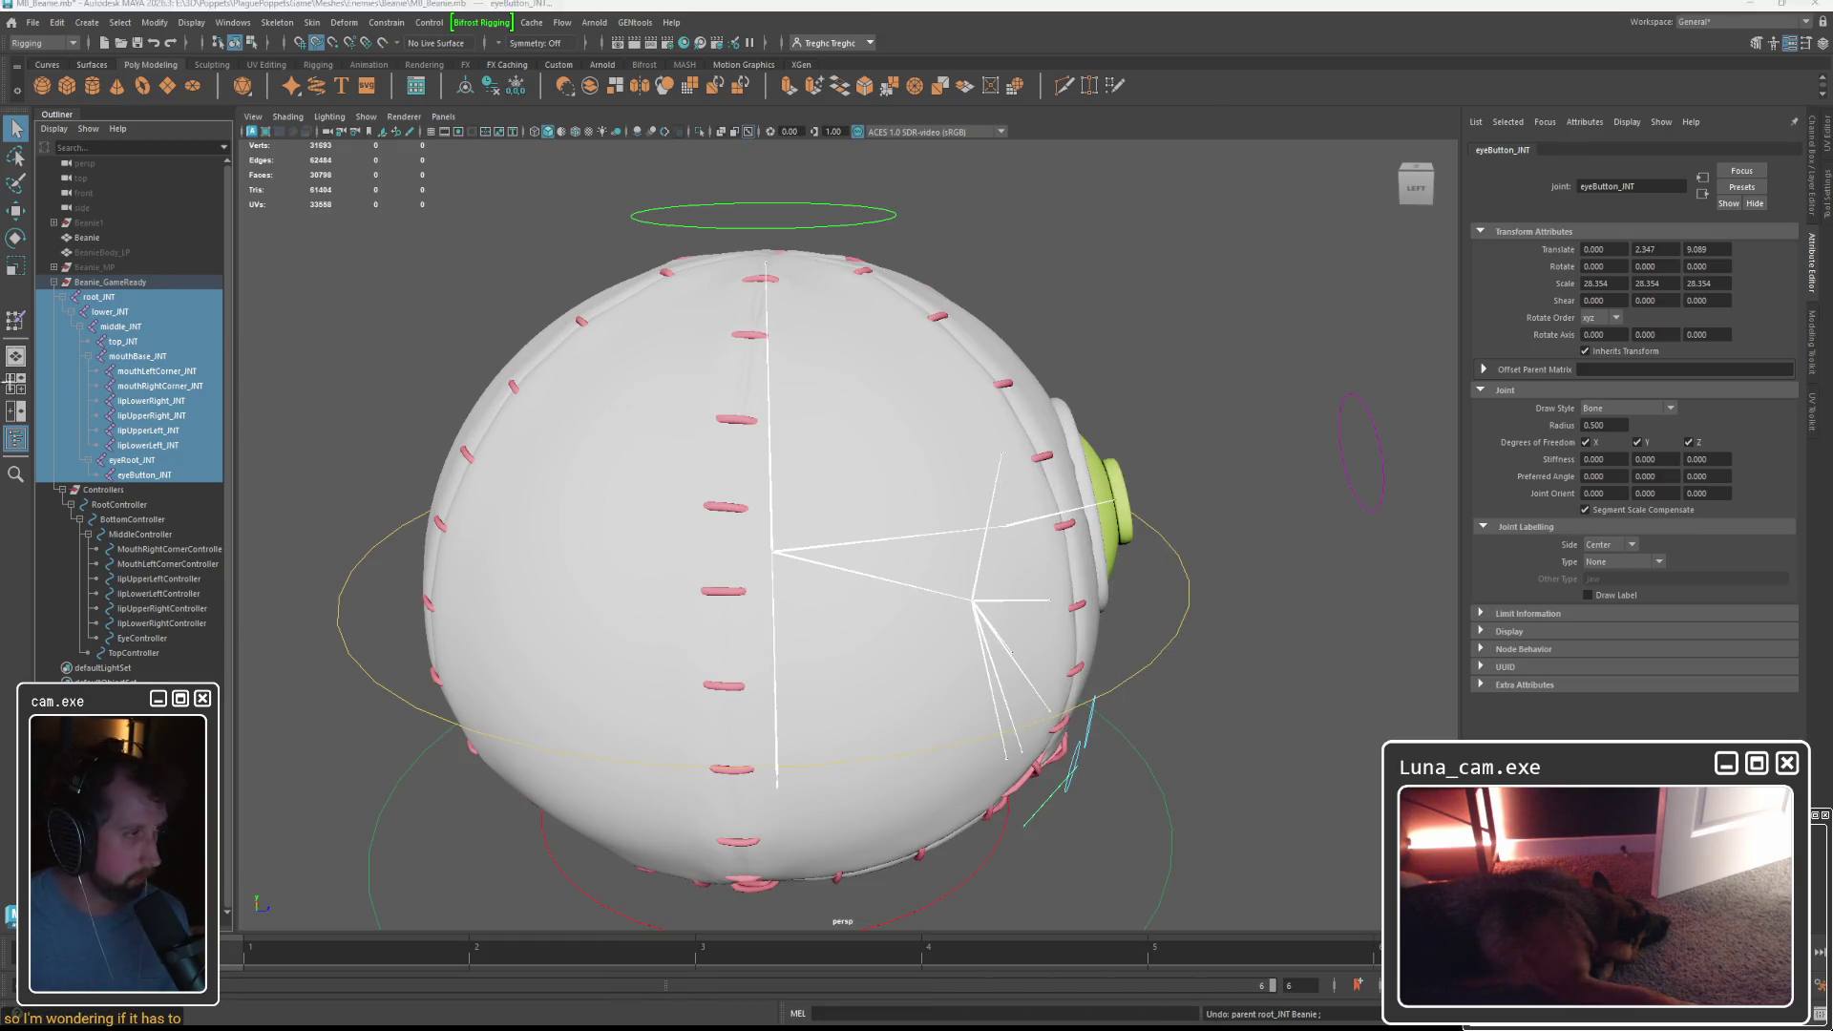
pyautogui.press('super+shift+s')
pyautogui.moveTo(54, 283); pyautogui.dragTo(214, 488)
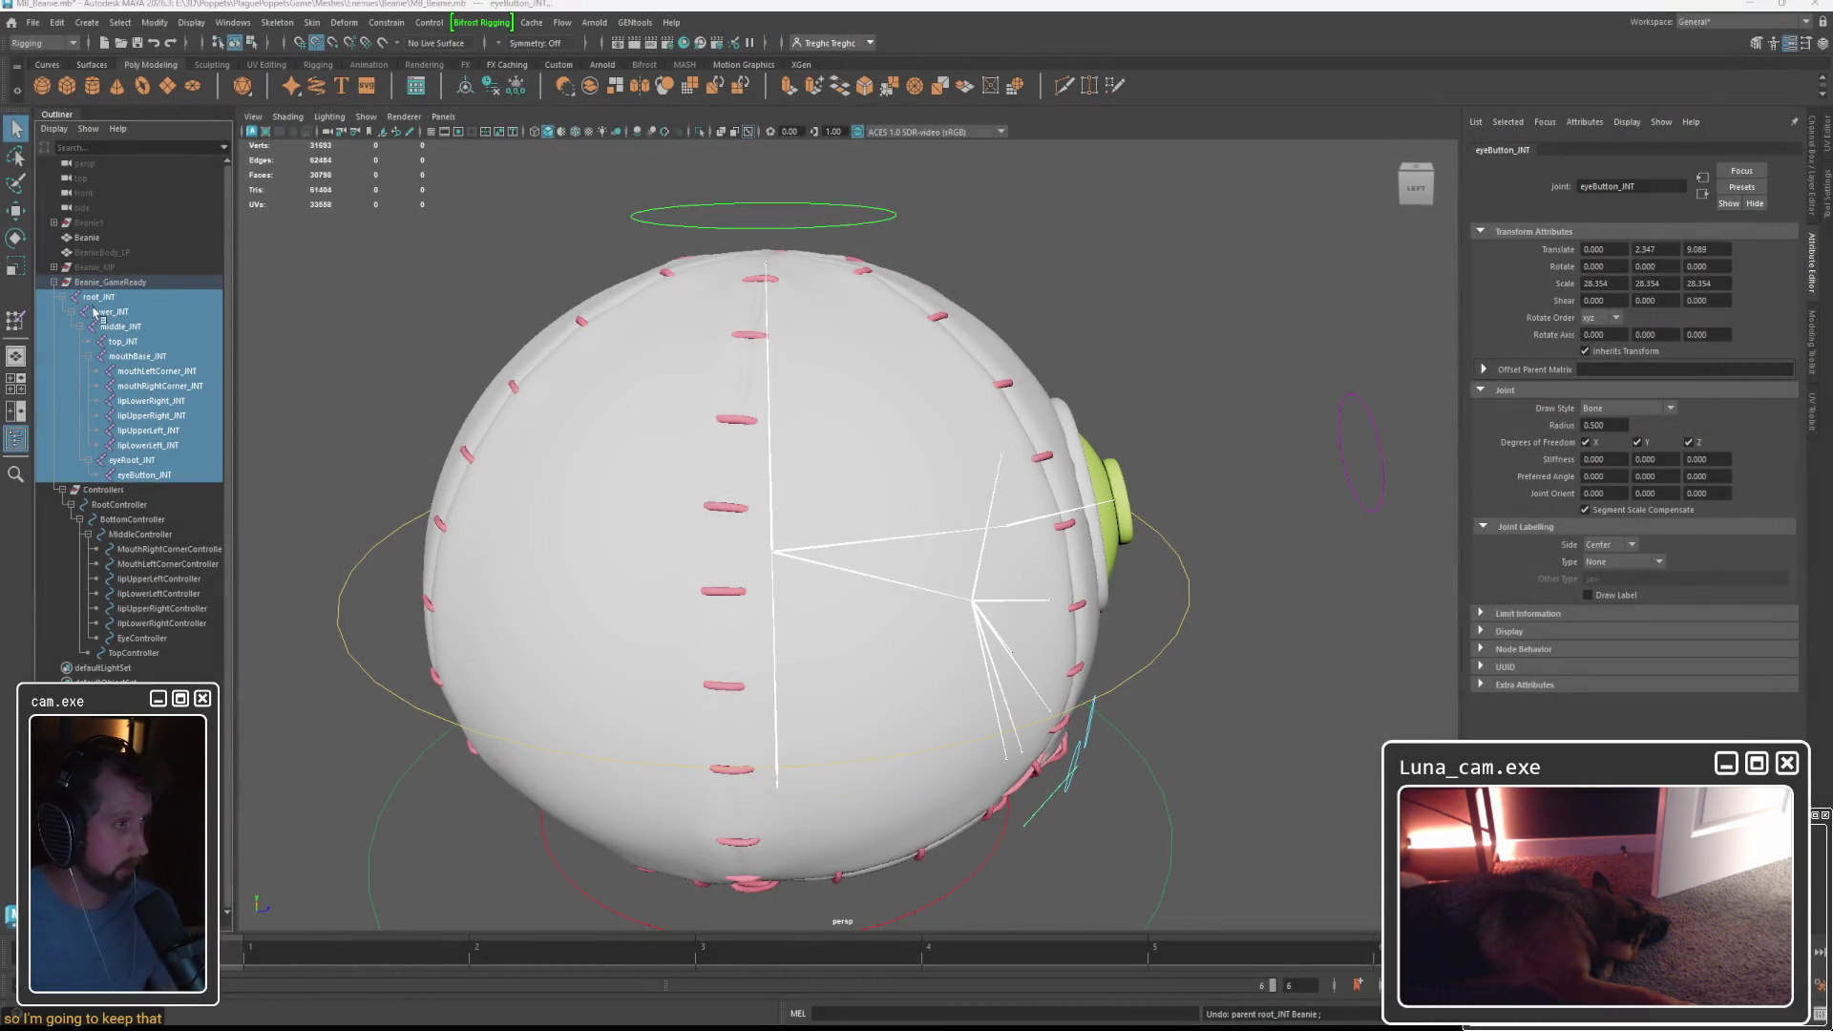
# Parent the selected joints under Beanie and put lower_INT under root_INT.
pyautogui.hotkey('shift', 'z')
pyautogui.click(86, 238)
pyautogui.click(99, 267)
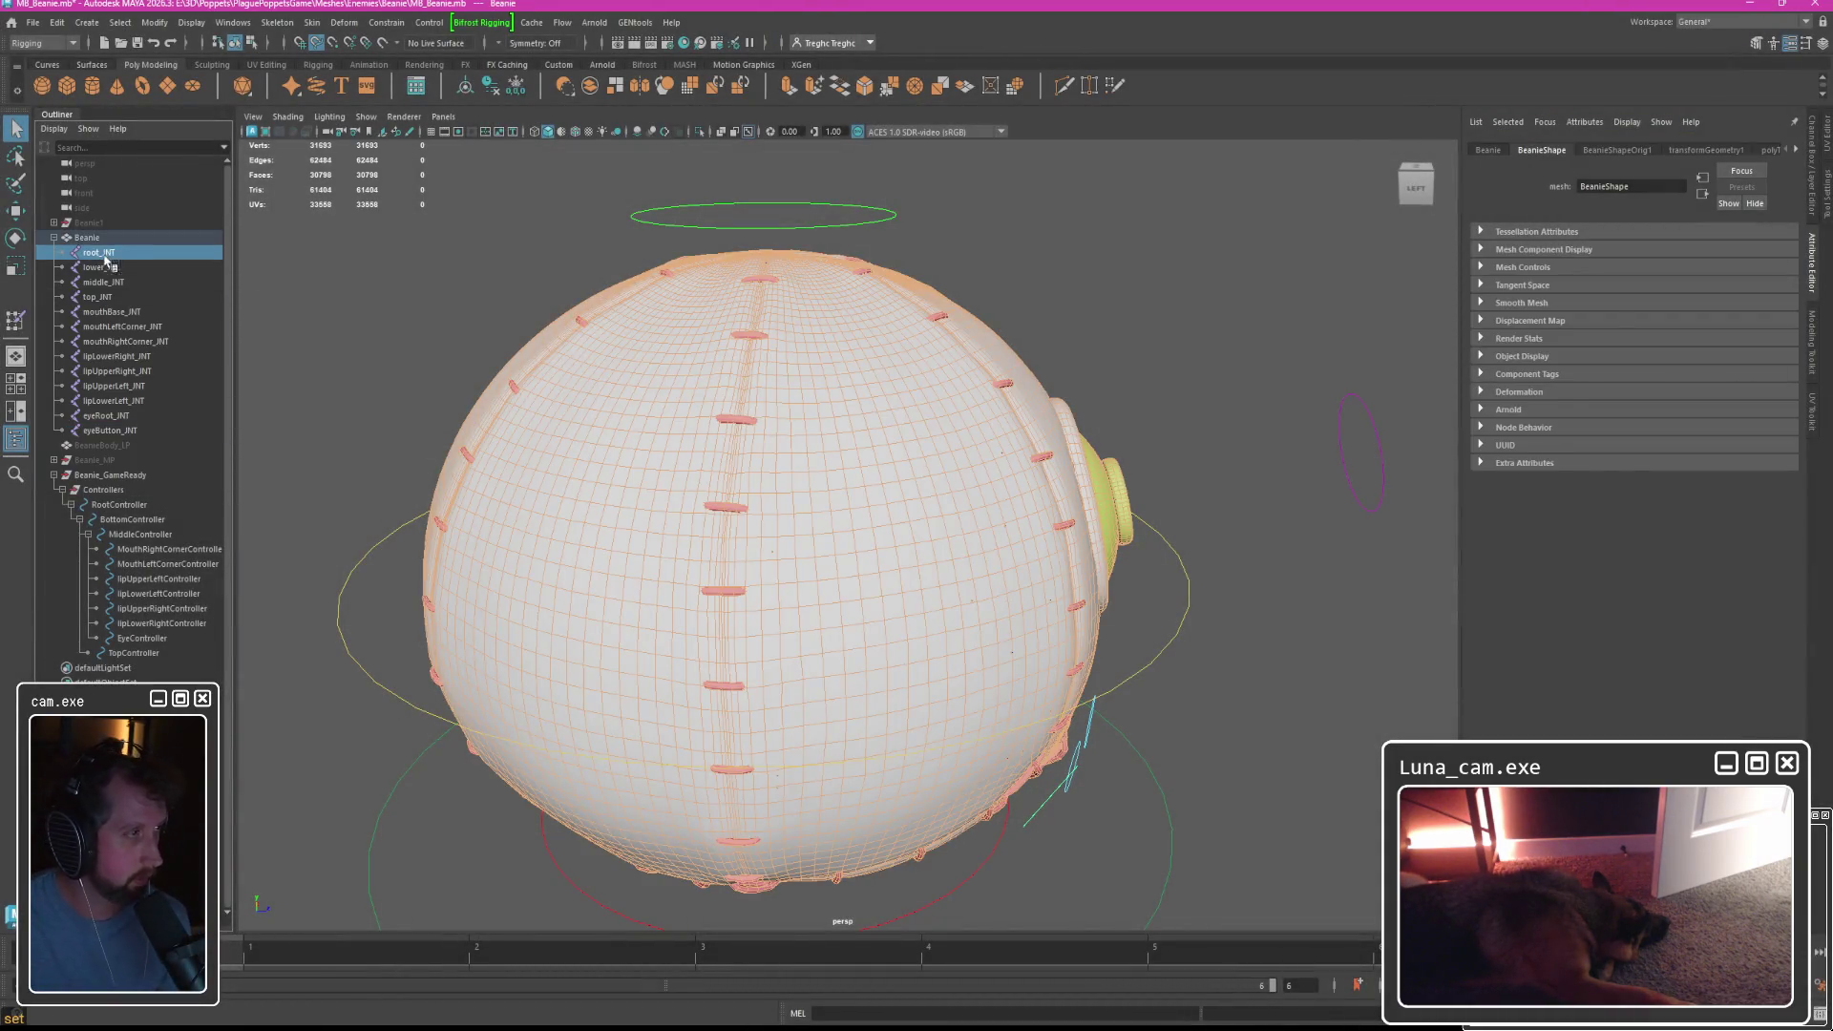
pyautogui.moveTo(108, 258); pyautogui.dragTo(105, 254)
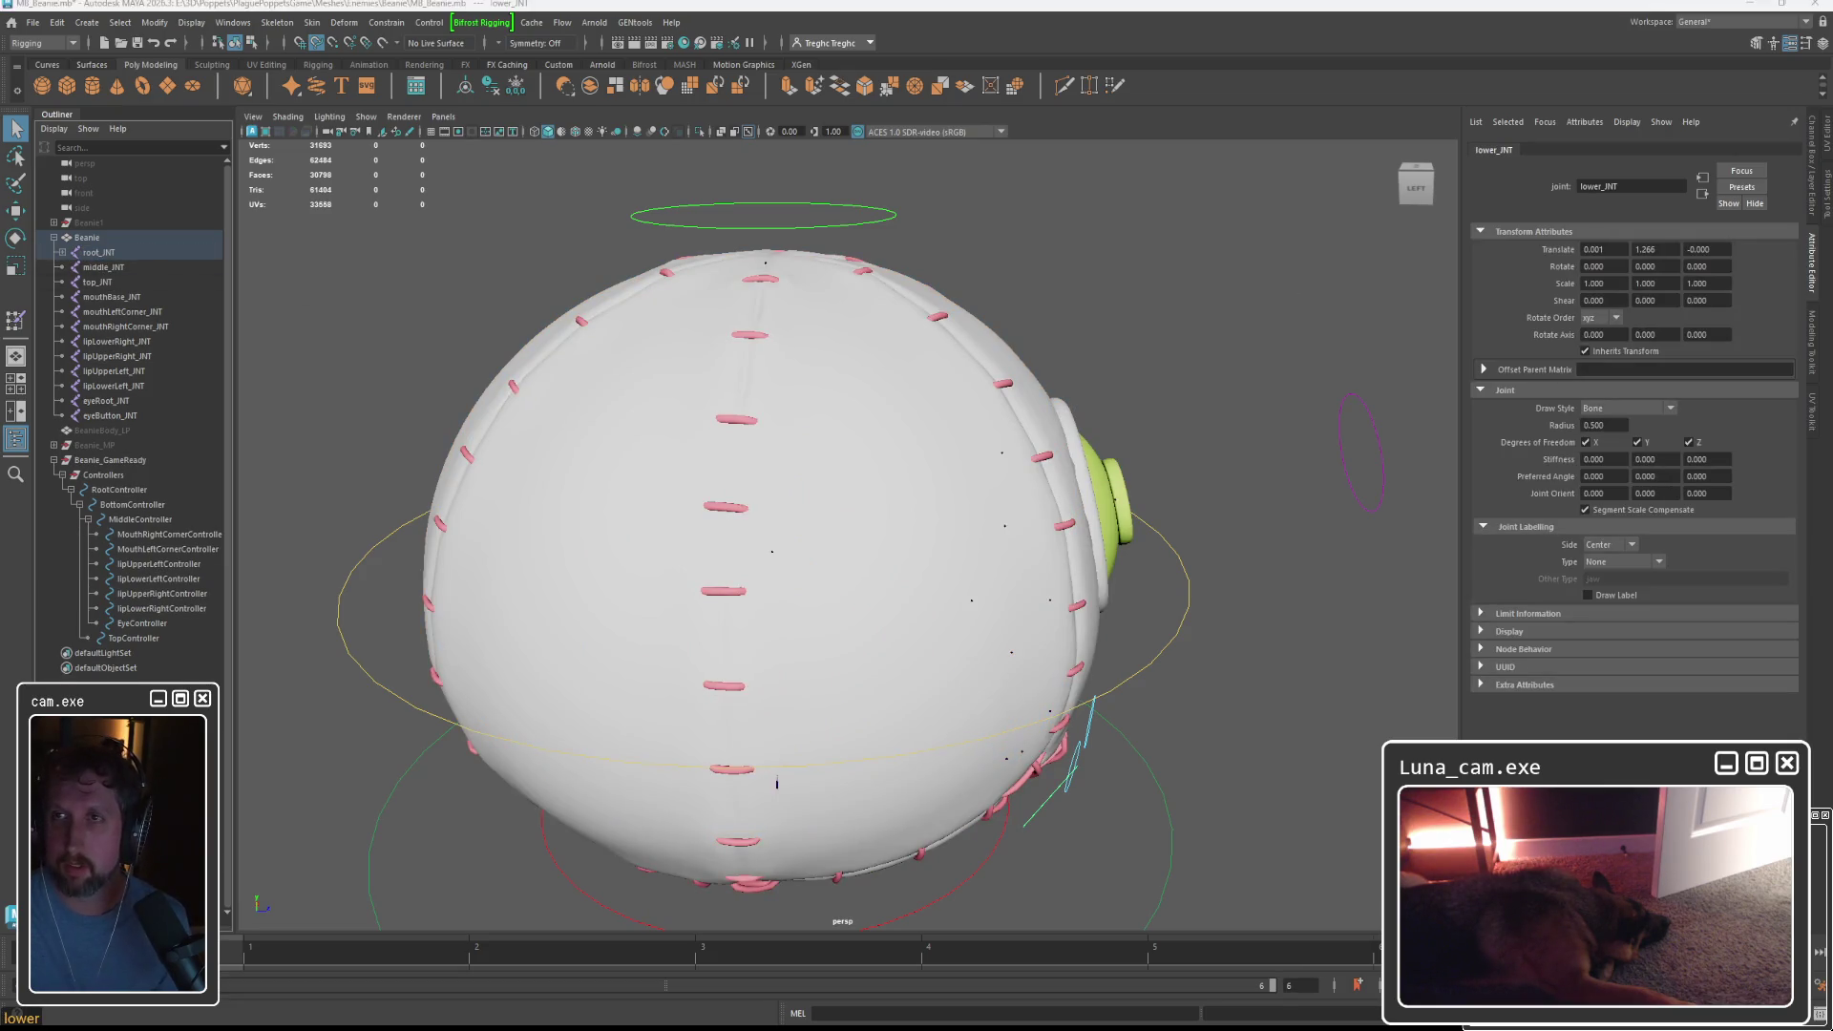
# Parent middle_INT under lower_INT and top_INT under middle_INT.
pyautogui.click(96, 269)
pyautogui.click(62, 252)
pyautogui.moveTo(99, 283); pyautogui.dragTo(105, 272)
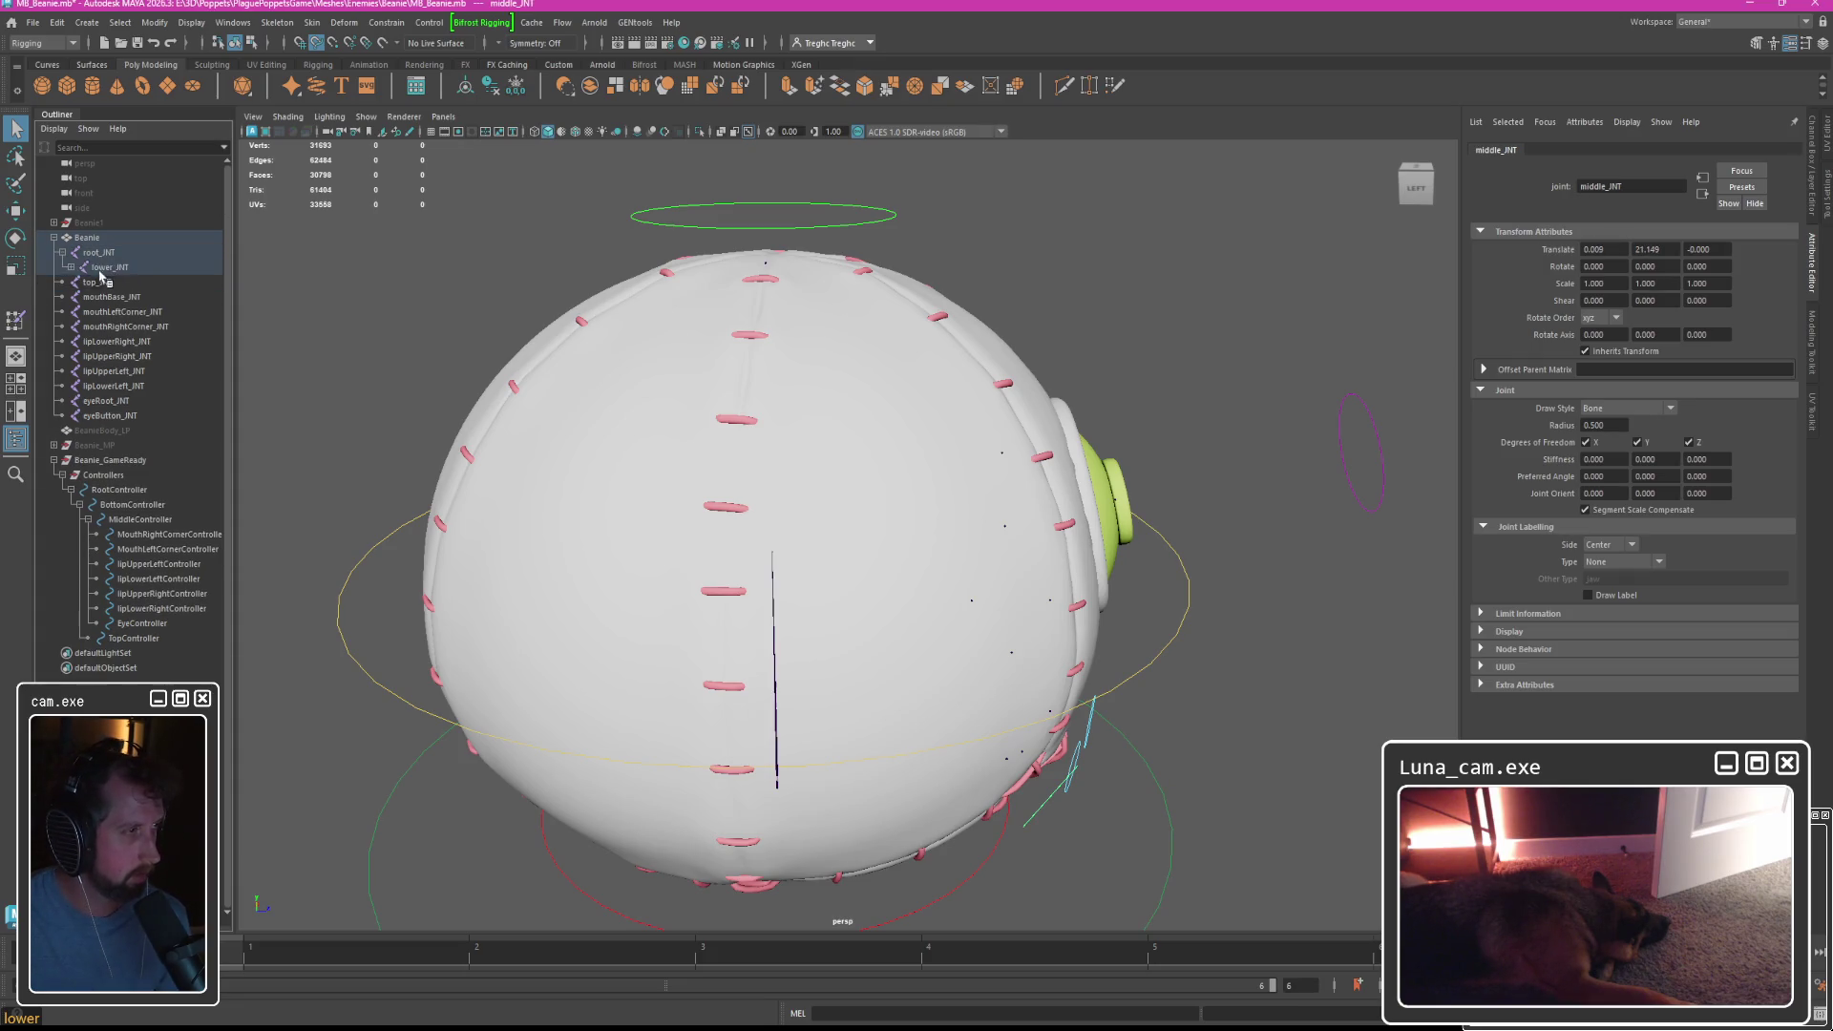
pyautogui.click(69, 269)
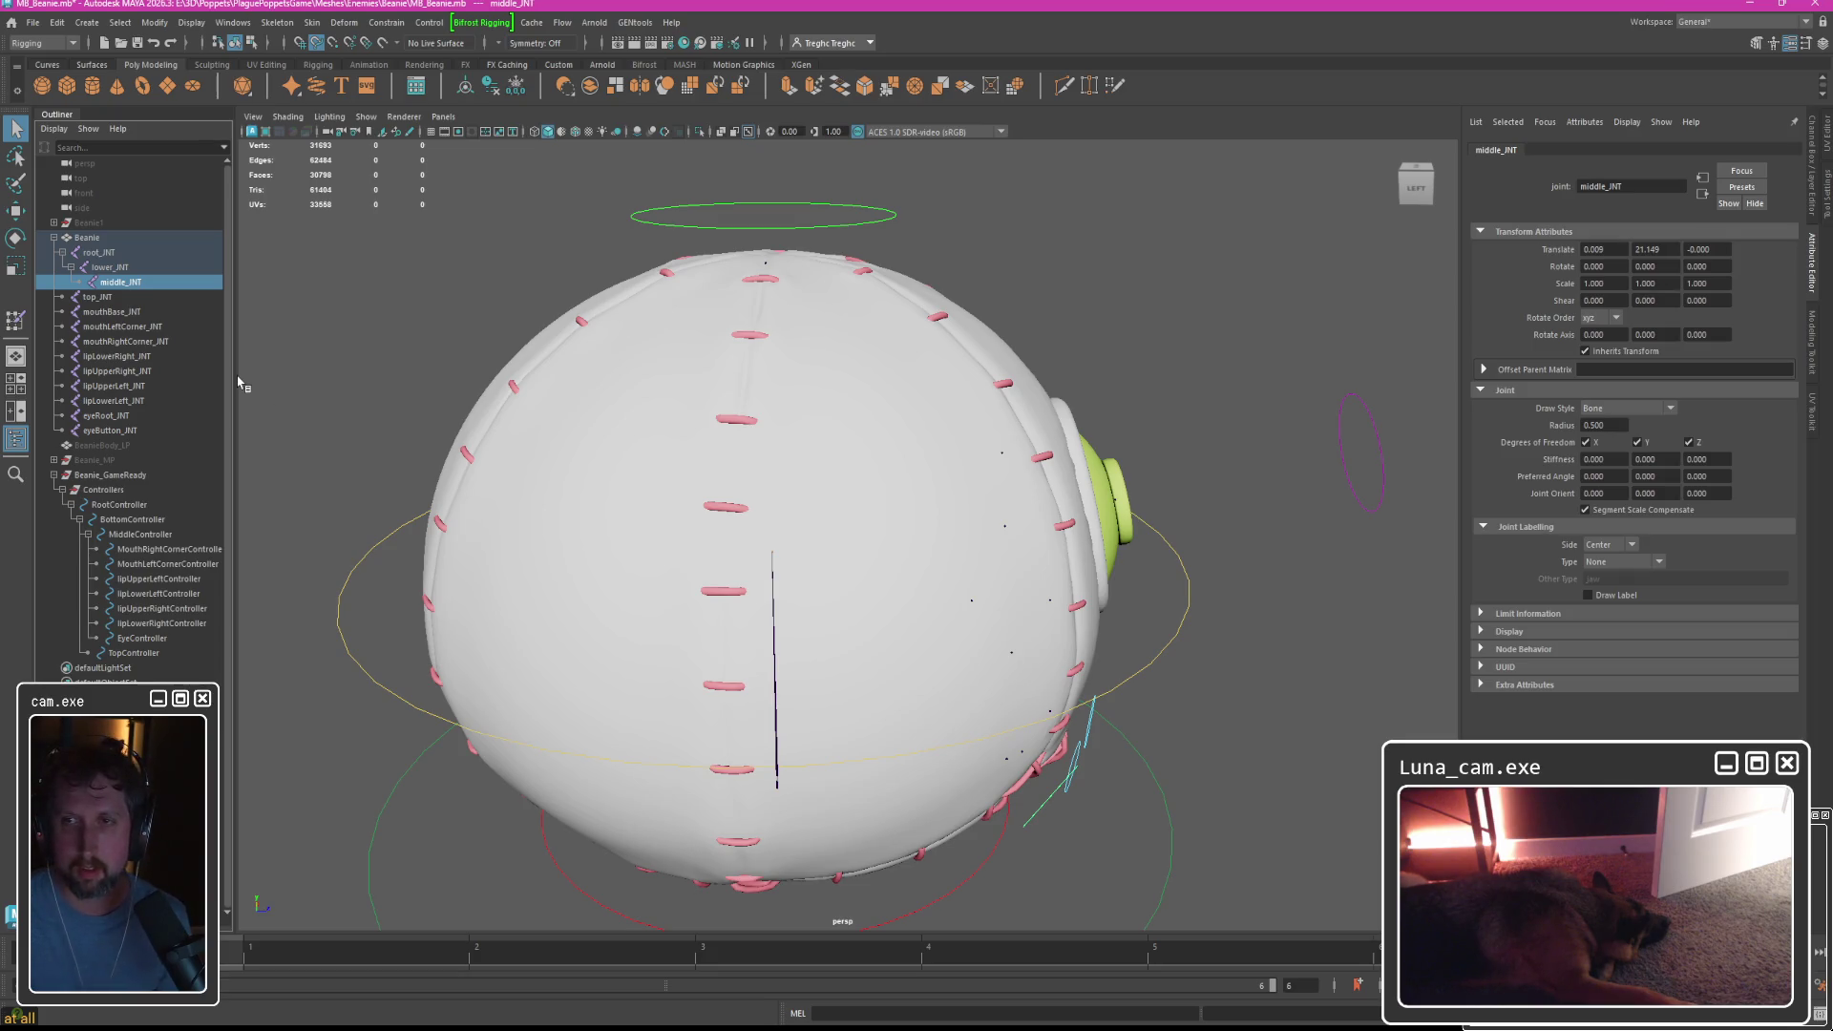
pyautogui.click(84, 301)
pyautogui.moveTo(84, 302); pyautogui.dragTo(109, 271)
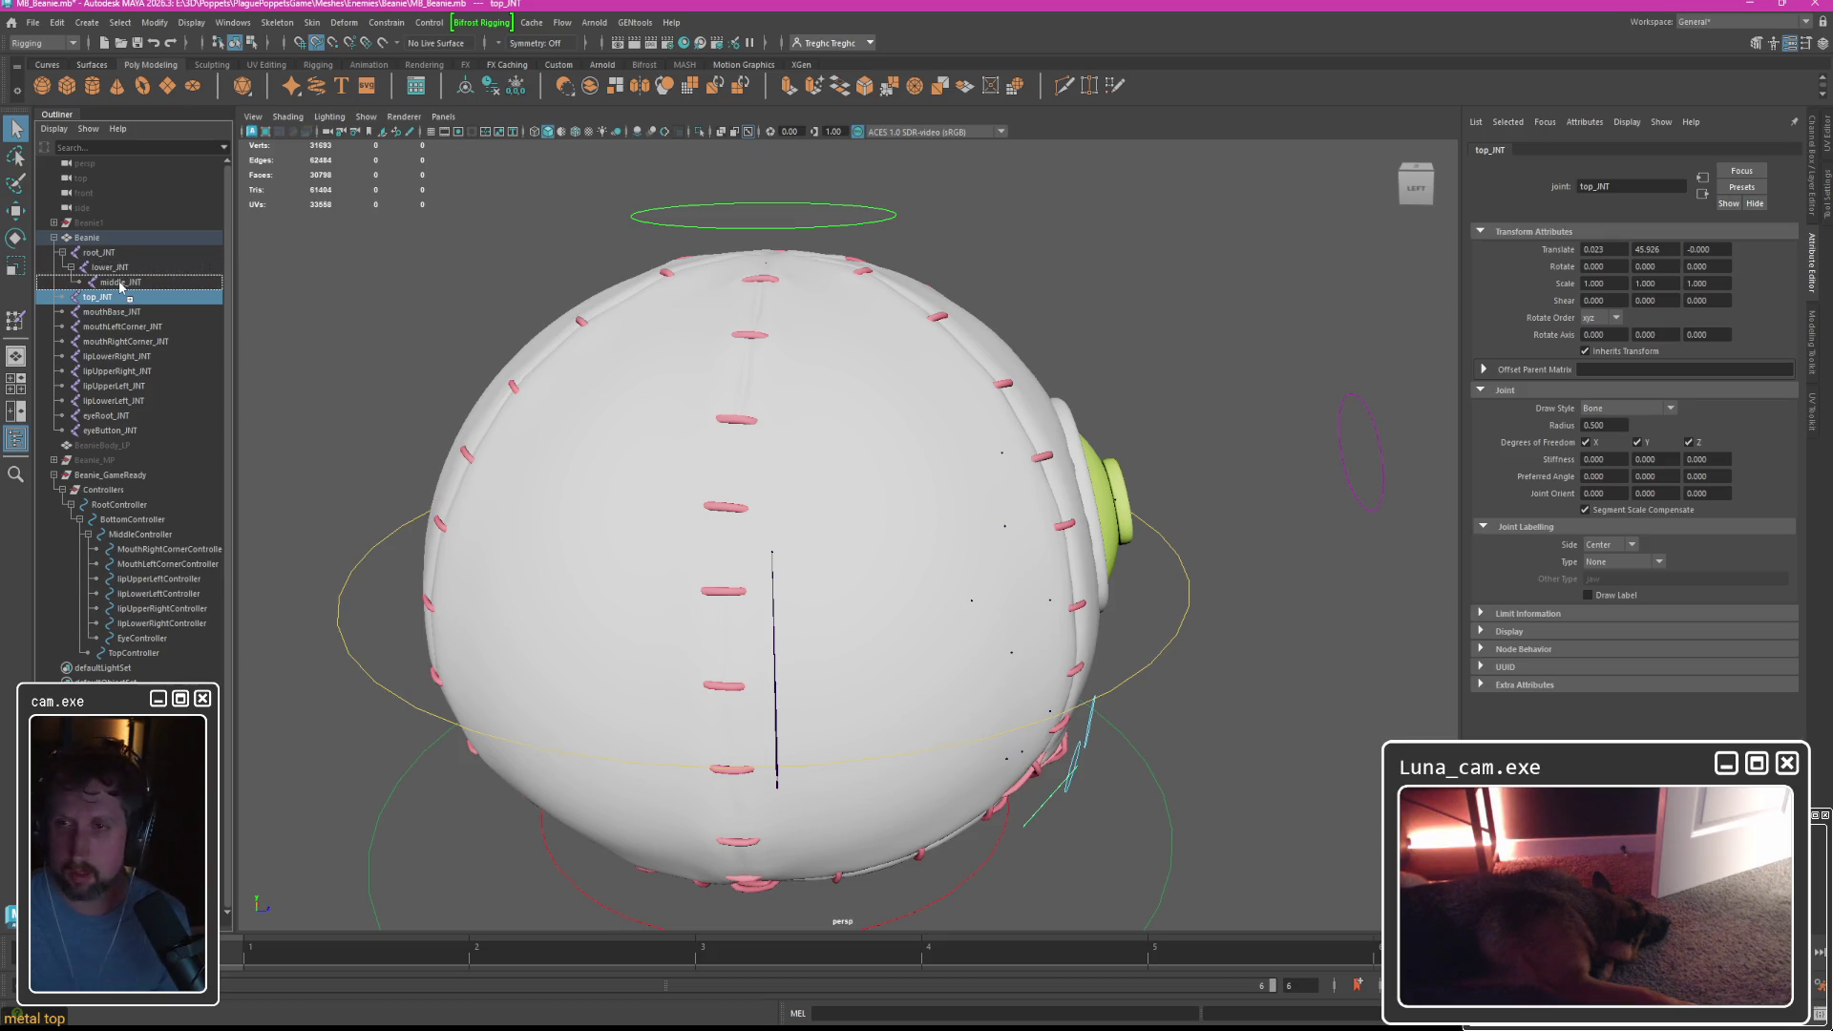
pyautogui.moveTo(120, 287); pyautogui.dragTo(106, 298)
# Parent both mouth corner joints and all four lip joints under mouthBase_INT.
pyautogui.click(88, 314)
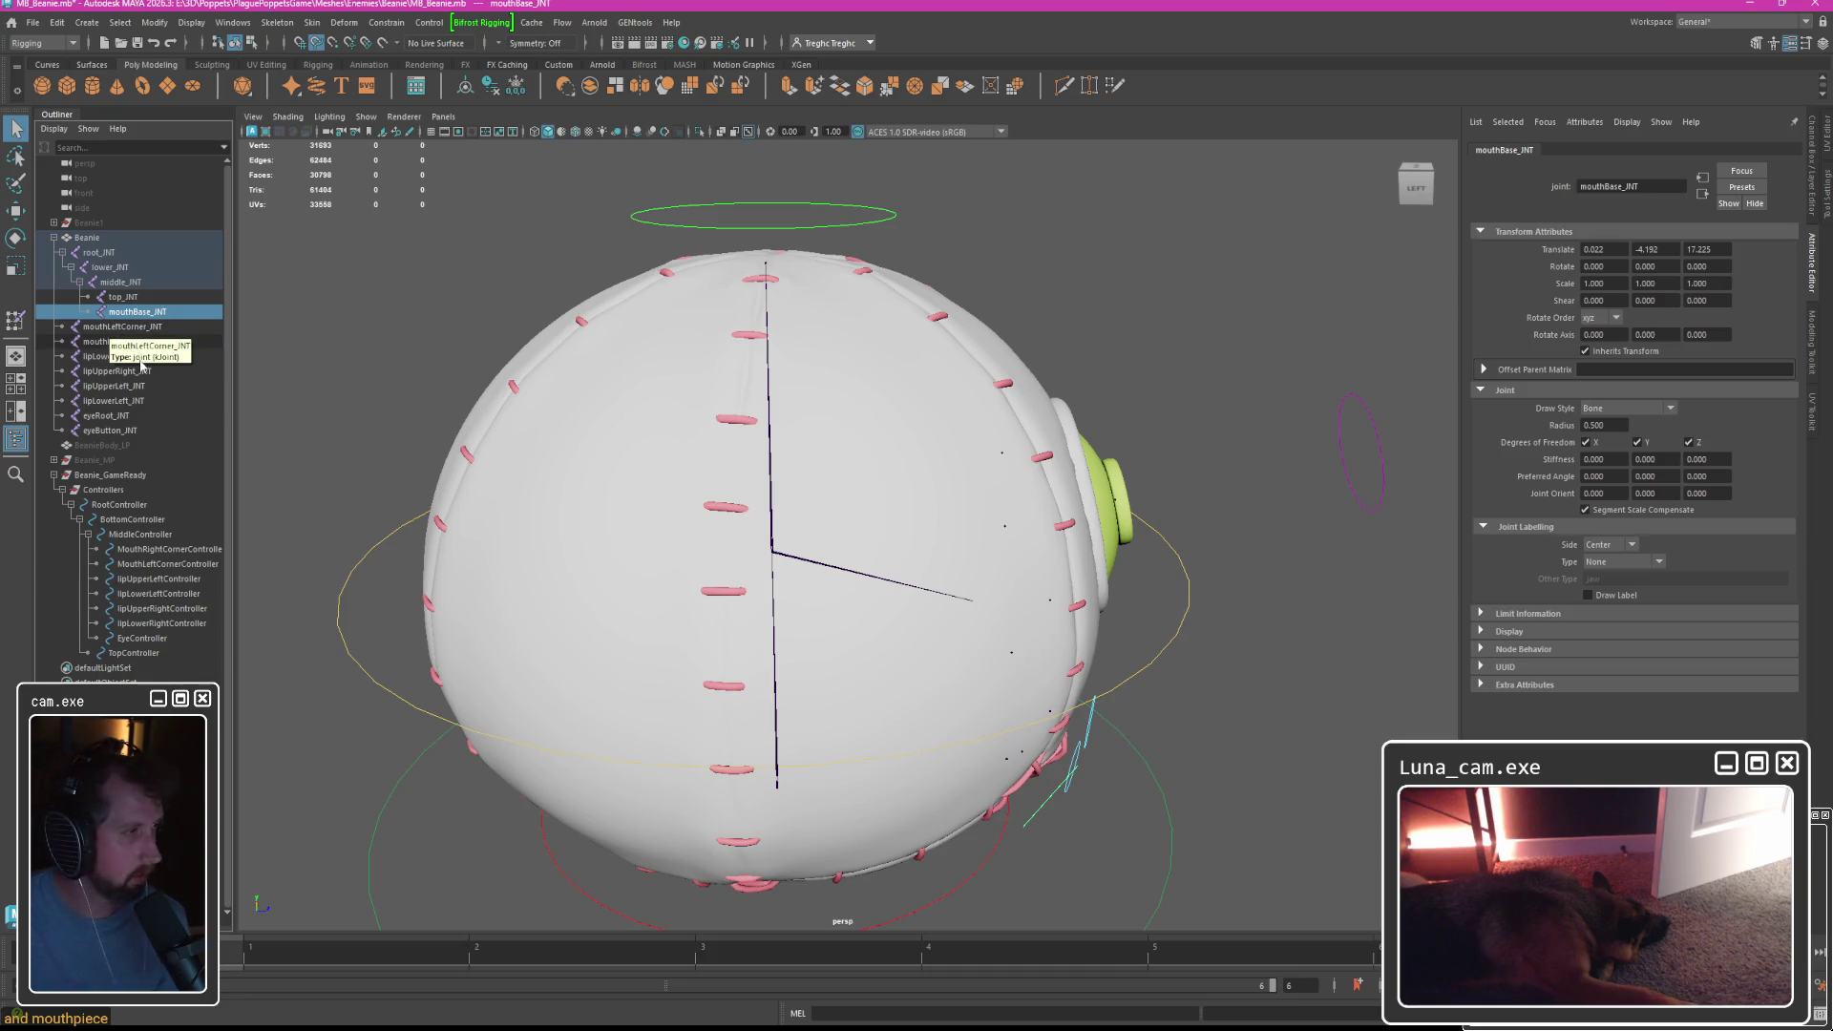
pyautogui.moveTo(110, 328); pyautogui.dragTo(133, 315)
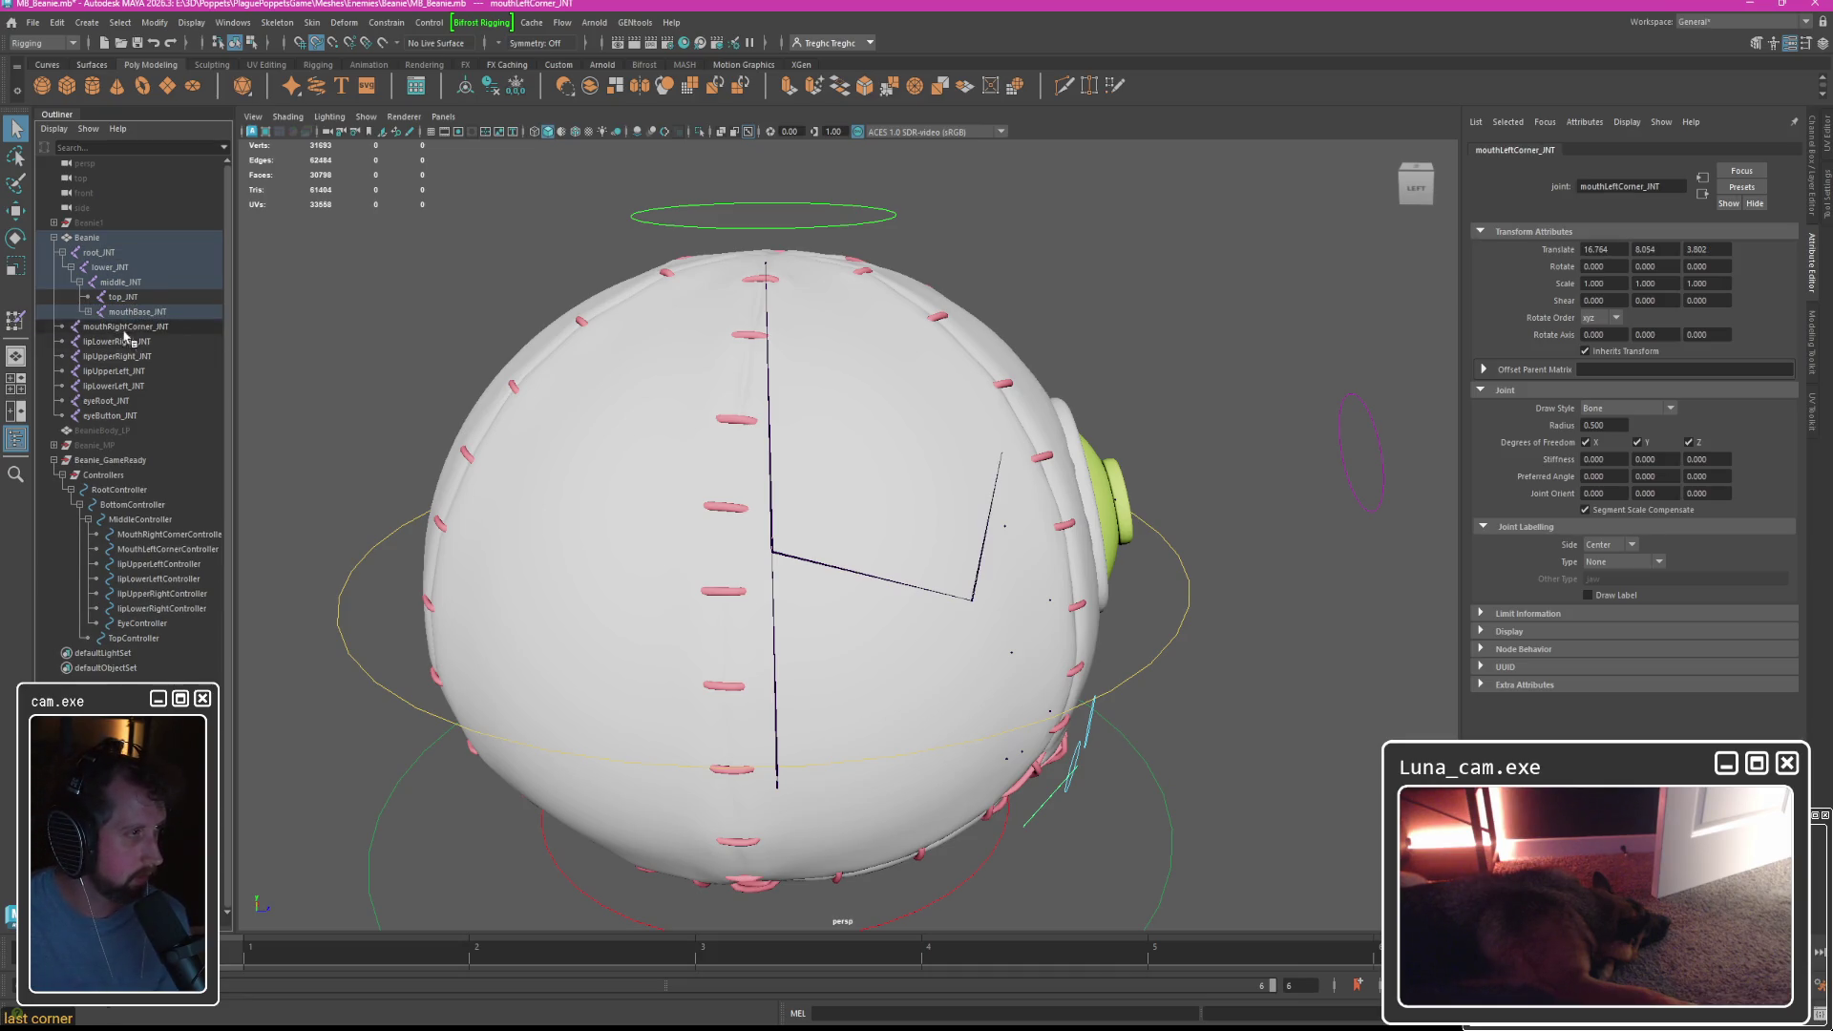
pyautogui.click(127, 341)
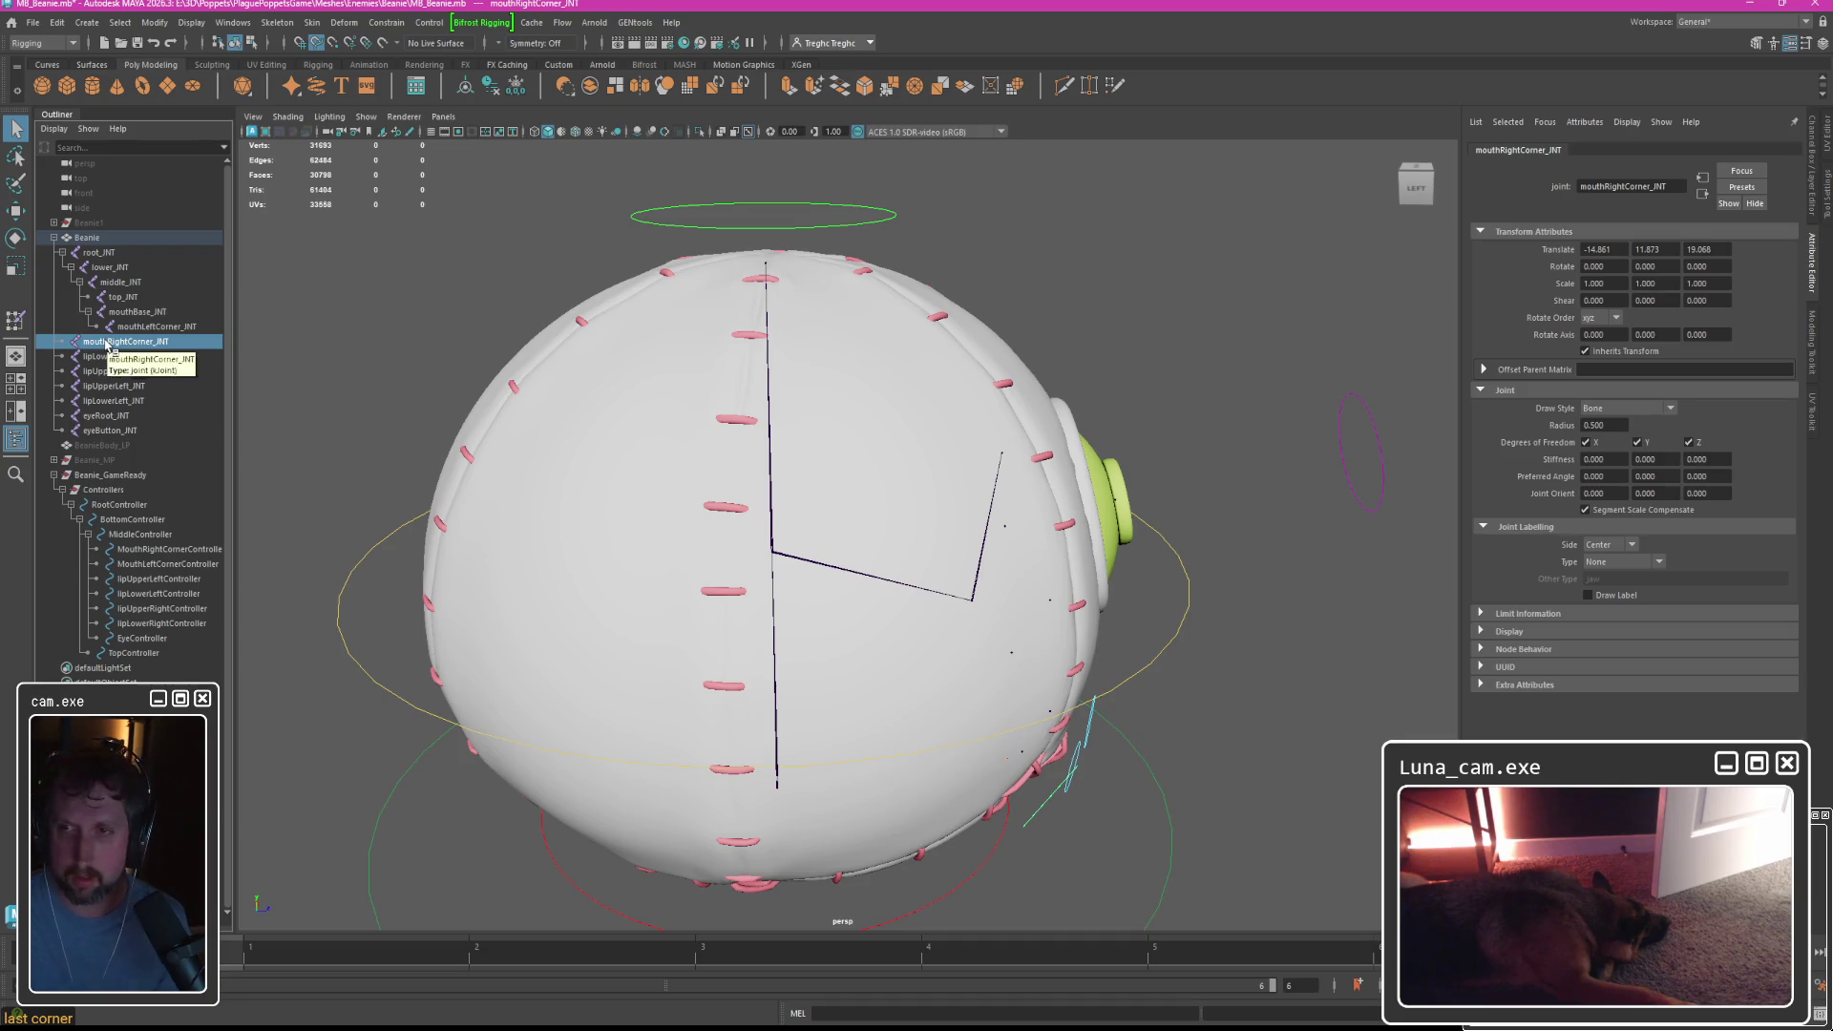
pyautogui.moveTo(138, 320); pyautogui.dragTo(137, 315)
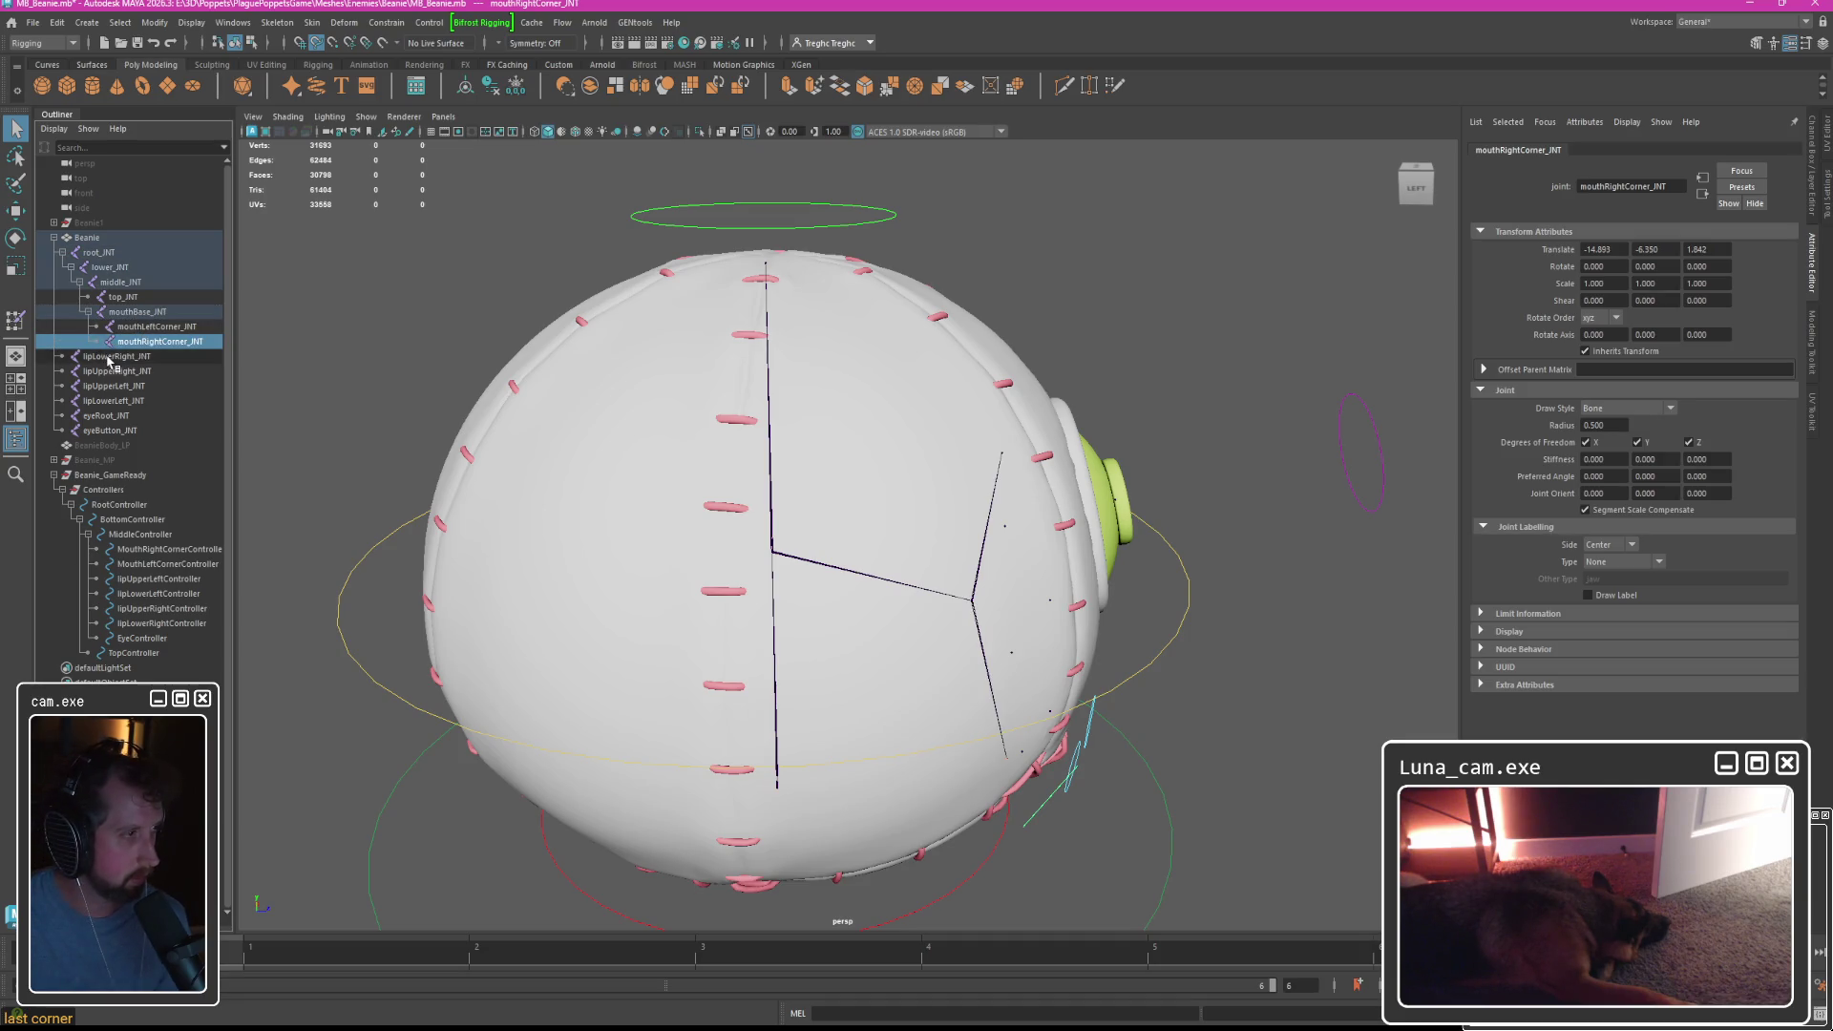
pyautogui.moveTo(110, 357); pyautogui.dragTo(142, 315)
pyautogui.moveTo(106, 378); pyautogui.dragTo(143, 317)
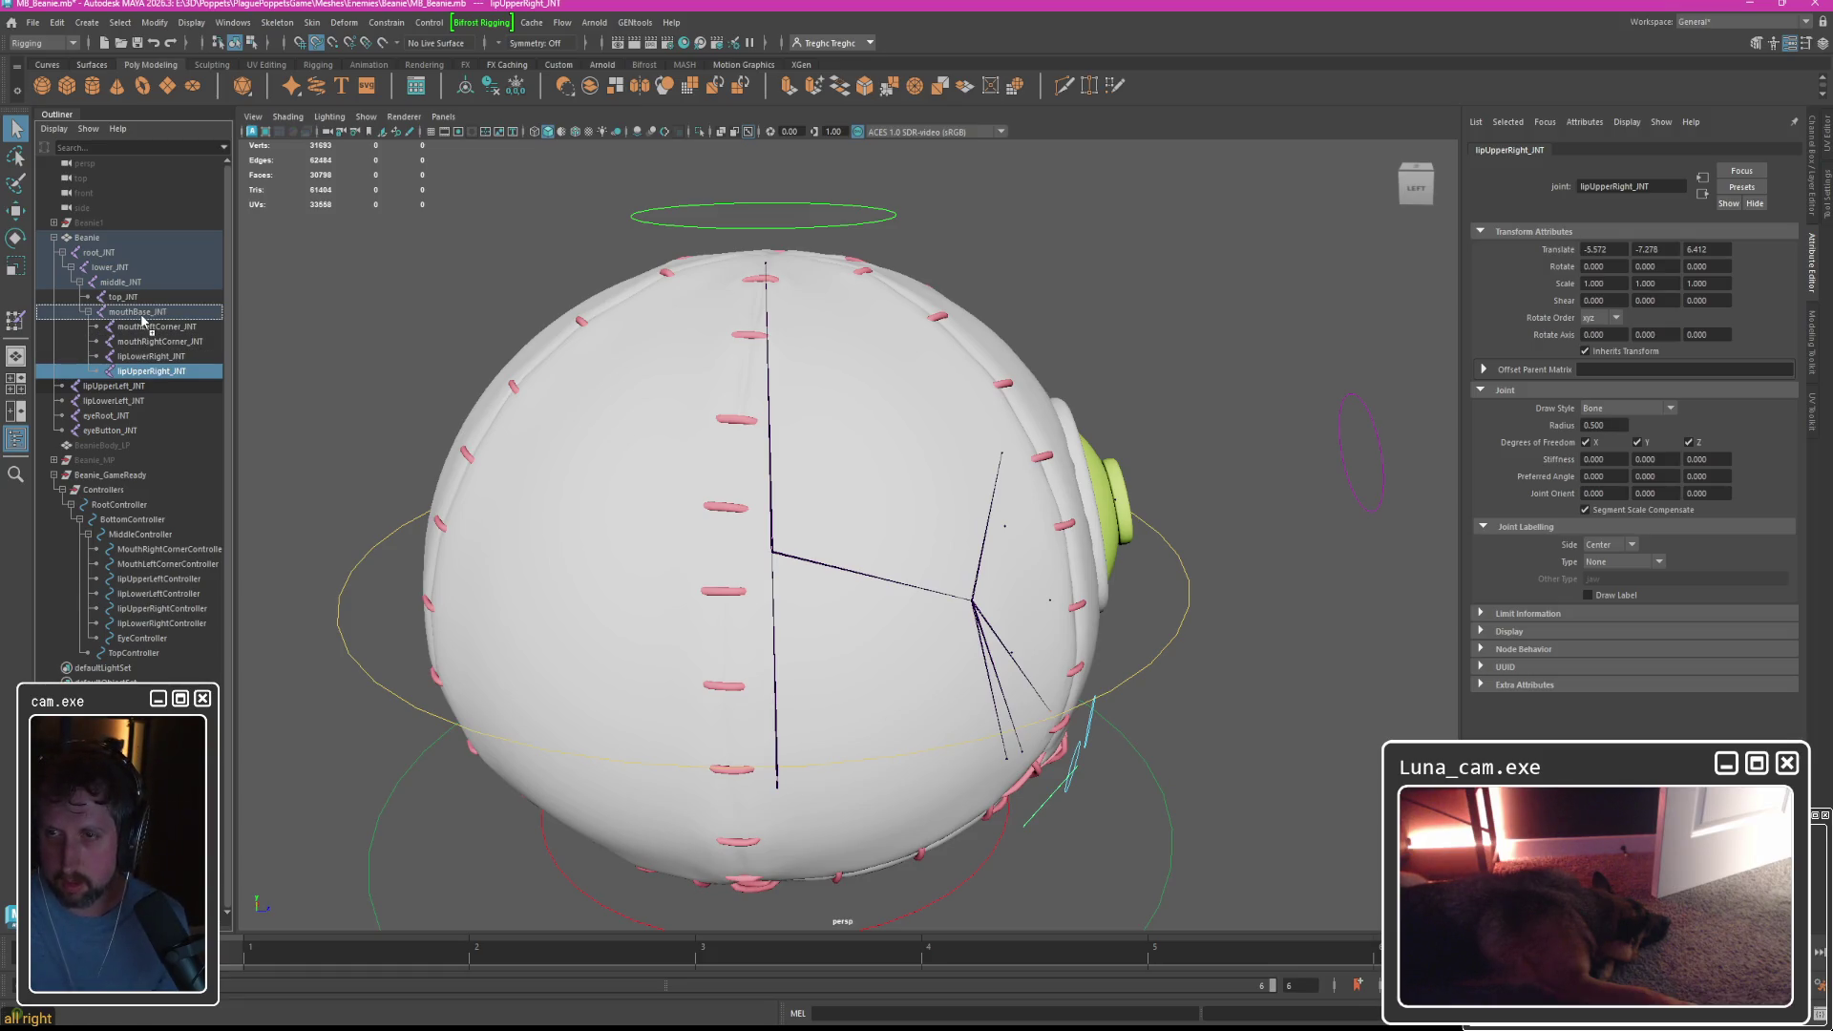
pyautogui.click(138, 371)
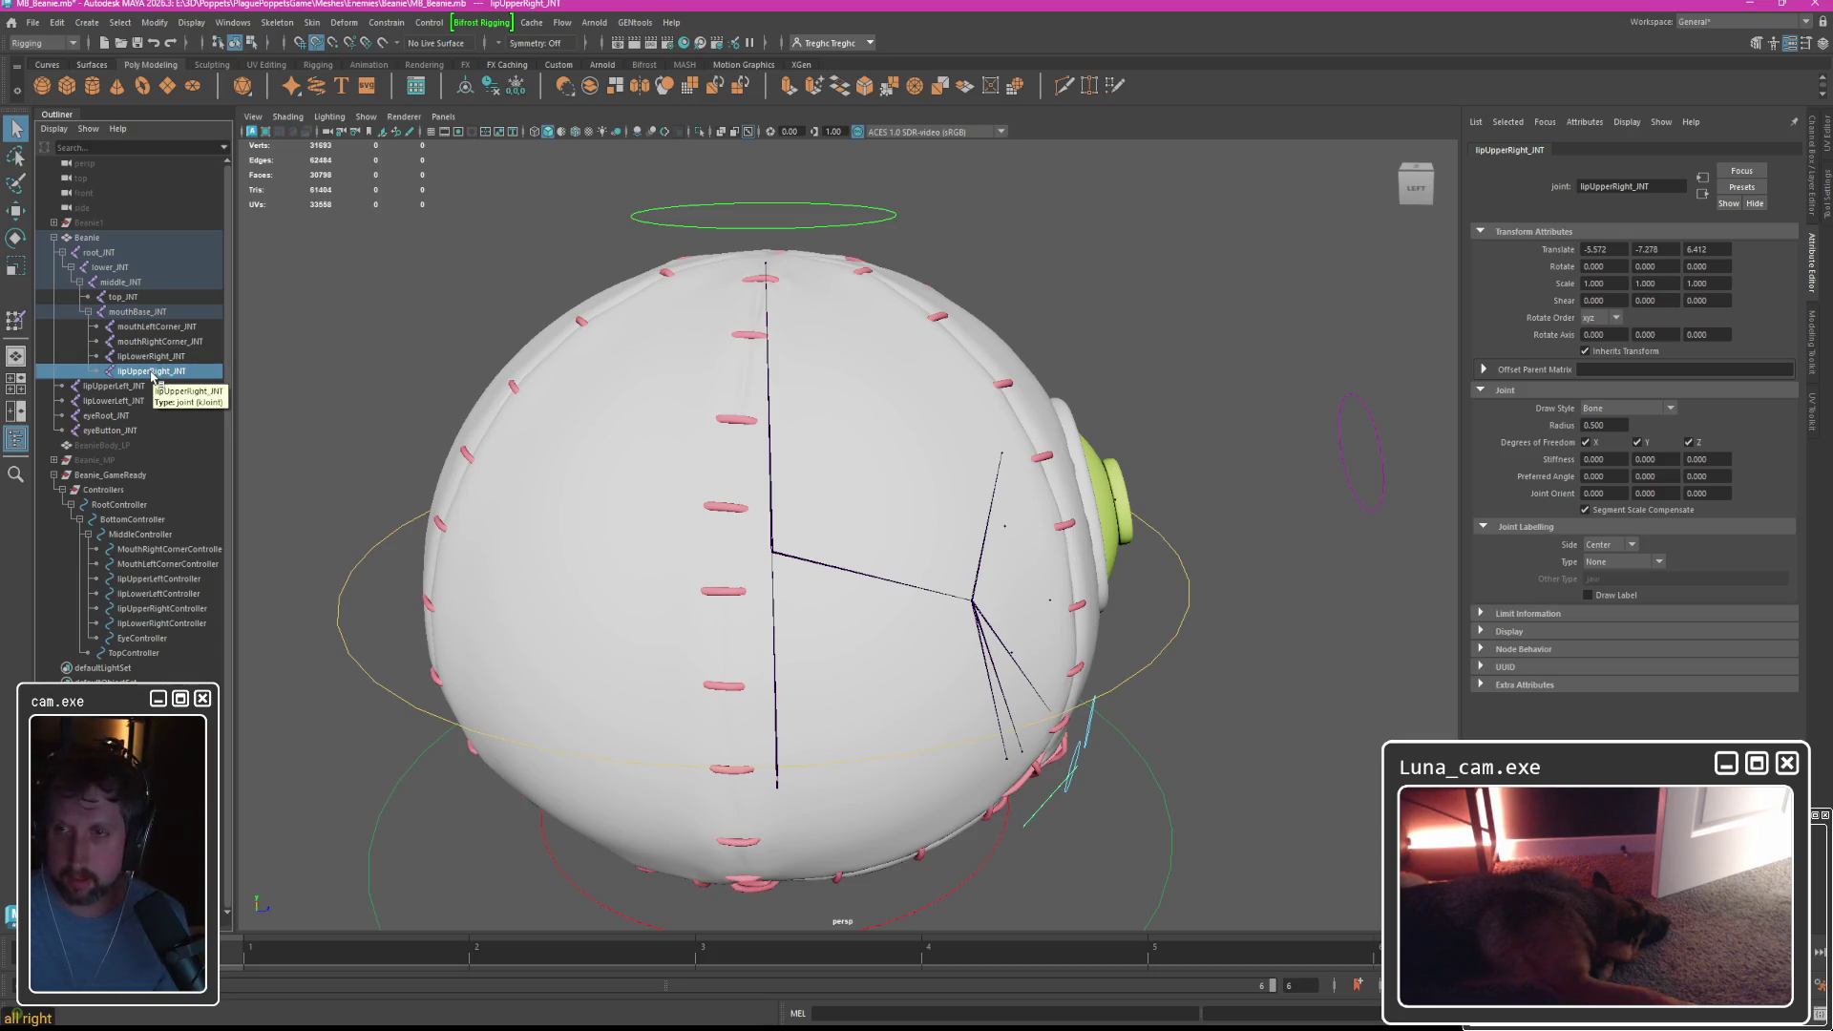
pyautogui.moveTo(119, 402); pyautogui.dragTo(132, 310)
pyautogui.moveTo(113, 386); pyautogui.dragTo(132, 311)
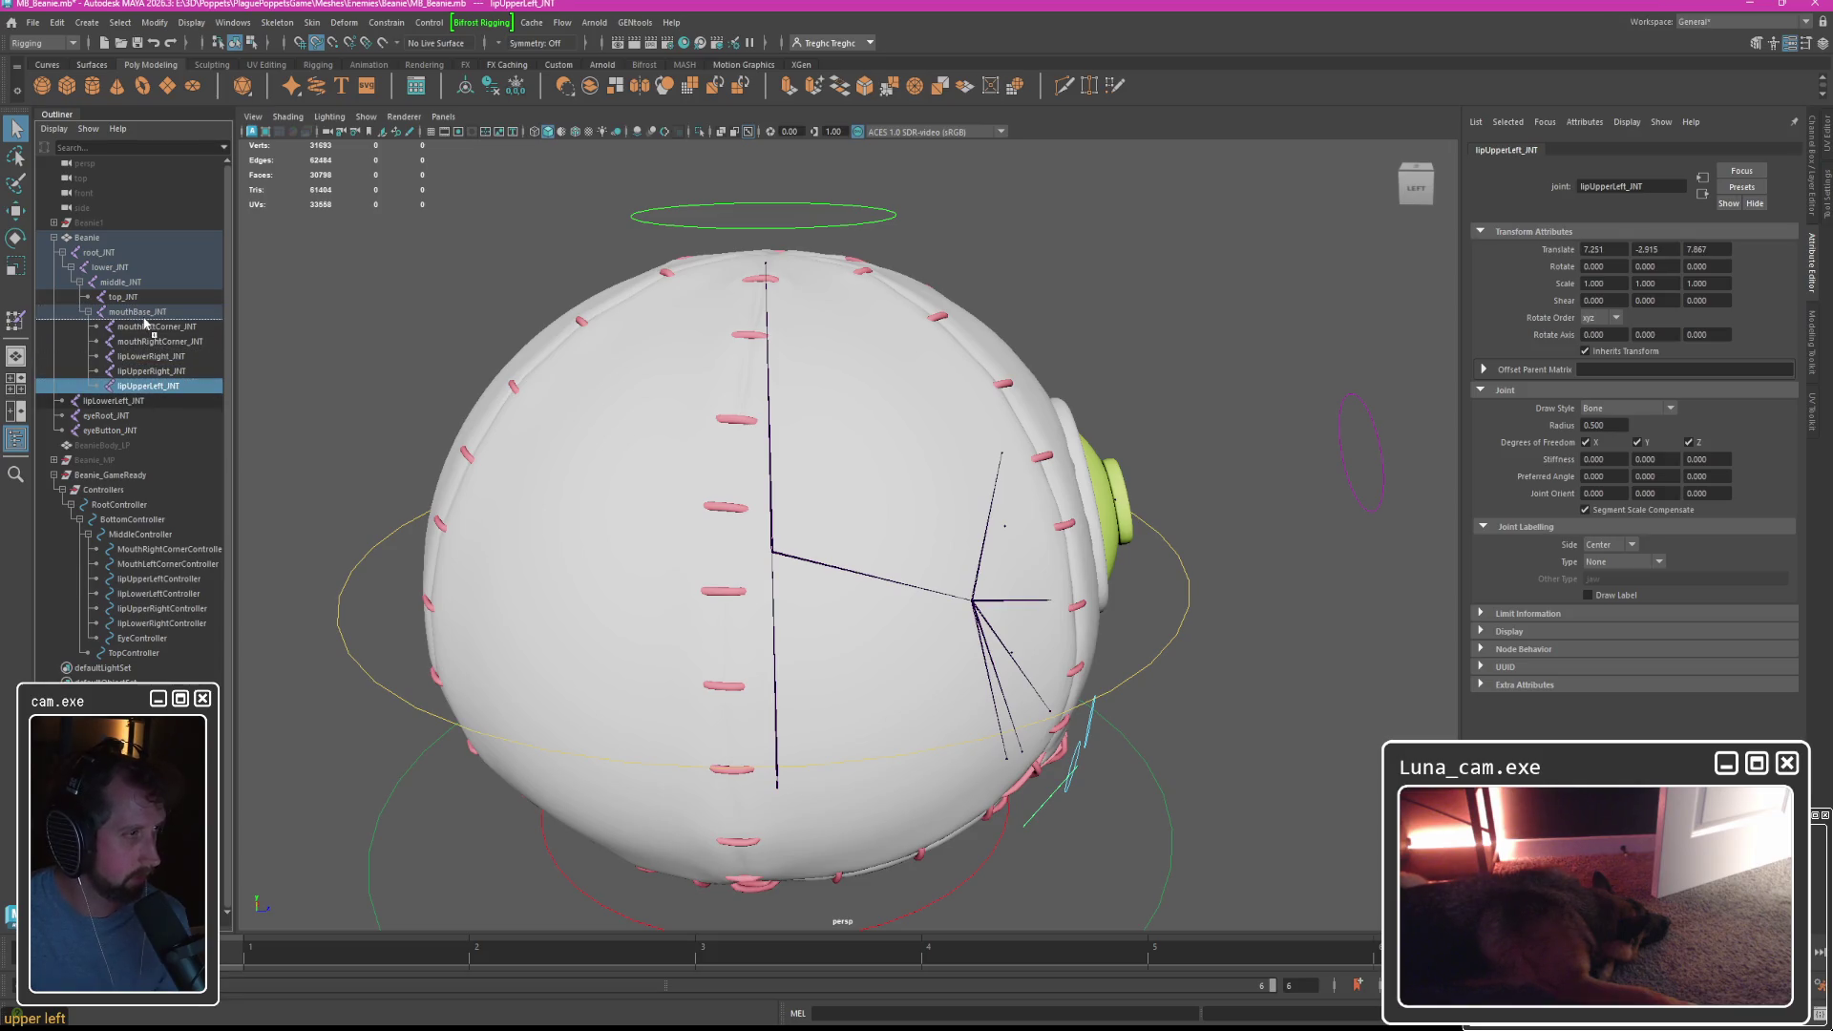
pyautogui.moveTo(112, 401); pyautogui.dragTo(133, 311)
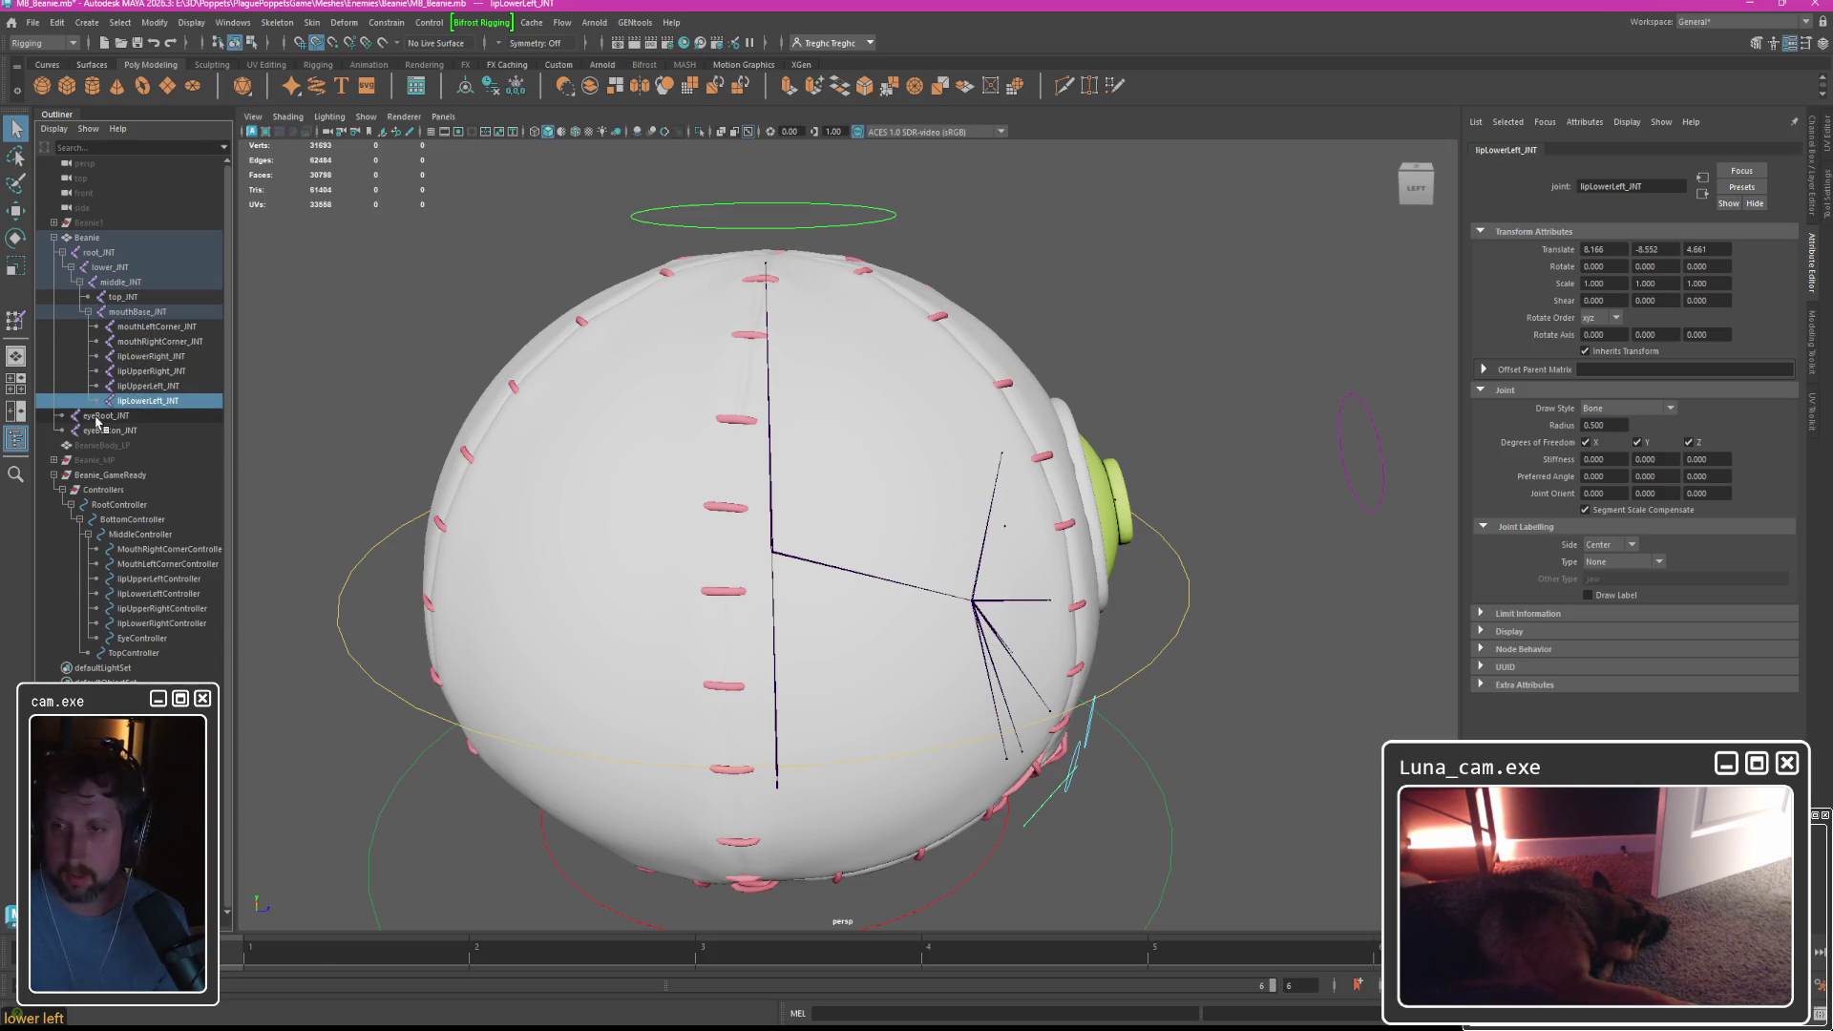
# Parent eyeButton_INT under eyeRoot_INT and eyeRoot_INT under middle_INT.
pyautogui.click(150, 434)
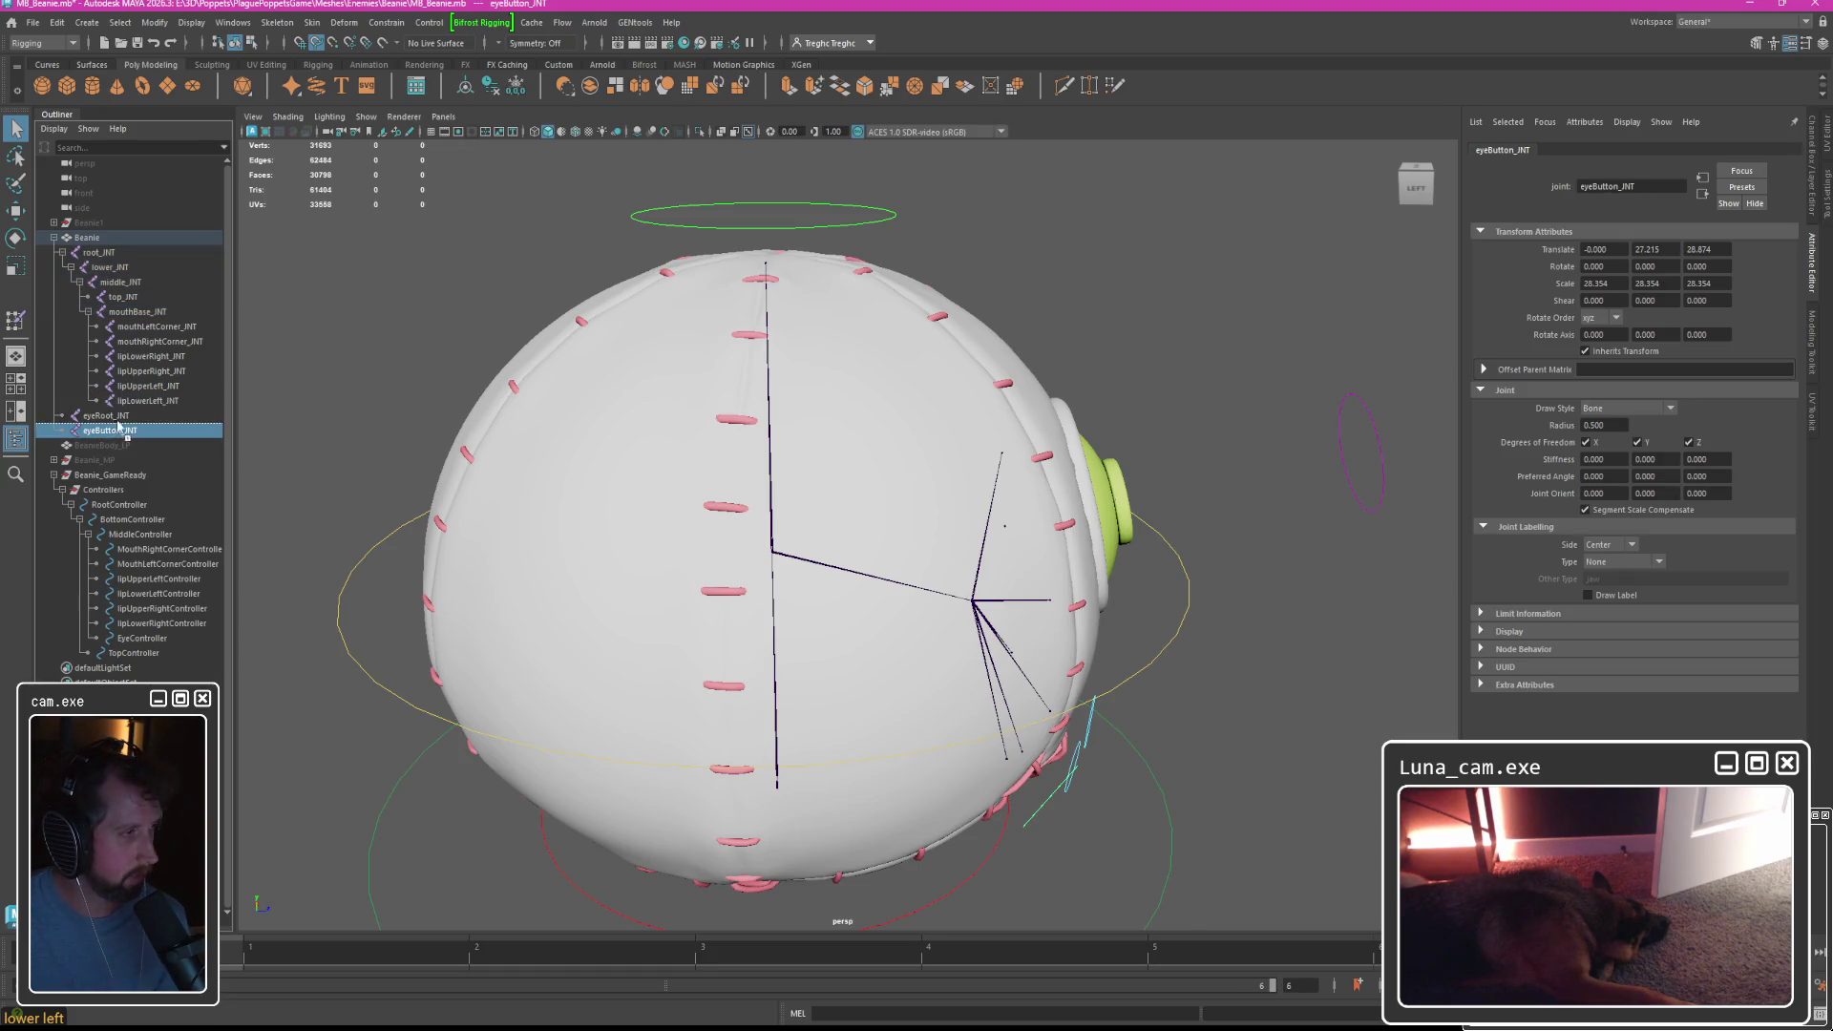
pyautogui.moveTo(119, 430); pyautogui.dragTo(102, 420)
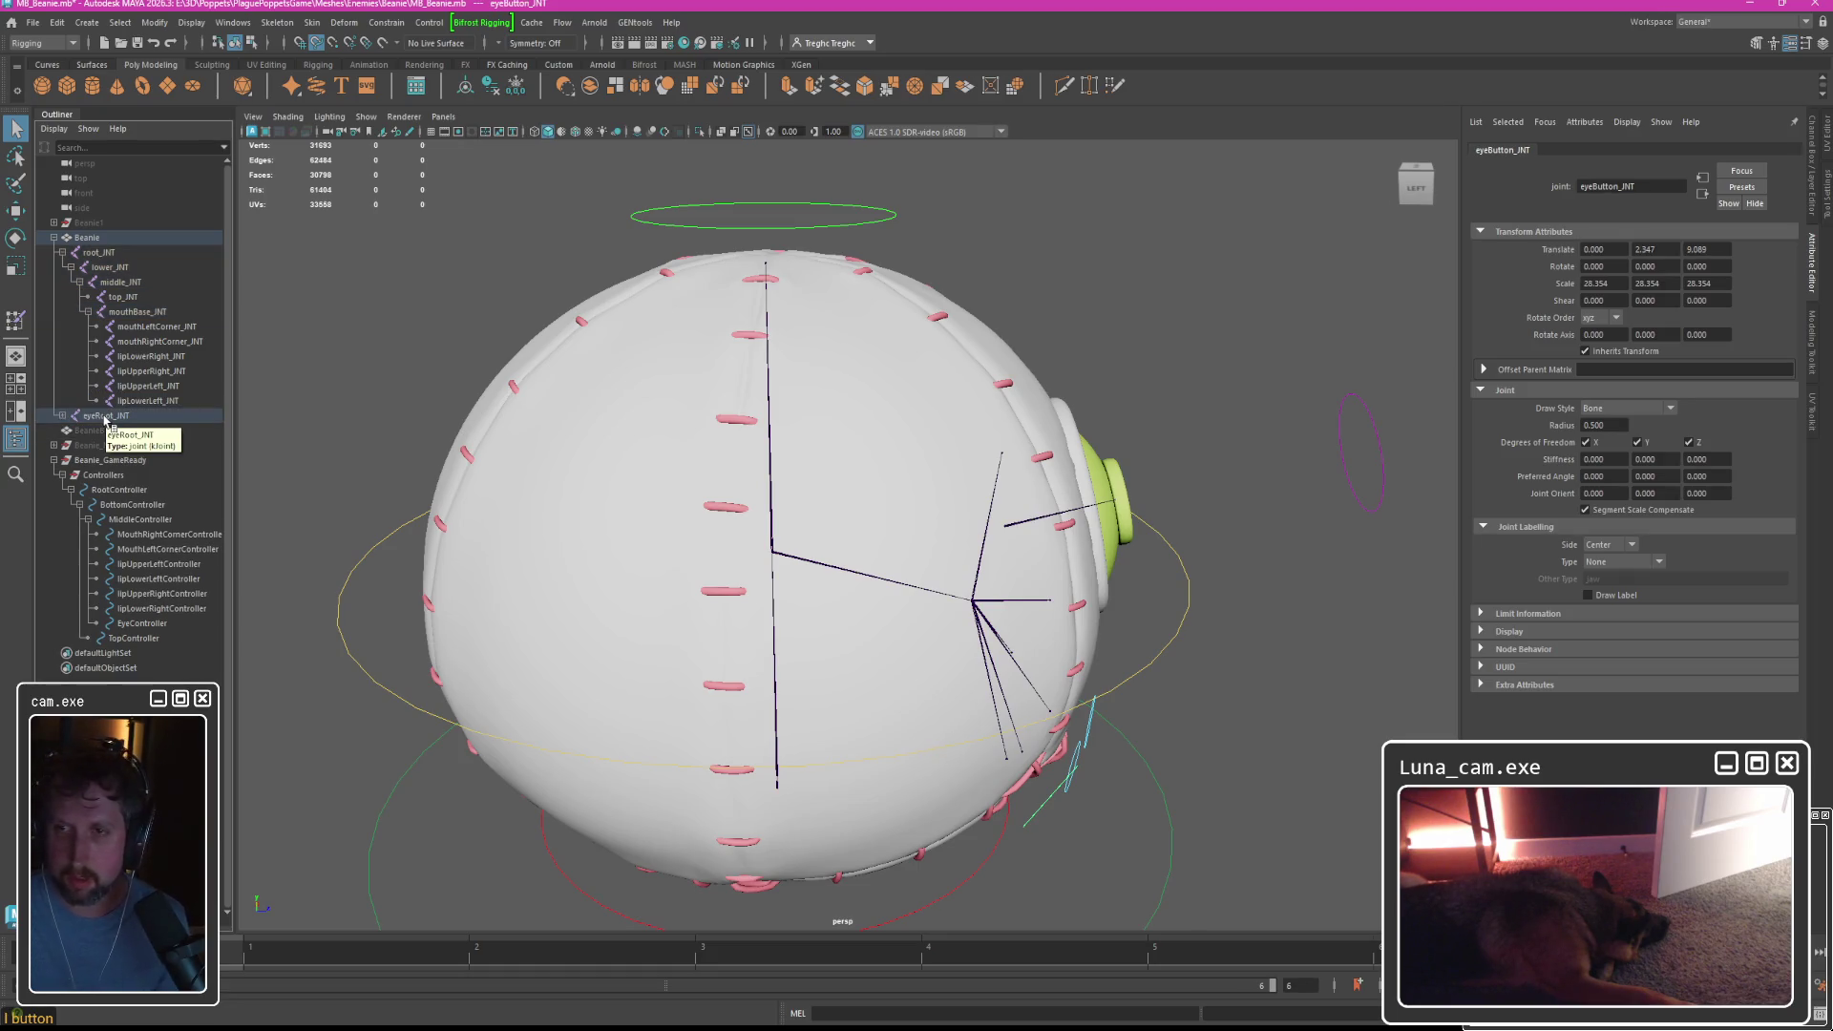
pyautogui.click(105, 420)
pyautogui.click(63, 416)
pyautogui.moveTo(107, 418); pyautogui.dragTo(131, 285)
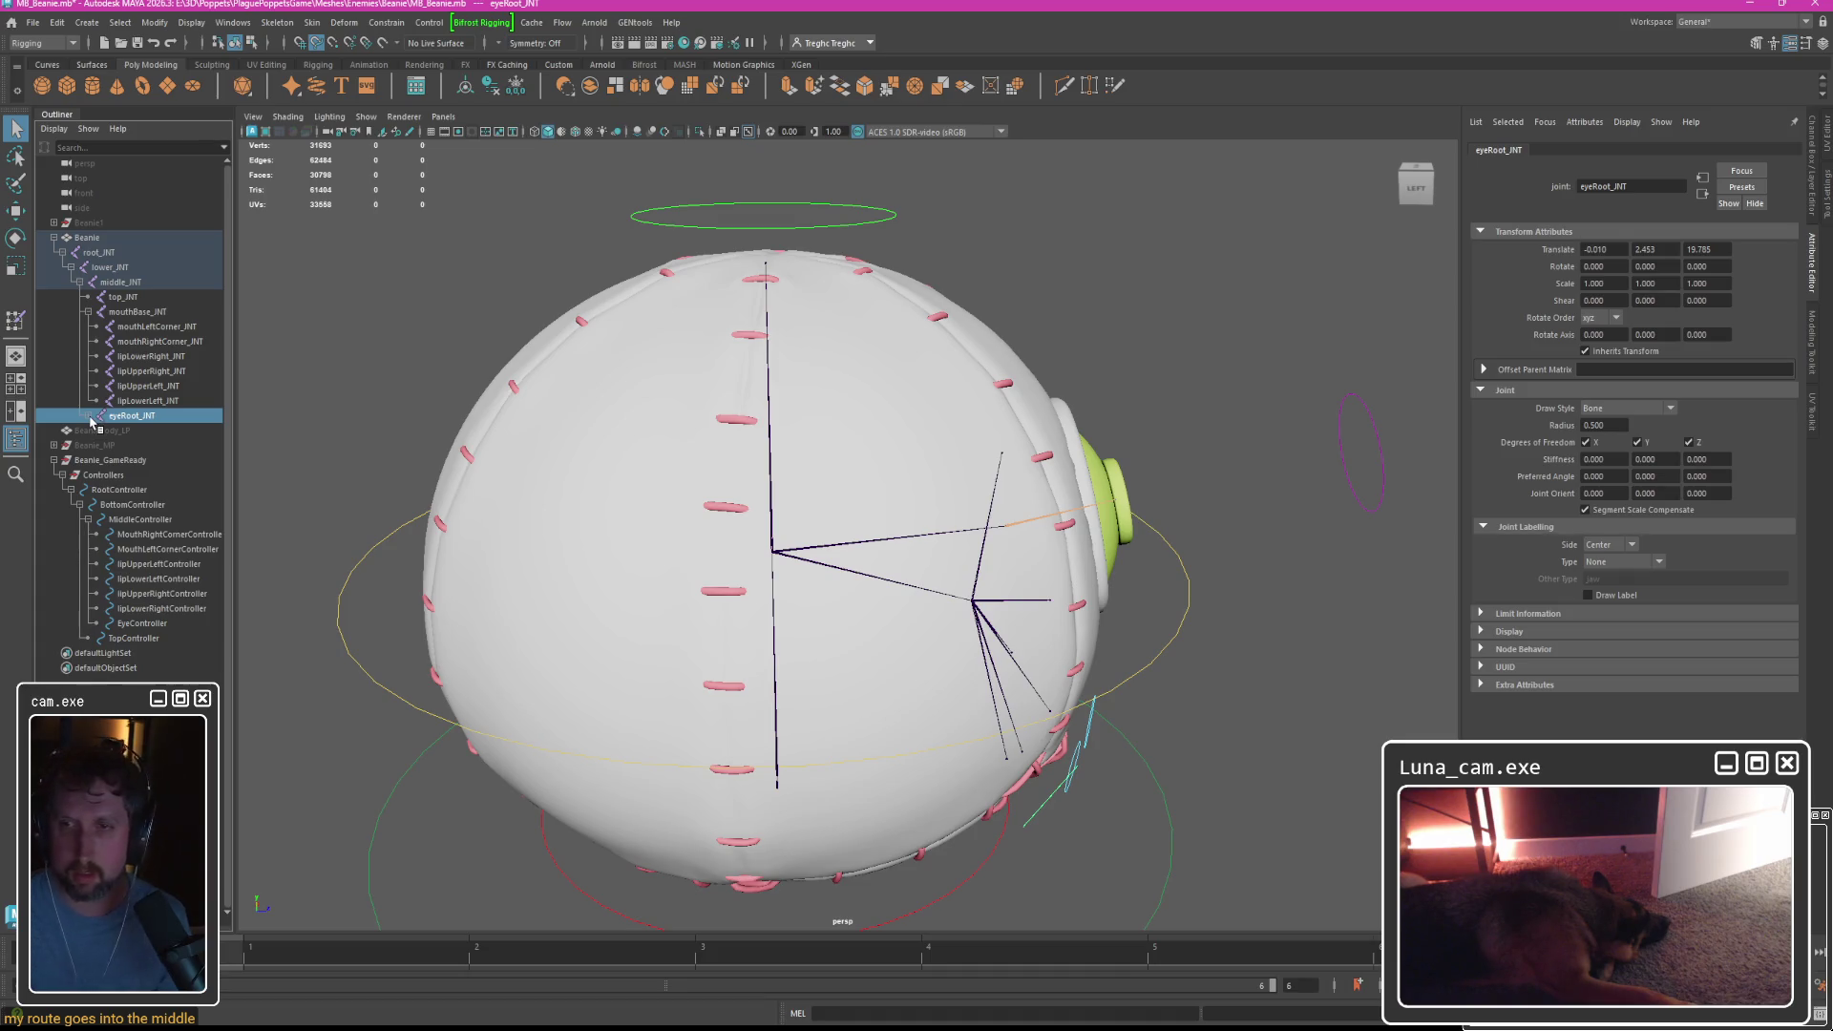
pyautogui.click(87, 417)
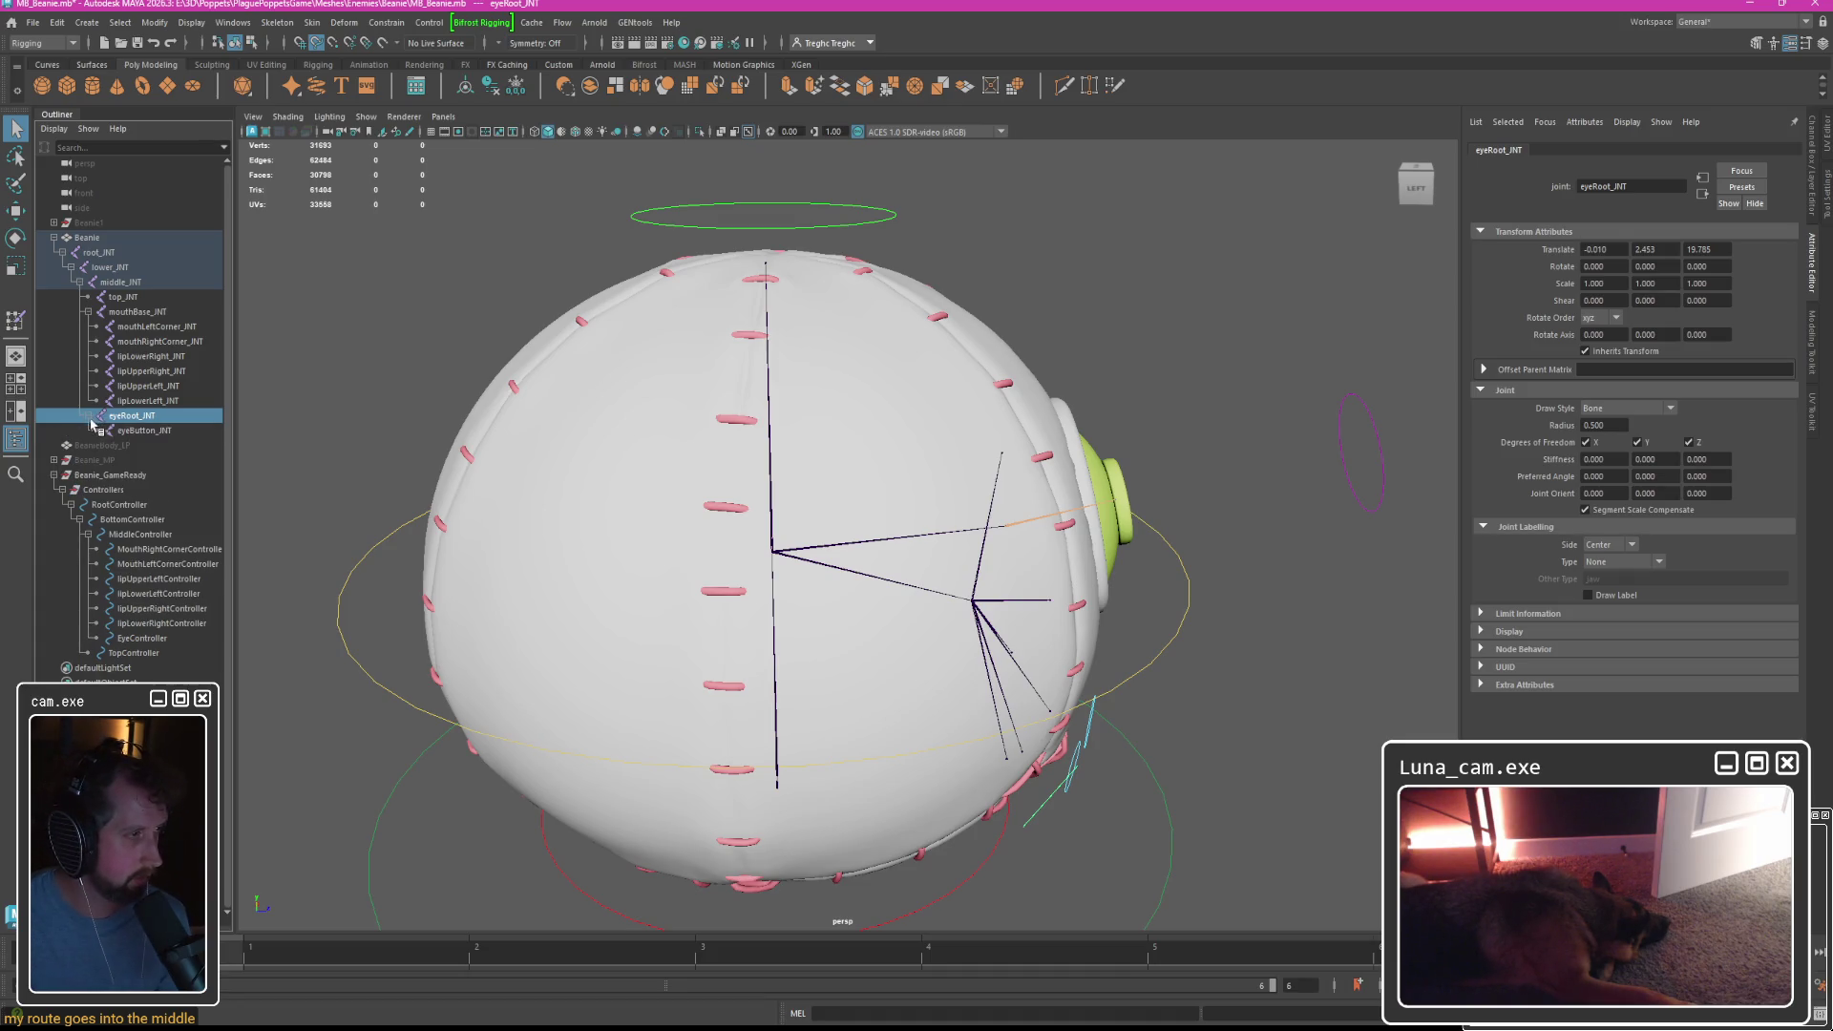
pyautogui.click(99, 253)
# Bind the Beanie mesh to the joints from root_INT to eyeButton_INT.
pyautogui.keyDown('shift'); pyautogui.click(143, 431); pyautogui.keyUp('shift')
pyautogui.keyDown('ctrl'); pyautogui.click(86, 238); pyautogui.keyUp('ctrl')
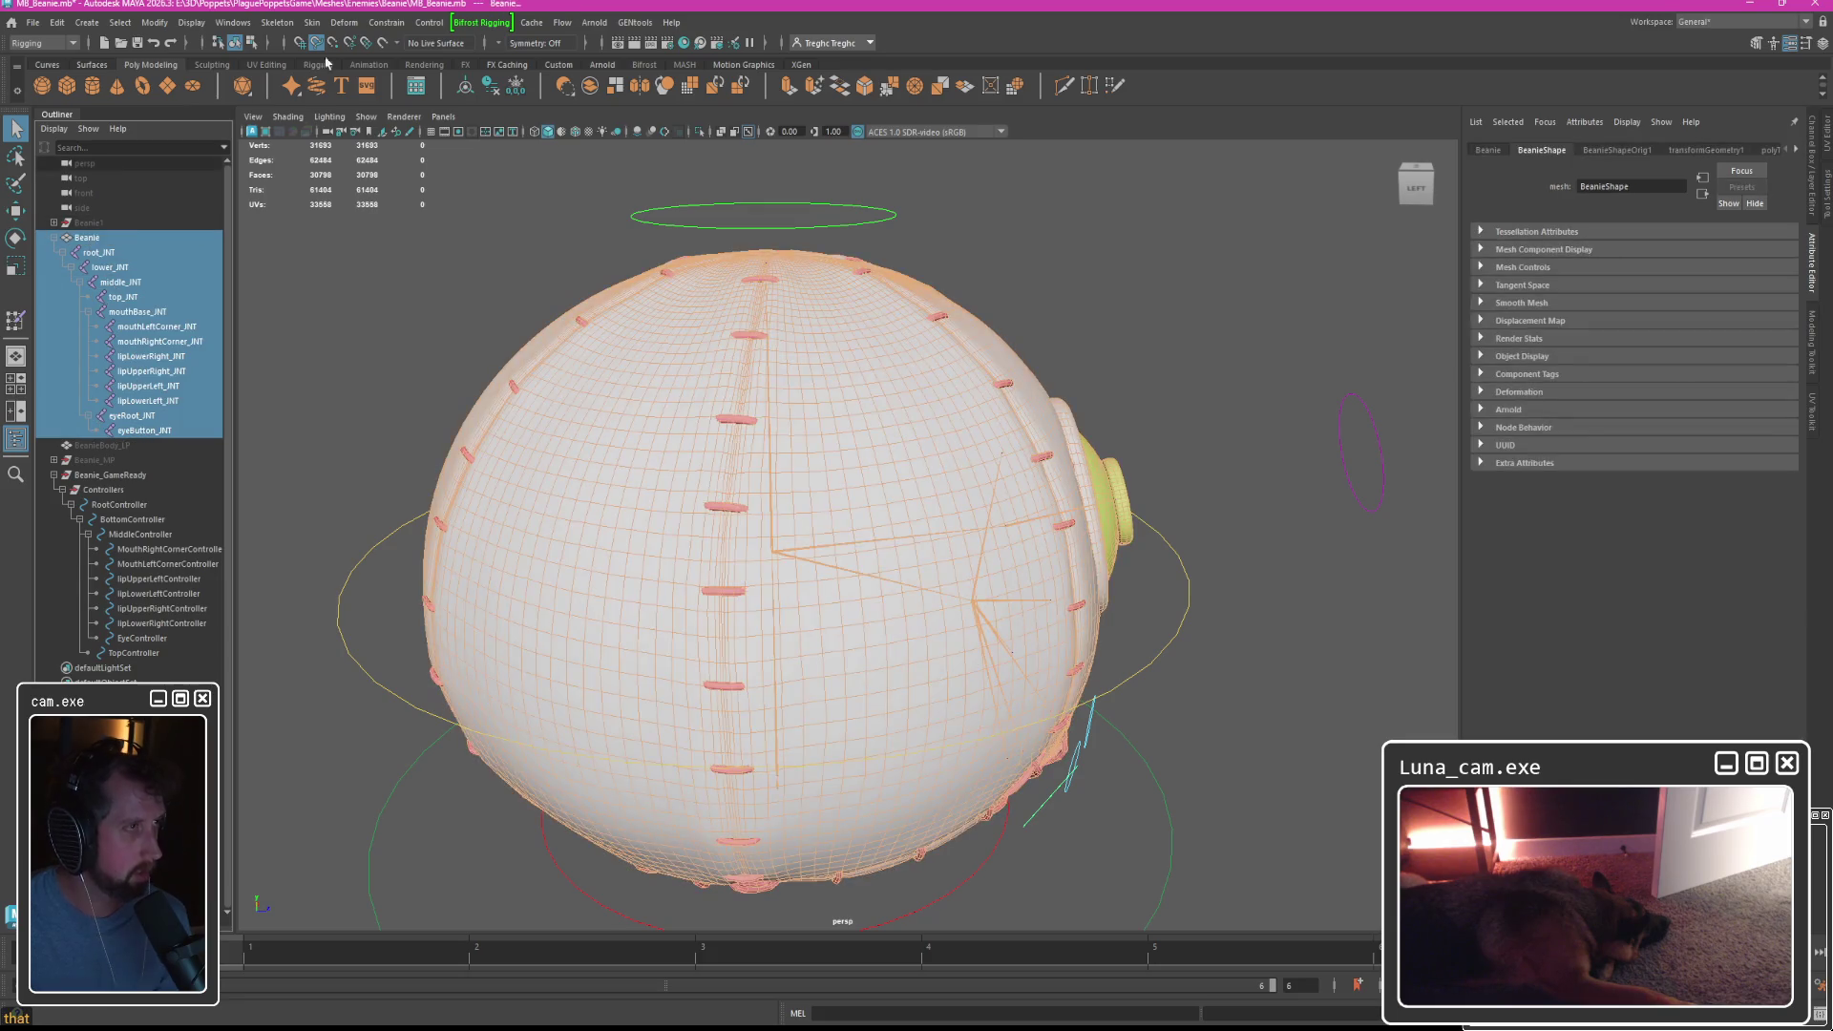
pyautogui.click(311, 22)
pyautogui.click(344, 64)
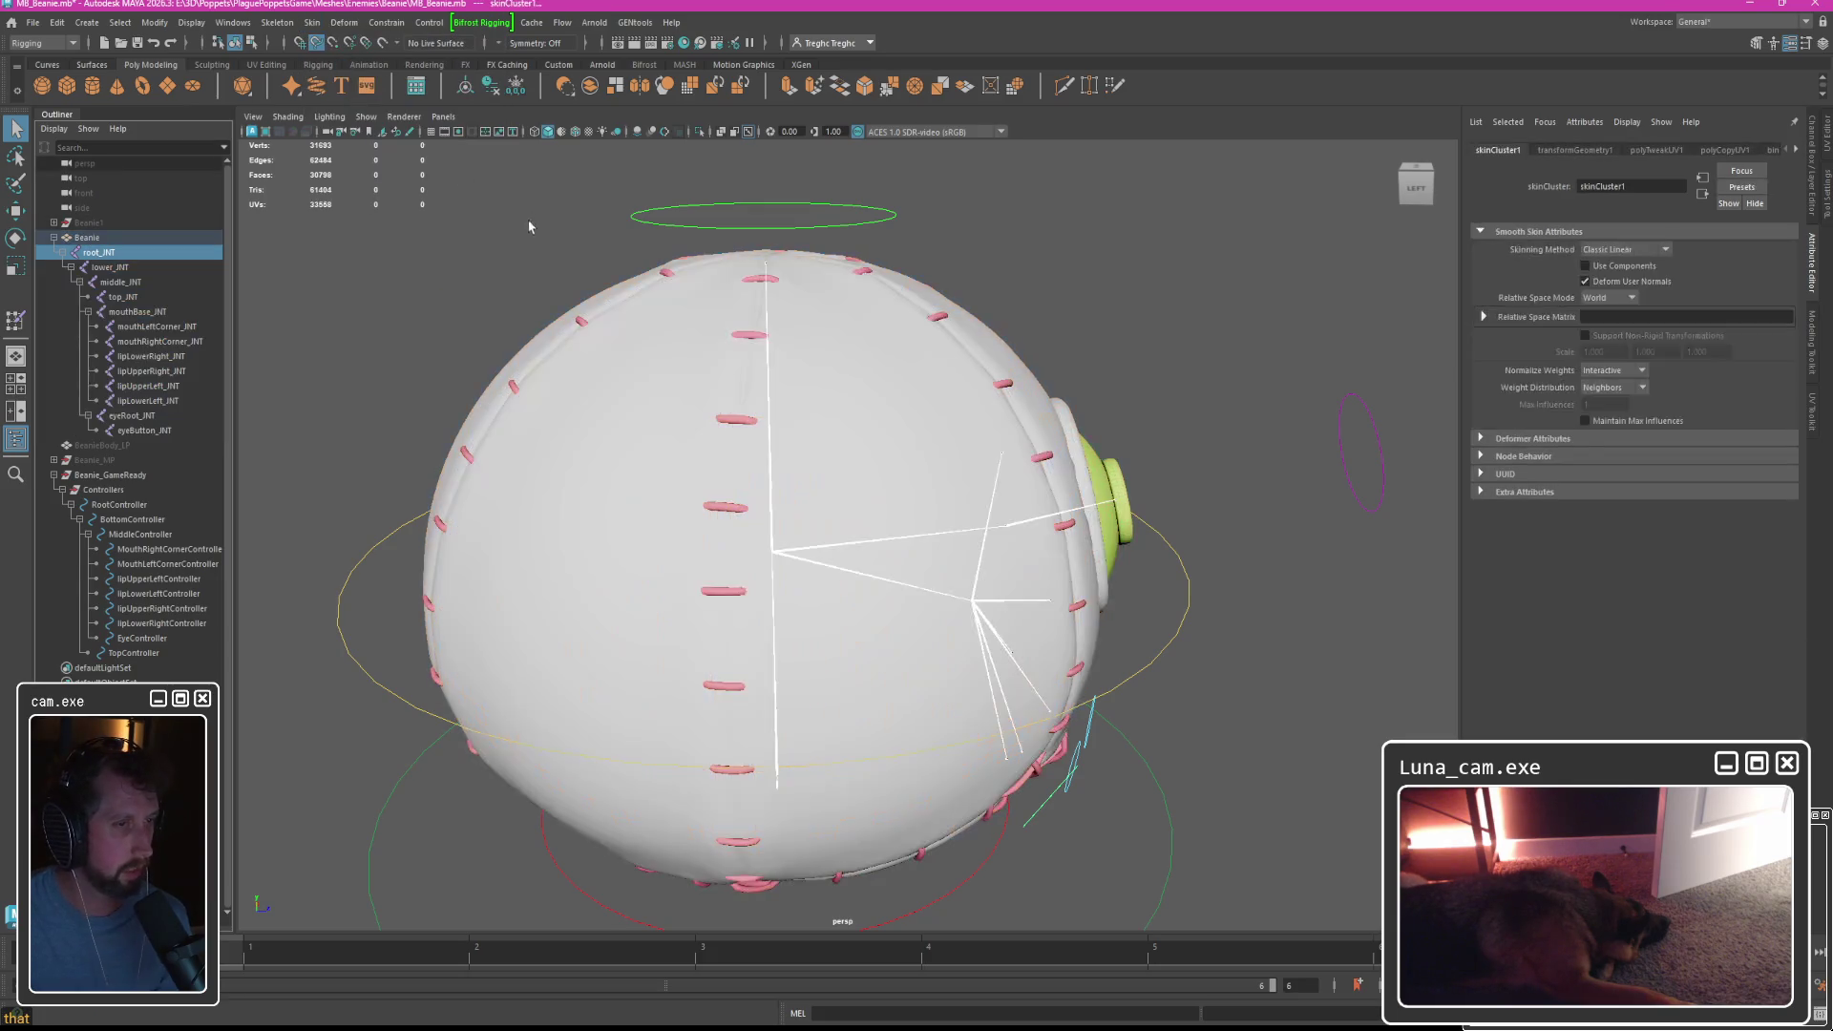
# Import the skin weight map file from the Beanie project's WeightMaps folder onto the mesh.
pyautogui.click(633, 379)
pyautogui.click(312, 22)
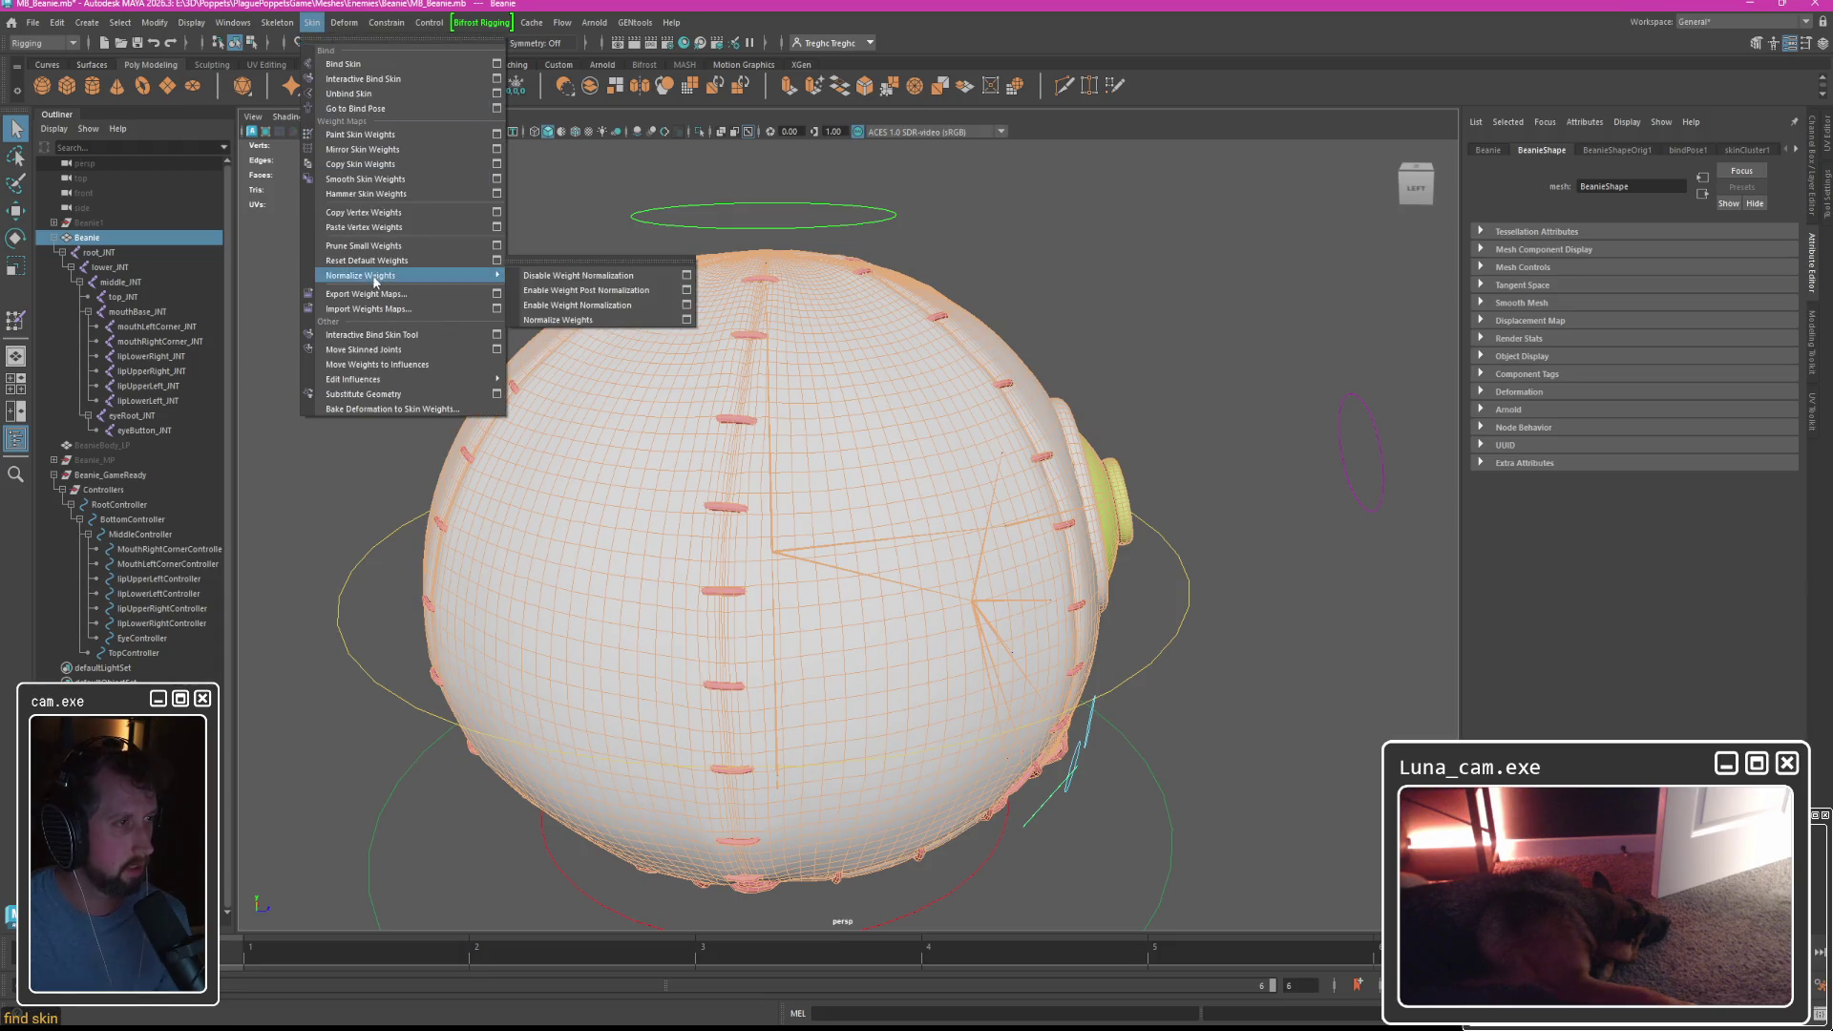
pyautogui.click(366, 308)
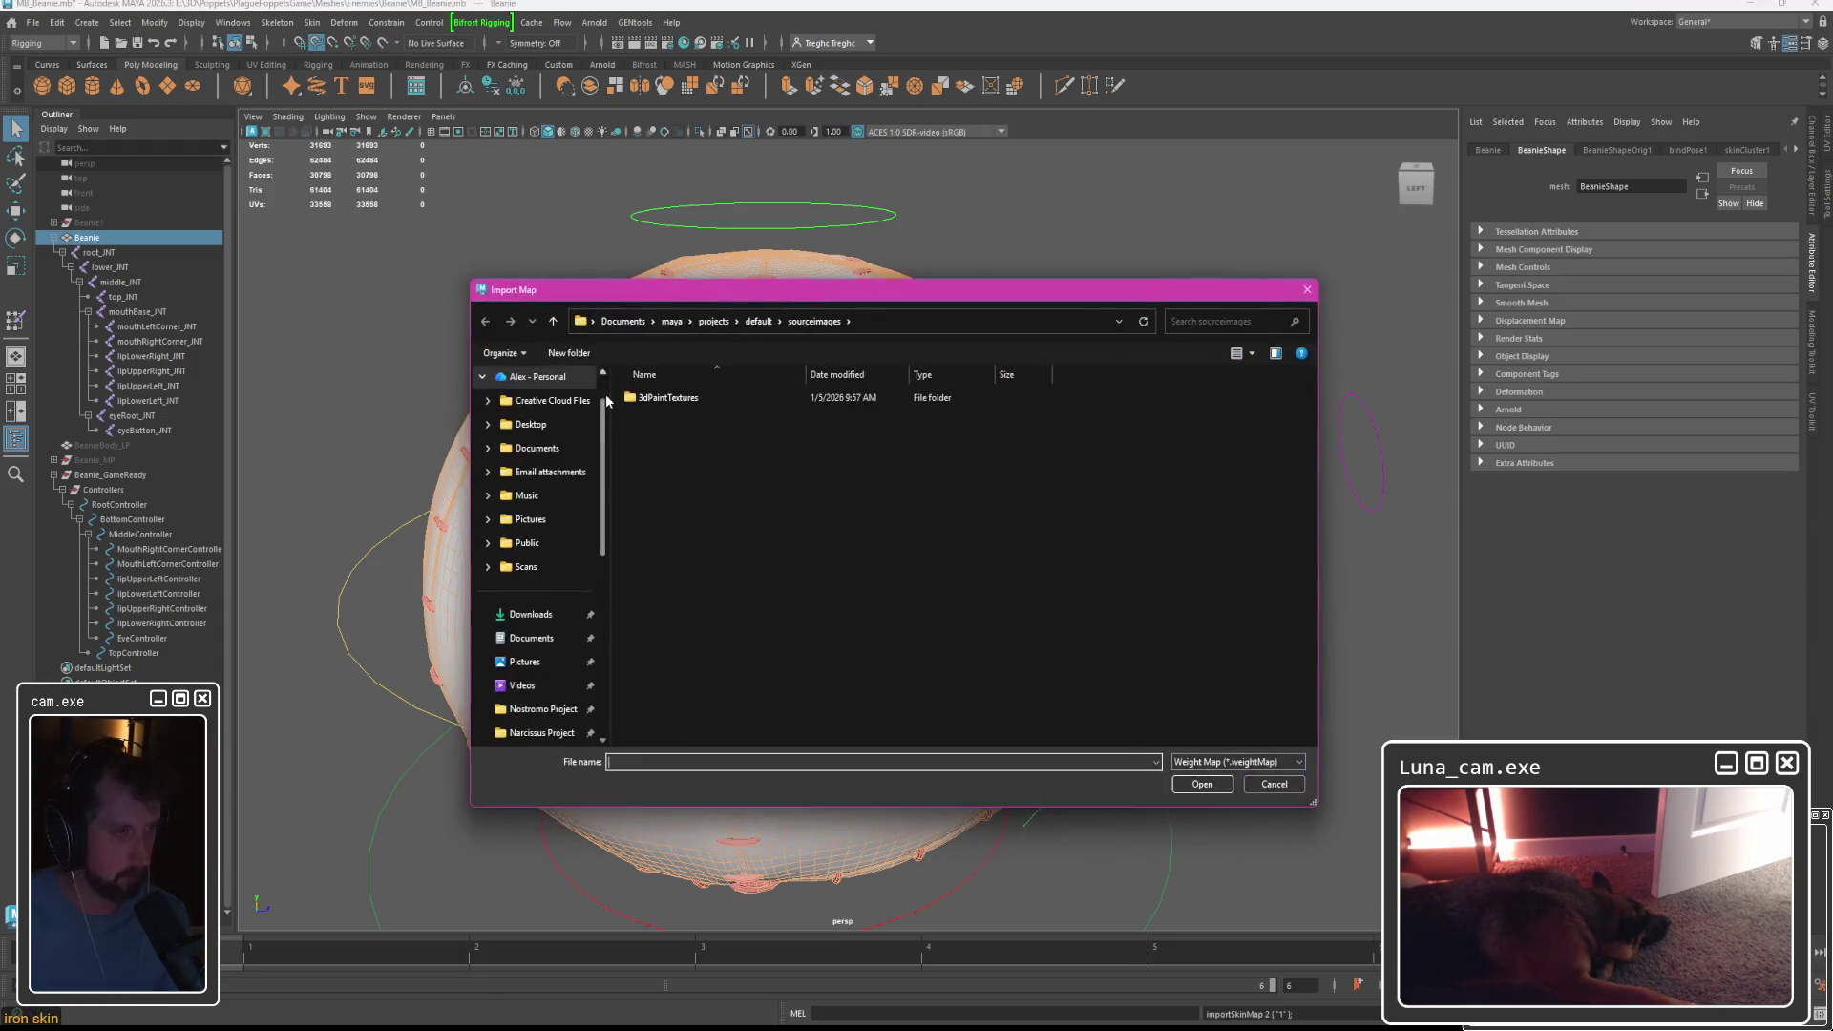
pyautogui.scroll(-1, 569, 656)
pyautogui.click(530, 615)
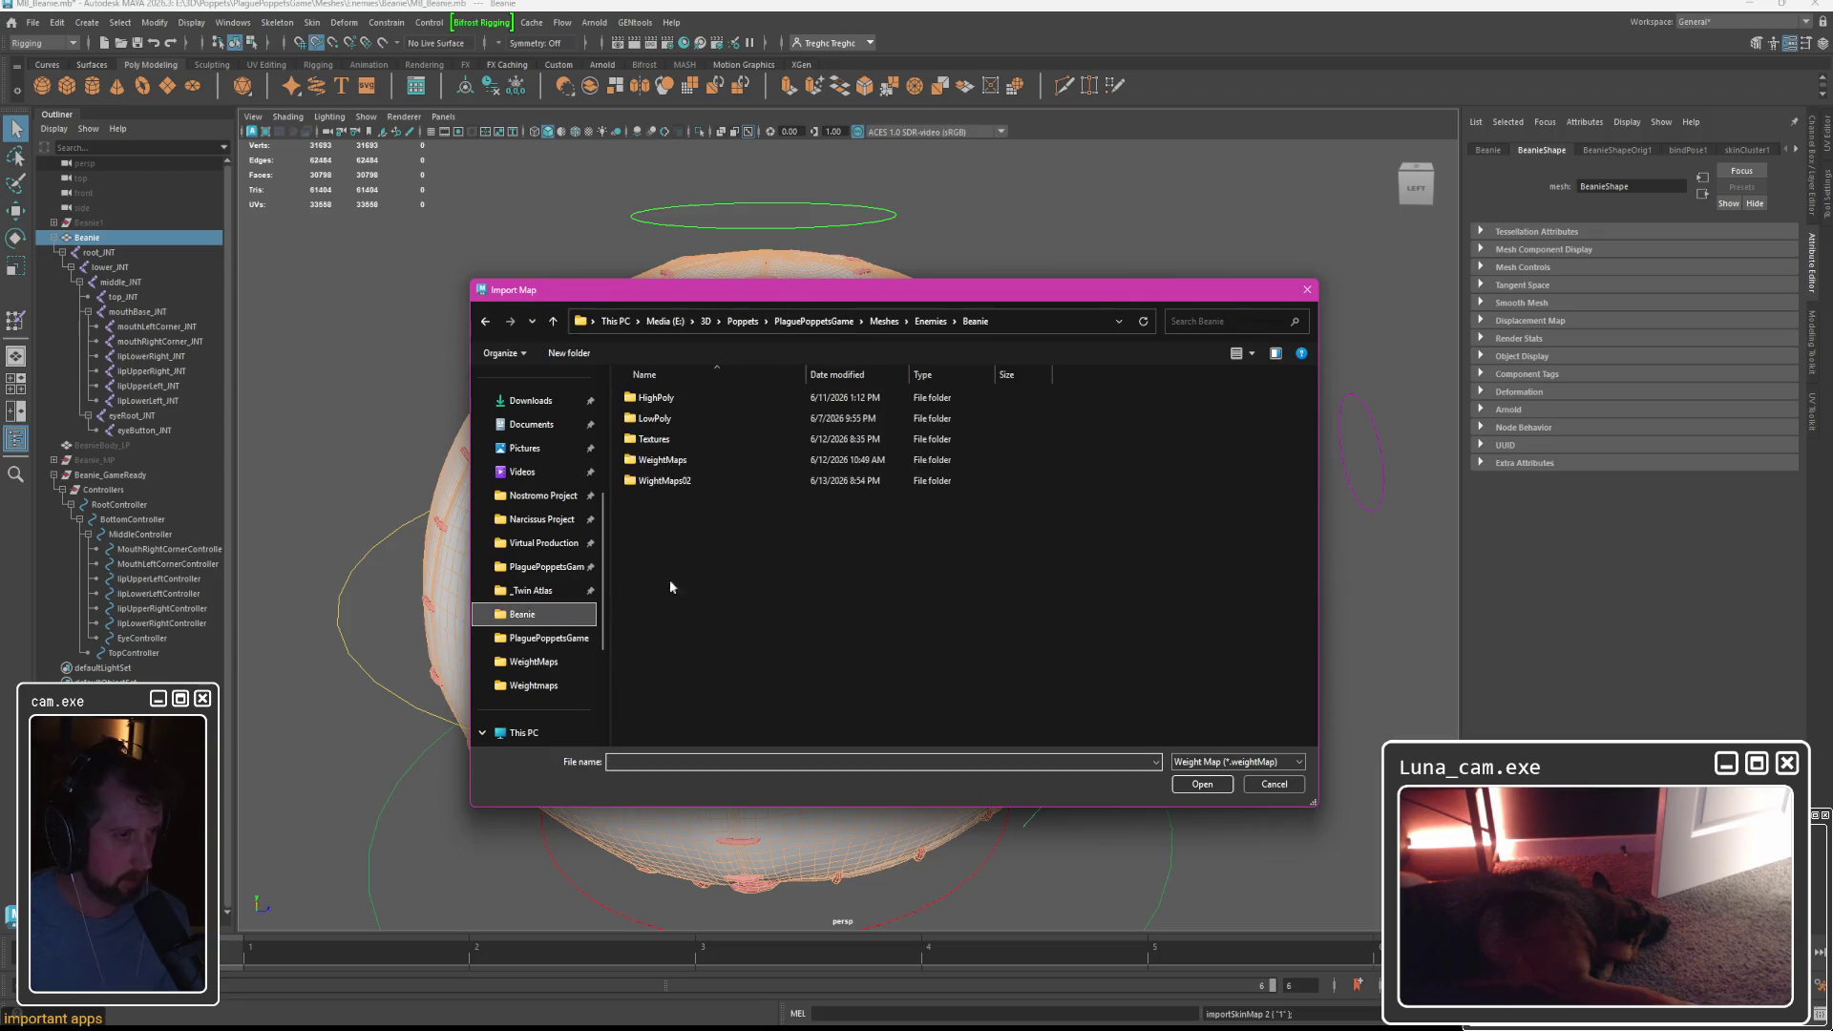
pyautogui.doubleClick(654, 459)
pyautogui.doubleClick(668, 418)
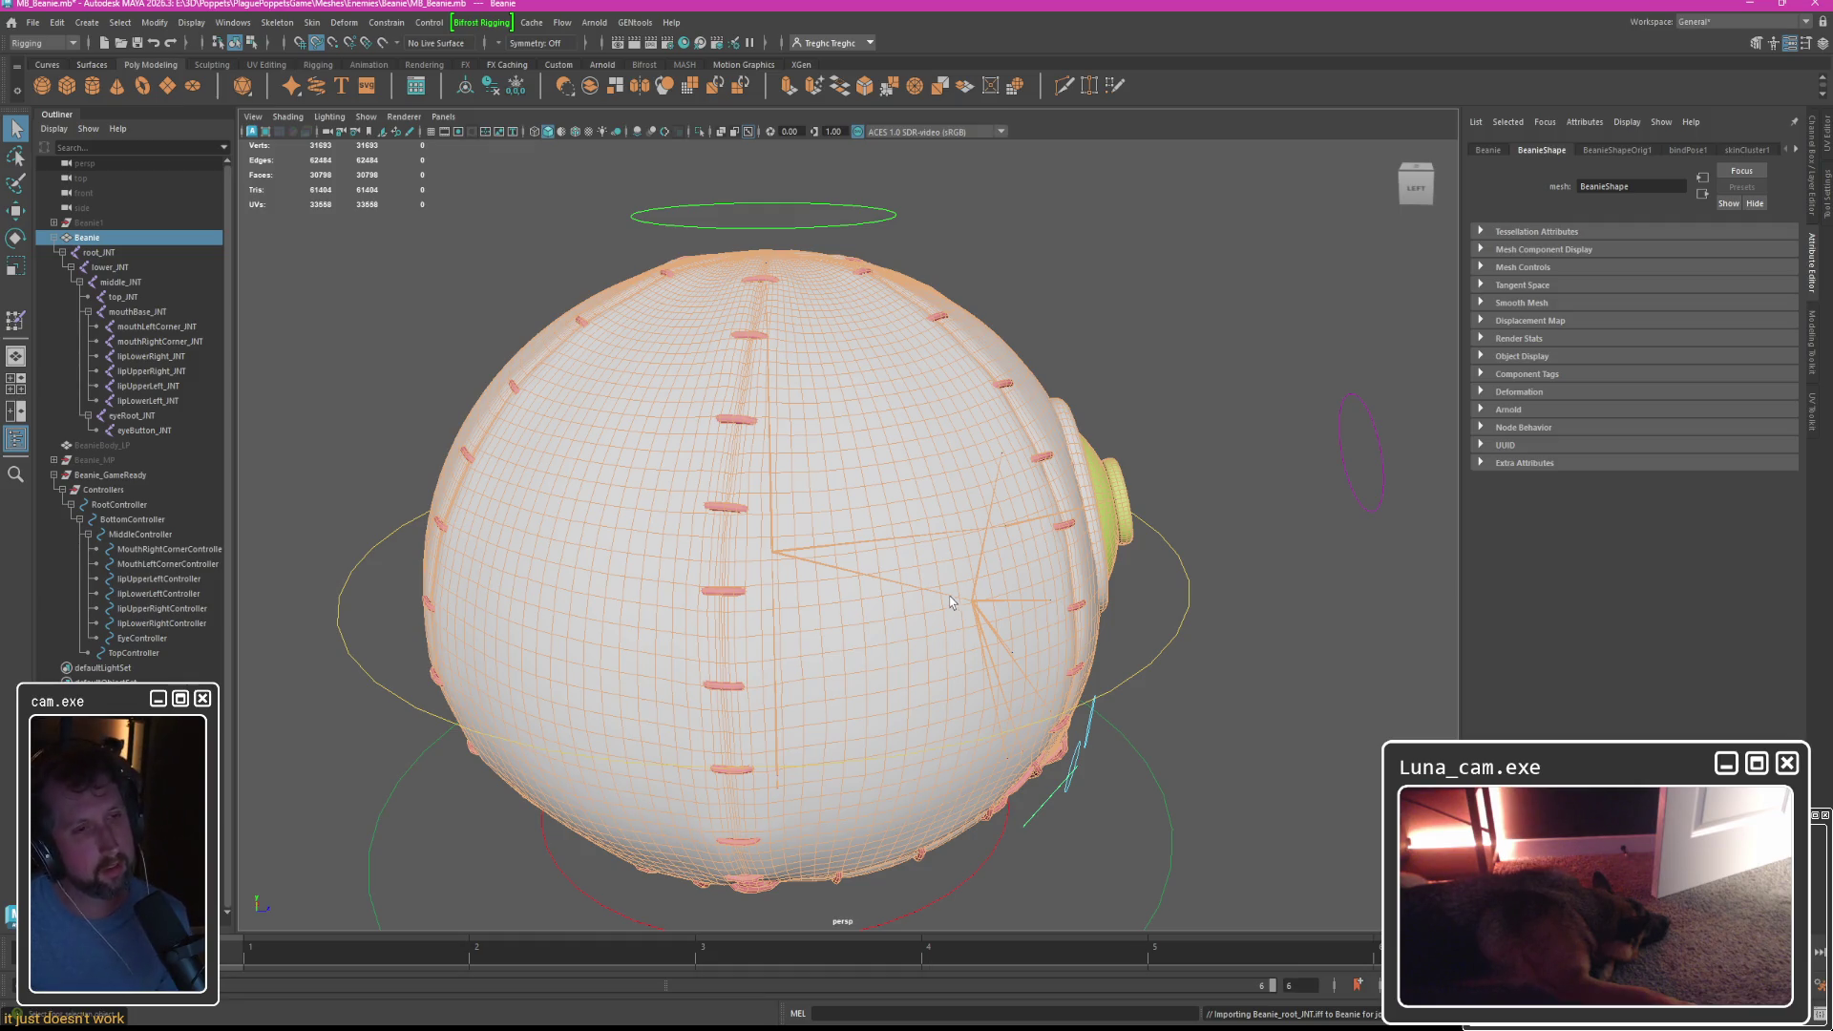
# Inspect the Beanie's painted weights for middle_JNT and eyeButton_INT from several angles.
pyautogui.moveTo(802, 413); pyautogui.dragTo(697, 414, button='right')
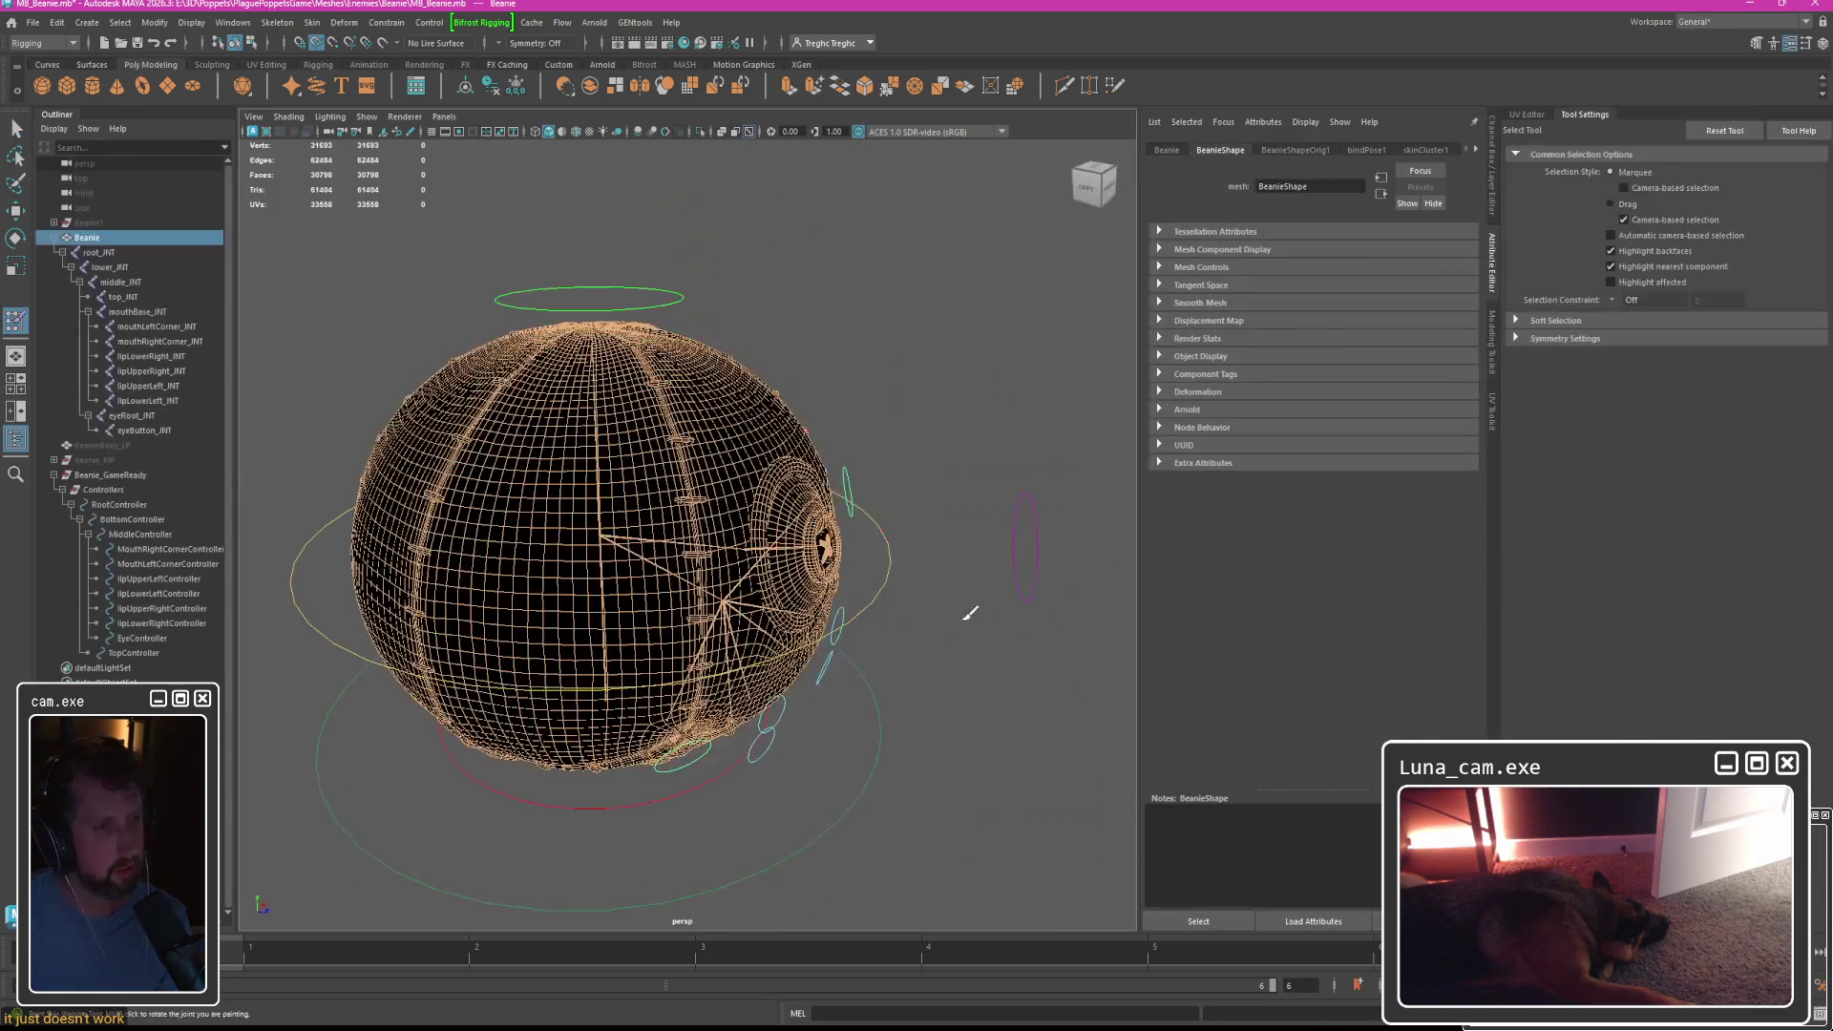
pyautogui.keyDown('alt'); pyautogui.moveTo(974, 616); pyautogui.dragTo(872, 606); pyautogui.keyUp('alt')
pyautogui.click(1611, 269)
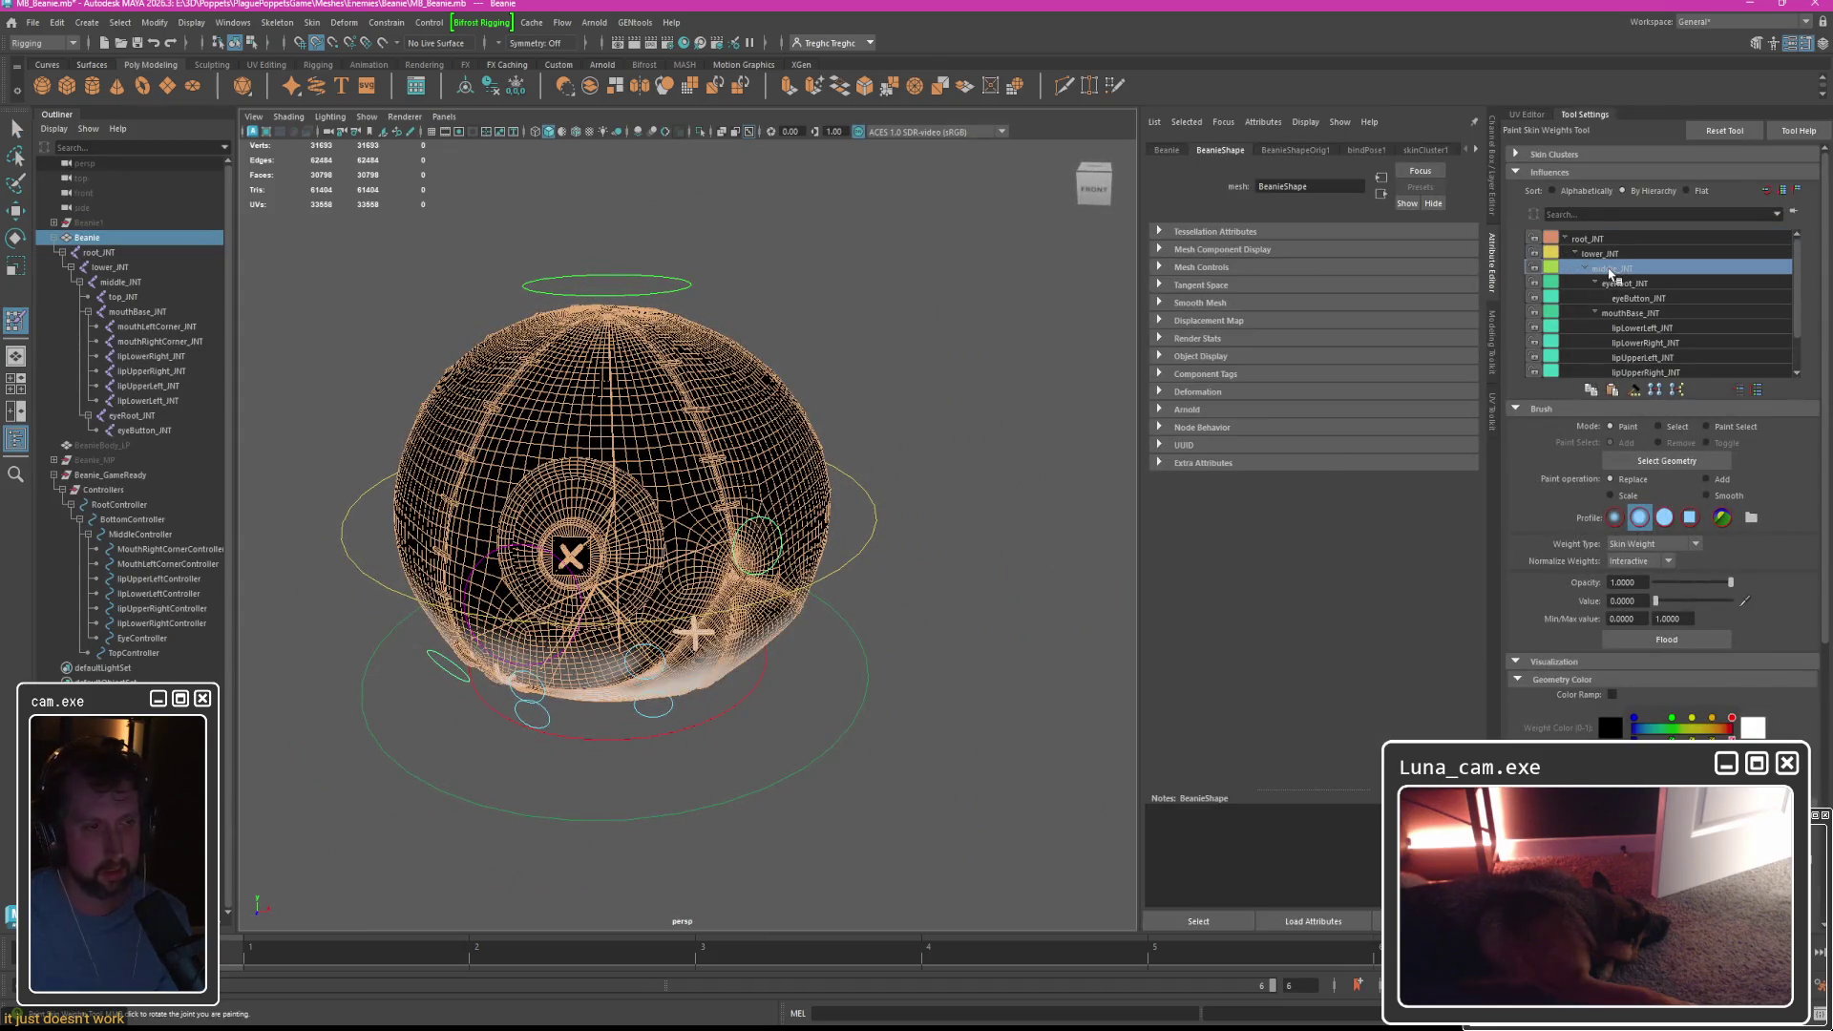
pyautogui.moveTo(696, 634)
pyautogui.keyDown('alt'); pyautogui.mouseDown()
pyautogui.moveTo(841, 535)
pyautogui.moveTo(917, 448)
pyautogui.moveTo(1088, 401)
pyautogui.mouseUp(); pyautogui.keyUp('alt')
pyautogui.click(1639, 298)
pyautogui.moveTo(1642, 322)
pyautogui.mouseDown()
pyautogui.moveTo(1644, 359)
pyautogui.moveTo(1639, 298)
pyautogui.moveTo(1626, 325)
pyautogui.mouseUp()
pyautogui.keyDown('alt'); pyautogui.moveTo(818, 339); pyautogui.dragTo(886, 376); pyautogui.keyUp('alt')
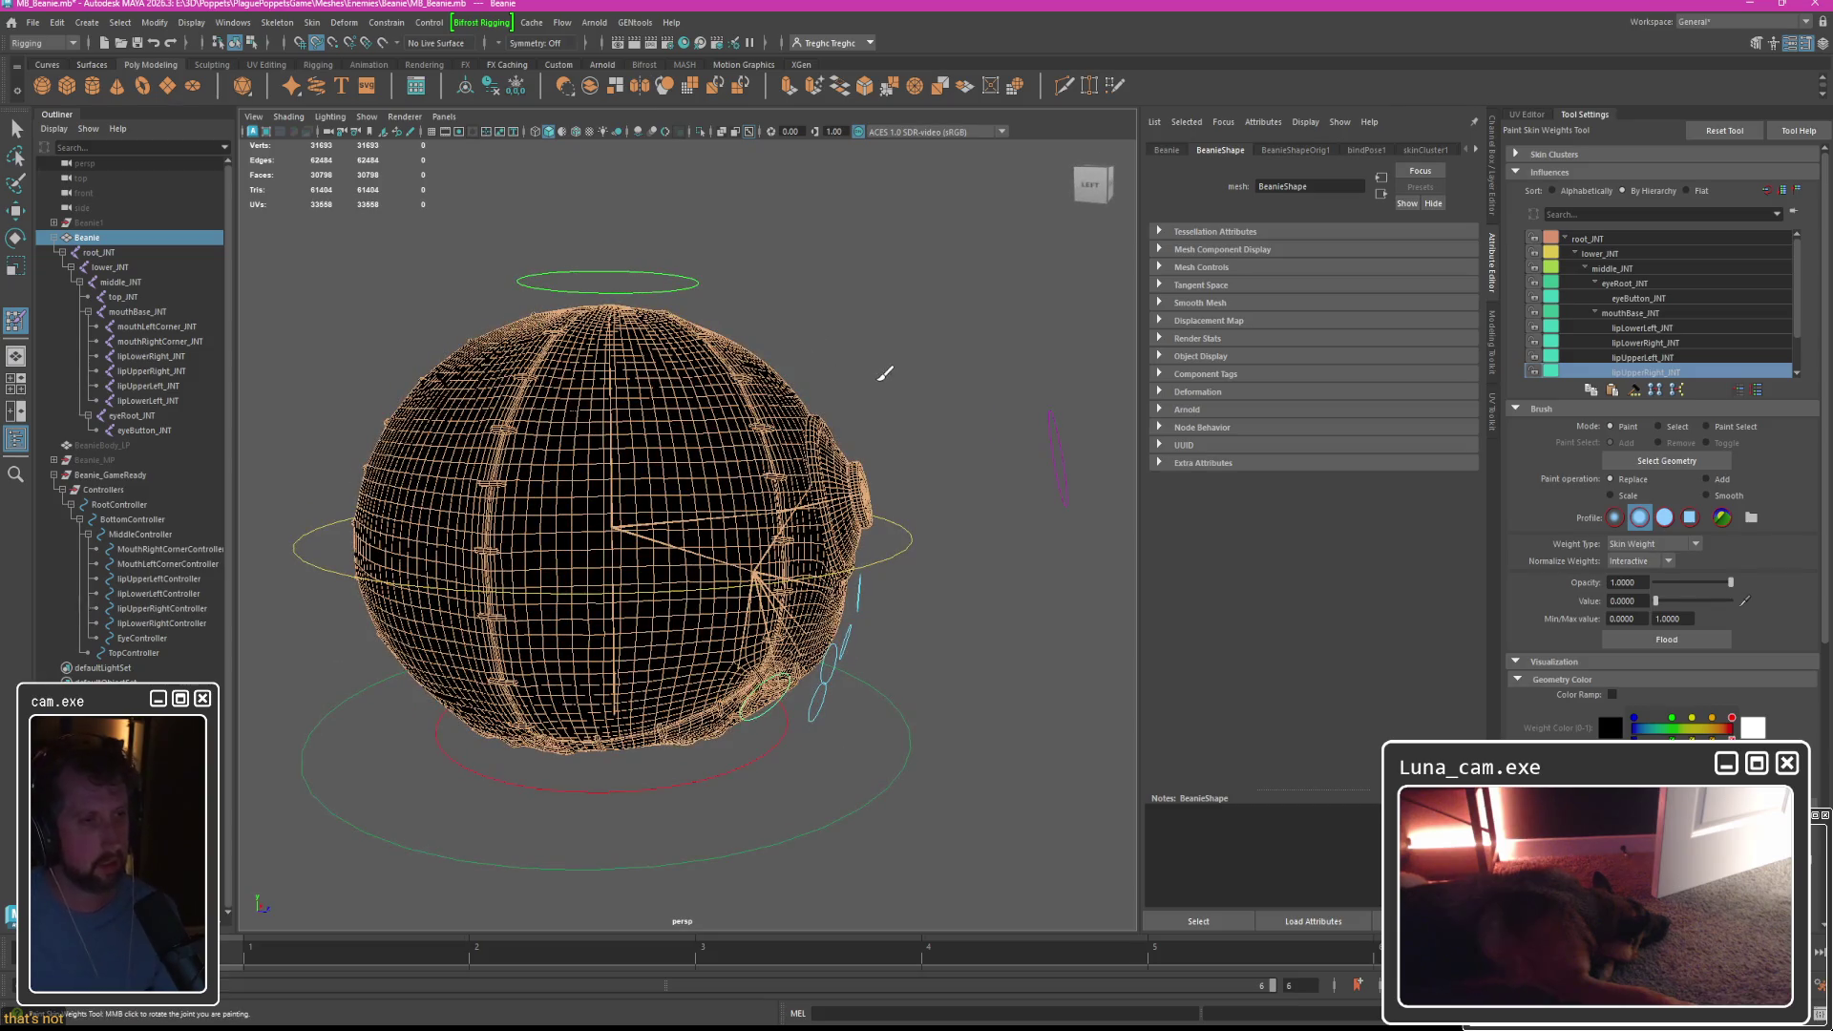
# Close the Tool Settings panel and return to Maya's recent-files home page.
pyautogui.click(1582, 121)
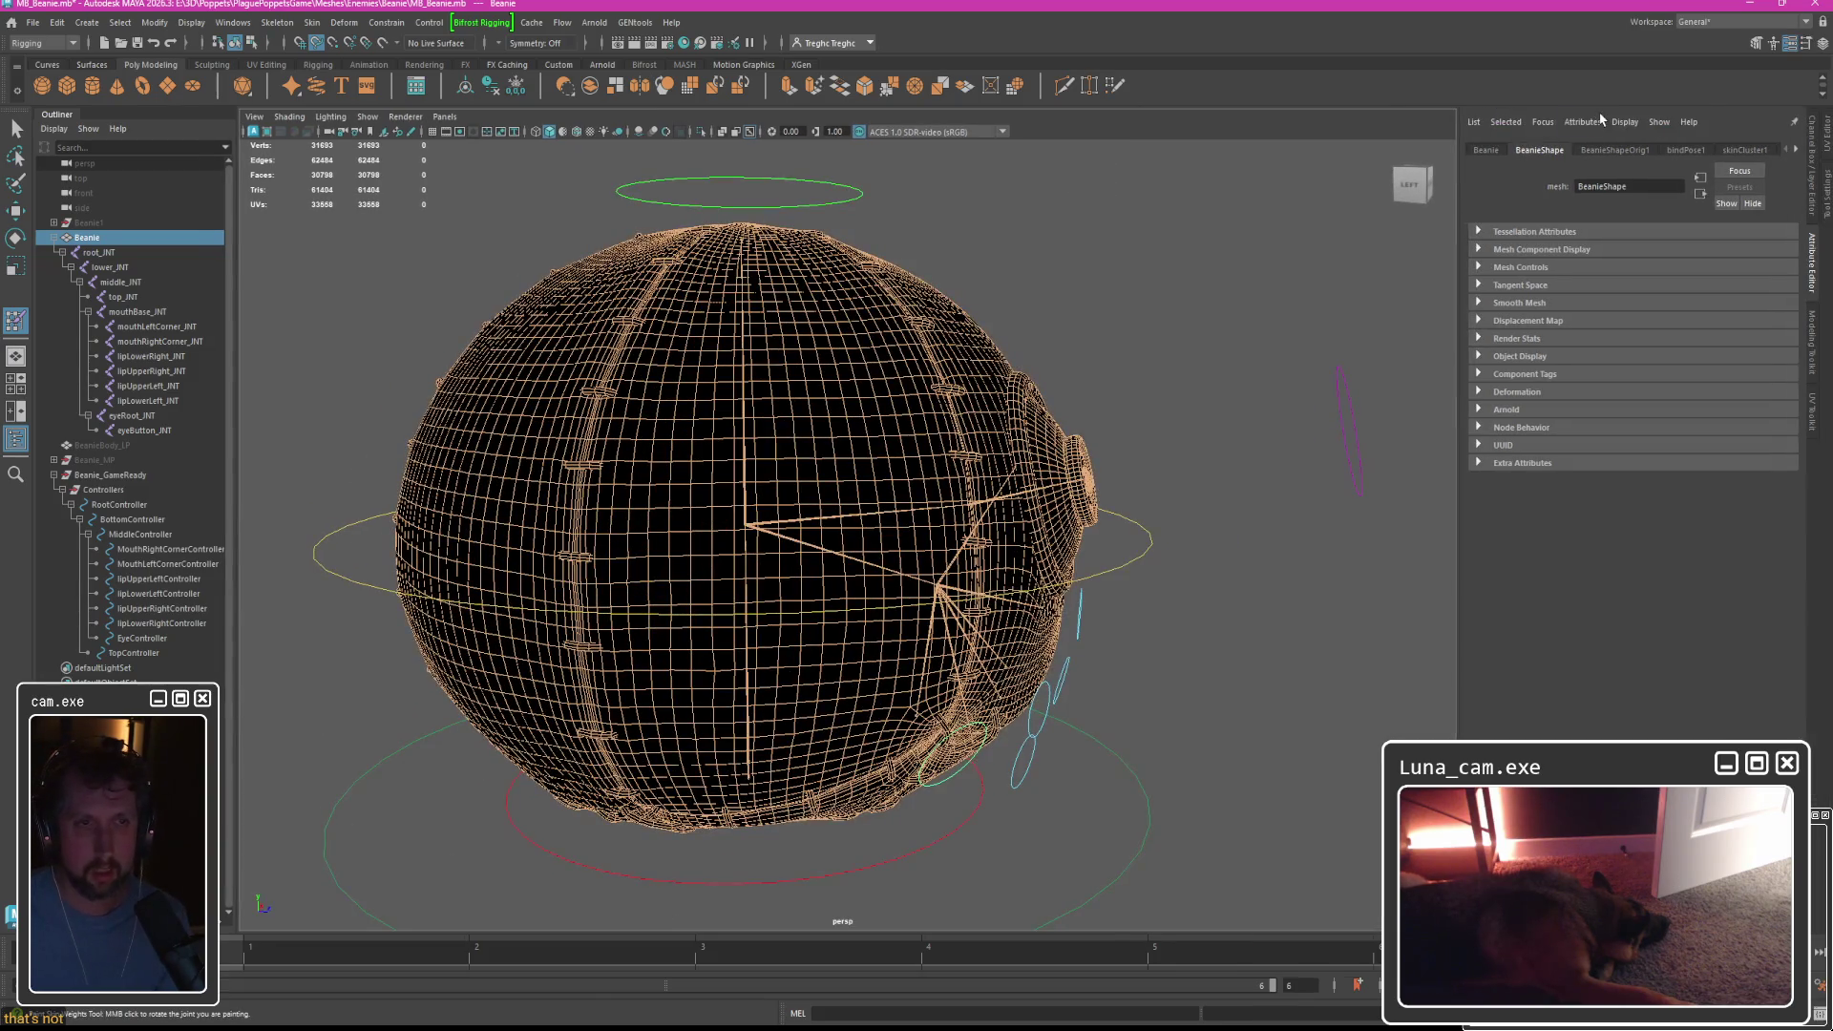
pyautogui.keyDown('alt'); pyautogui.moveTo(1093, 281); pyautogui.dragTo(945, 290); pyautogui.keyUp('alt')
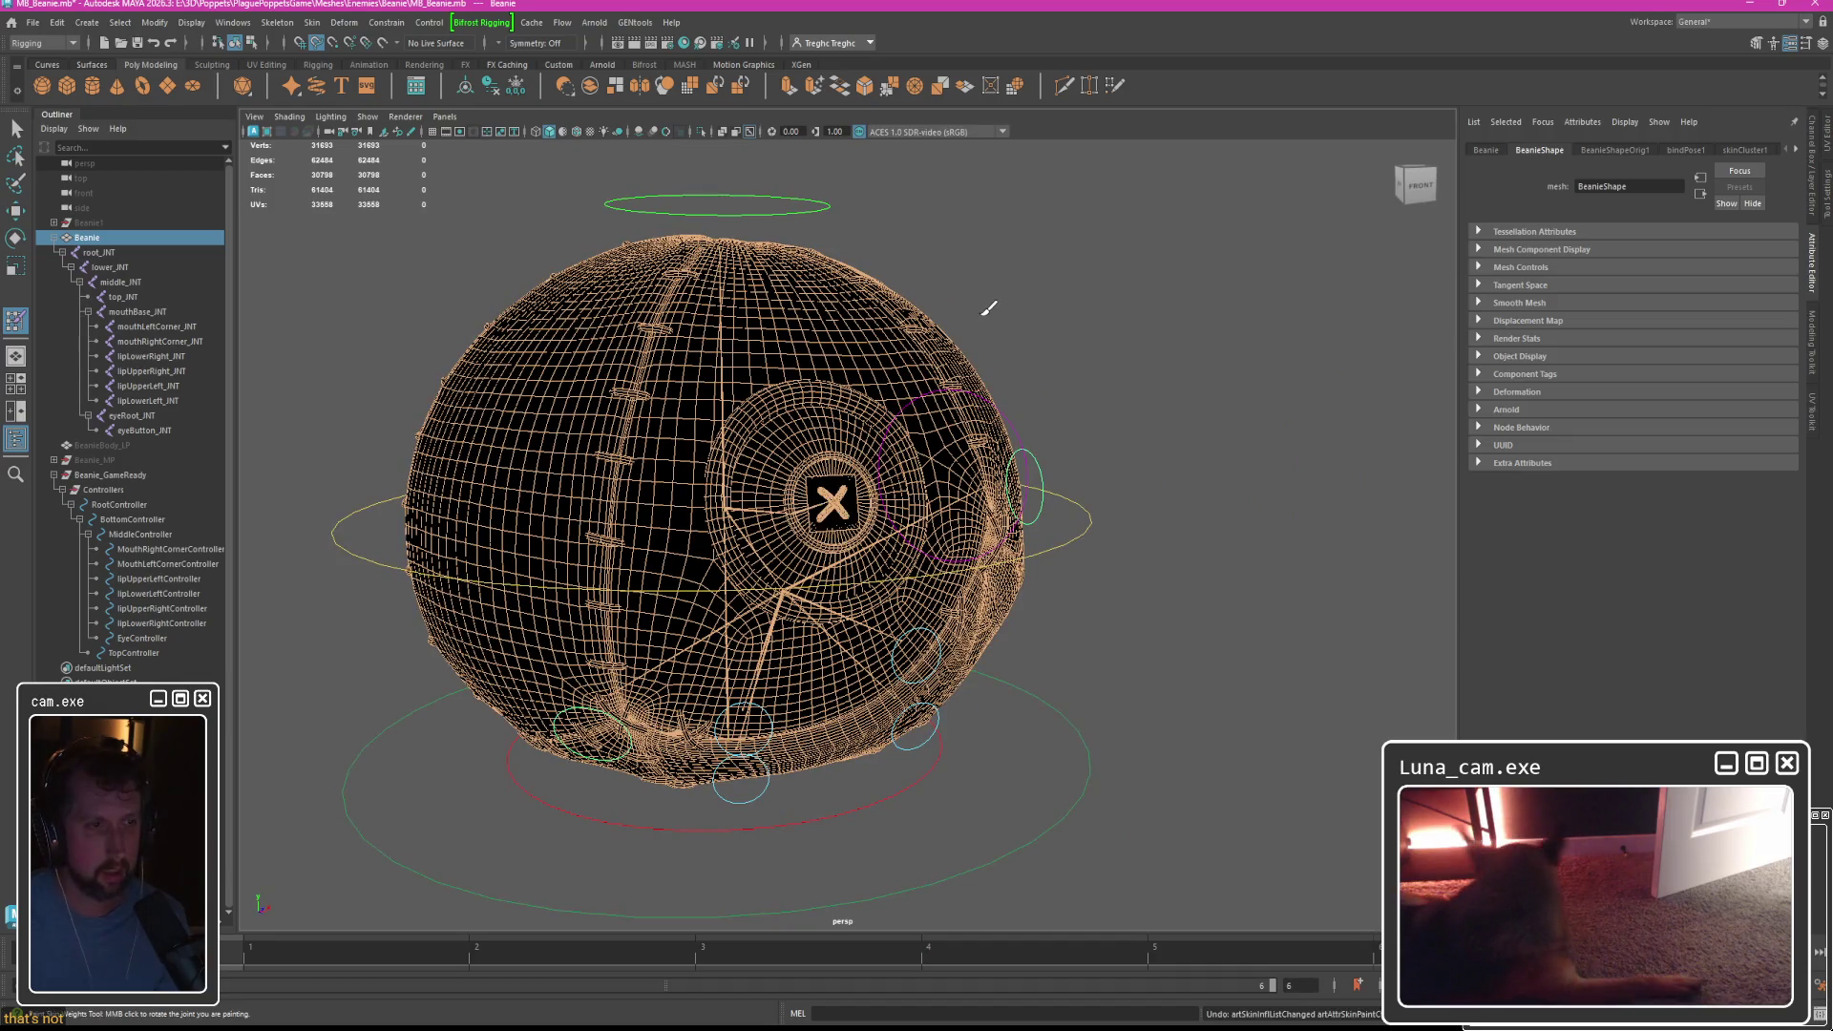
pyautogui.click(10, 27)
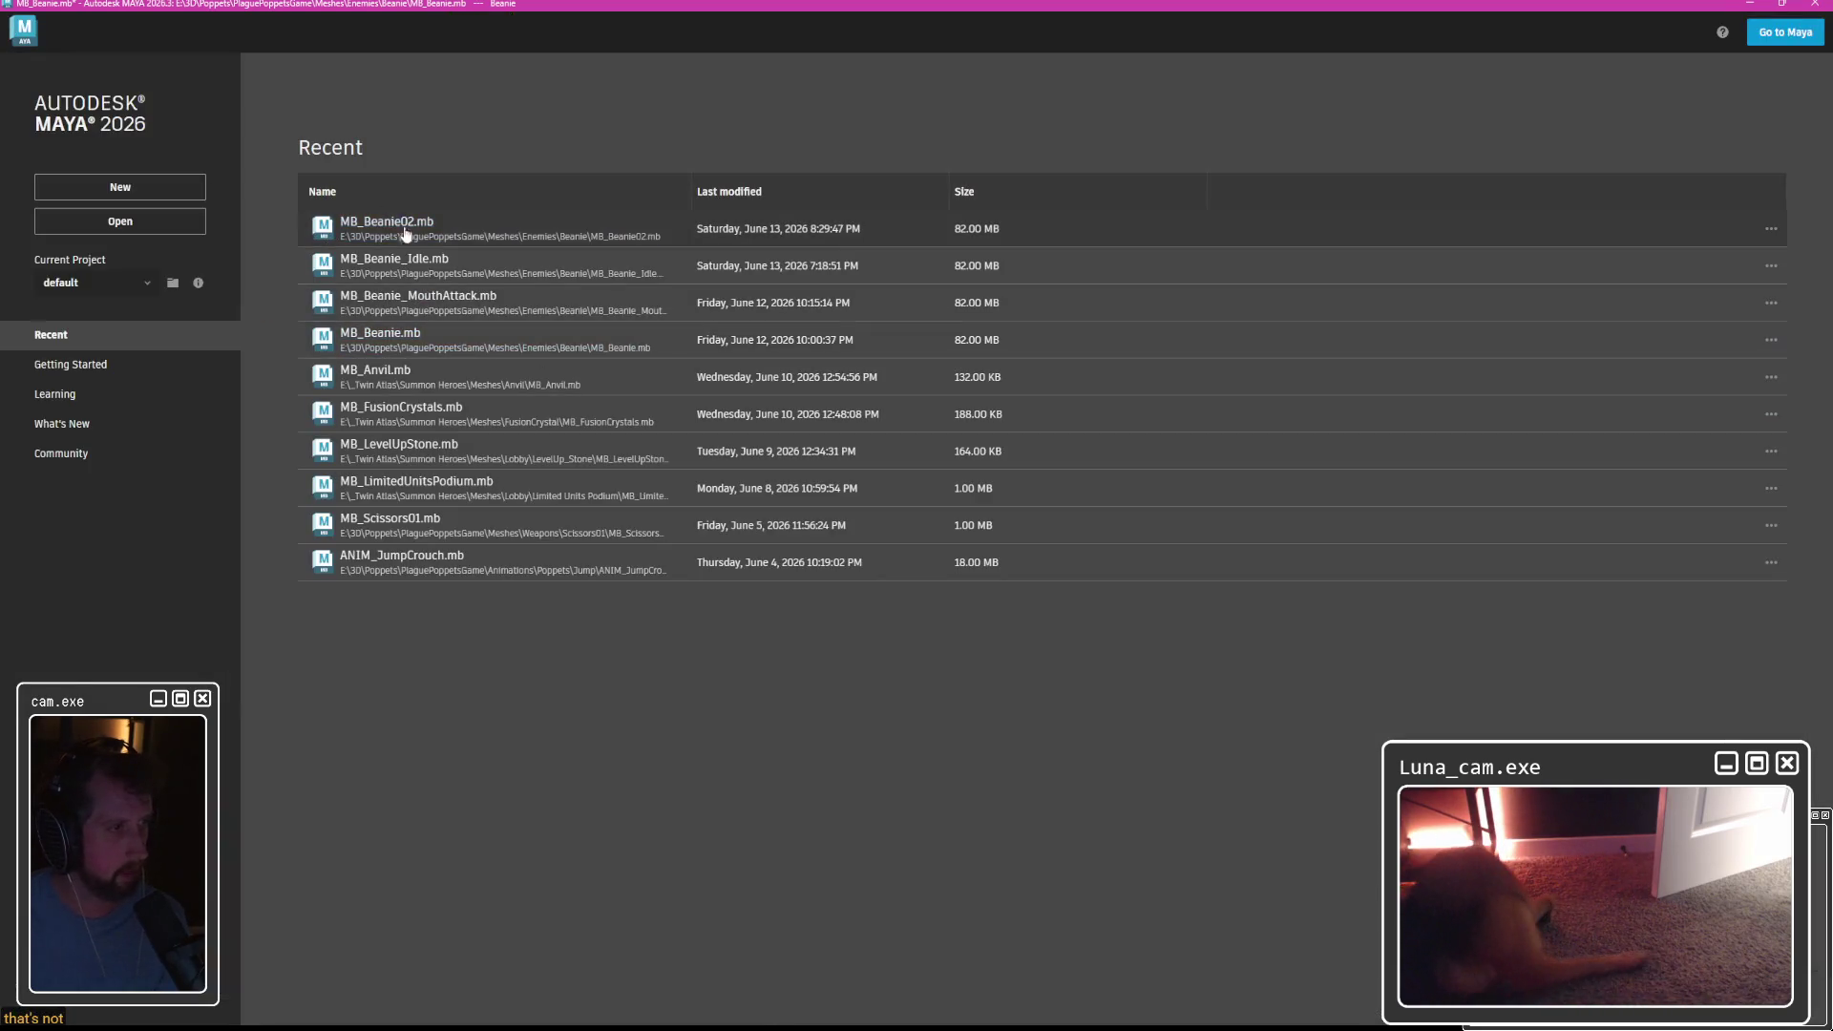
# Reopen MB_Beanie.mb from Recent with Don't Save, then bring up the UV Toolkit.
pyautogui.click(387, 342)
pyautogui.click(909, 529)
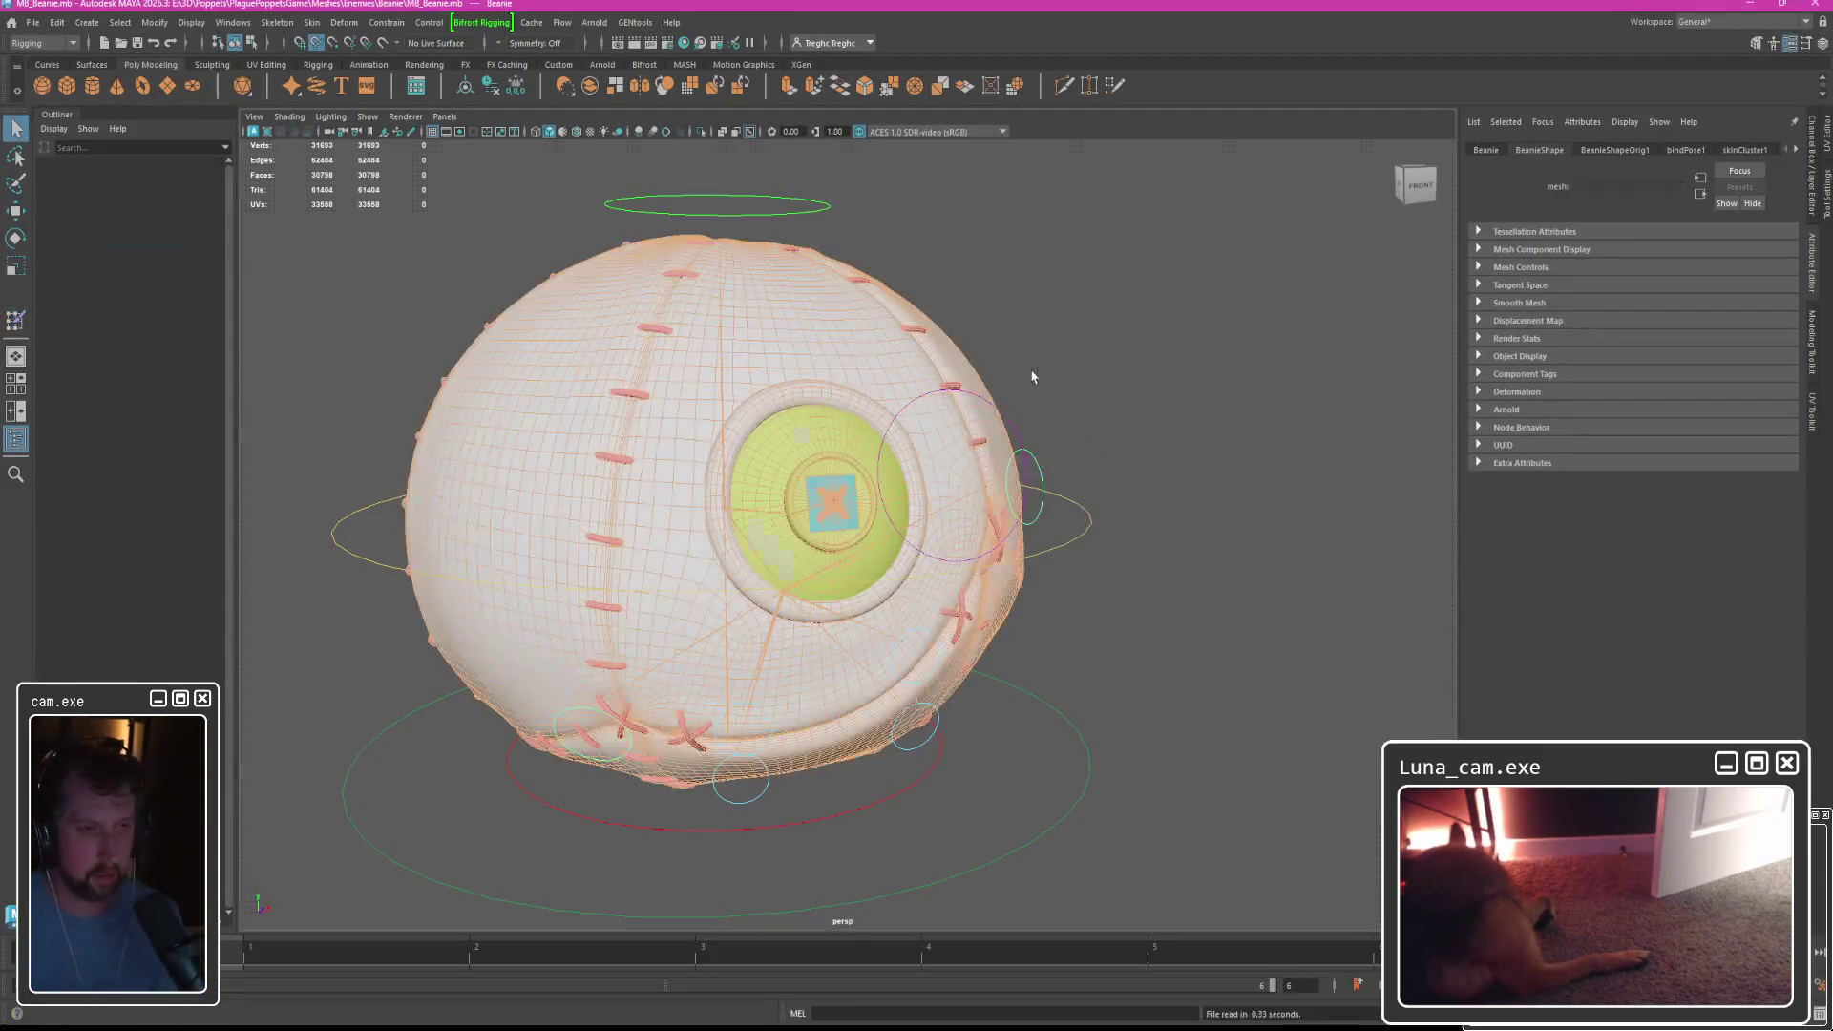
pyautogui.scroll(2, 897, 468)
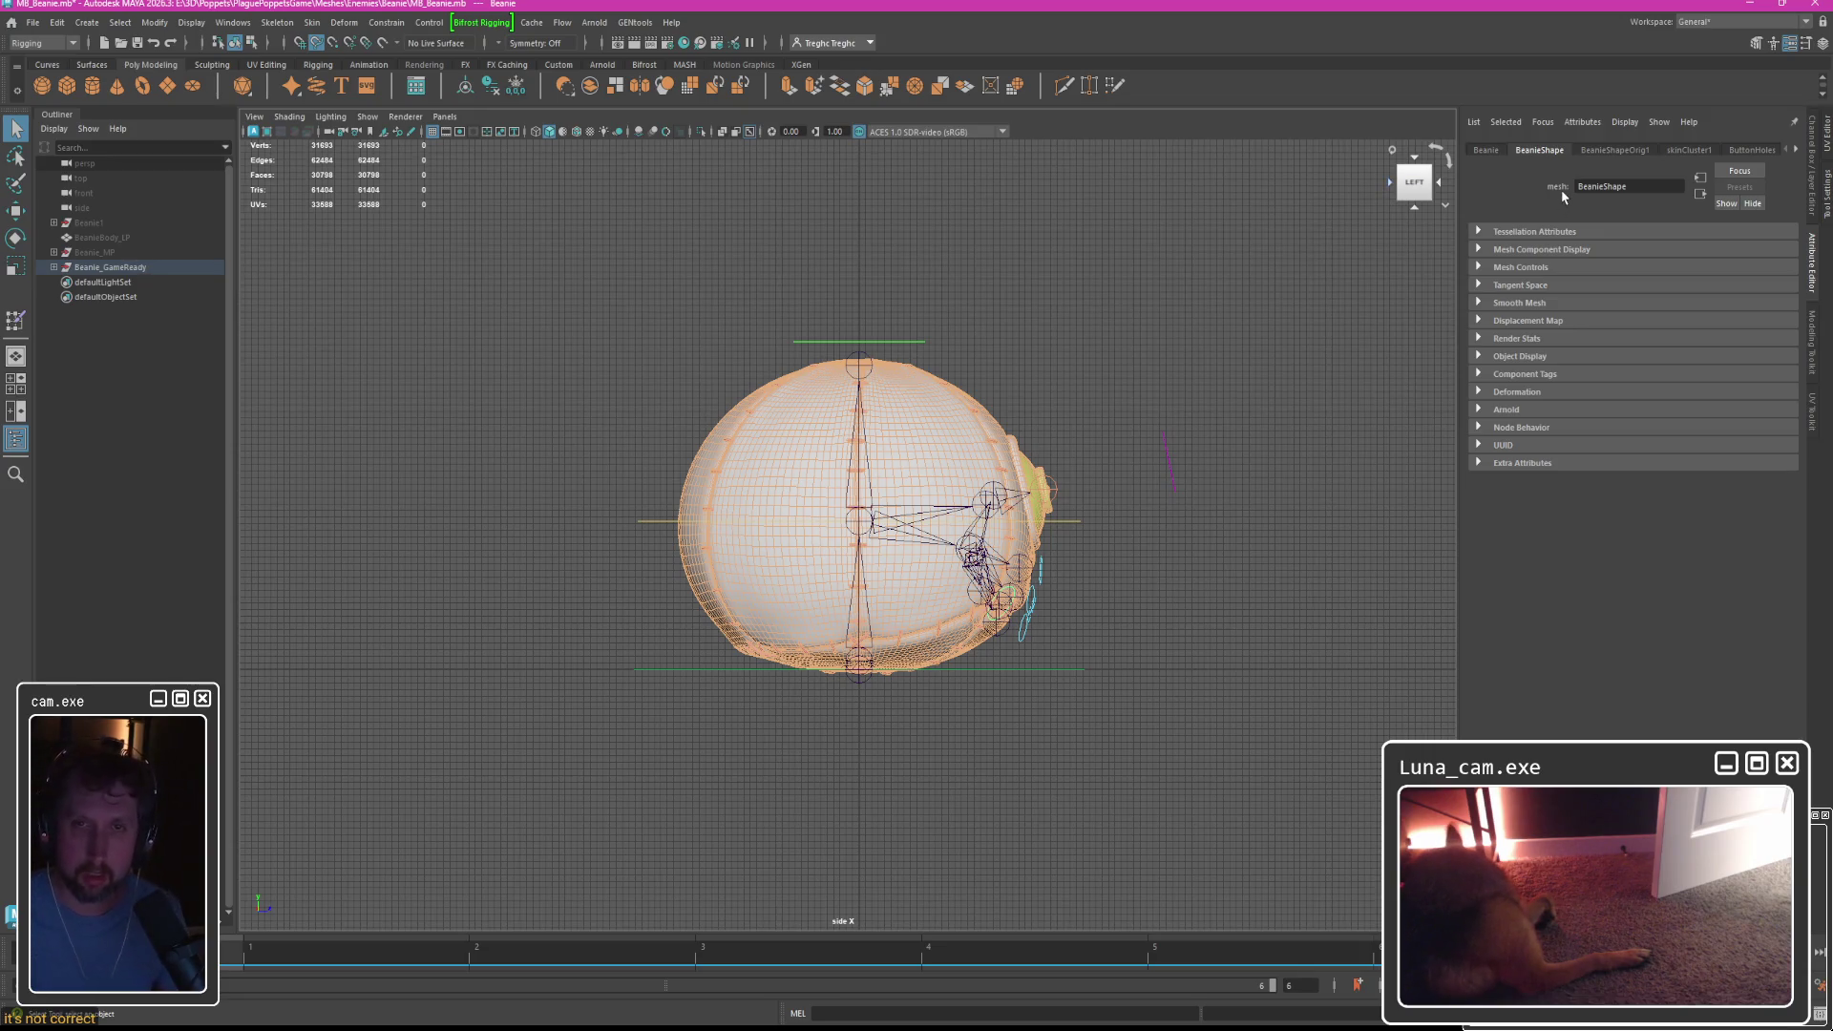
pyautogui.click(1816, 409)
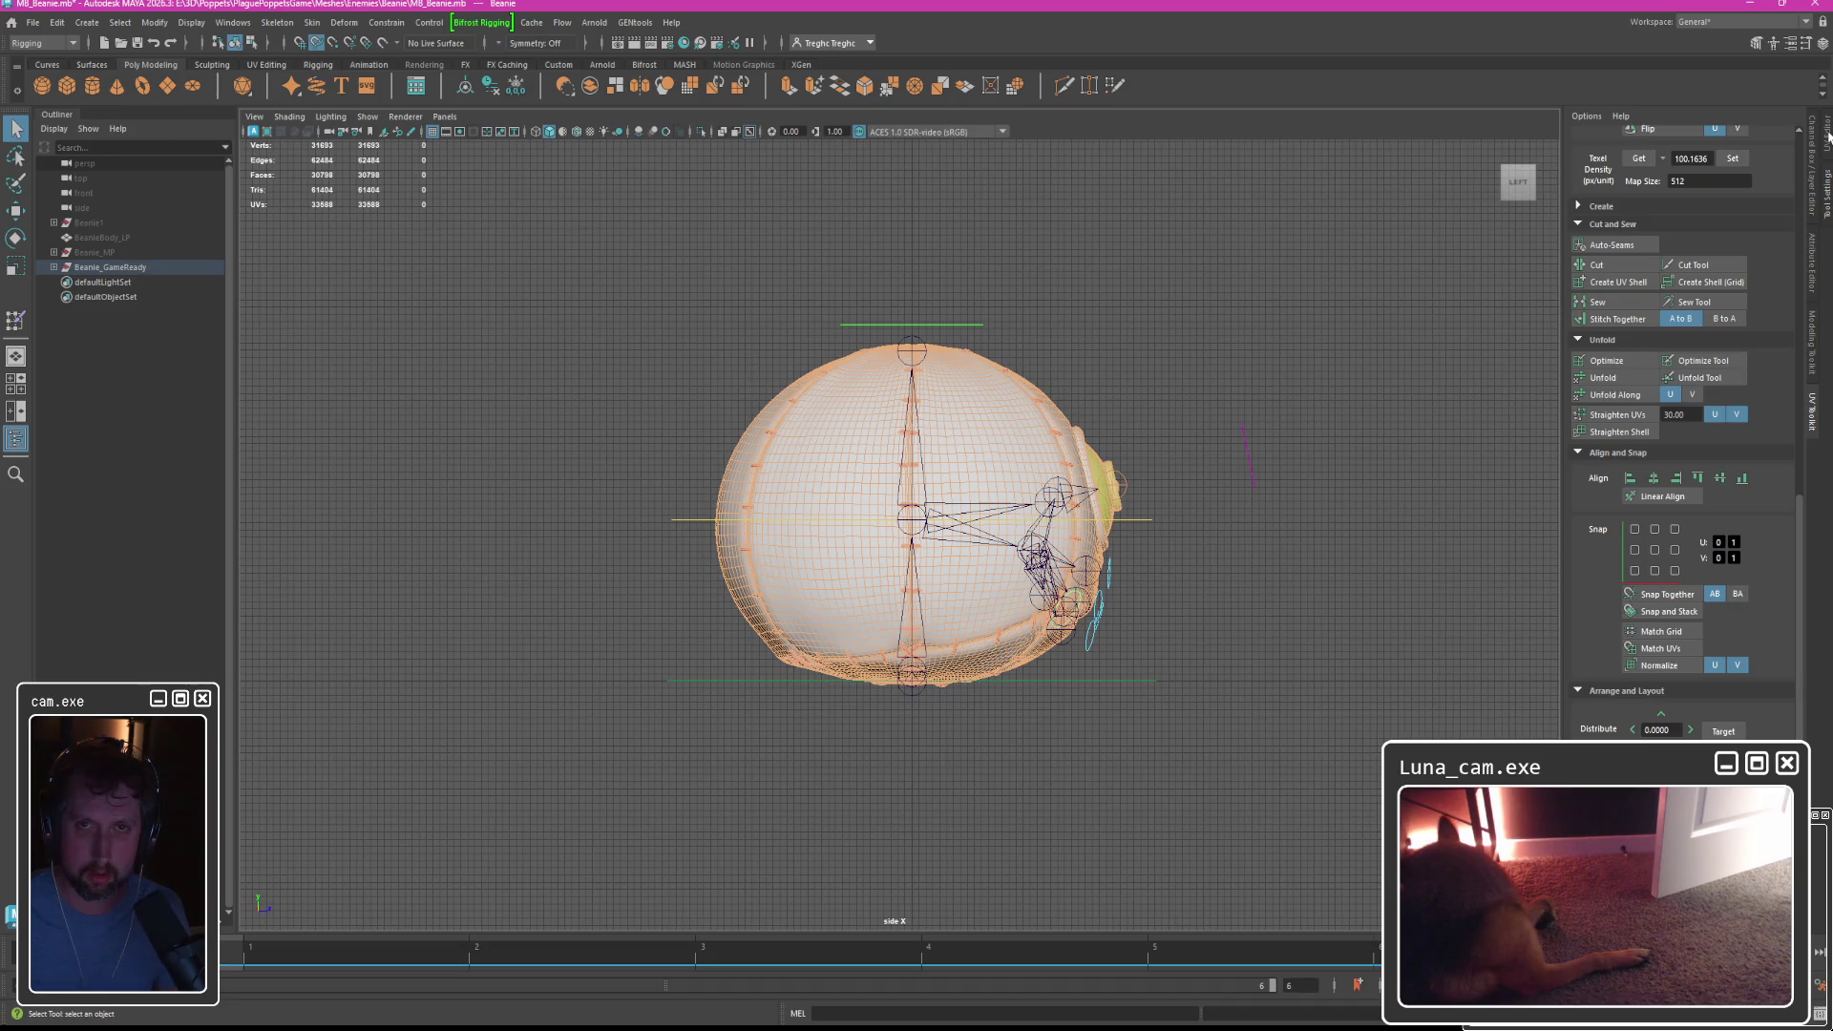
# Open the UV Editor showing the Beanie mesh's UVs in UV selection mode.
pyautogui.click(1828, 136)
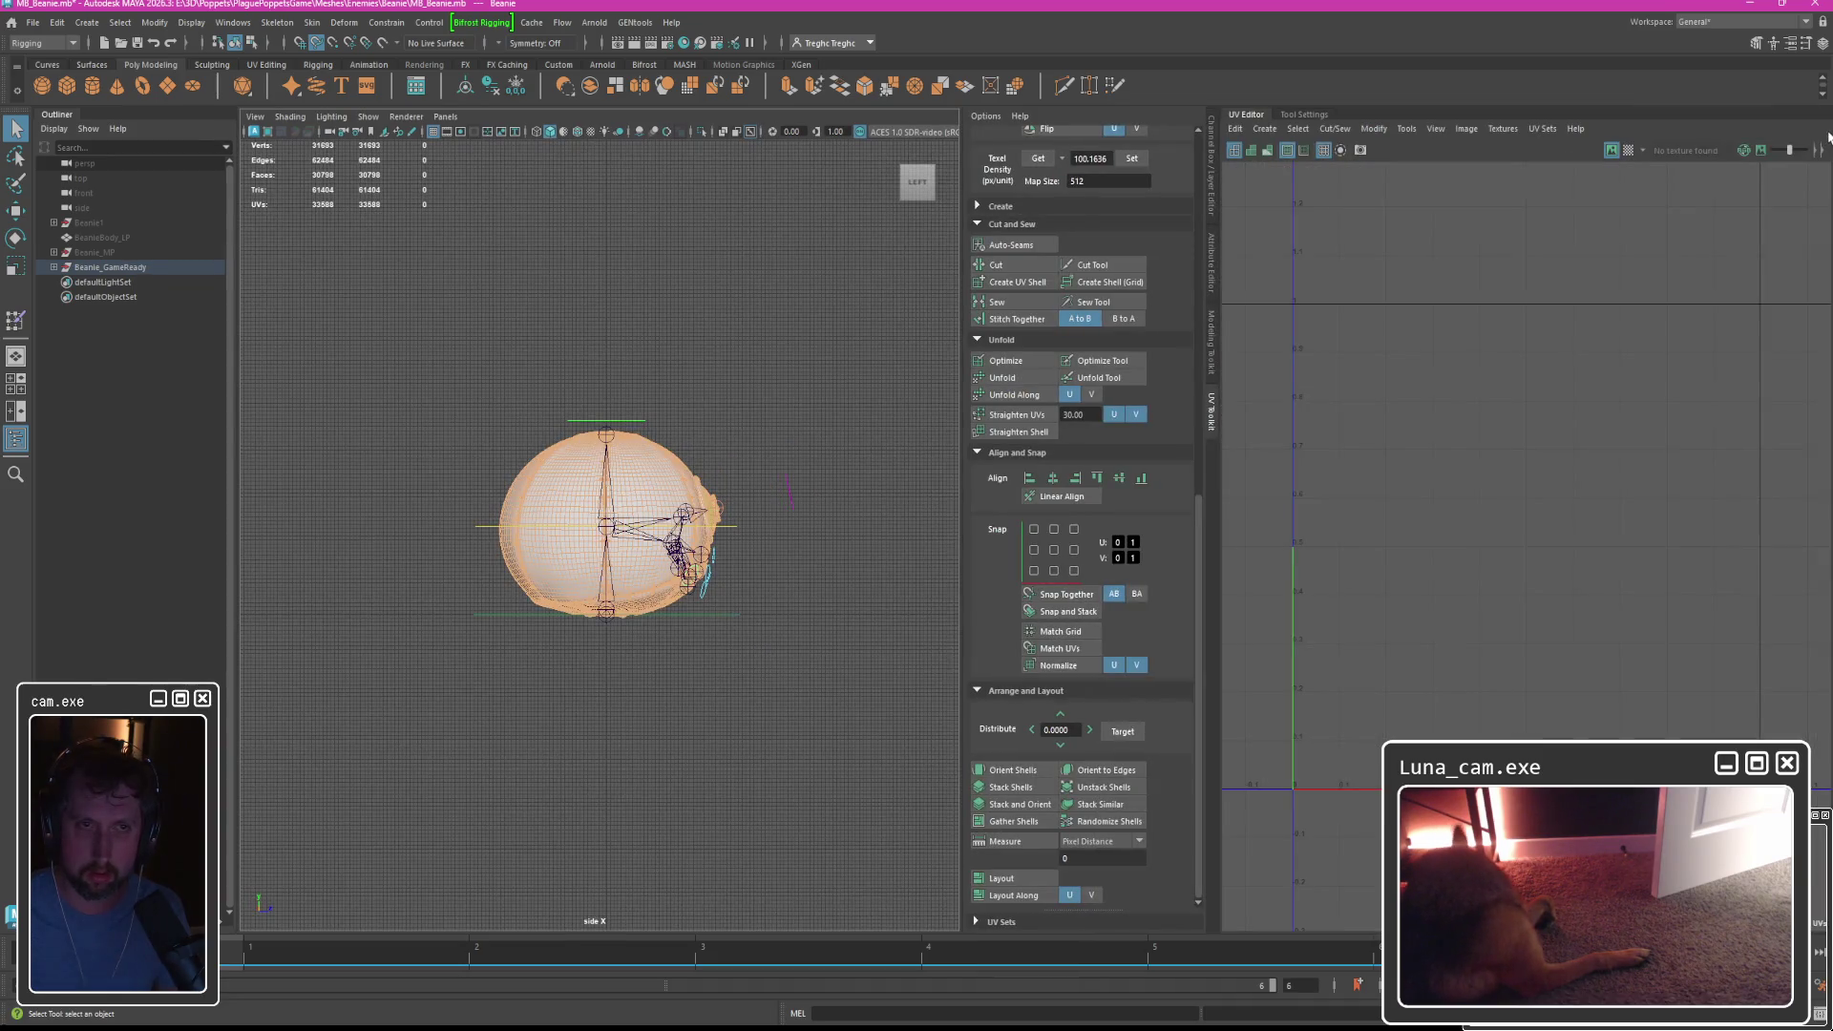
pyautogui.click(725, 406)
pyautogui.click(655, 468)
pyautogui.moveTo(1354, 238); pyautogui.dragTo(1352, 247, button='right')
# Copy the Beanie's UVs into another UV set.
pyautogui.click(1543, 131)
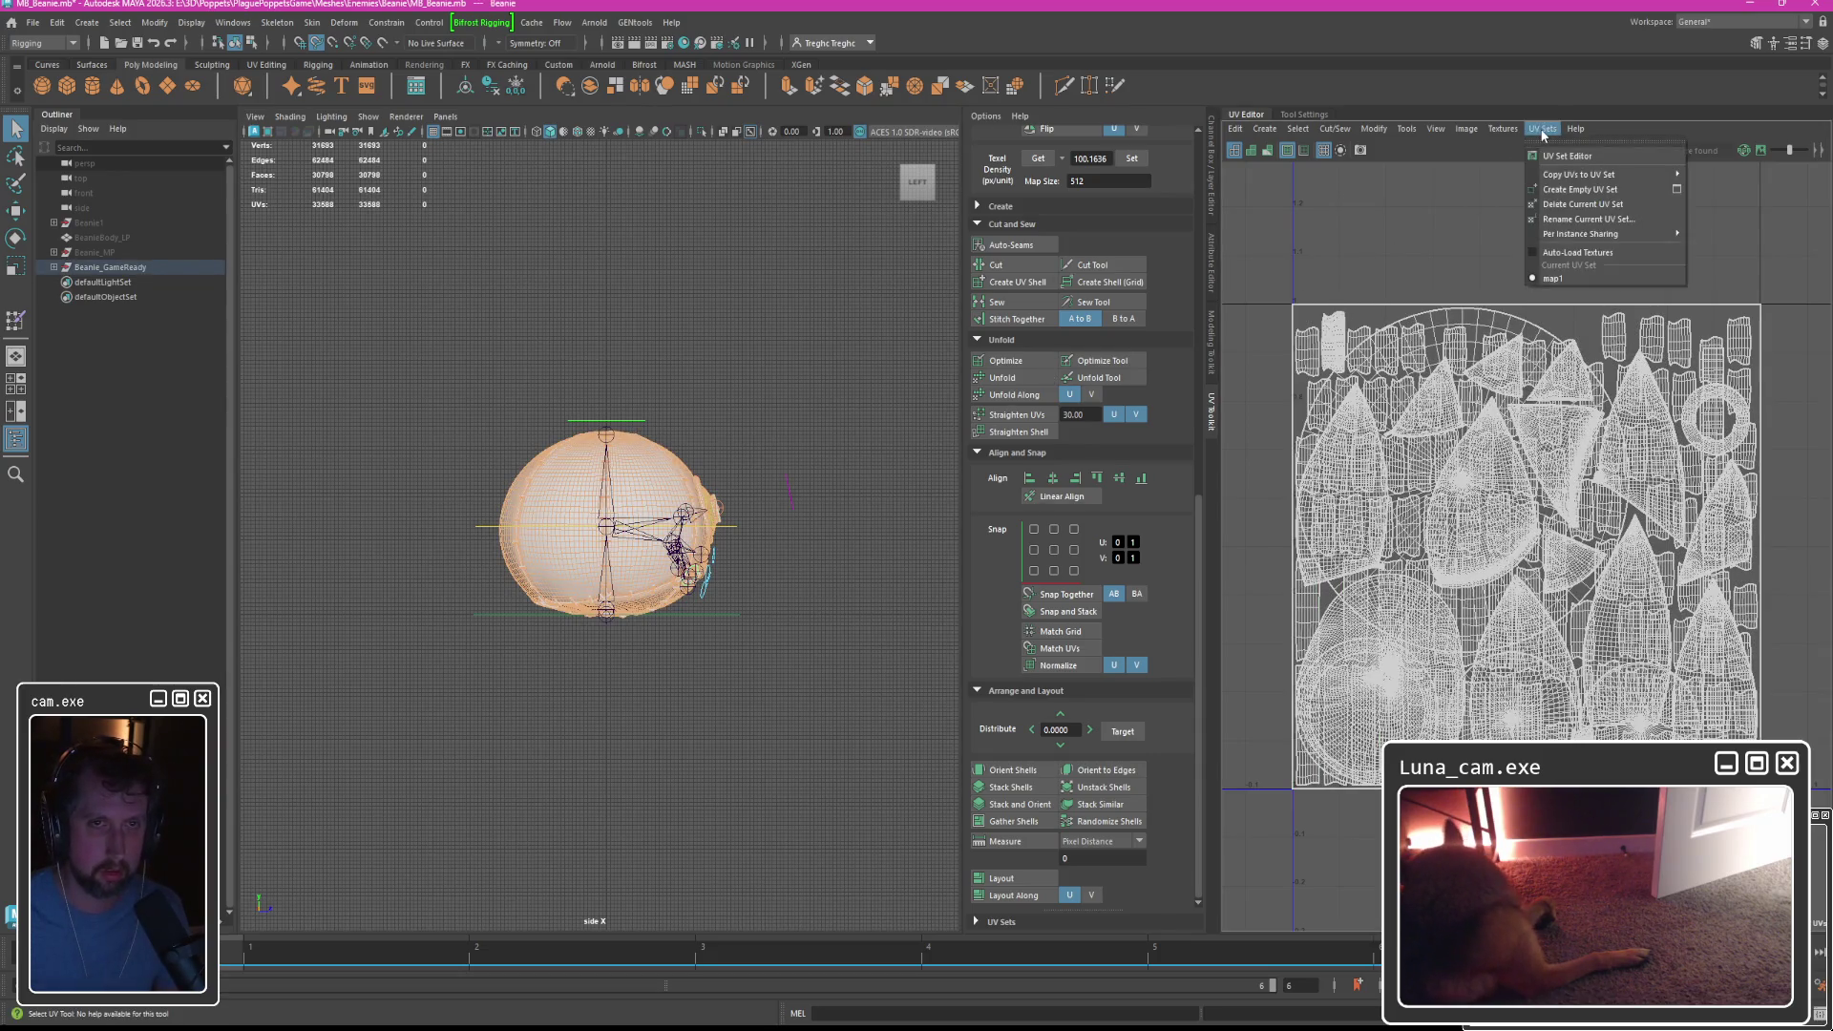
pyautogui.moveTo(1570, 175)
pyautogui.click(1420, 196)
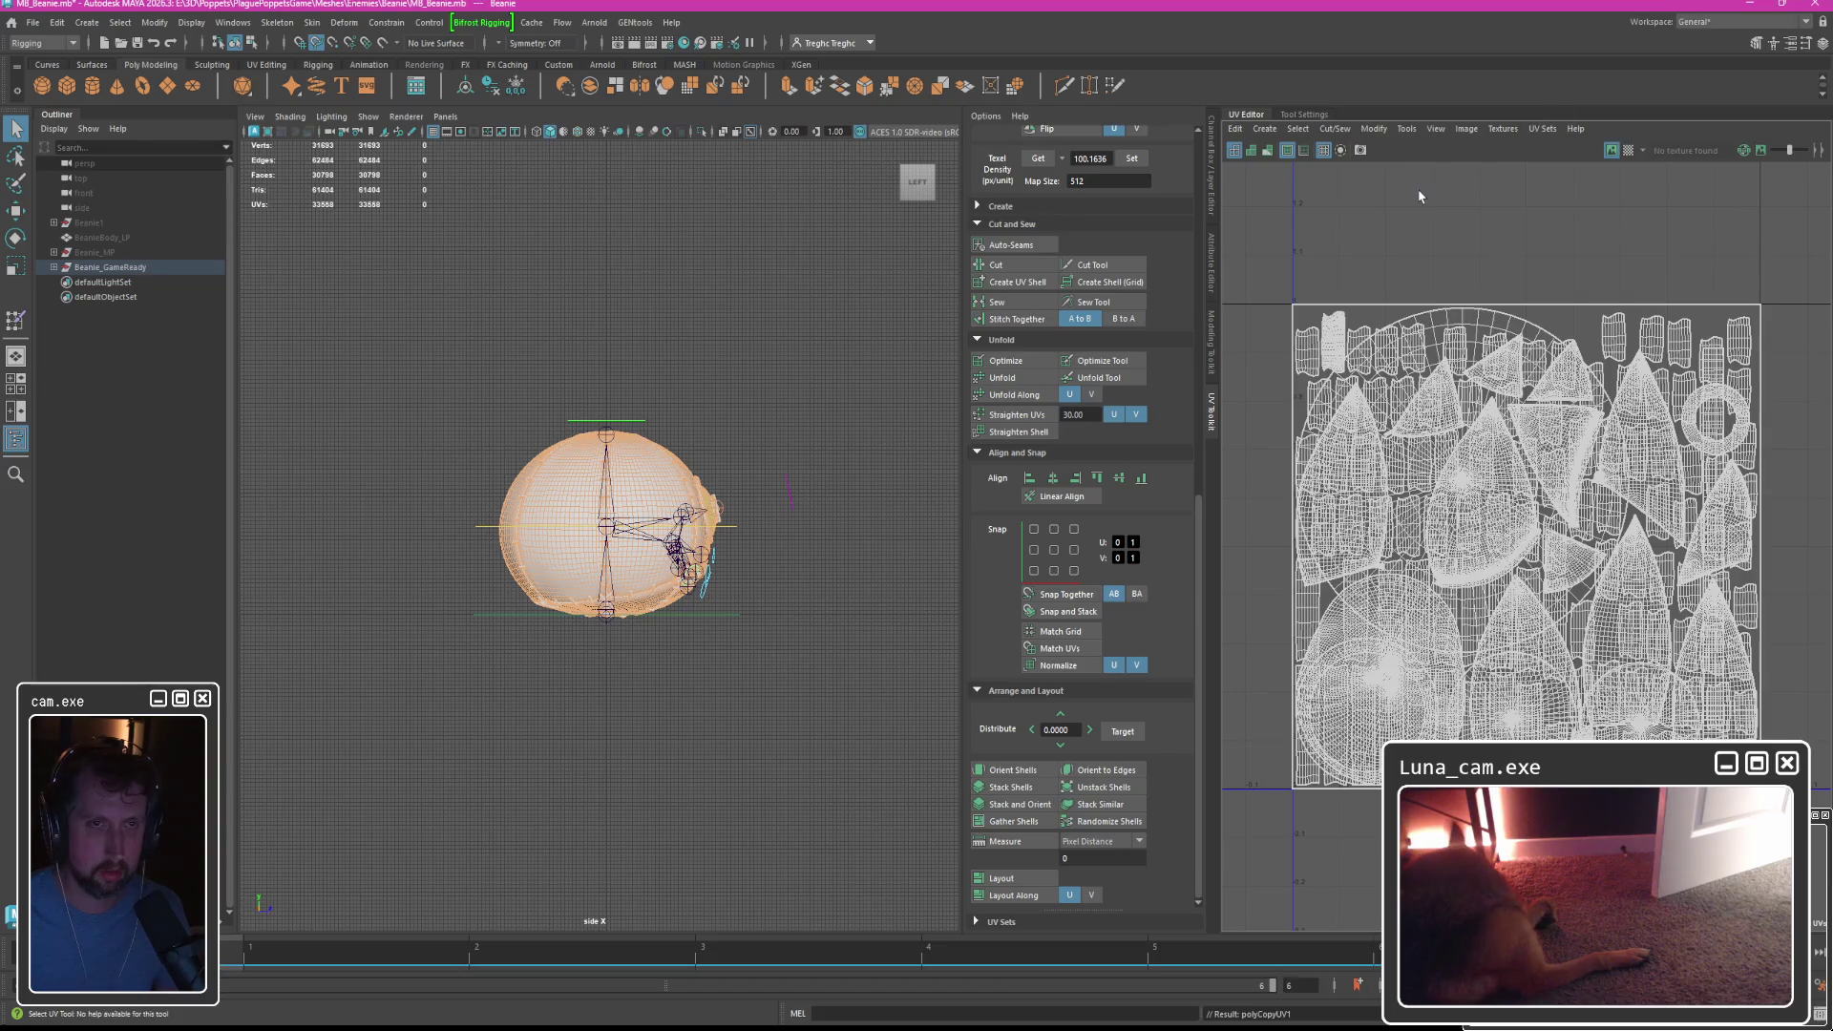
# In the UV Set Editor, try renaming the sets to asfasdfa, sada and Map1.
pyautogui.click(1543, 131)
pyautogui.click(1566, 155)
pyautogui.click(850, 586)
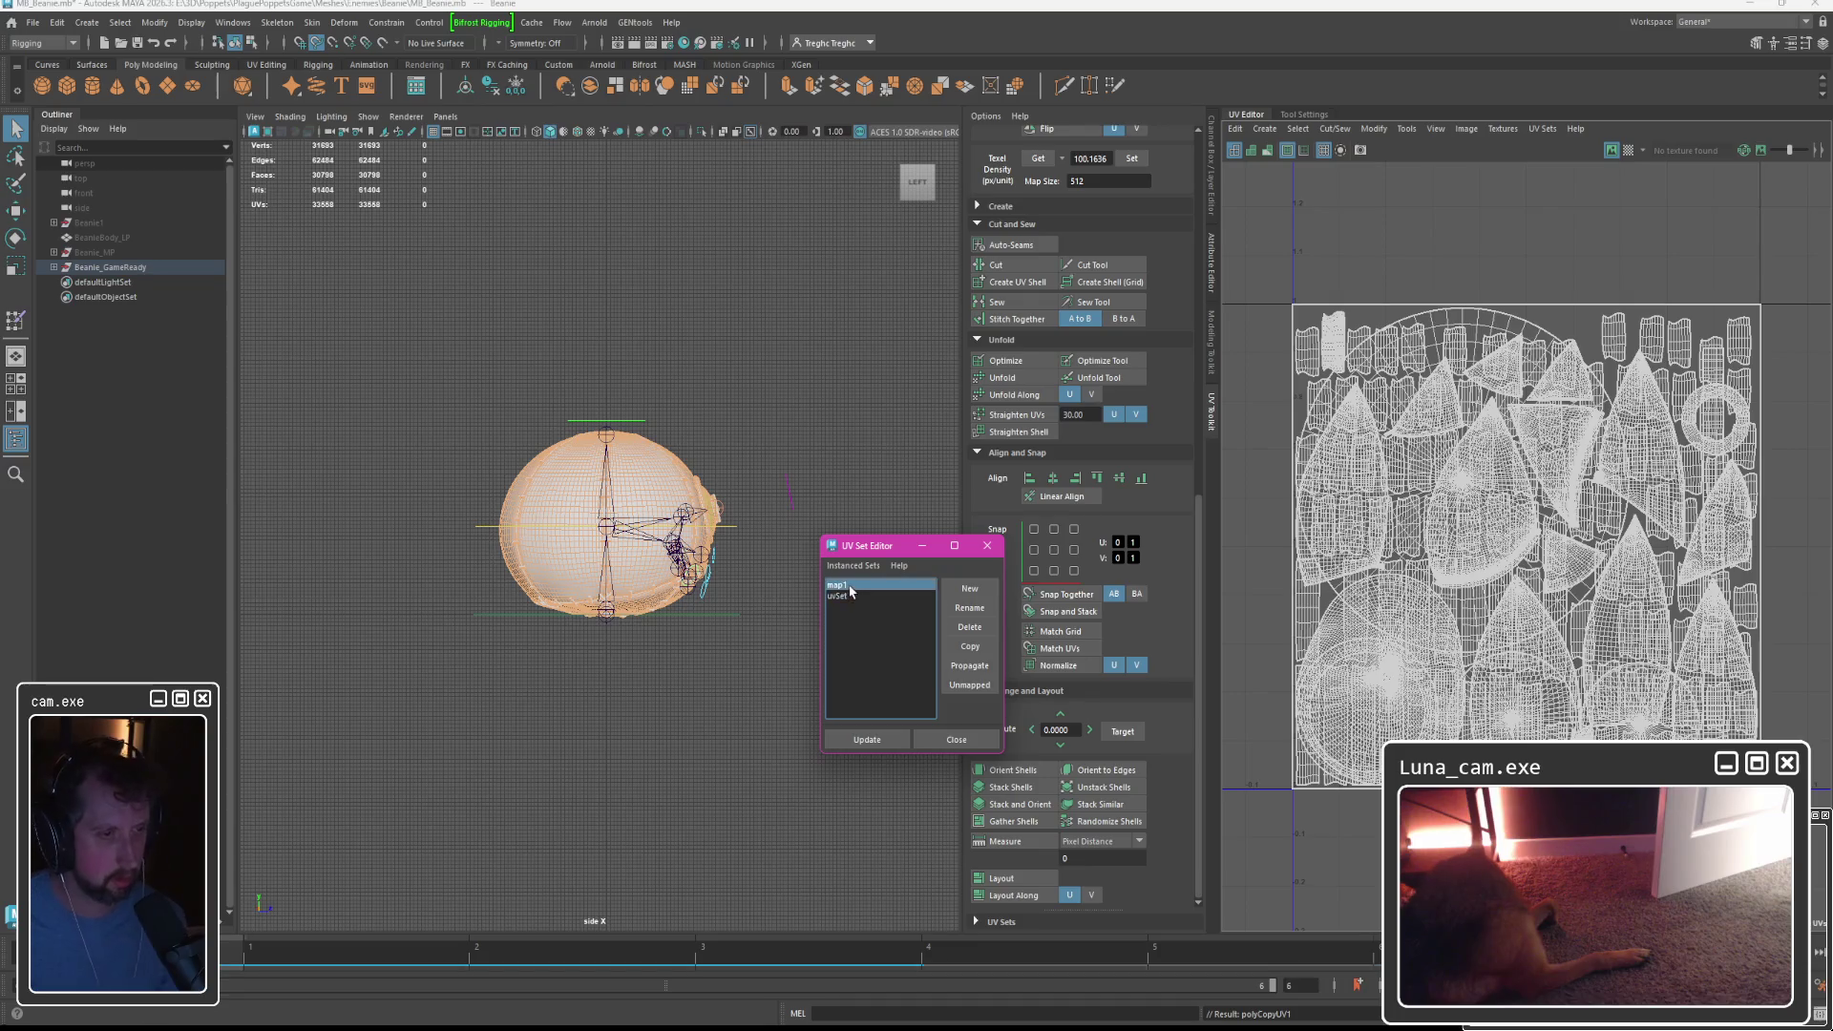
pyautogui.click(969, 609)
pyautogui.write('asfasdfa')
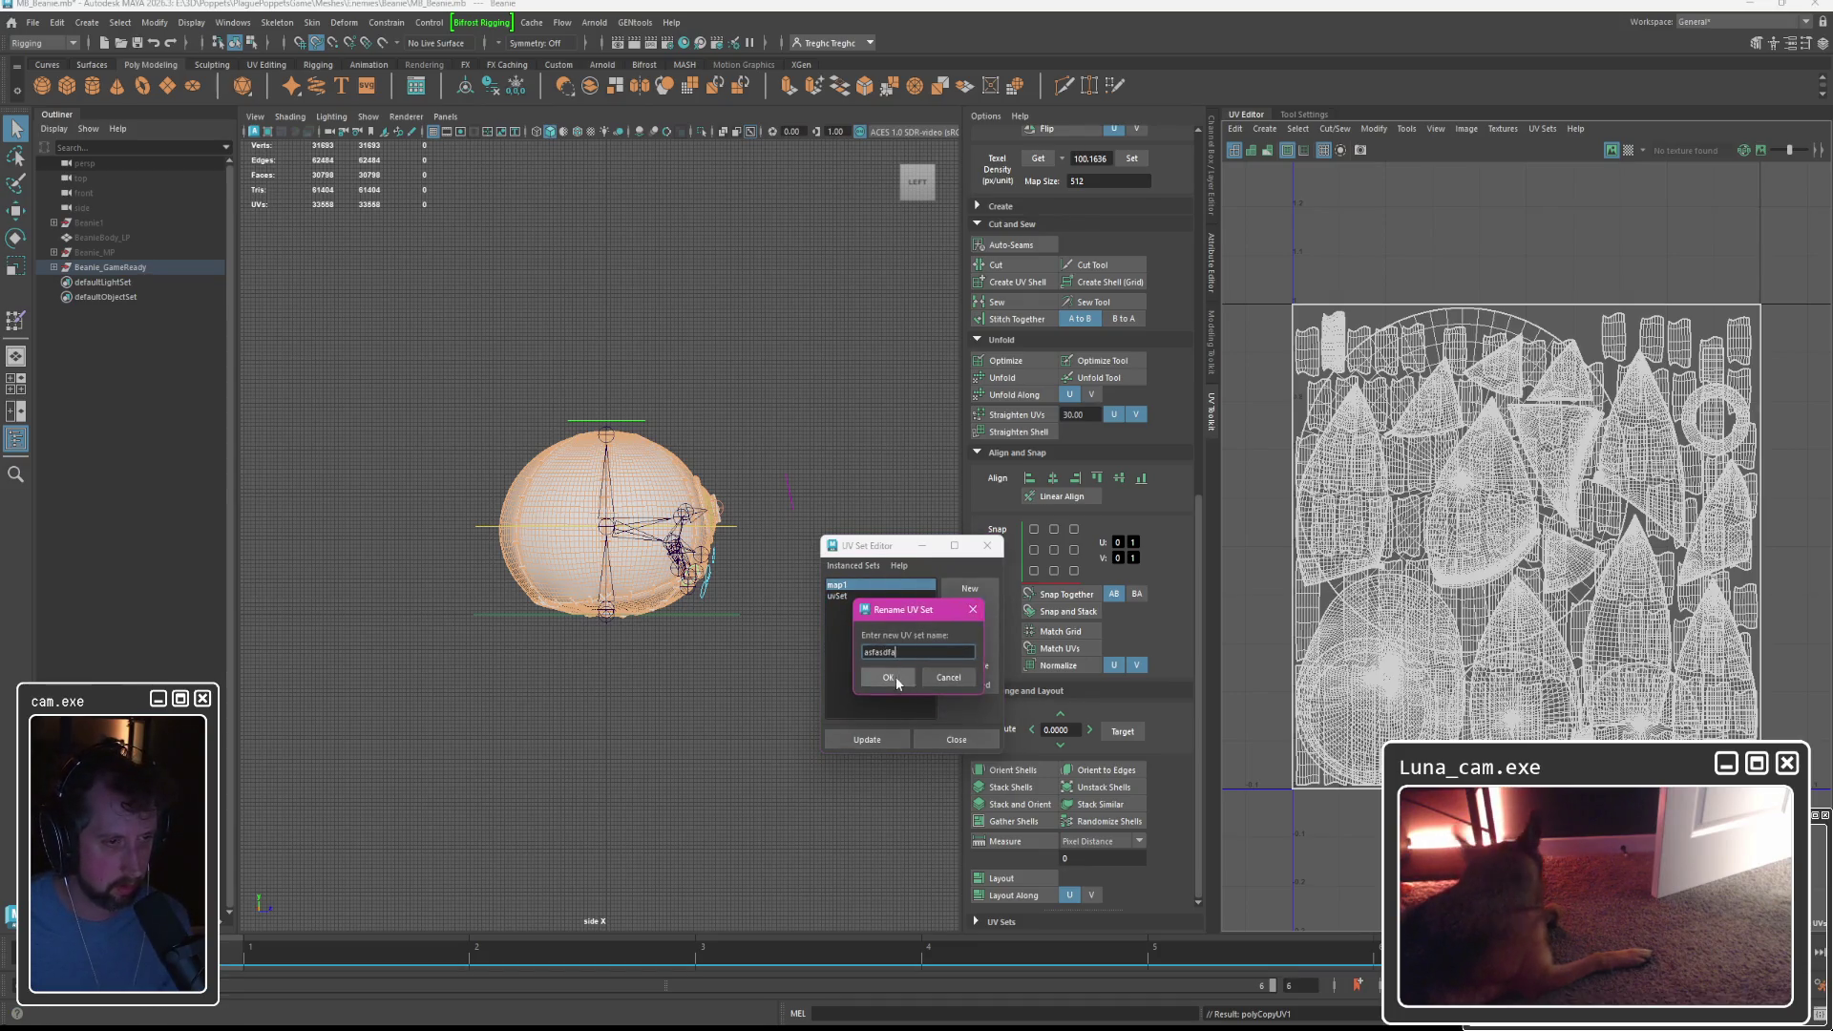
pyautogui.click(888, 678)
pyautogui.click(838, 596)
pyautogui.click(969, 609)
pyautogui.write('sada')
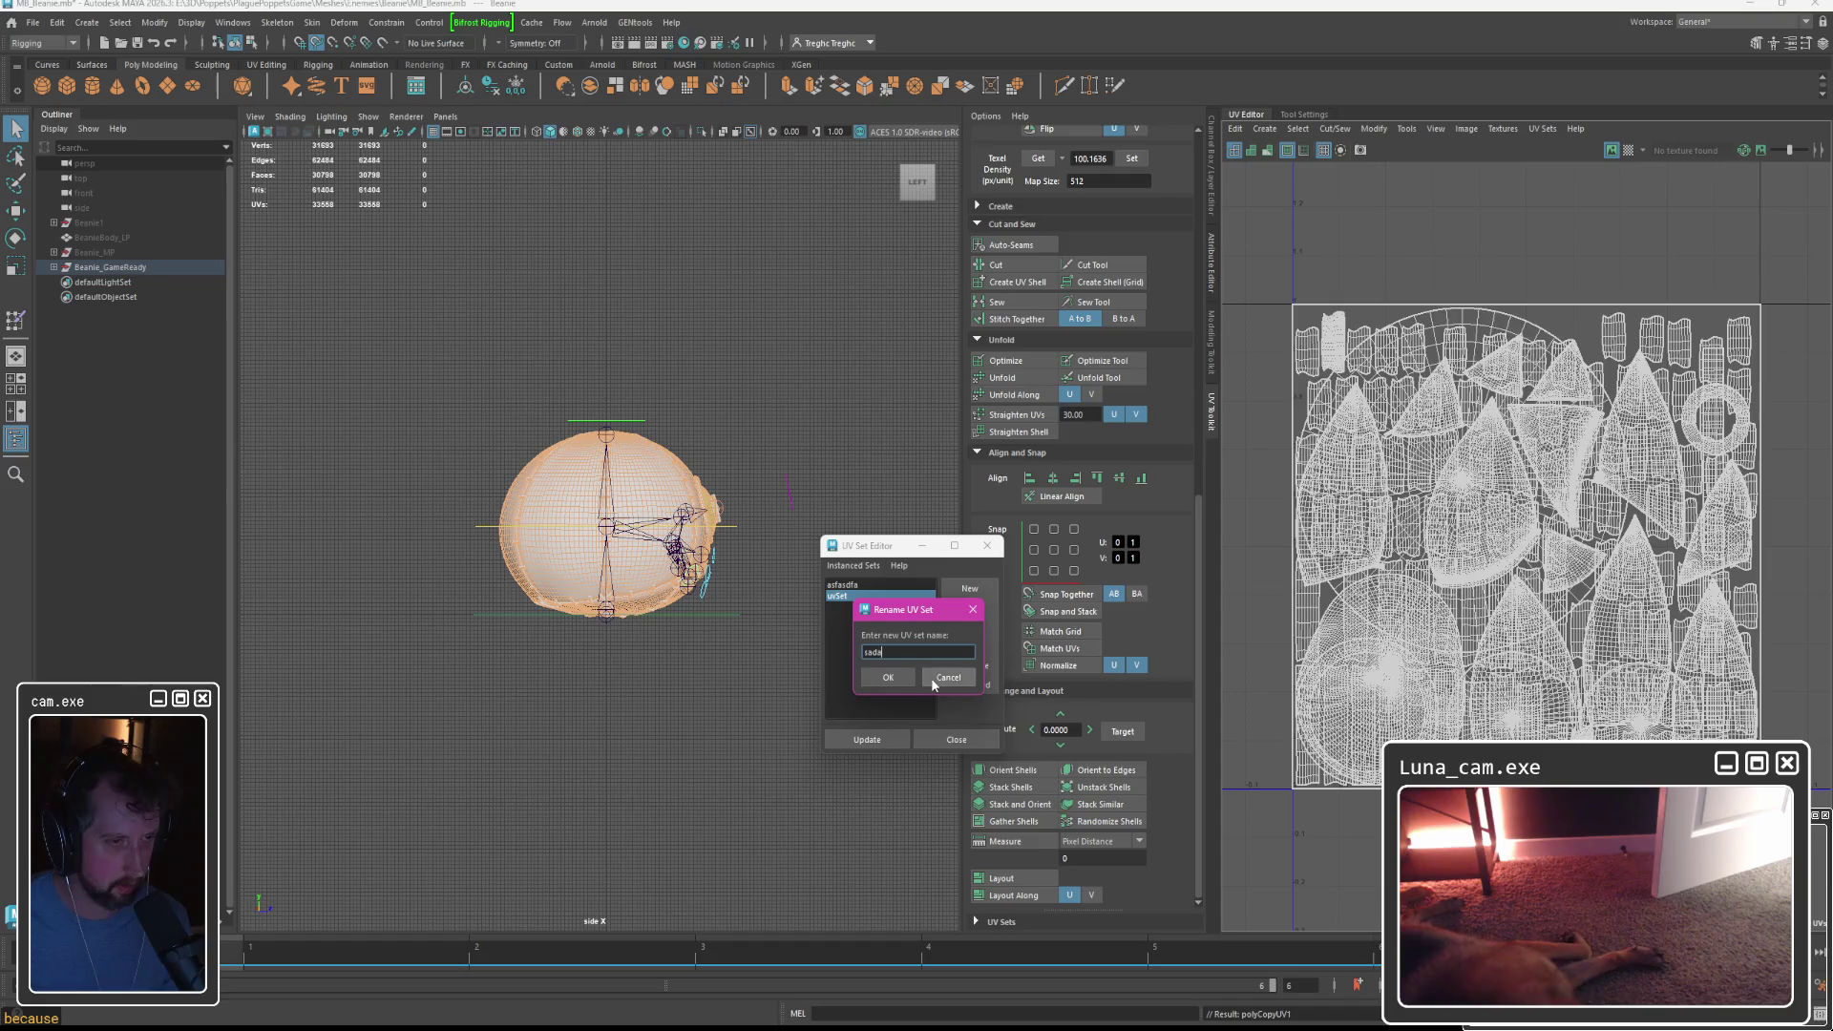
pyautogui.click(888, 678)
pyautogui.click(952, 613)
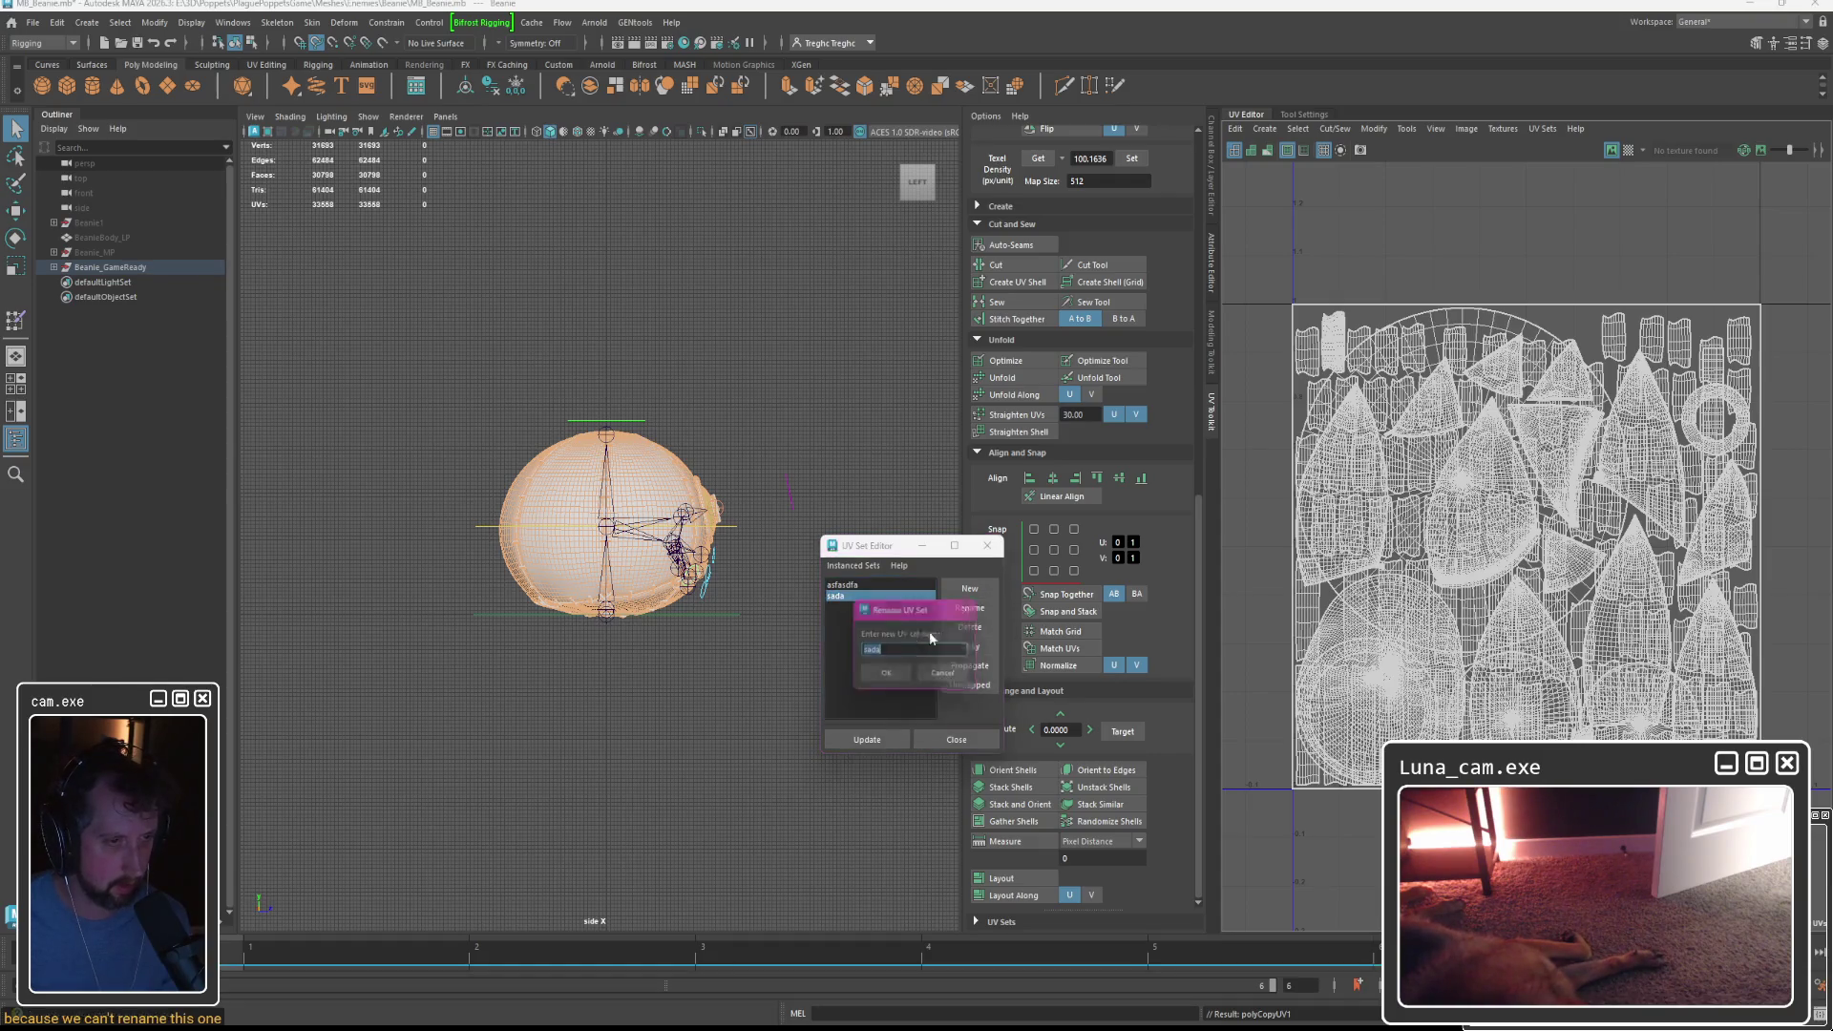
pyautogui.write('Map1')
pyautogui.press('Return')
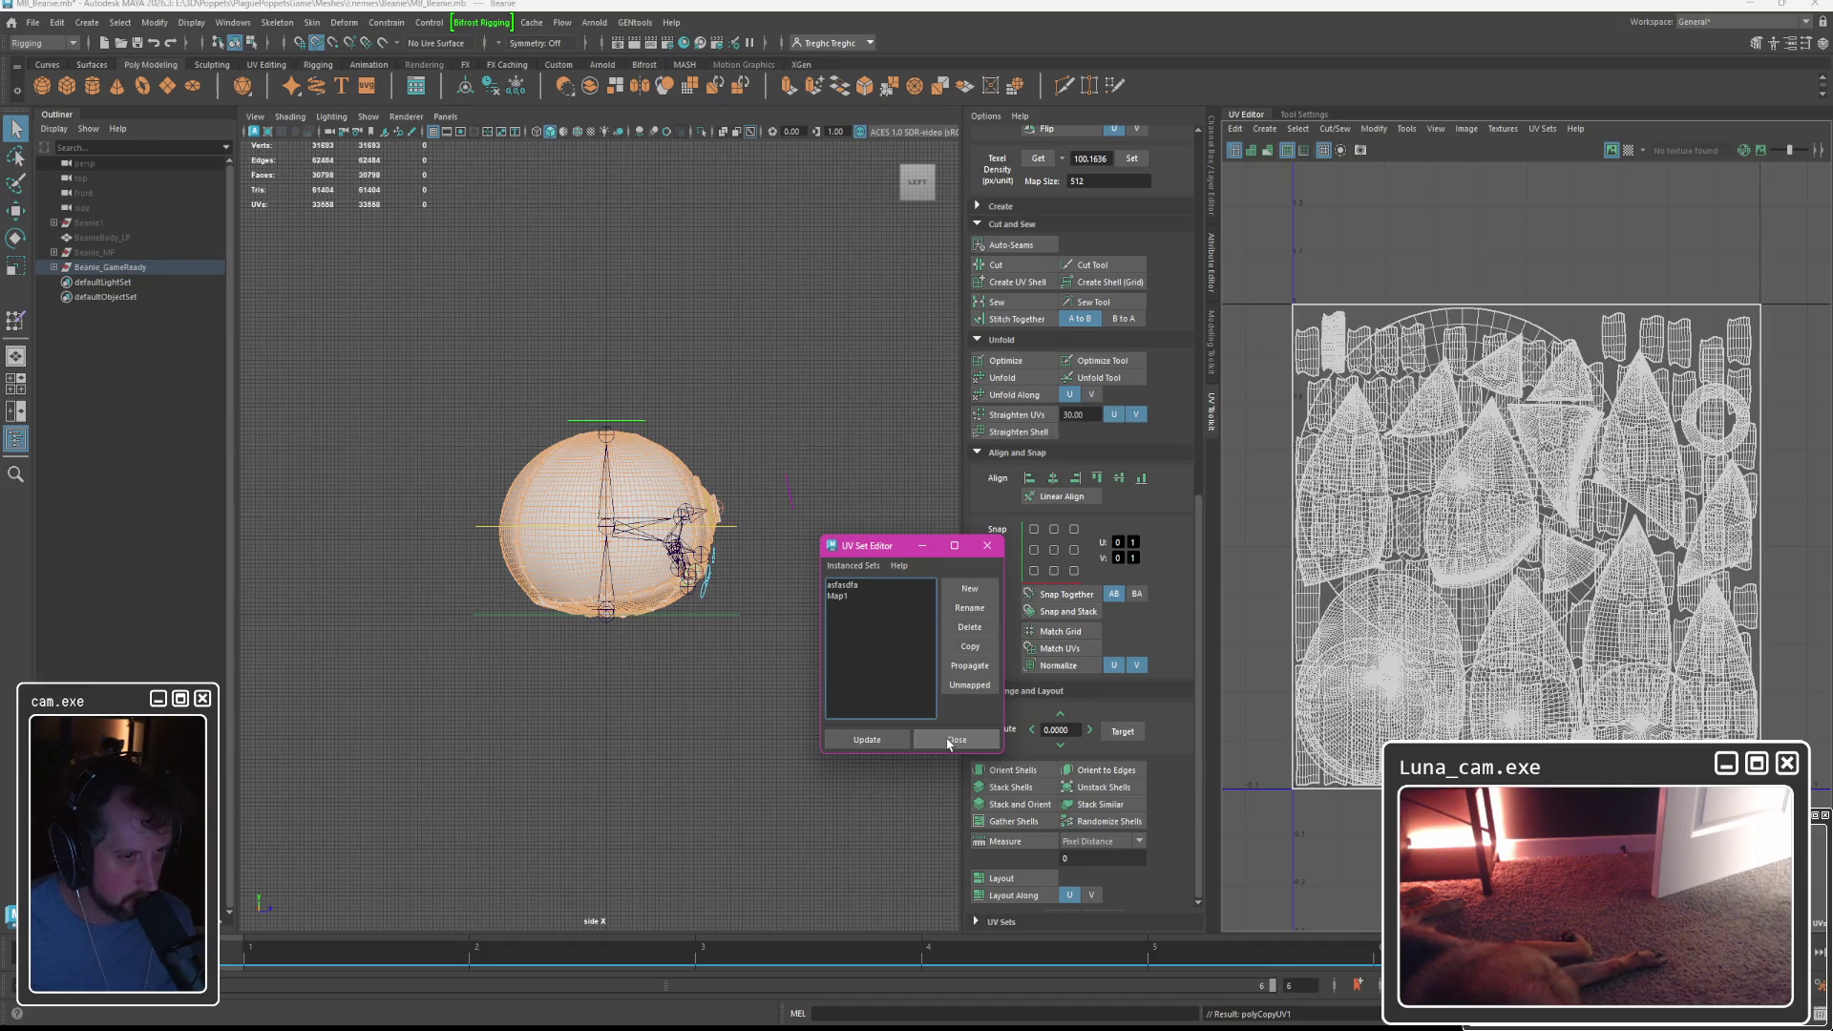
# Undo the renames to restore map1, then copy map1 into a new set named asfafas.
pyautogui.keyDown('alt'); pyautogui.moveTo(785, 692); pyautogui.dragTo(762, 688, button='middle'); pyautogui.keyUp('alt')
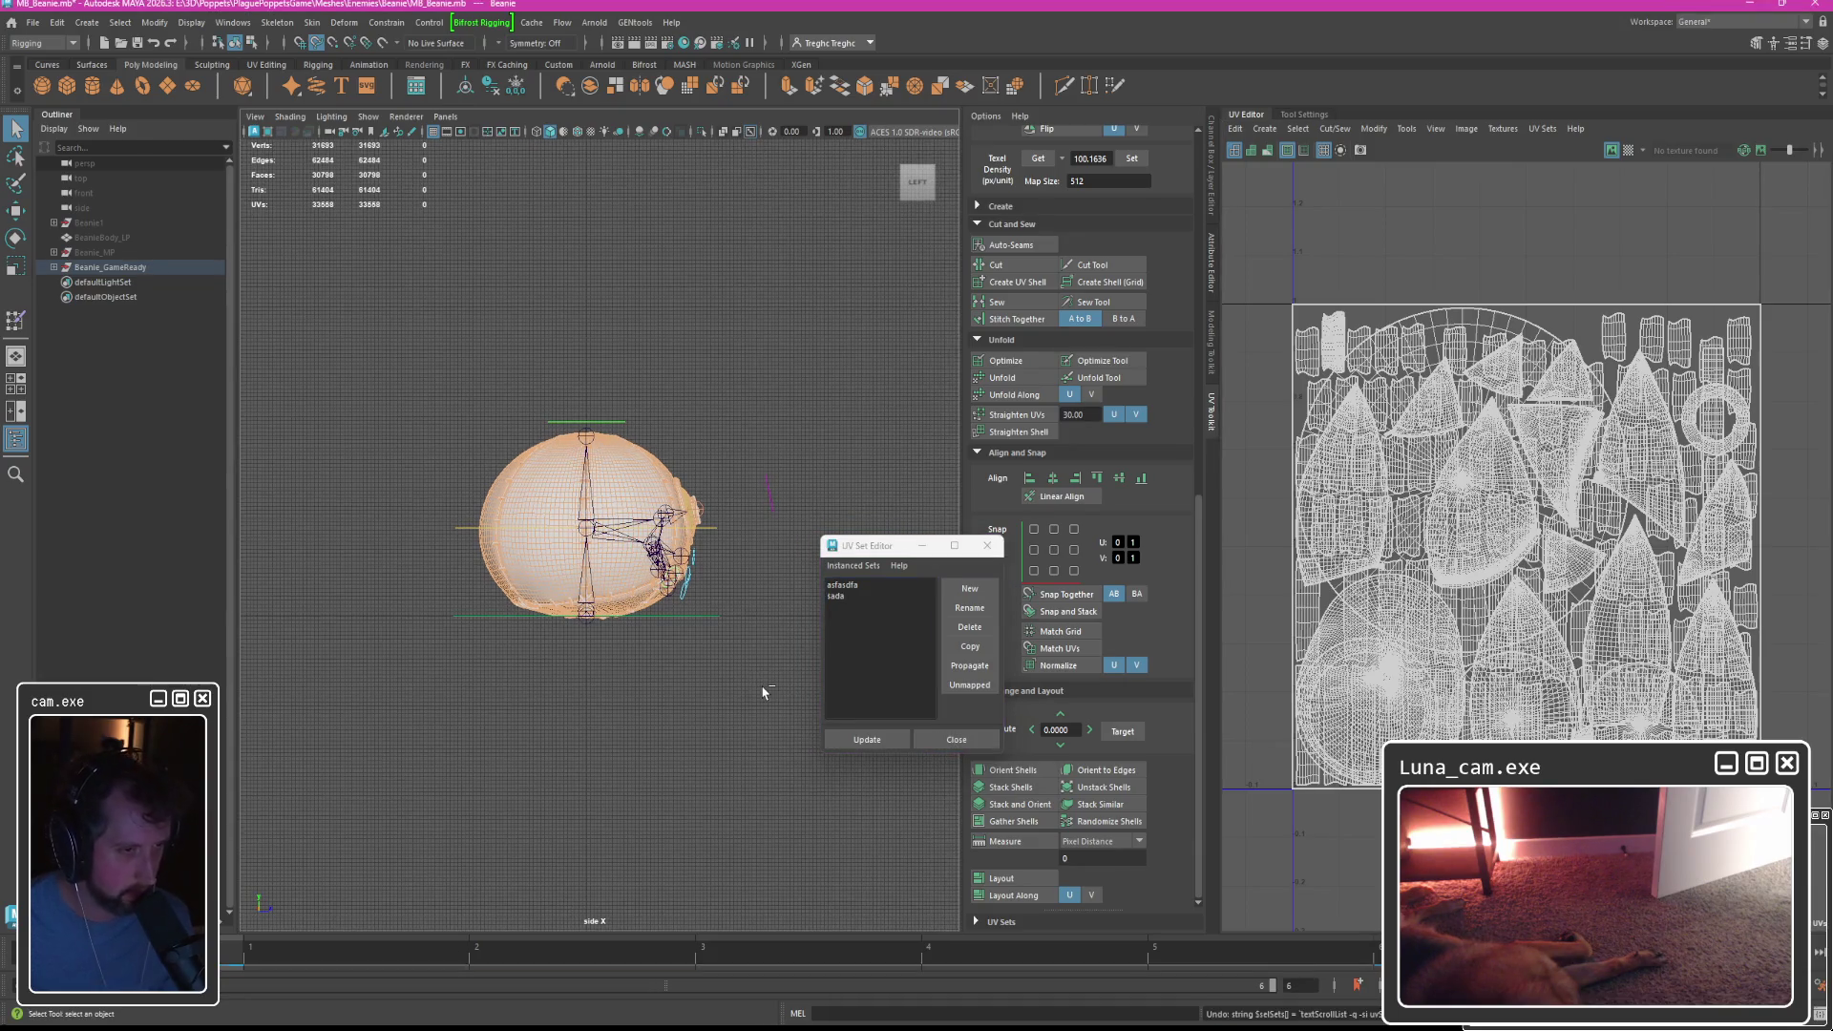
pyautogui.hotkey('ctrl', 'z')
pyautogui.hotkey('ctrl', 'z')
pyautogui.click(830, 586)
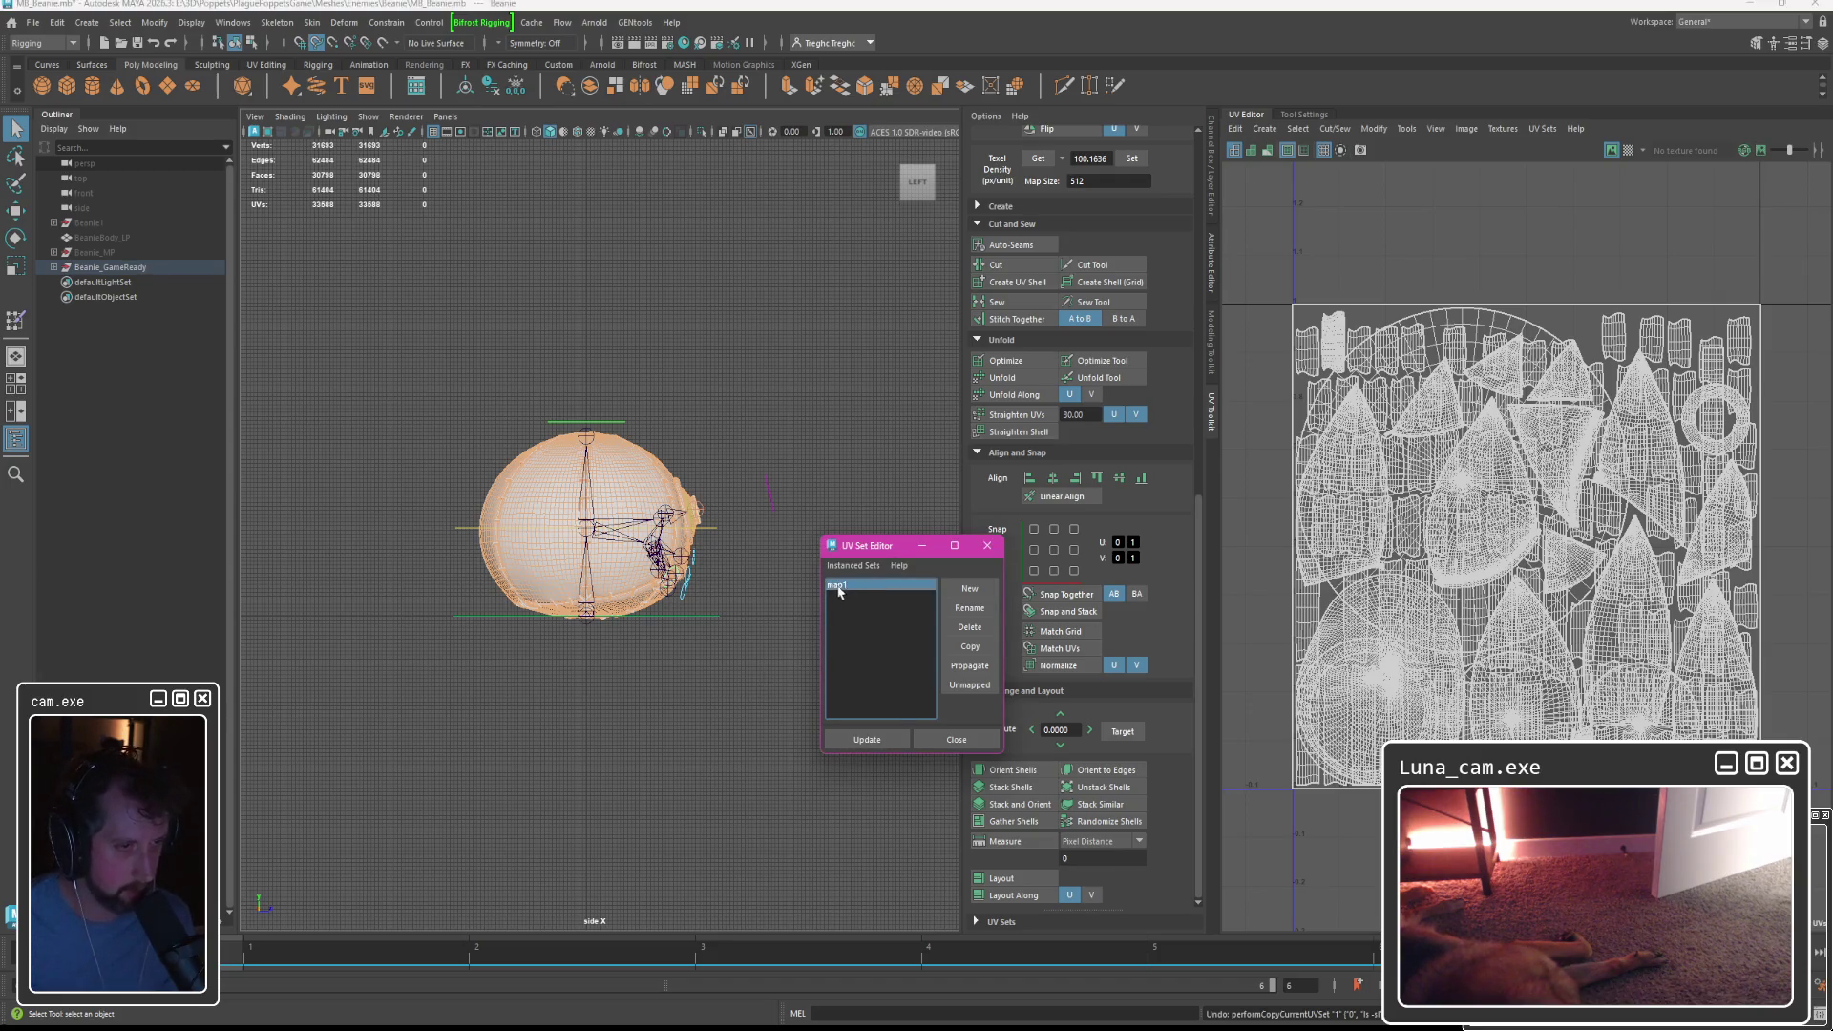
pyautogui.click(976, 643)
pyautogui.click(971, 610)
pyautogui.write('as')
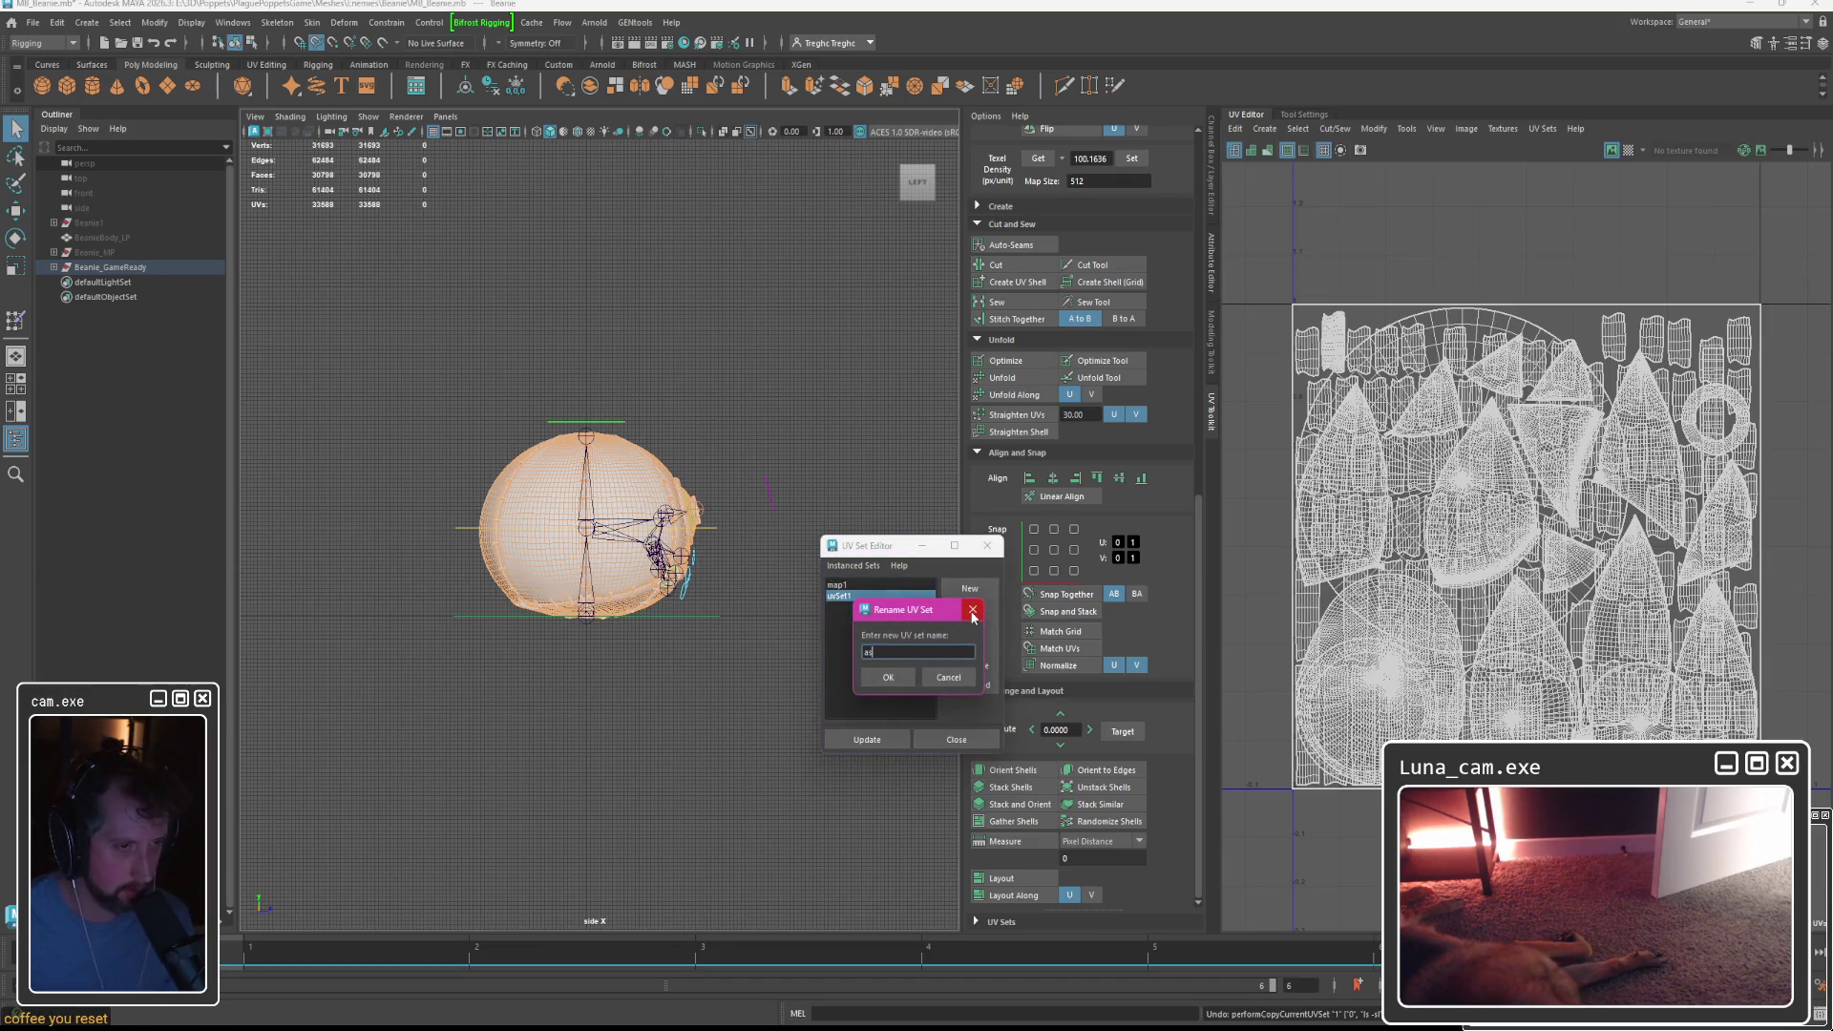
pyautogui.write('fafas')
pyautogui.click(888, 677)
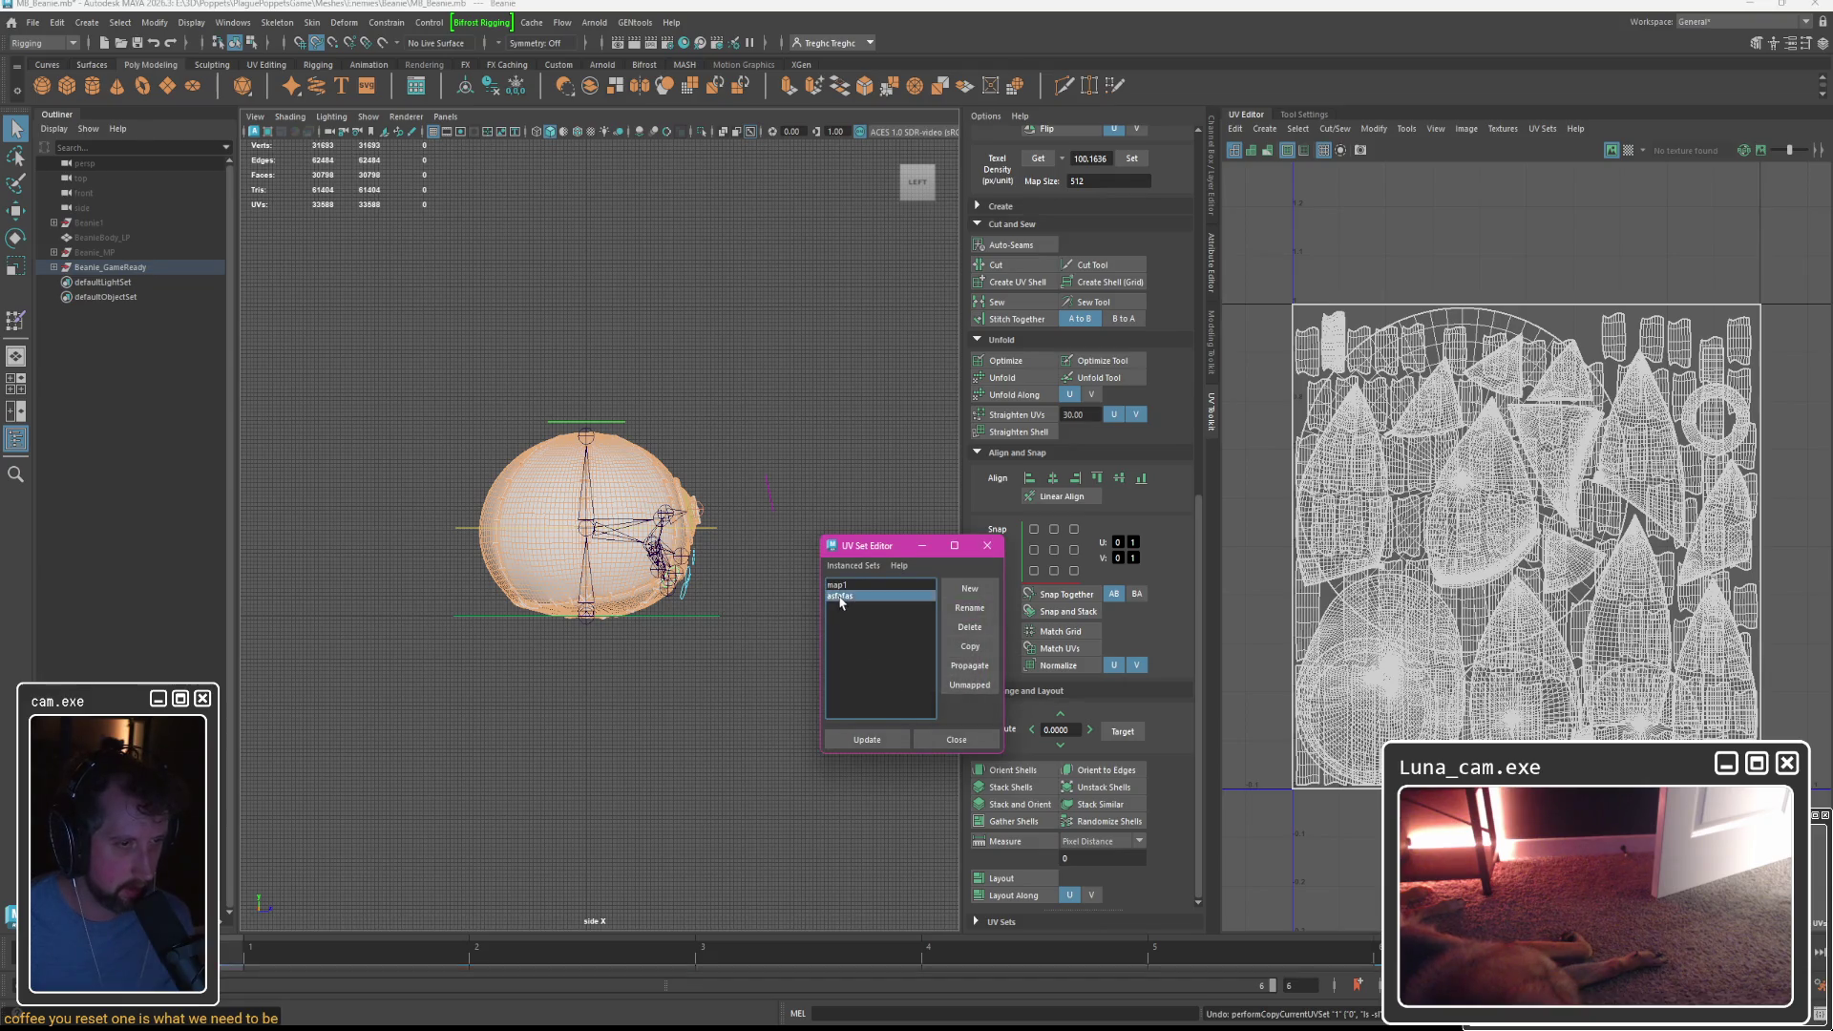
# Make map1 current, select all UV shells, run Layout past the non-manifold warning, and close the editor.
pyautogui.click(846, 585)
pyautogui.moveTo(1323, 303); pyautogui.dragTo(1327, 342, button='right')
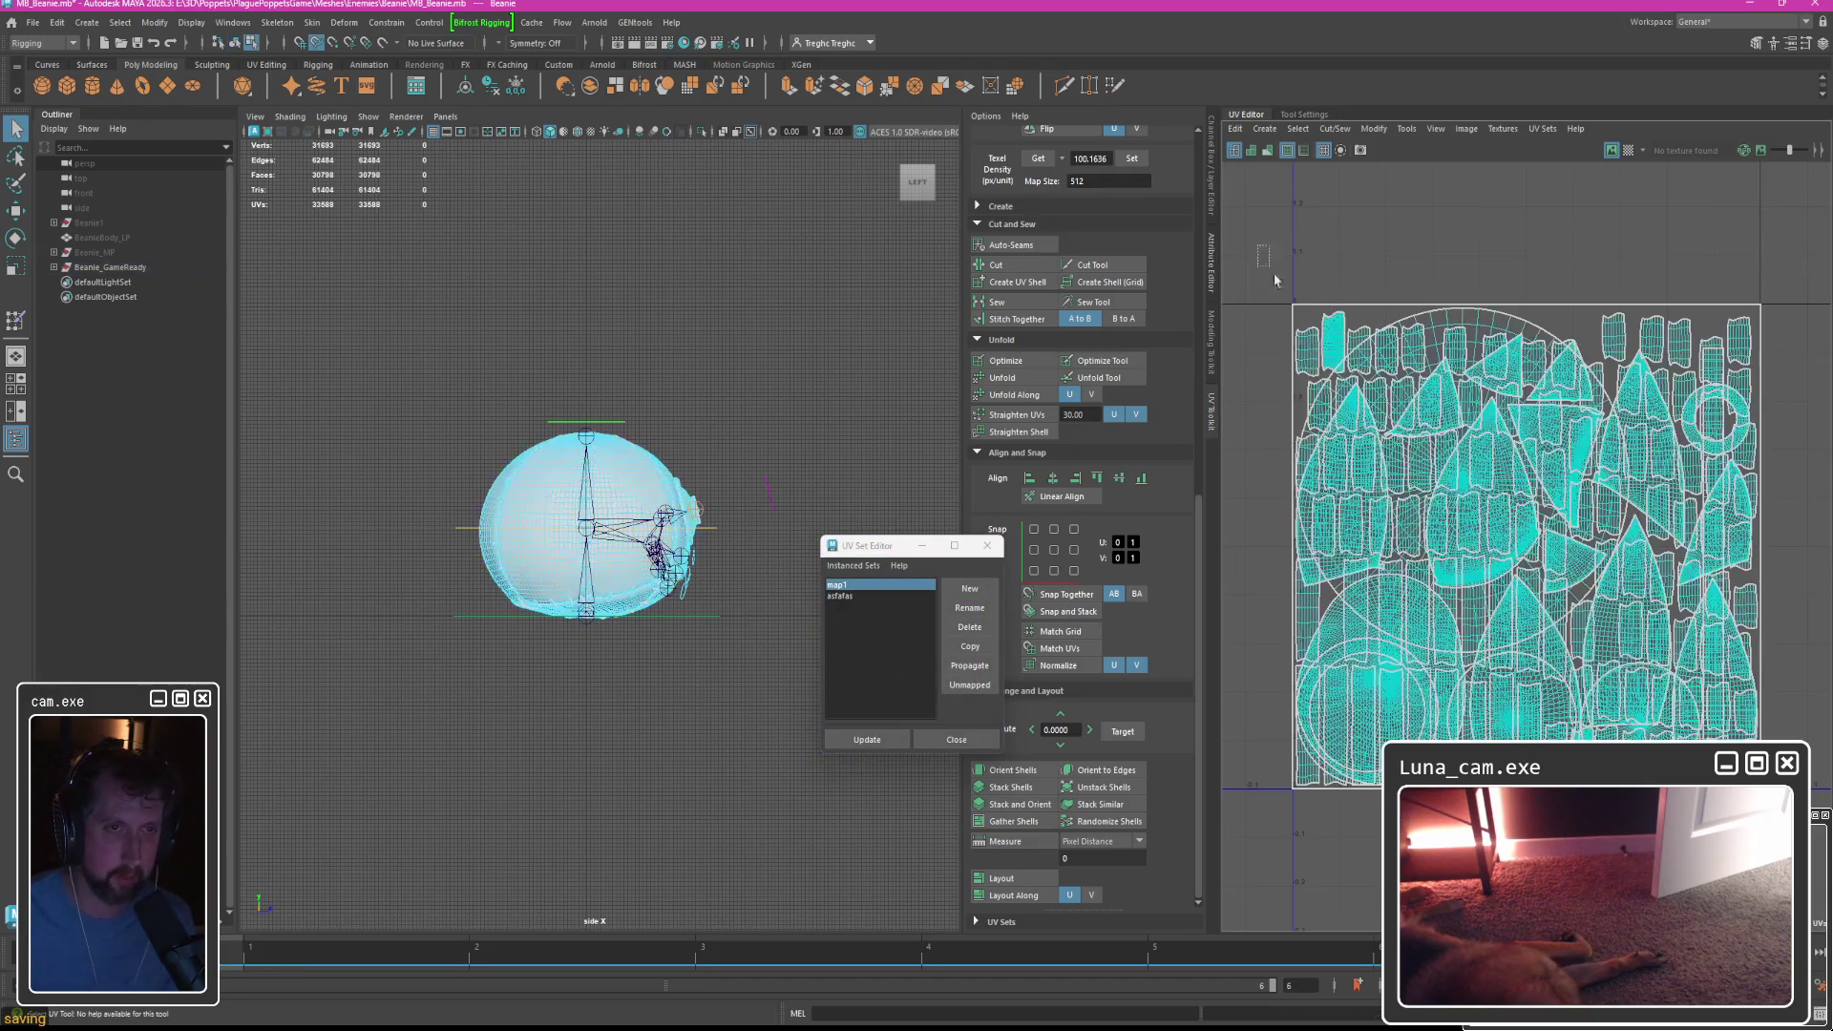
pyautogui.moveTo(1241, 249); pyautogui.dragTo(1375, 535)
pyautogui.click(1000, 878)
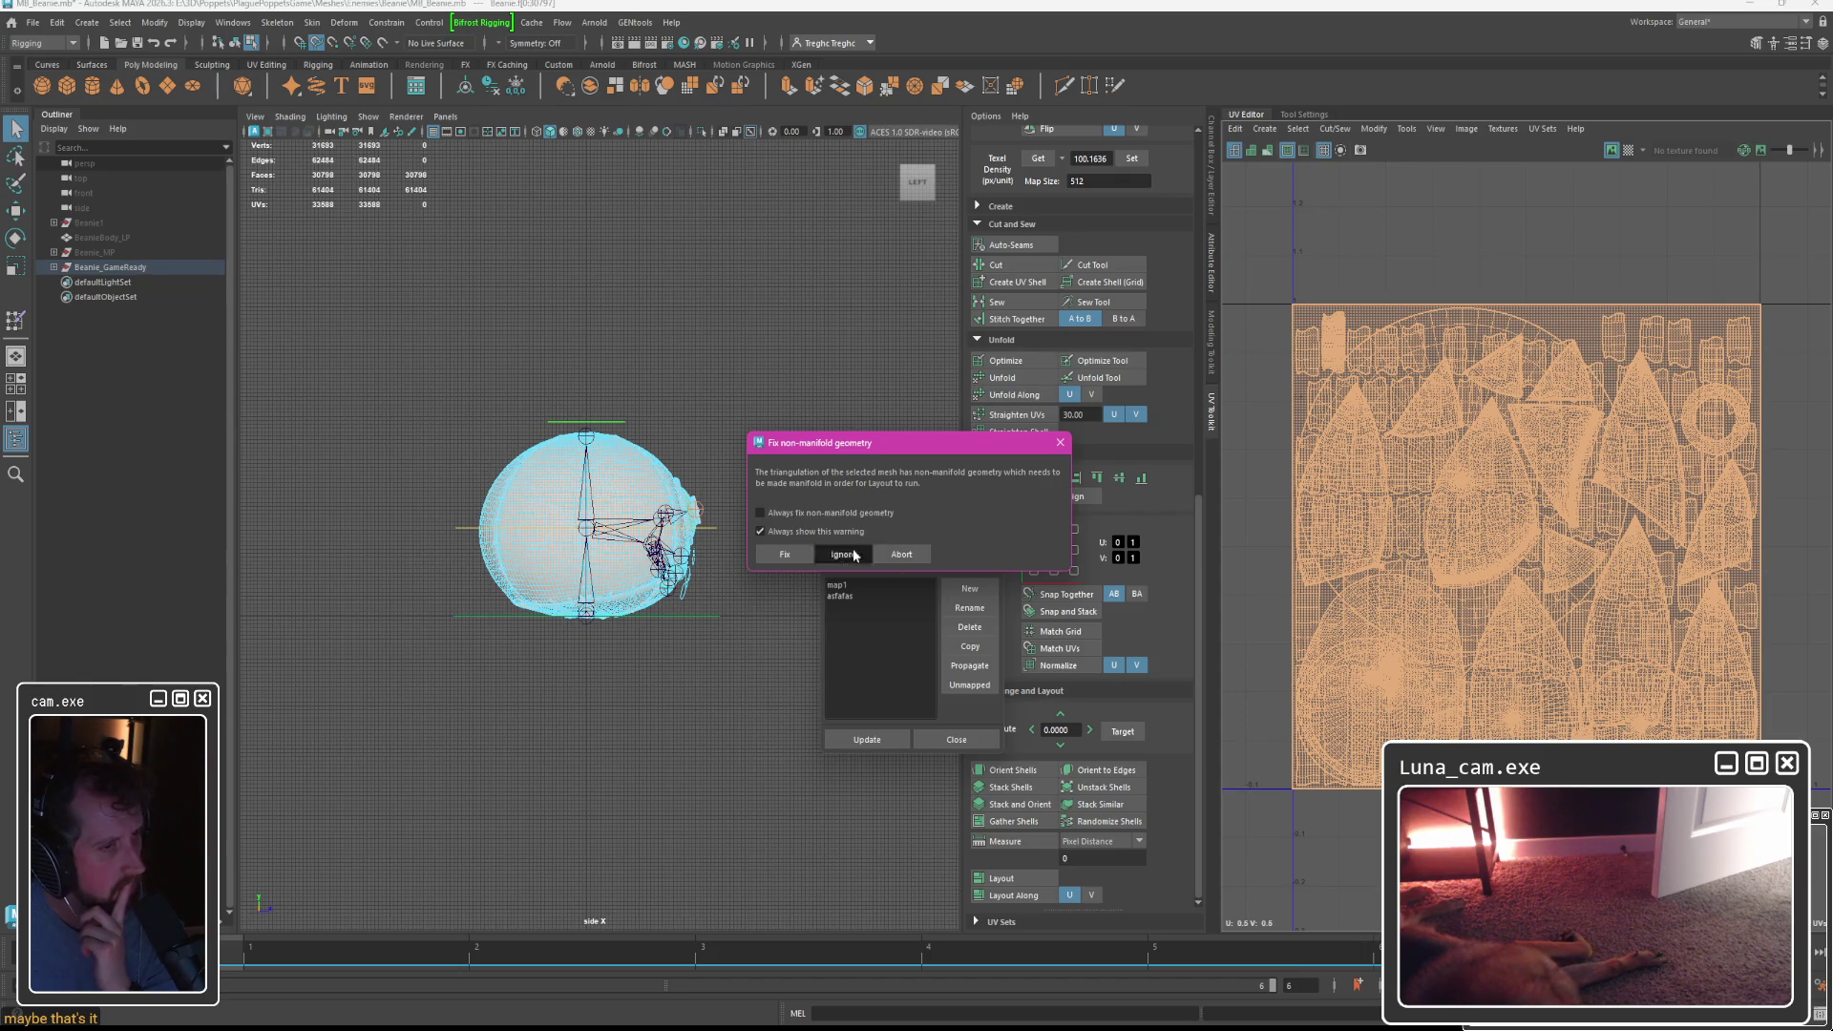
pyautogui.click(854, 554)
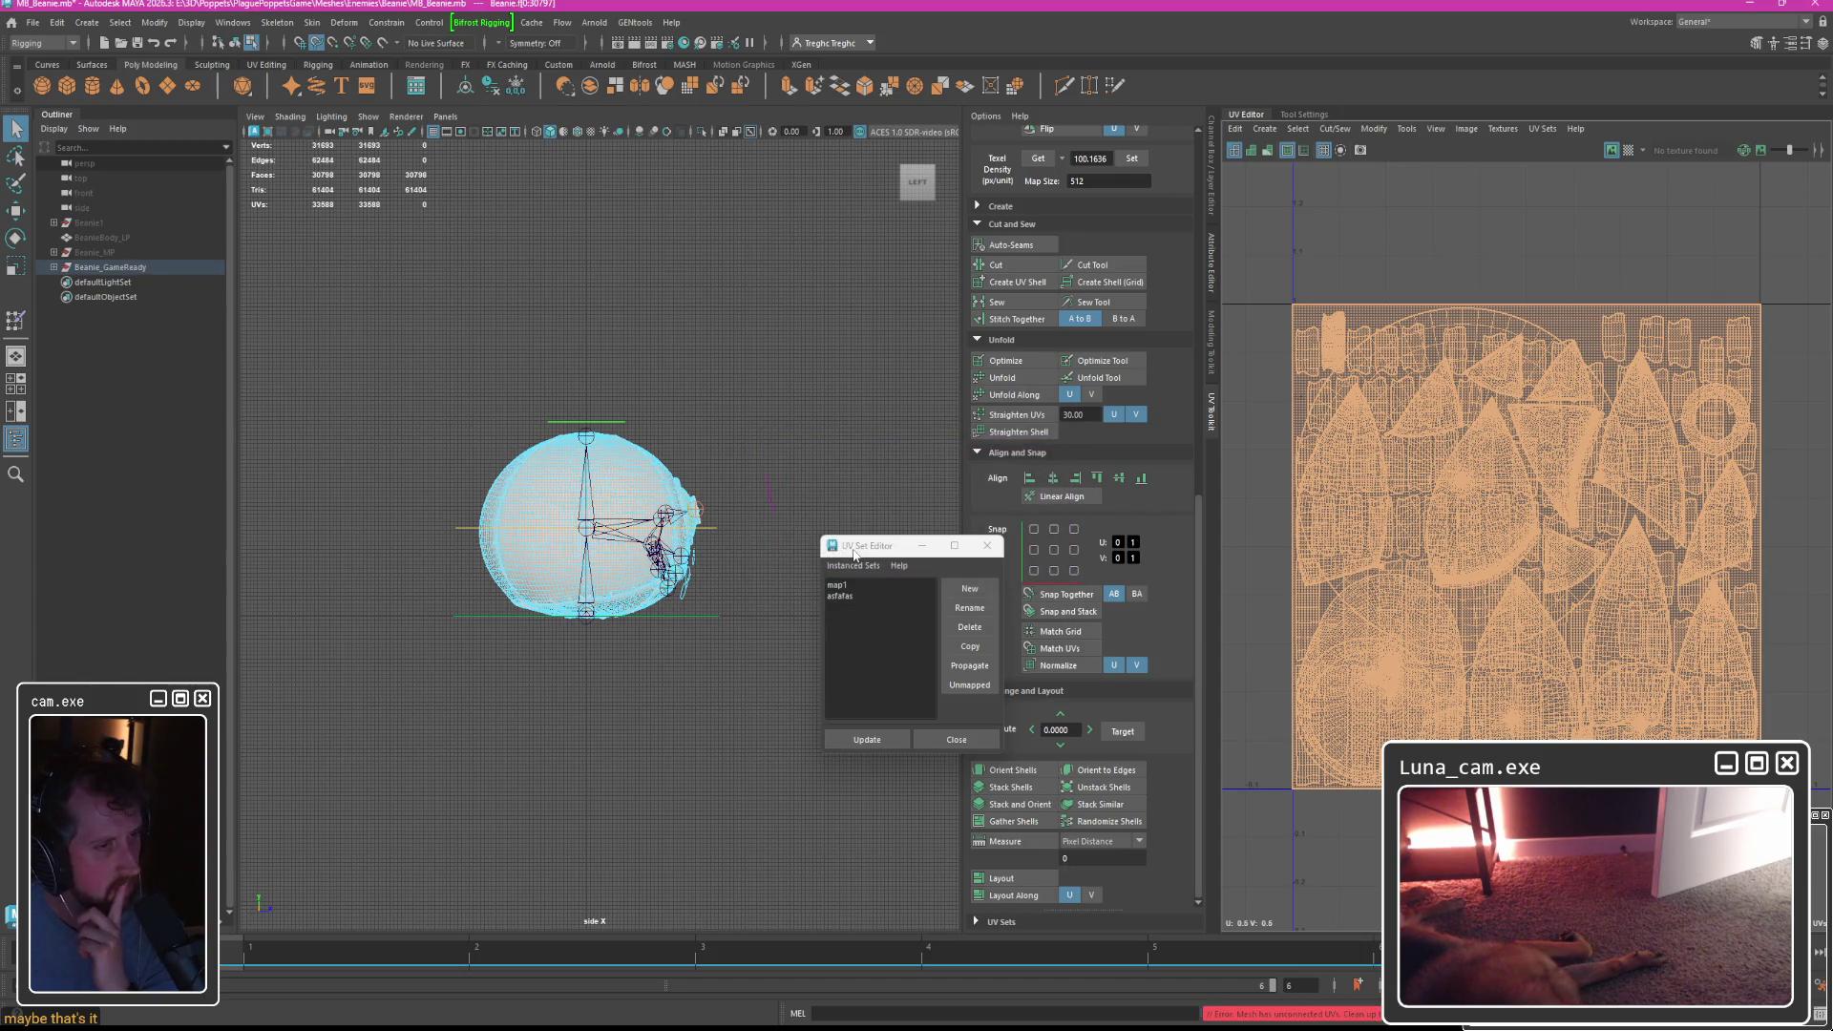
pyautogui.click(957, 739)
# Reload MB_Beanie.mb from the home page without saving and select the Beanie mesh.
pyautogui.click(10, 21)
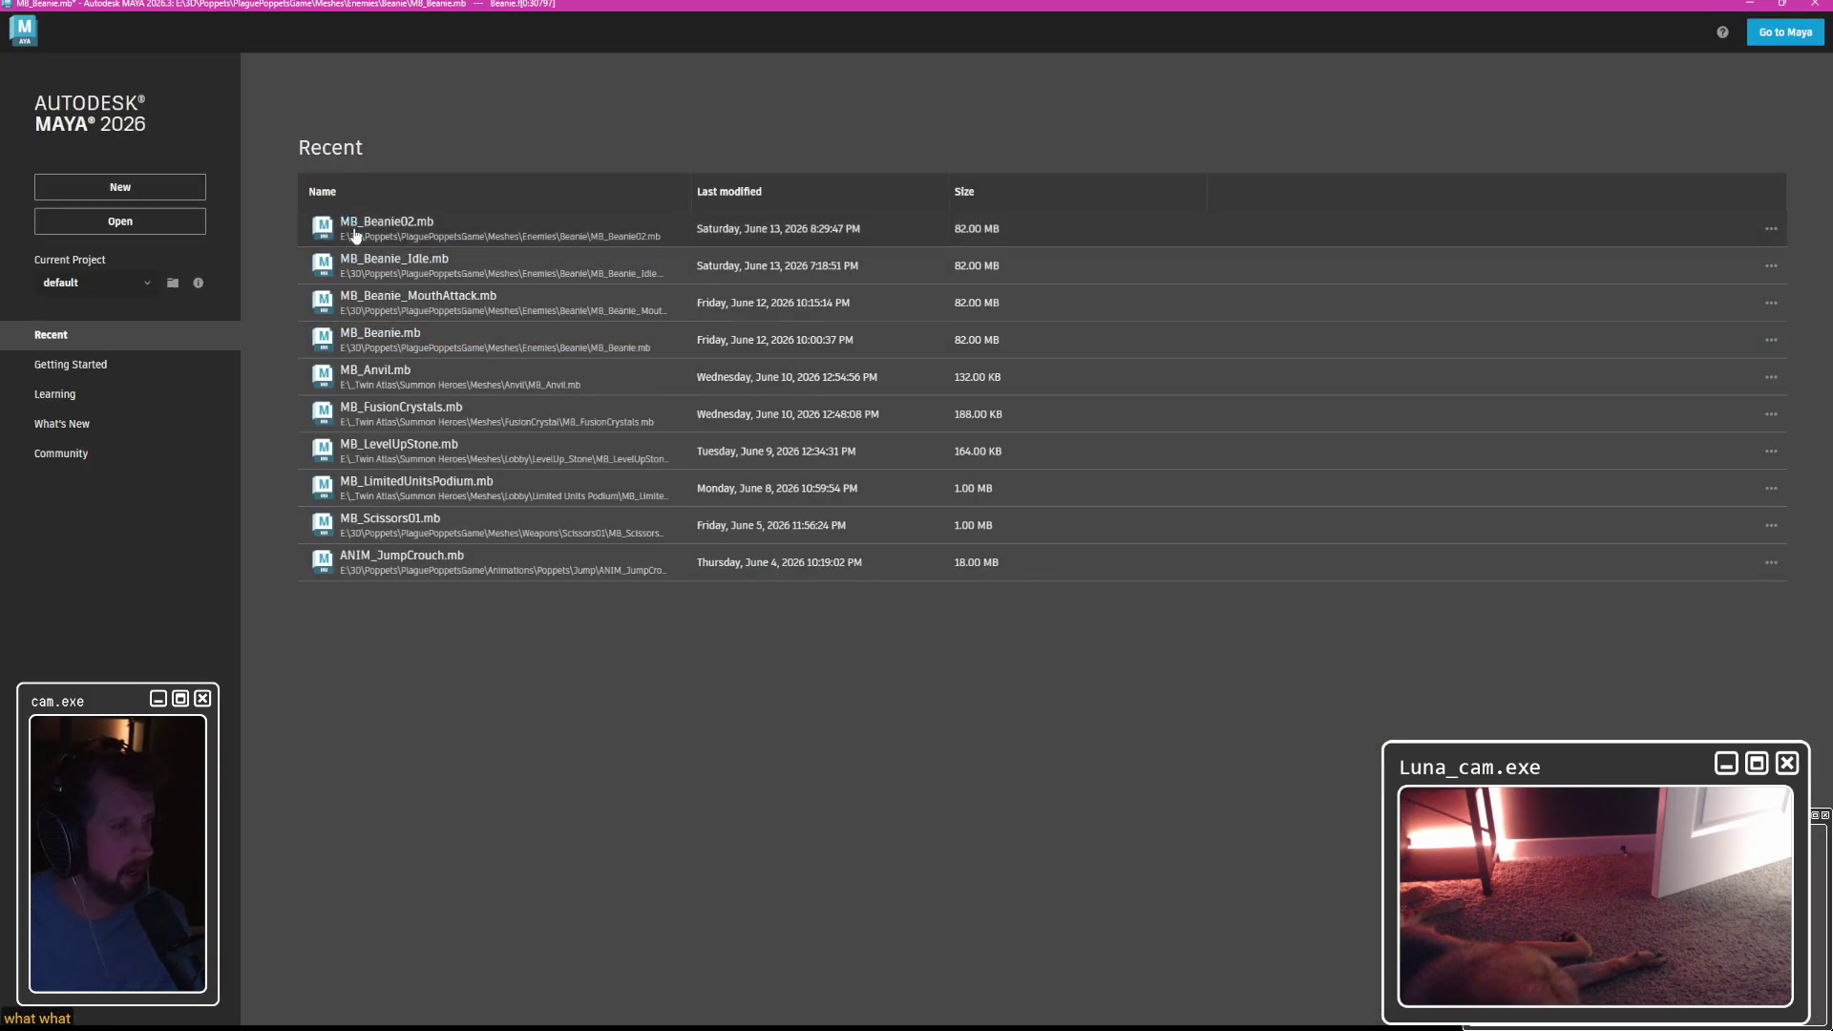
pyautogui.click(383, 332)
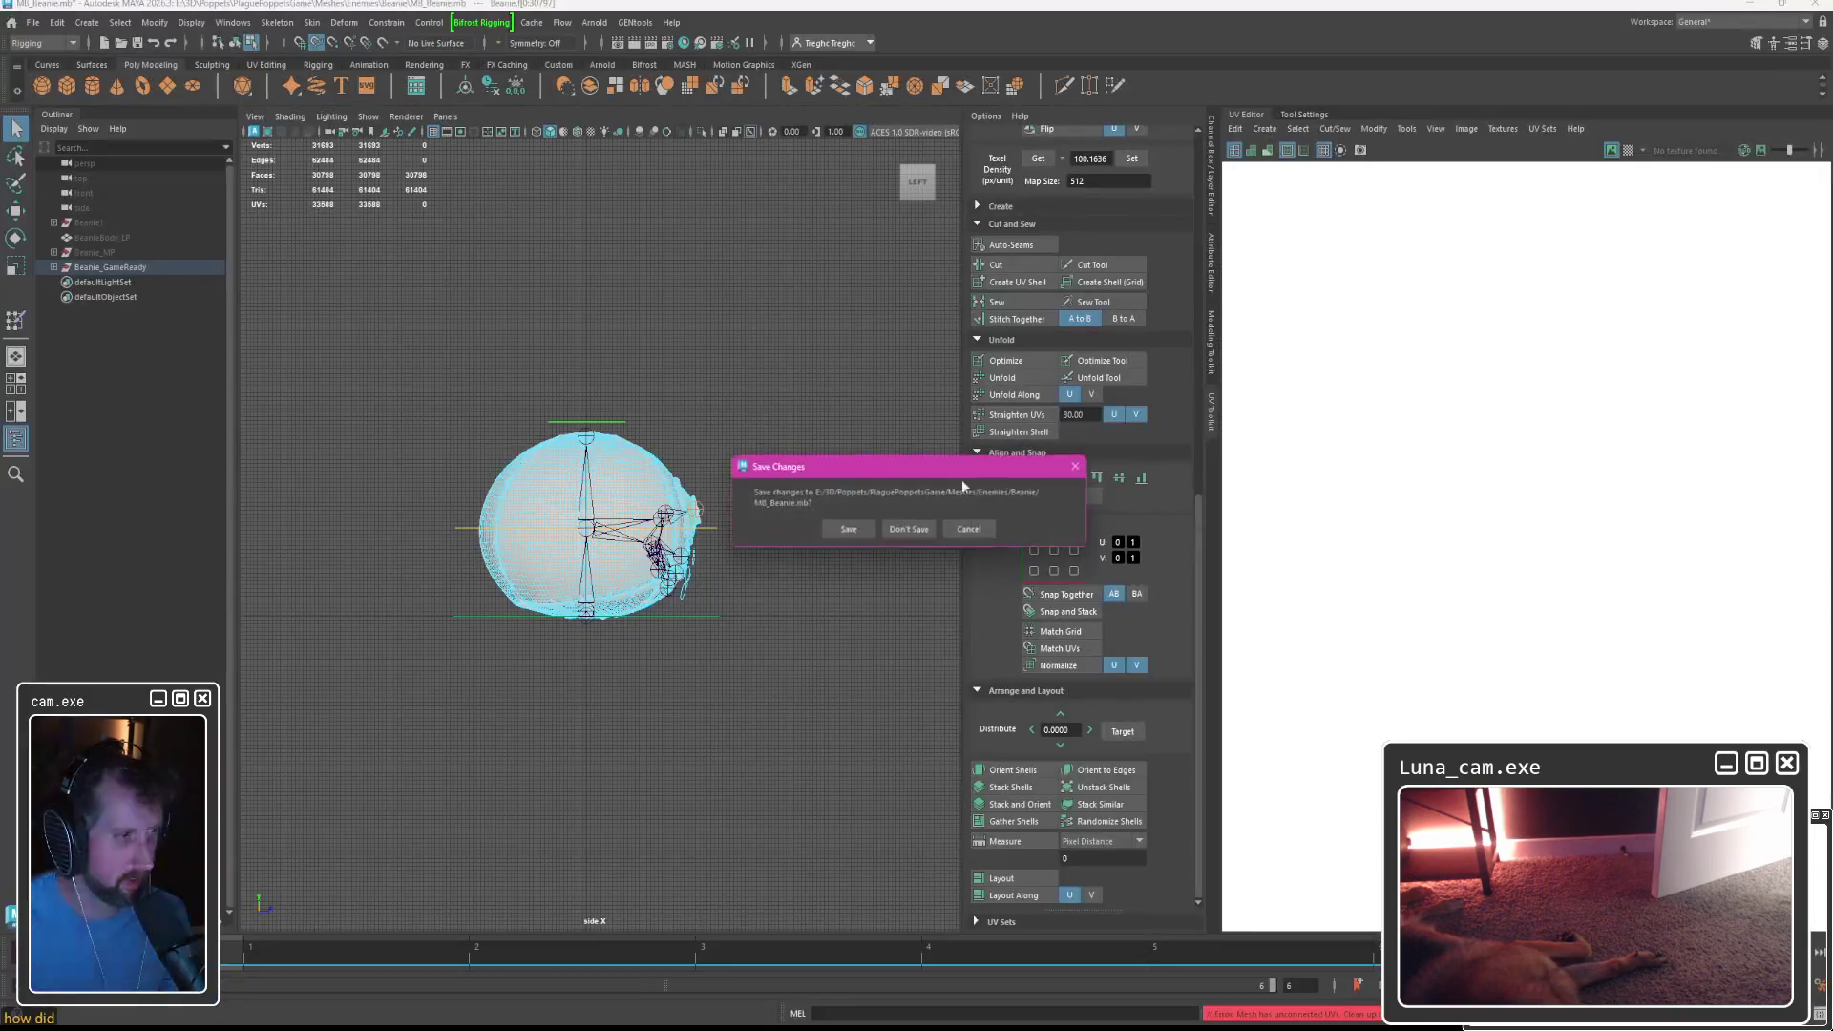
pyautogui.click(901, 528)
pyautogui.click(646, 478)
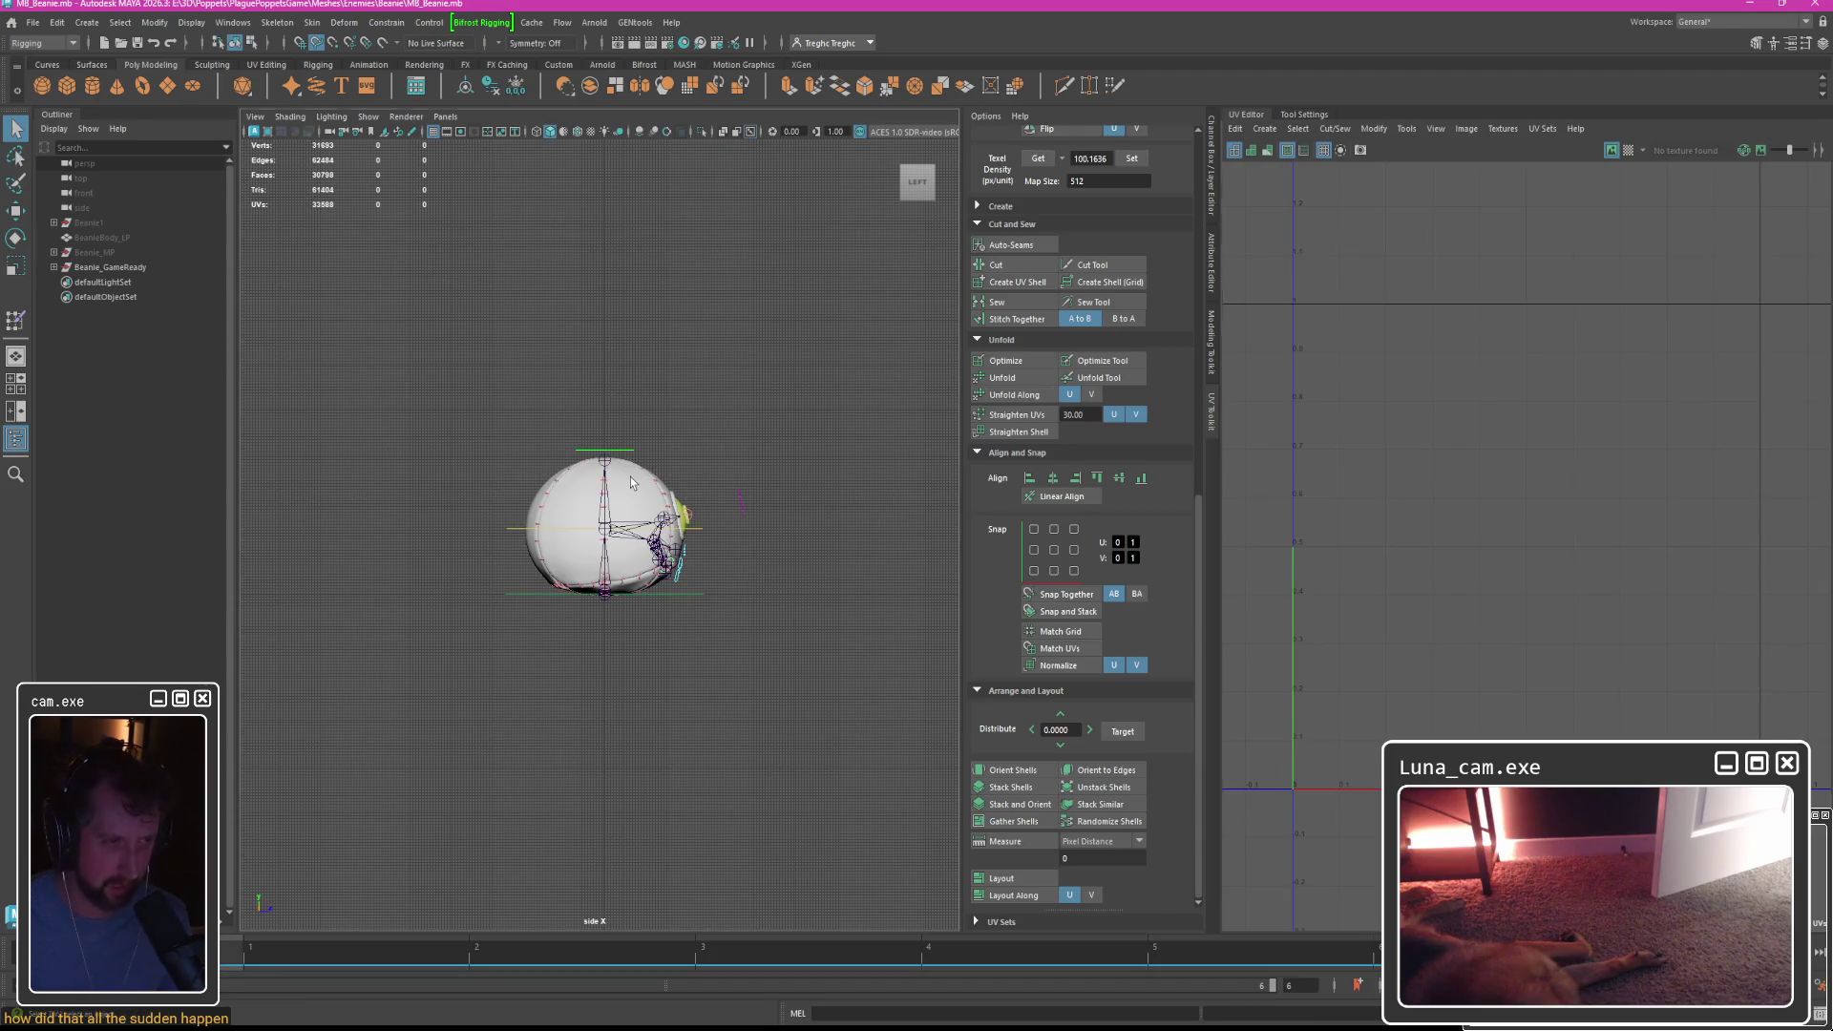
# In the UV Set Editor, copy map1 into a new UV set named asfas.
pyautogui.click(1542, 128)
pyautogui.click(1566, 149)
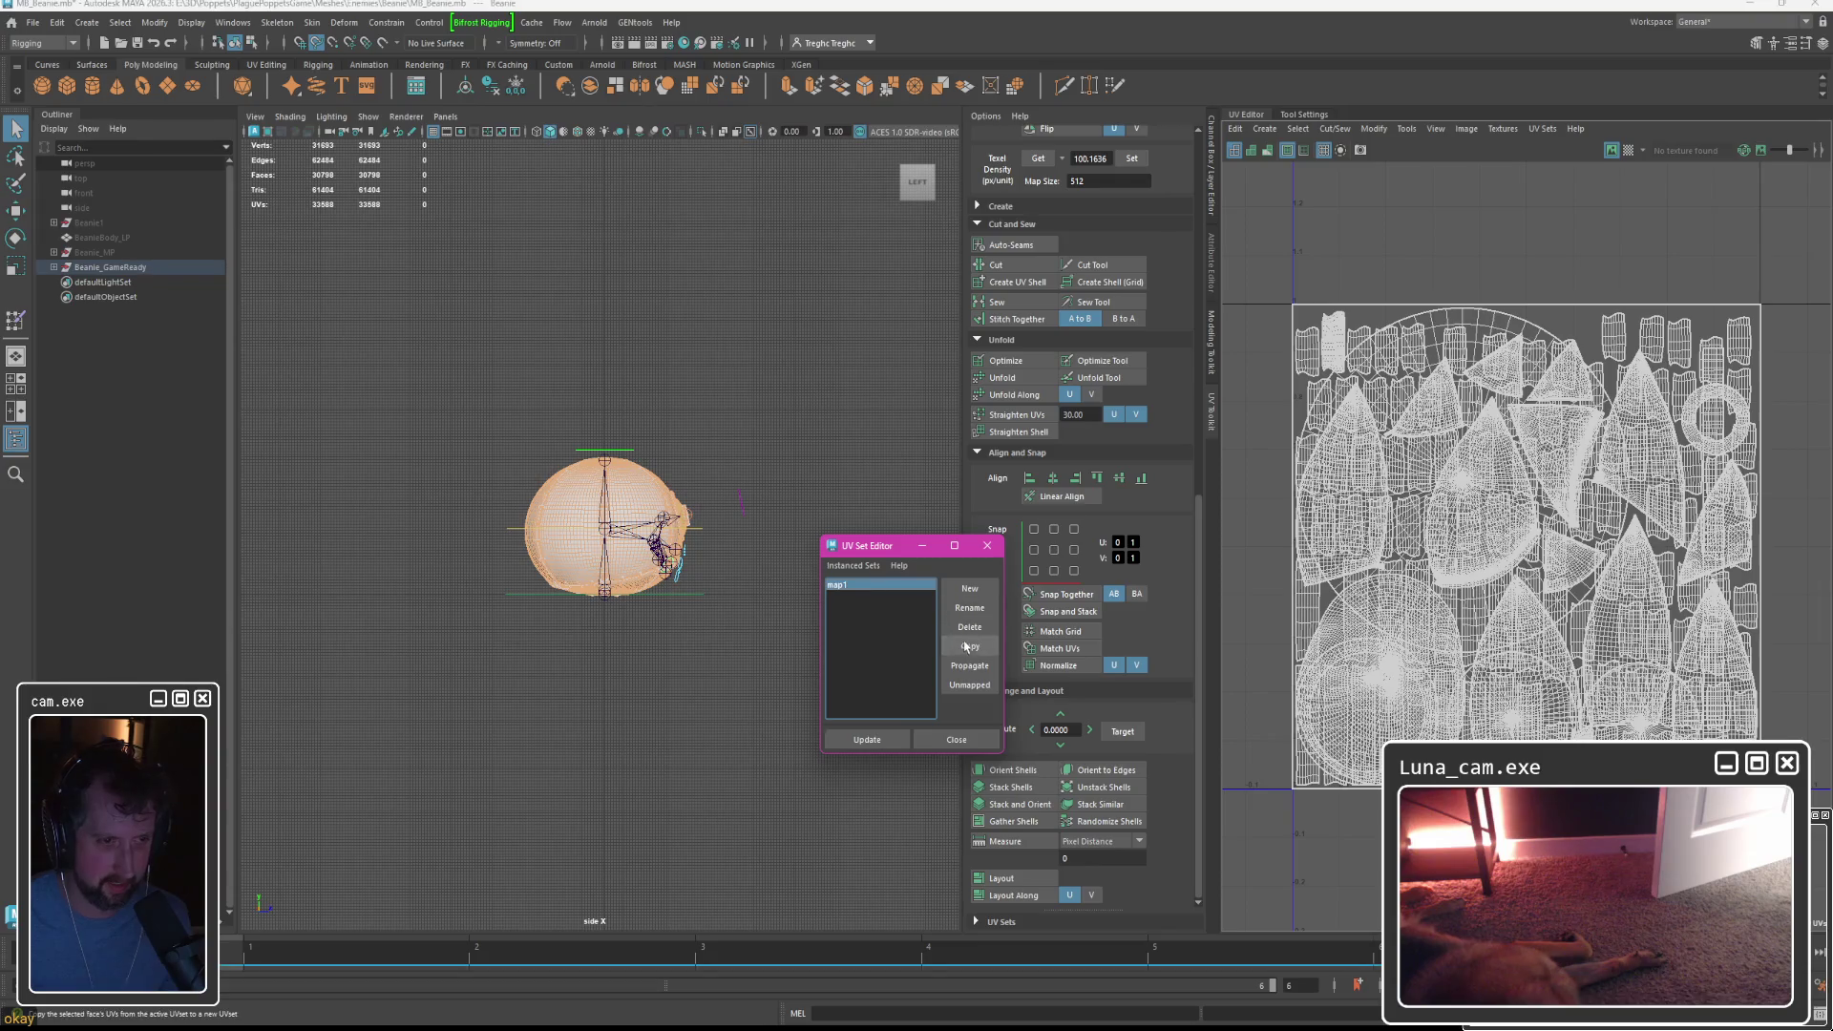
pyautogui.click(970, 589)
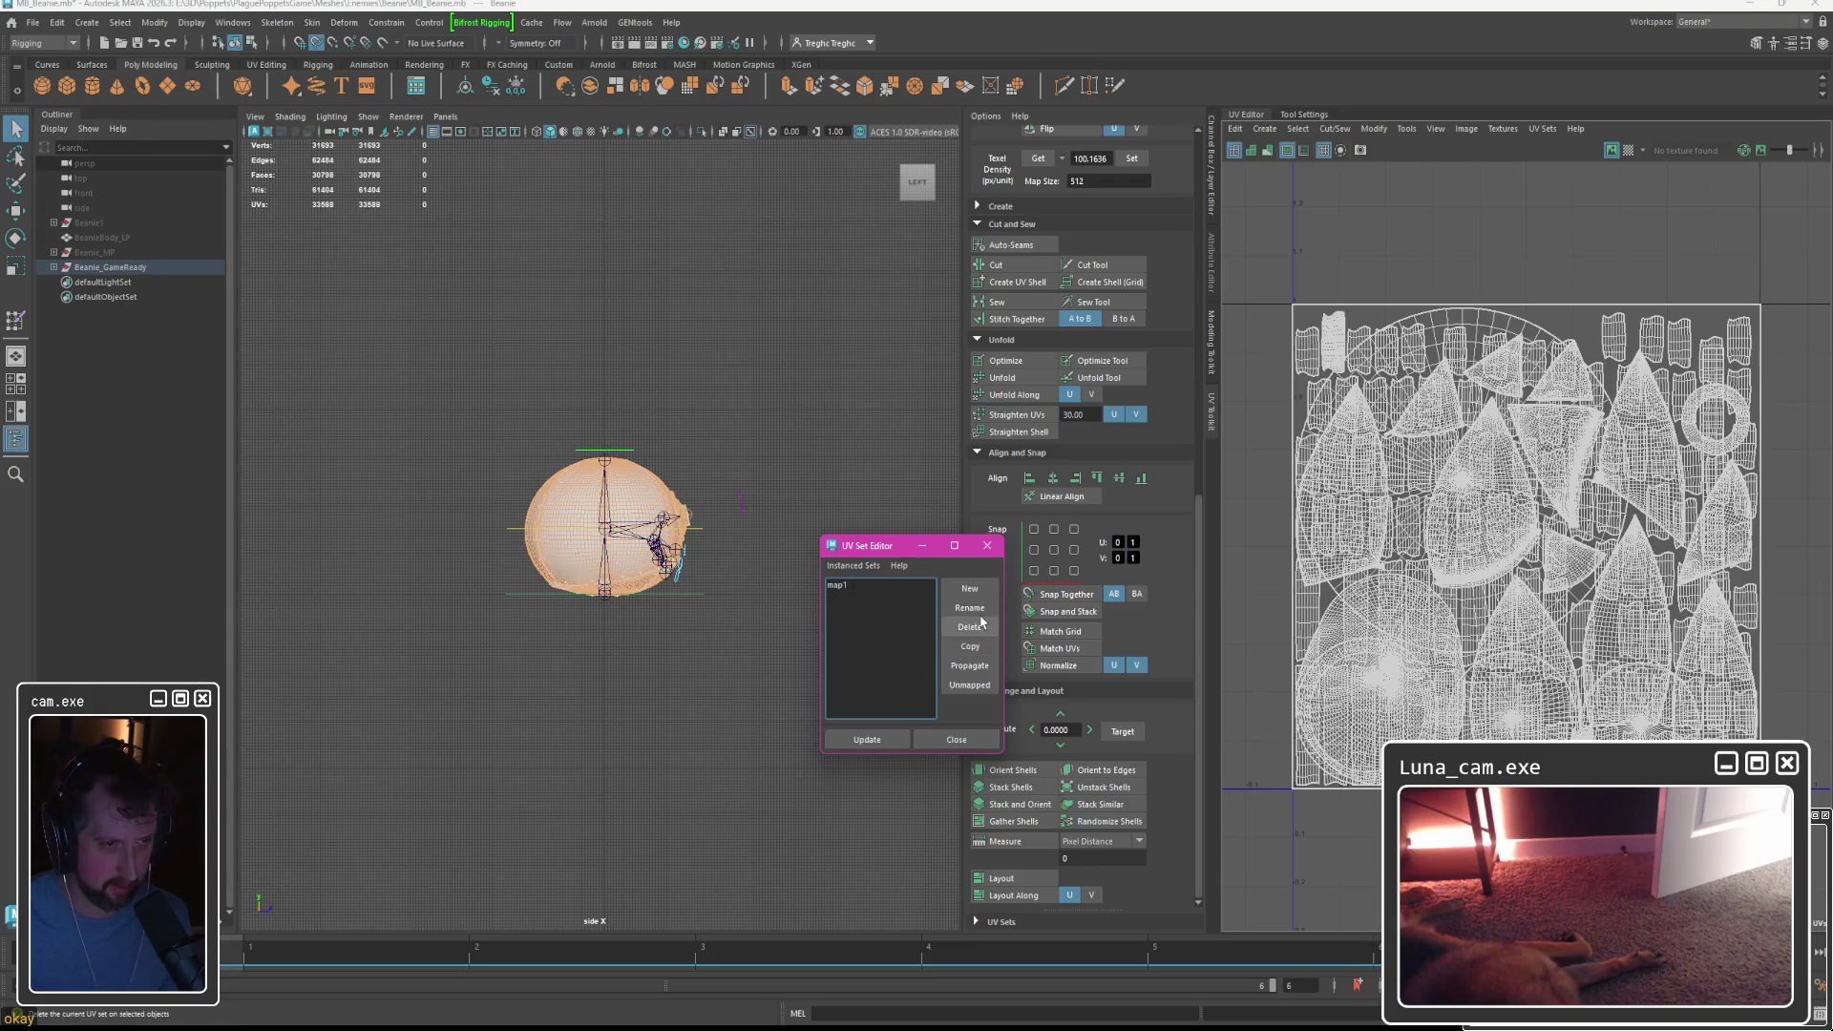
pyautogui.click(970, 608)
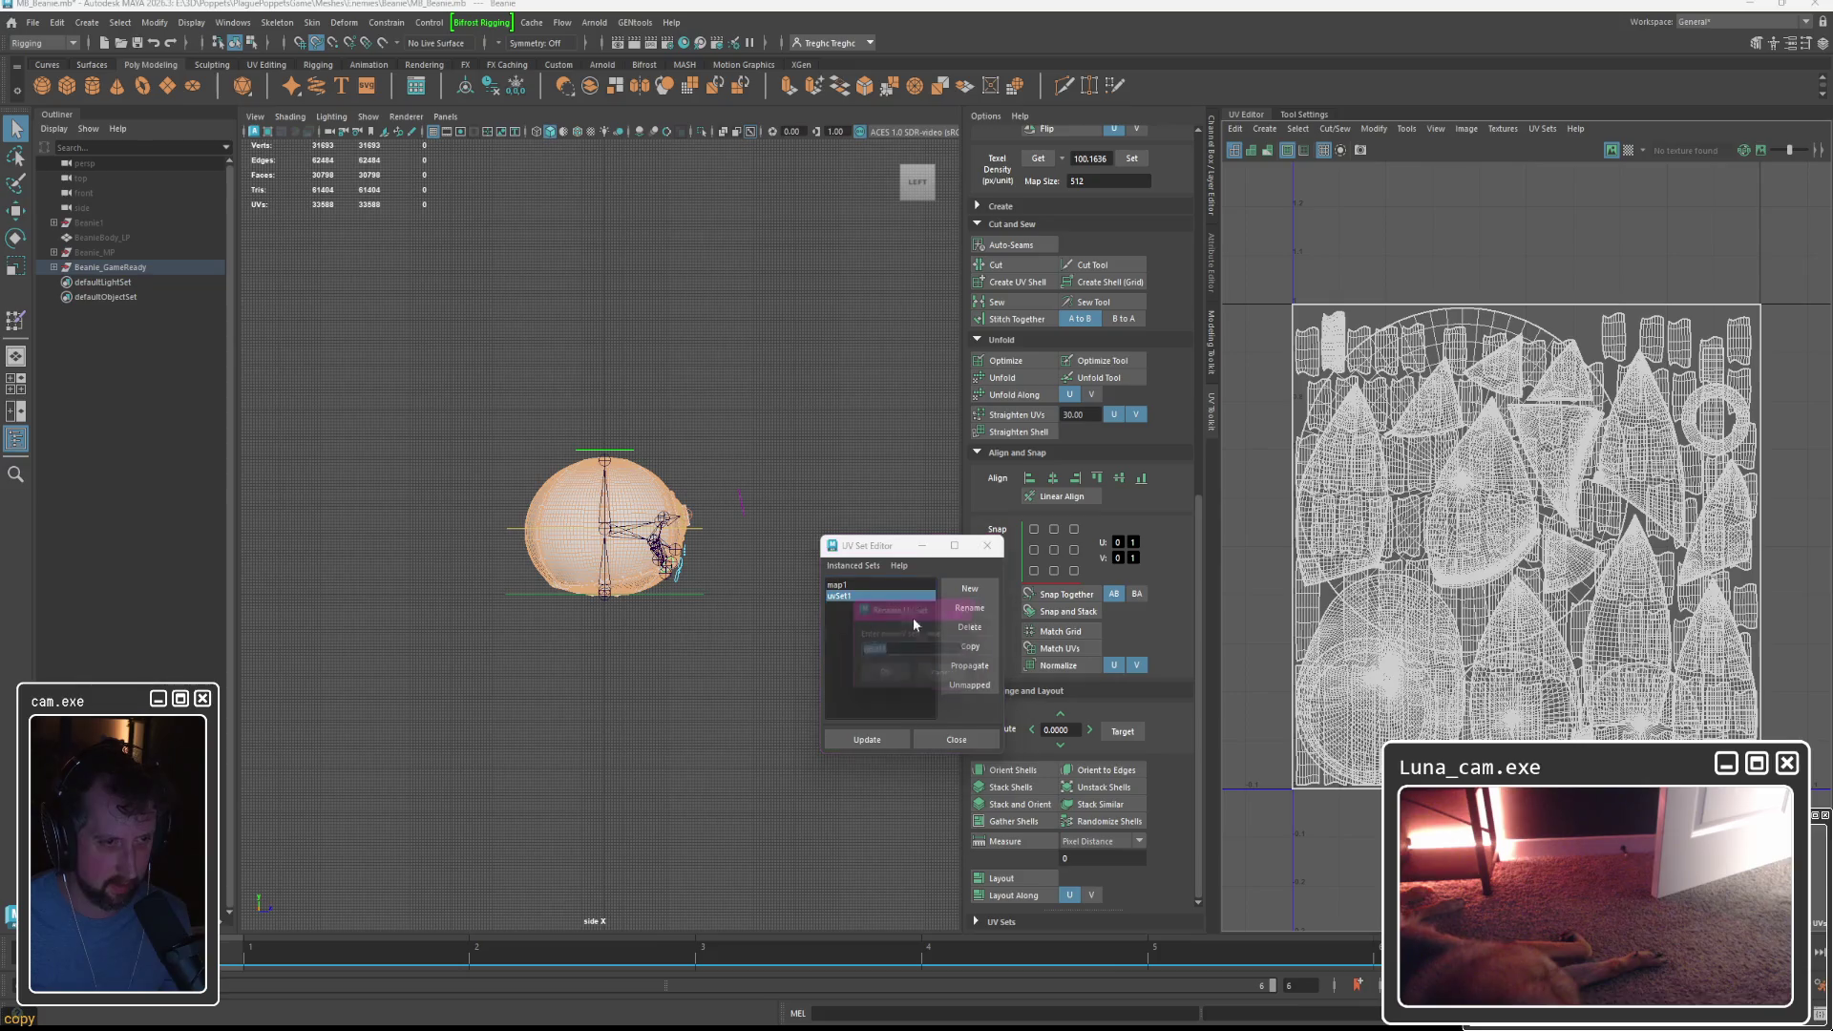
pyautogui.write('asfas')
pyautogui.press('Return')
# Make map1 current, run Layout with Fix non-manifold geometry, and deselect the faces.
pyautogui.click(838, 586)
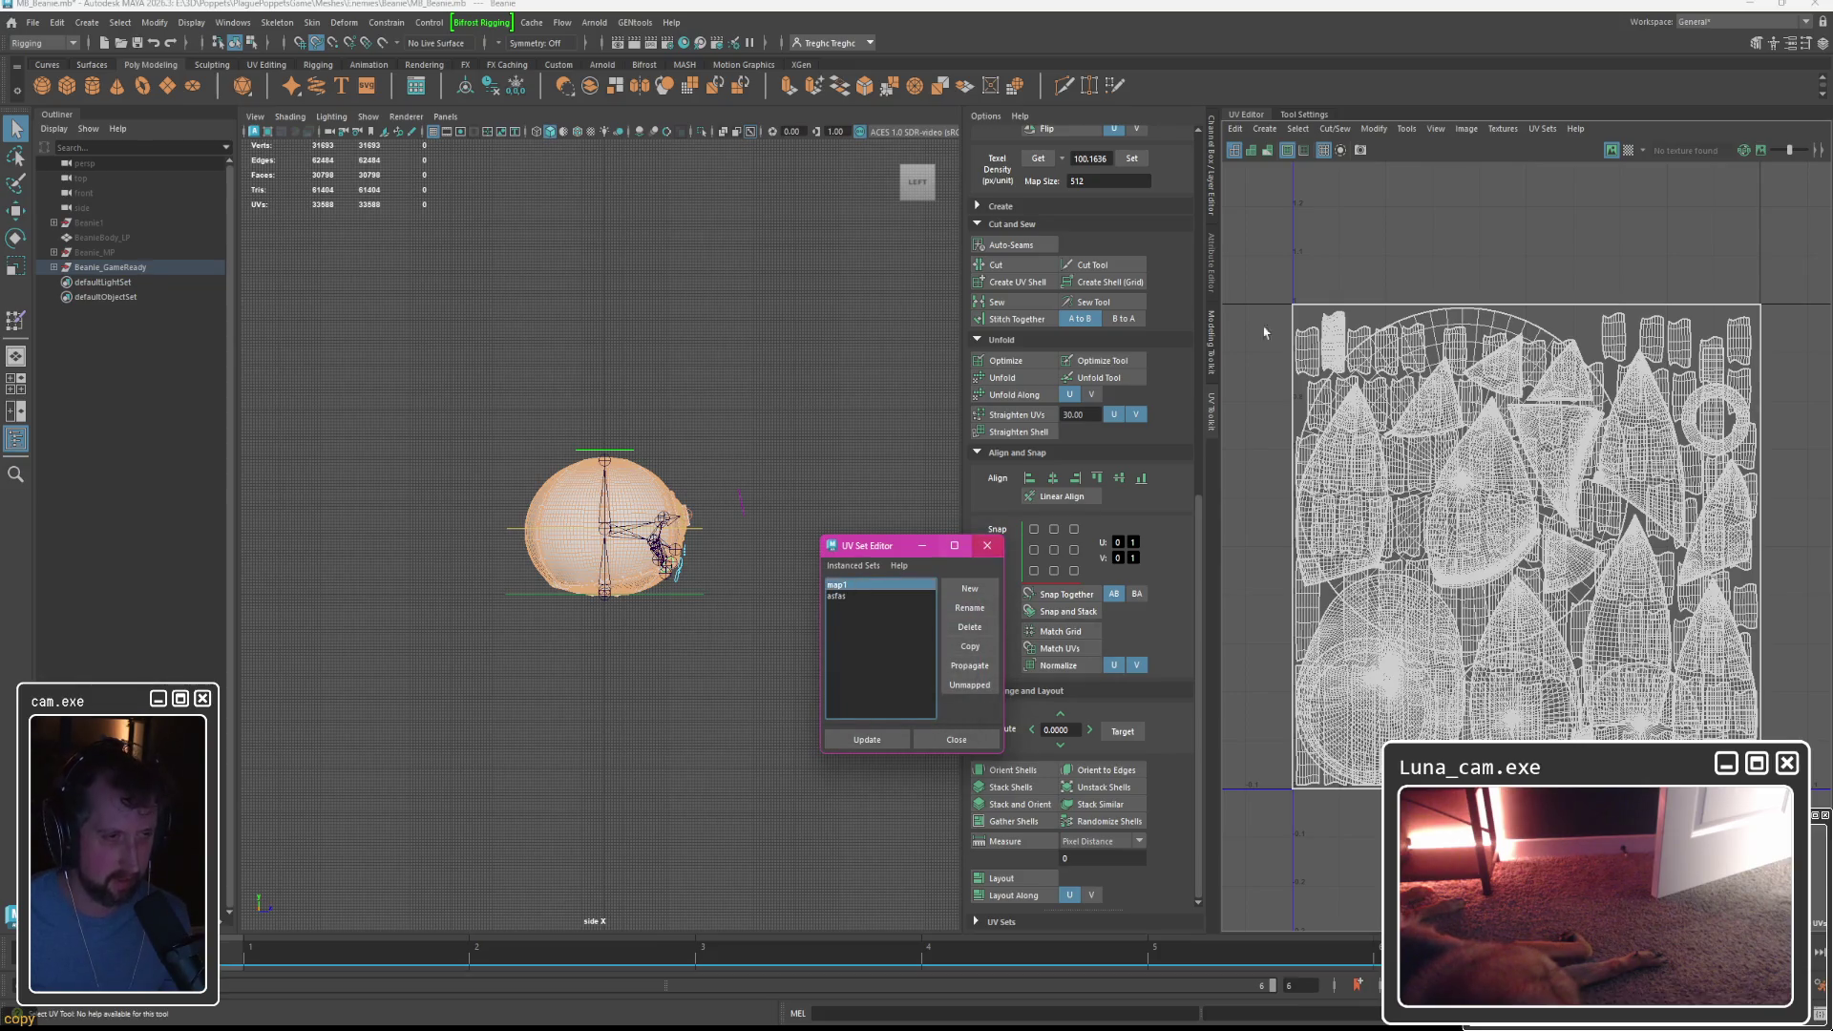
pyautogui.click(999, 878)
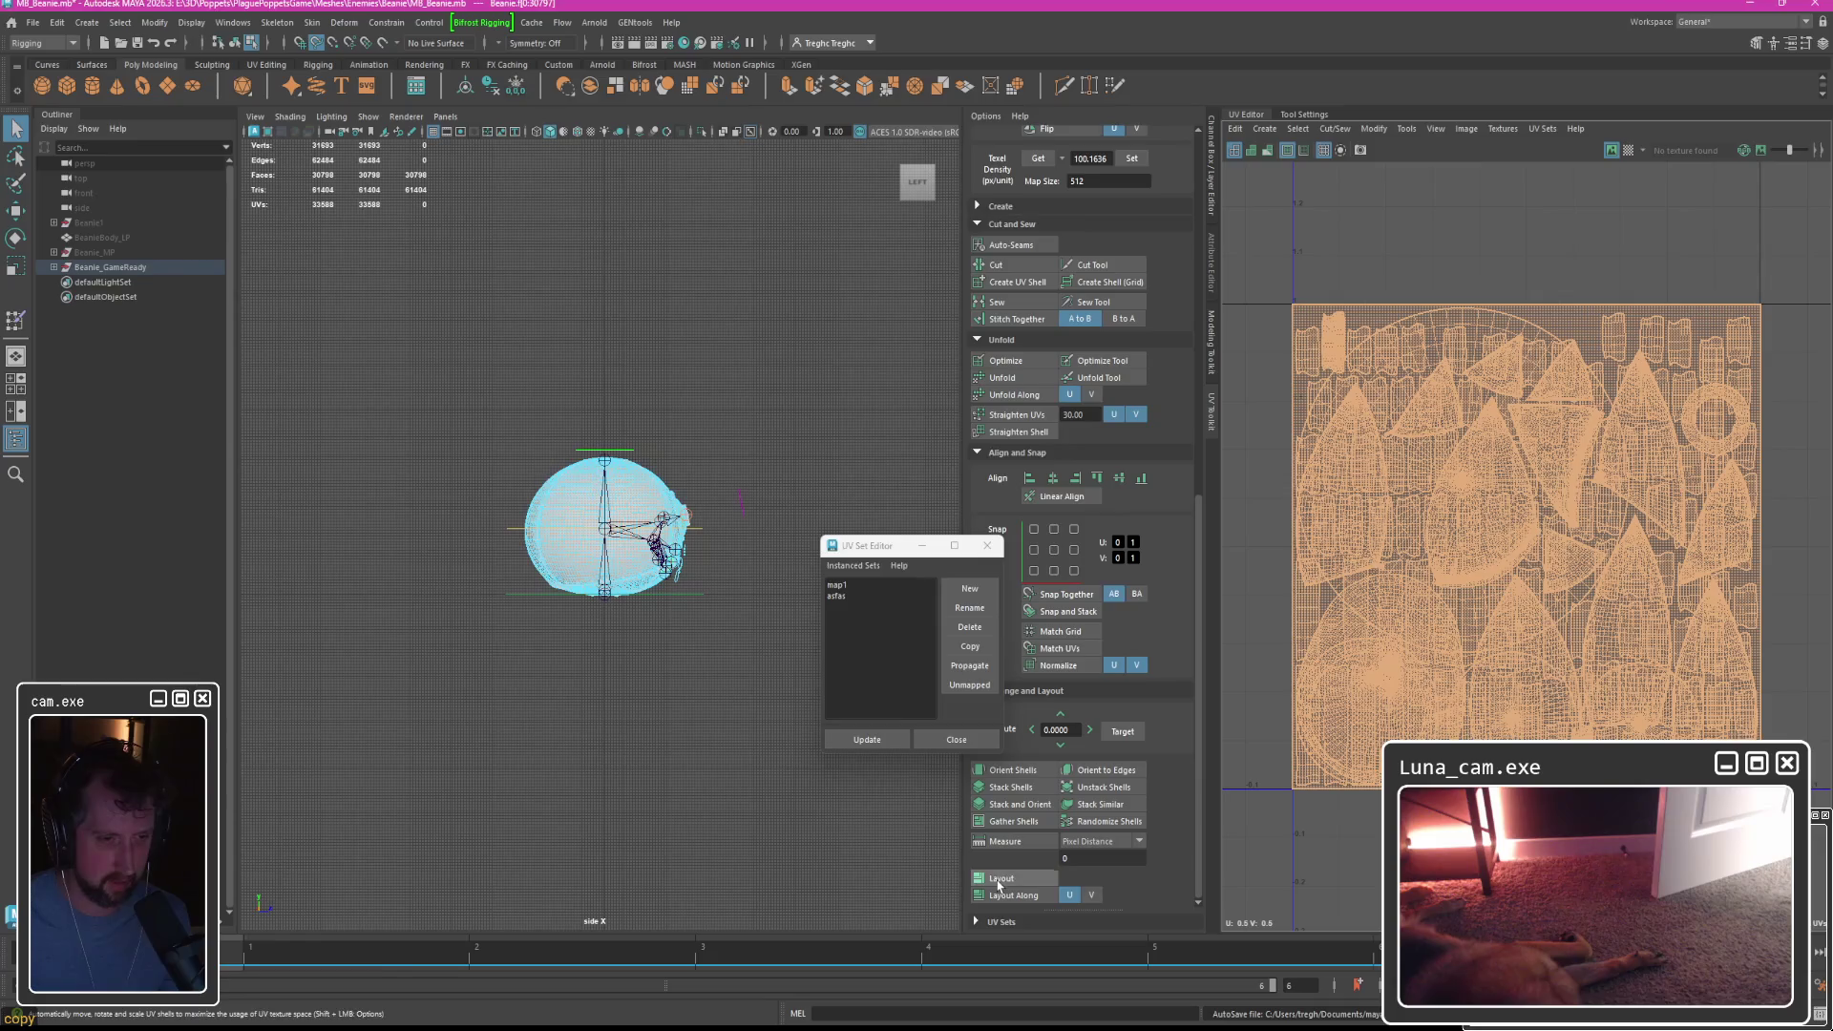
pyautogui.click(778, 555)
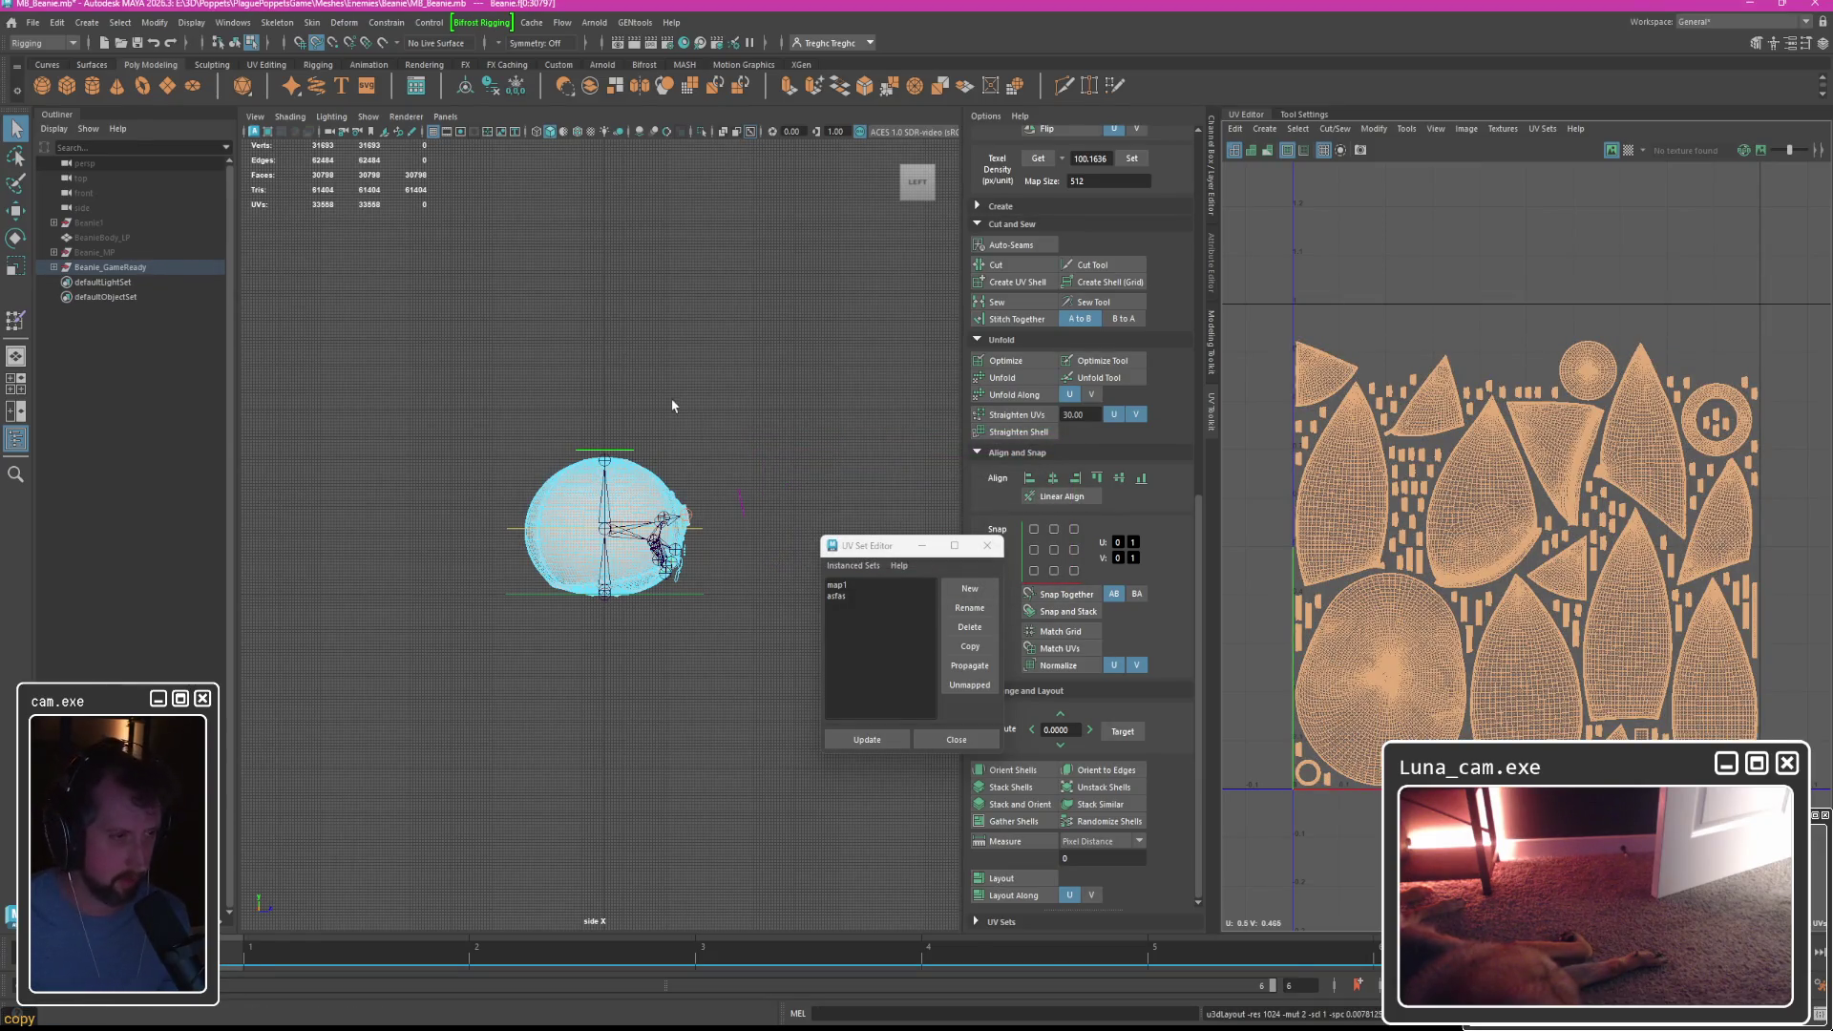
pyautogui.click(708, 450)
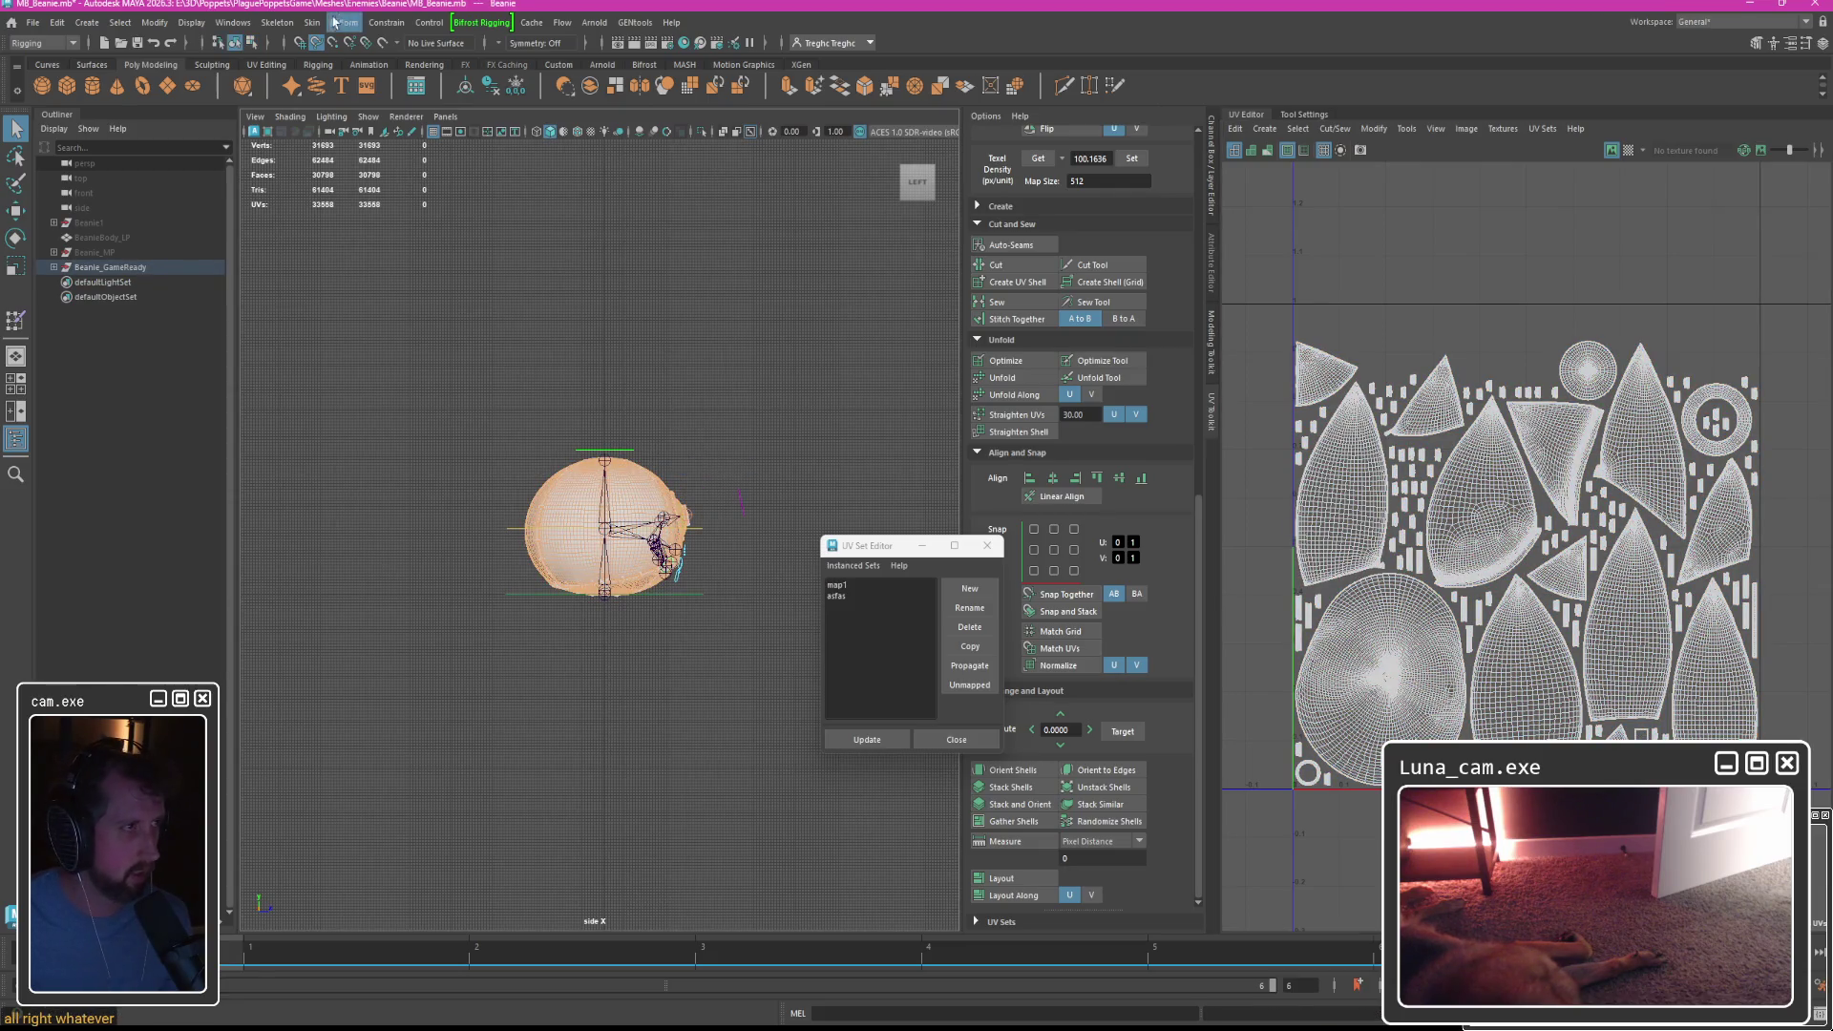
pyautogui.click(298, 25)
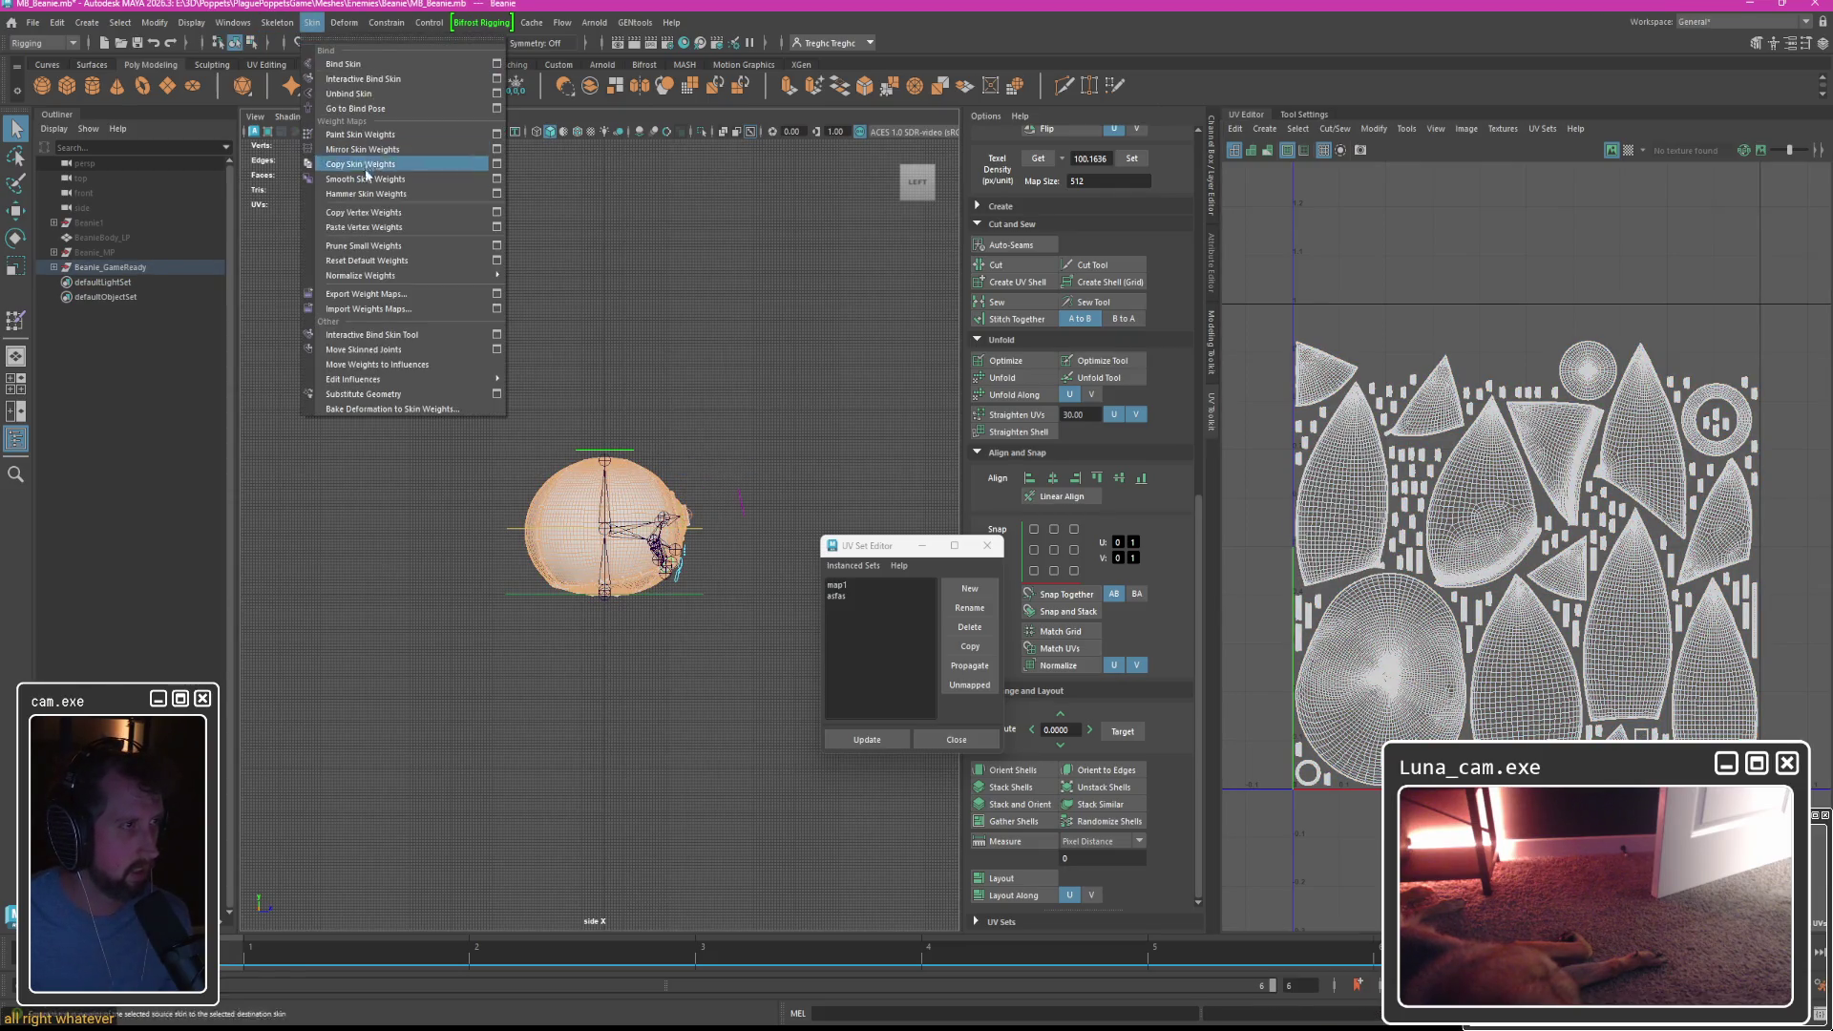
# Export the 13 skin weight maps over Beanie/WeightMaps/Weightmaps.weightMap, then close the UV Set Editor.
pyautogui.click(363, 296)
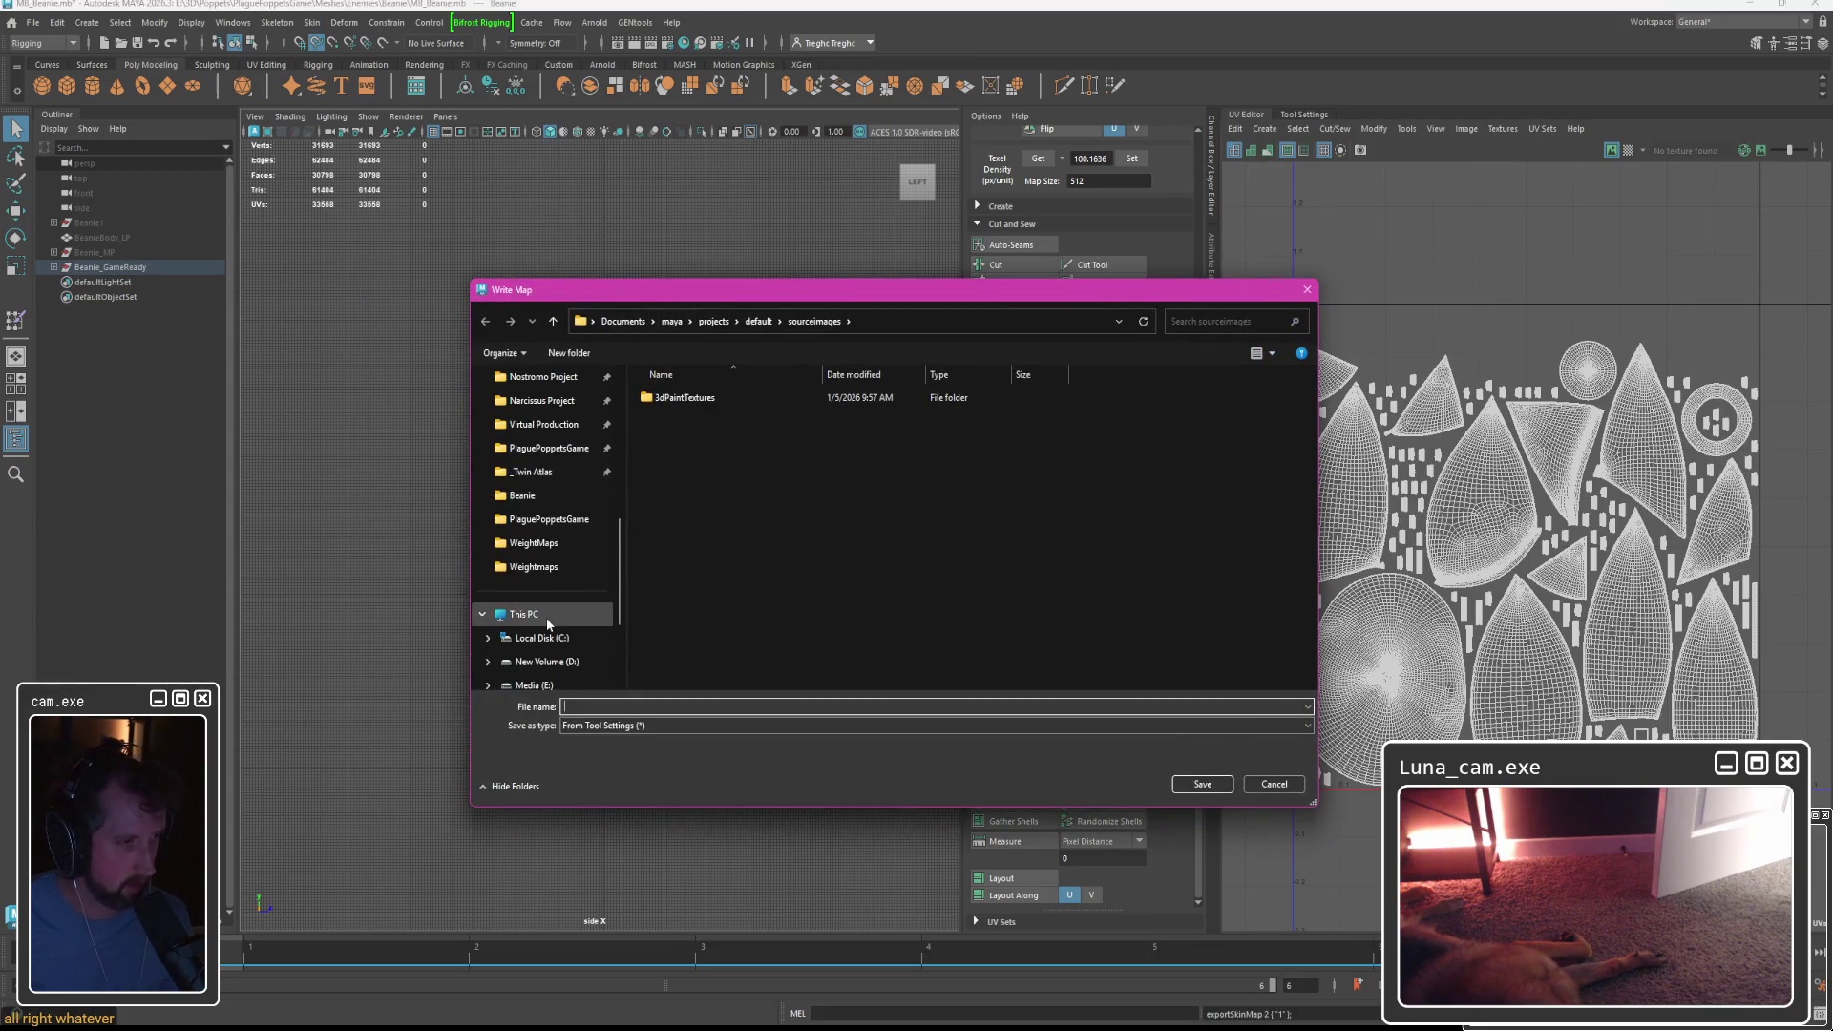
pyautogui.scroll(-1, 535, 521)
pyautogui.click(534, 519)
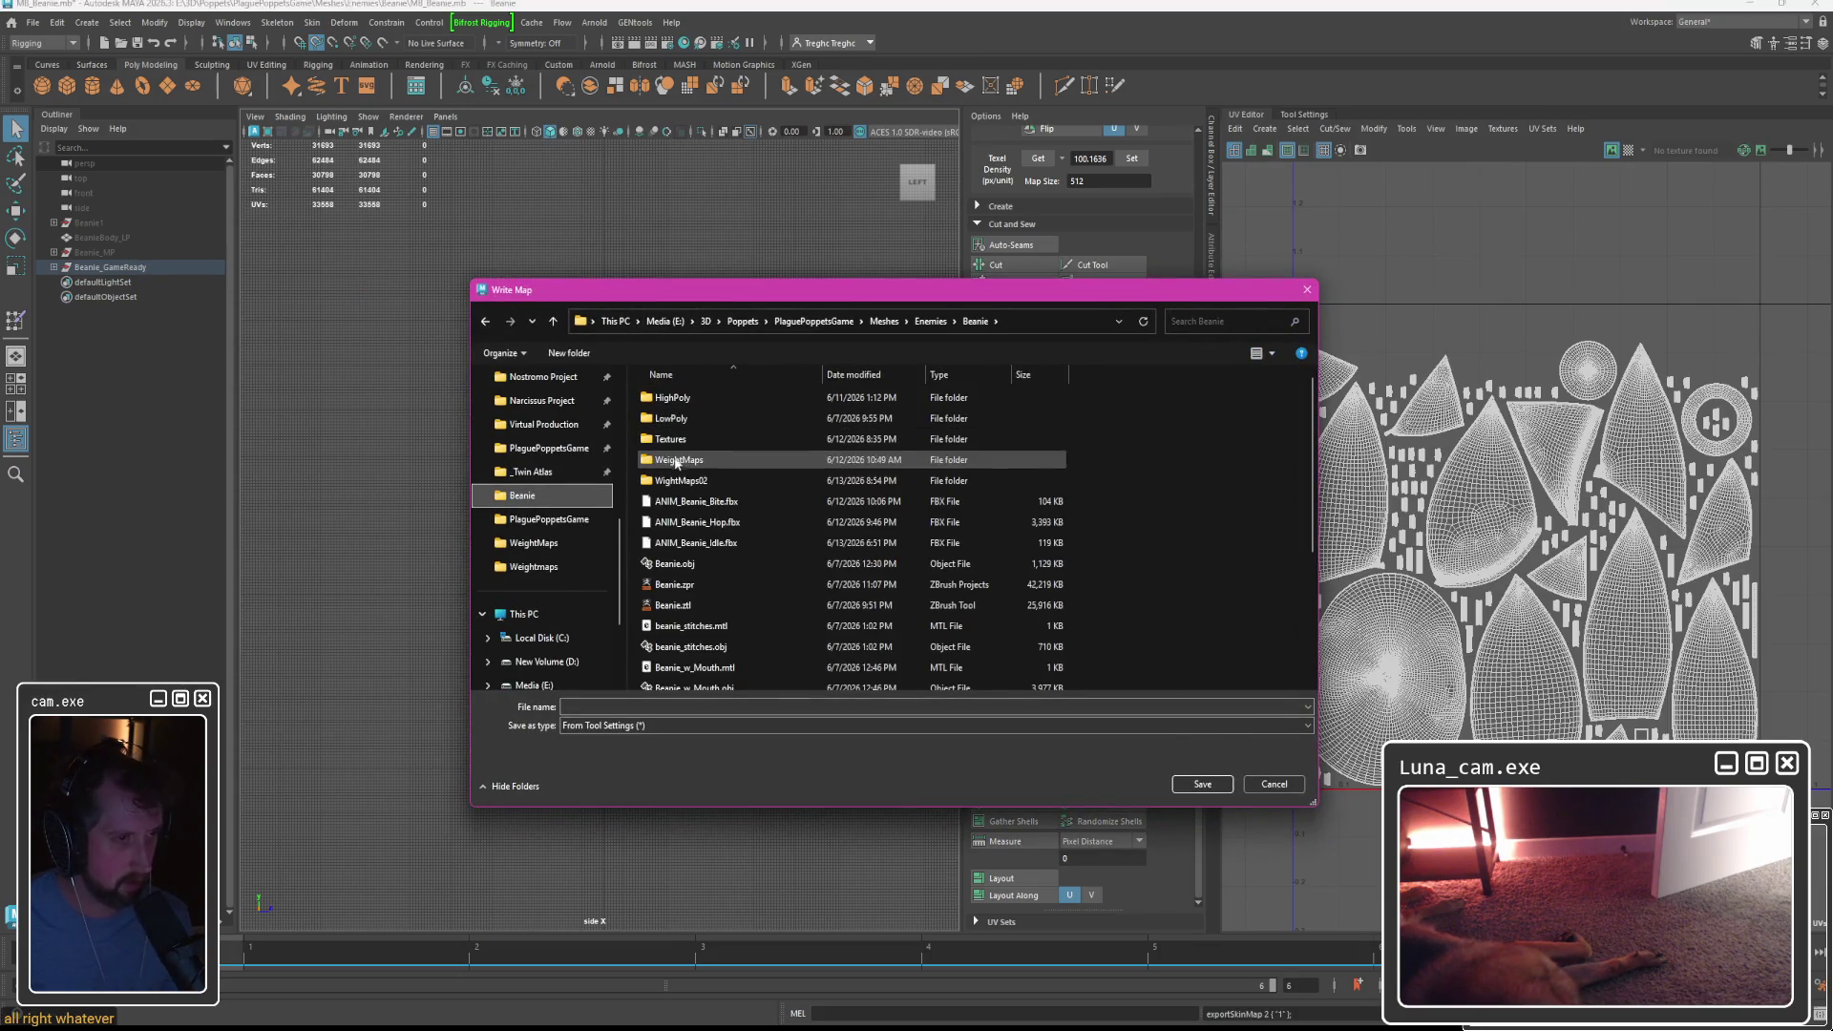
pyautogui.doubleClick(696, 421)
pyautogui.click(959, 515)
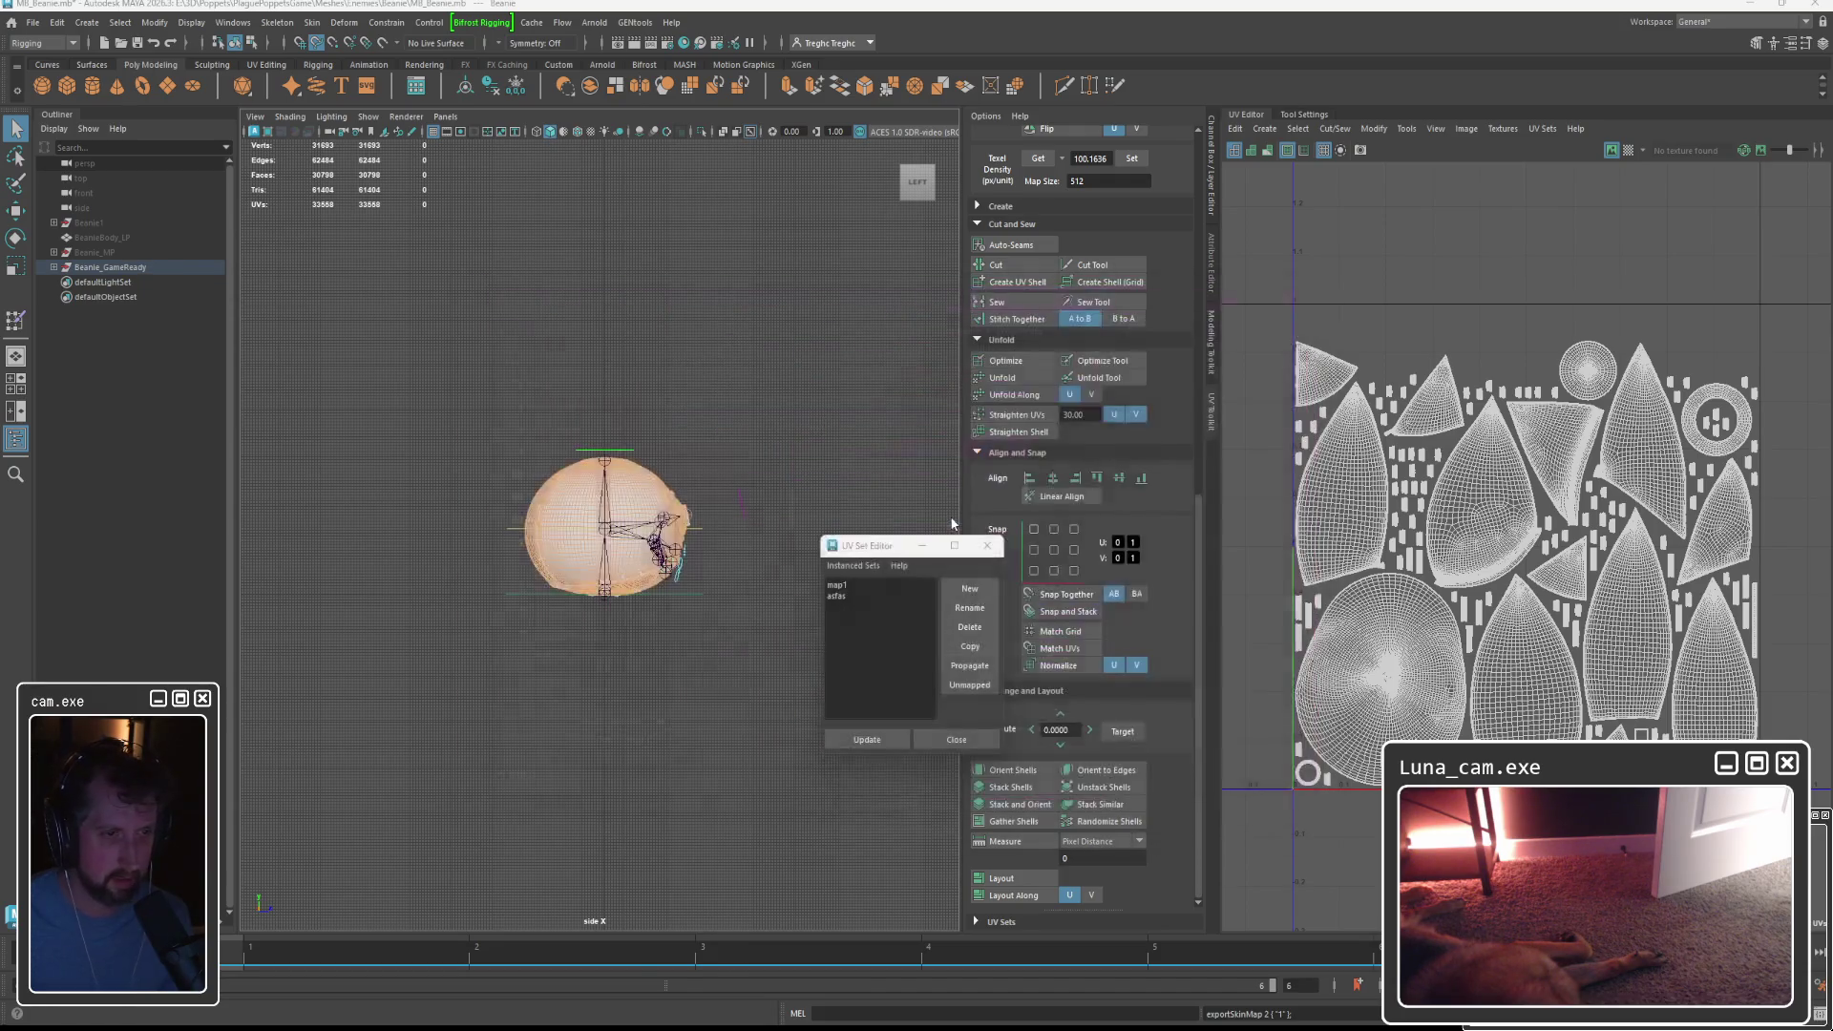
pyautogui.click(879, 523)
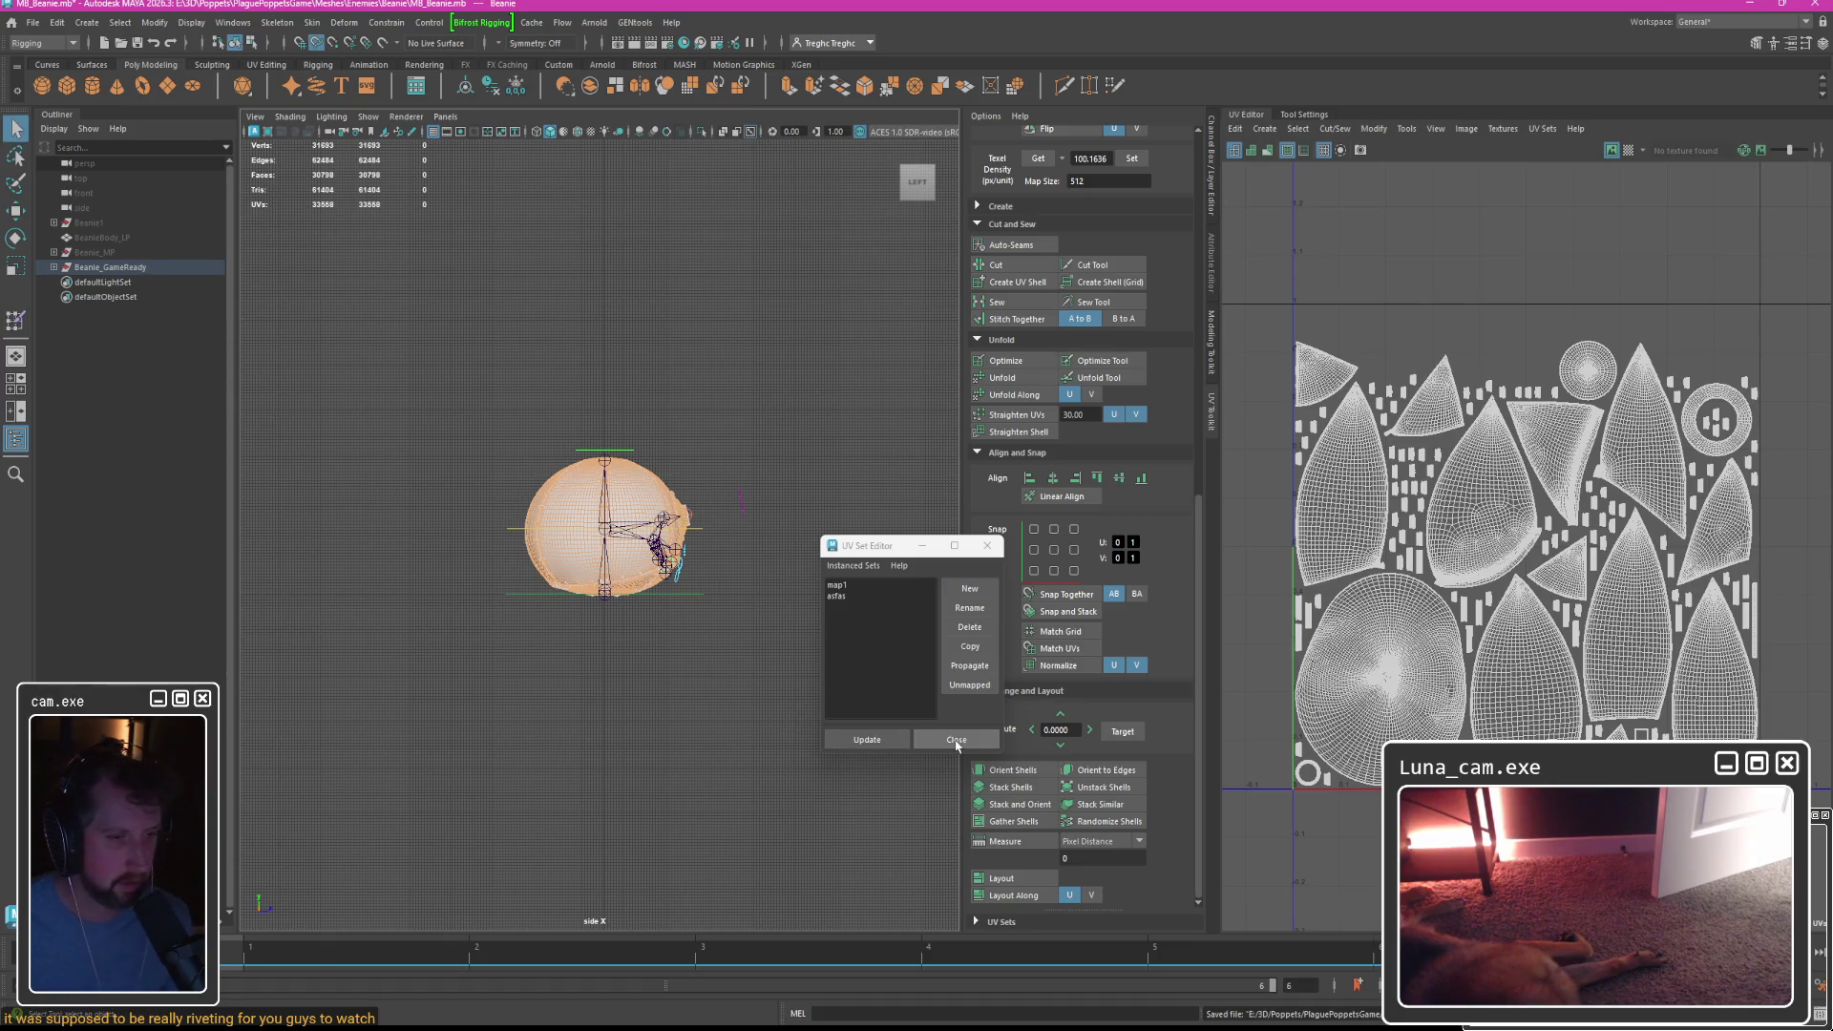
pyautogui.click(957, 741)
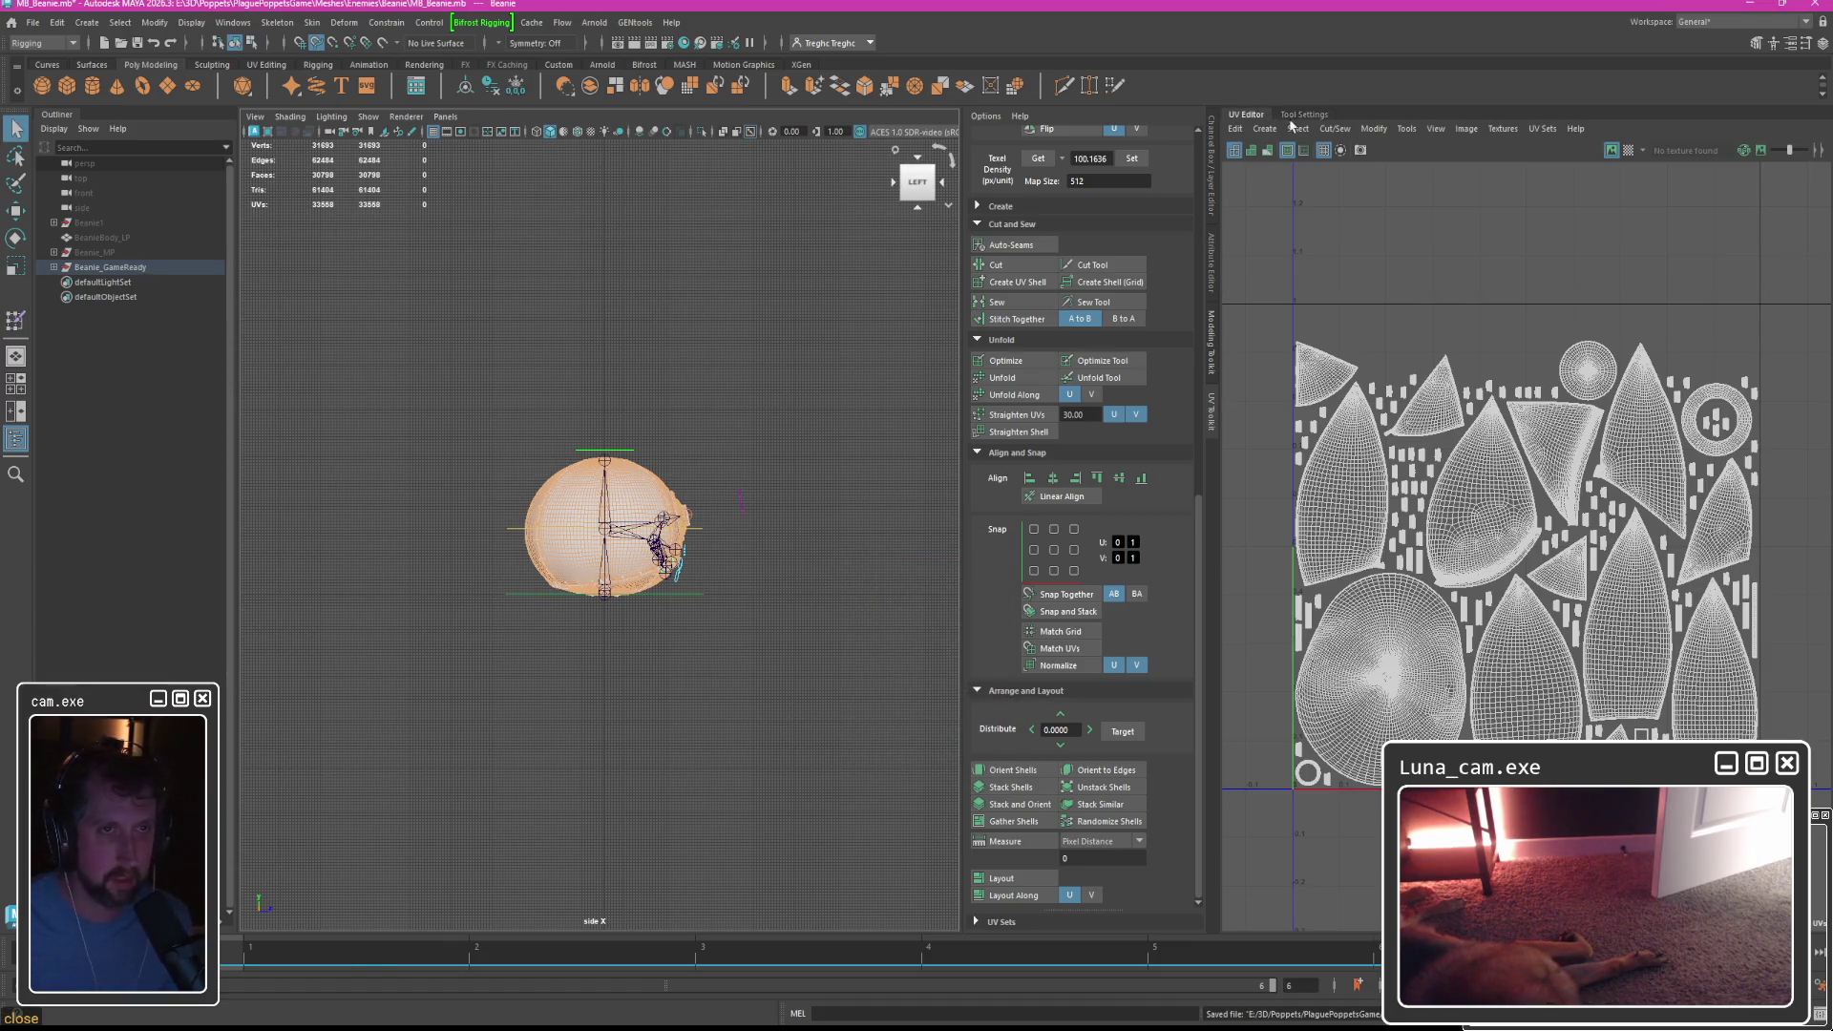
# Close the UV Editor and UV Toolkit, select the Beanie mesh, and expand the Beanie_GameReady hierarchy.
pyautogui.click(893, 237)
pyautogui.click(1253, 115)
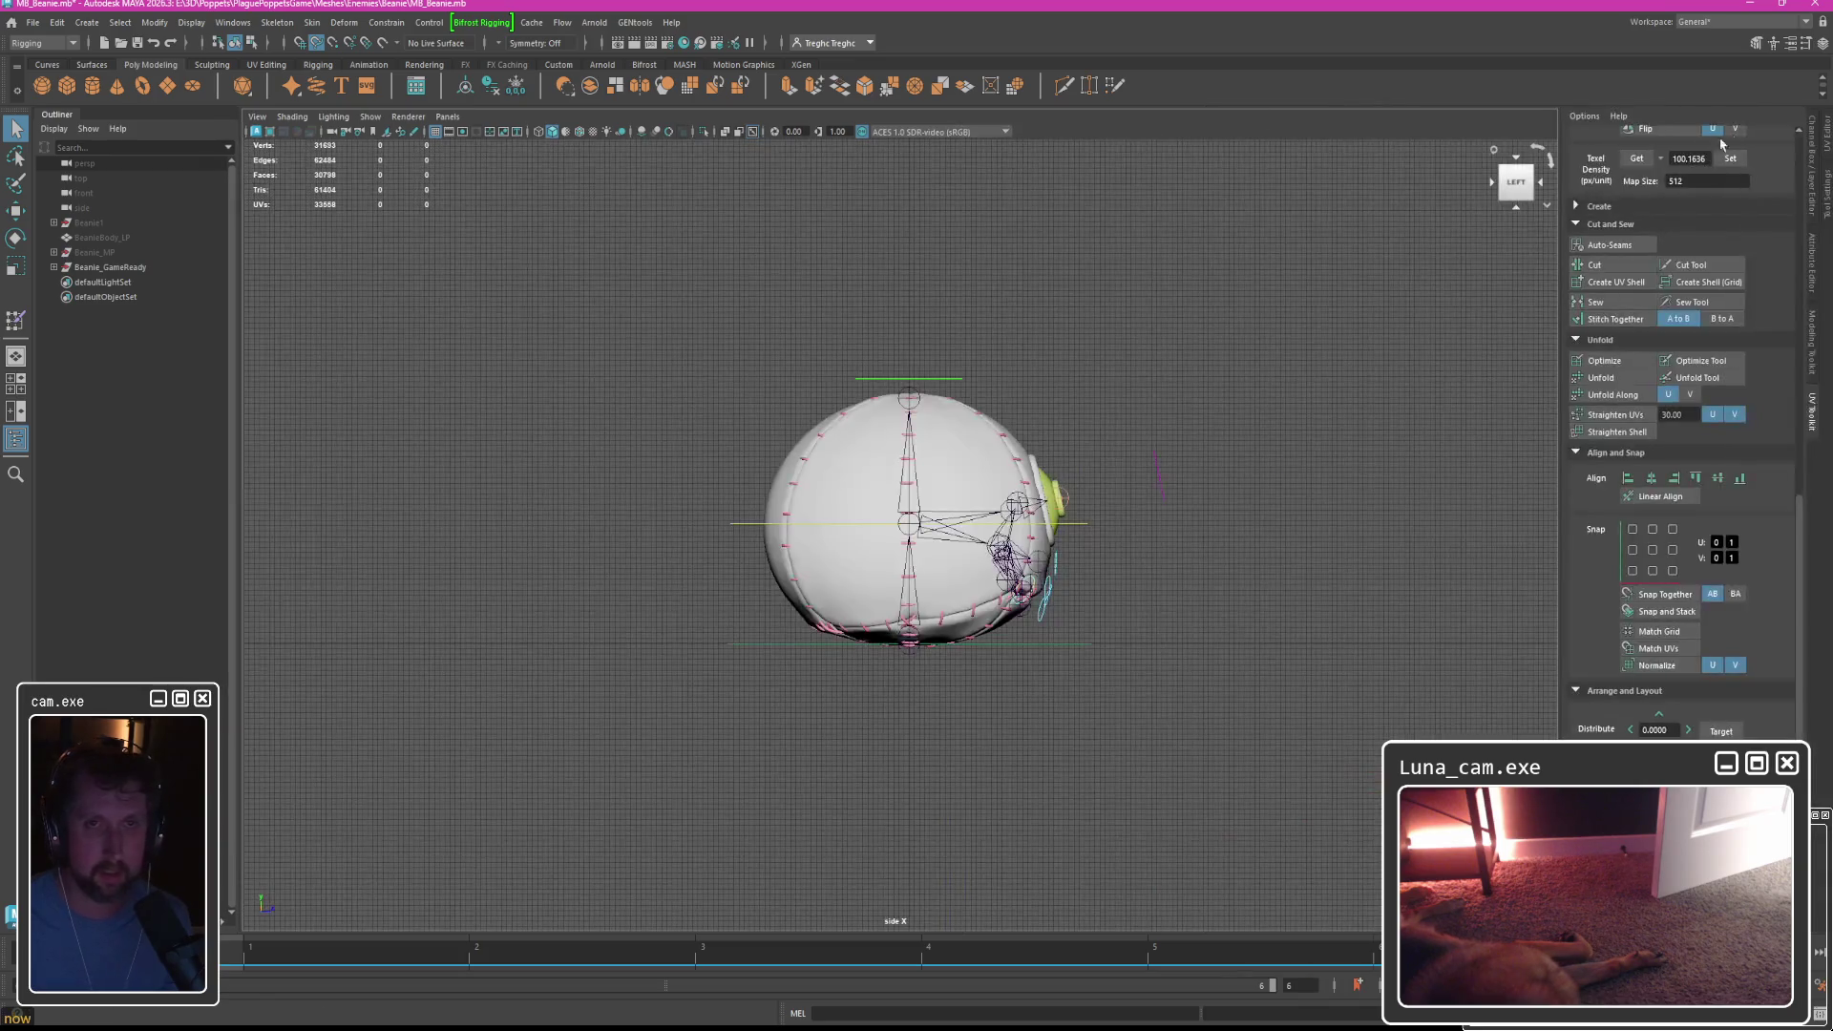
pyautogui.click(1828, 420)
pyautogui.moveTo(929, 295)
pyautogui.keyDown('alt'); pyautogui.mouseDown(button='right')
pyautogui.moveTo(1068, 301)
pyautogui.moveTo(1042, 305)
pyautogui.mouseUp(button='right'); pyautogui.keyUp('alt')
pyautogui.rightClick(1032, 315)
pyautogui.click(966, 391)
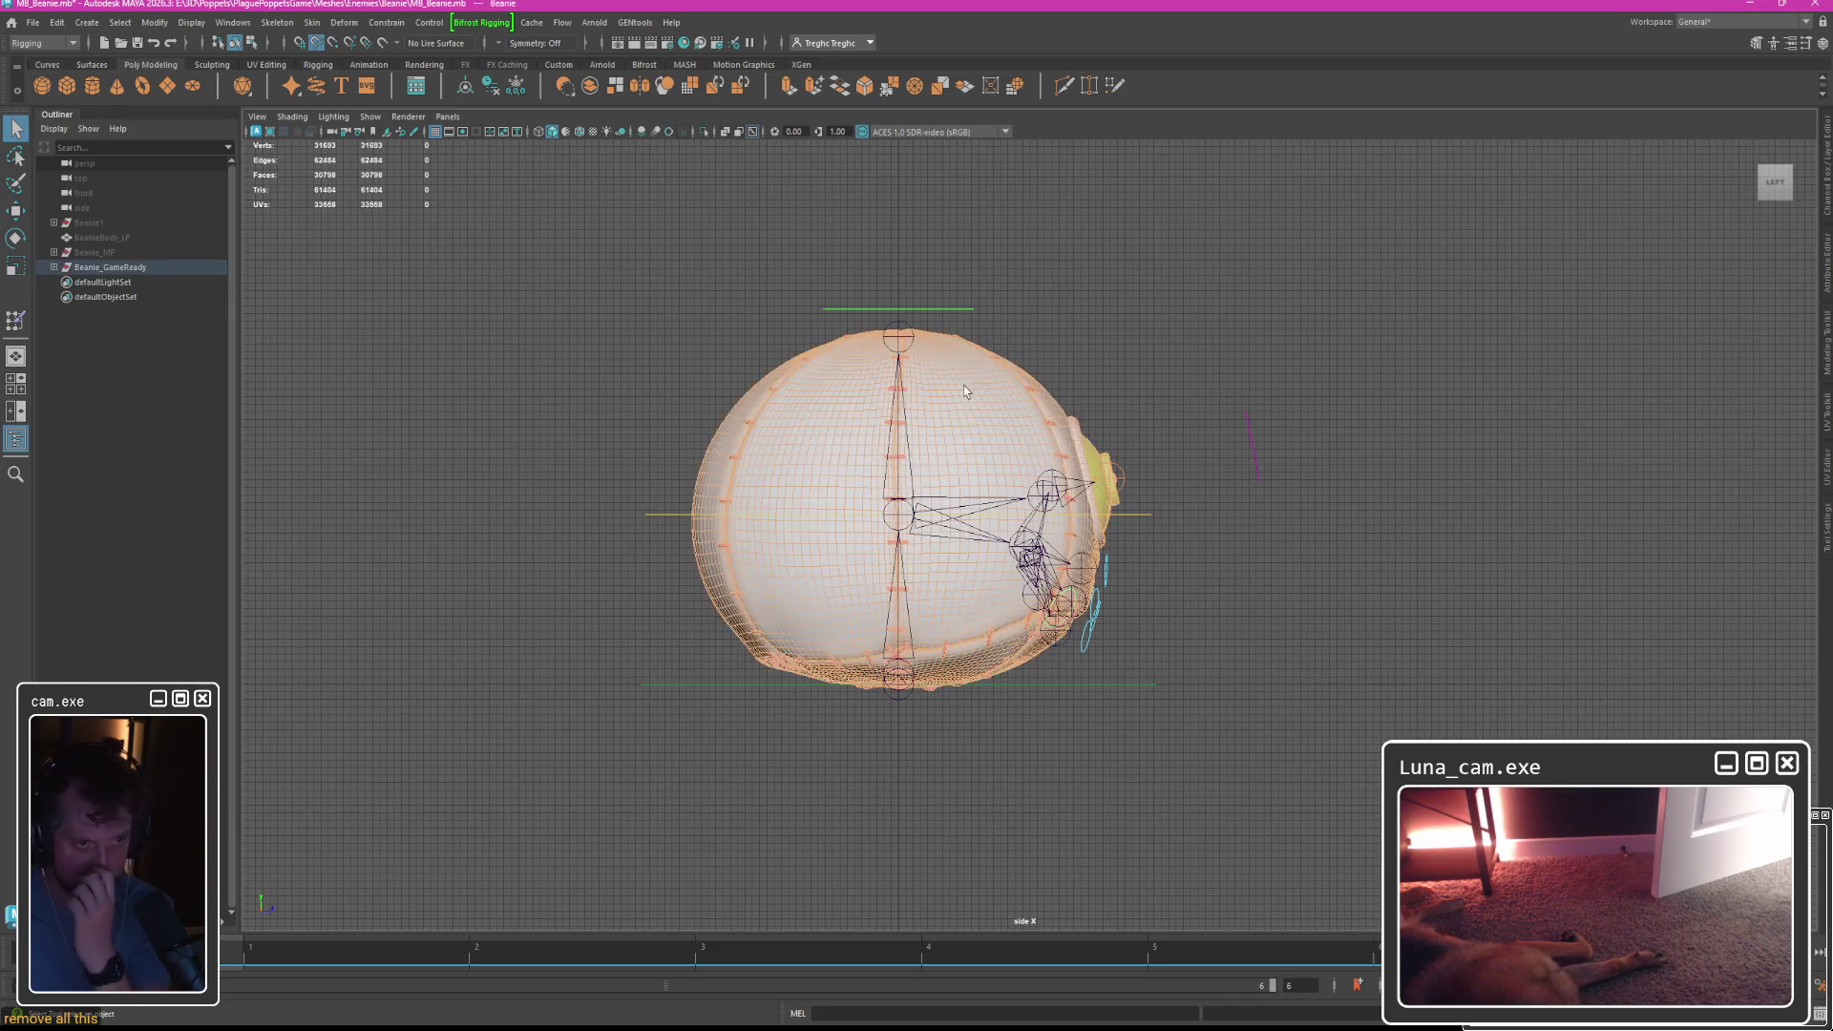
pyautogui.keyDown('shift'); pyautogui.click(55, 269); pyautogui.keyUp('shift')
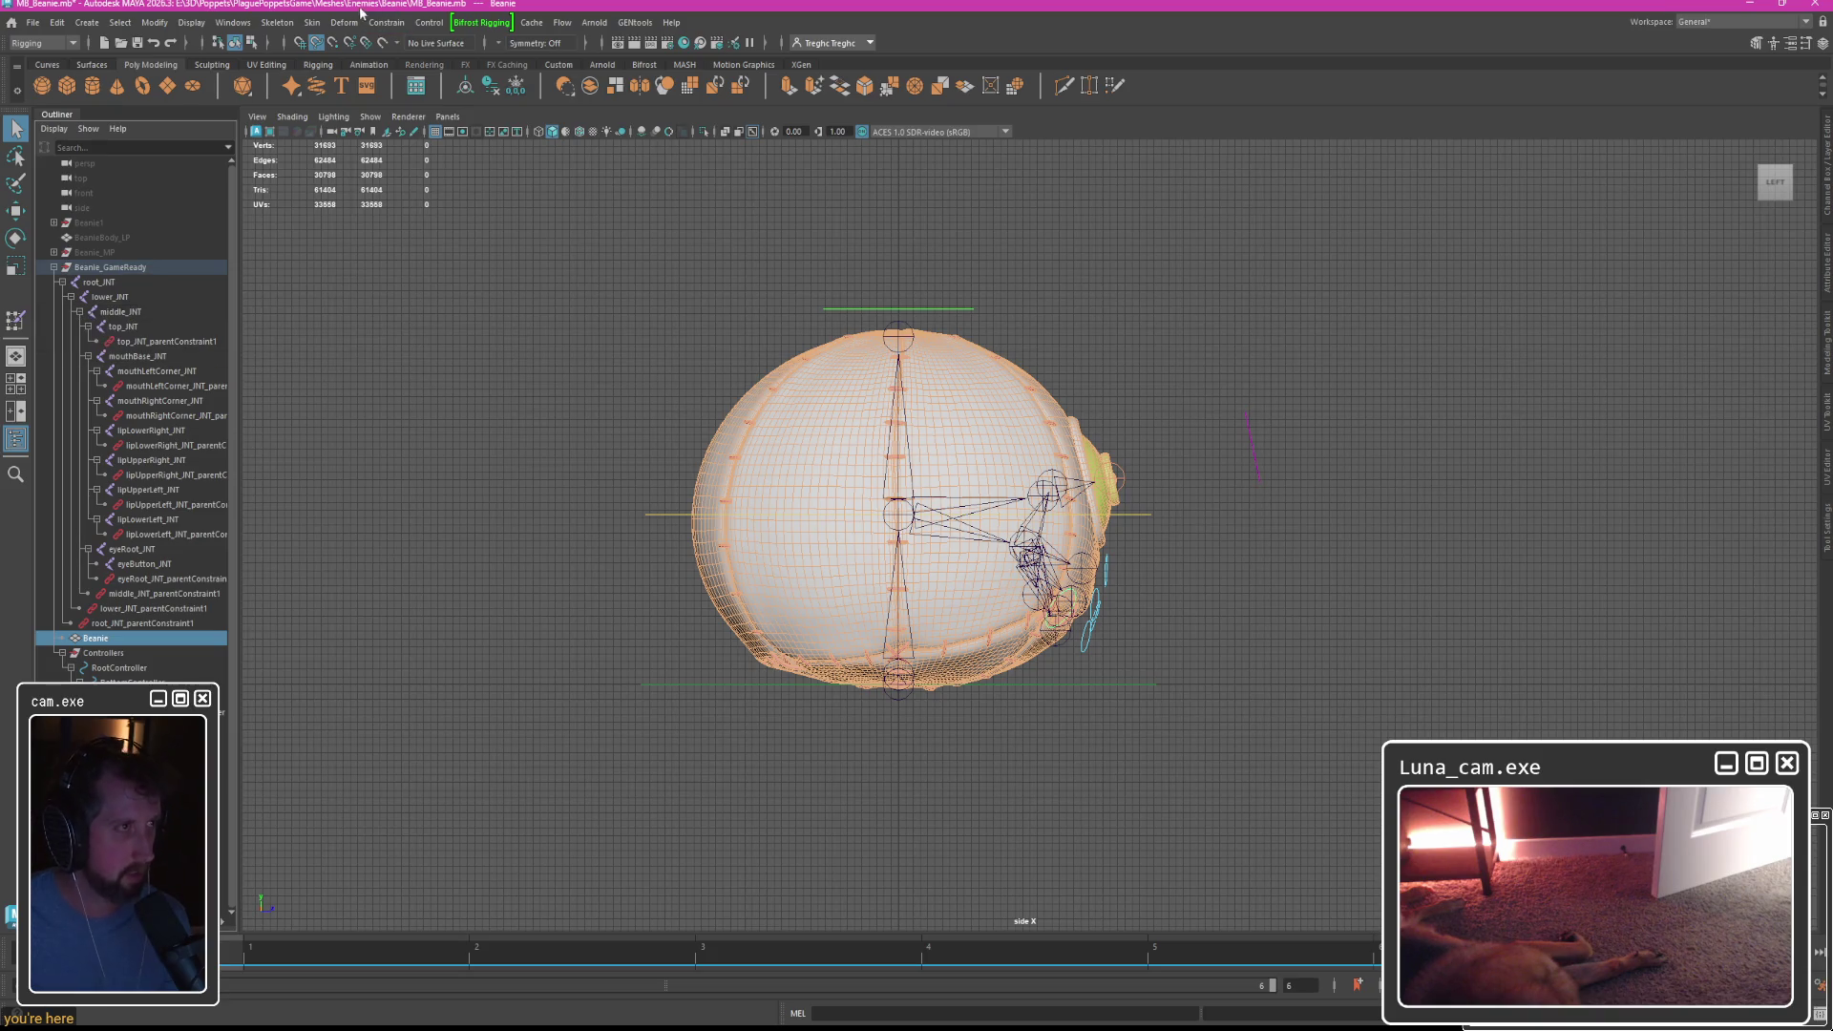
# Unbind the skin from the Beanie mesh and select the joint hierarchy through Controllers.
pyautogui.click(311, 22)
pyautogui.click(382, 95)
pyautogui.click(105, 282)
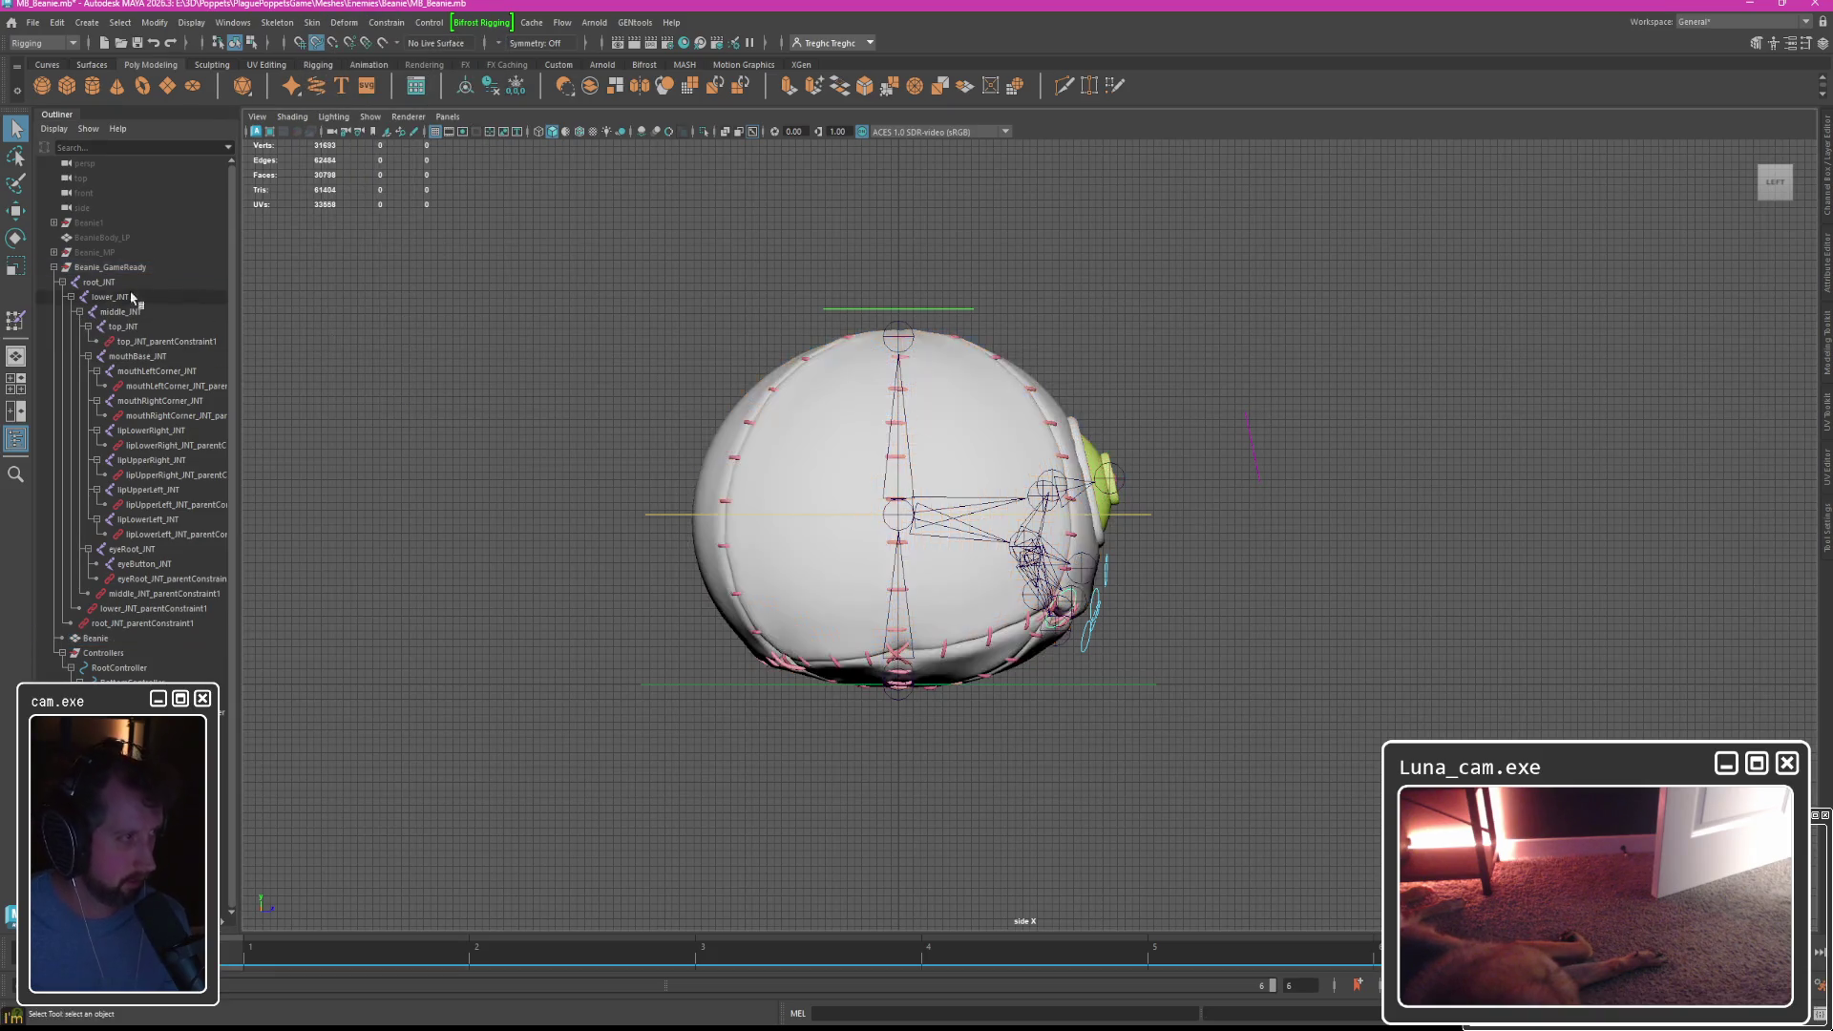
pyautogui.keyDown('shift'); pyautogui.click(134, 625); pyautogui.keyUp('shift')
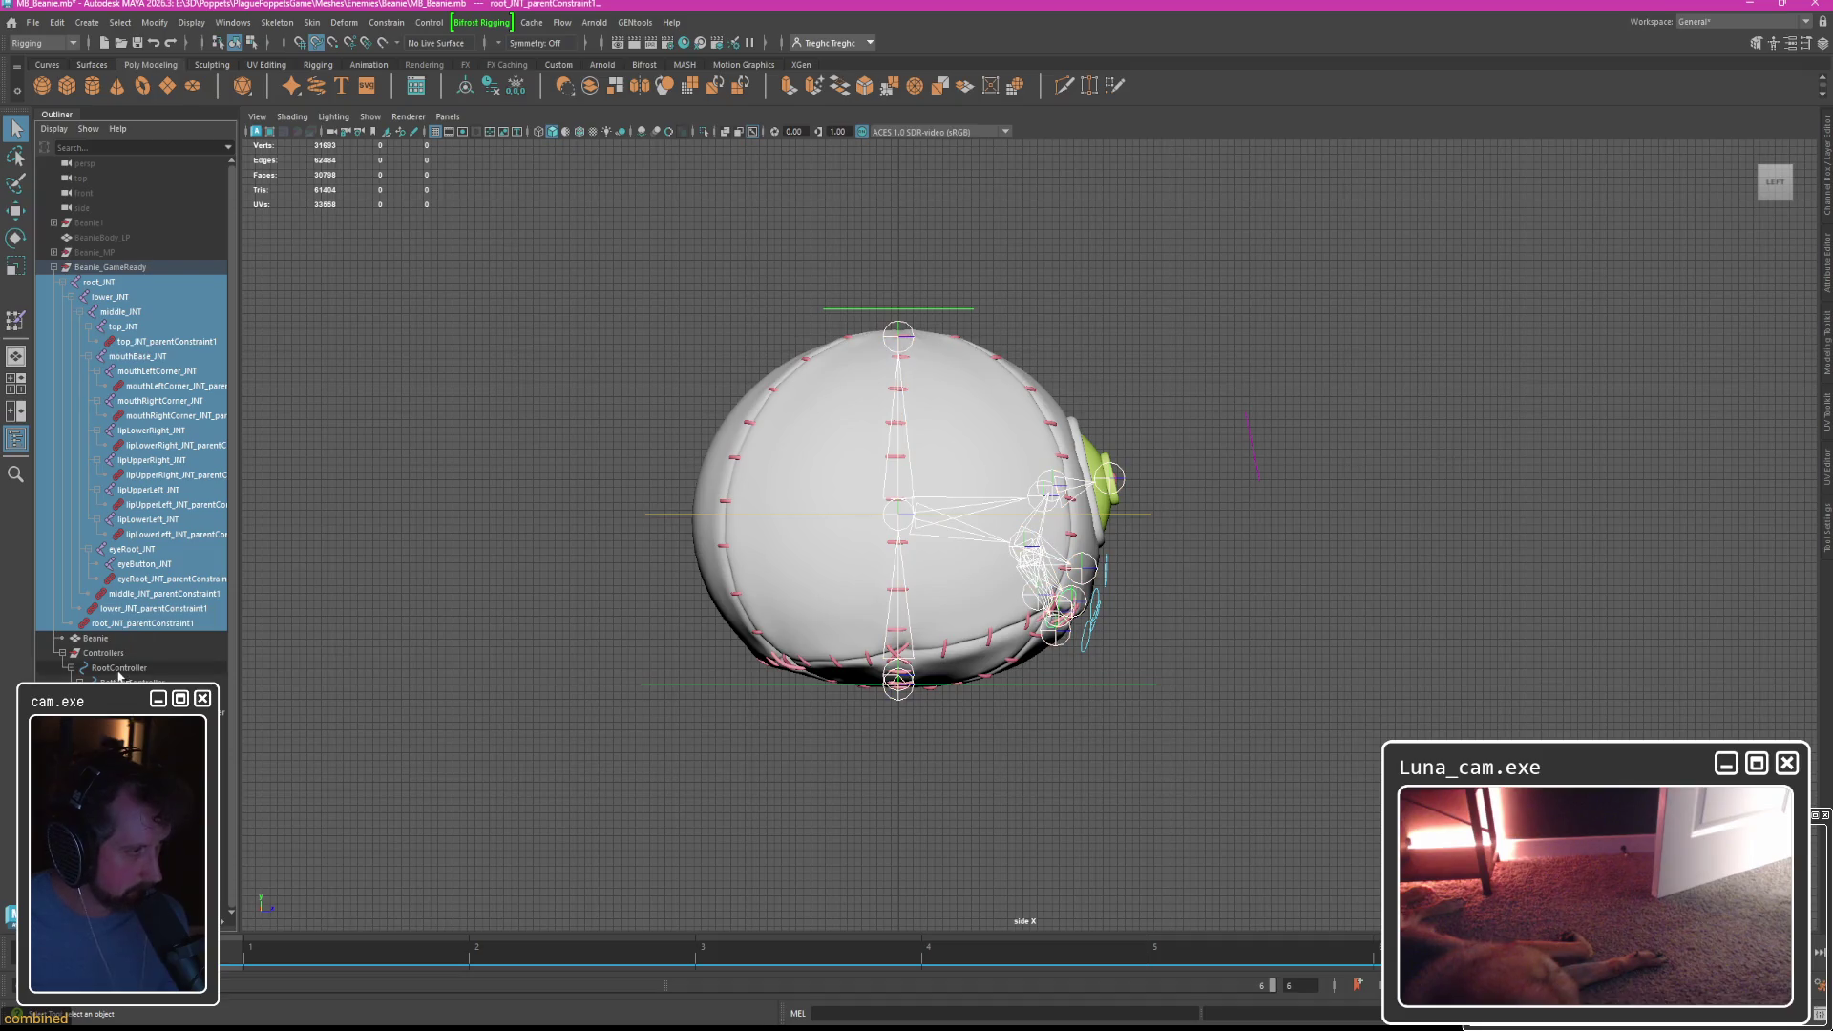
pyautogui.keyDown('shift'); pyautogui.click(124, 713); pyautogui.keyUp('shift')
pyautogui.click(232, 22)
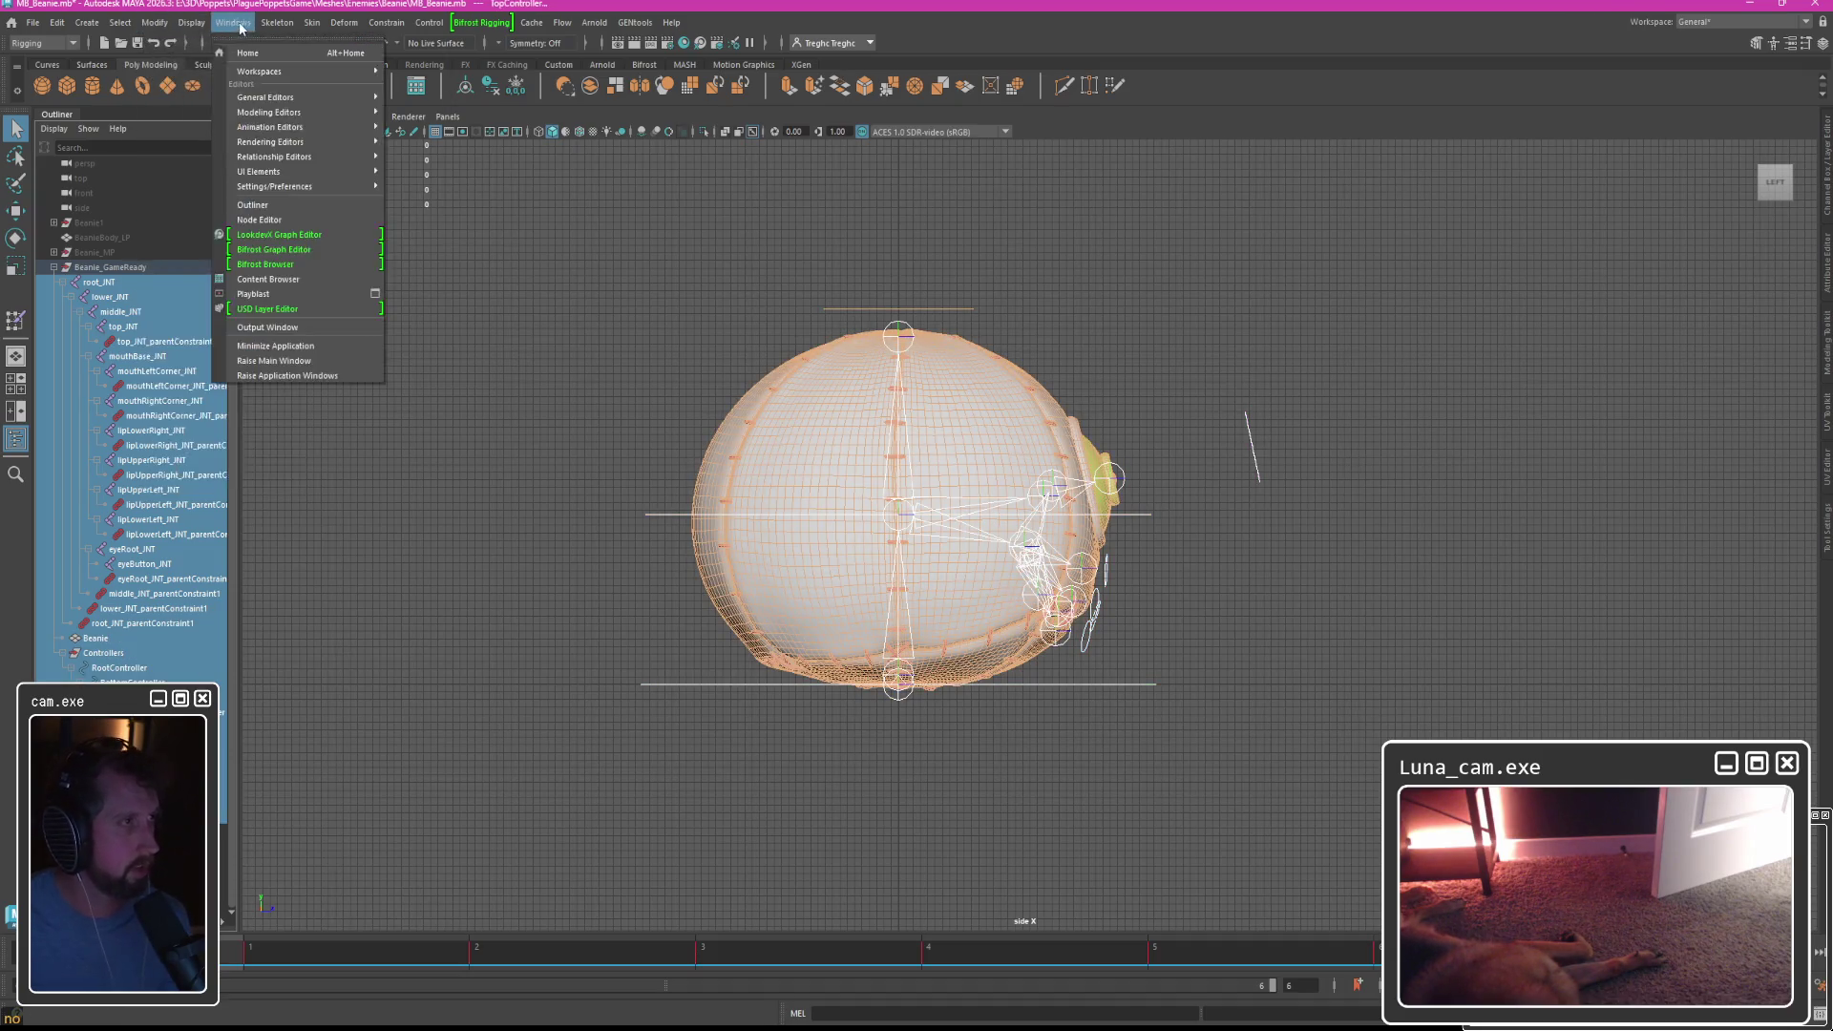
pyautogui.moveTo(277, 99)
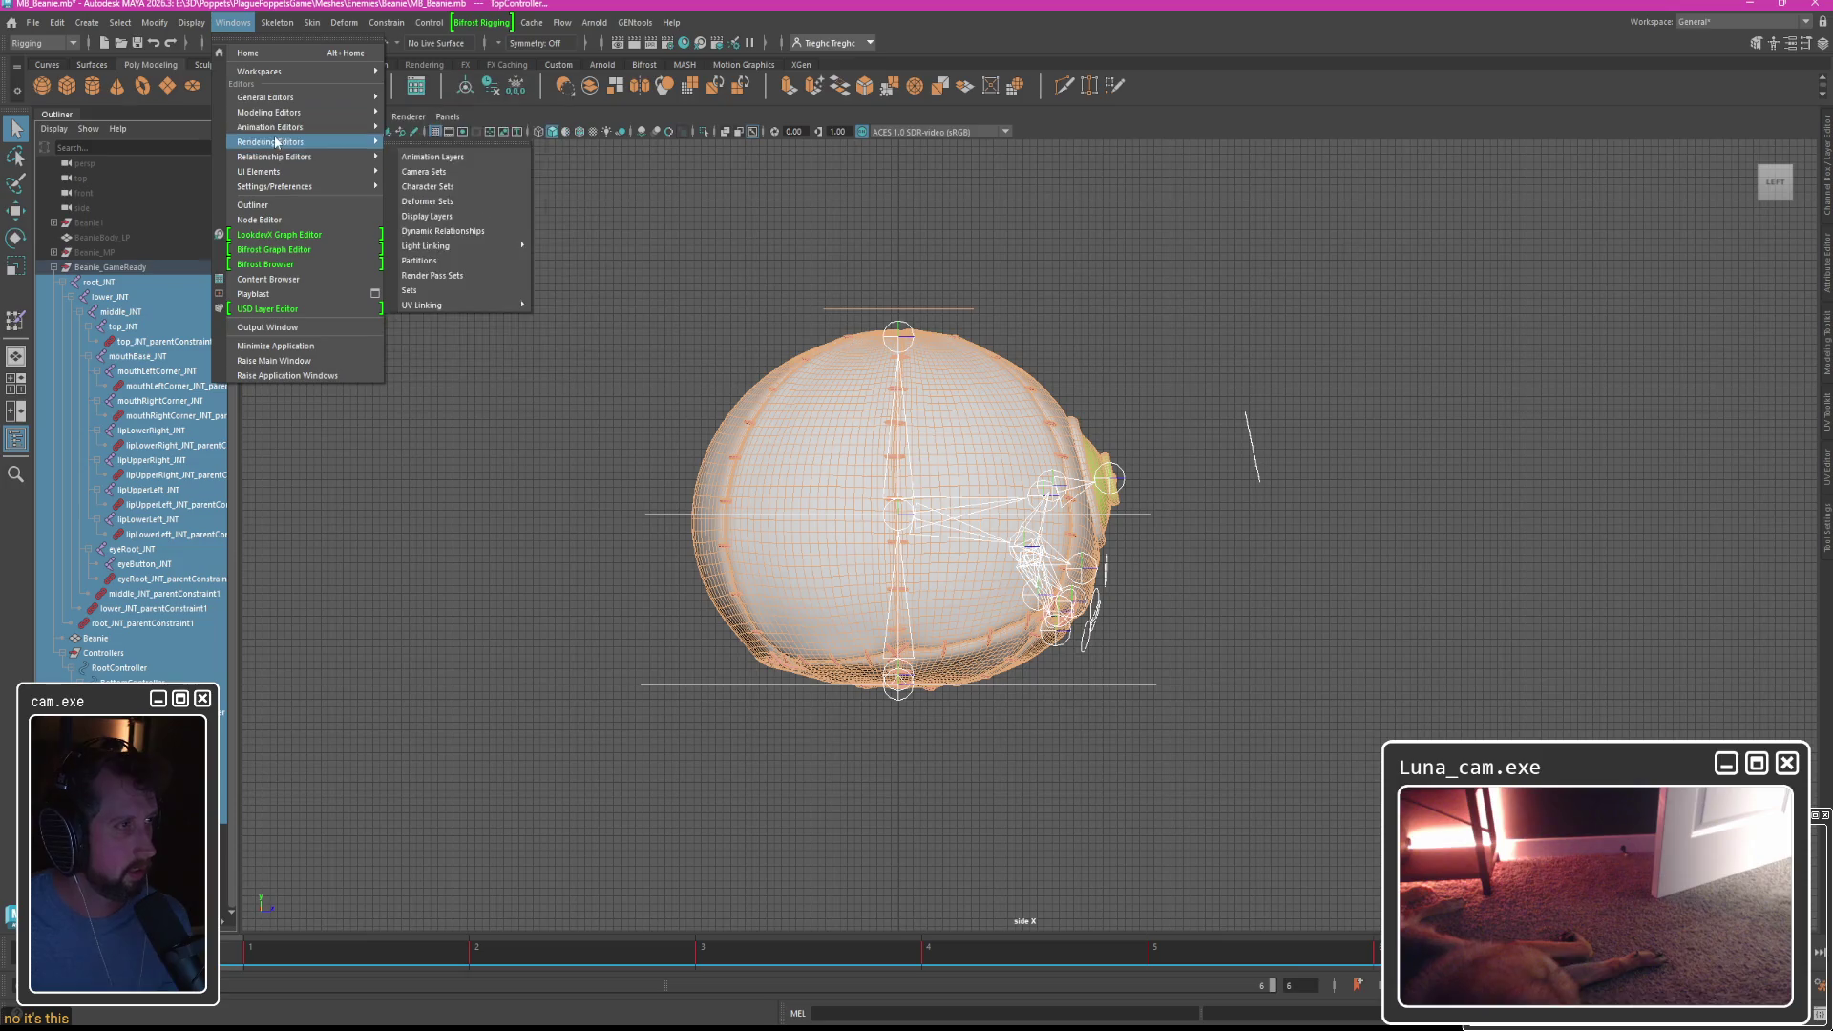
pyautogui.click(424, 135)
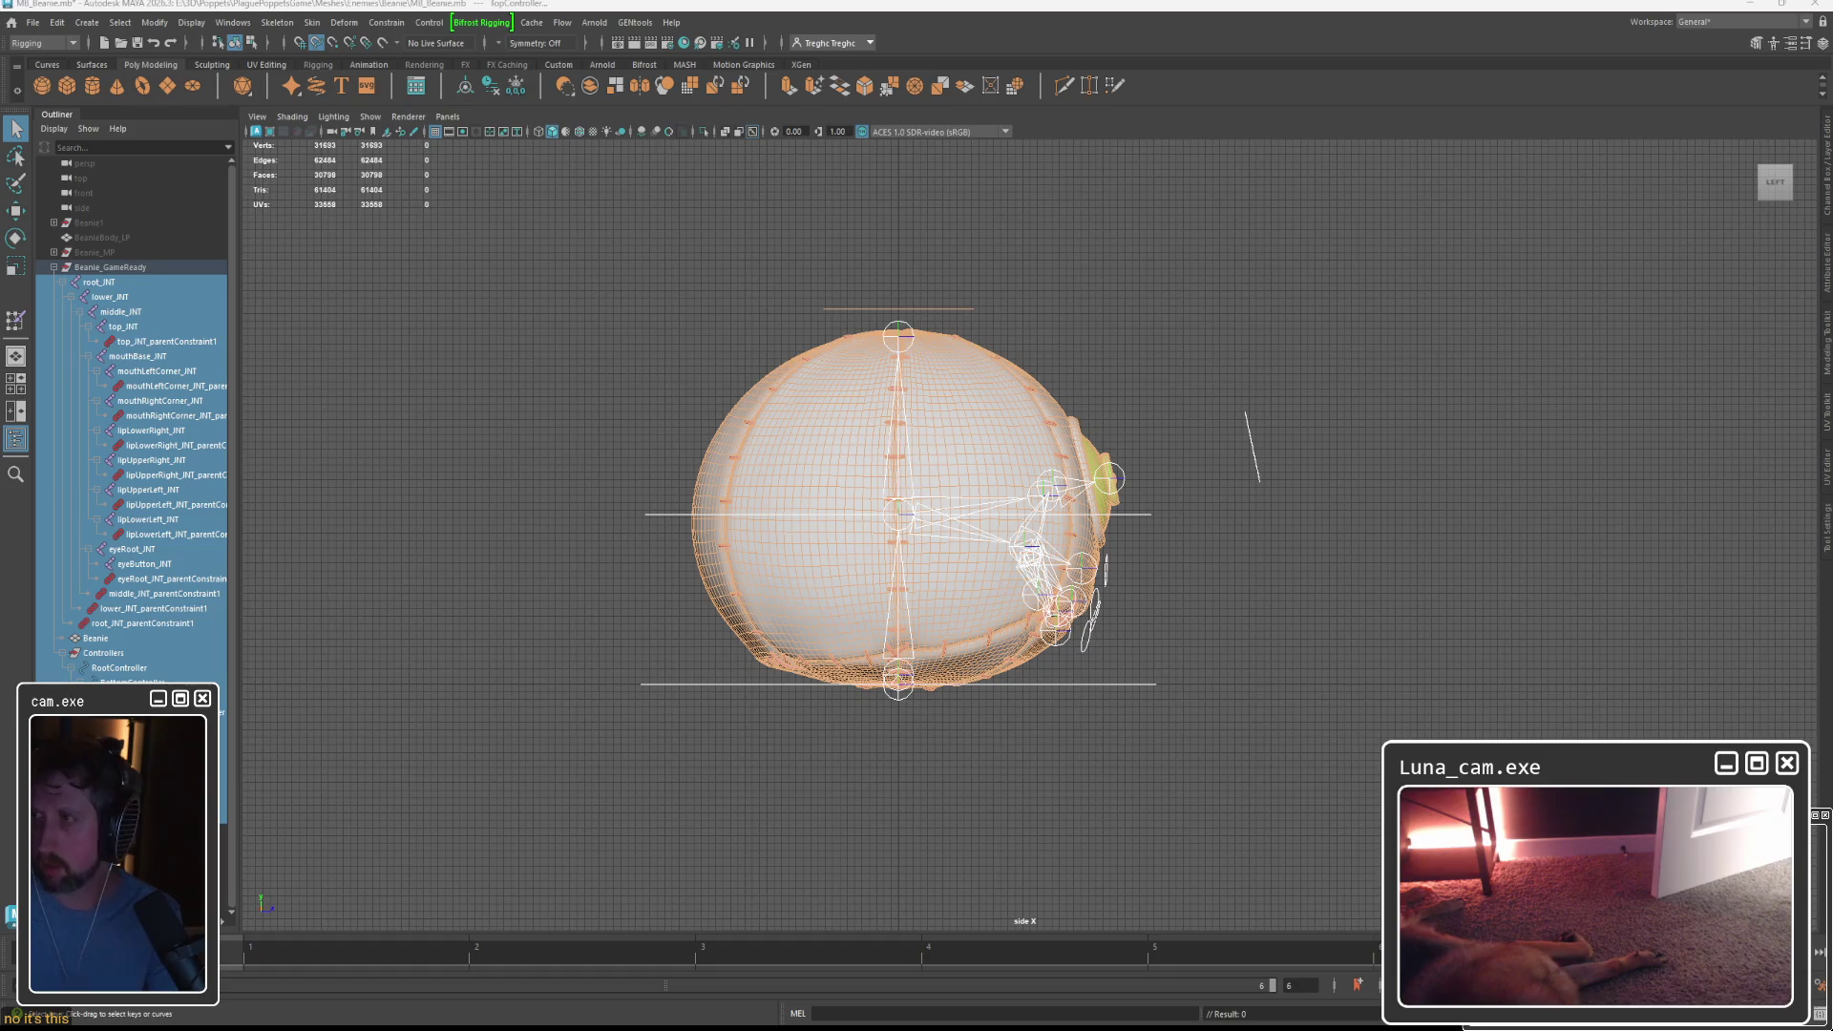
pyautogui.click(807, 410)
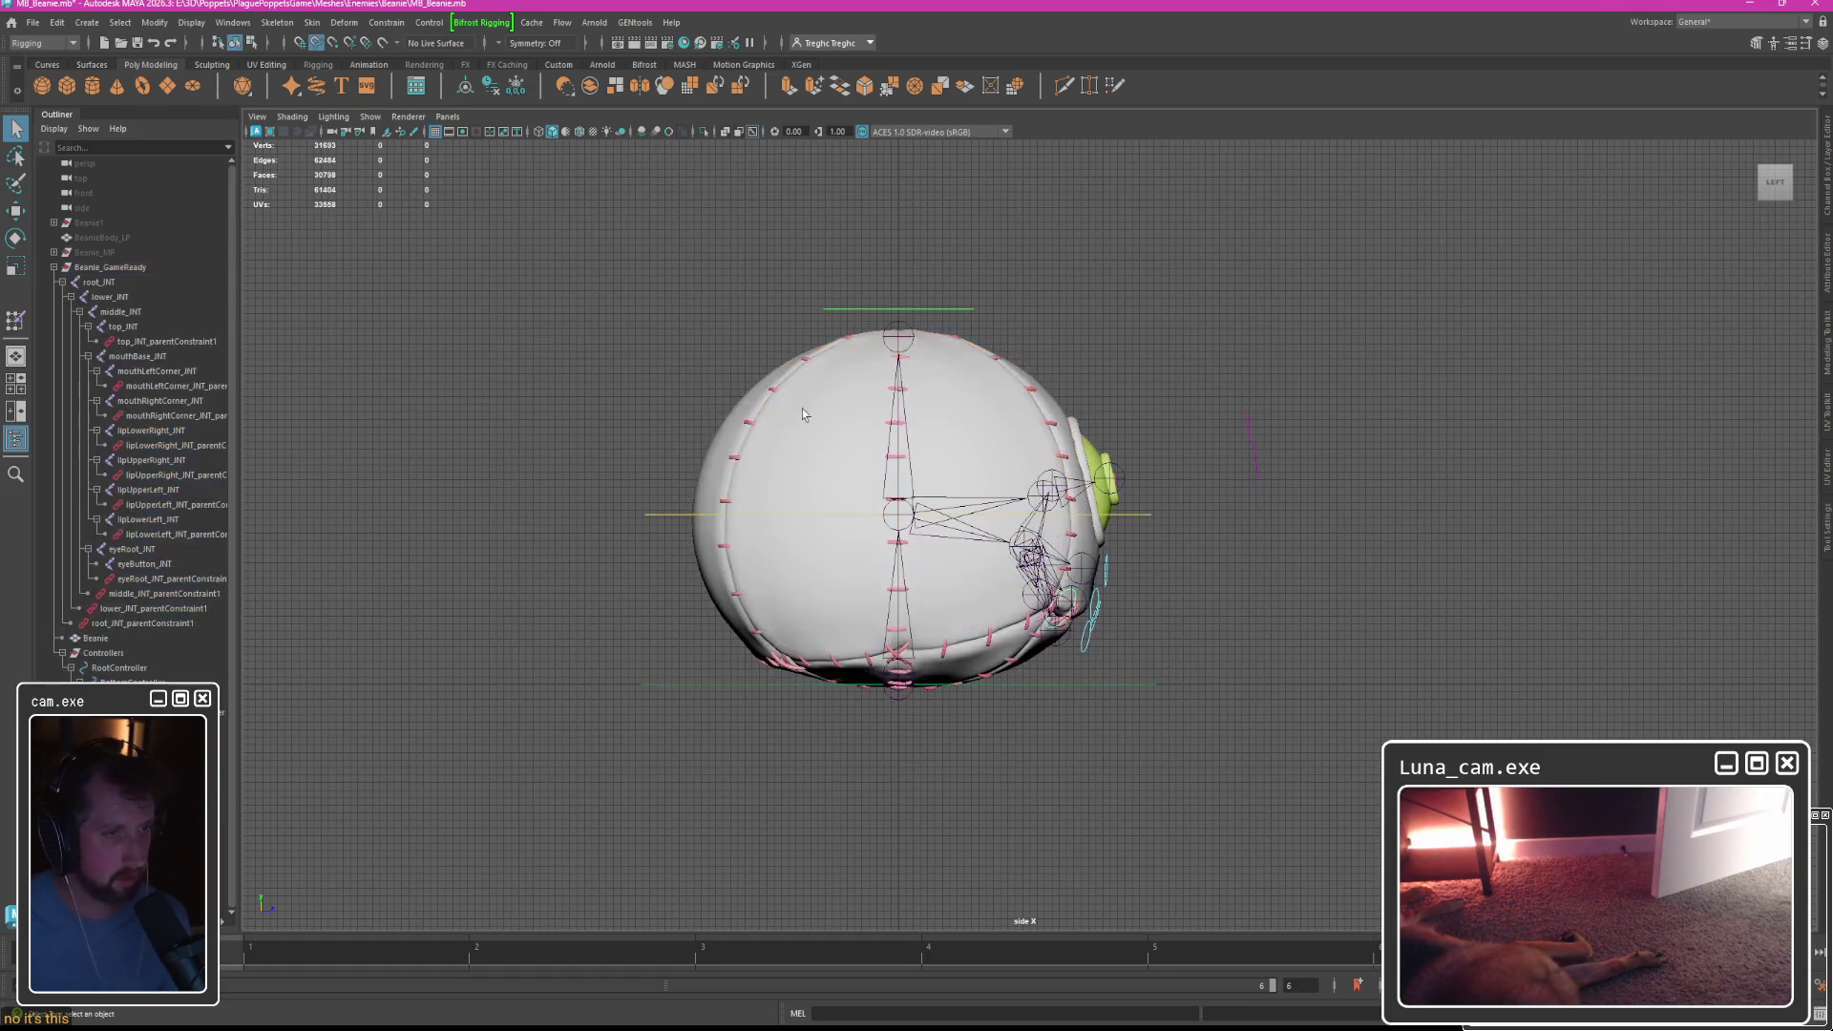
# Select all the joints' parent constraints plus the Controllers group and delete them.
pyautogui.click(107, 268)
pyautogui.click(163, 341)
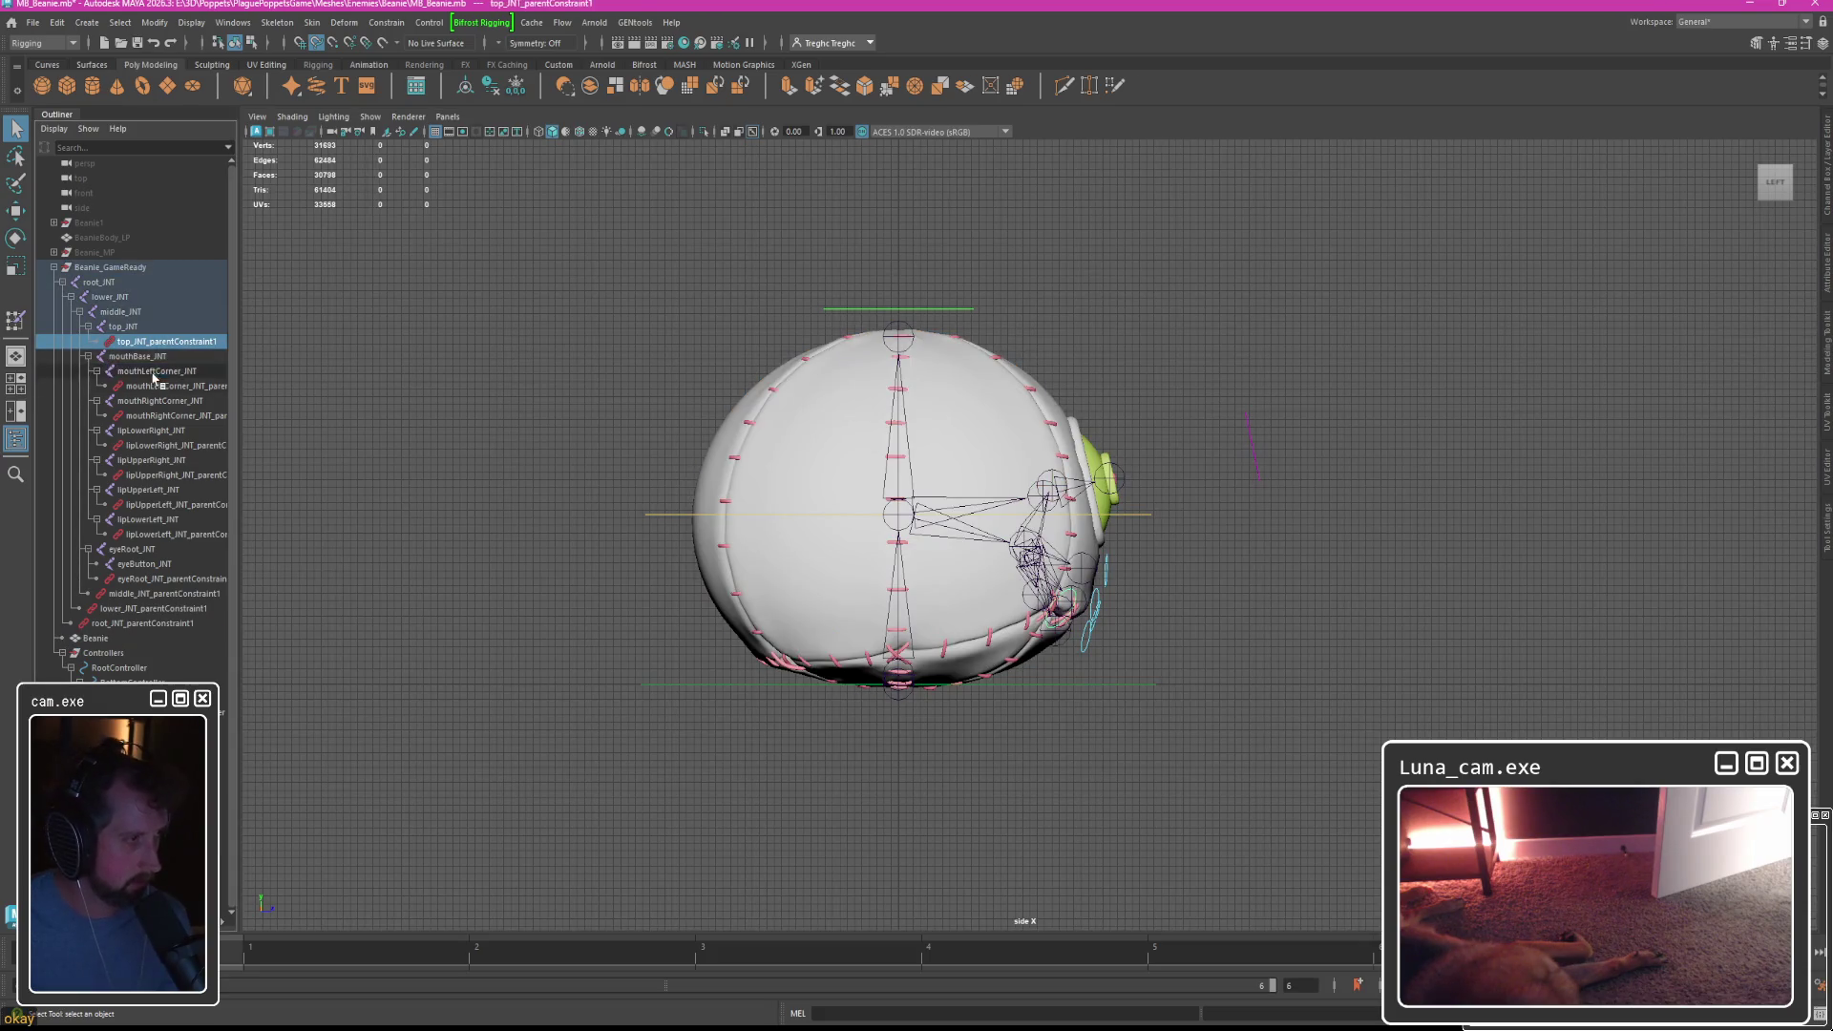
pyautogui.keyDown('ctrl'); pyautogui.click(172, 385); pyautogui.keyUp('ctrl')
pyautogui.keyDown('ctrl'); pyautogui.click(171, 416); pyautogui.keyUp('ctrl')
pyautogui.keyDown('ctrl'); pyautogui.click(154, 445); pyautogui.keyUp('ctrl')
pyautogui.keyDown('ctrl'); pyautogui.click(157, 475); pyautogui.keyUp('ctrl')
pyautogui.keyDown('ctrl'); pyautogui.click(158, 504); pyautogui.keyUp('ctrl')
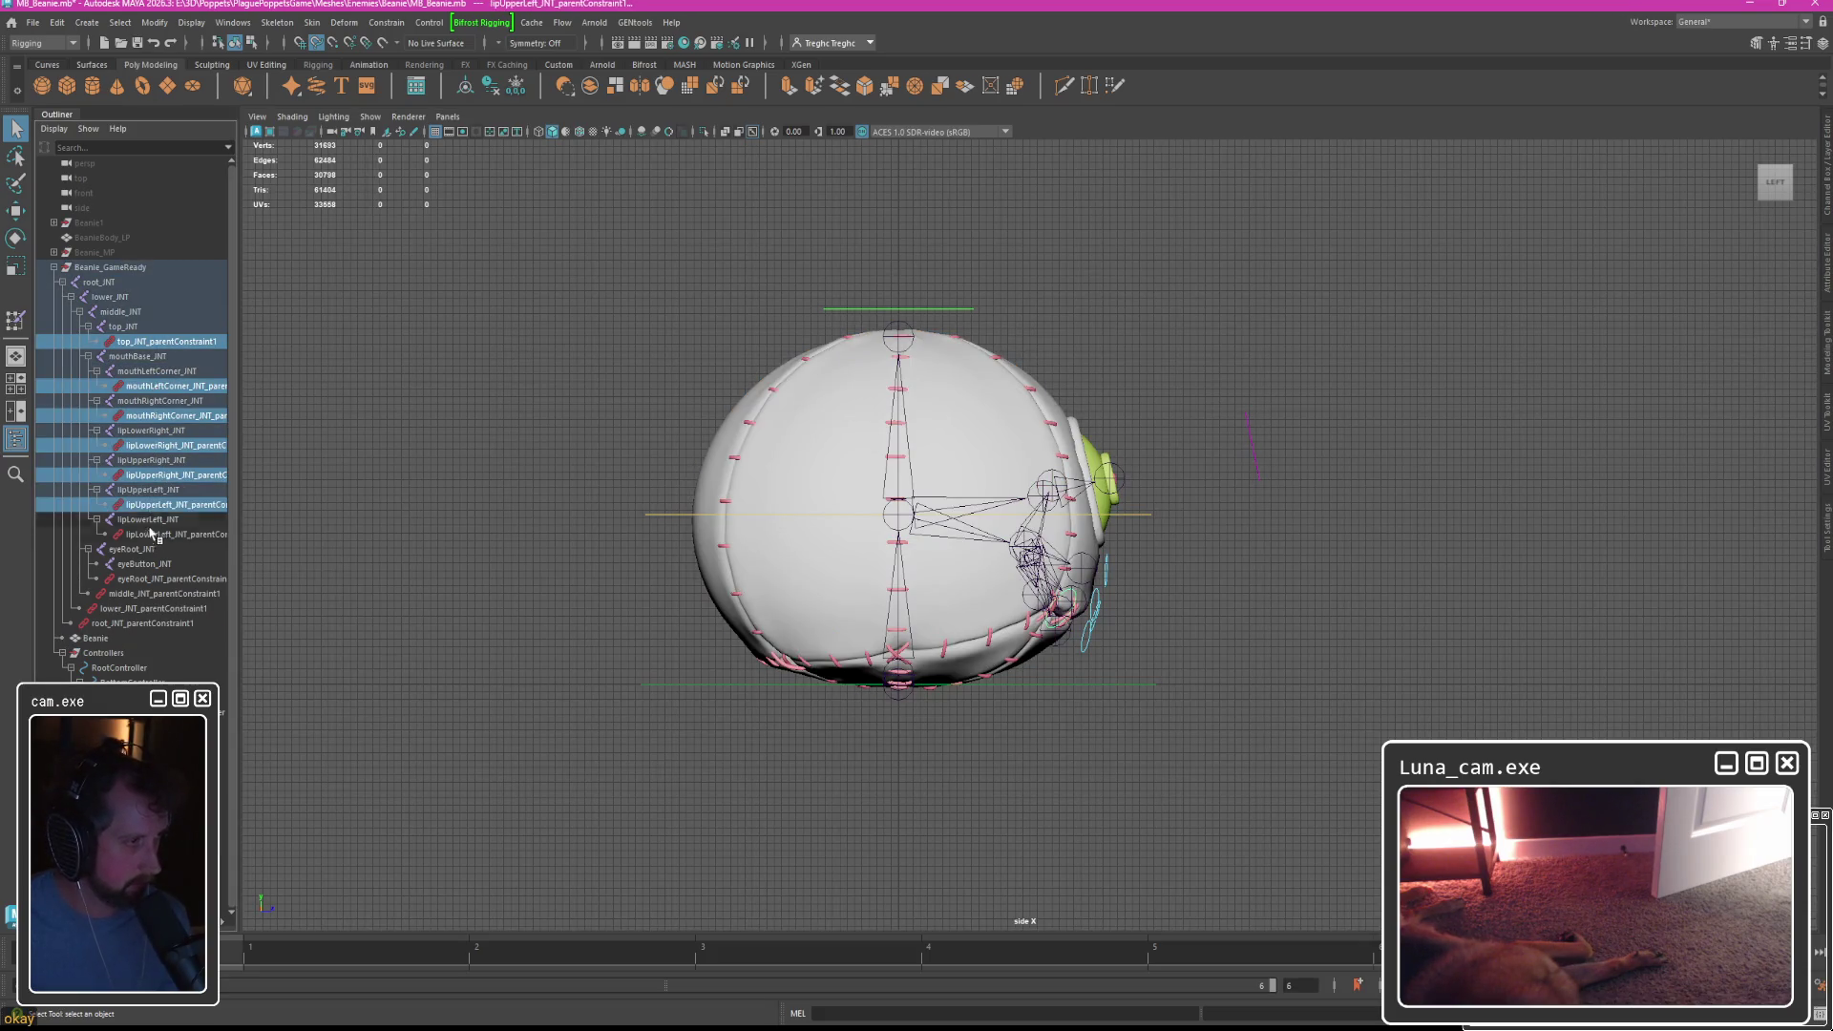
pyautogui.keyDown('ctrl'); pyautogui.click(158, 534); pyautogui.keyUp('ctrl')
pyautogui.keyDown('ctrl'); pyautogui.click(158, 579); pyautogui.keyUp('ctrl')
pyautogui.keyDown('ctrl'); pyautogui.click(153, 593); pyautogui.keyUp('ctrl')
pyautogui.keyDown('ctrl'); pyautogui.click(153, 608); pyautogui.keyUp('ctrl')
pyautogui.keyDown('ctrl'); pyautogui.click(151, 623); pyautogui.keyUp('ctrl')
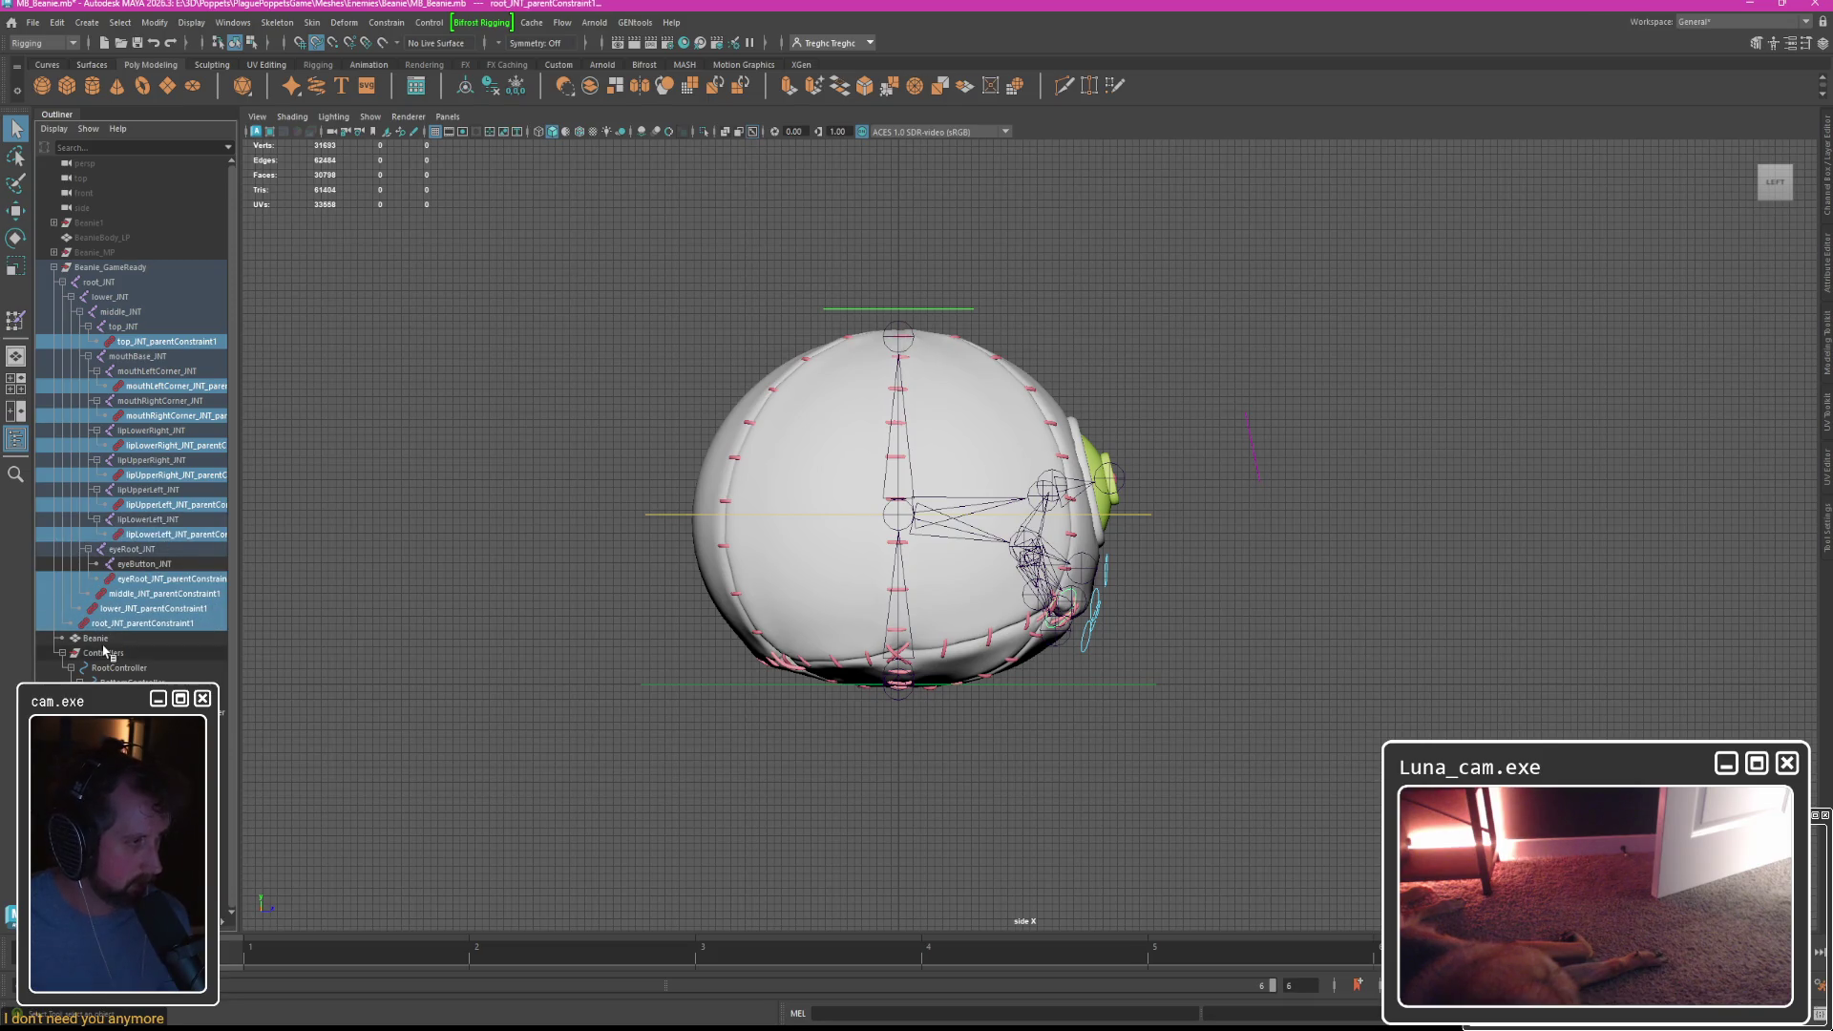
pyautogui.keyDown('ctrl'); pyautogui.click(169, 655); pyautogui.keyUp('ctrl')
pyautogui.press('Delete')
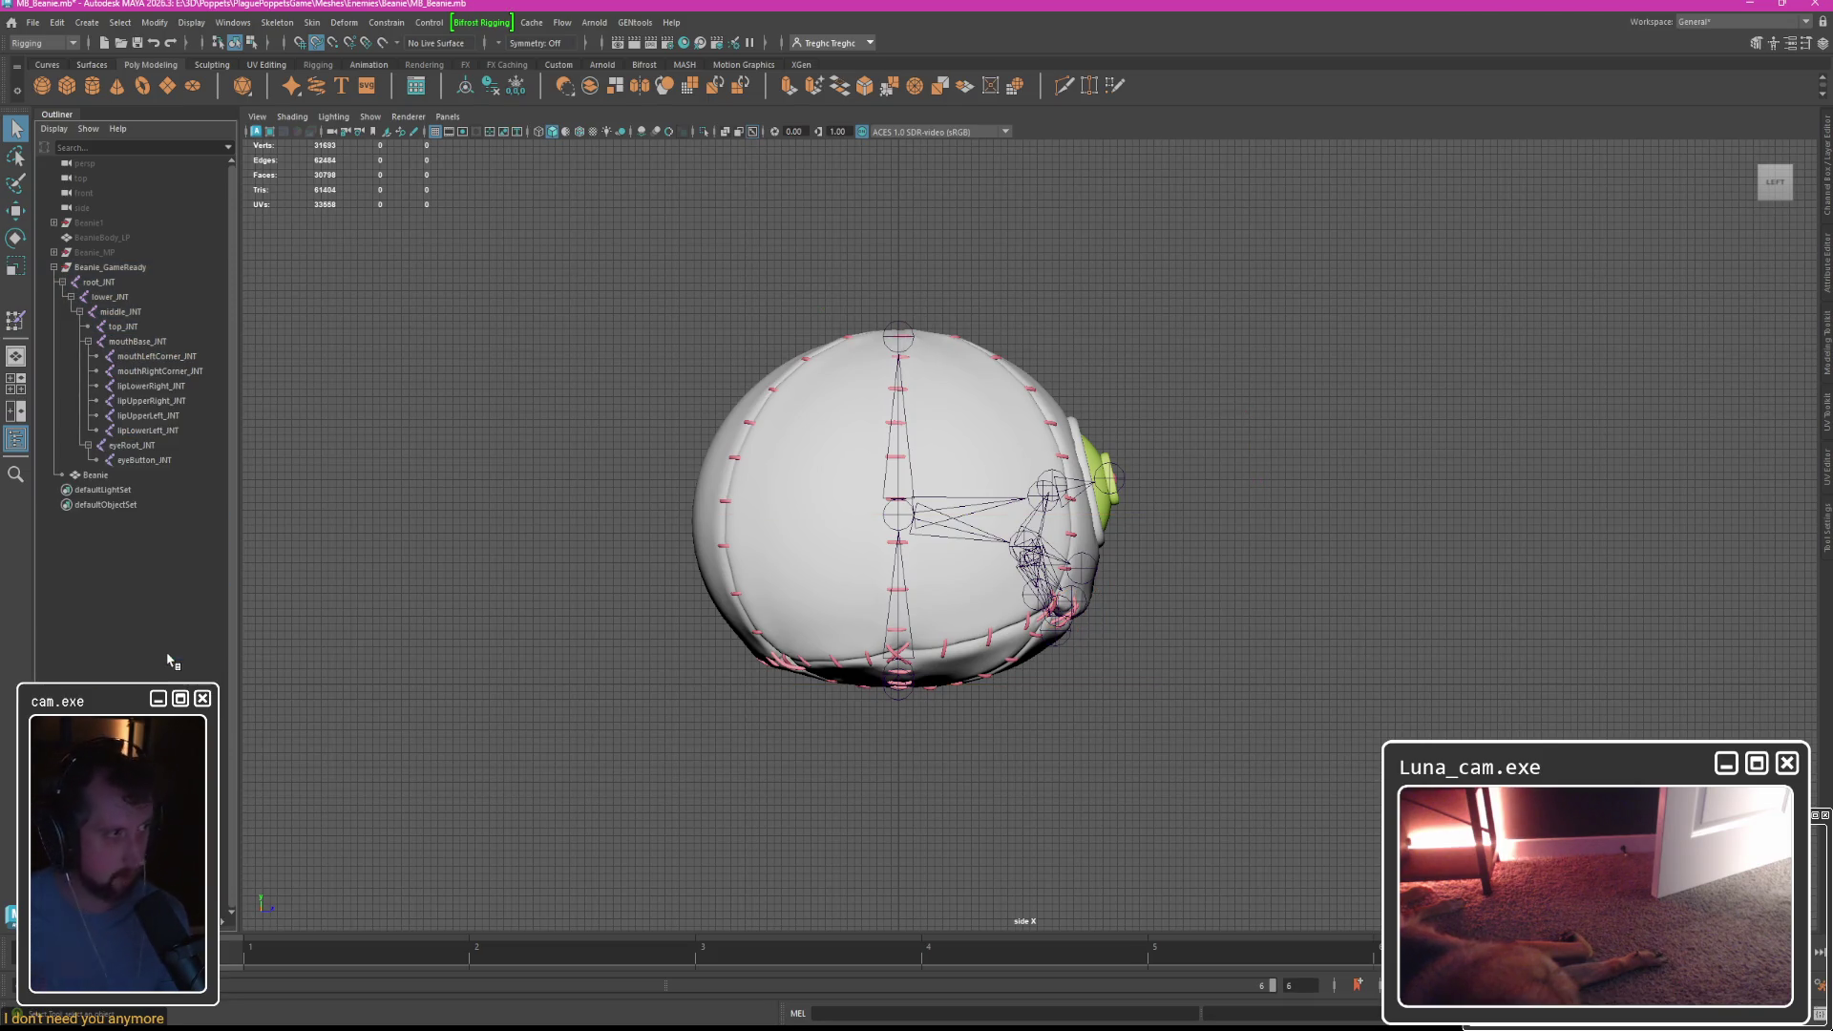
pyautogui.click(95, 475)
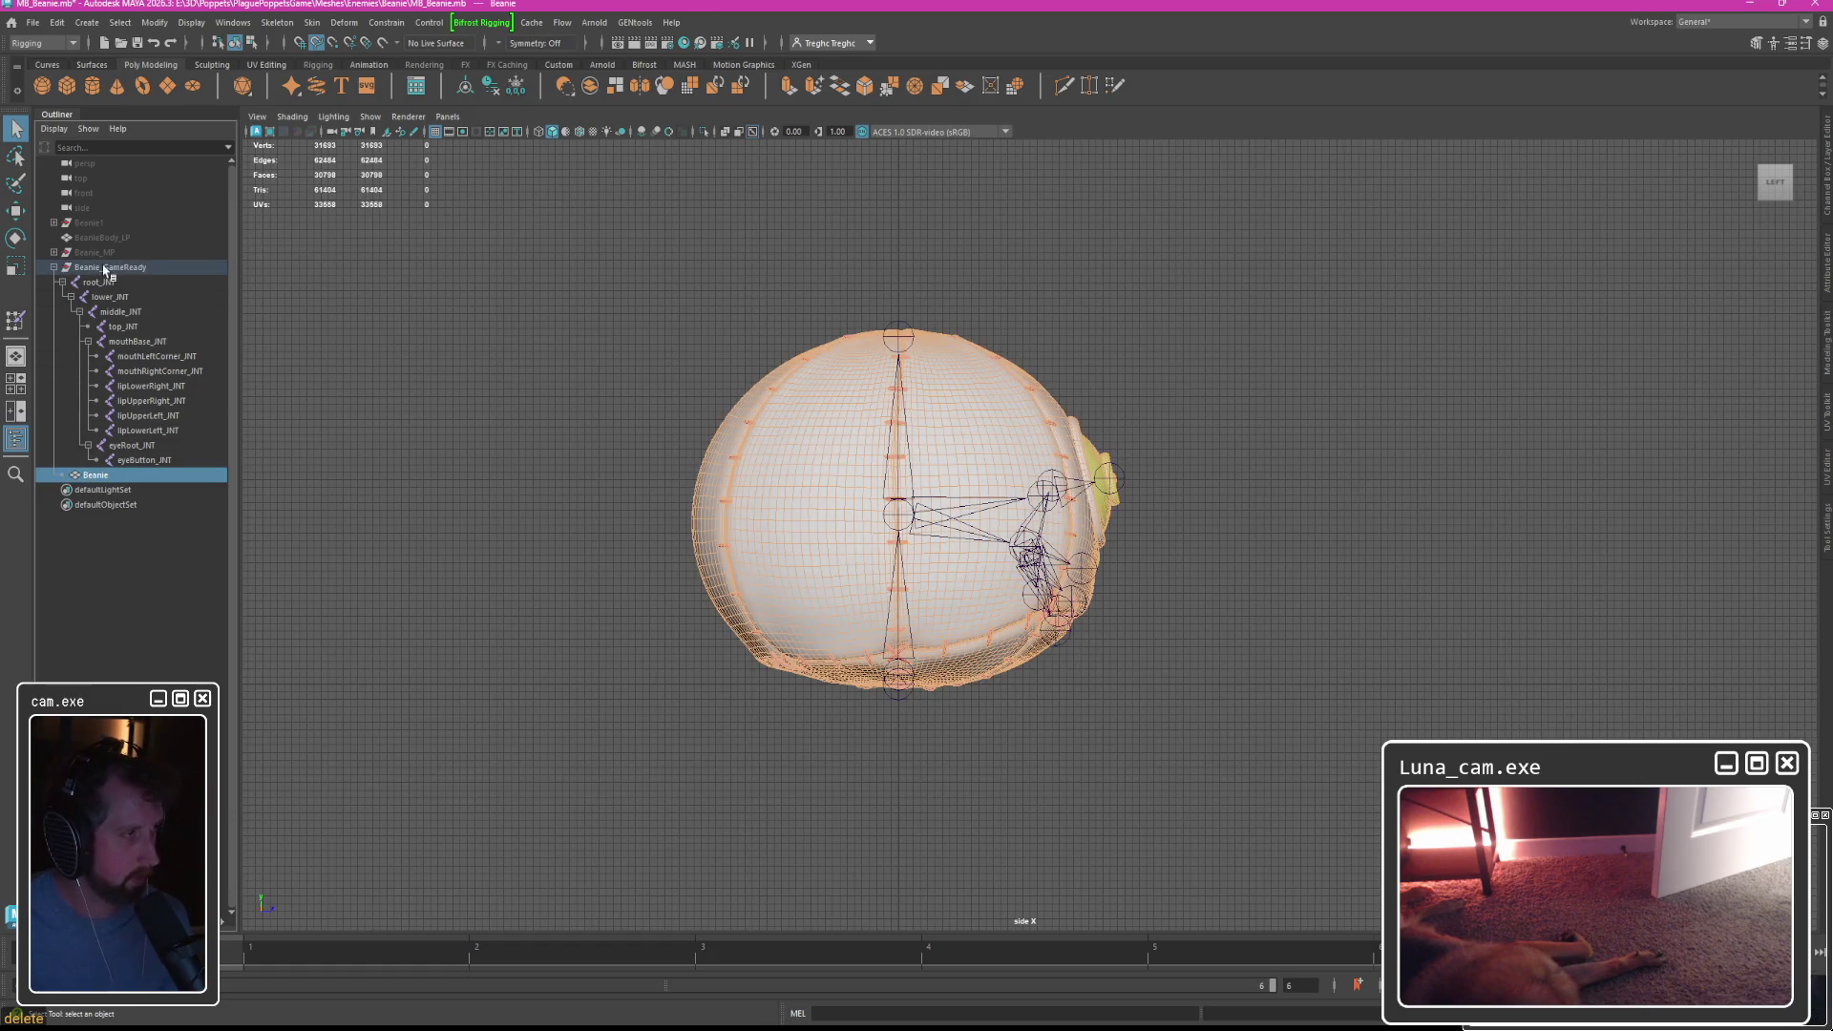
# Move the Beanie mesh to the top of the Outliner and parent root_INT through eyeButton_INT under it.
pyautogui.click(105, 267)
pyautogui.click(1826, 263)
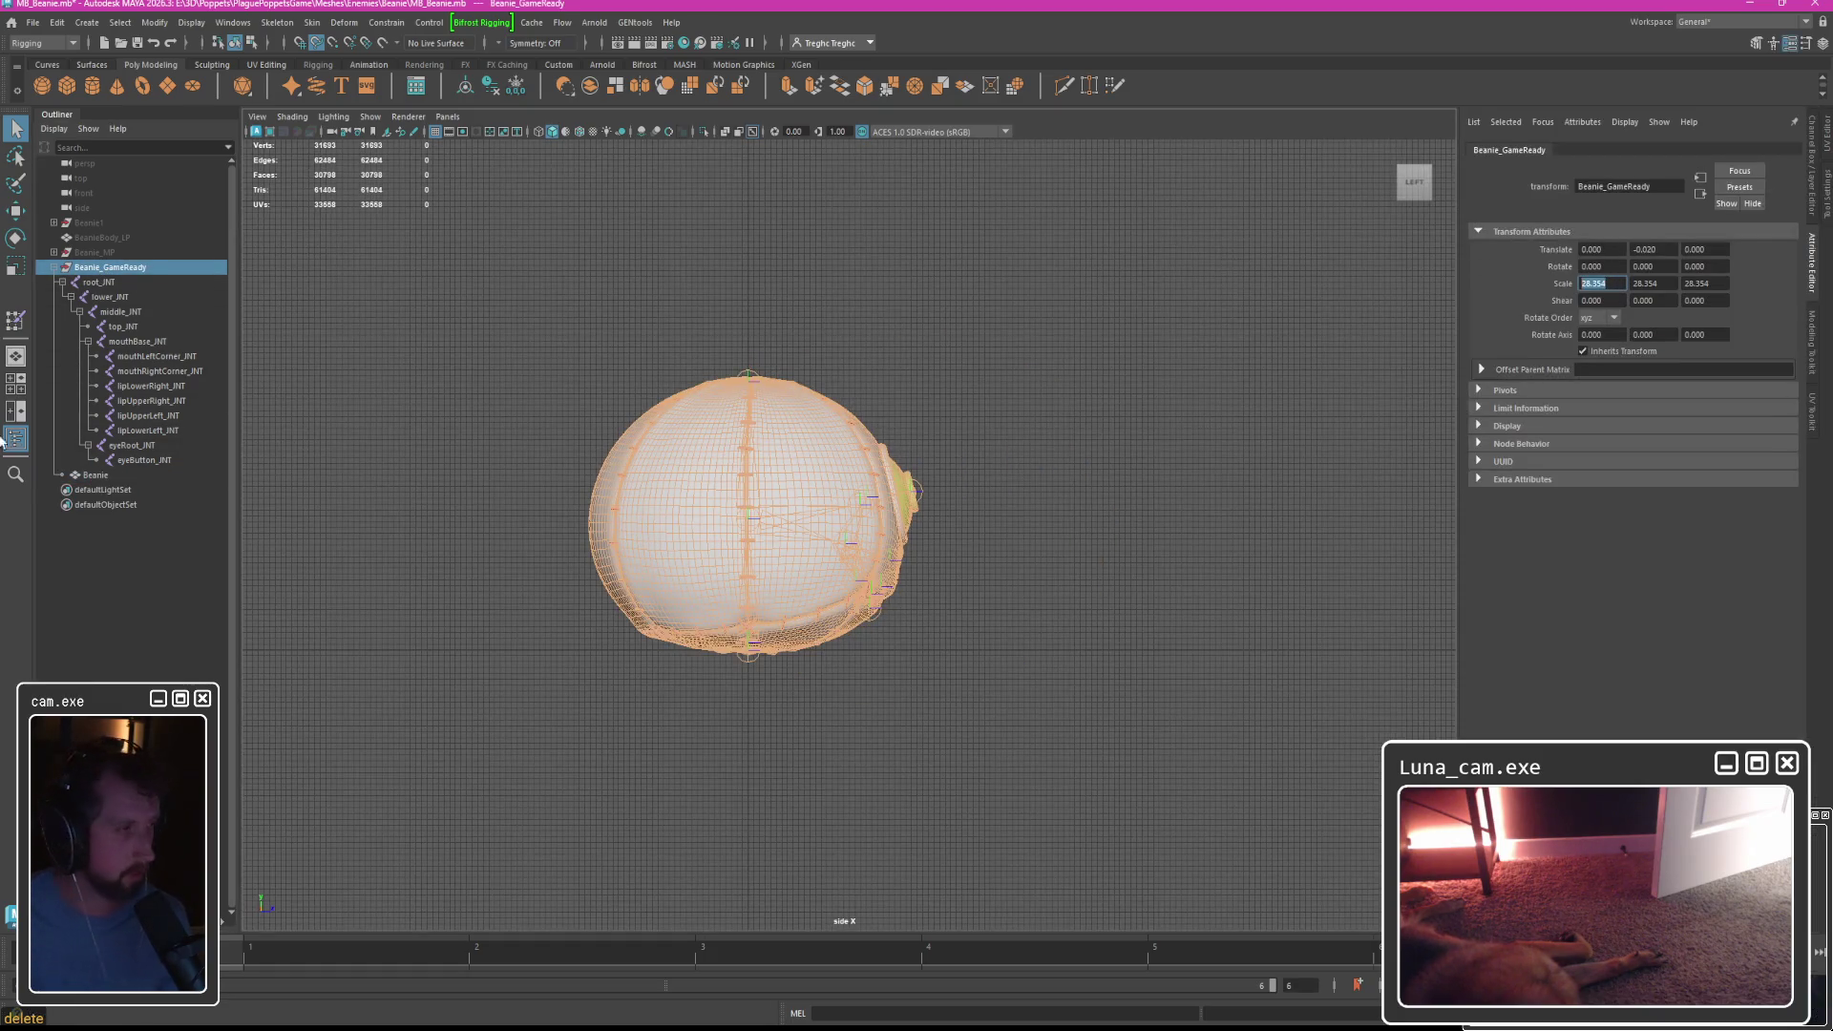
pyautogui.click(91, 476)
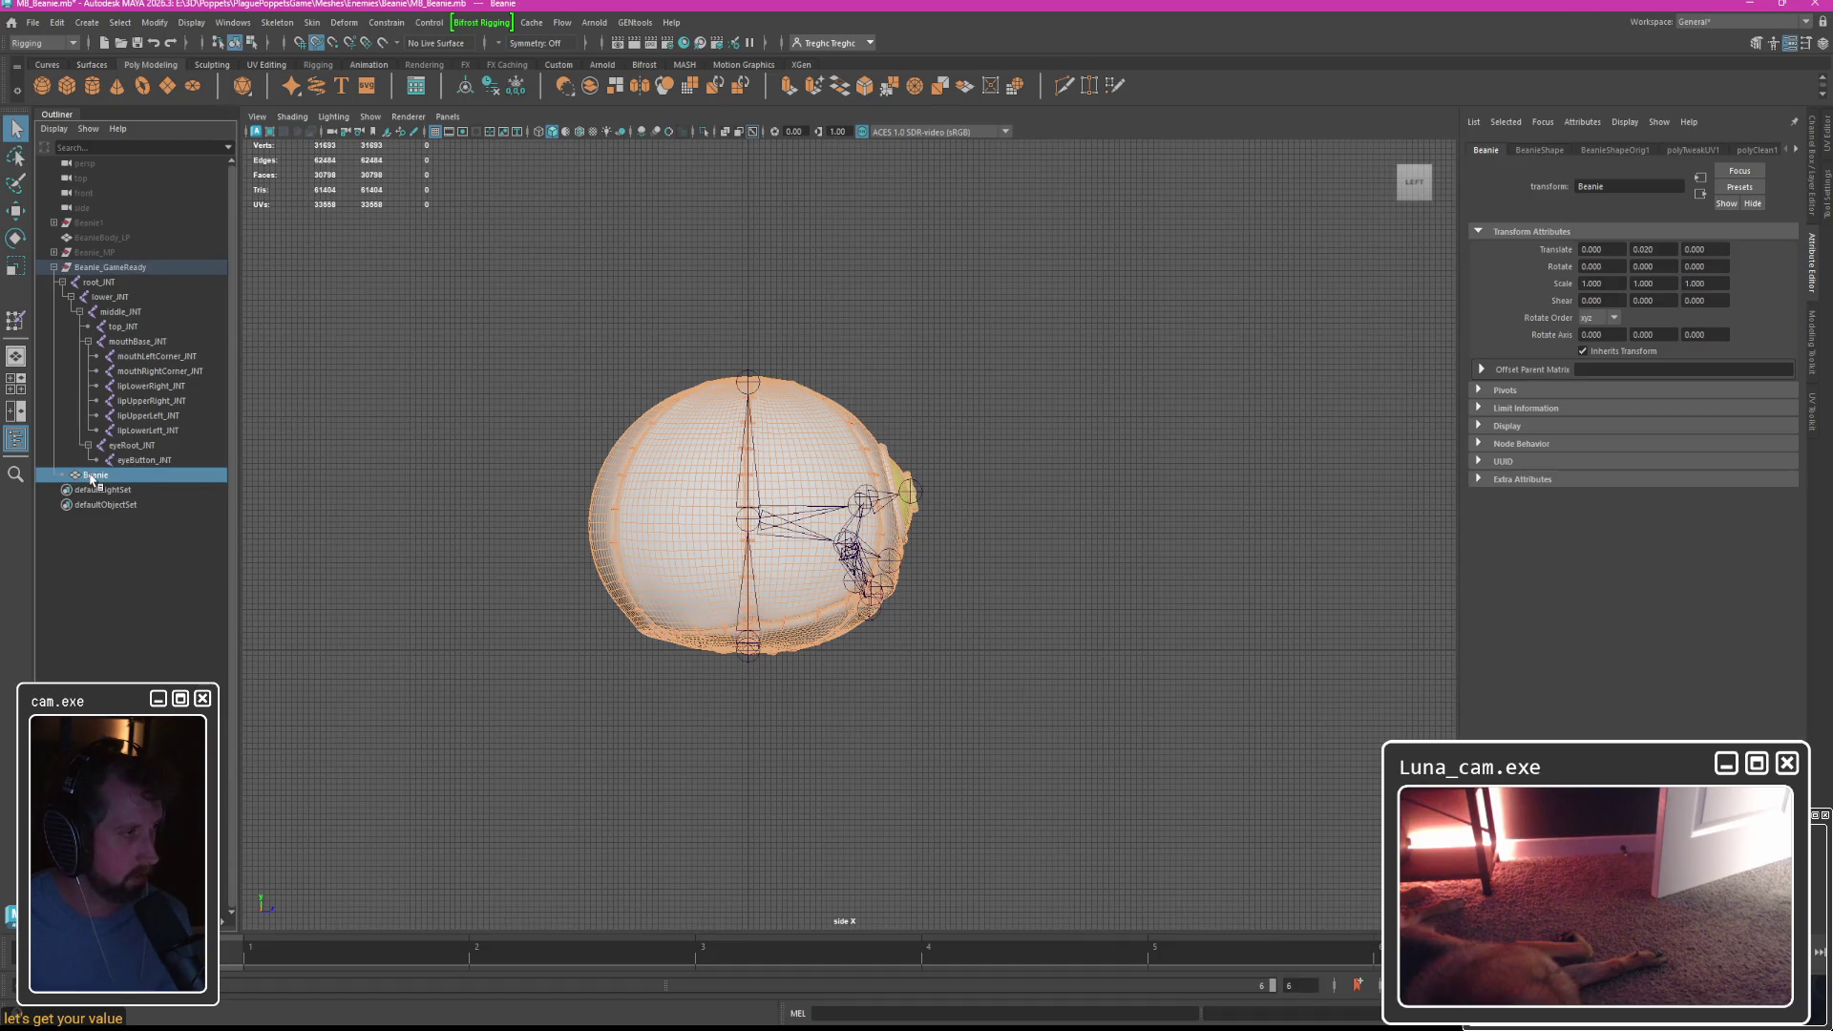
pyautogui.moveTo(125, 475); pyautogui.dragTo(91, 265)
pyautogui.click(99, 297)
pyautogui.keyDown('shift'); pyautogui.click(144, 474); pyautogui.keyUp('shift')
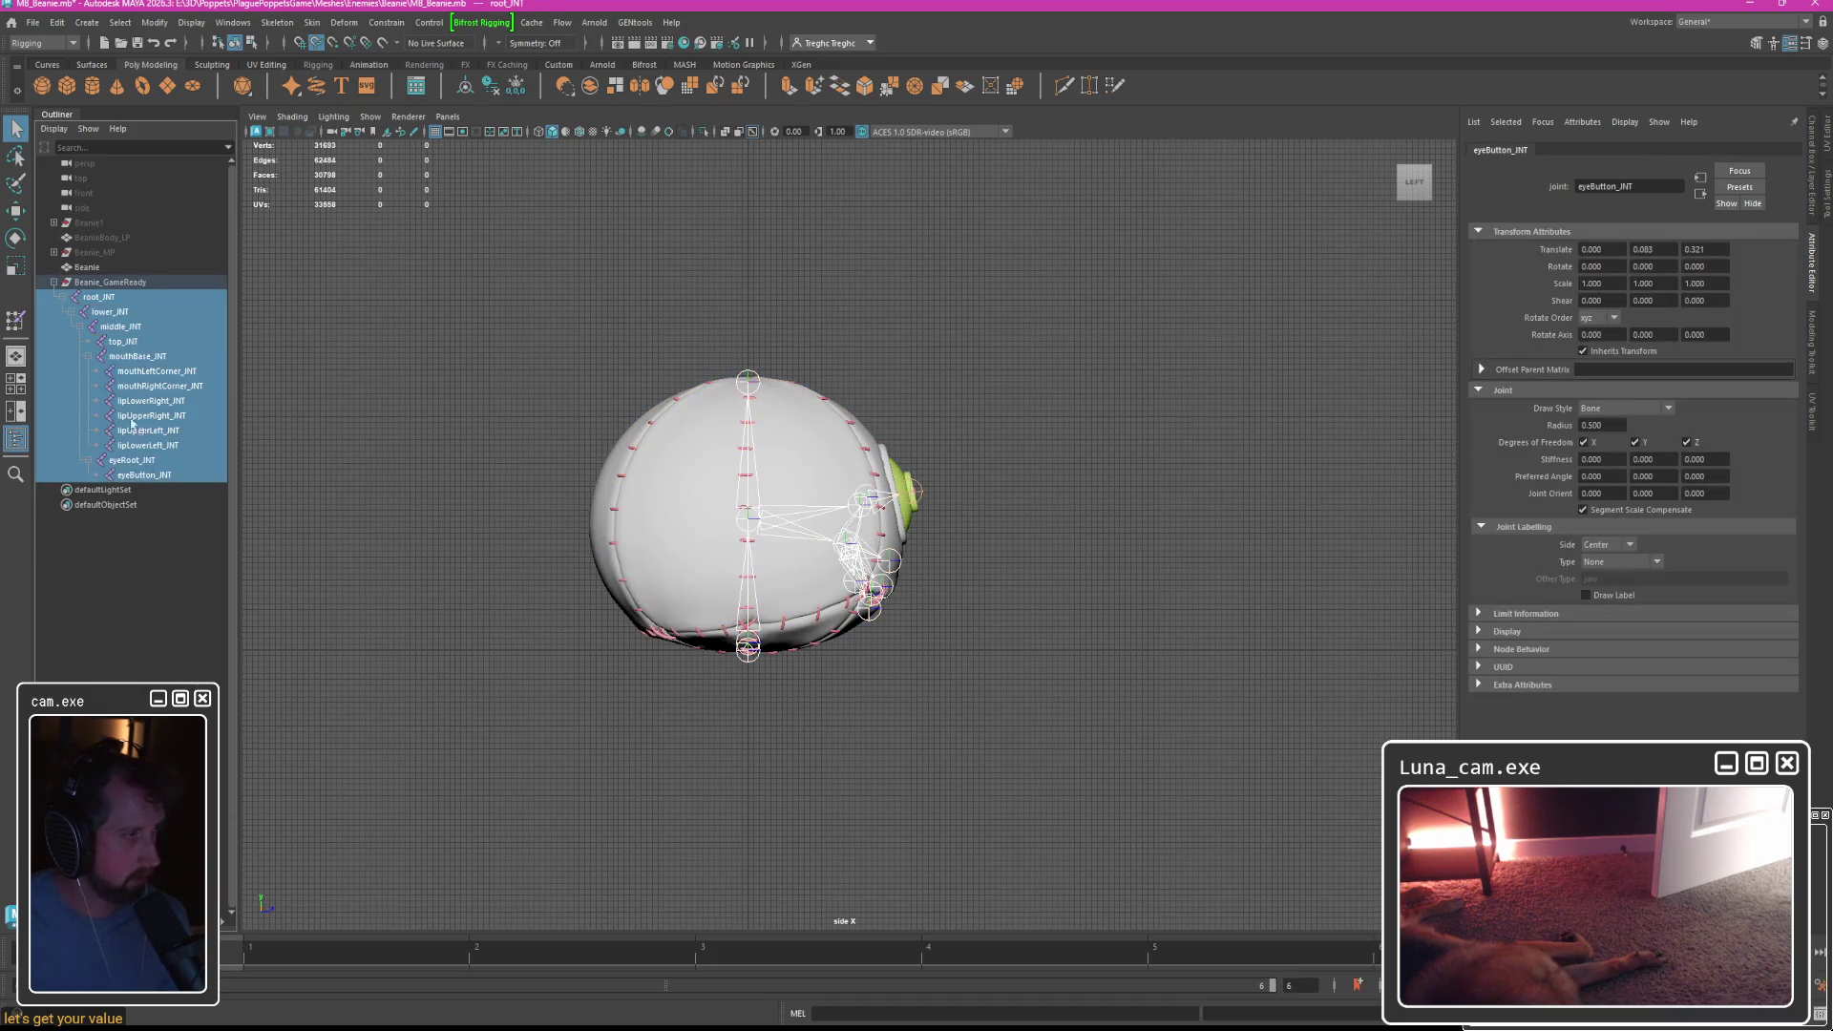
pyautogui.moveTo(100, 270); pyautogui.dragTo(100, 270)
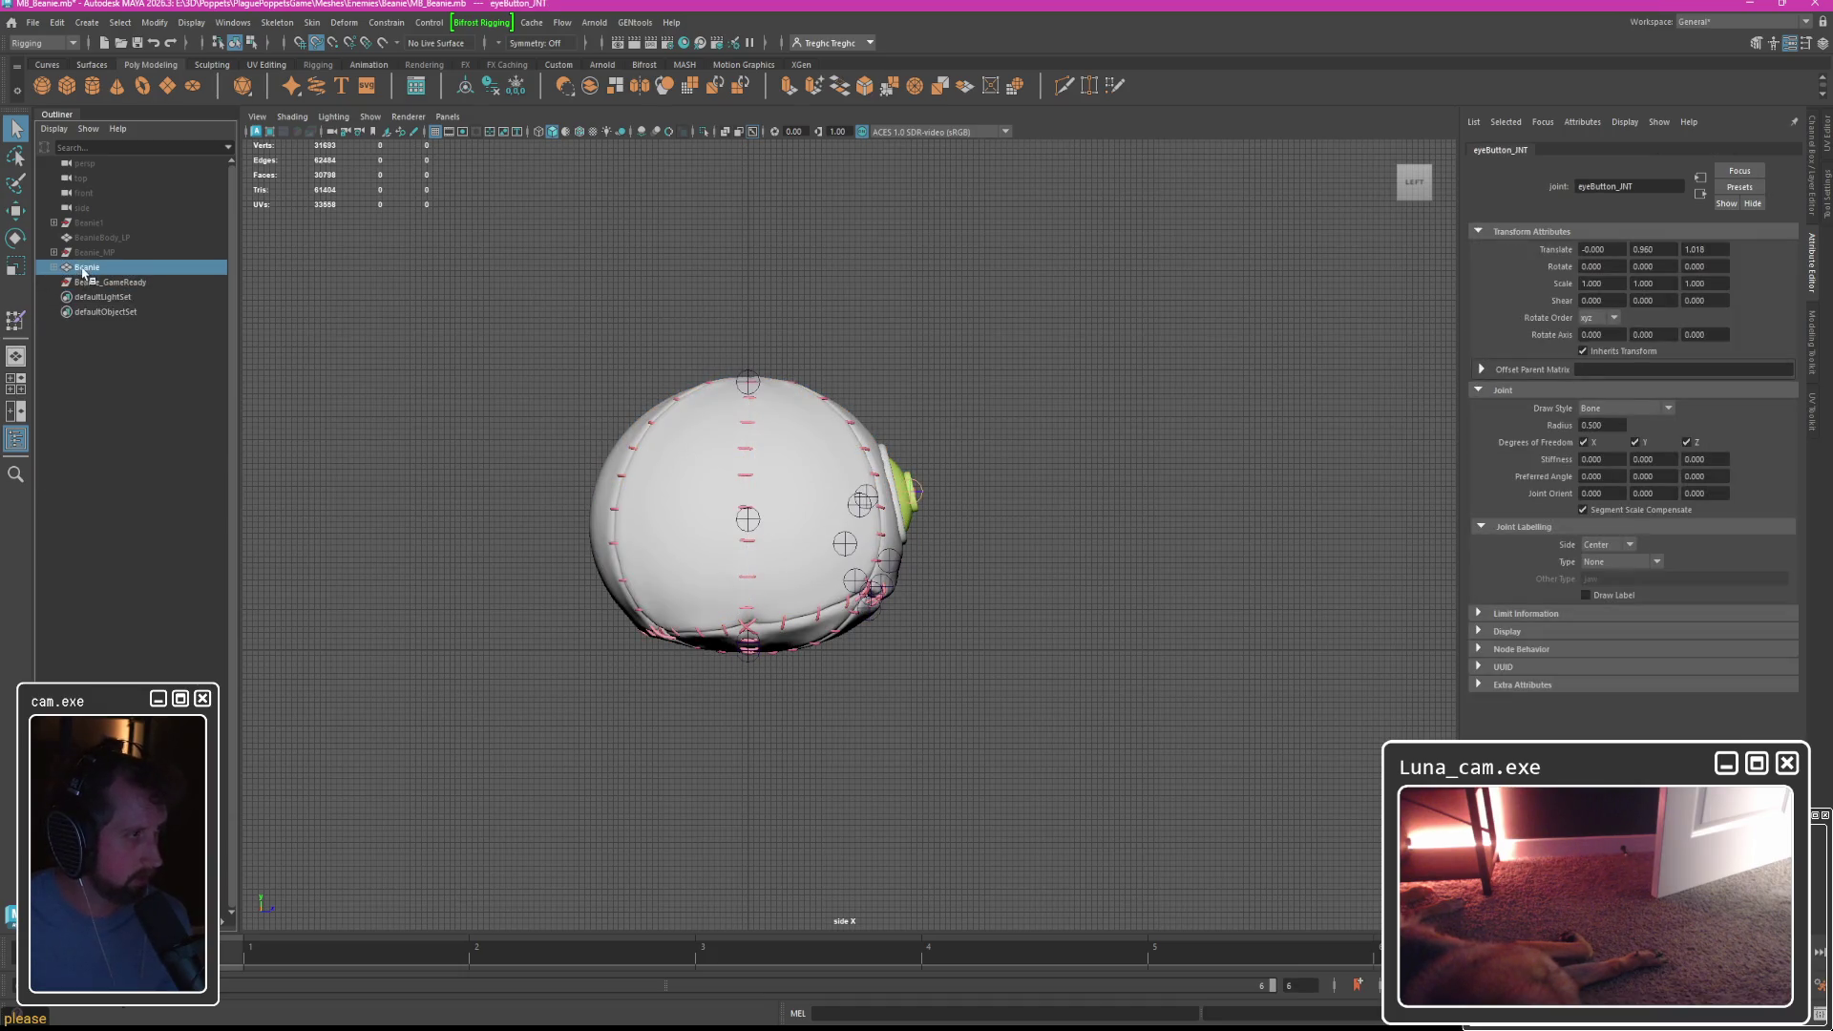
pyautogui.click(81, 269)
# Check the lower and mouth joints and review the Beanie transform's attributes.
pyautogui.click(100, 297)
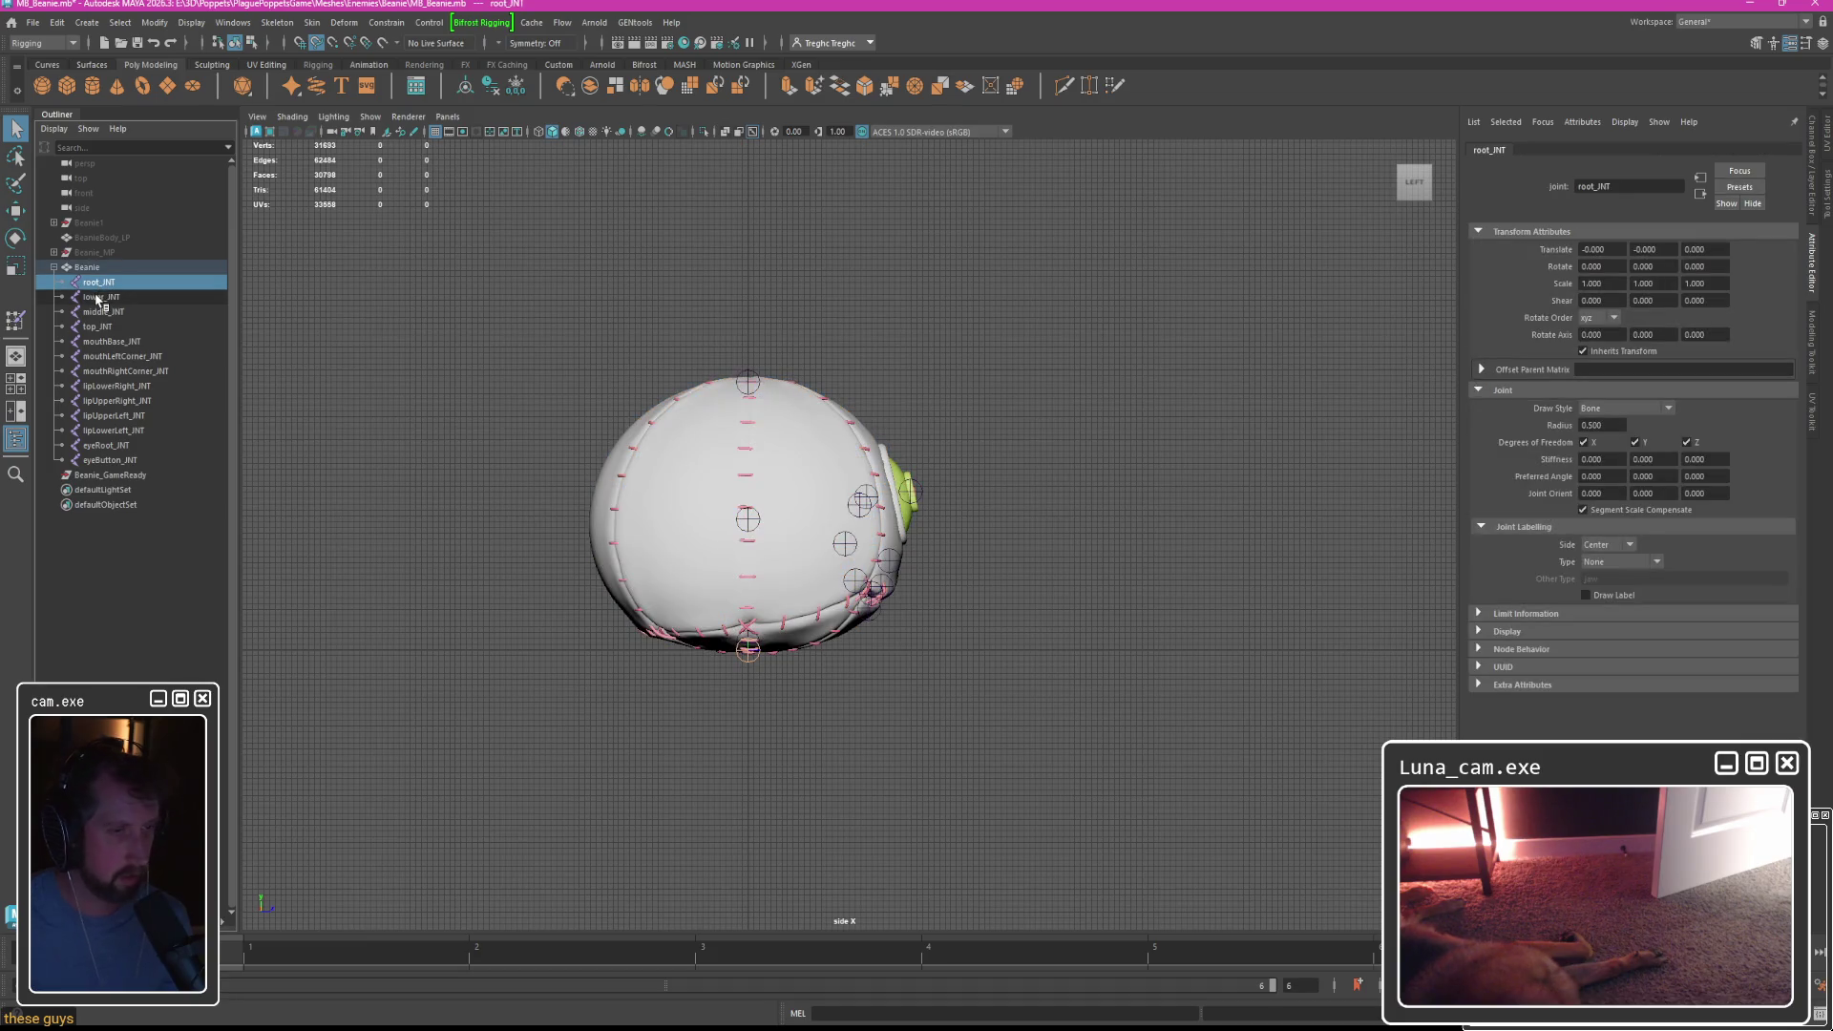
pyautogui.moveTo(100, 297); pyautogui.dragTo(103, 328)
pyautogui.click(104, 342)
pyautogui.click(105, 358)
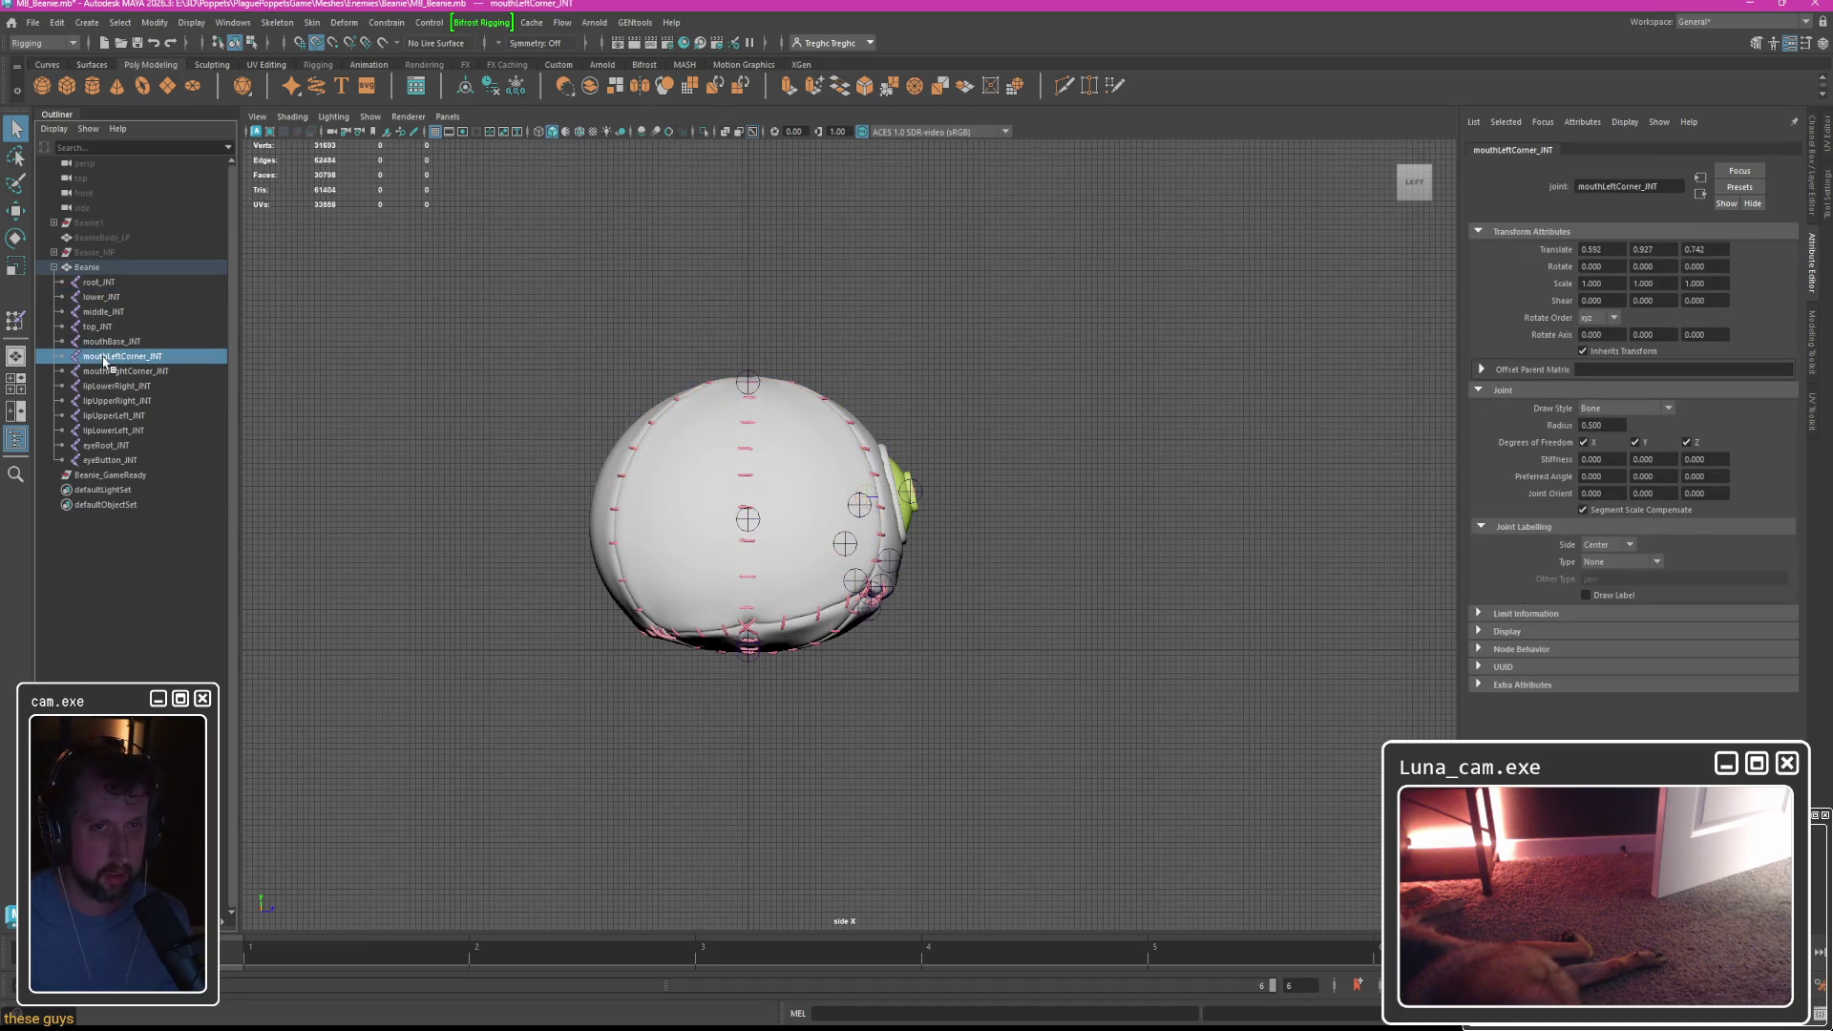
pyautogui.click(99, 327)
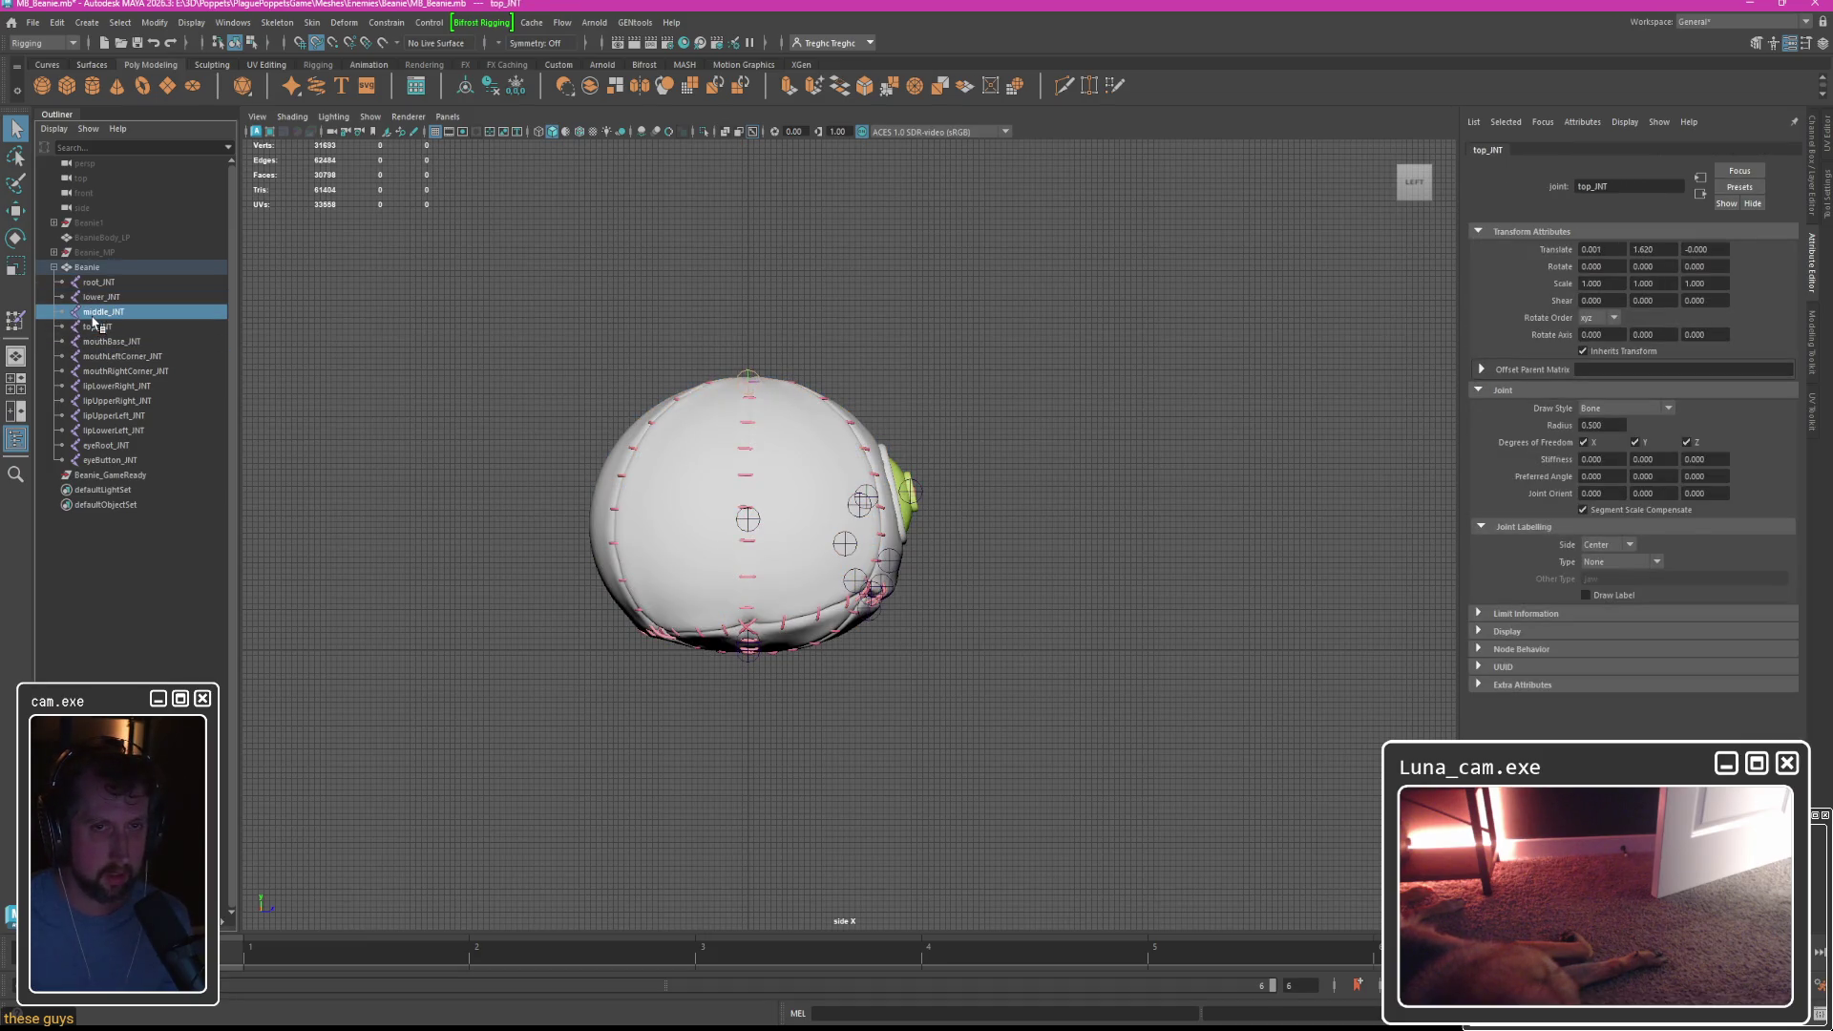
pyautogui.click(90, 269)
pyautogui.click(1490, 151)
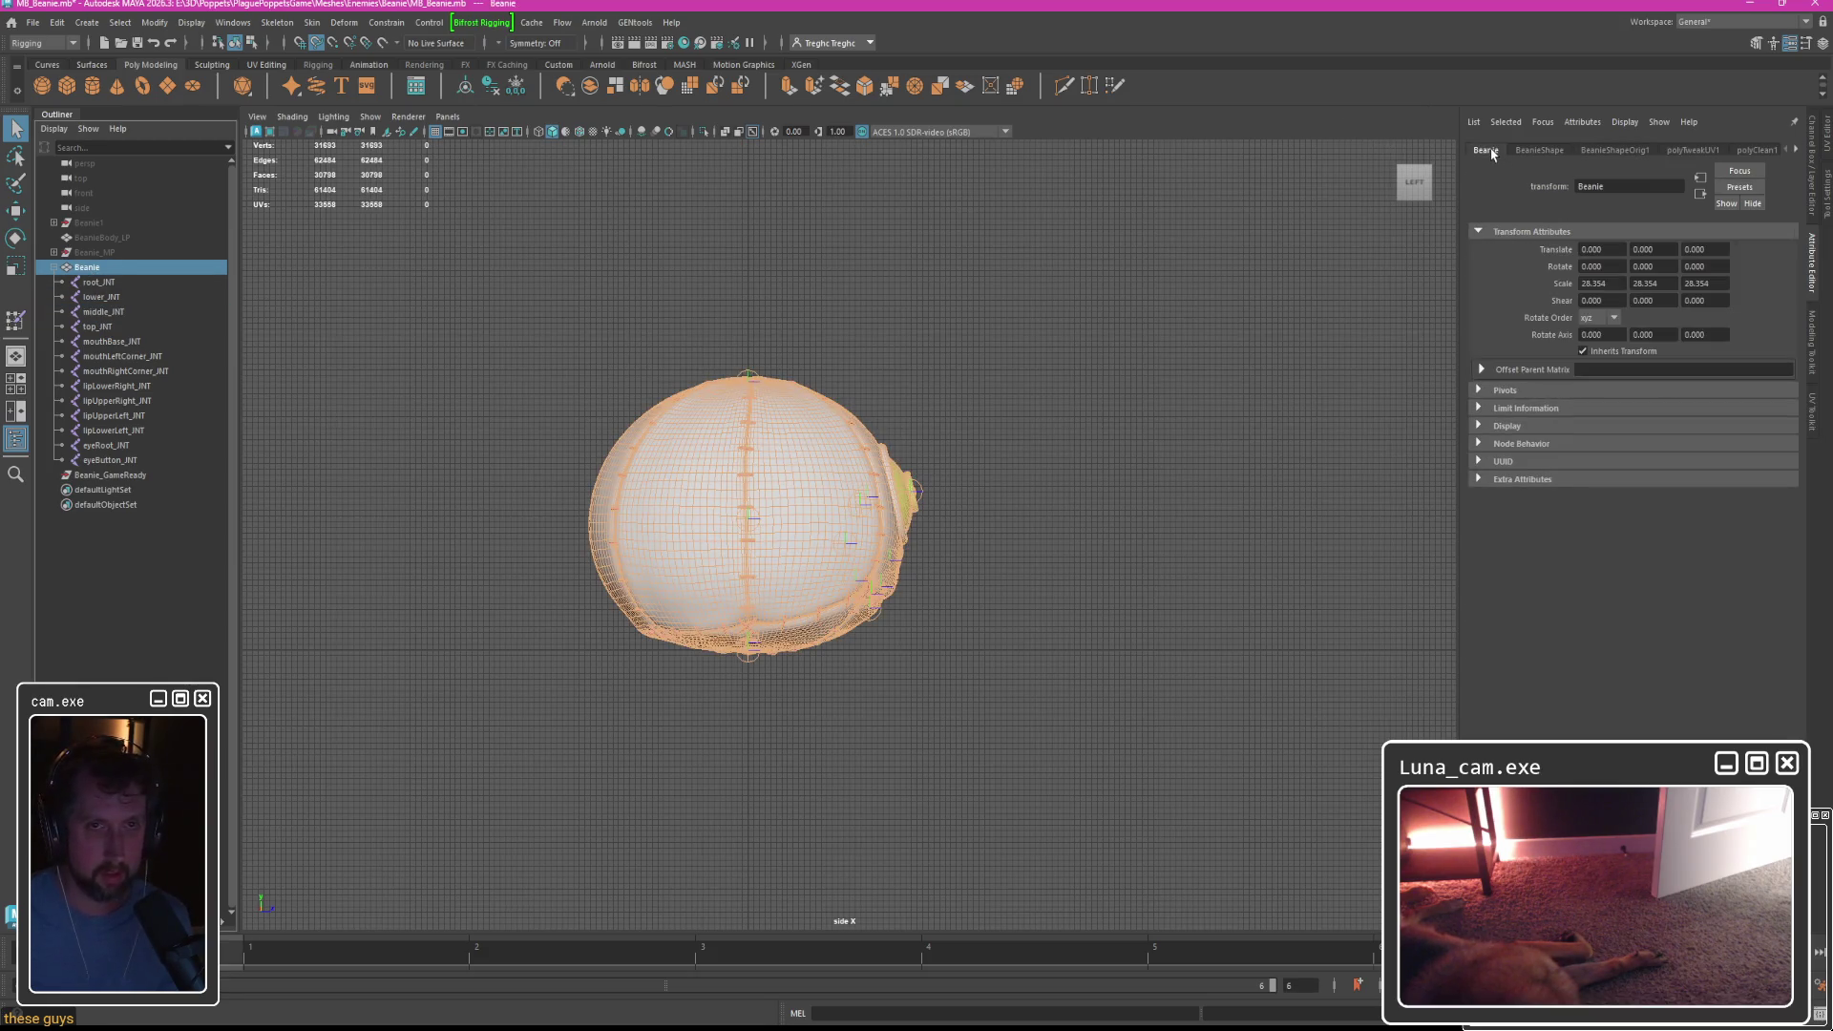
pyautogui.click(145, 25)
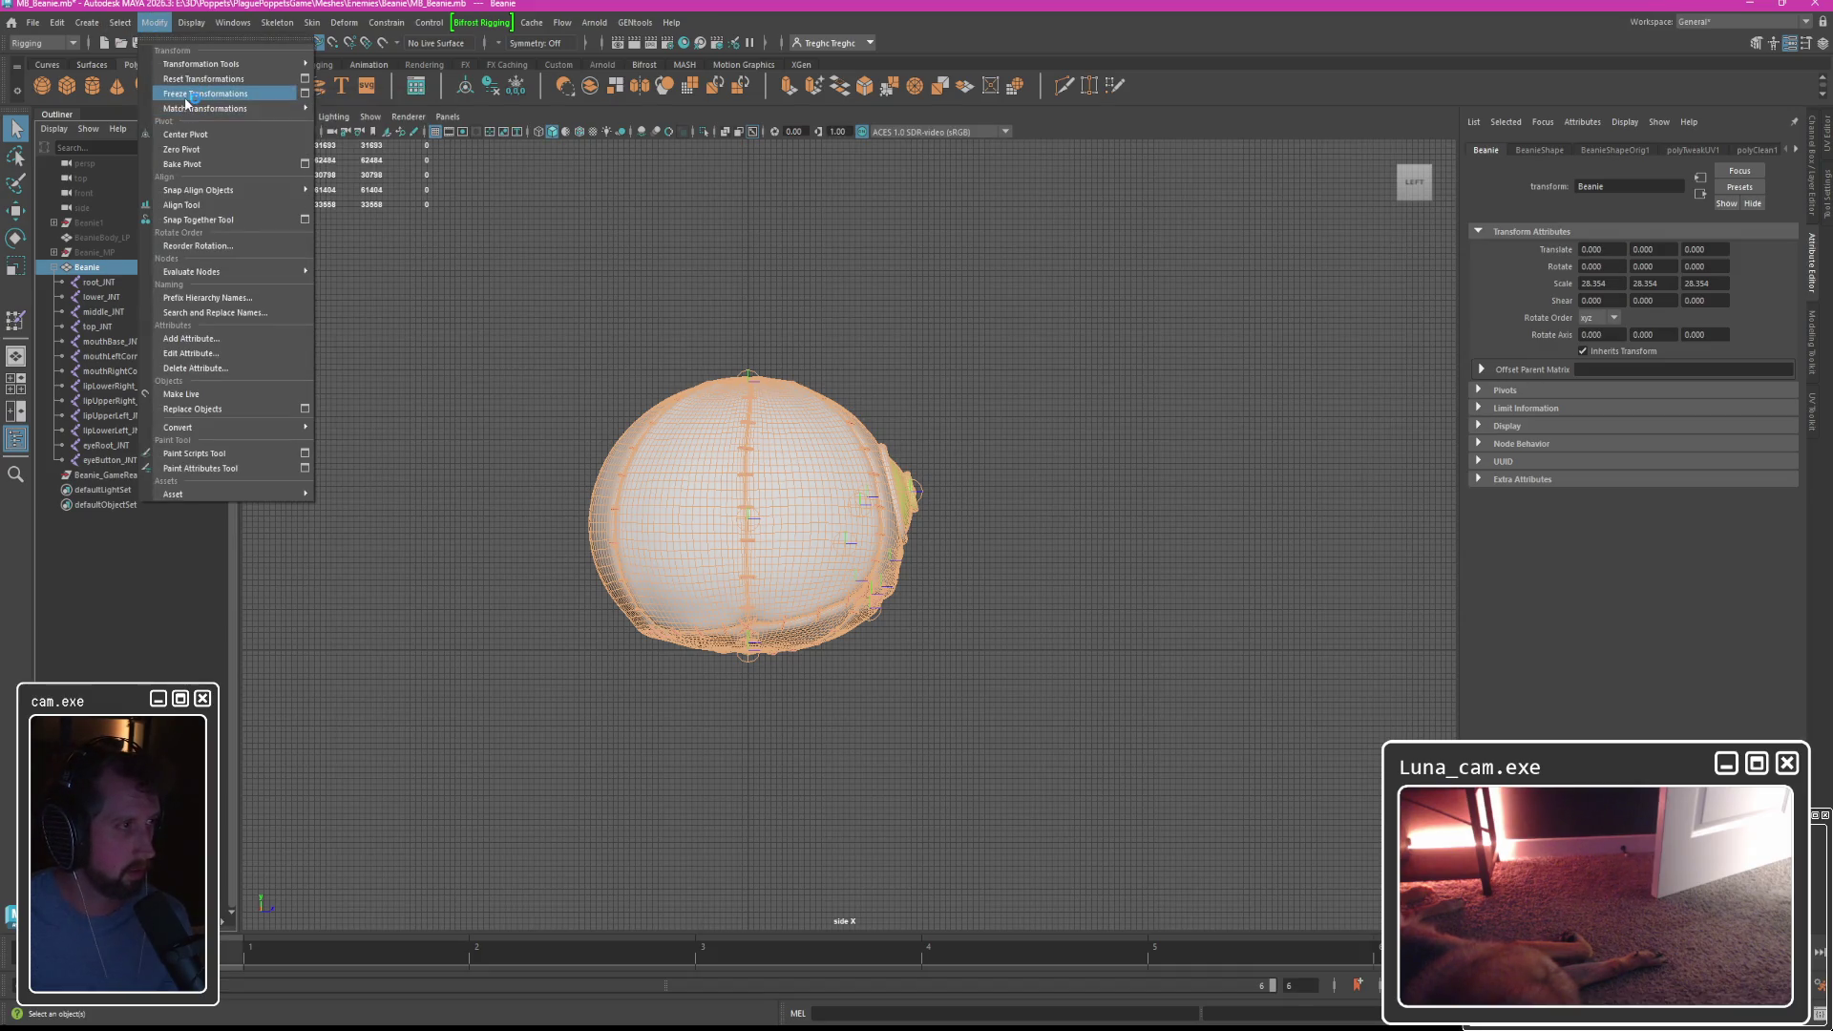
pyautogui.press('Escape')
# Chain lower_JNT under root, middle under lower, top under middle, and lip joints under mouthBase_JNT.
pyautogui.click(99, 285)
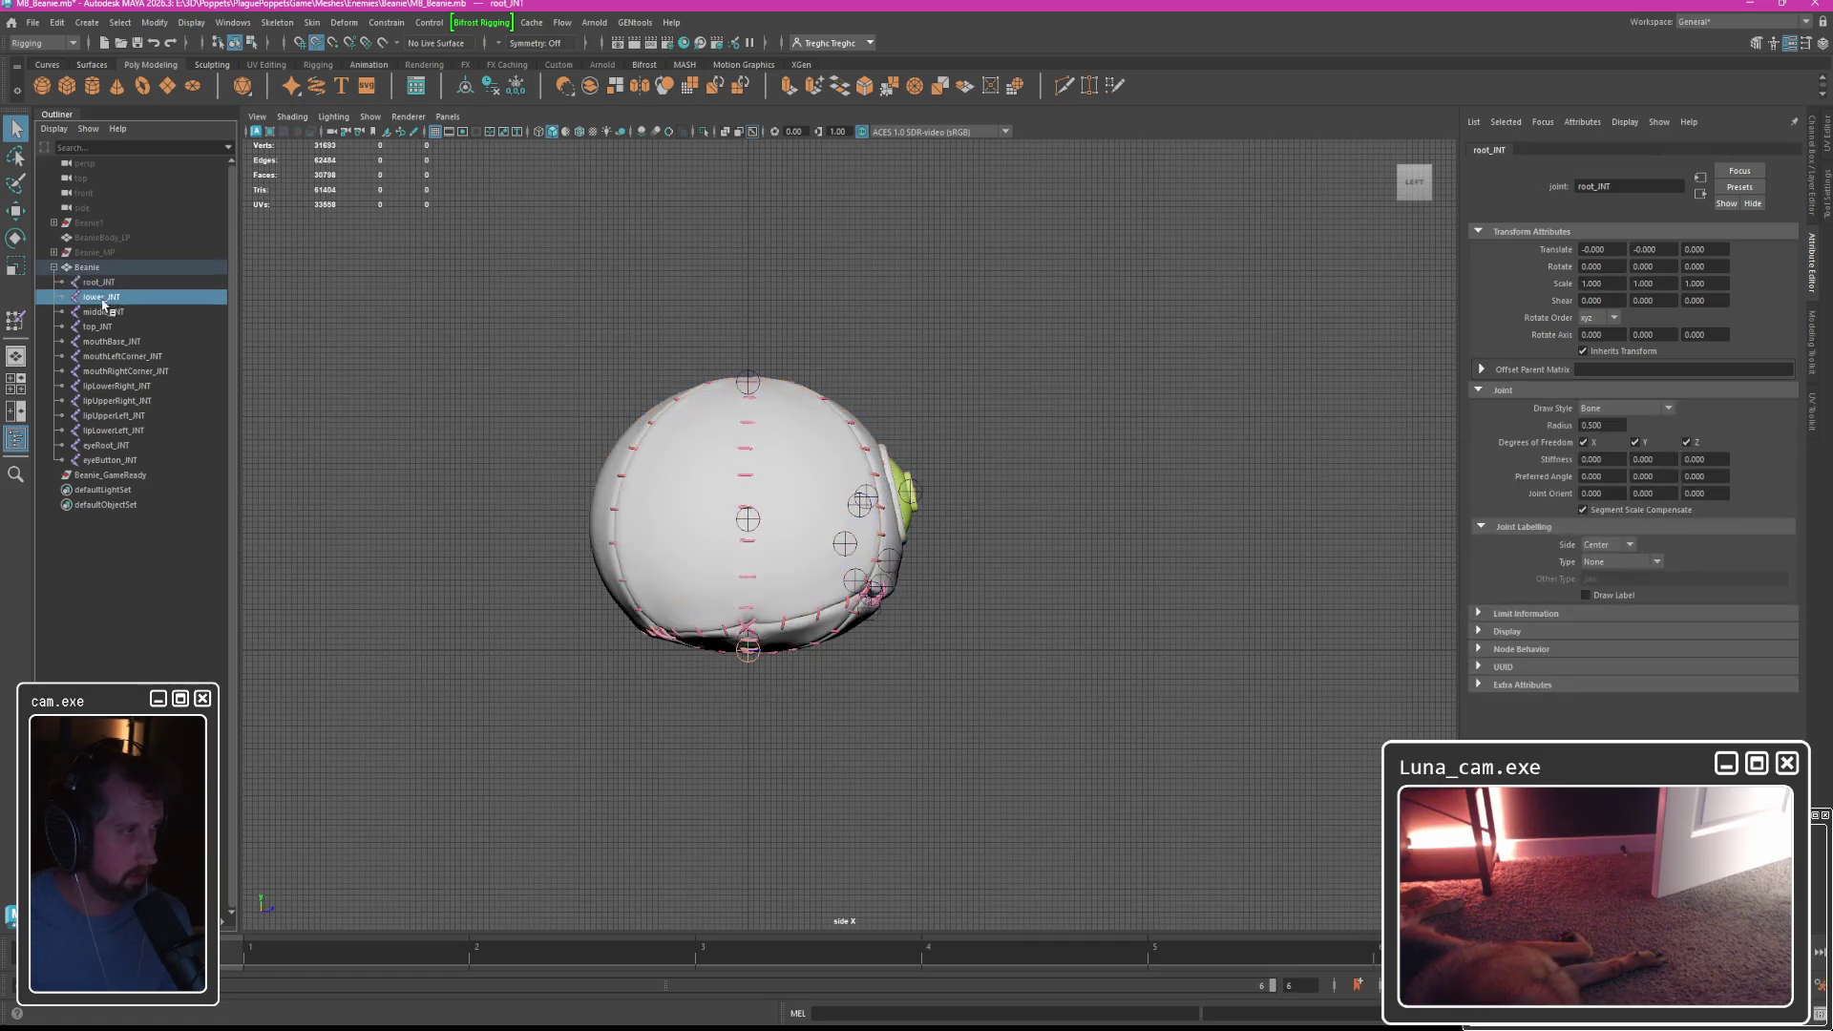
pyautogui.moveTo(107, 290); pyautogui.dragTo(121, 313)
pyautogui.click(105, 307)
pyautogui.click(95, 327)
pyautogui.click(122, 356)
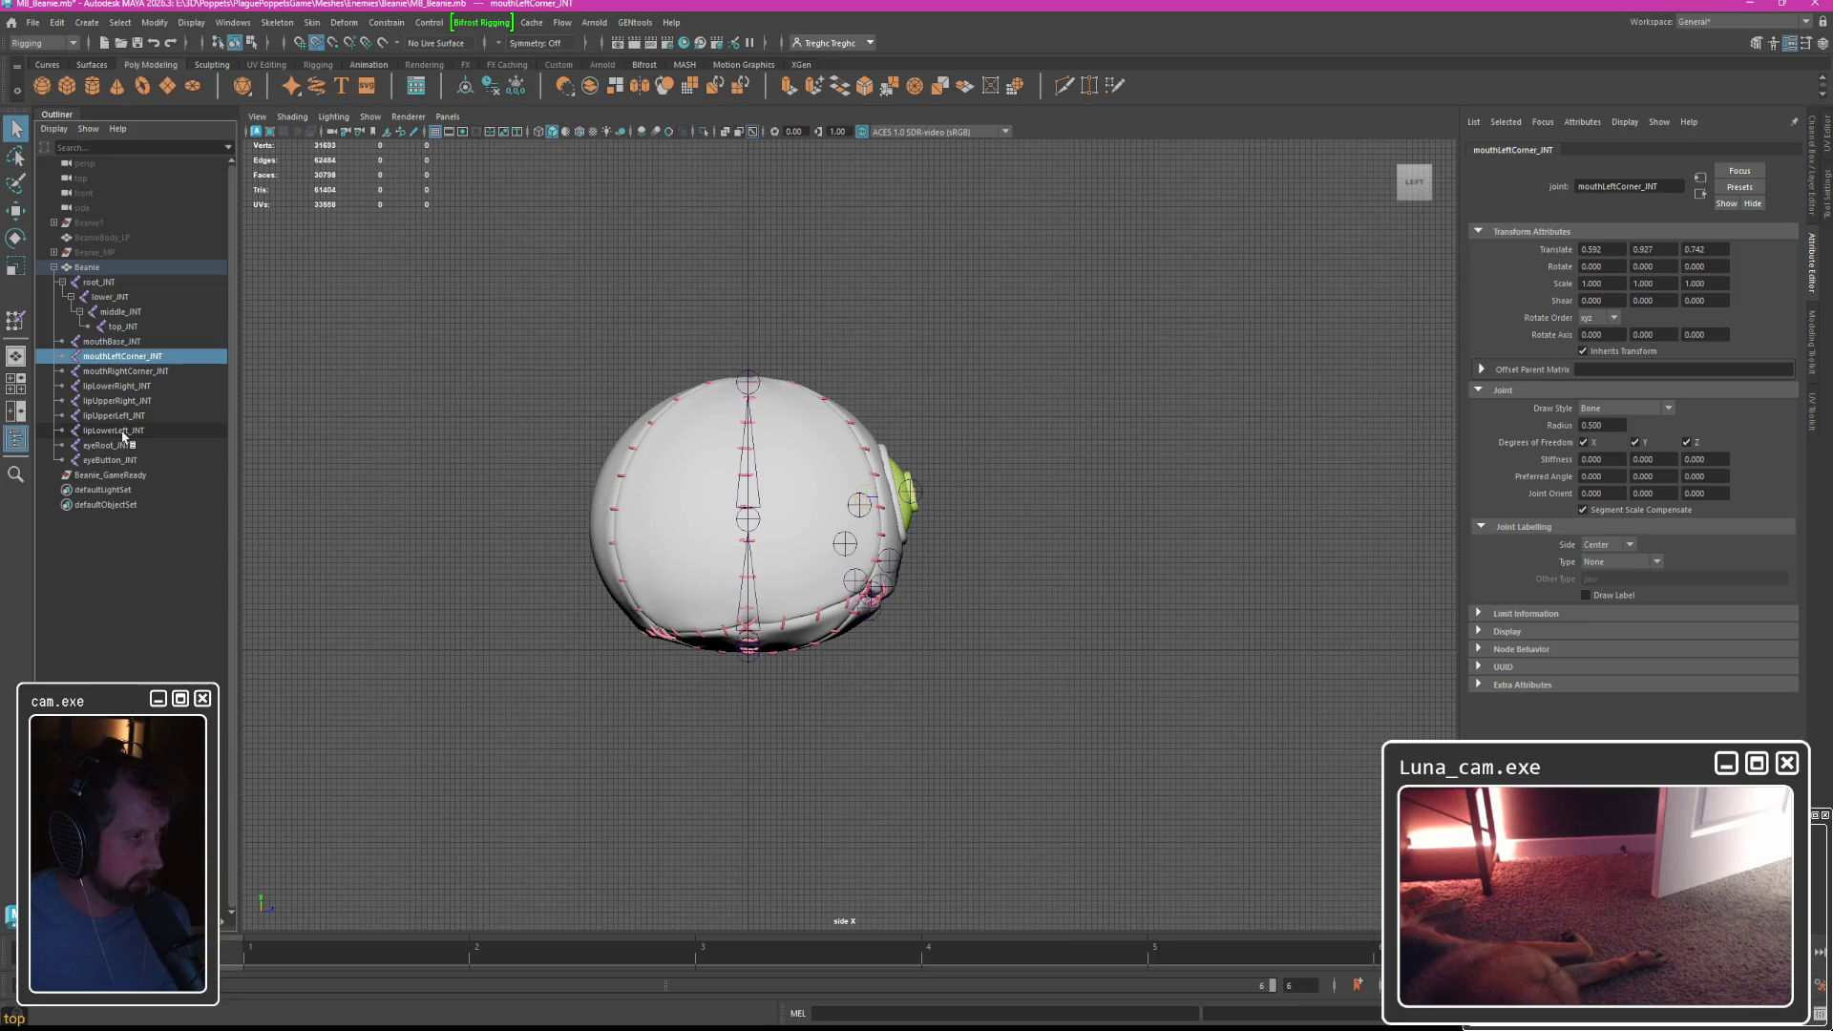
pyautogui.keyDown('shift'); pyautogui.click(122, 433); pyautogui.keyUp('shift')
pyautogui.moveTo(120, 348)
pyautogui.mouseDown()
pyautogui.moveTo(121, 327)
pyautogui.moveTo(101, 357)
pyautogui.moveTo(128, 325)
pyautogui.moveTo(101, 352)
pyautogui.mouseUp()
# Parent eyeButton_JNT under eyeRoot_JNT and expand both branches to verify the hierarchy.
pyautogui.click(67, 344)
pyautogui.click(100, 370)
pyautogui.click(102, 358)
pyautogui.click(88, 357)
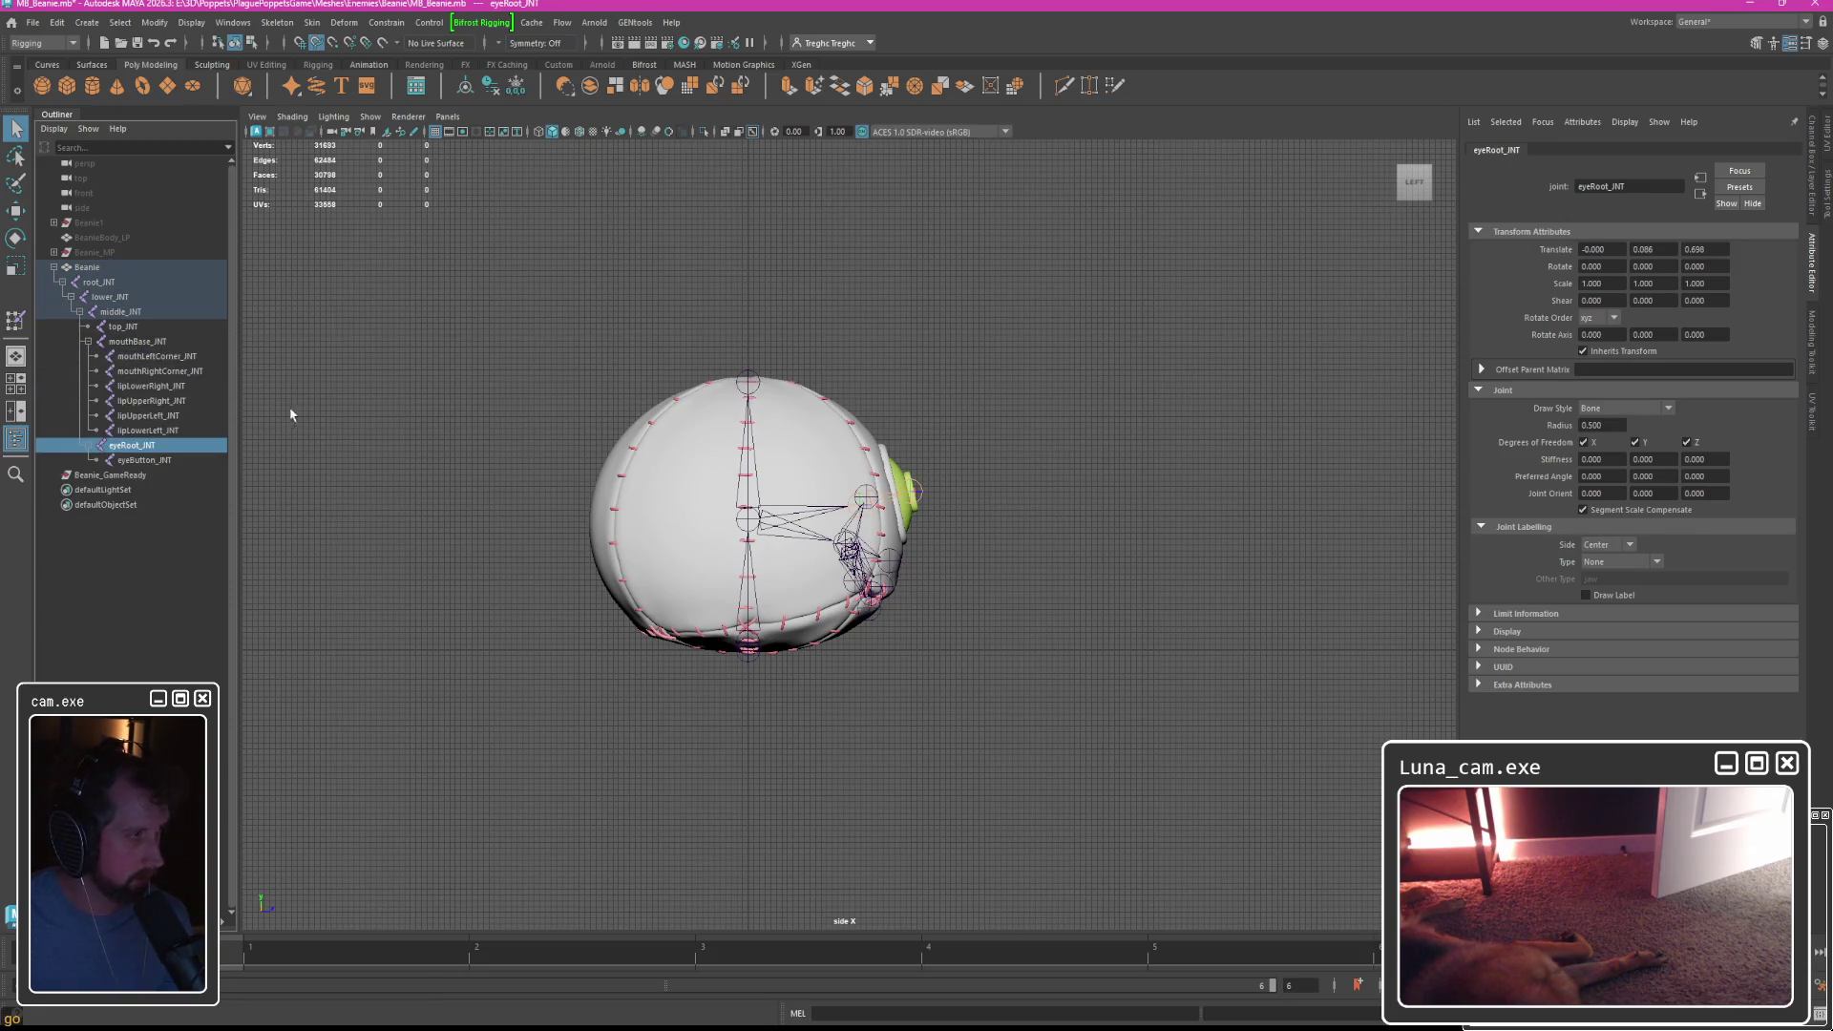
pyautogui.click(88, 268)
pyautogui.click(98, 283)
pyautogui.click(94, 268)
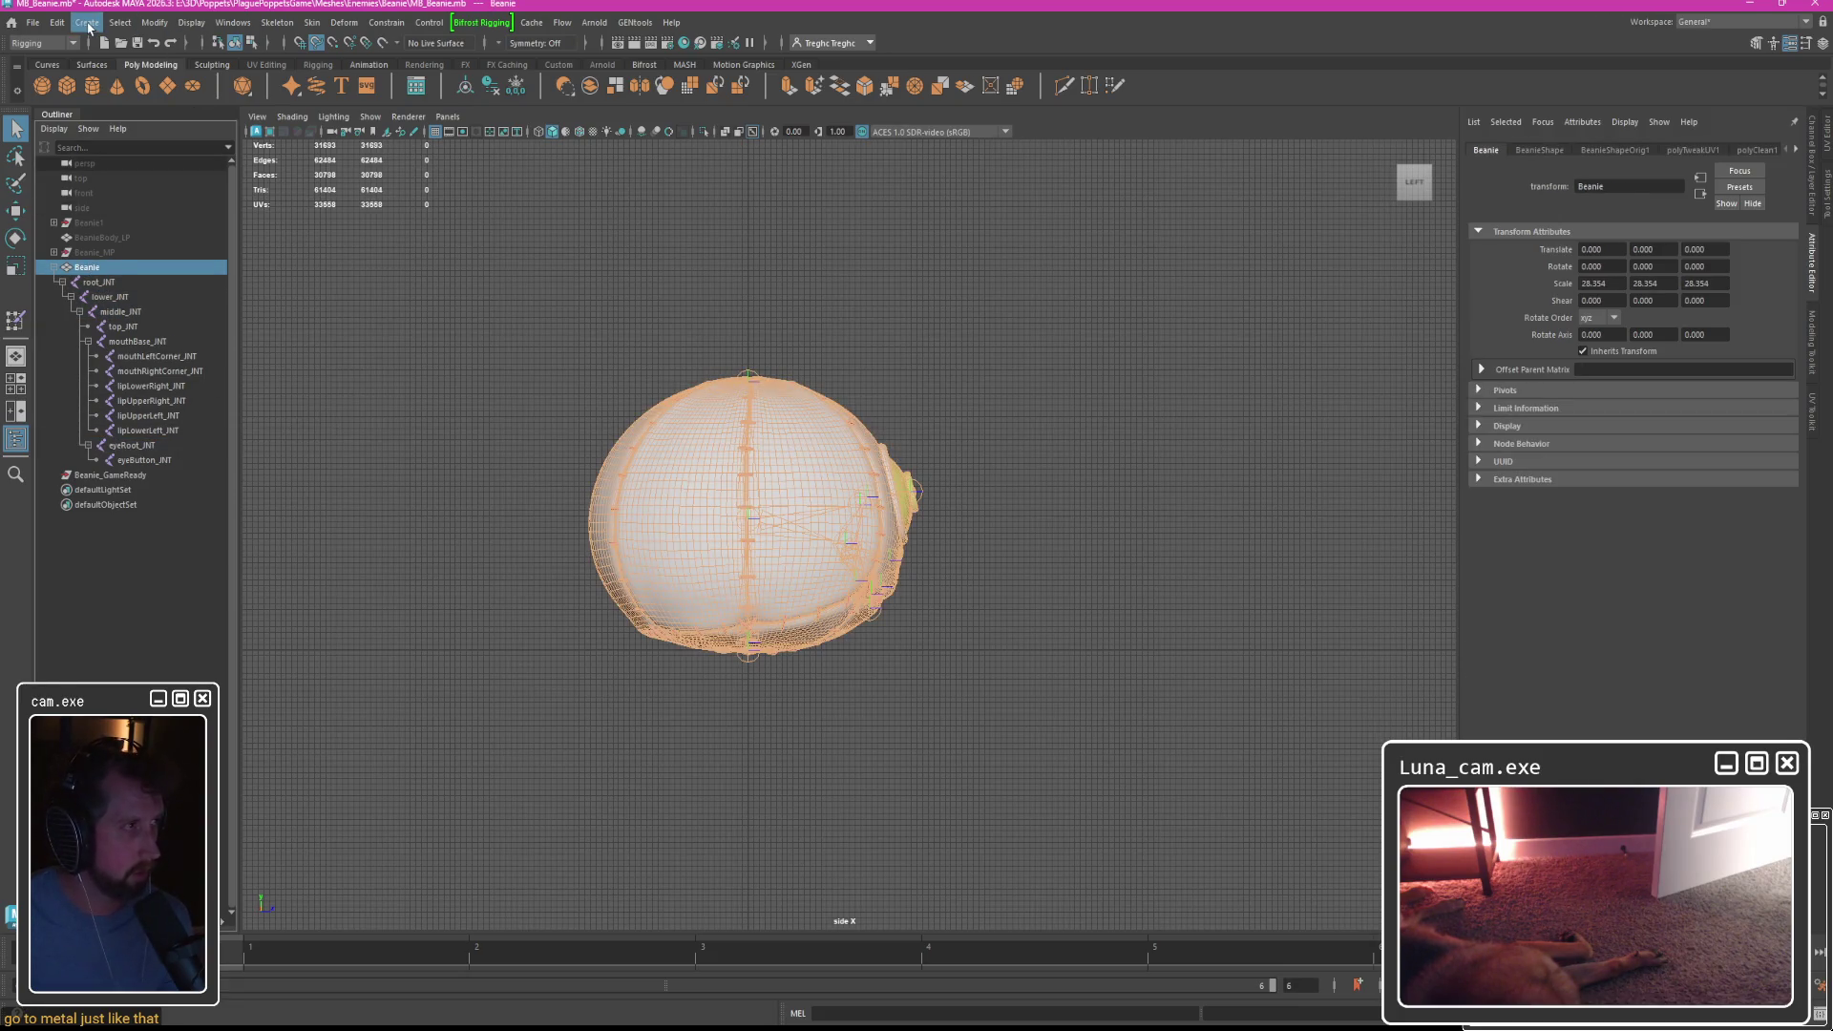
# Freeze the Beanie's transformations so its scale becomes 1.
pyautogui.click(87, 22)
pyautogui.click(87, 22)
pyautogui.click(154, 22)
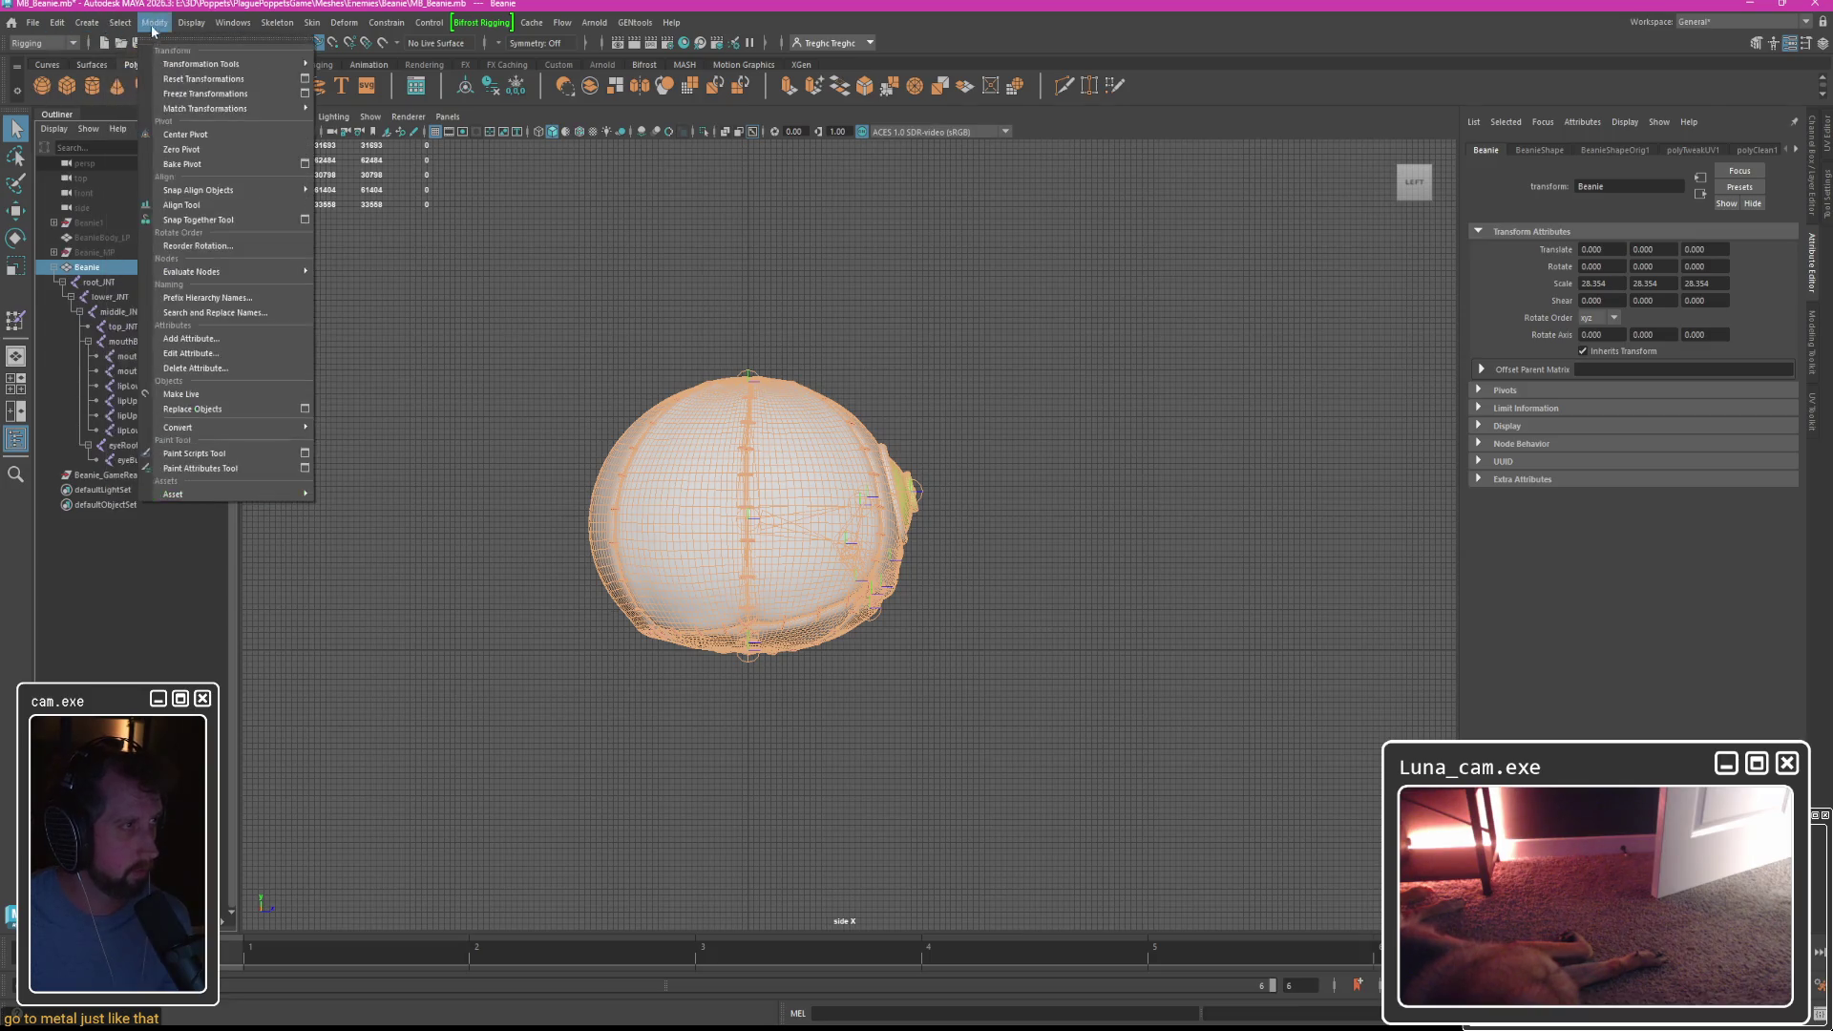
pyautogui.click(194, 96)
pyautogui.click(720, 299)
# Select the Beanie together with all its joints and bind skin to them.
pyautogui.hotkey('ctrl', 'z')
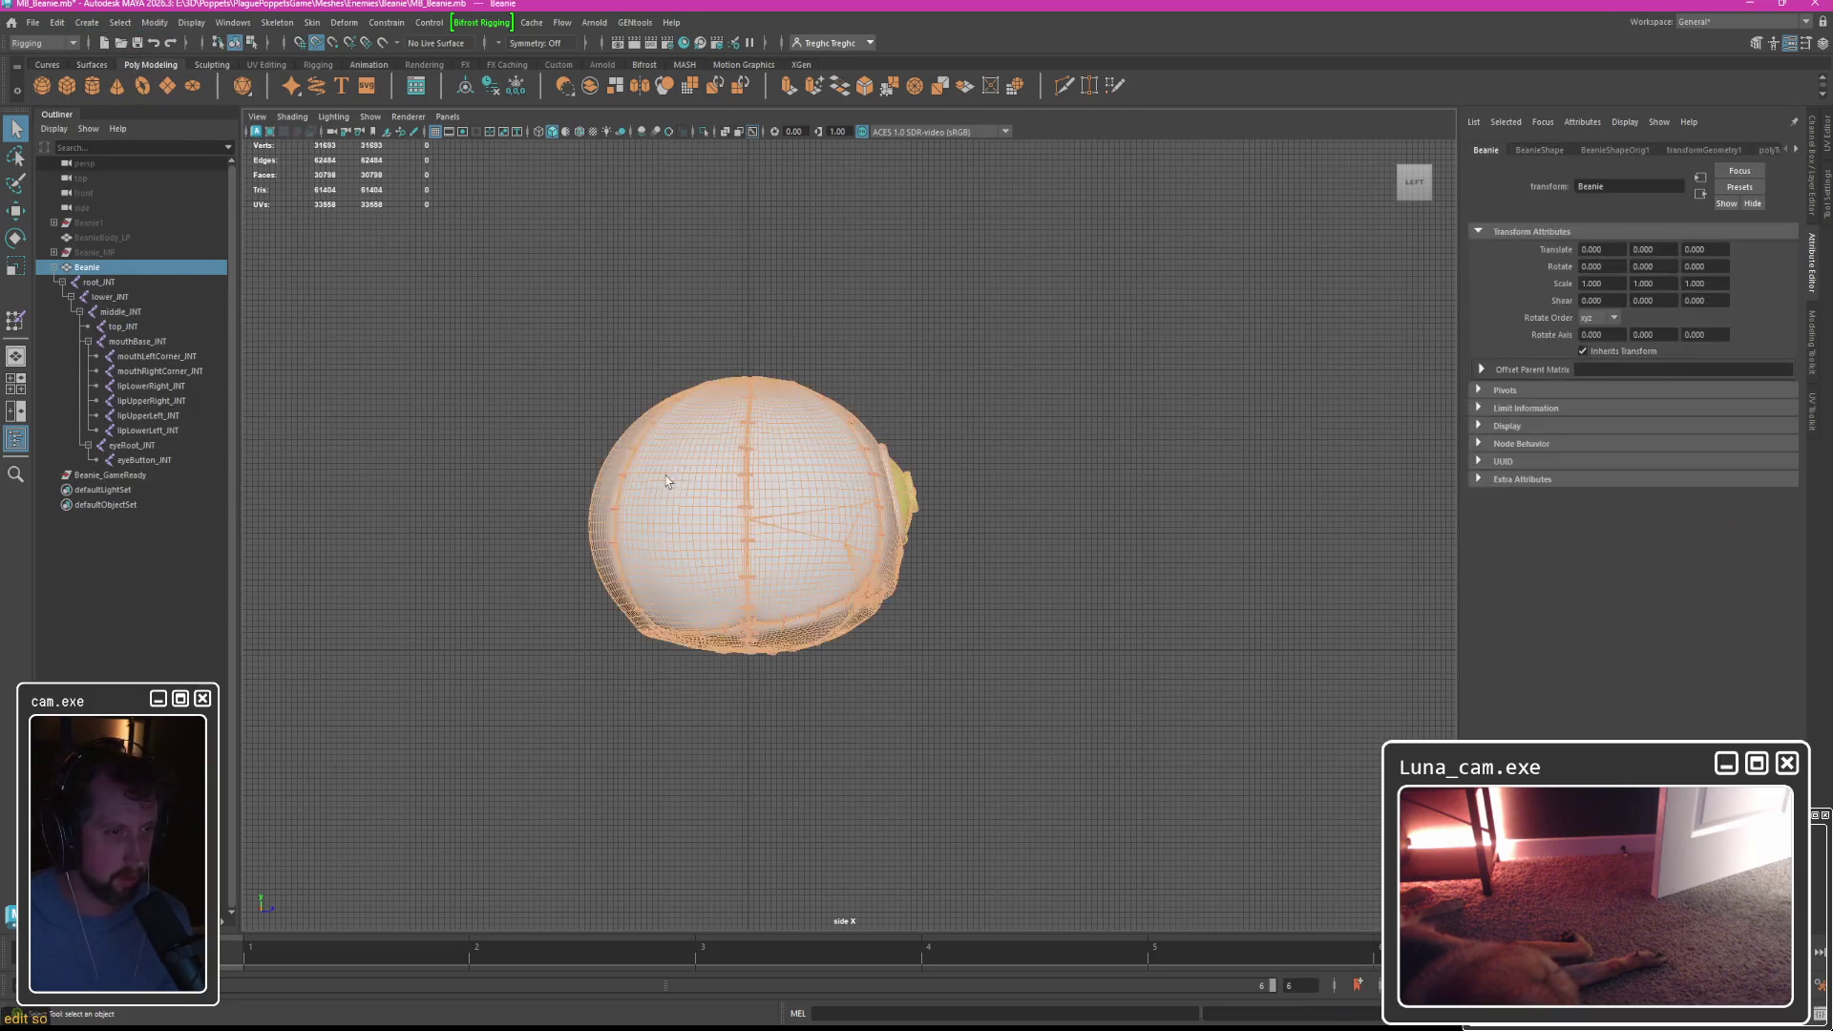
pyautogui.press('space')
pyautogui.press('space')
pyautogui.keyDown('alt'); pyautogui.moveTo(966, 393); pyautogui.dragTo(845, 385); pyautogui.keyUp('alt')
pyautogui.click(535, 401)
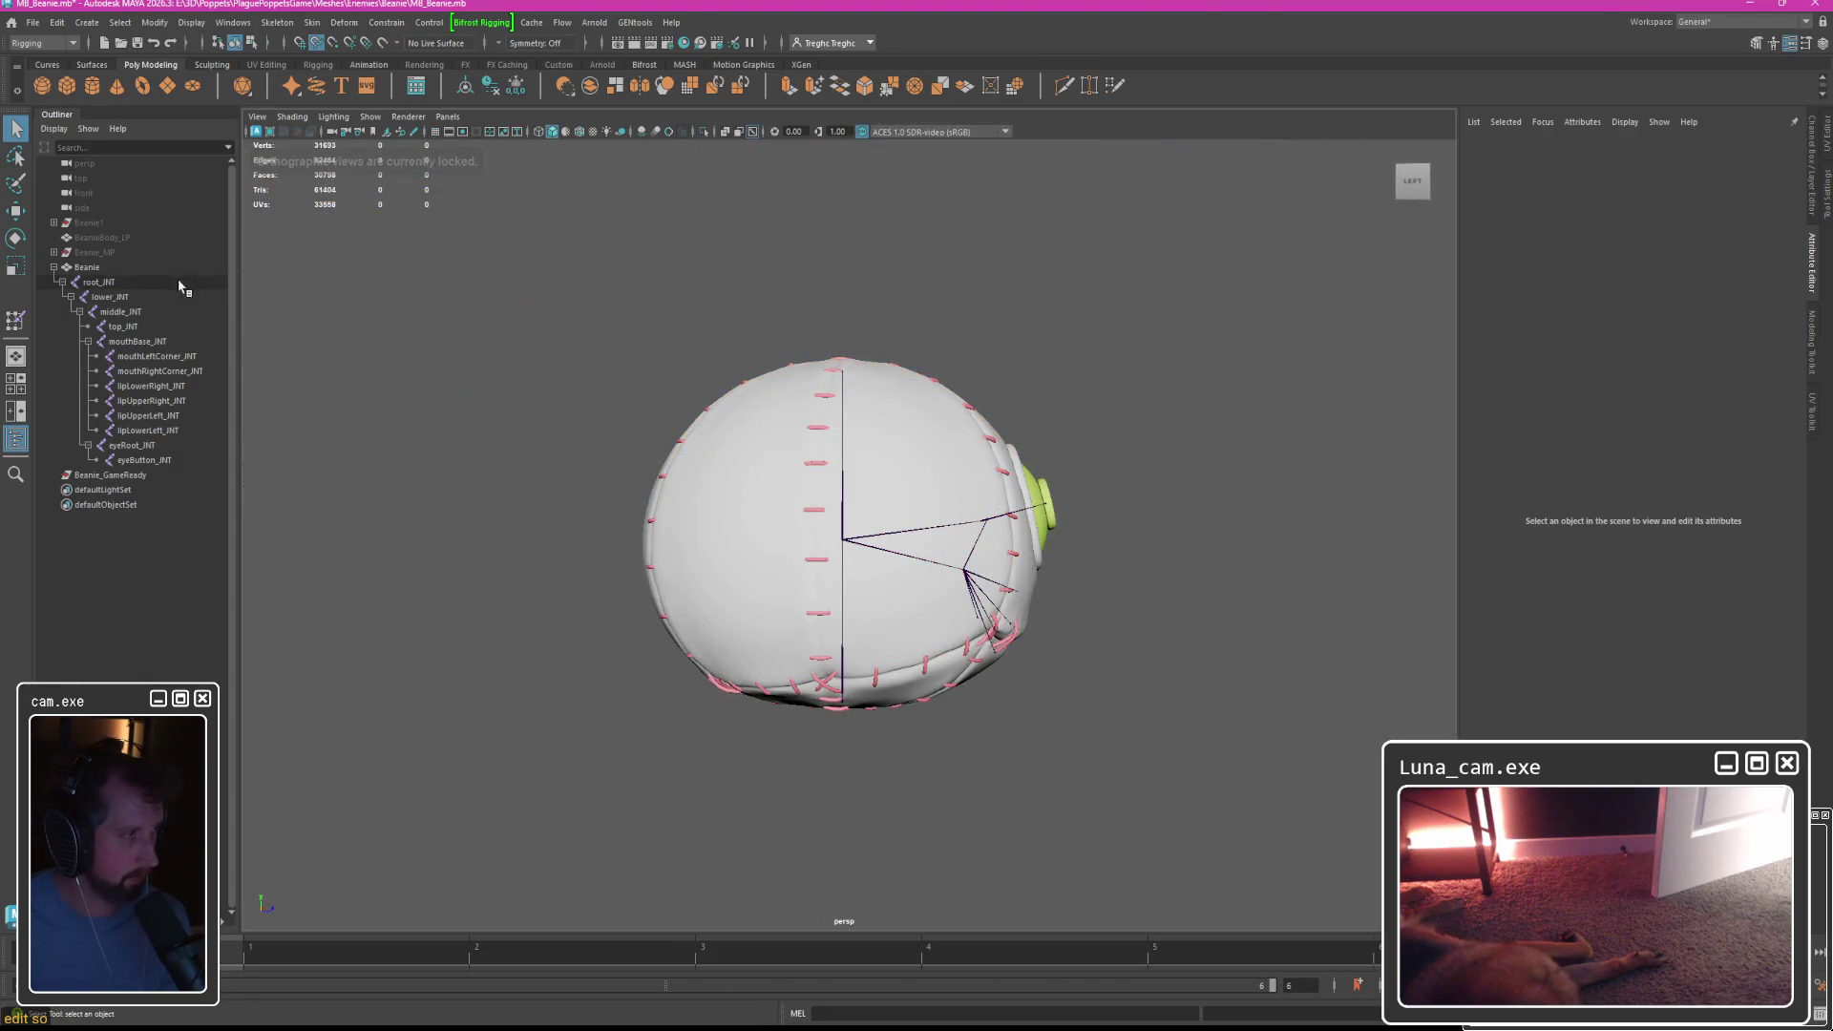
pyautogui.hotkey('ctrl', 'z')
pyautogui.keyDown('shift'); pyautogui.click(137, 463); pyautogui.keyUp('shift')
pyautogui.click(312, 22)
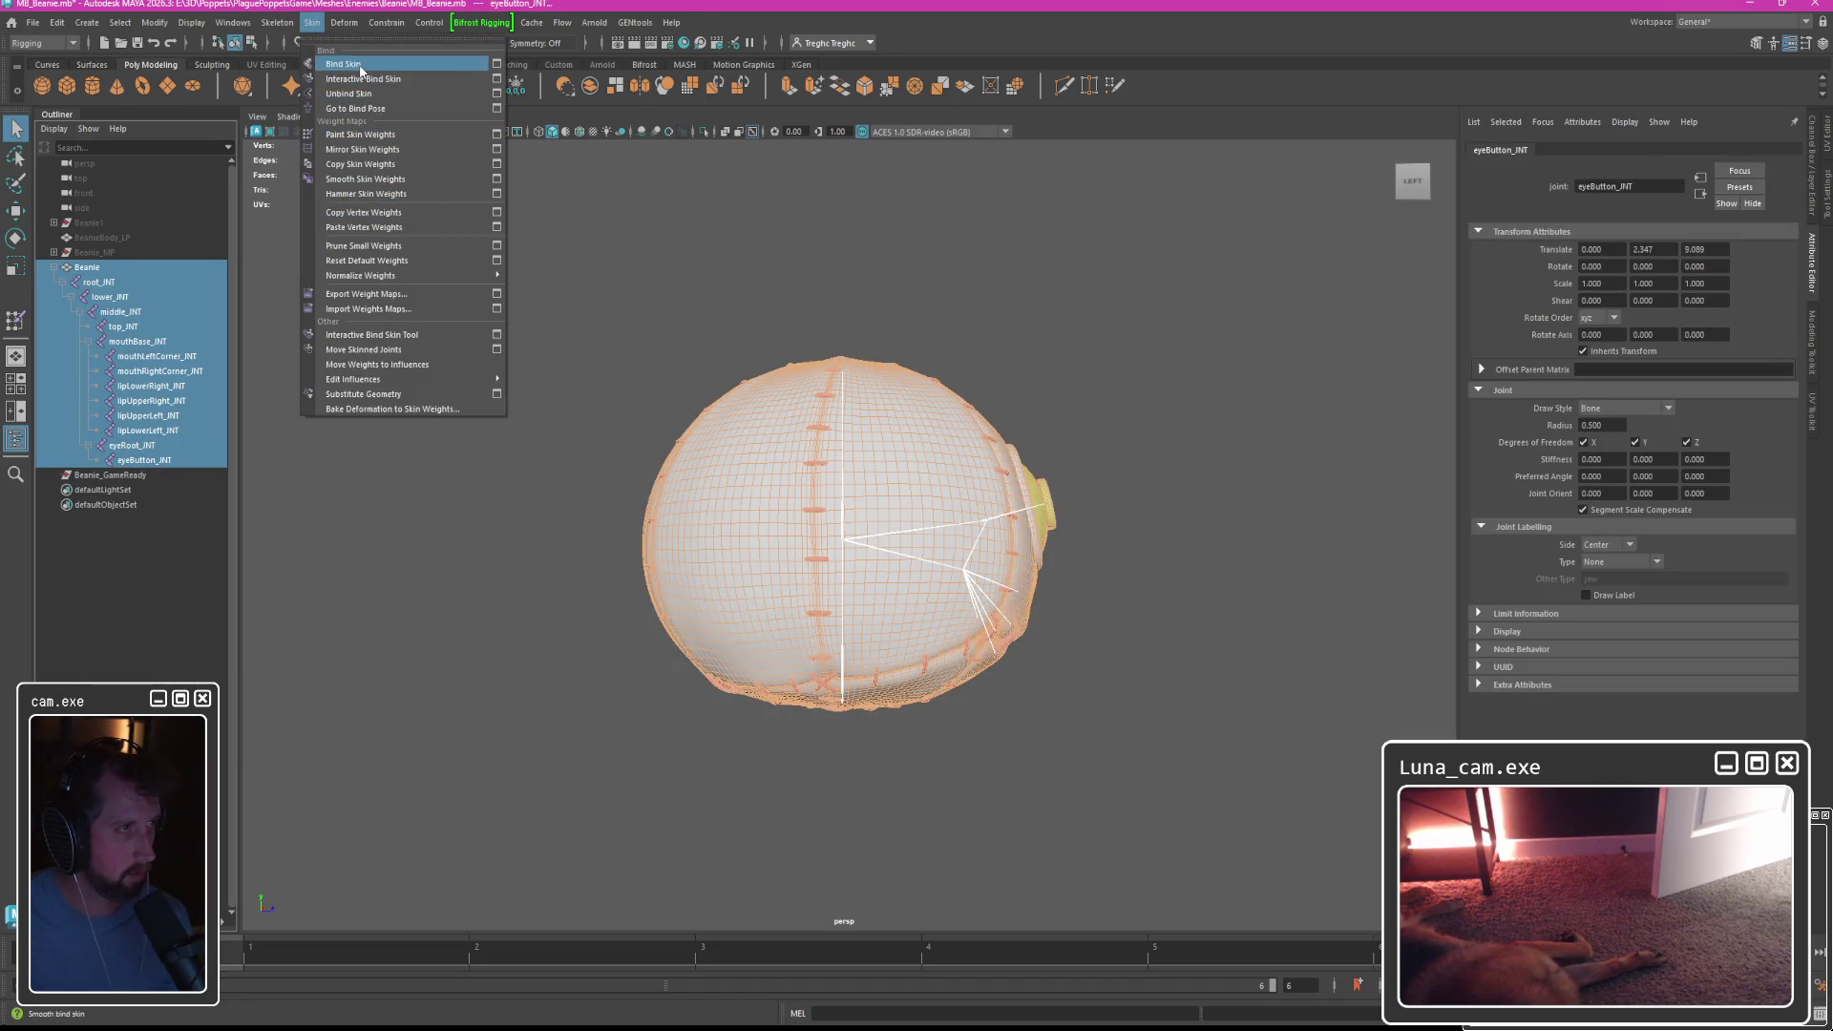
pyautogui.click(358, 65)
# With only the Beanie mesh selected, start Skin > Import Weight Maps.
pyautogui.click(711, 387)
pyautogui.click(312, 22)
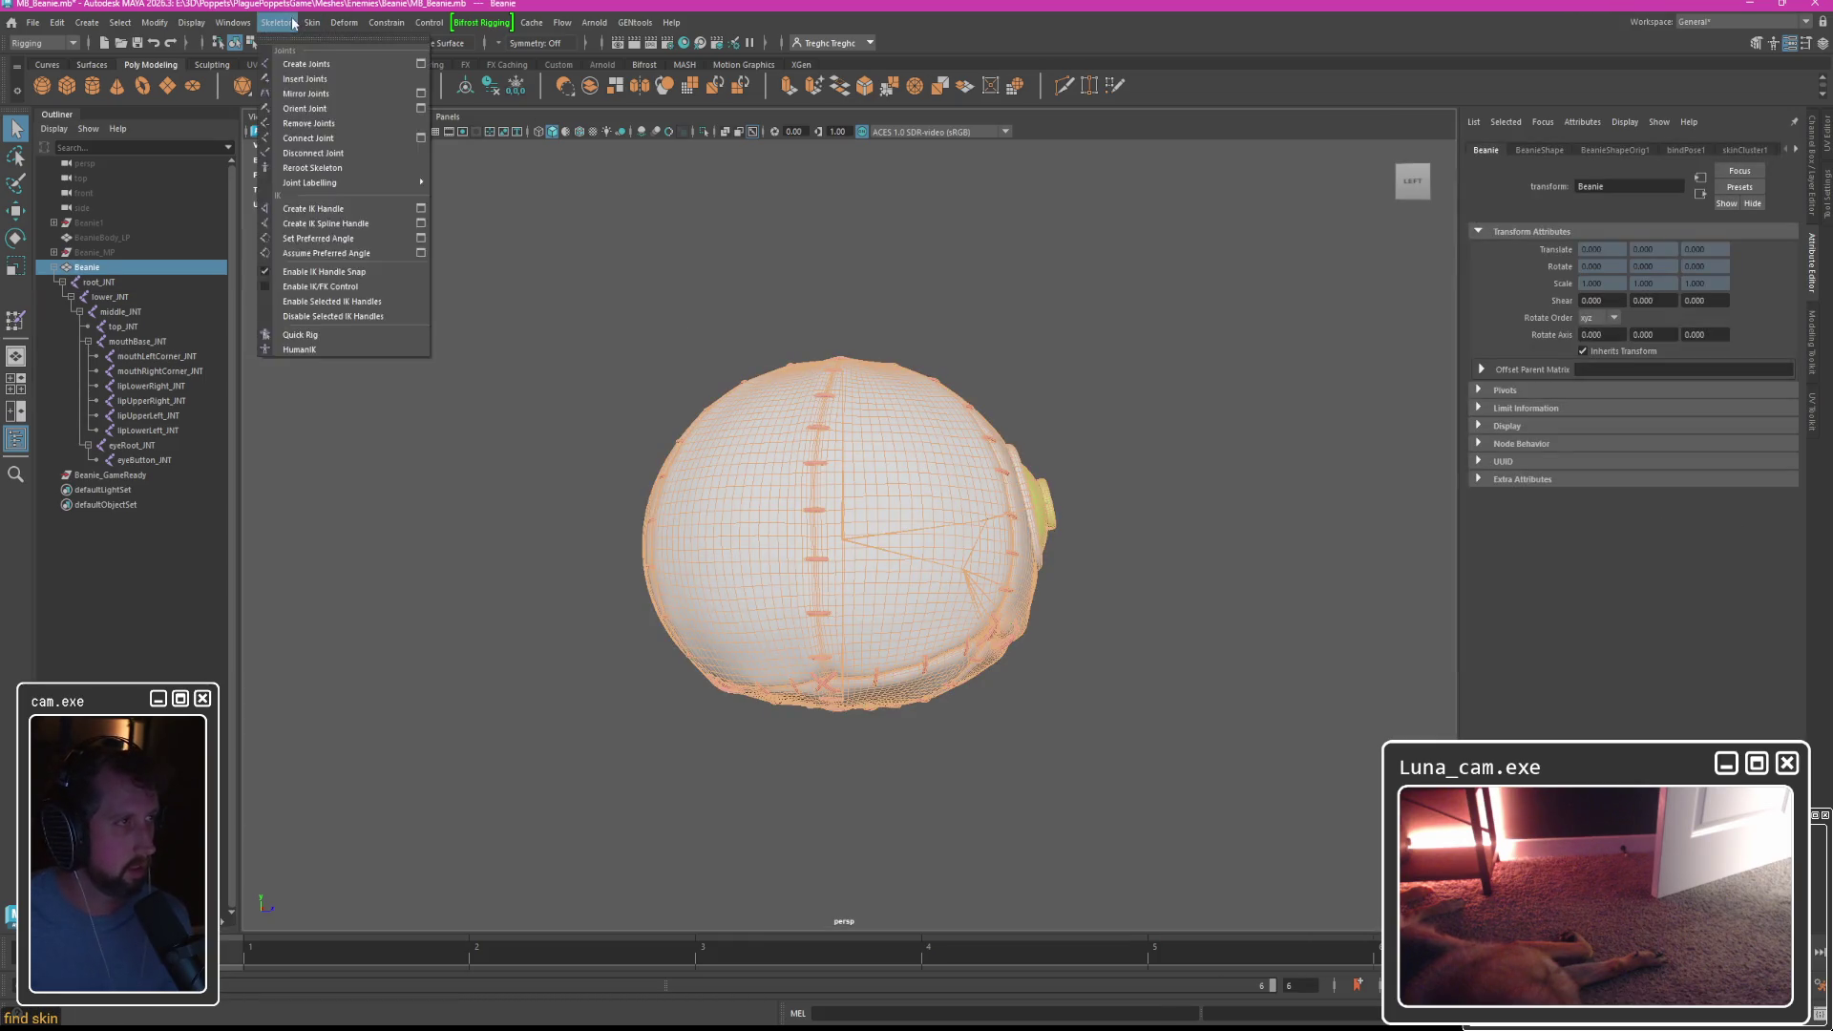
pyautogui.click(369, 310)
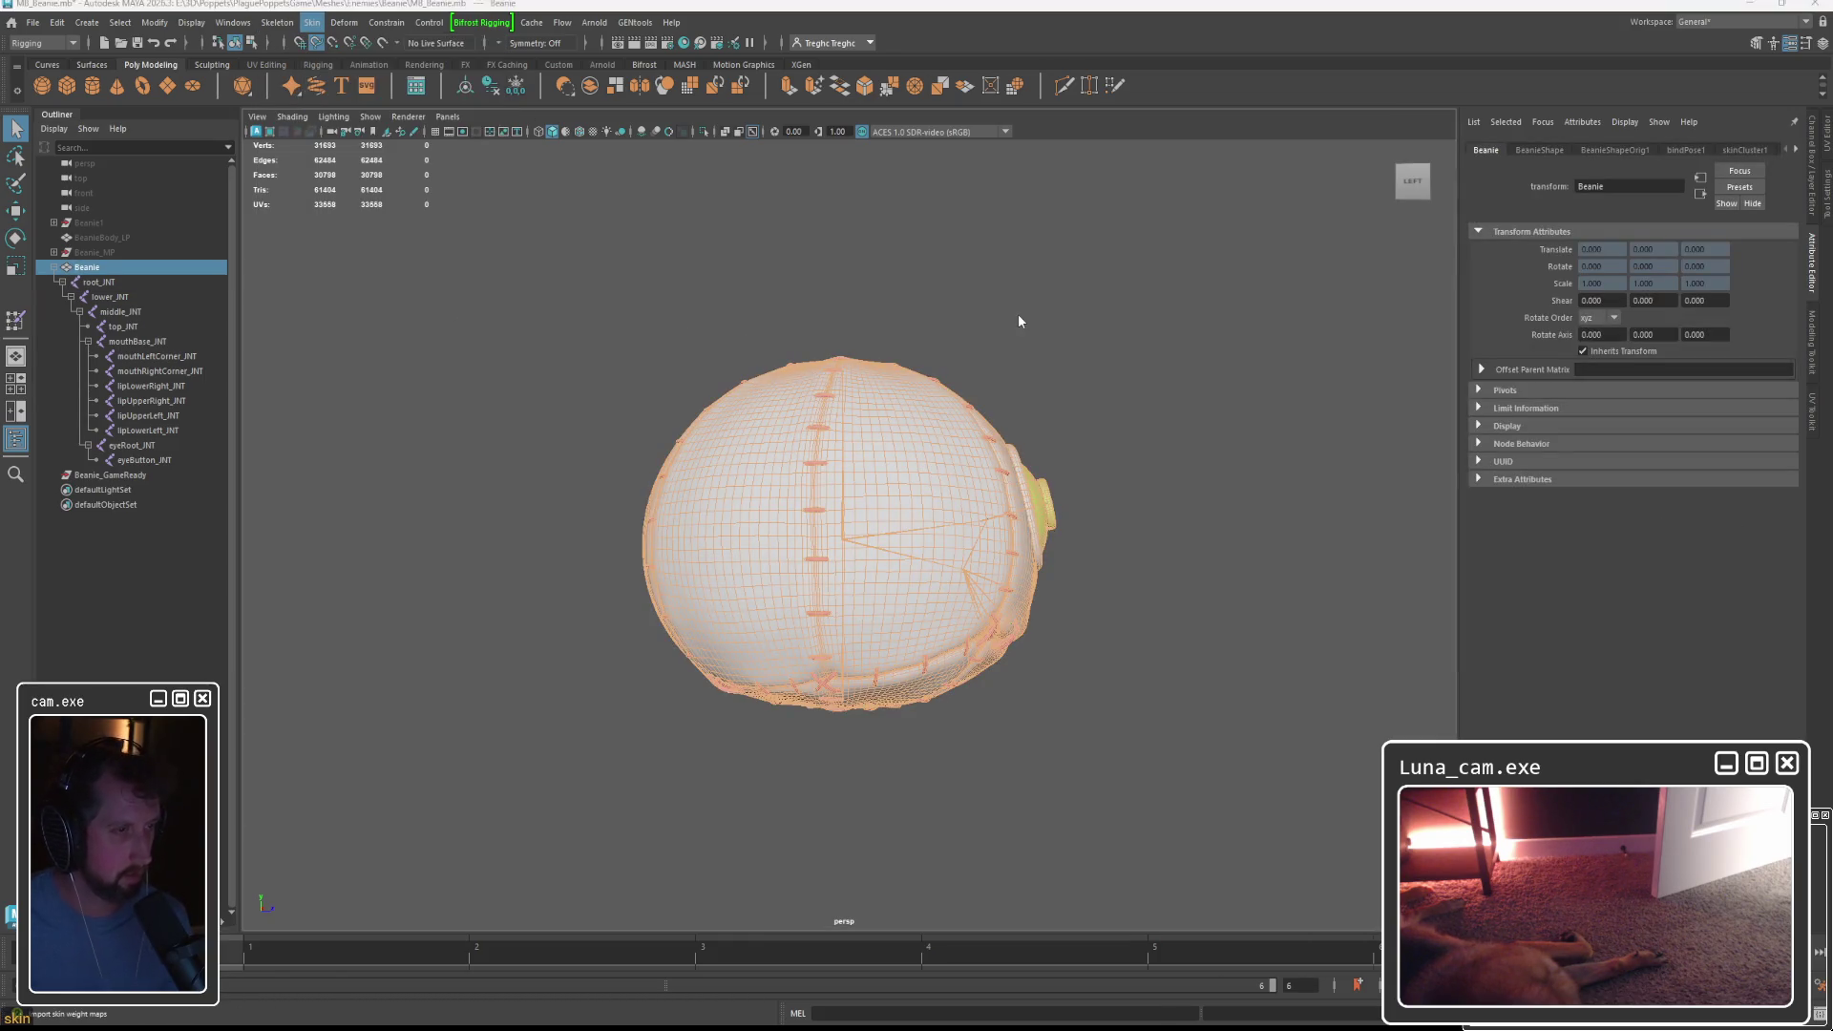
# Load Weightmaps.weightMap from Beanie > WeightMaps onto the Beanie, then show the UV Editor.
pyautogui.scroll(-5, 556, 572)
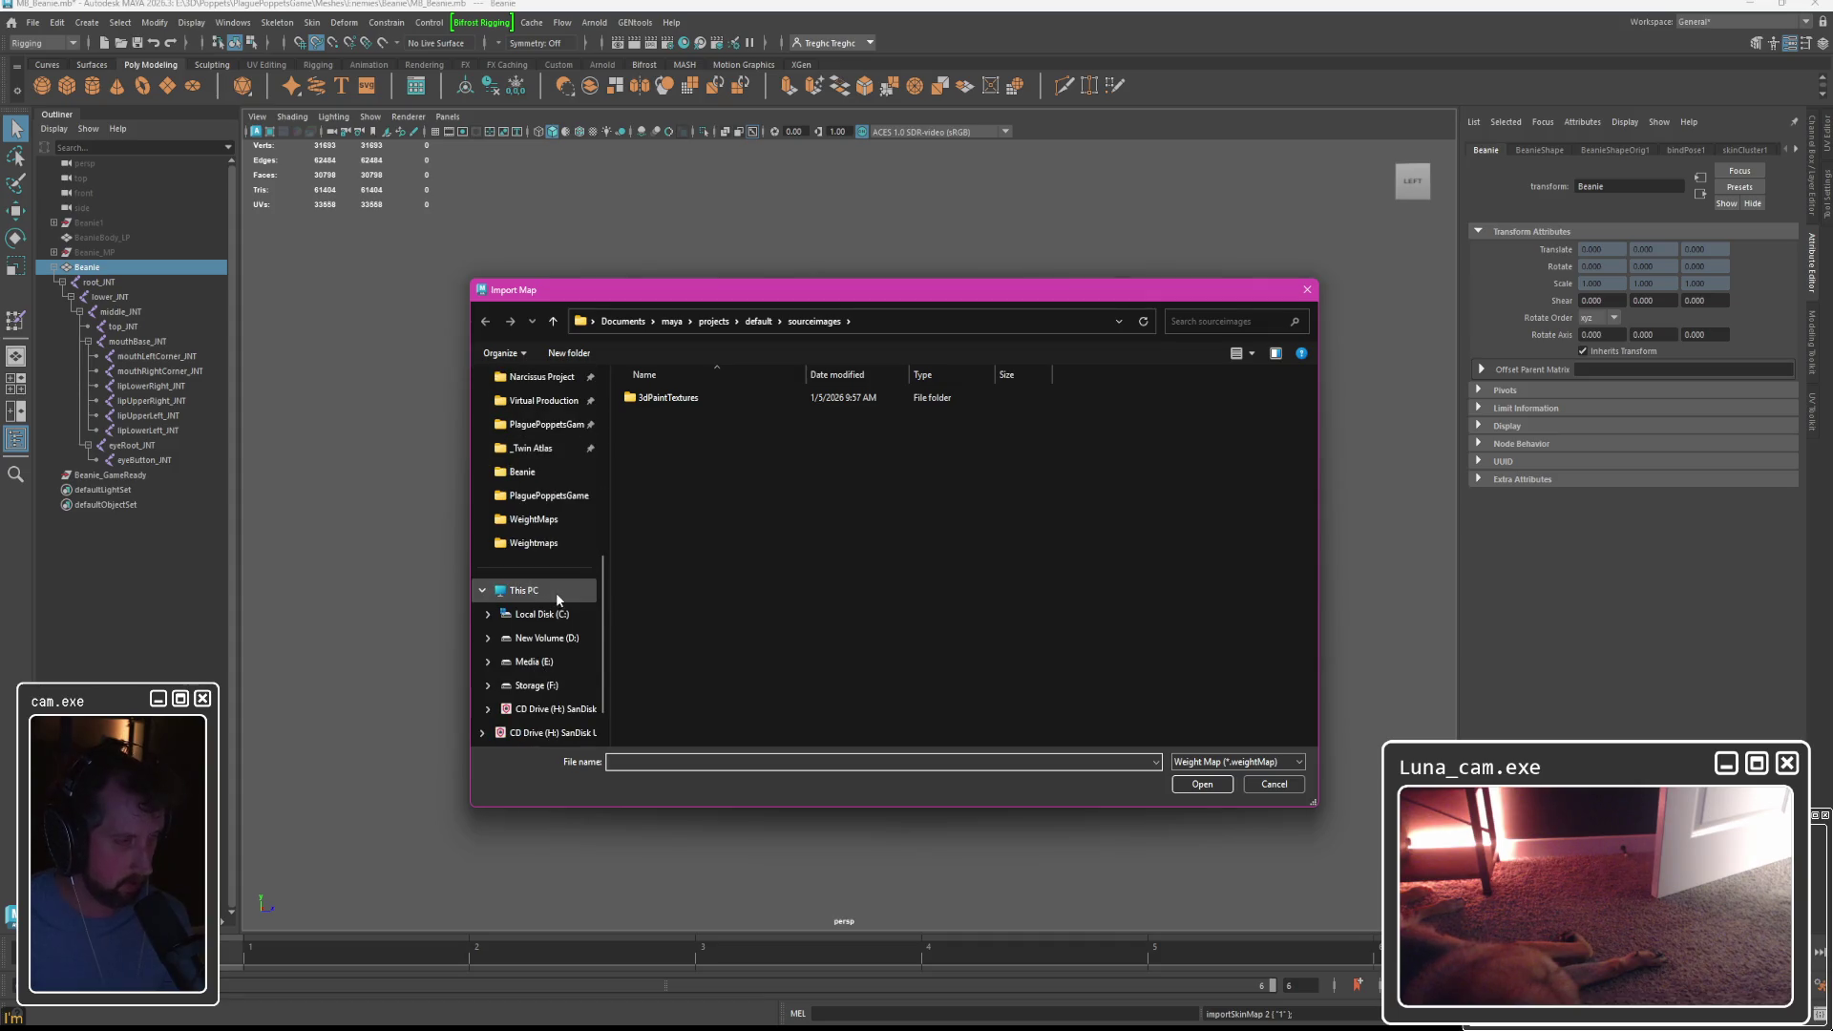
pyautogui.click(516, 472)
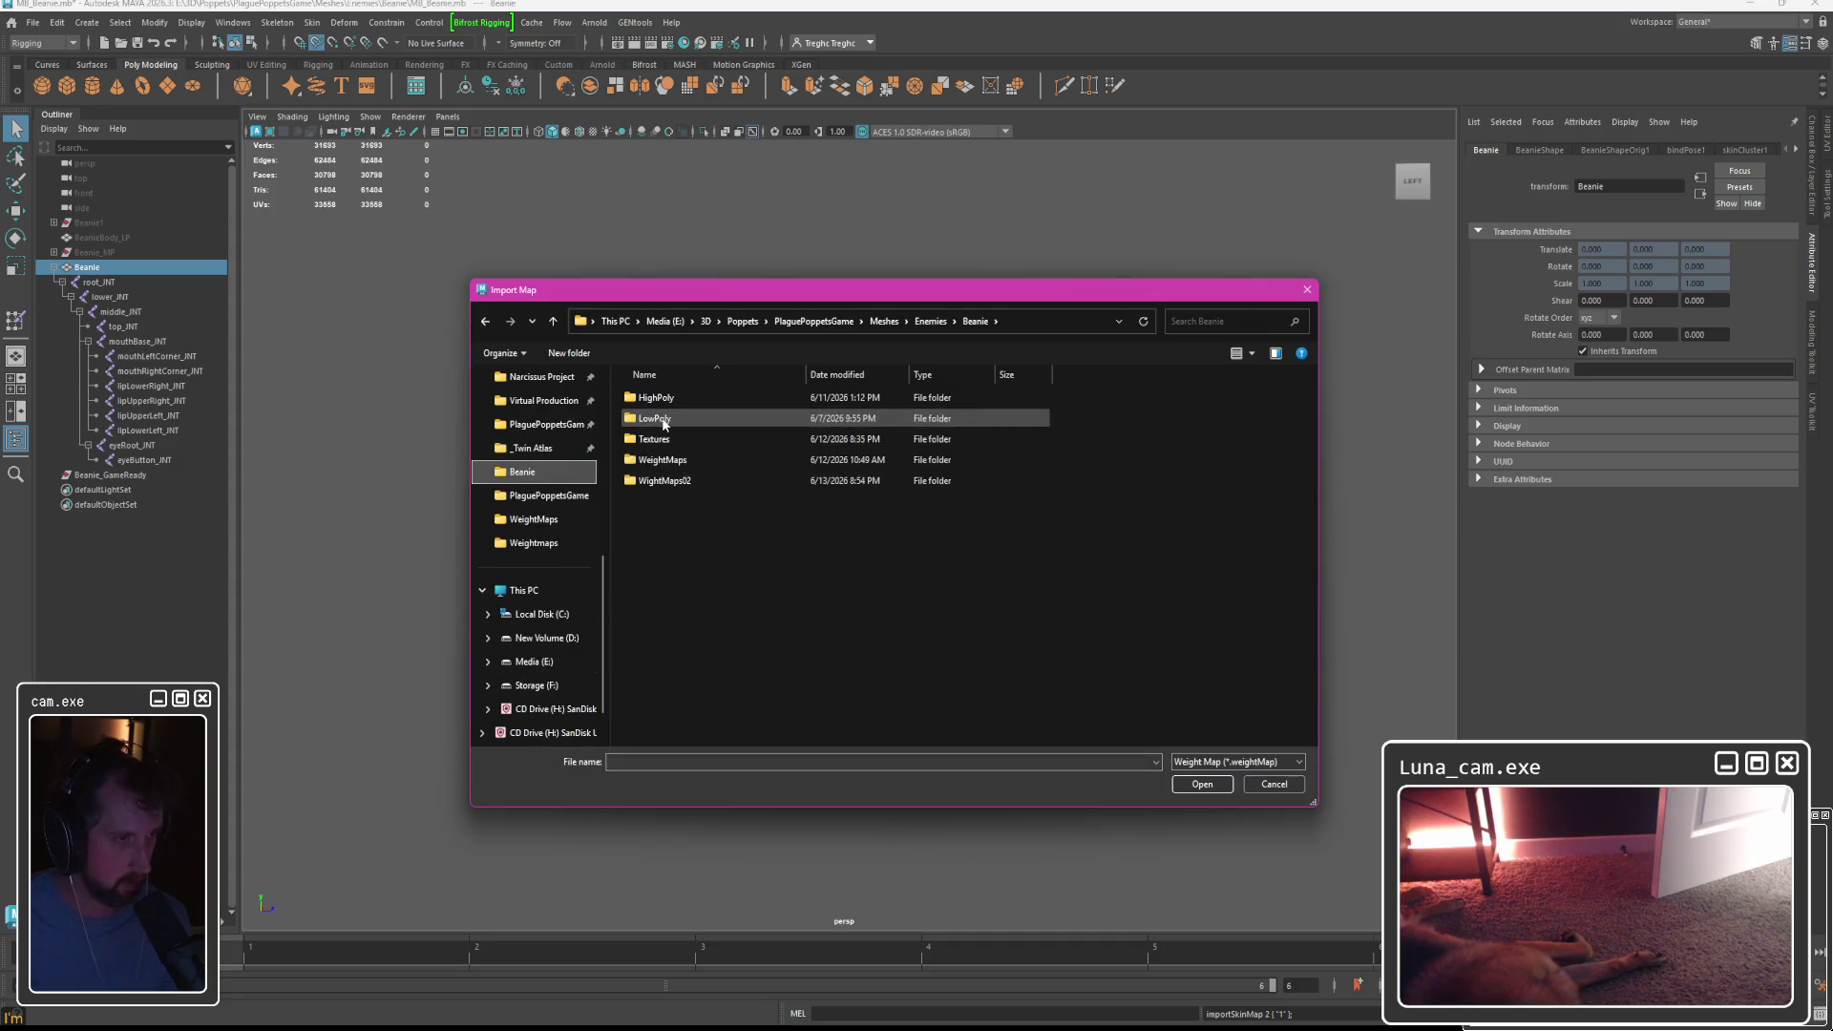
pyautogui.doubleClick(668, 460)
pyautogui.doubleClick(685, 424)
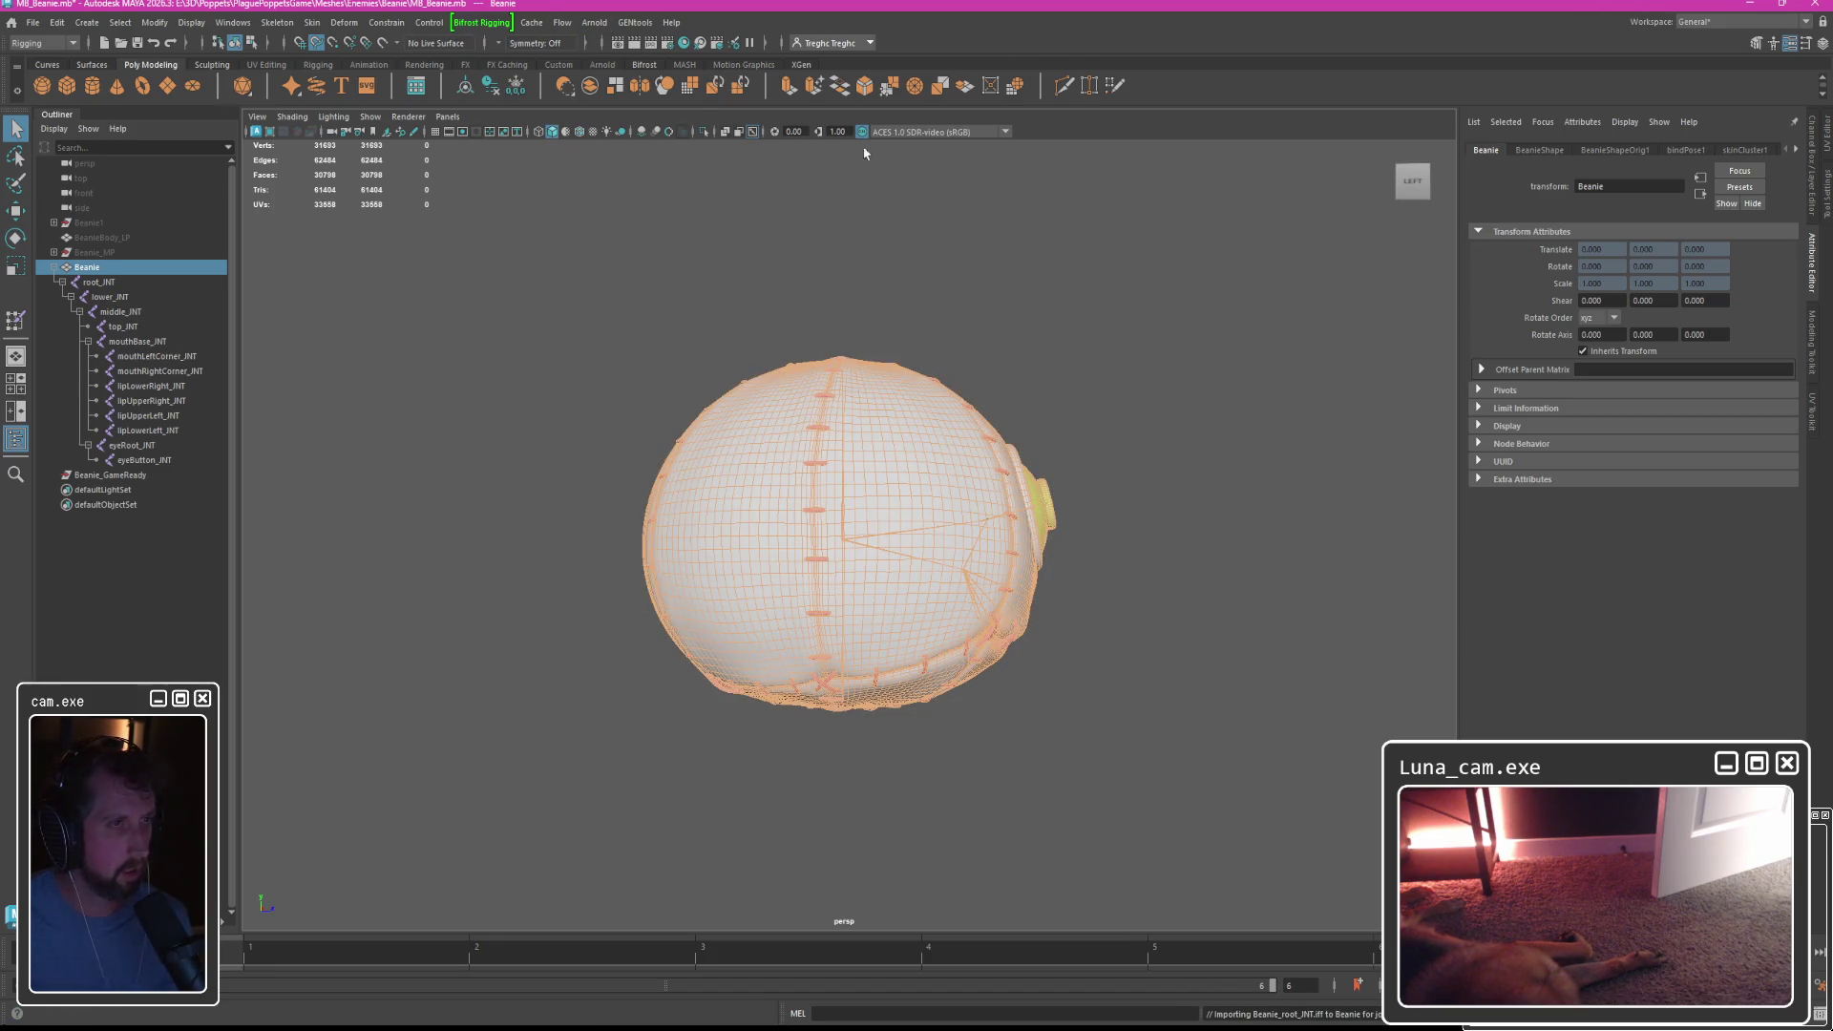
pyautogui.click(1821, 148)
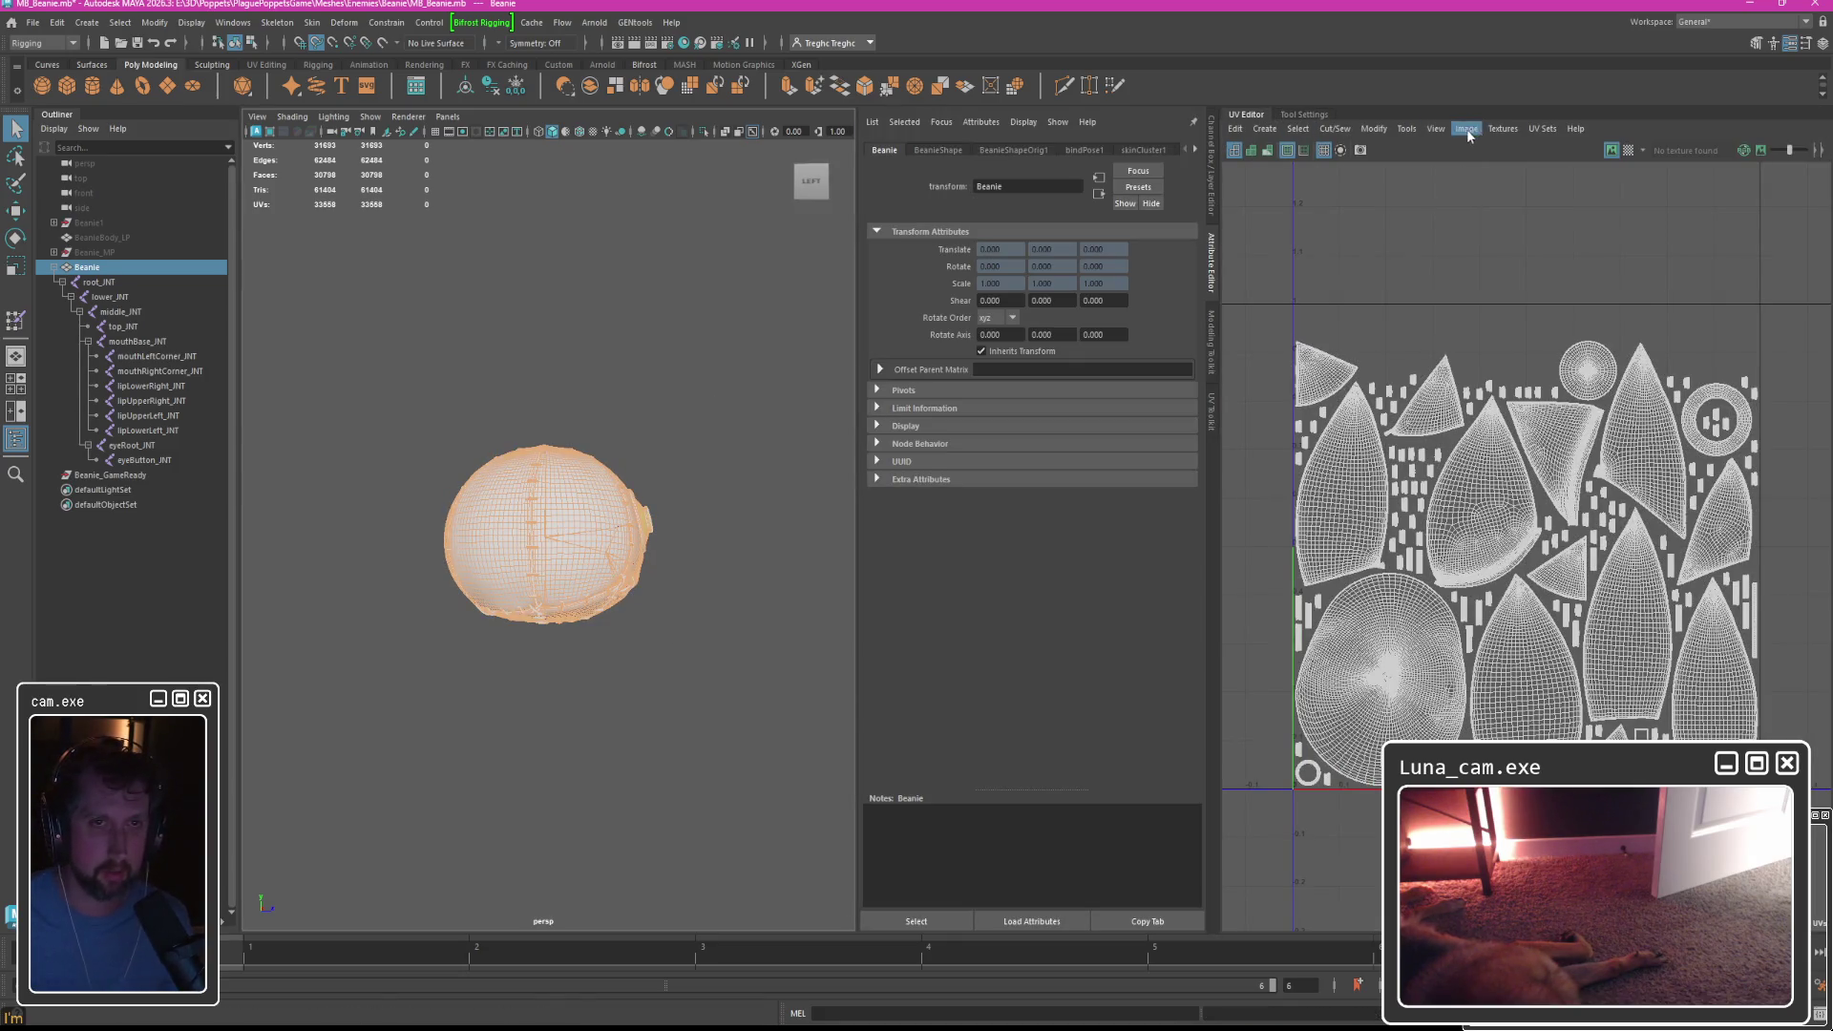
# Switch the Beanie to its second UV set in the UV Set Editor.
pyautogui.click(1542, 128)
pyautogui.click(1575, 159)
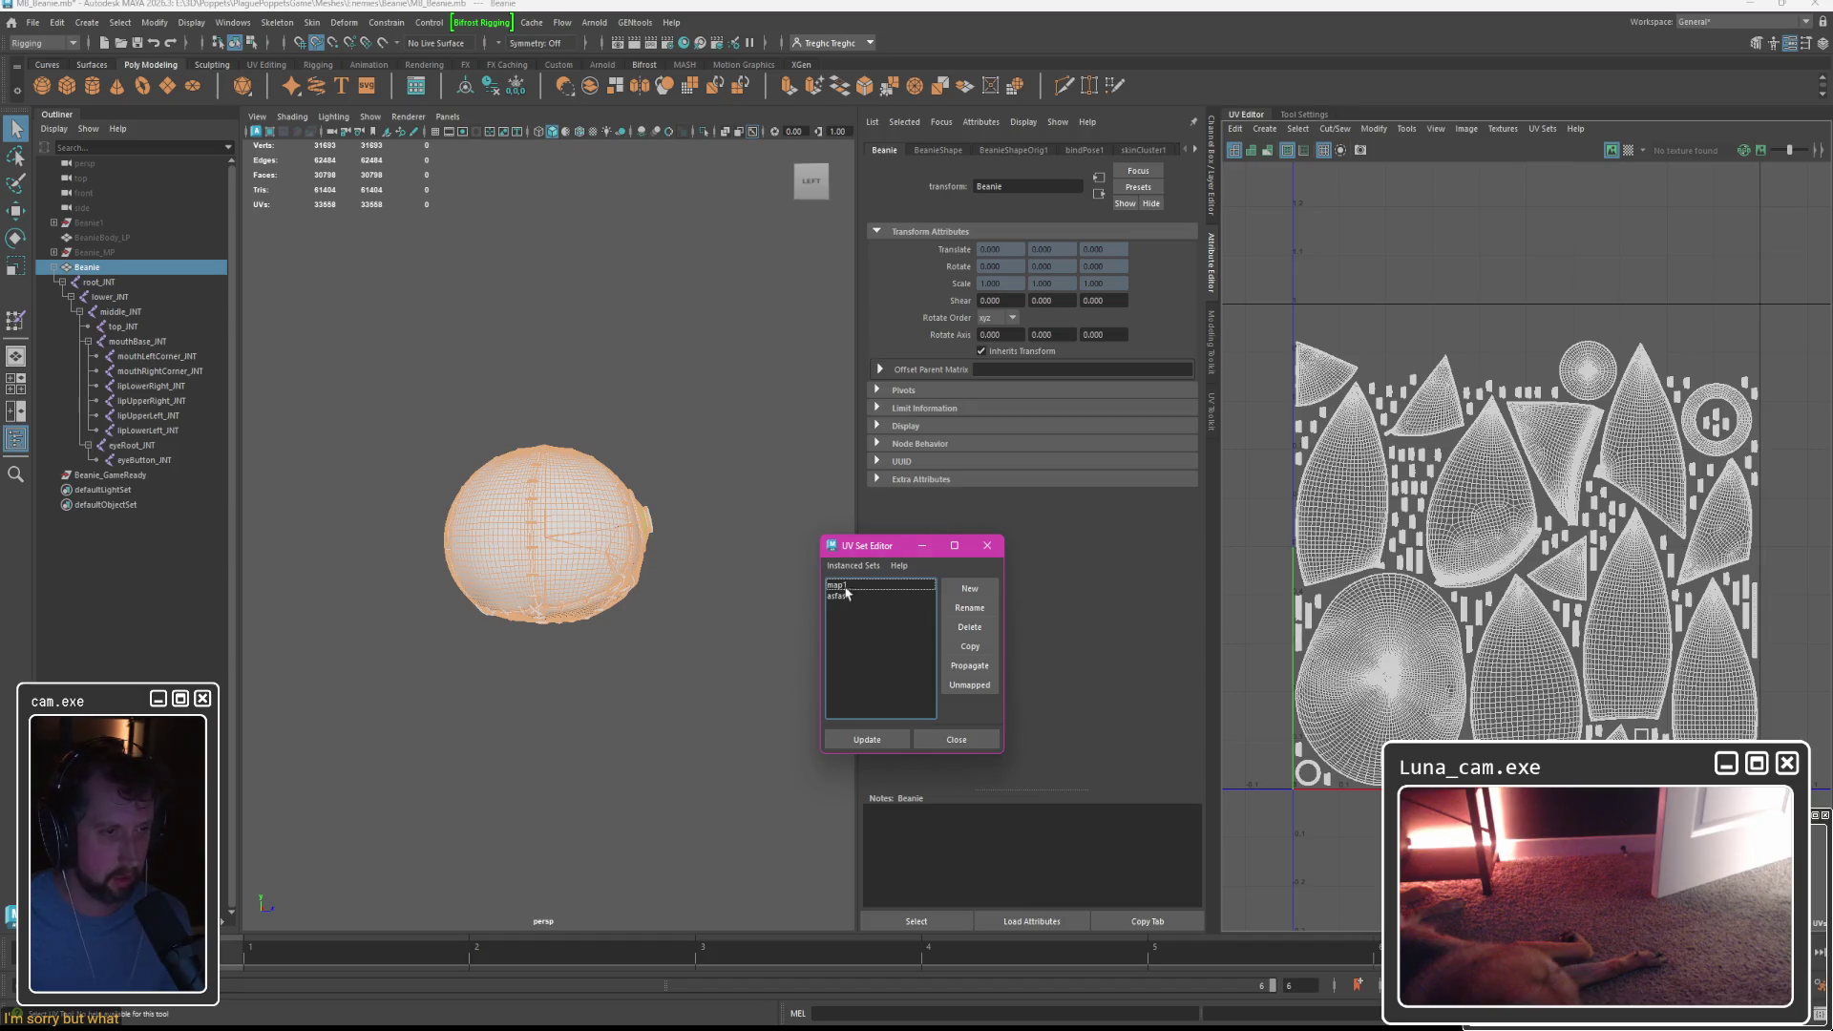
pyautogui.click(846, 594)
pyautogui.click(974, 747)
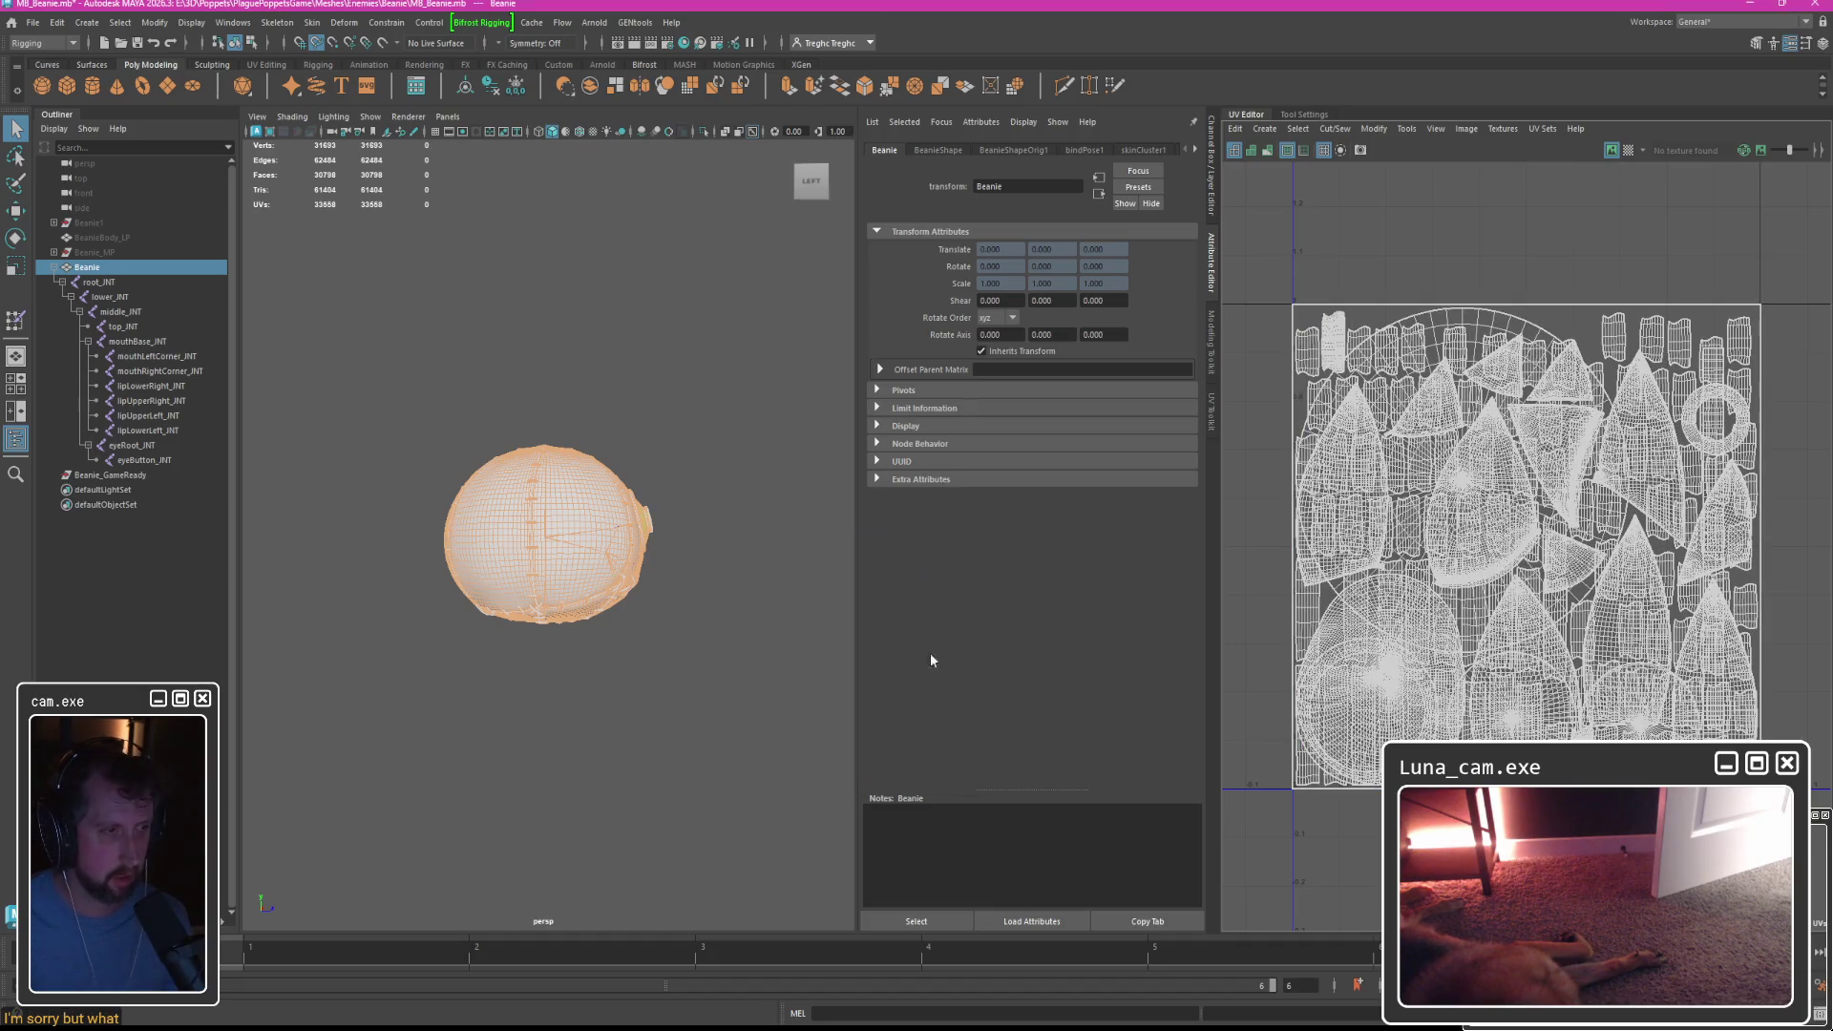
pyautogui.press('f')
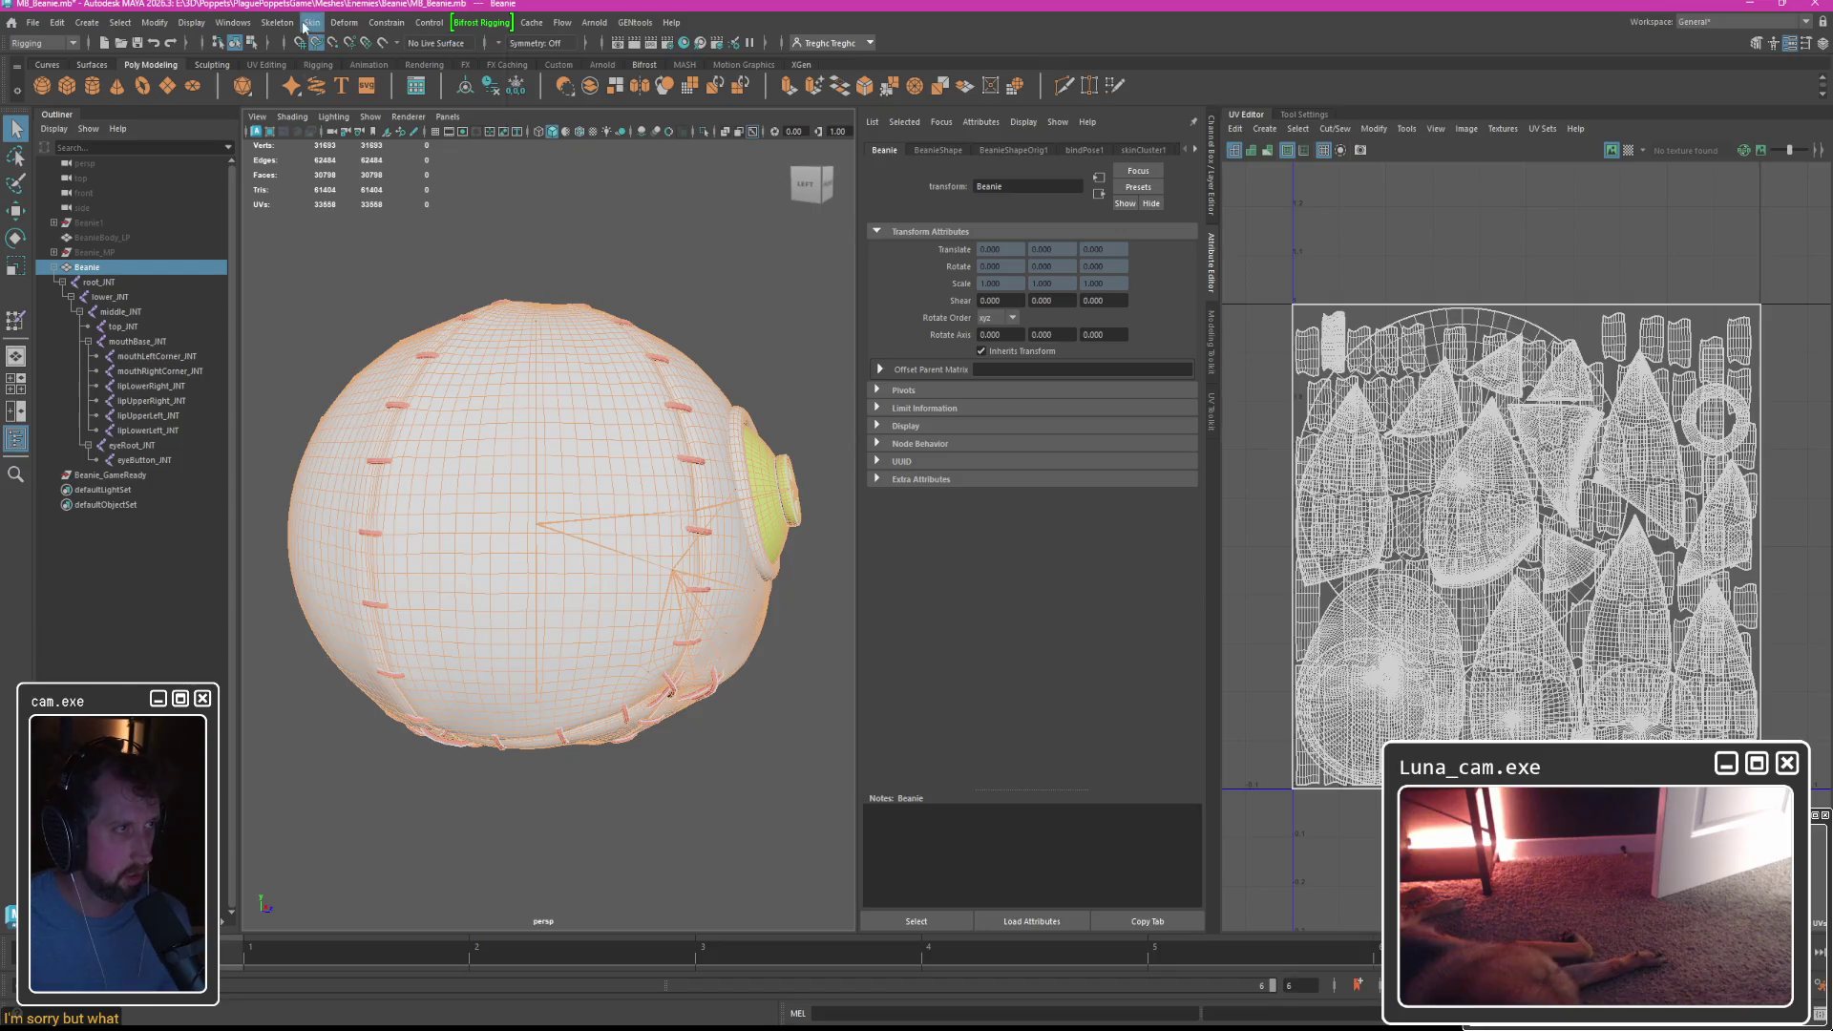
# Activate the Paint Skin Weights Tool on the Beanie from the model's context menu.
pyautogui.click(306, 23)
pyautogui.moveTo(379, 276)
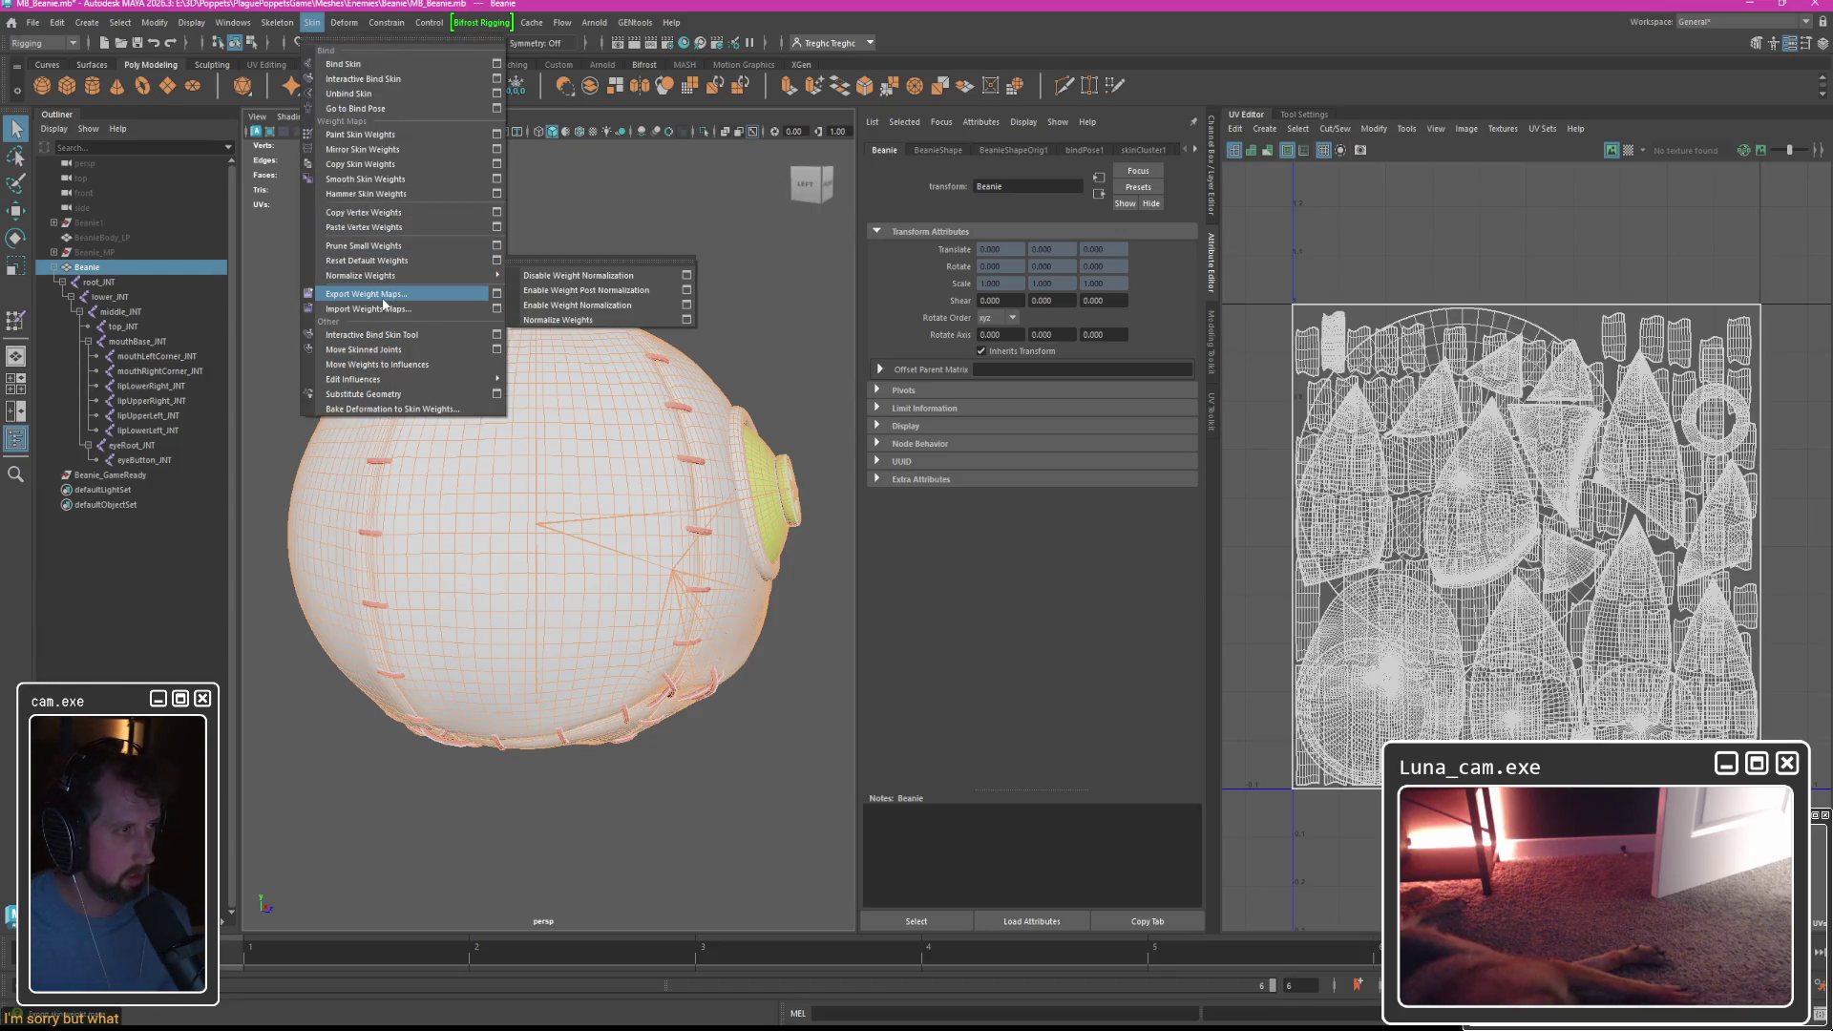
pyautogui.click(459, 276)
pyautogui.rightClick(573, 387)
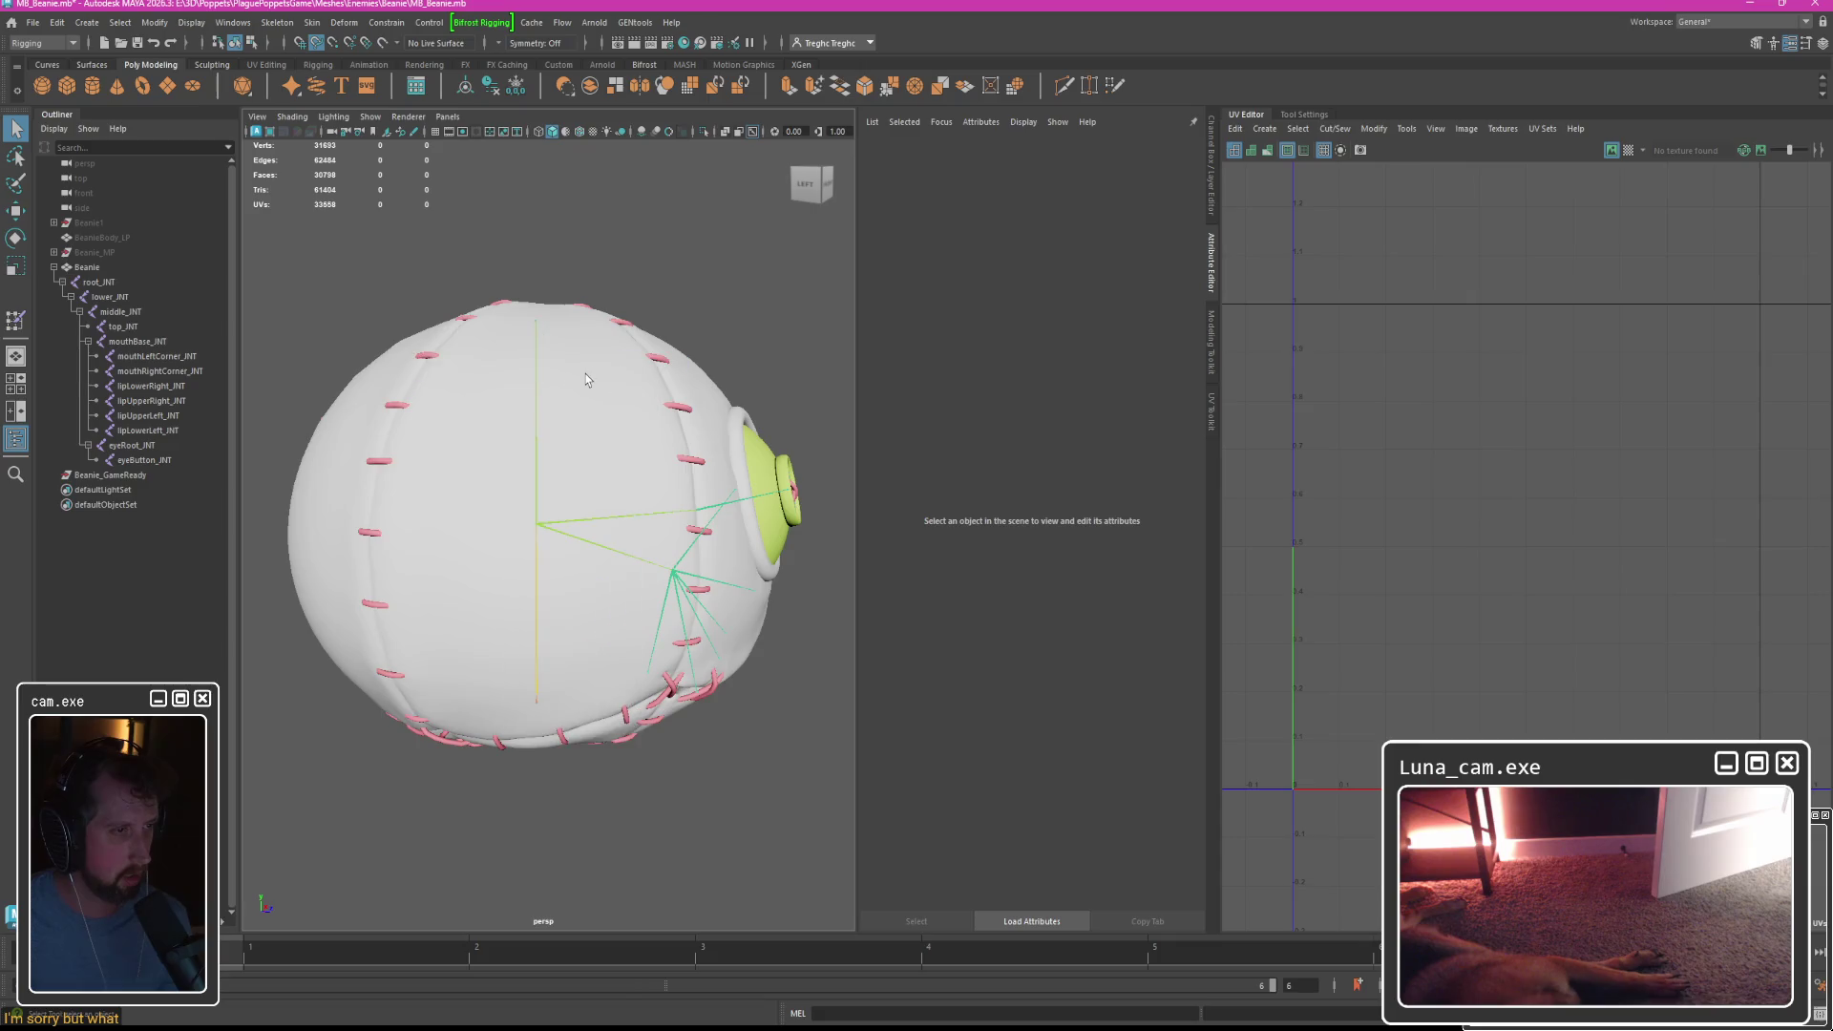
pyautogui.click(588, 369)
pyautogui.moveTo(589, 368); pyautogui.dragTo(504, 361, button='right')
pyautogui.keyDown('alt'); pyautogui.moveTo(504, 360); pyautogui.dragTo(421, 372); pyautogui.keyUp('alt')
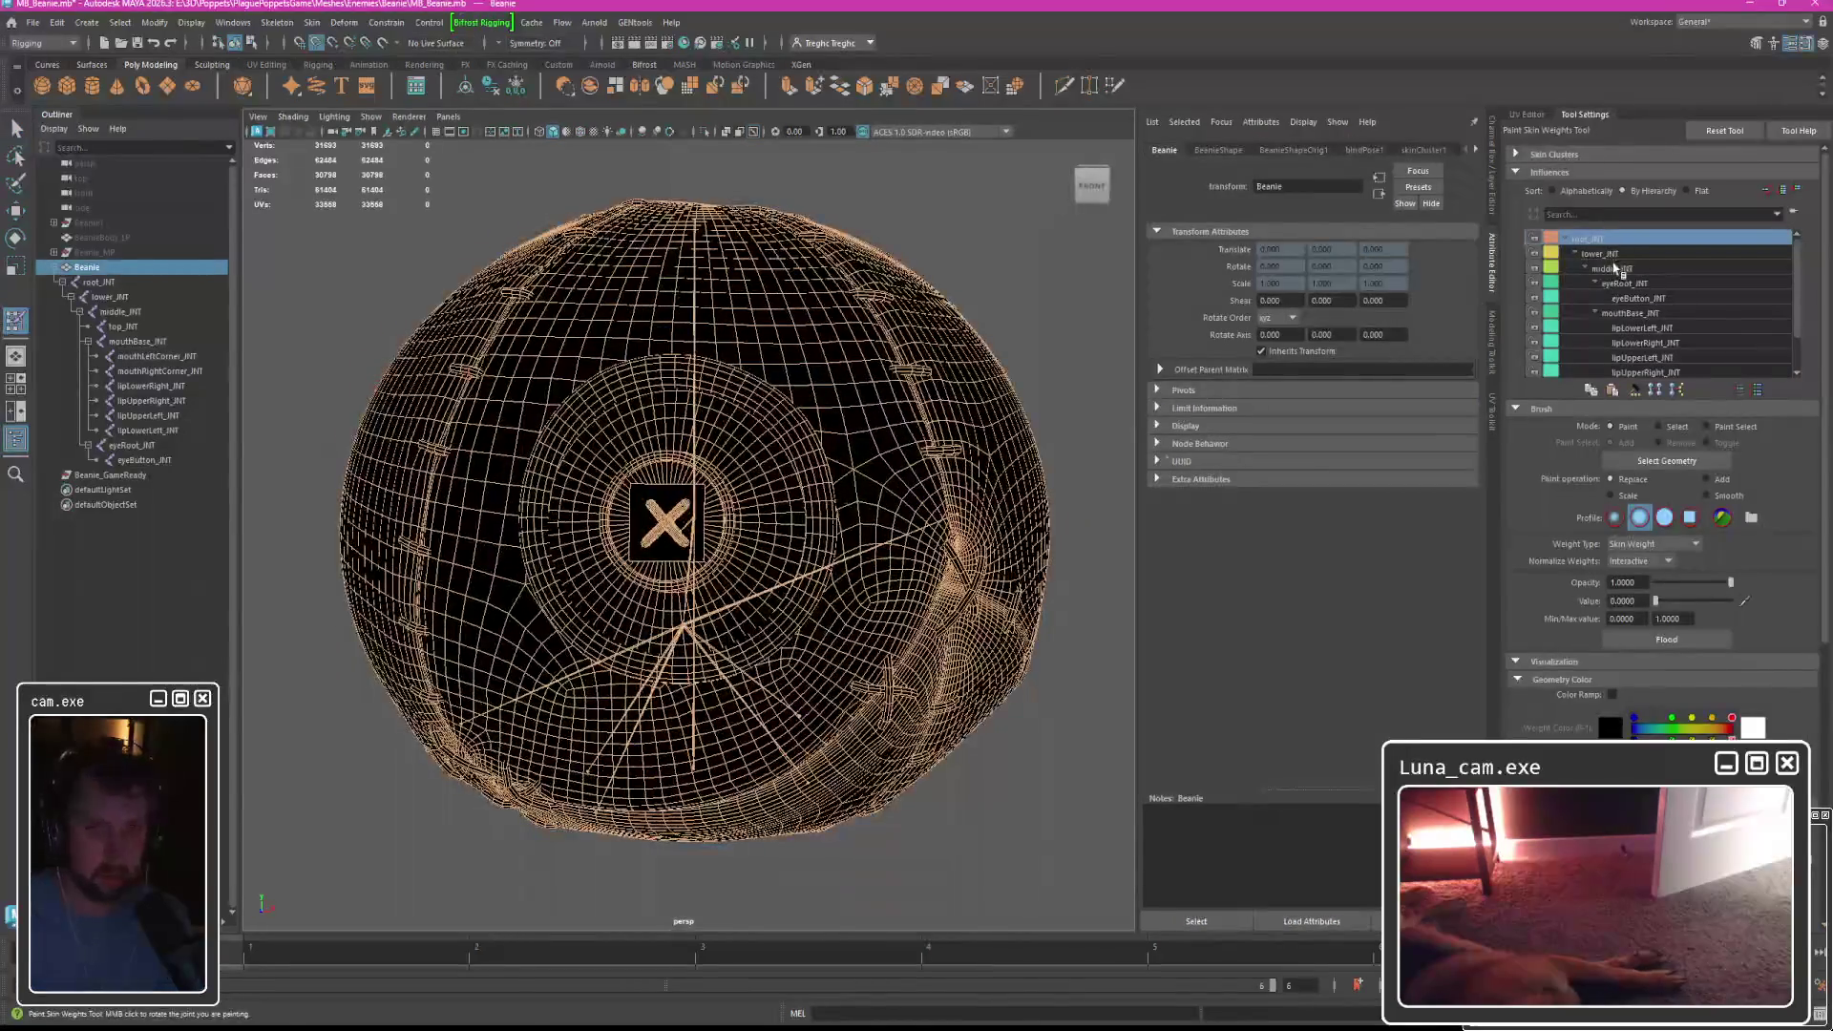
# Inspect the skin weights of eyeRoot_JNT, mouthBase_JNT, lipUpperLeft_JNT and other joint influences.
pyautogui.click(1614, 269)
pyautogui.click(1639, 298)
pyautogui.click(1644, 284)
pyautogui.click(1623, 268)
pyautogui.click(1640, 284)
pyautogui.click(1644, 313)
pyautogui.click(1666, 327)
pyautogui.click(1666, 357)
pyautogui.click(1652, 298)
pyautogui.click(1673, 355)
# Return to the Select Tool, bring the UV Editor back, and cancel a weight map export.
pyautogui.press('q')
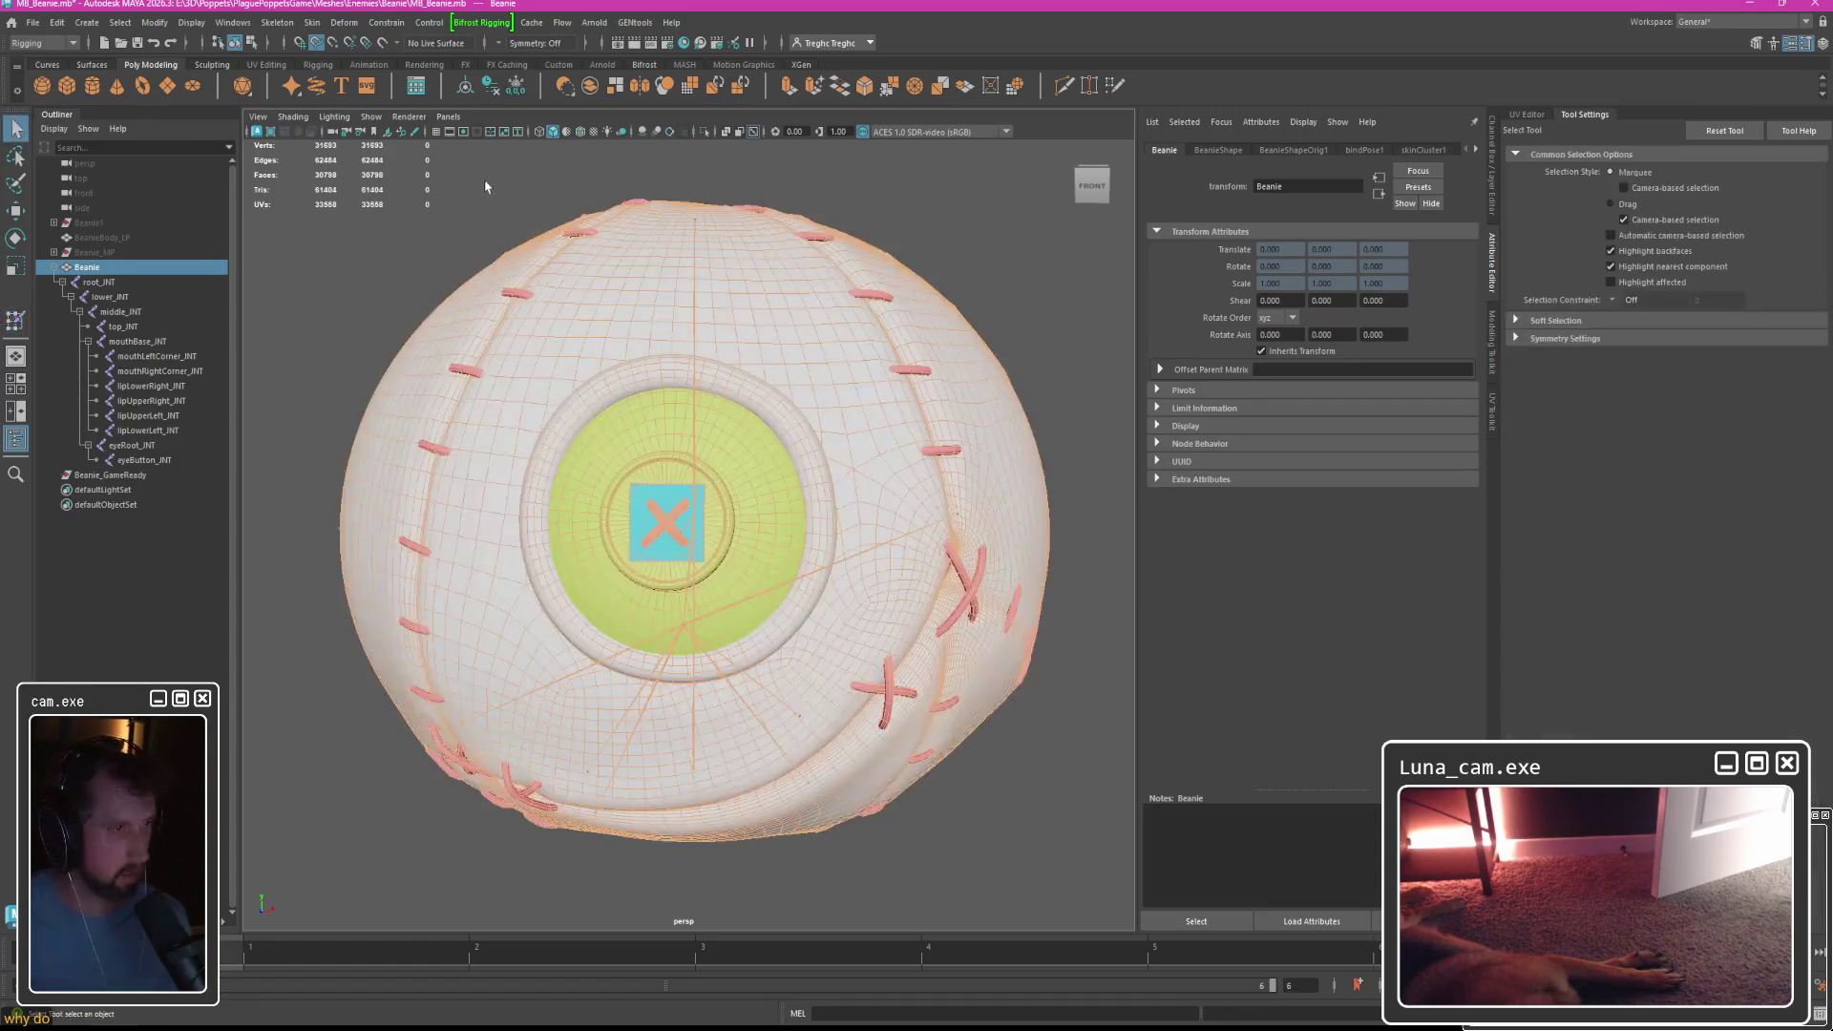
pyautogui.keyDown('alt'); pyautogui.moveTo(534, 336); pyautogui.dragTo(673, 336); pyautogui.keyUp('alt')
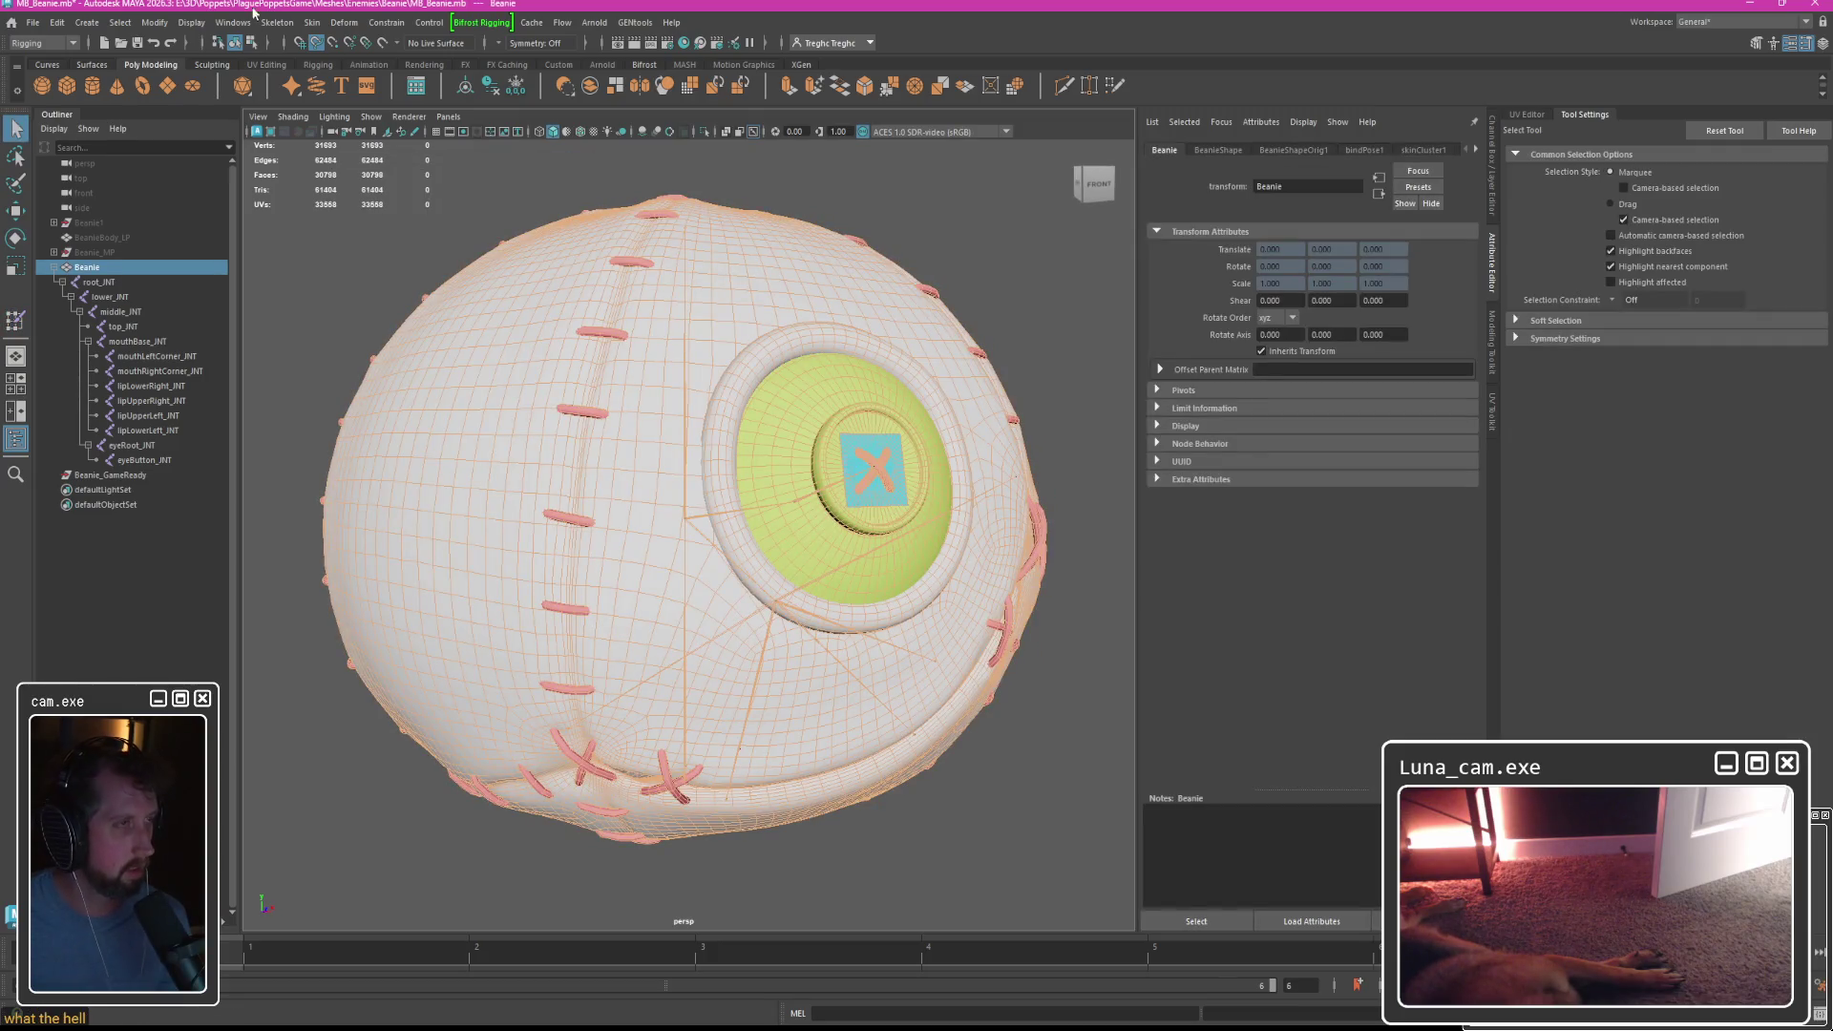
pyautogui.click(276, 22)
pyautogui.click(312, 22)
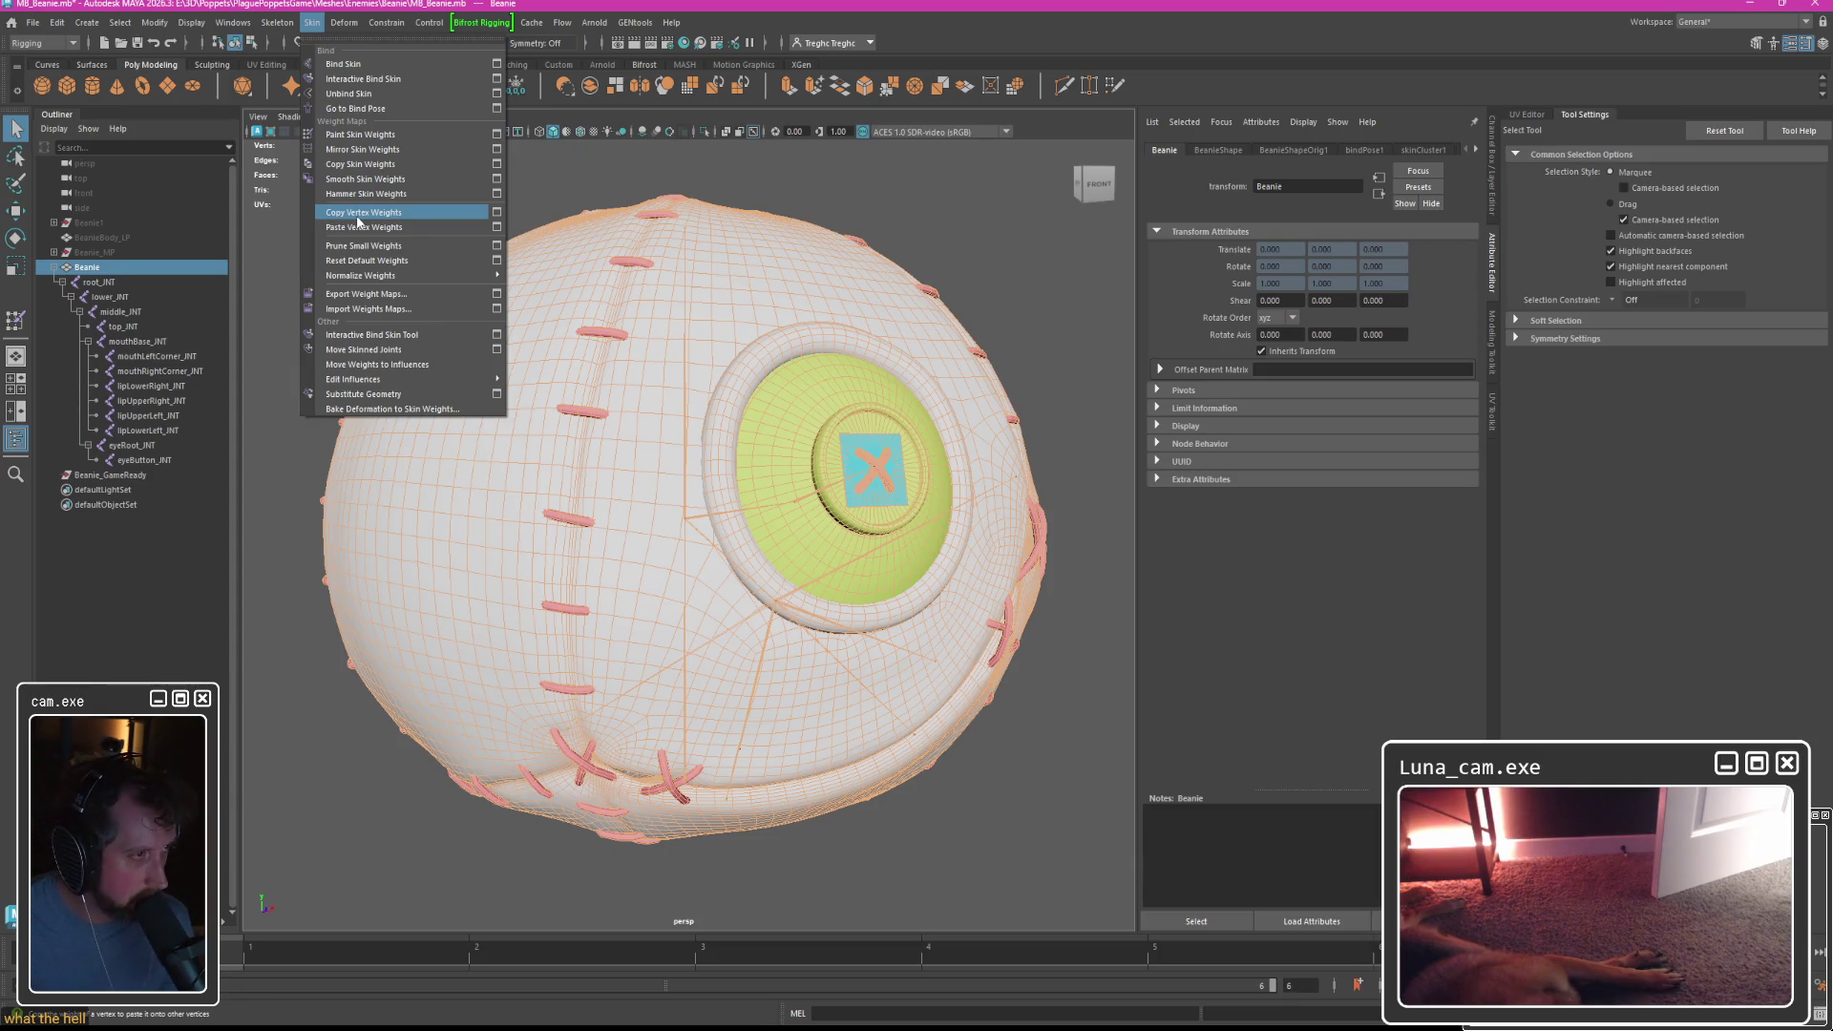
pyautogui.click(848, 3)
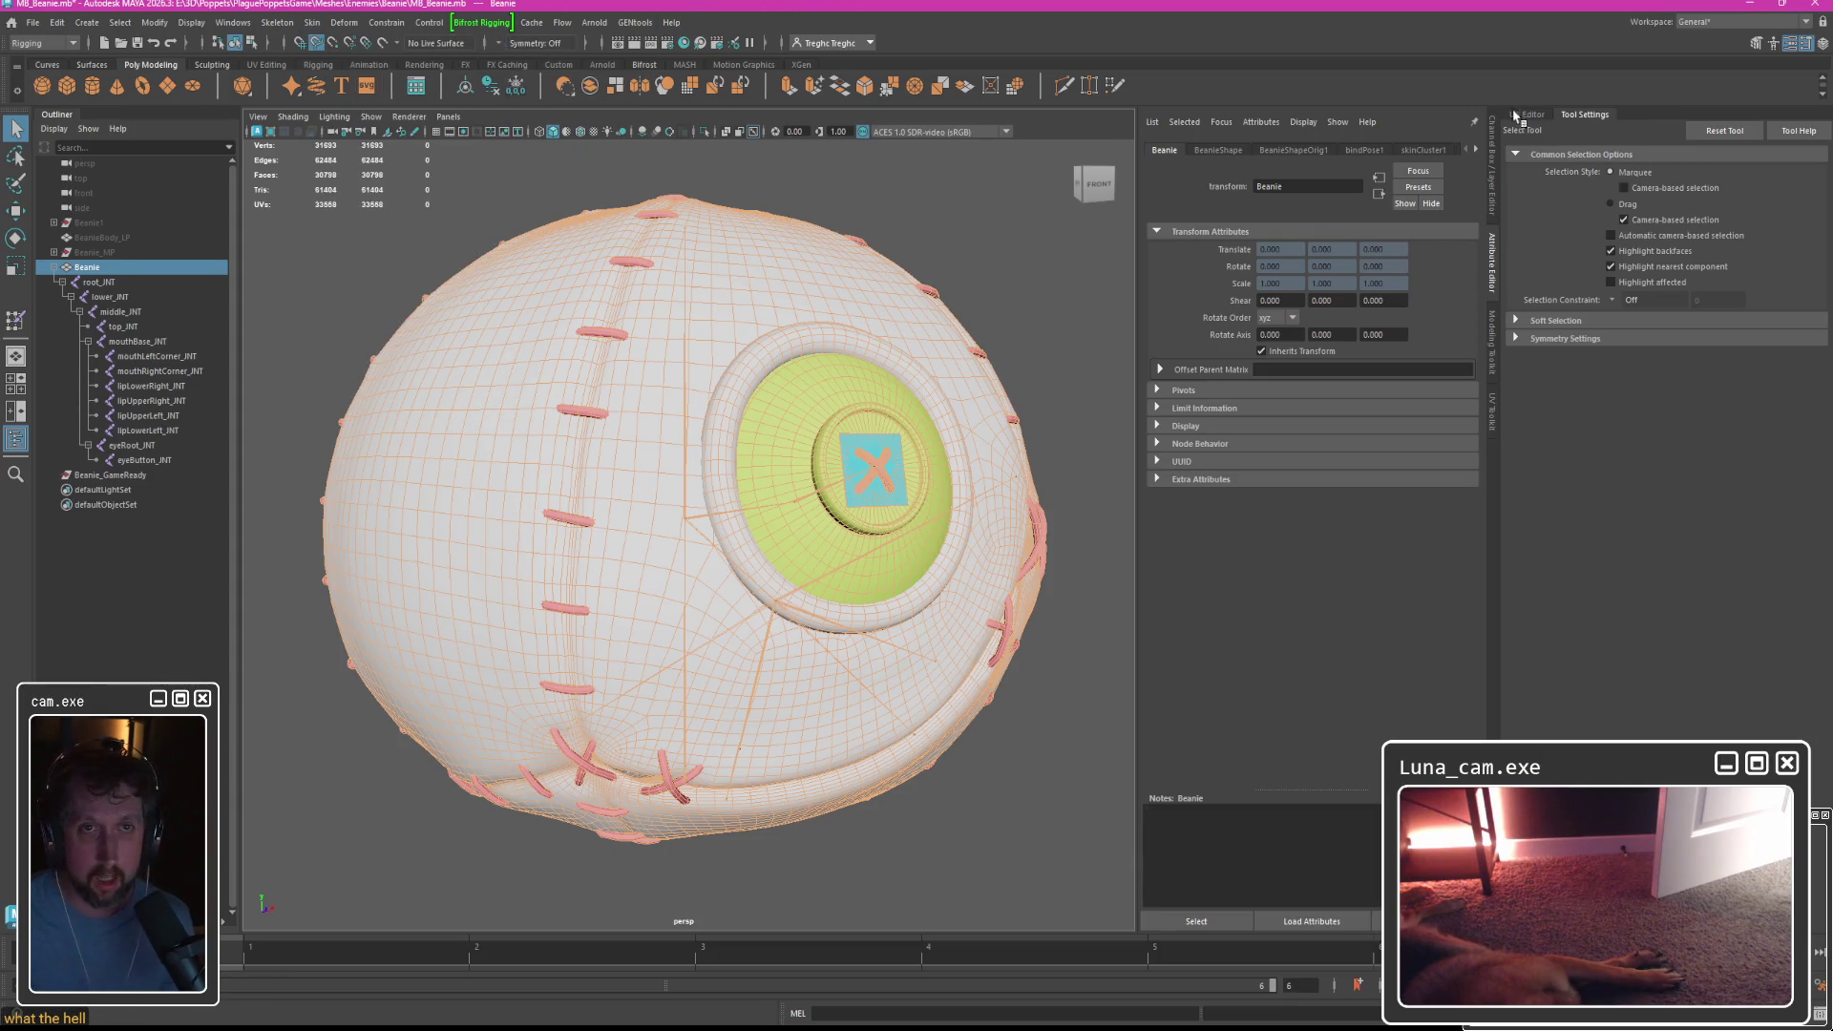
pyautogui.click(1526, 114)
pyautogui.keyDown('alt'); pyautogui.moveTo(472, 449); pyautogui.dragTo(457, 256); pyautogui.keyUp('alt')
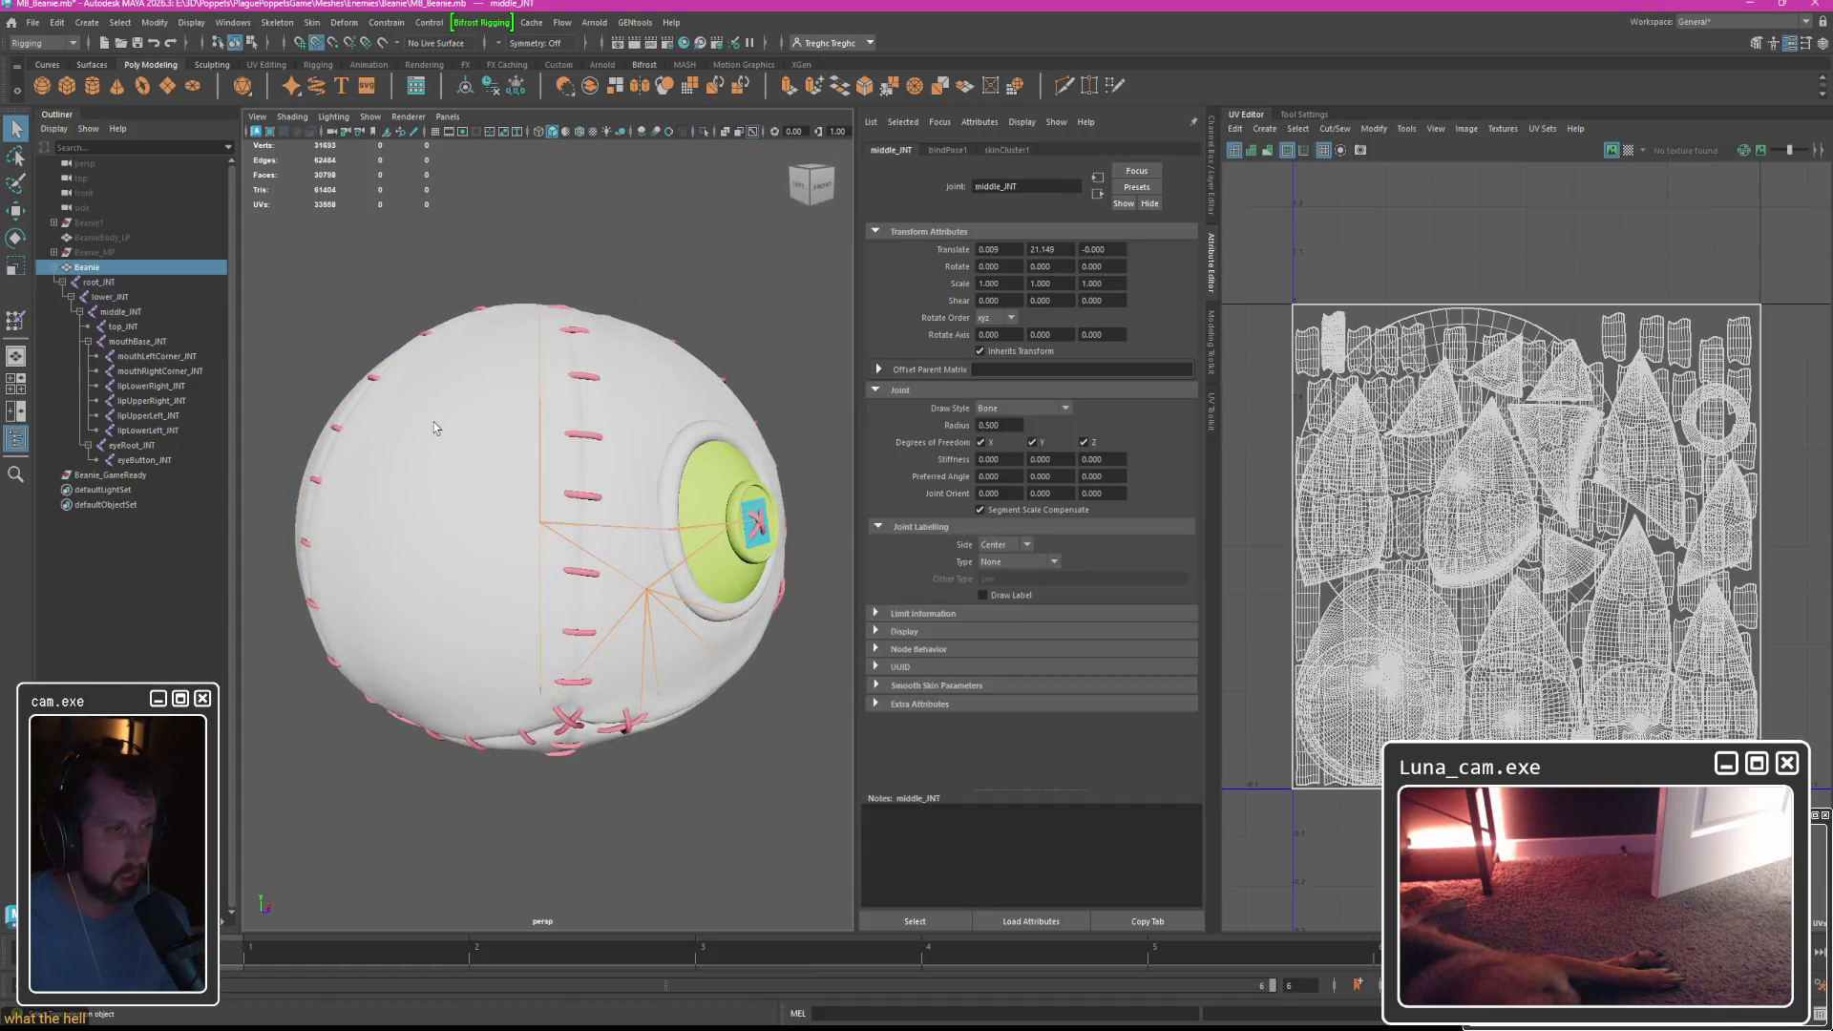
pyautogui.click(362, 294)
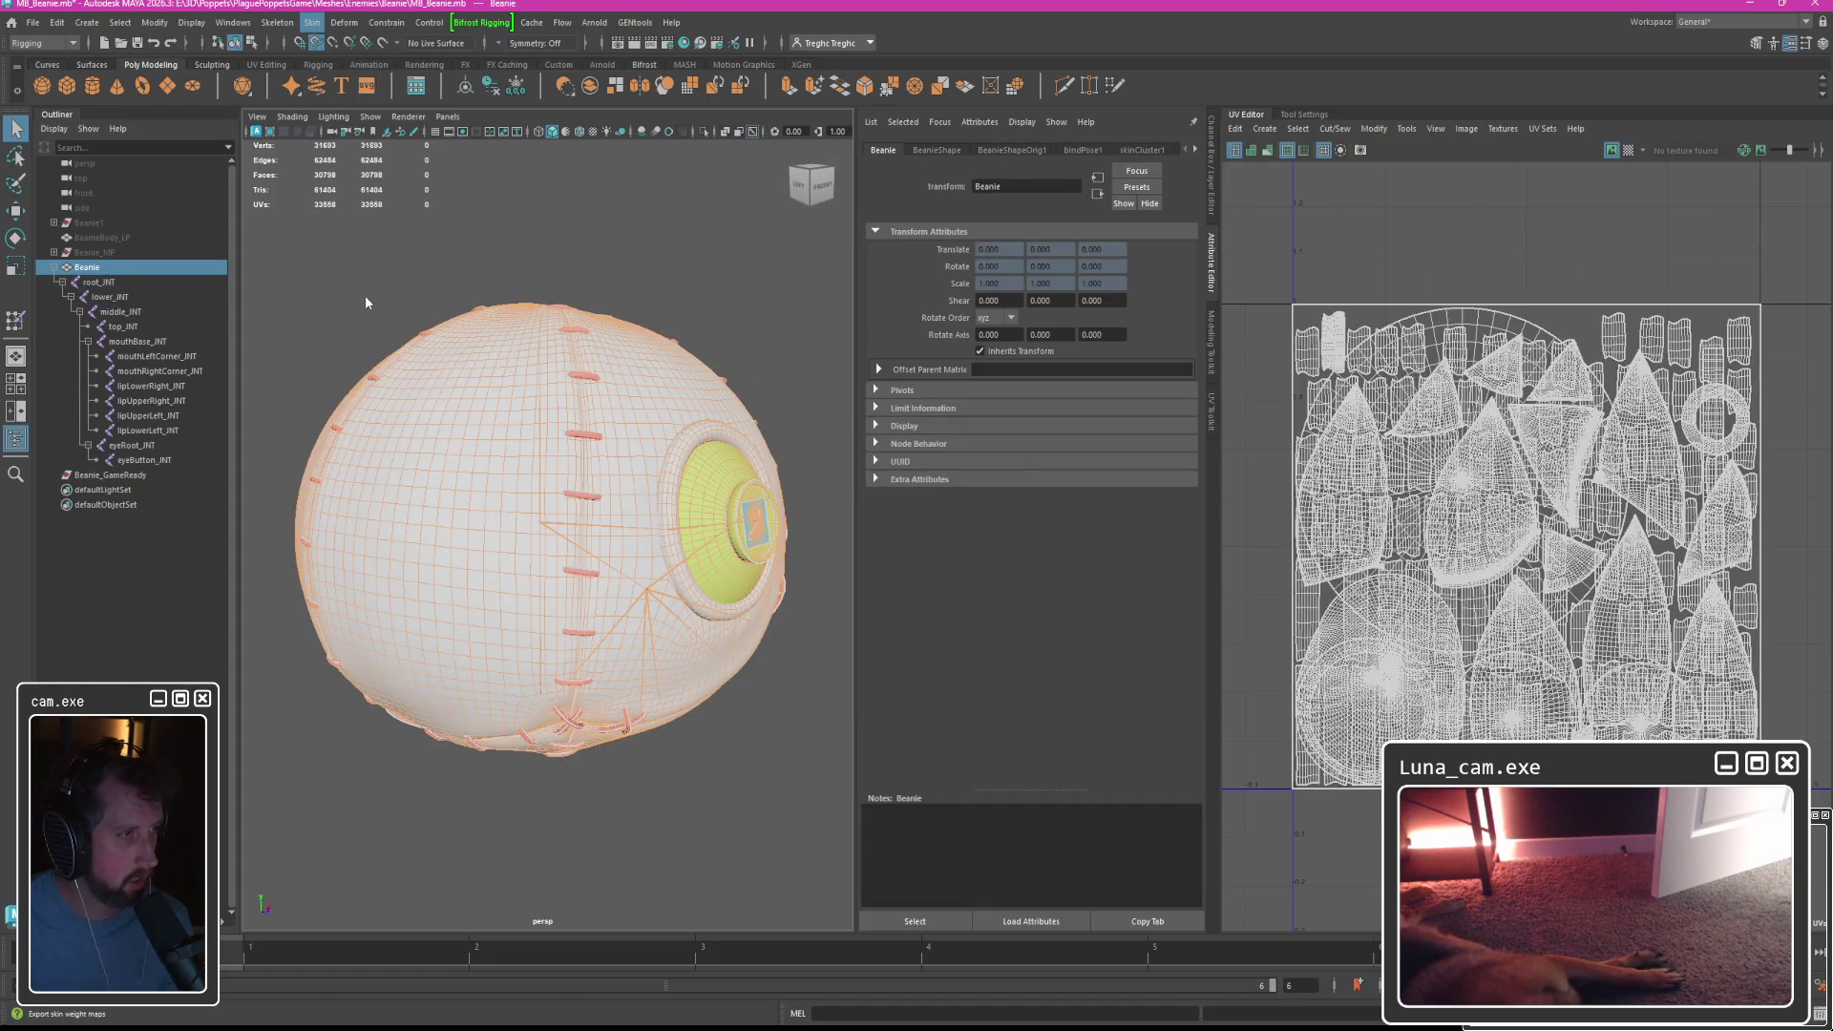
pyautogui.press('Escape')
# Import Weightmaps.weightMap from Beanie > WeightMaps onto the Beanie again.
pyautogui.click(313, 22)
pyautogui.click(340, 308)
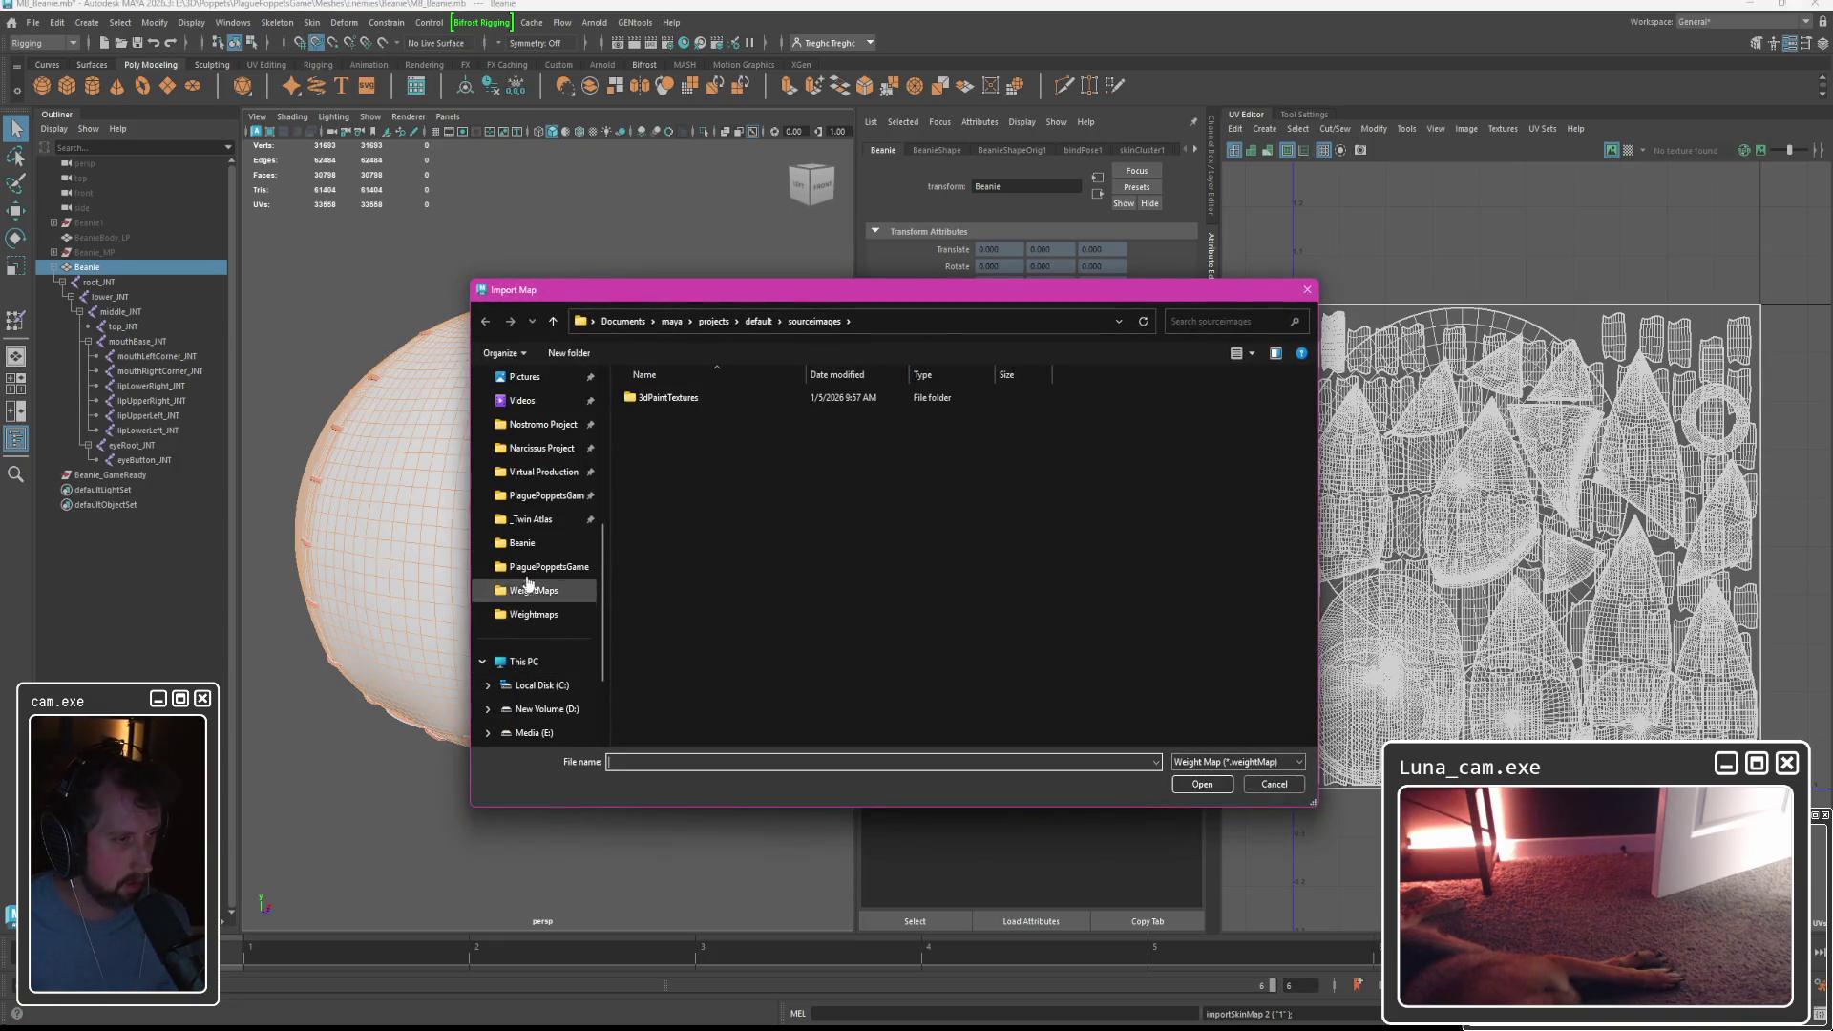
pyautogui.click(523, 543)
pyautogui.doubleClick(657, 460)
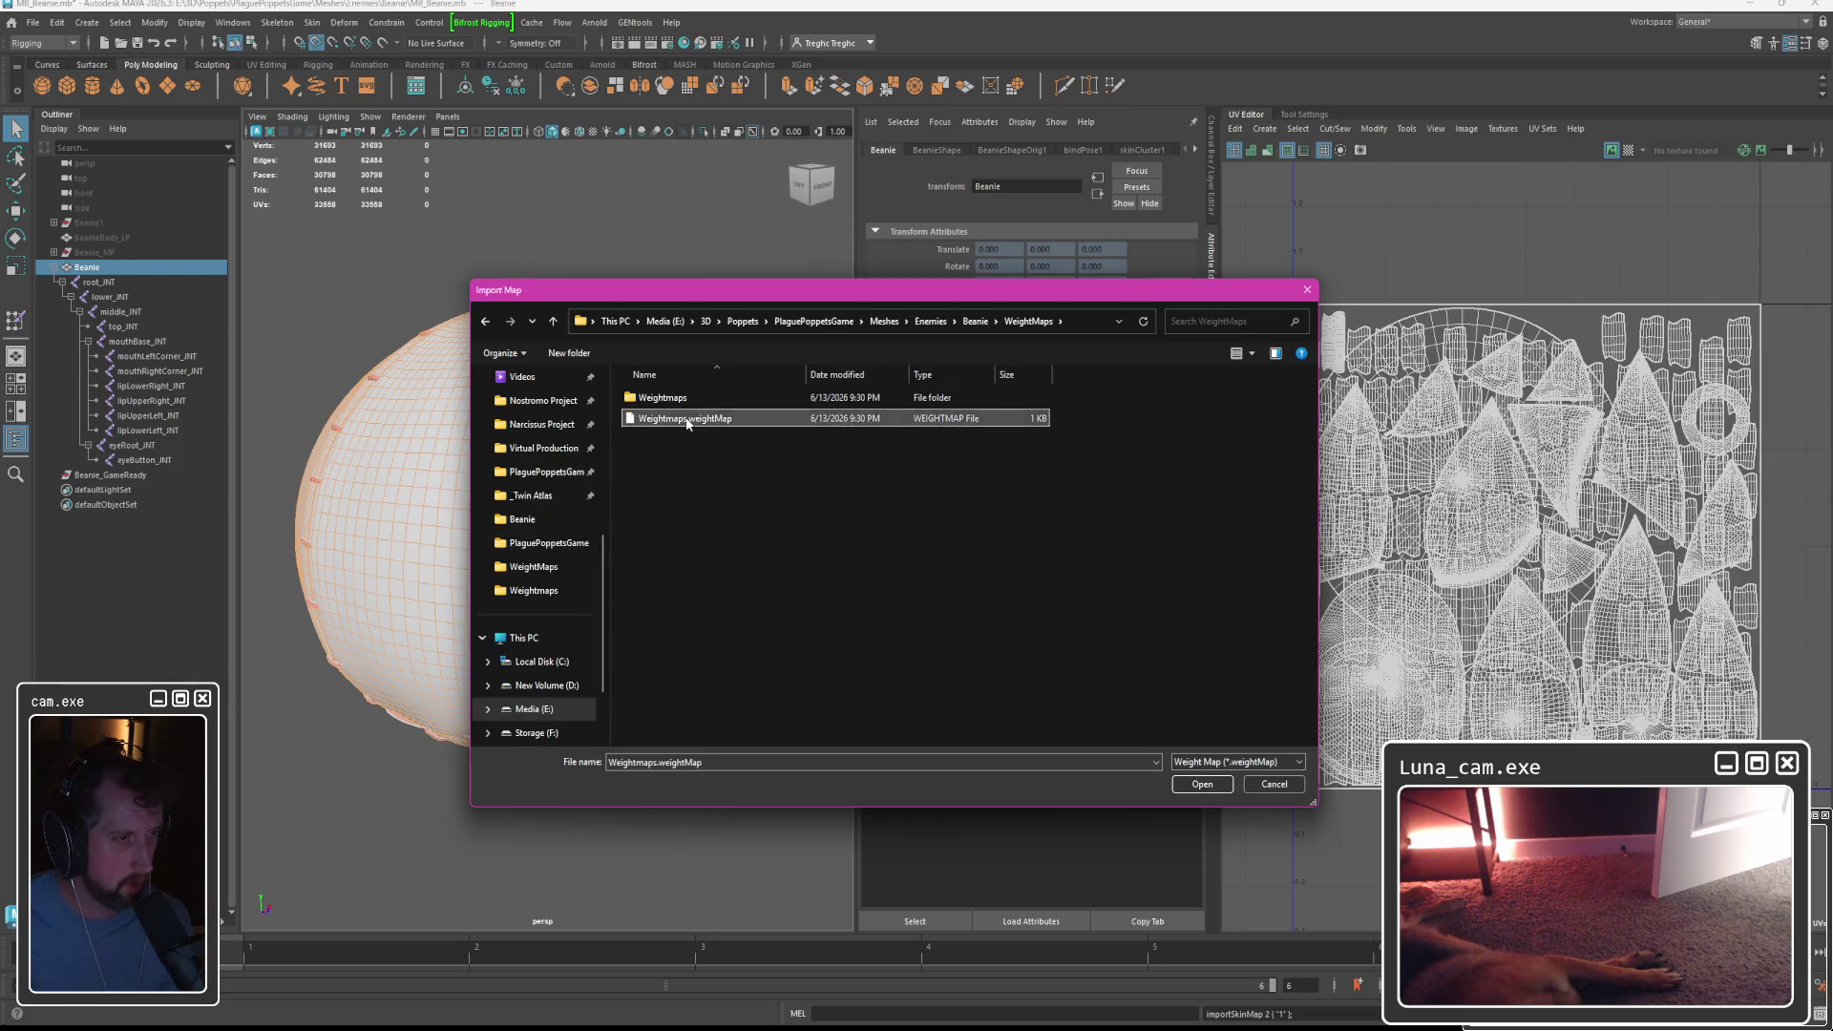
pyautogui.doubleClick(684, 419)
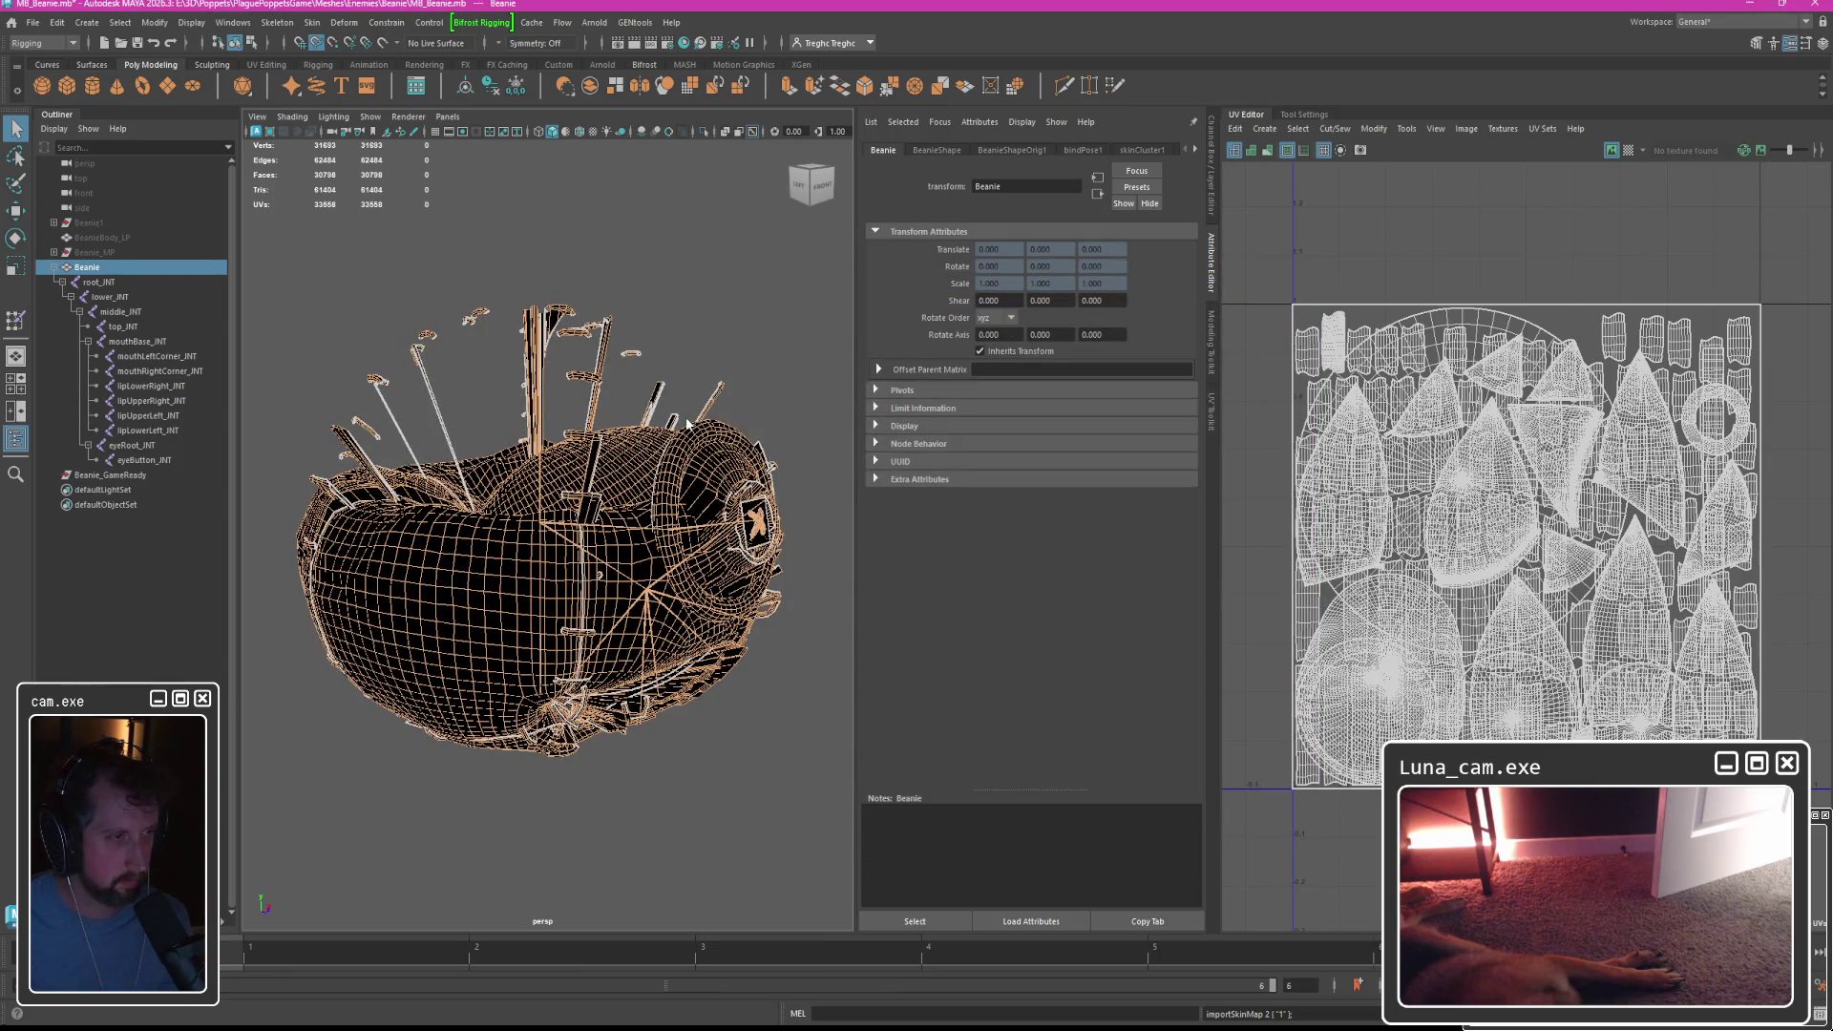
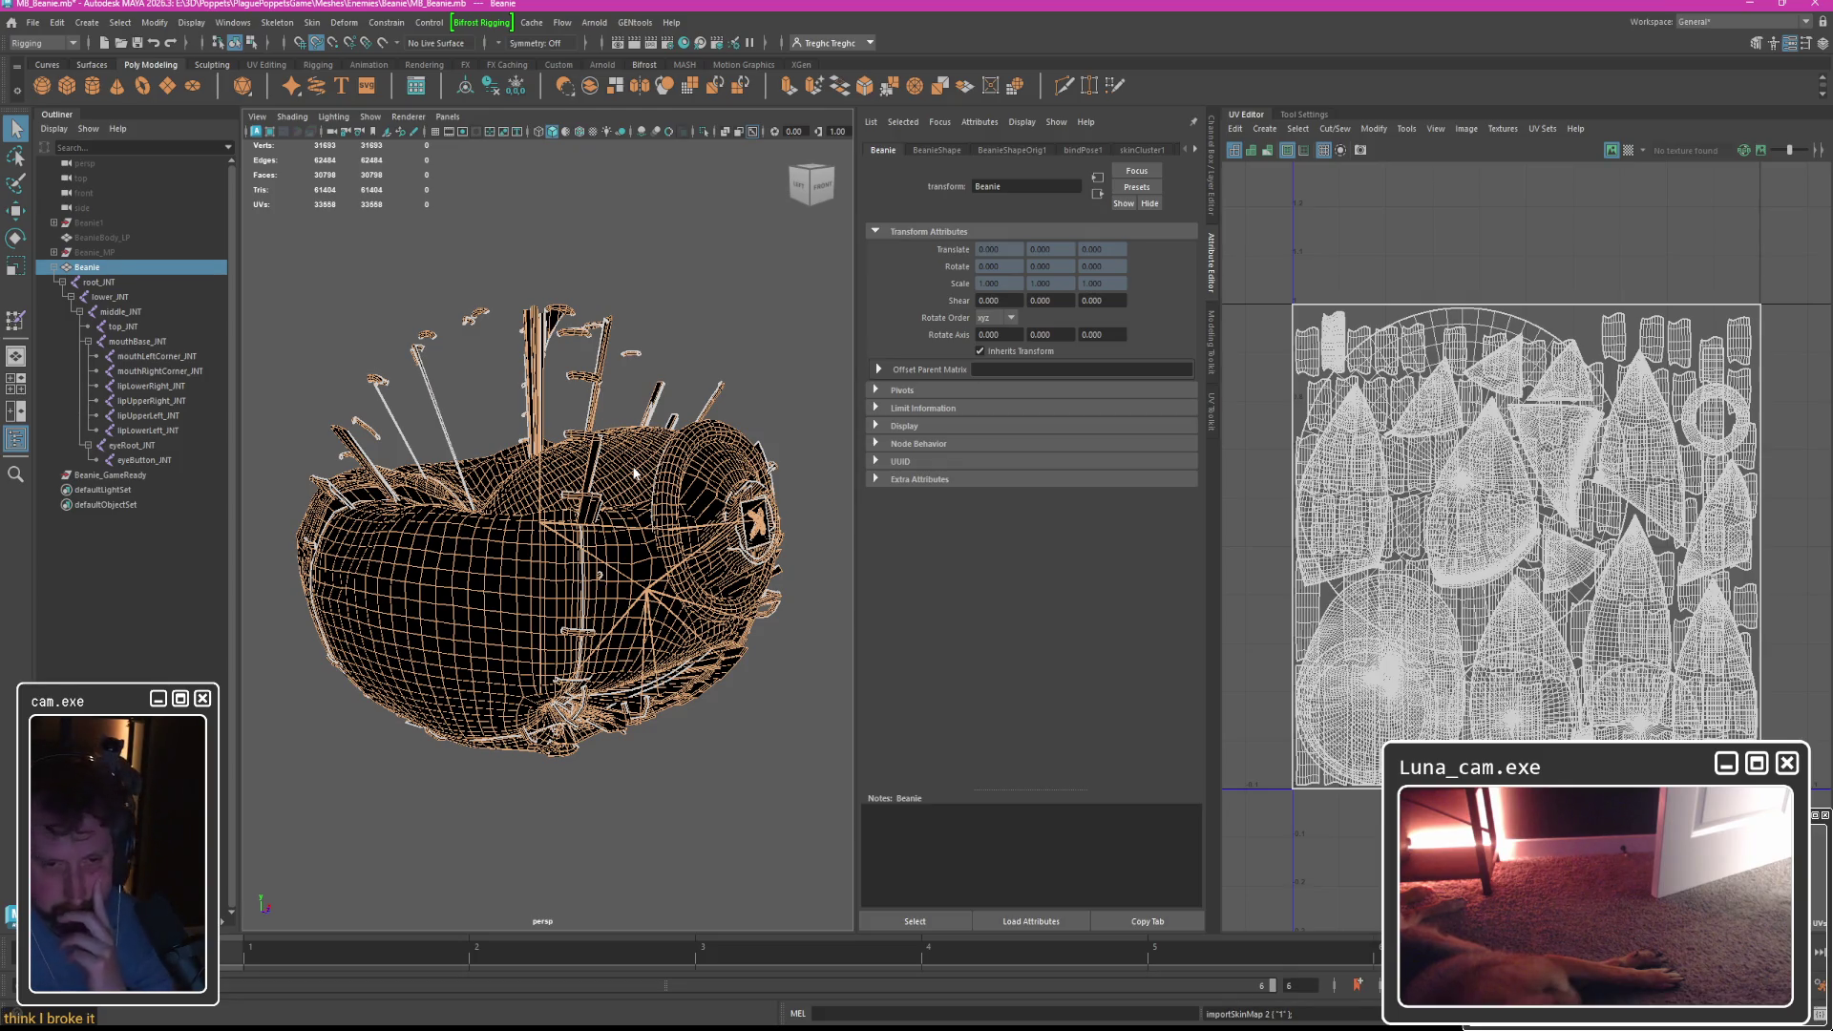
# Undo the broken skin-weight import and inspect eyeButton_JNT's weights in Paint Skin Weights.
pyautogui.hotkey('ctrl', 'z')
pyautogui.moveTo(411, 434); pyautogui.dragTo(430, 573, button='right')
pyautogui.click(1599, 254)
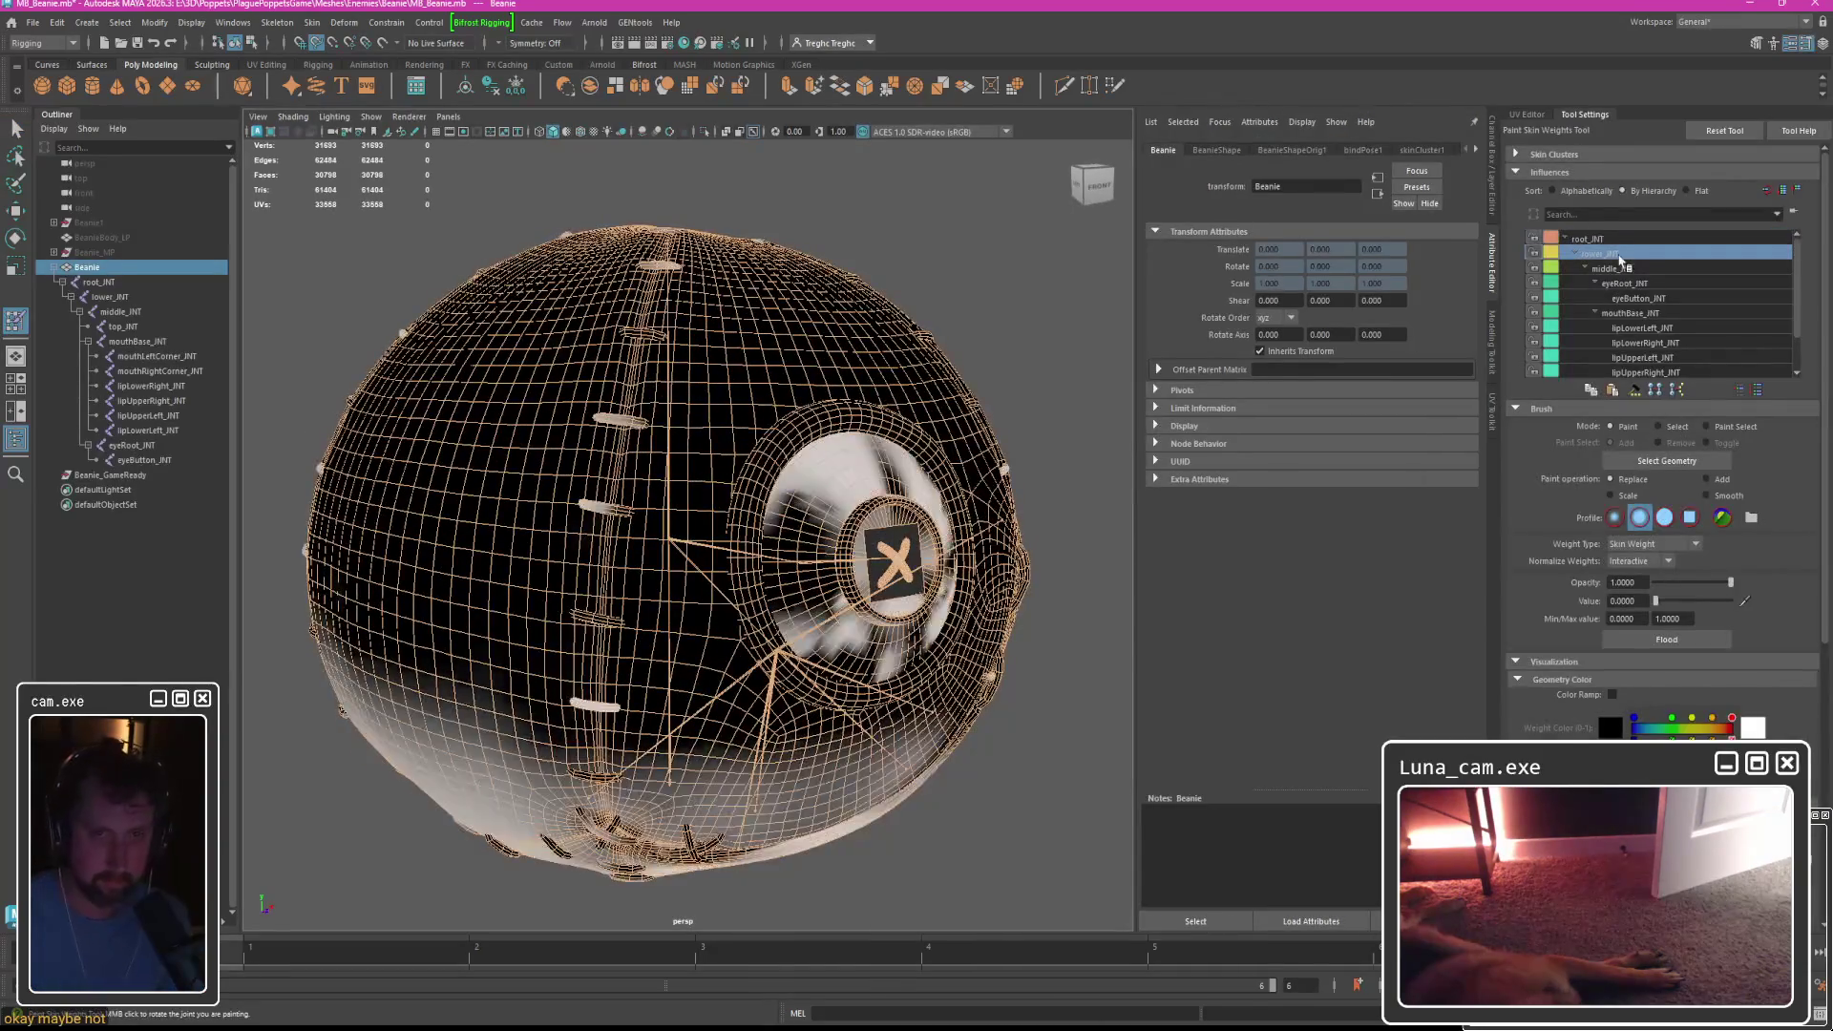
pyautogui.click(1639, 298)
# Step through middle_JNT, mouthBase_JNT and the other joints to compare their weights.
pyautogui.press('Down')
pyautogui.press('Down')
pyautogui.press('Down')
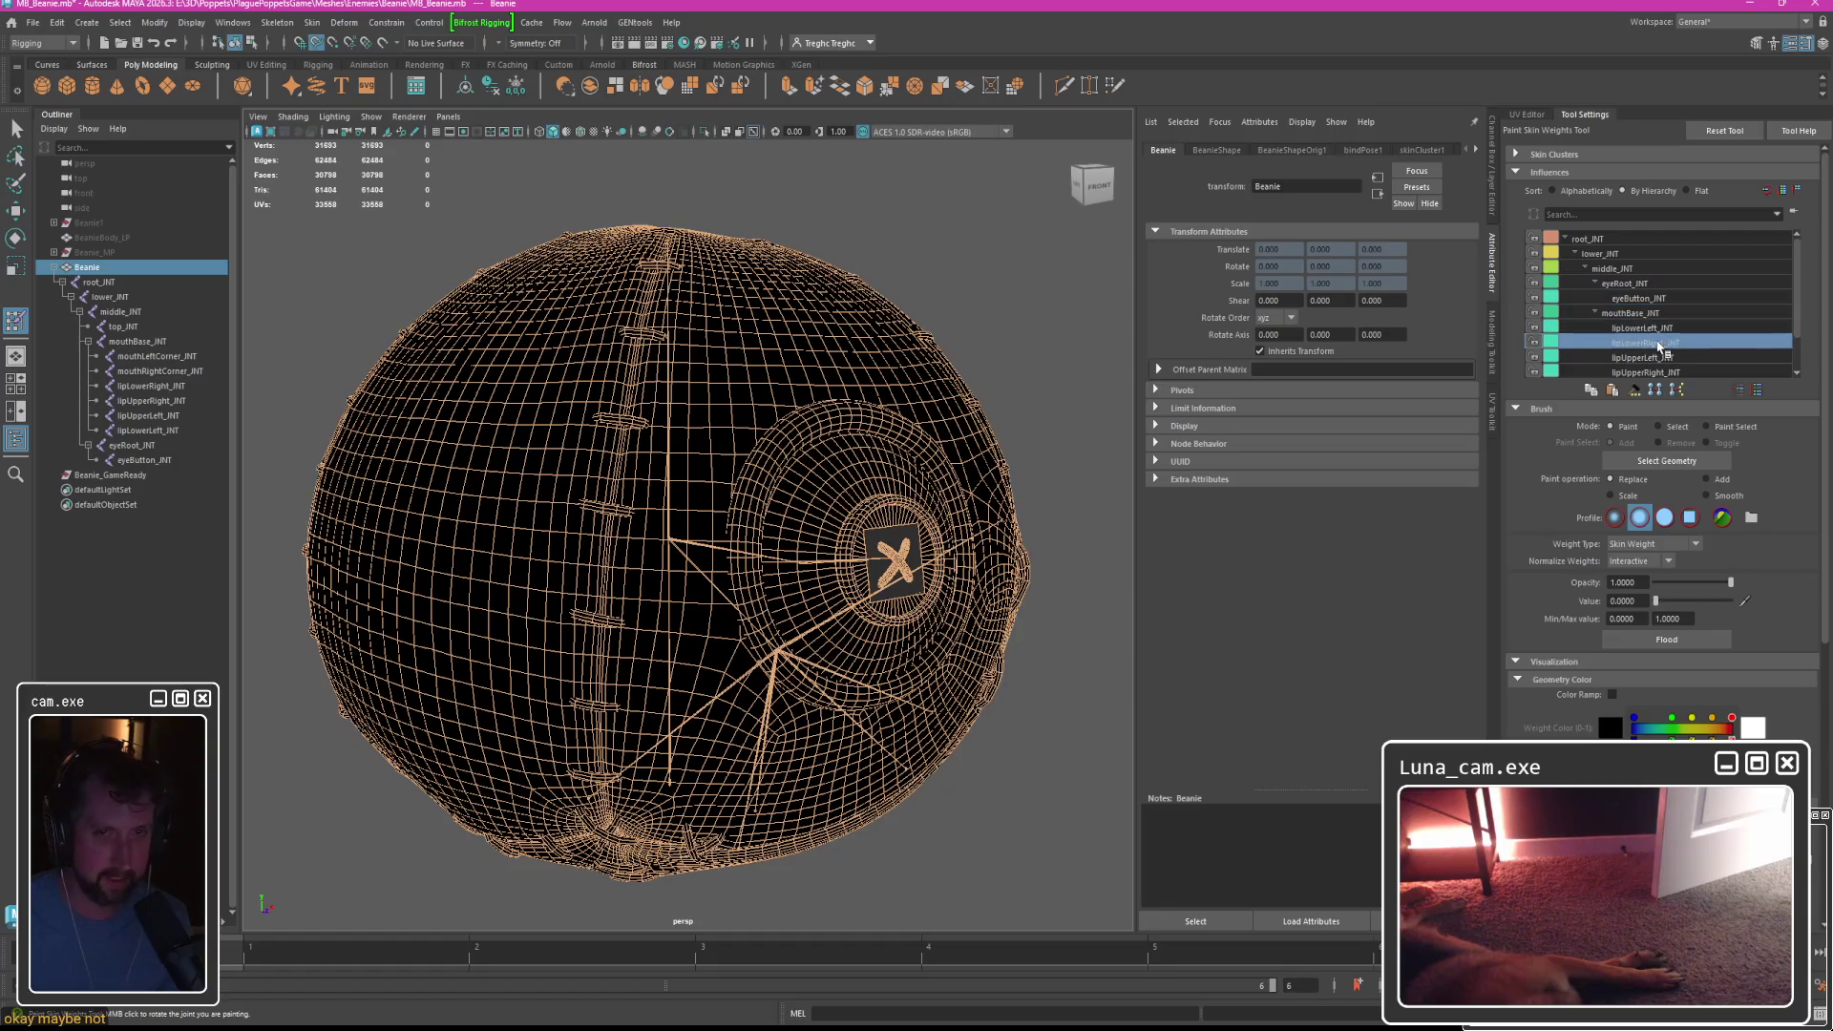
pyautogui.press('Up')
pyautogui.press('Up')
pyautogui.press('Up')
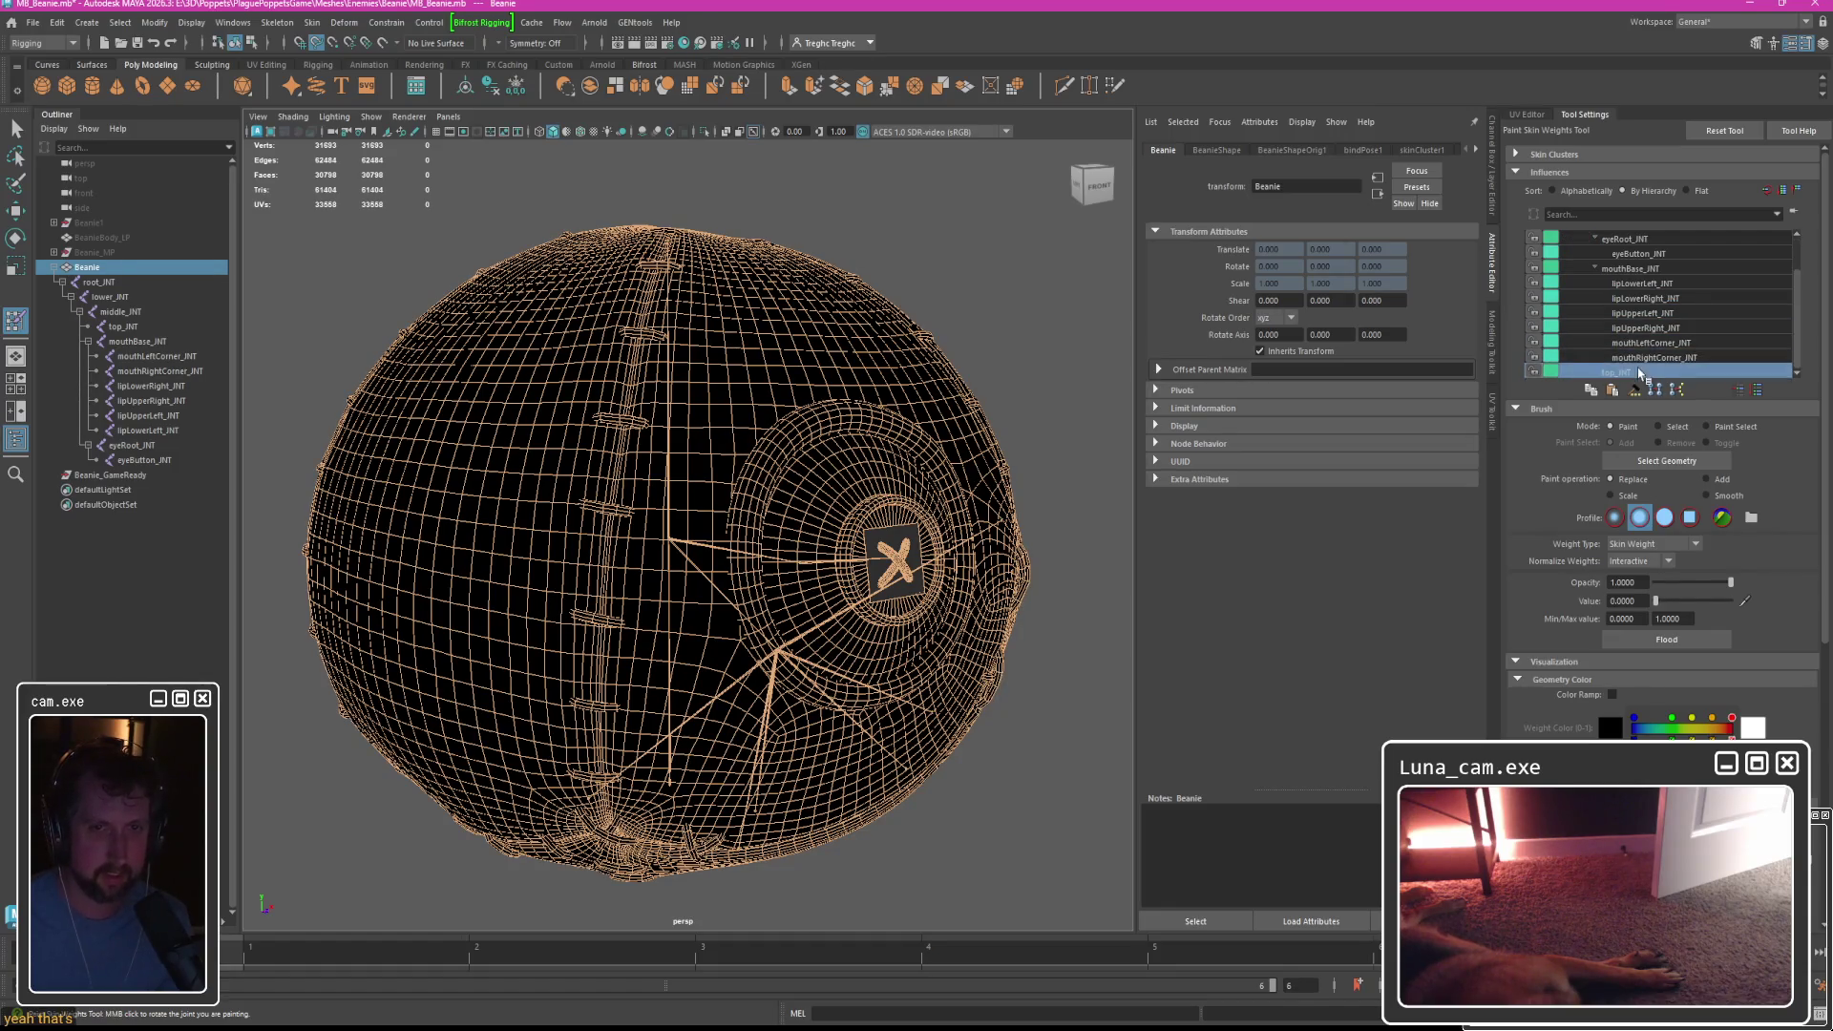
pyautogui.press('Down')
pyautogui.press('Down')
pyautogui.press('Down')
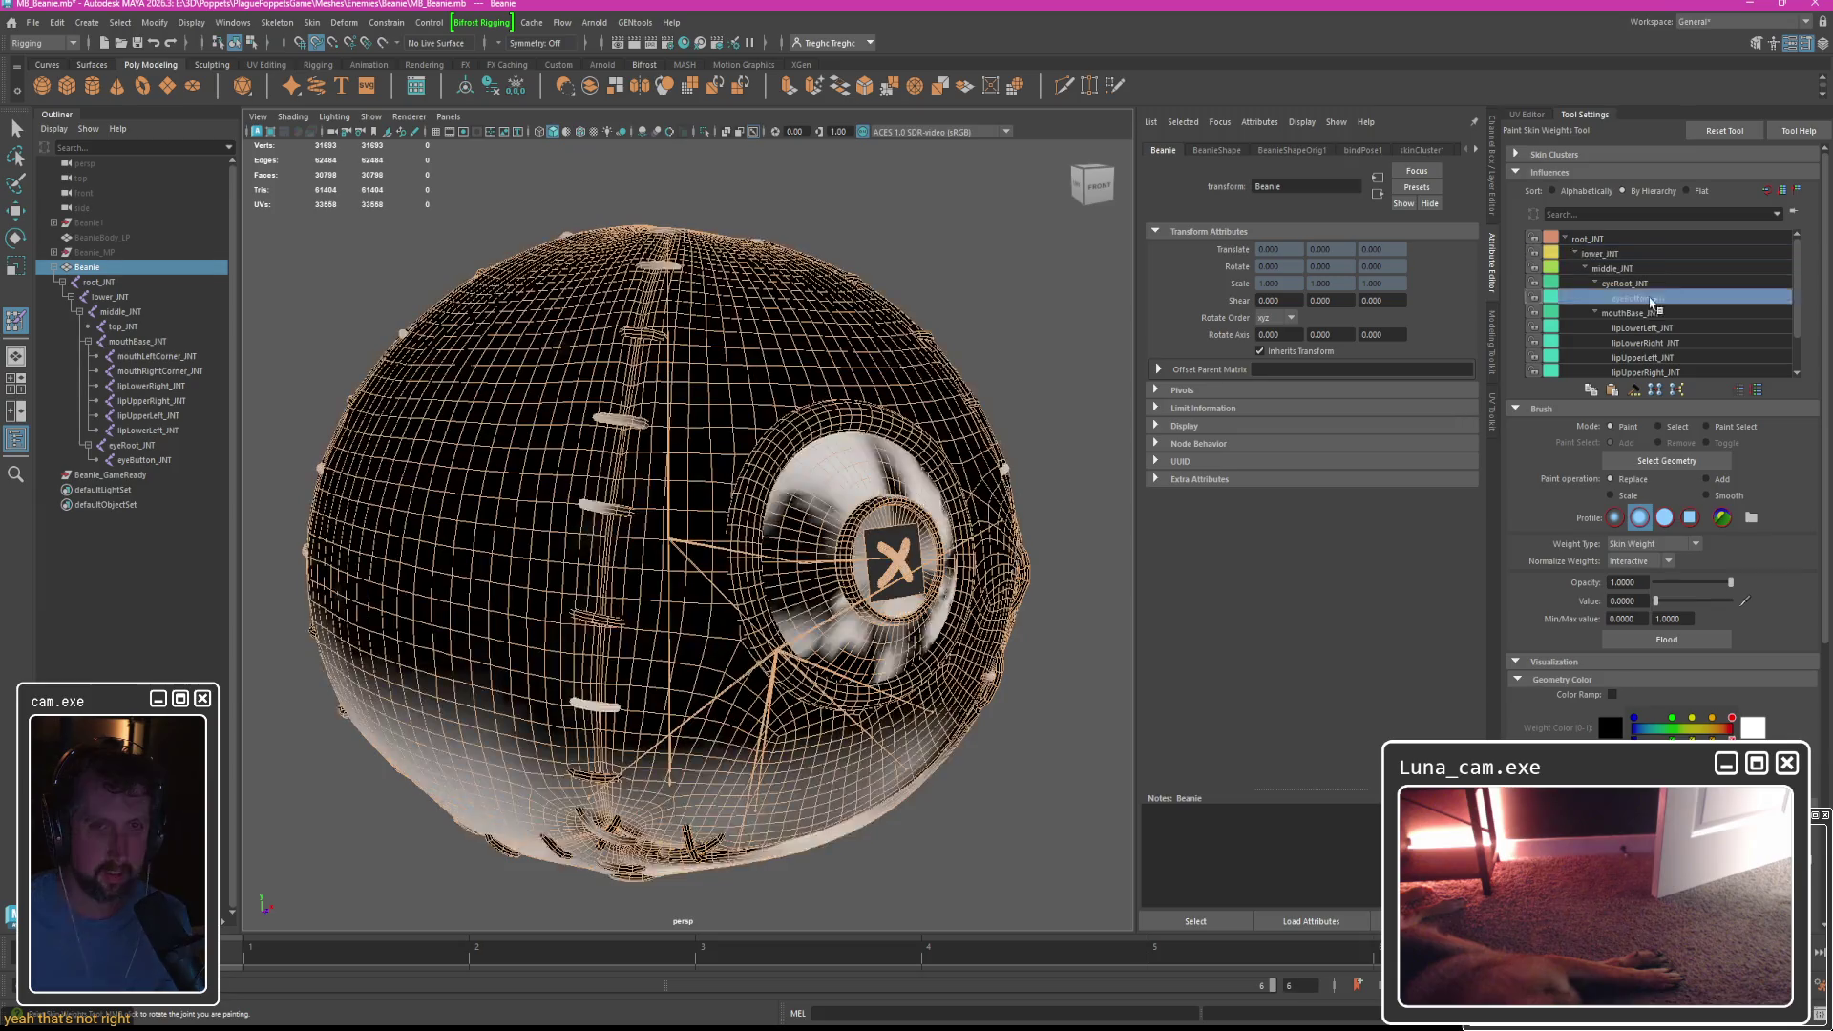
pyautogui.press('Down')
pyautogui.press('Down')
pyautogui.press('Down')
pyautogui.press('Up')
pyautogui.press('Up')
pyautogui.press('Up')
pyautogui.press('Up')
pyautogui.press('Down')
pyautogui.press('Down')
pyautogui.press('Down')
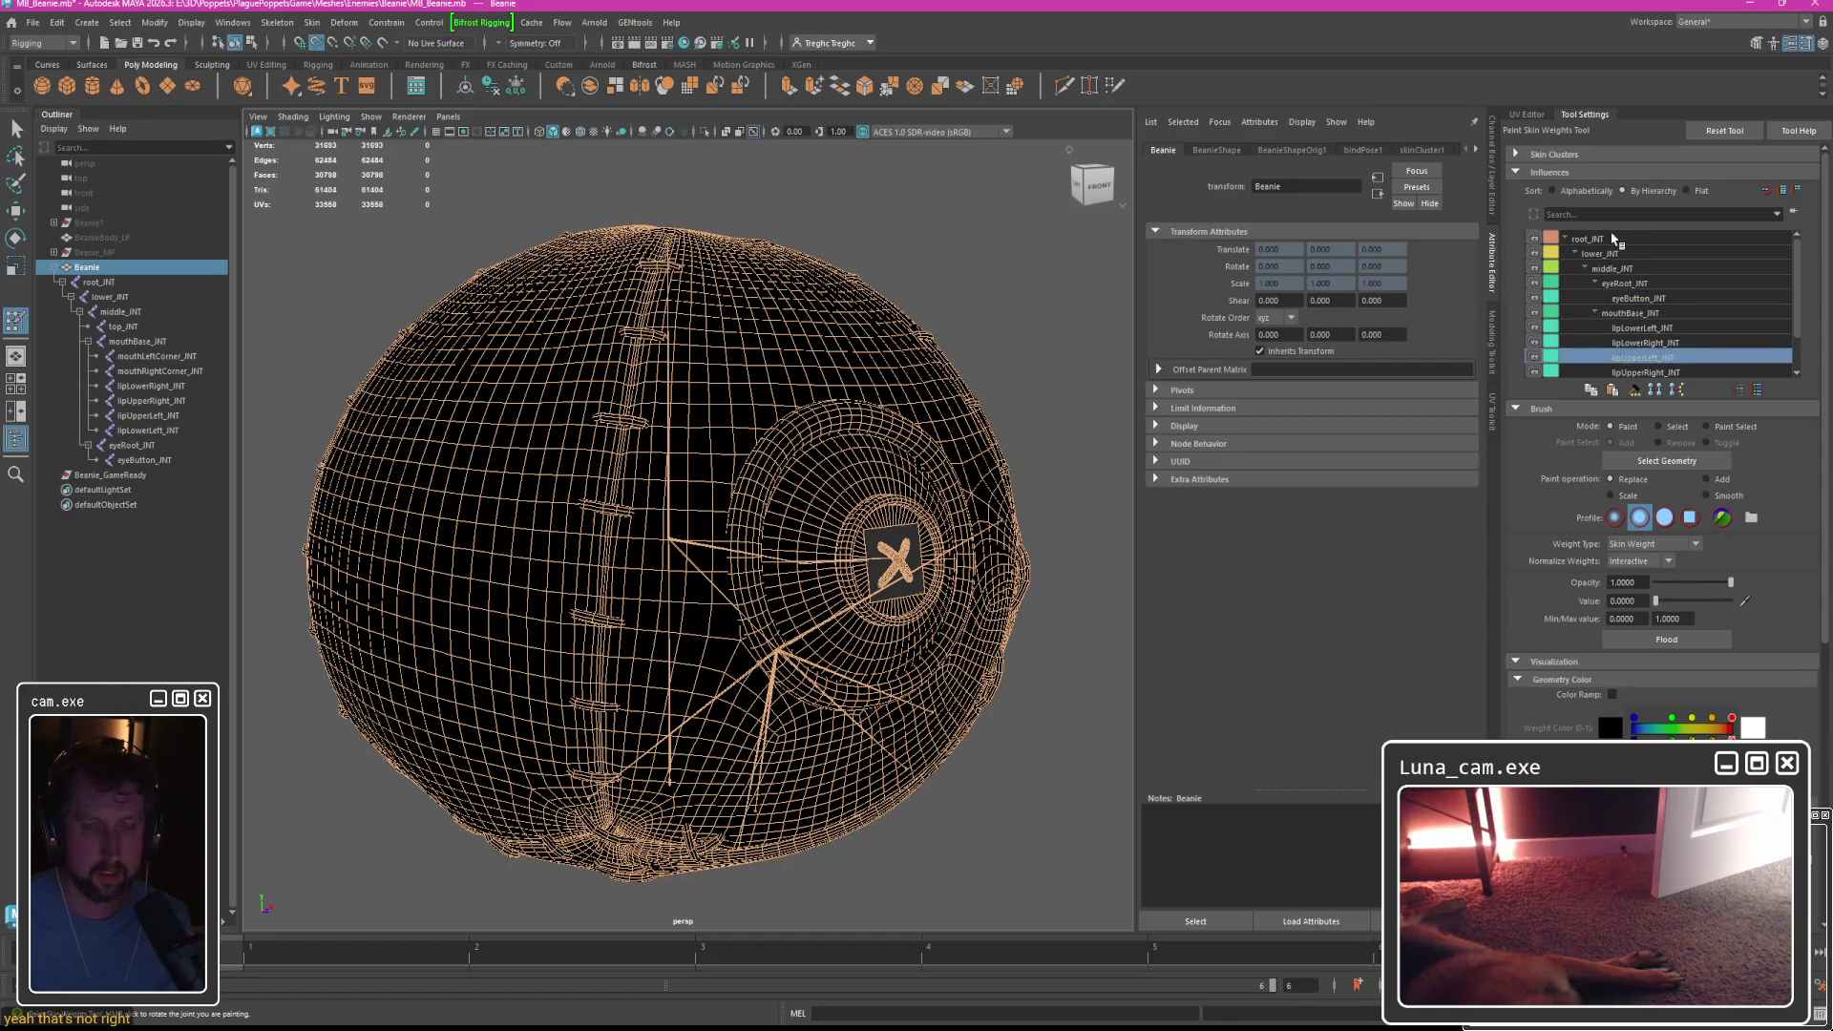
# Leave weight painting and show the Beanie UV shells in the UV Editor.
pyautogui.press('q')
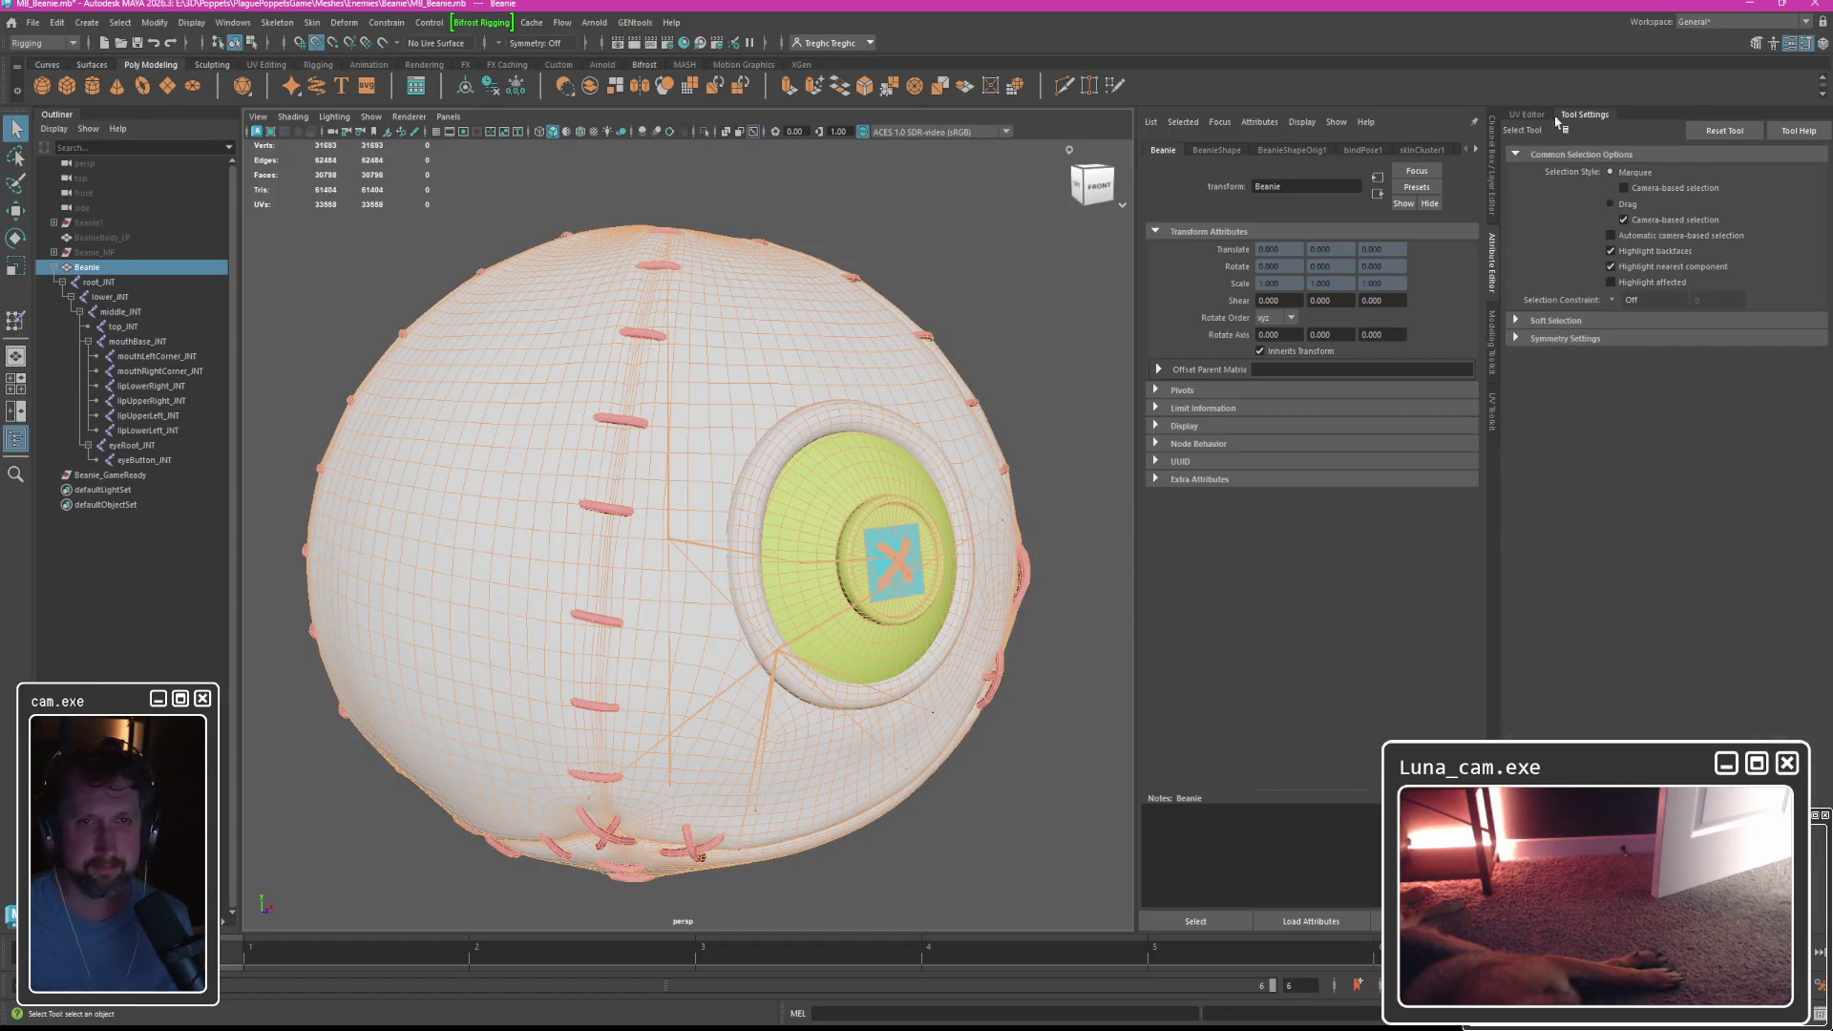
pyautogui.click(1528, 116)
pyautogui.click(1437, 129)
pyautogui.click(691, 373)
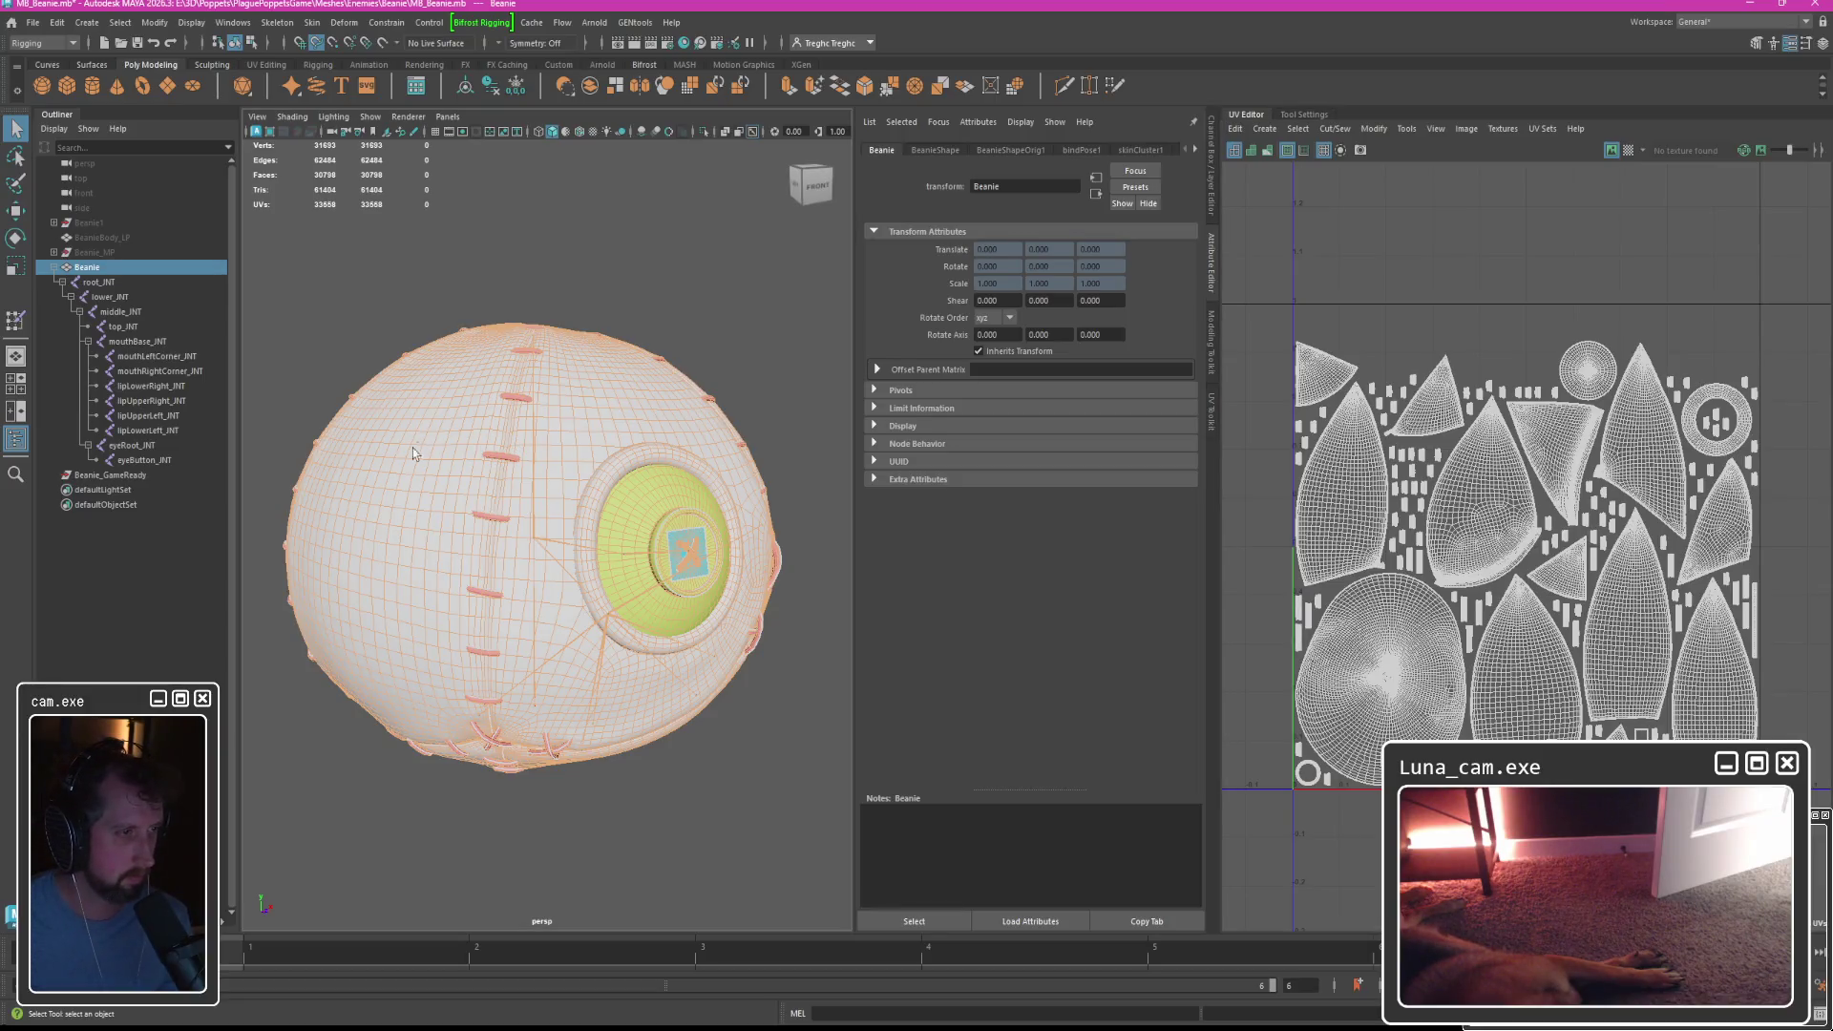
pyautogui.keyDown('alt'); pyautogui.moveTo(412, 449); pyautogui.dragTo(406, 469); pyautogui.keyUp('alt')
# Import Weightmaps.weightMap from the Beanie WeightMaps folder via Skin > Import Weights Maps options.
pyautogui.click(312, 22)
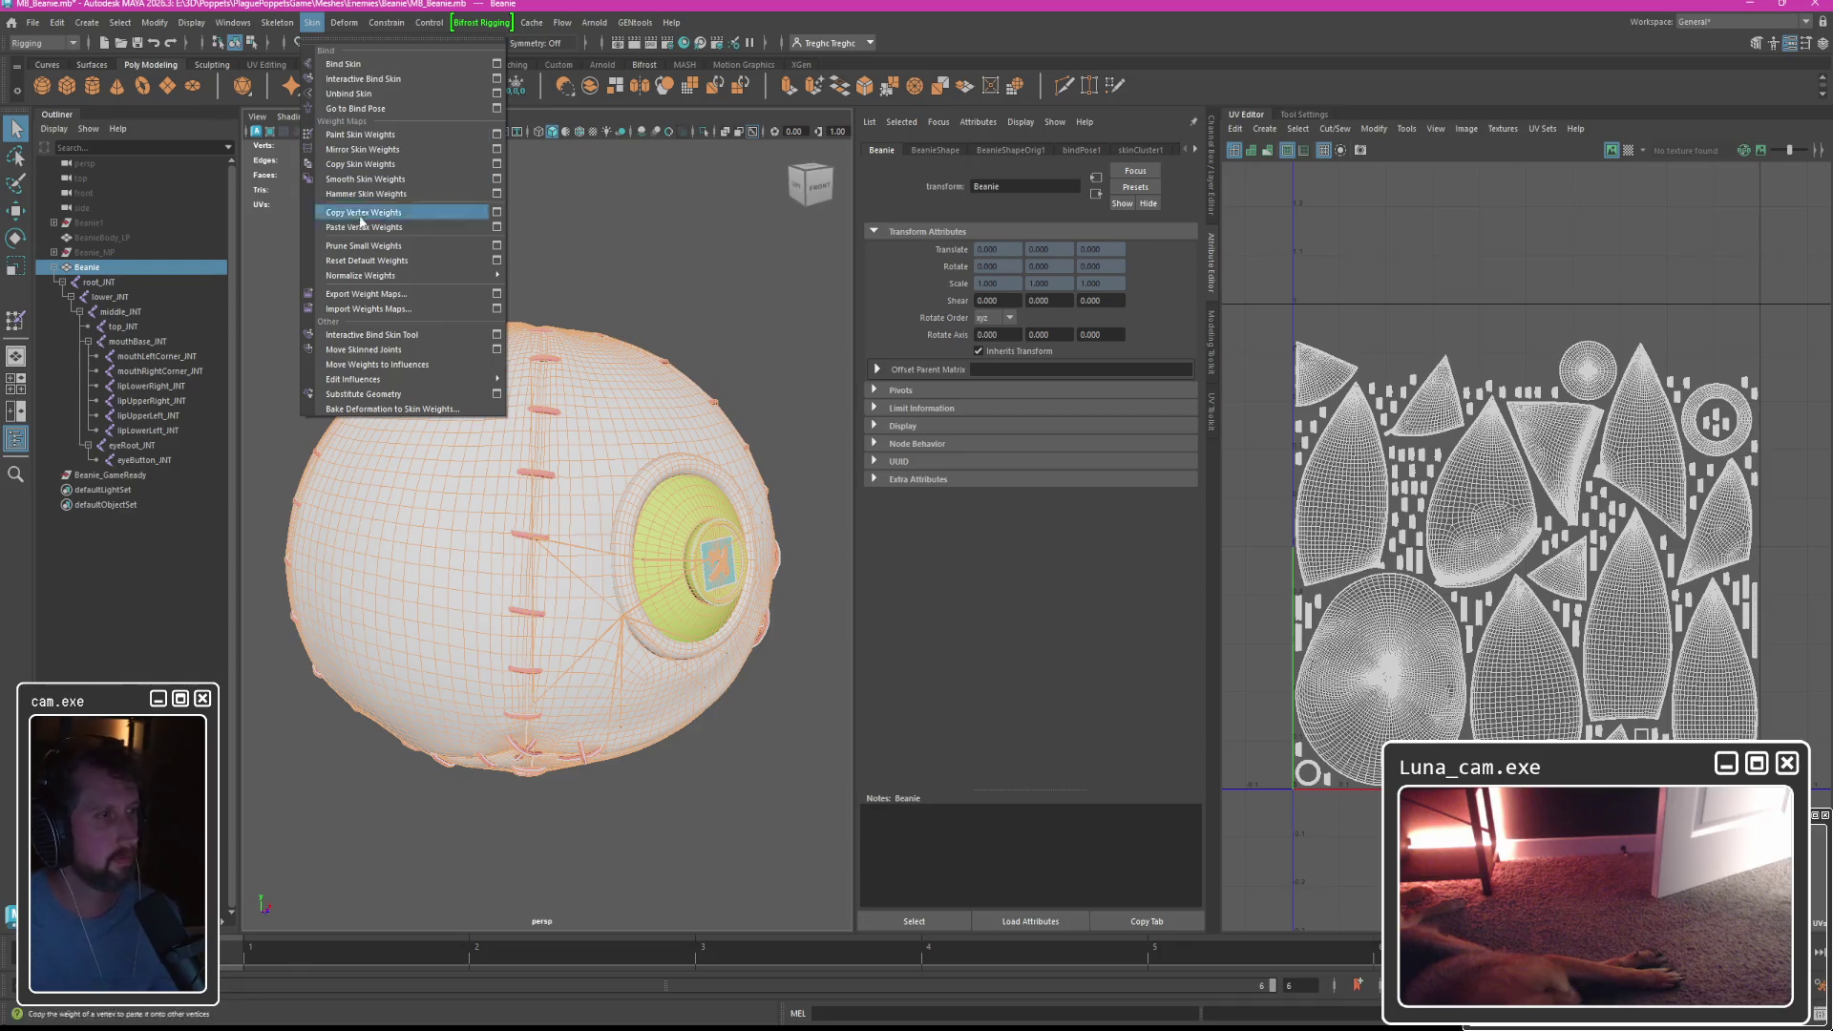
pyautogui.click(496, 310)
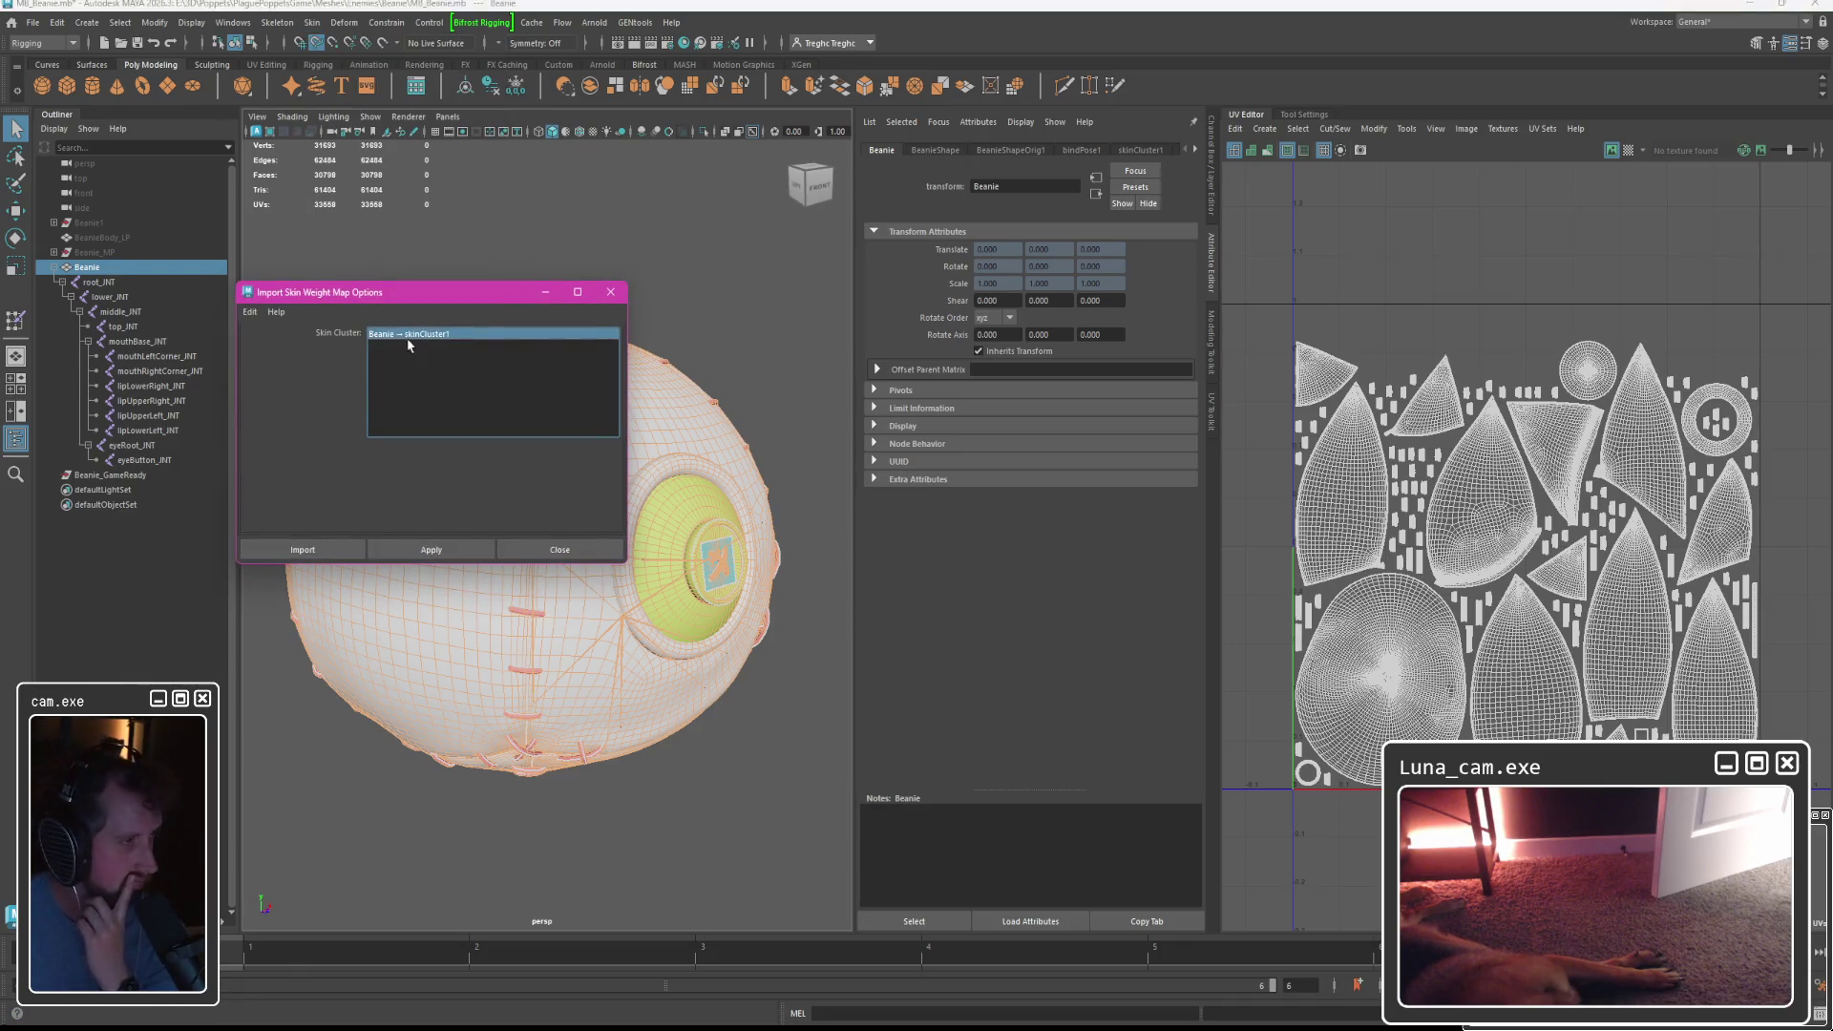
pyautogui.click(306, 546)
pyautogui.scroll(-5, 550, 515)
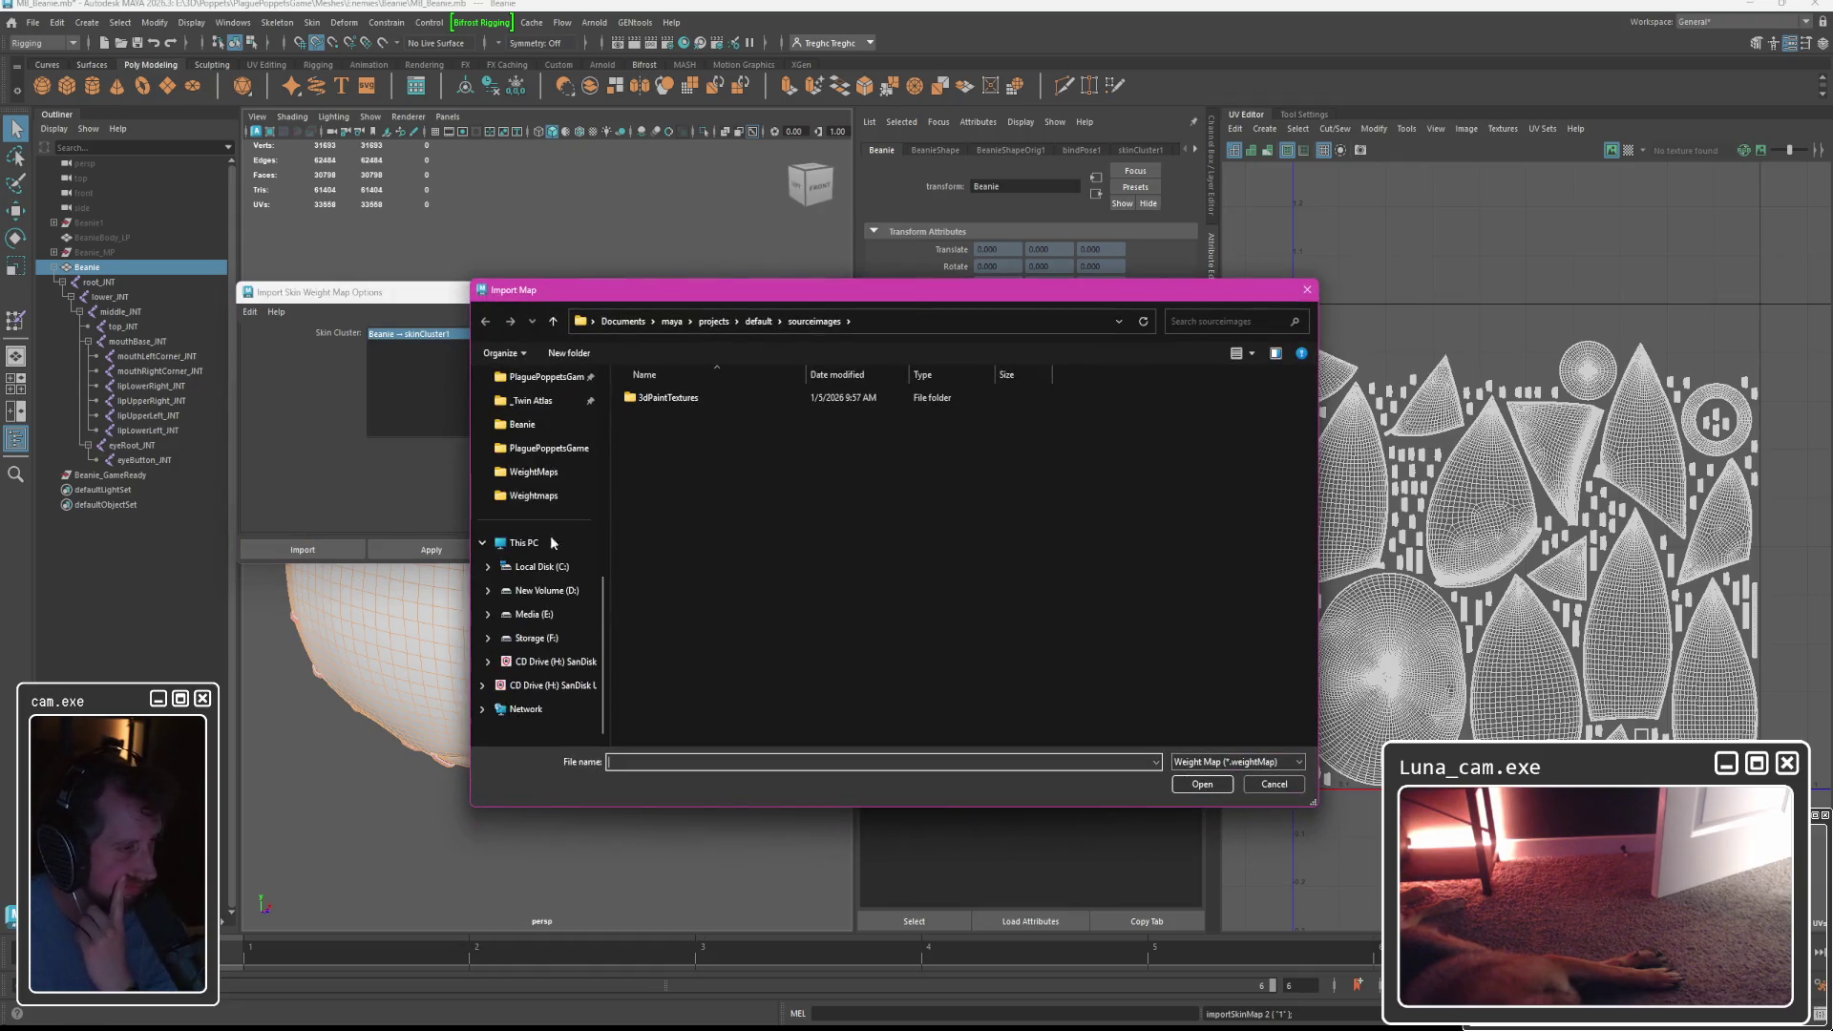
pyautogui.click(535, 497)
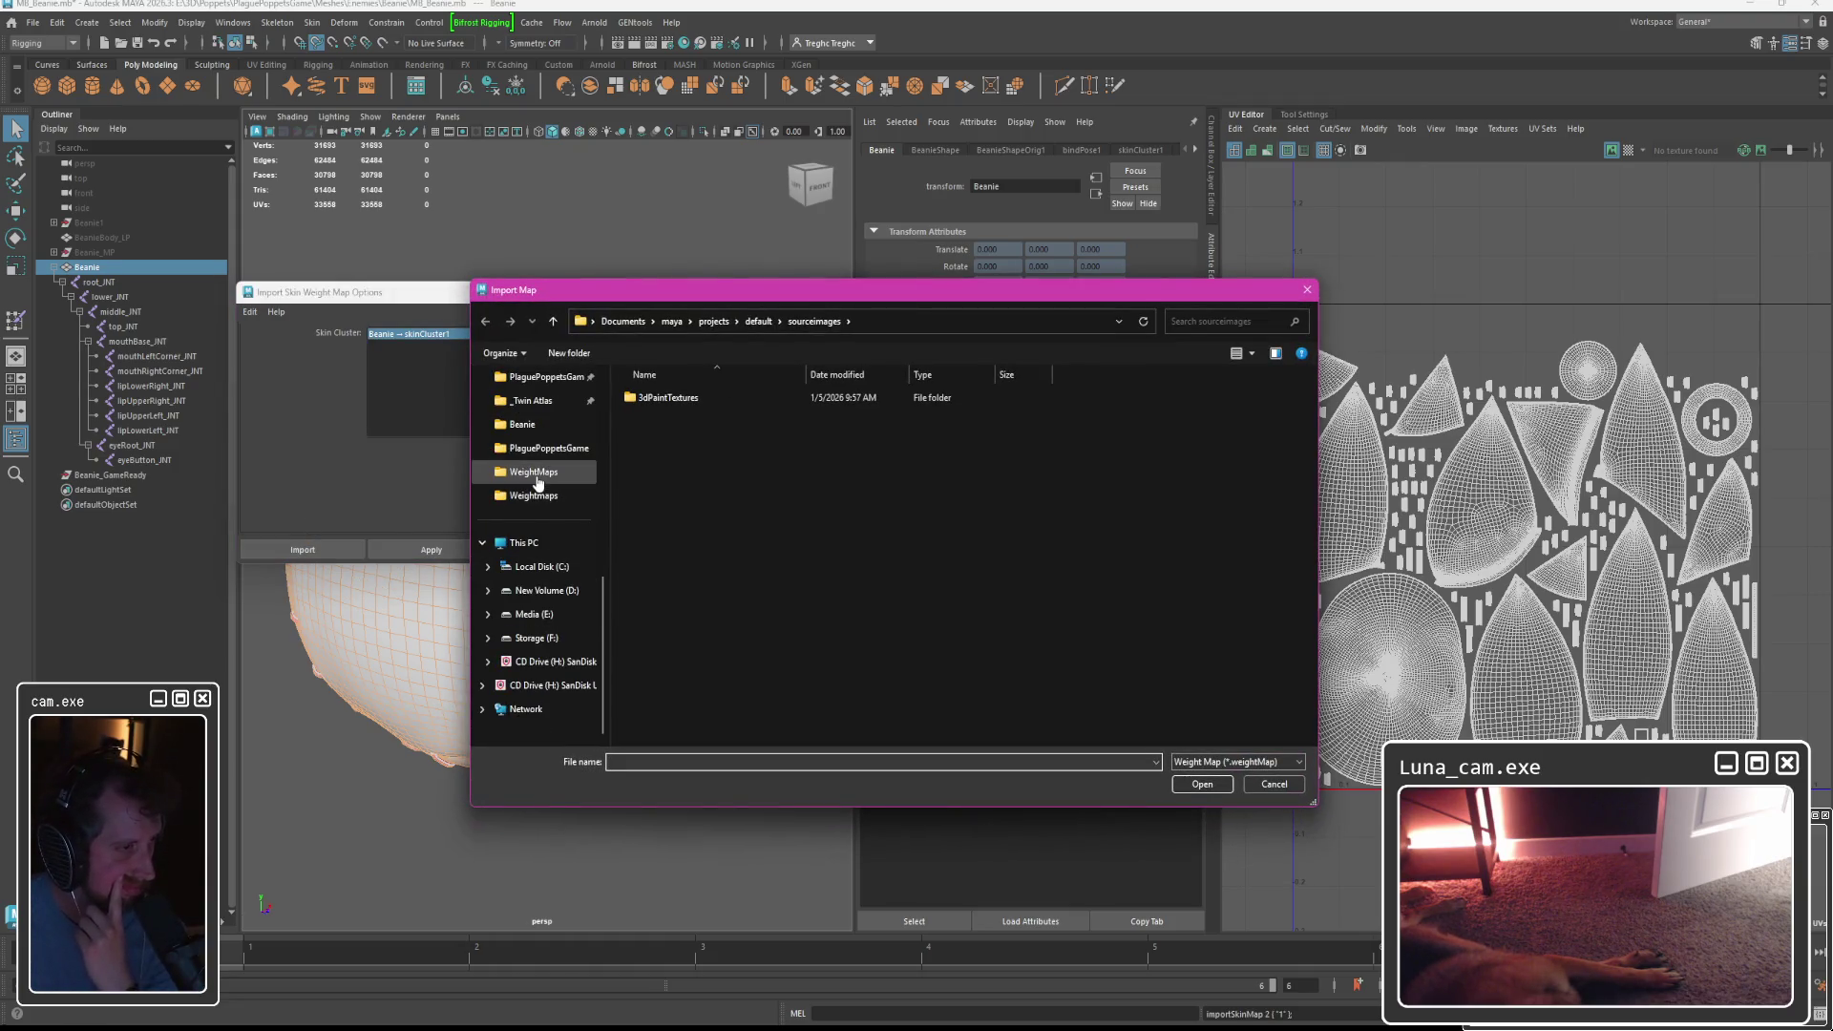
pyautogui.click(537, 498)
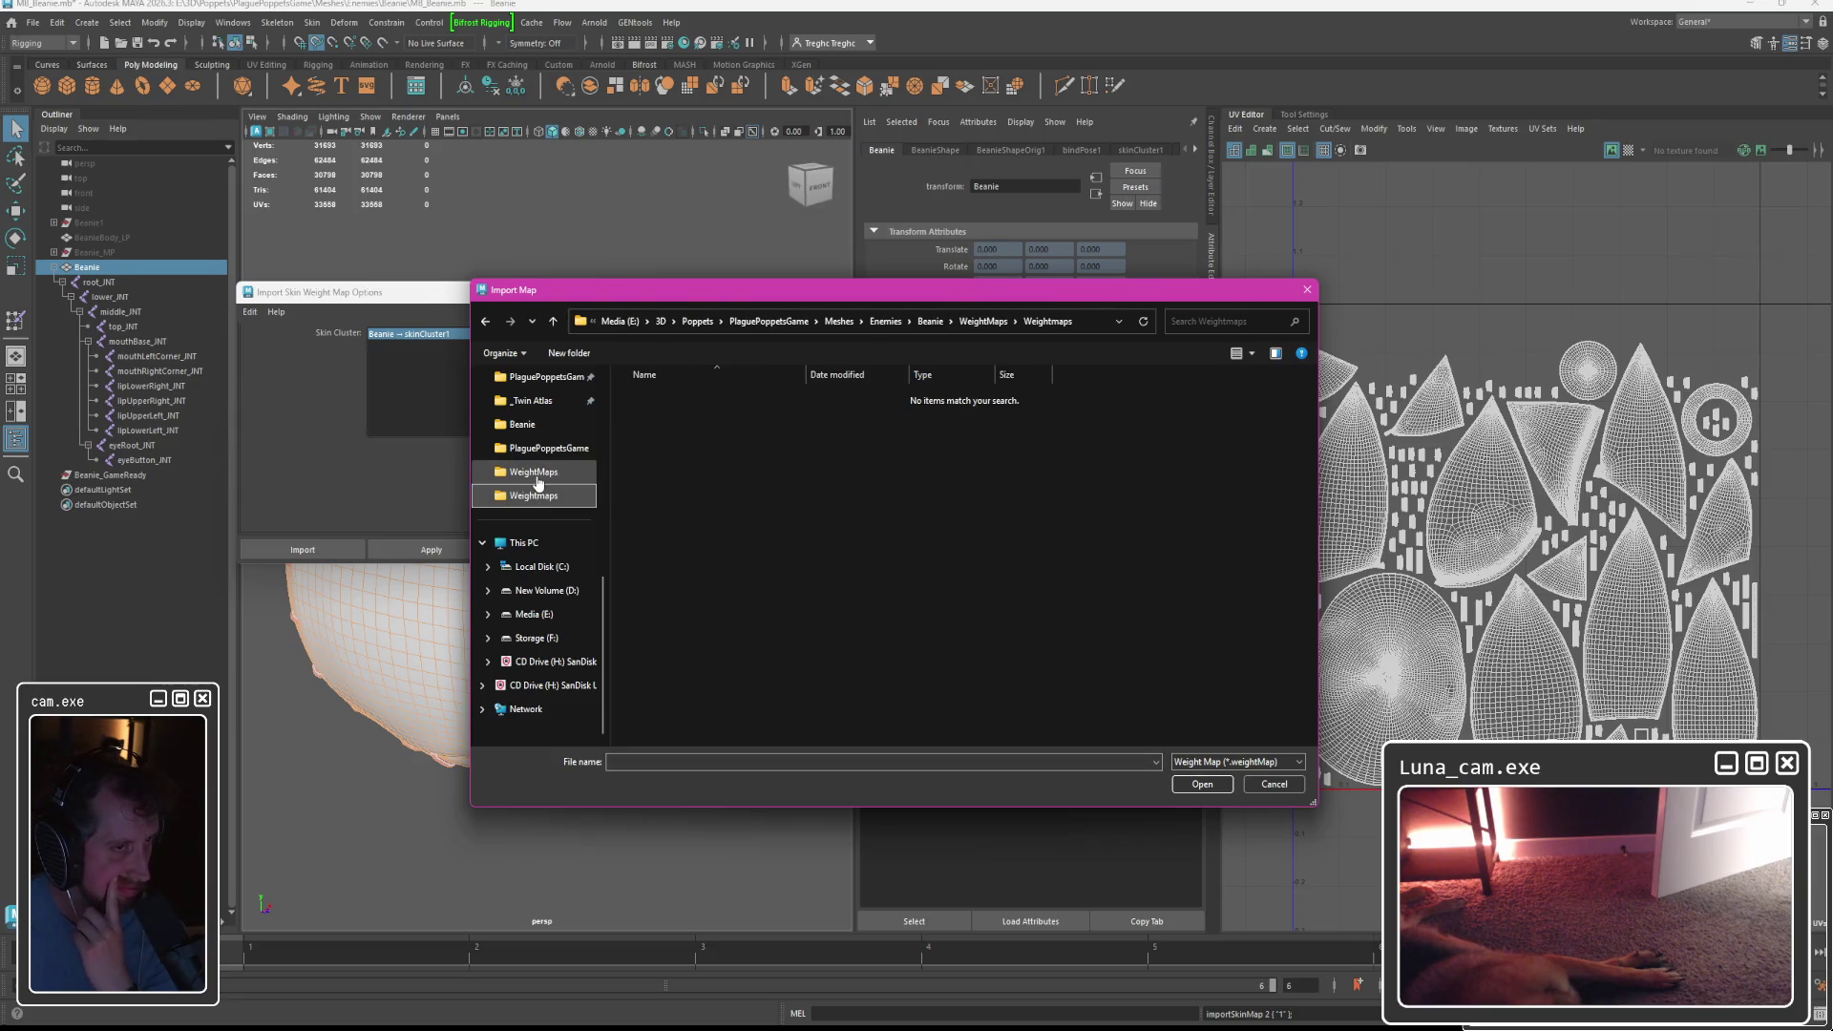
pyautogui.click(536, 474)
pyautogui.click(972, 321)
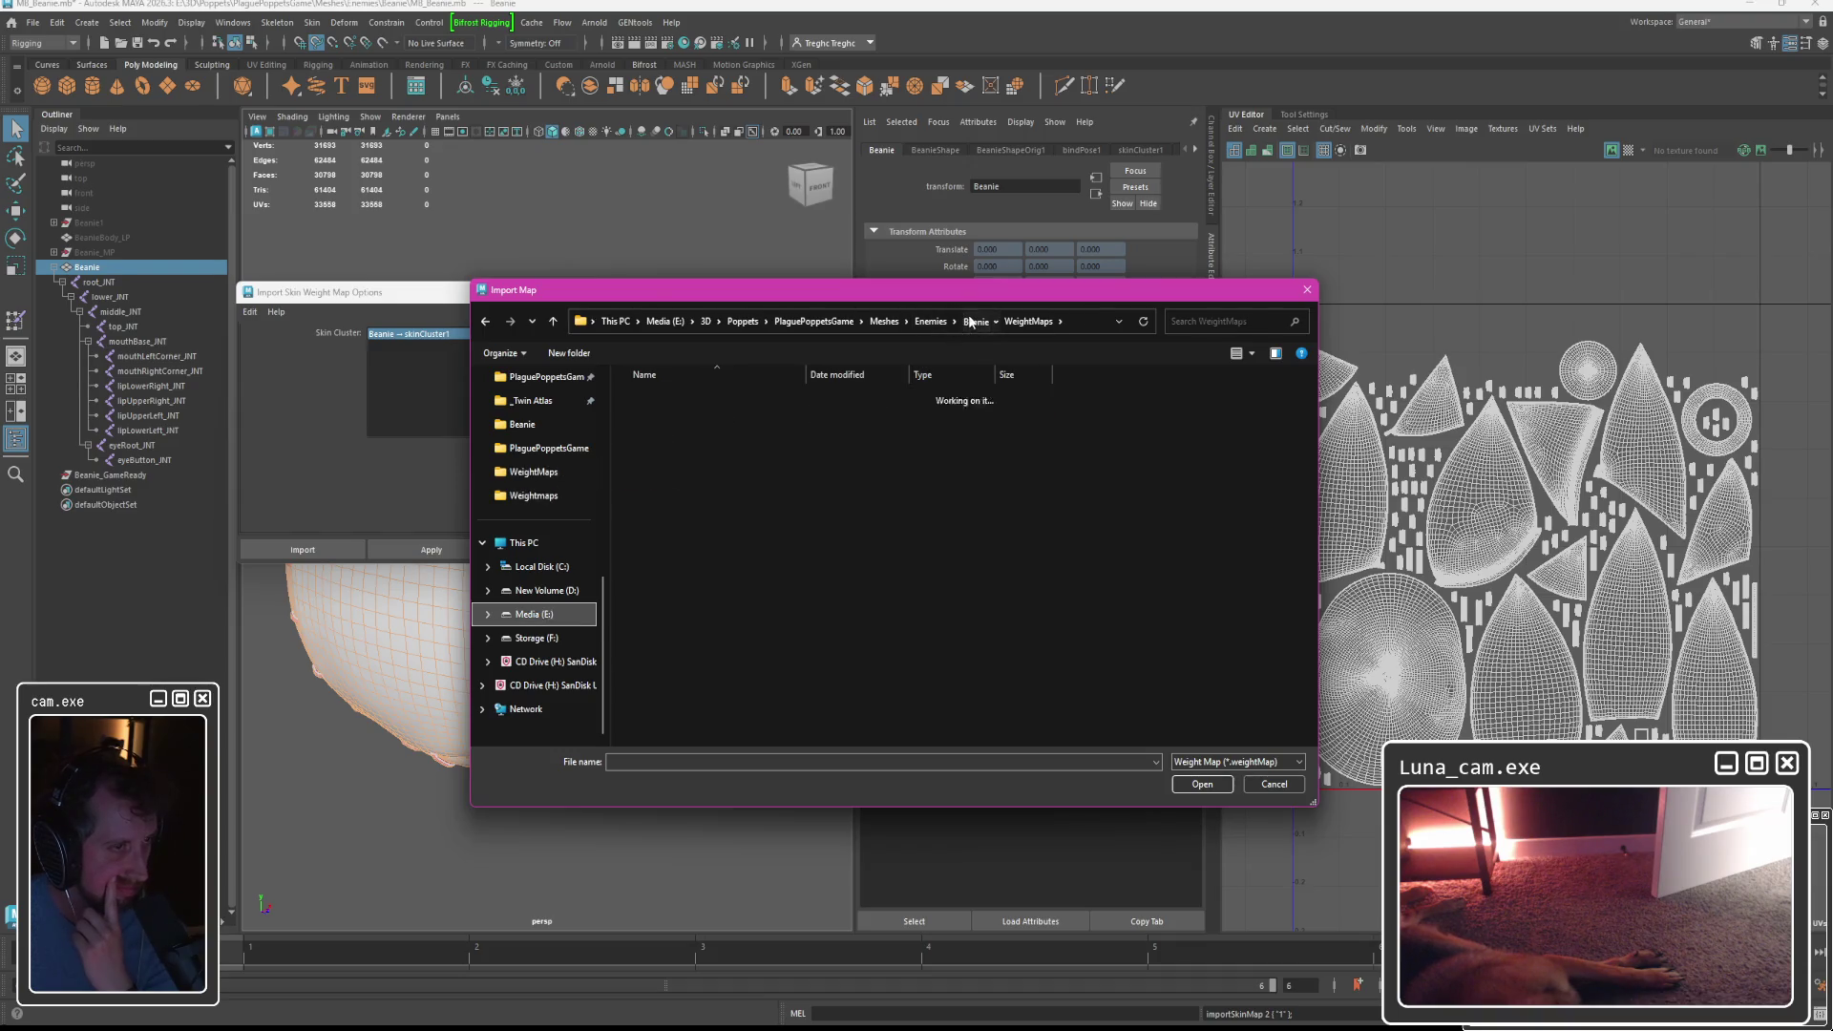
pyautogui.doubleClick(697, 464)
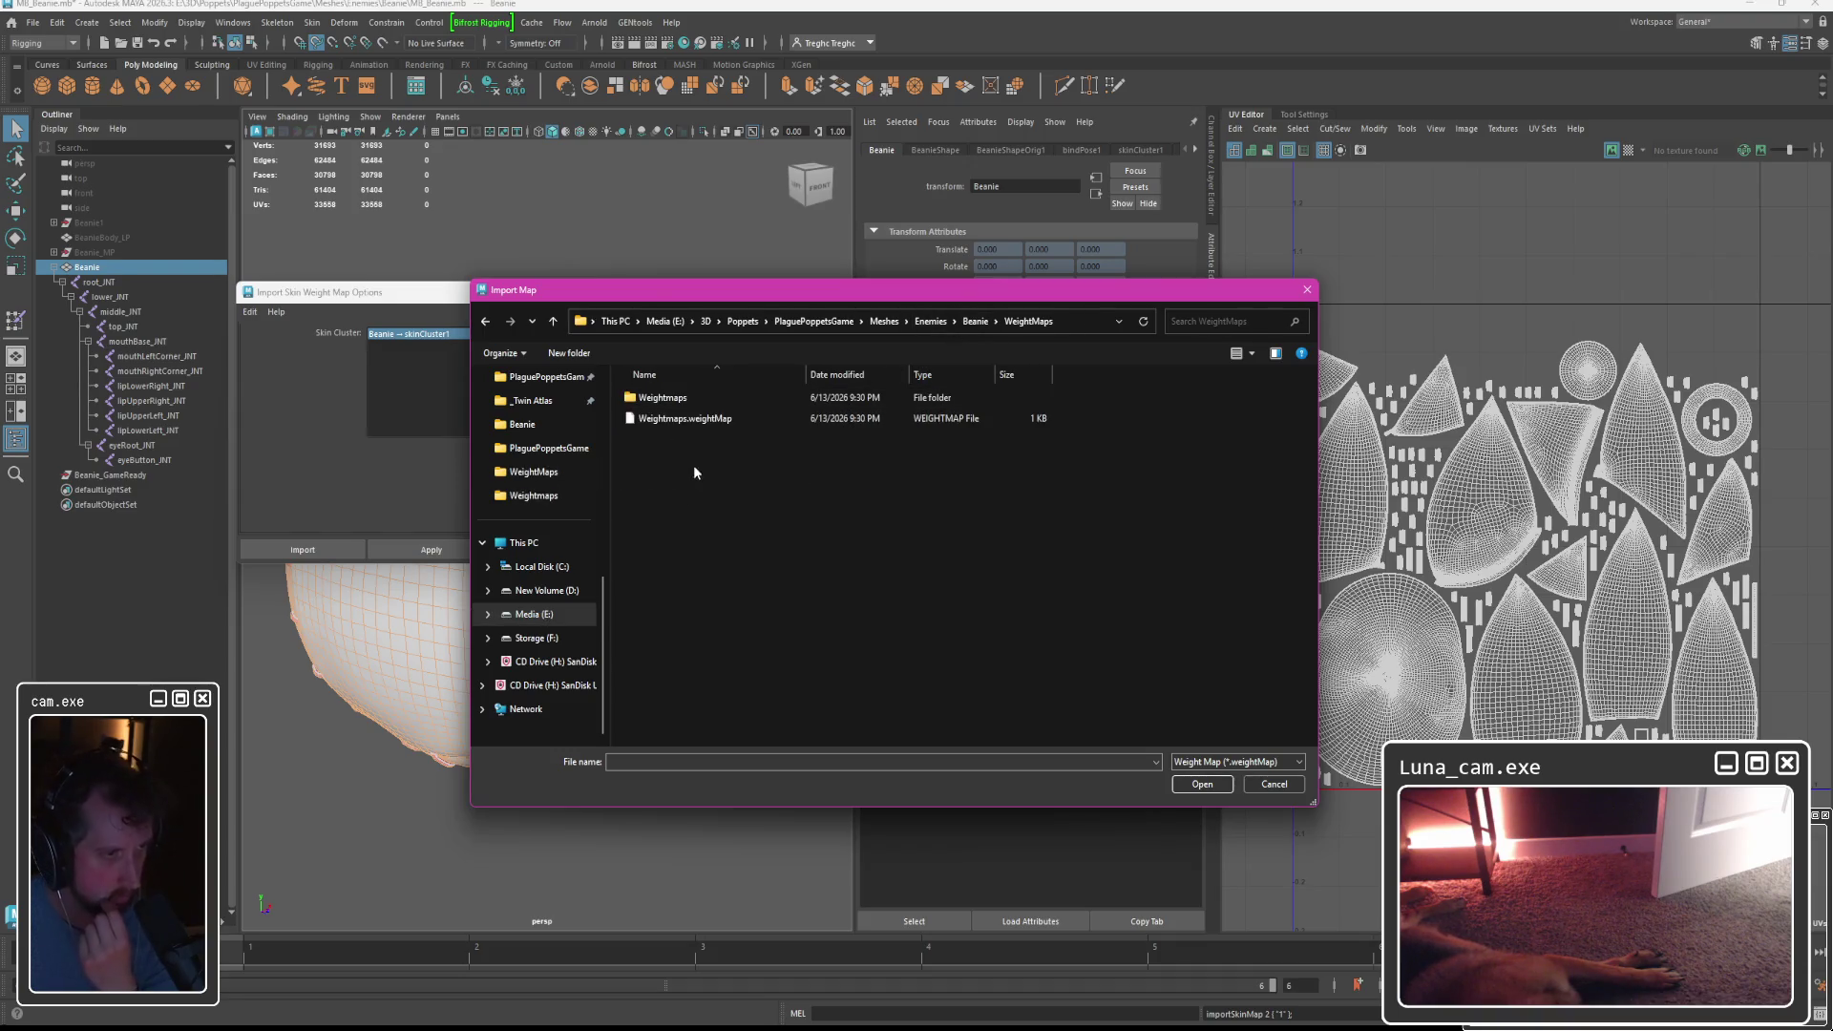
pyautogui.doubleClick(667, 421)
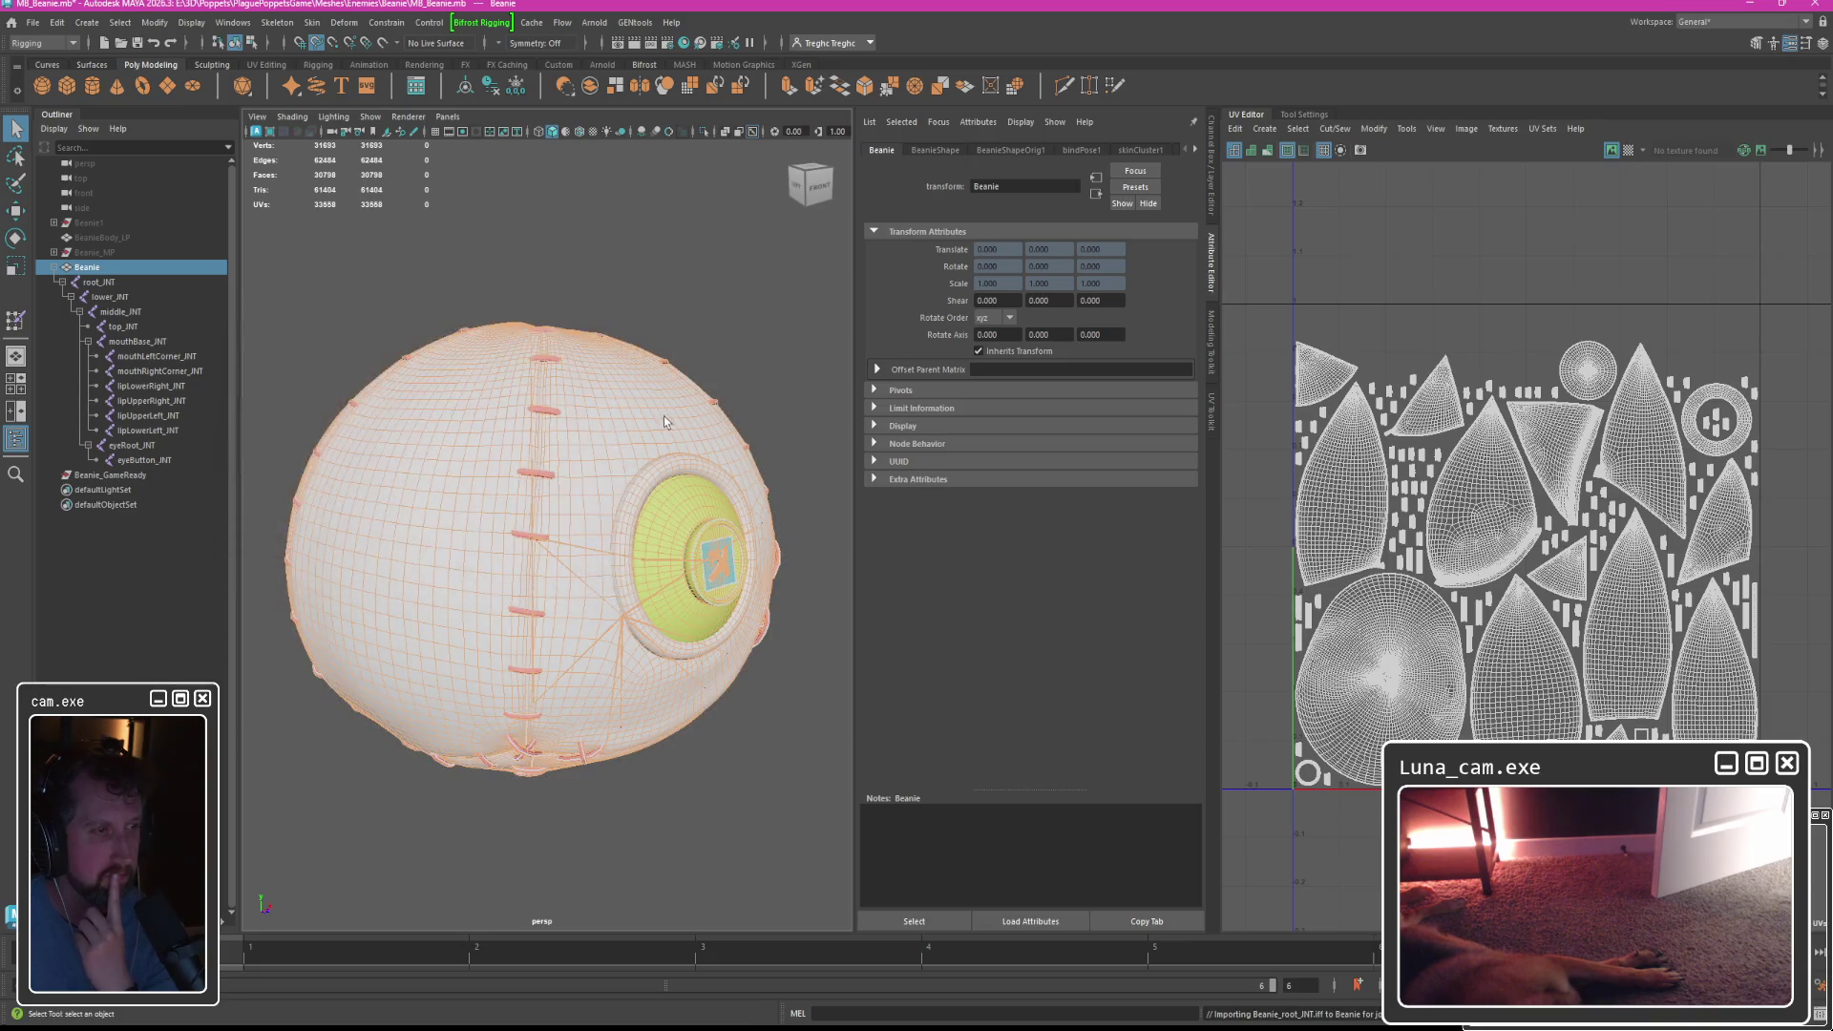
# Return to weight painting and compare the lip joints' weights, starting with lipLowerLeft_INT.
pyautogui.moveTo(616, 410)
pyautogui.mouseDown(button='right')
pyautogui.moveTo(596, 478)
pyautogui.moveTo(611, 725)
pyautogui.mouseUp(button='right')
pyautogui.click(1669, 330)
pyautogui.click(1657, 341)
pyautogui.click(1643, 357)
pyautogui.click(1657, 341)
pyautogui.click(1642, 298)
pyautogui.click(1657, 342)
pyautogui.scroll(-1, 1656, 339)
# Cycle through the lower lip and other joints' weights, ending on middle_INT.
pyautogui.press('Up')
pyautogui.press('Down')
pyautogui.press('Up')
pyautogui.click(1636, 372)
pyautogui.click(1661, 357)
pyautogui.click(1656, 343)
pyautogui.click(1651, 283)
pyautogui.press('Up')
pyautogui.press('Up')
pyautogui.press('Up')
pyautogui.moveTo(809, 277)
pyautogui.keyDown('alt'); pyautogui.mouseDown()
pyautogui.moveTo(811, 363)
pyautogui.moveTo(798, 277)
pyautogui.mouseUp(); pyautogui.keyUp('alt')
# Export the selected Beanie mesh and all joints as FBX, overwriting the existing Beanie file.
pyautogui.press('q')
pyautogui.click(105, 267)
pyautogui.keyDown('shift'); pyautogui.click(131, 462); pyautogui.keyUp('shift')
pyautogui.click(34, 22)
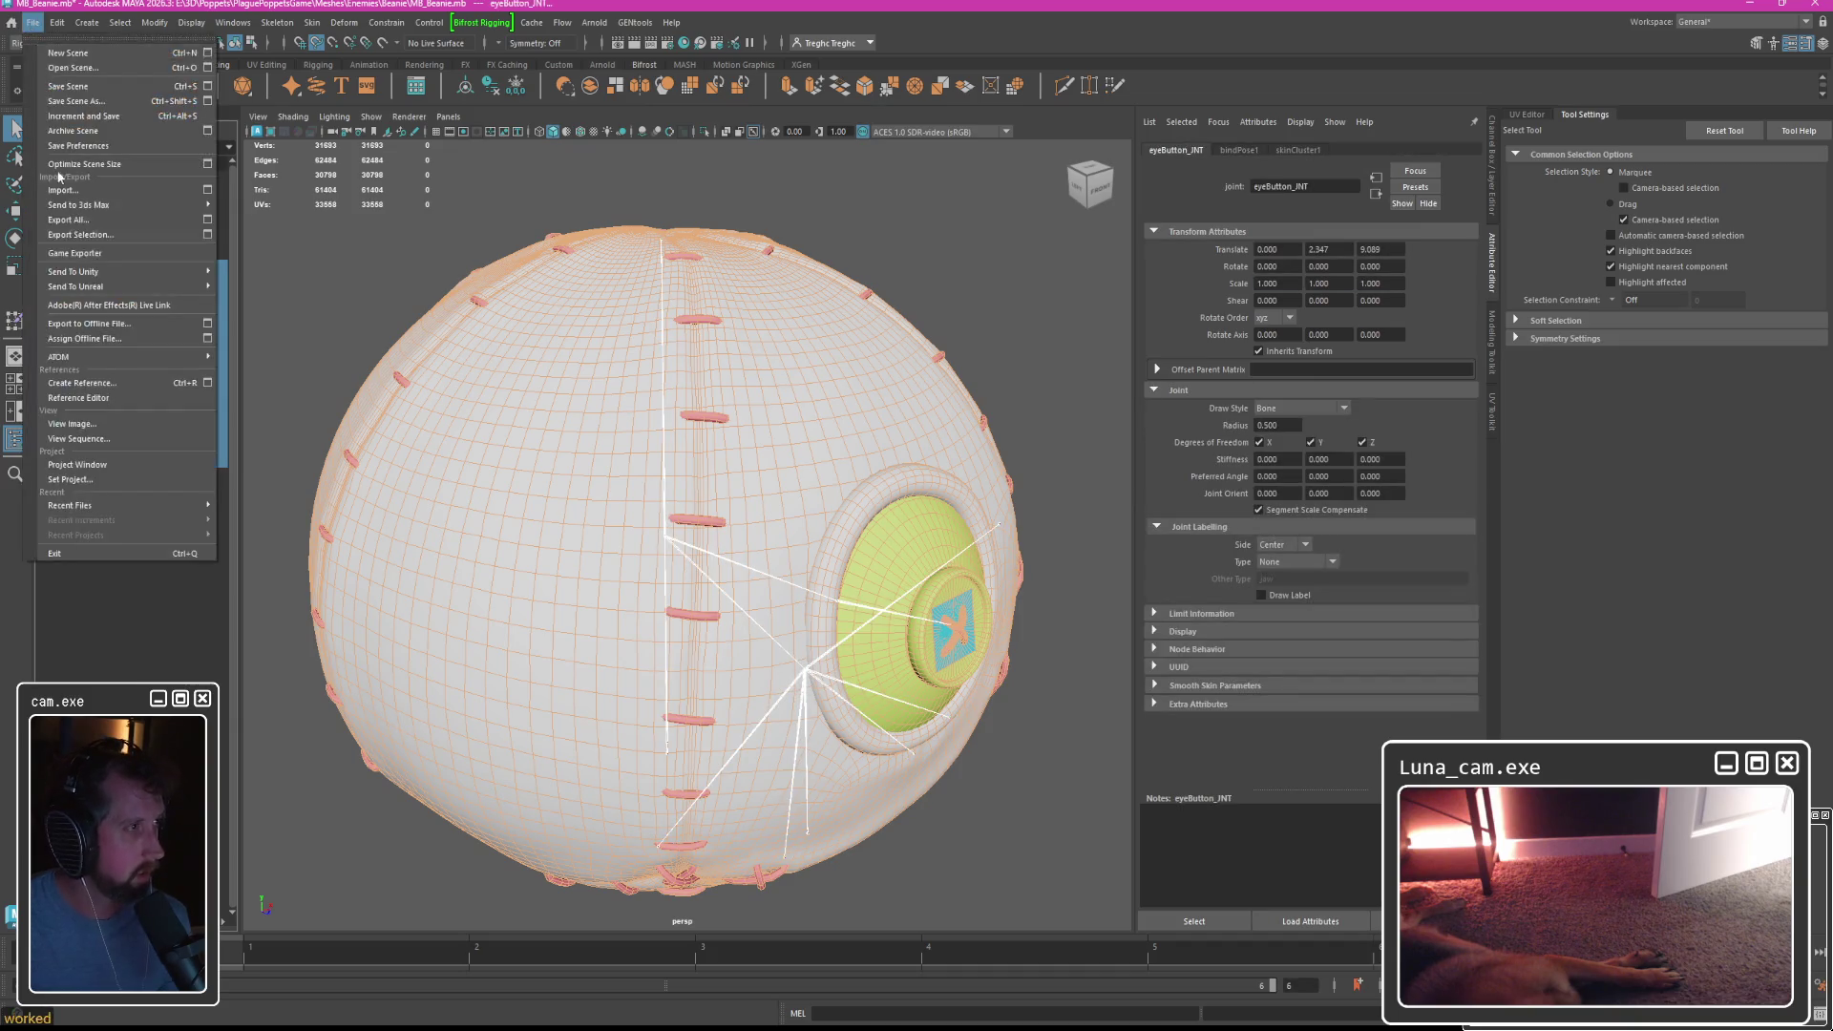
pyautogui.click(81, 251)
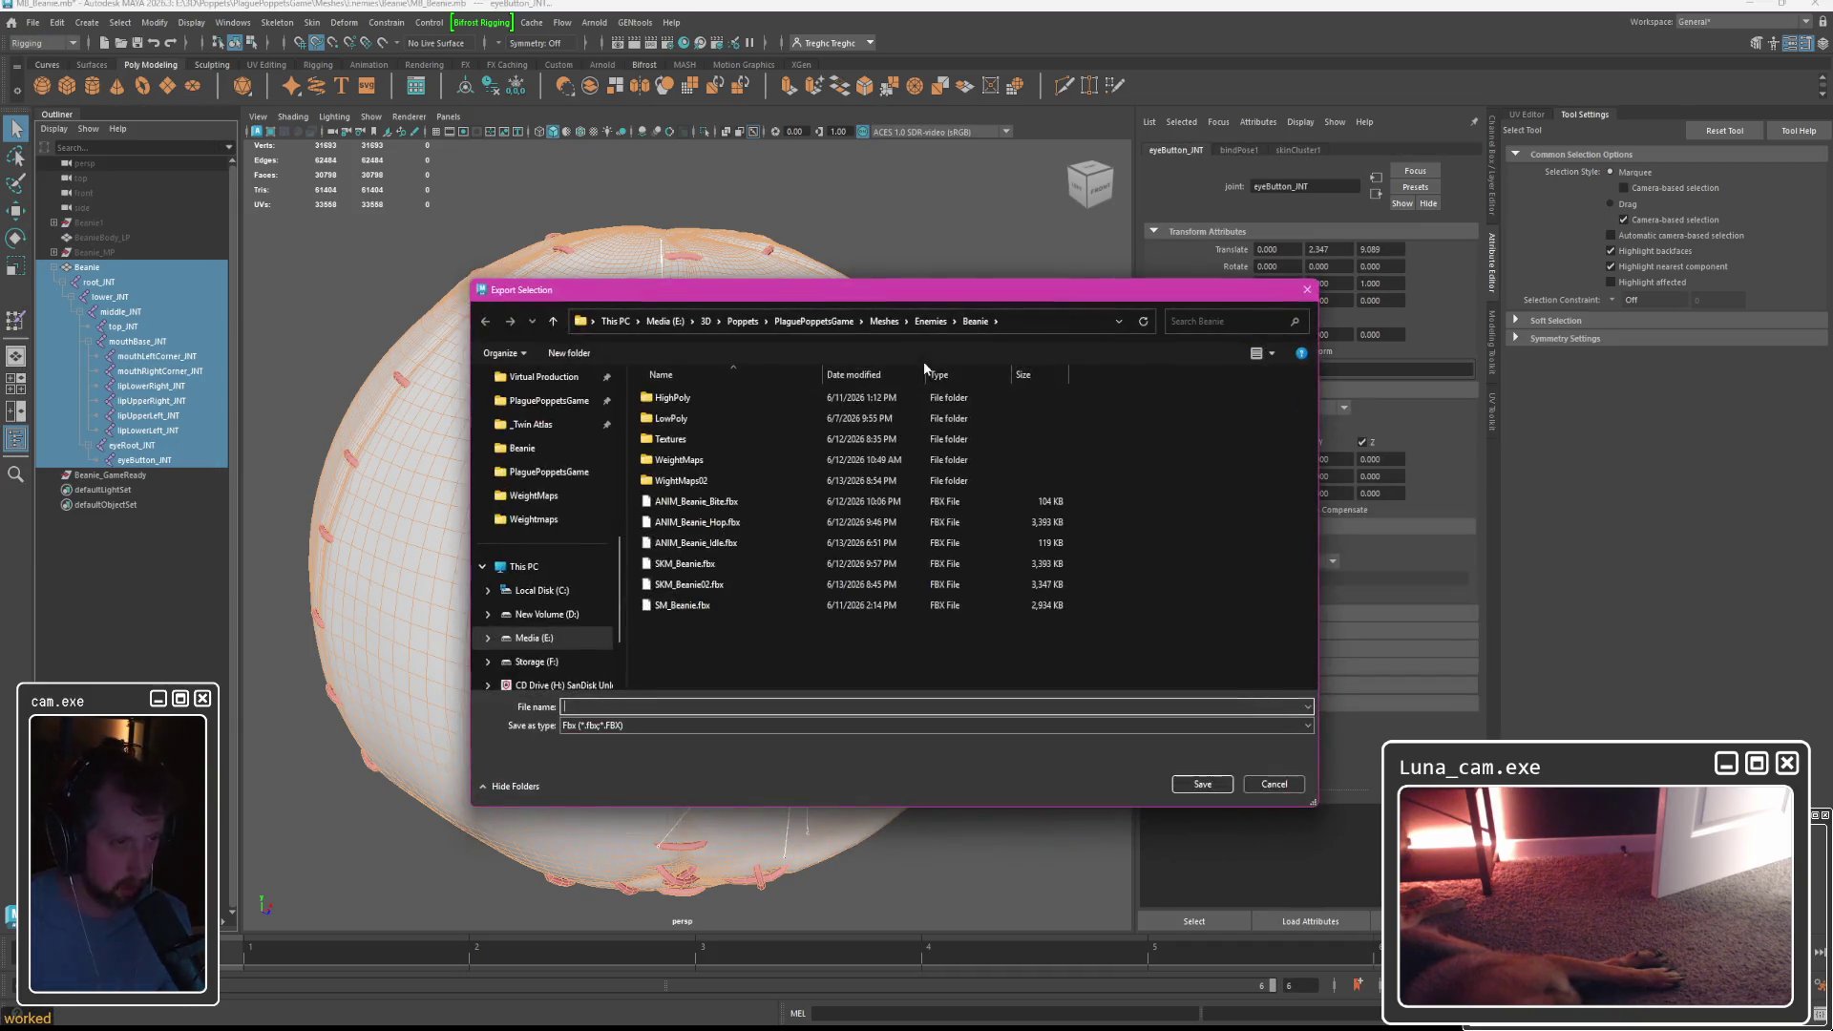
pyautogui.doubleClick(685, 604)
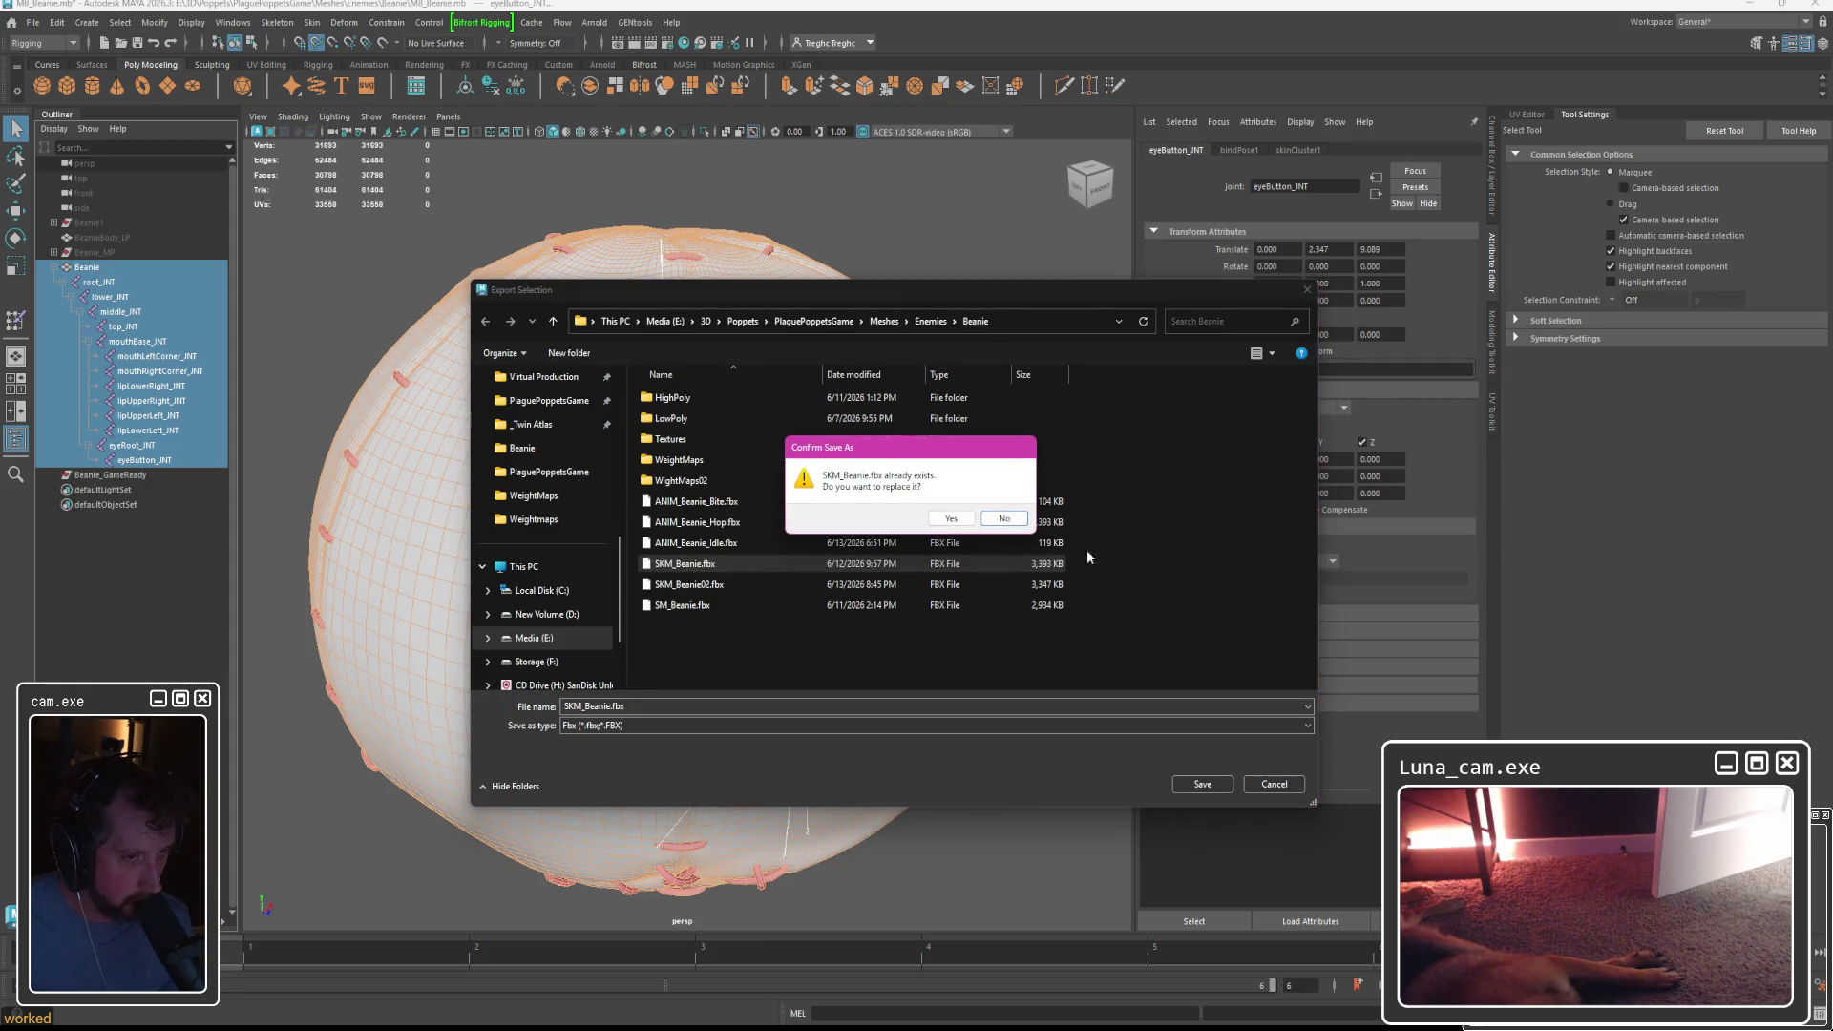
pyautogui.click(948, 518)
pyautogui.scroll(-3, 1081, 541)
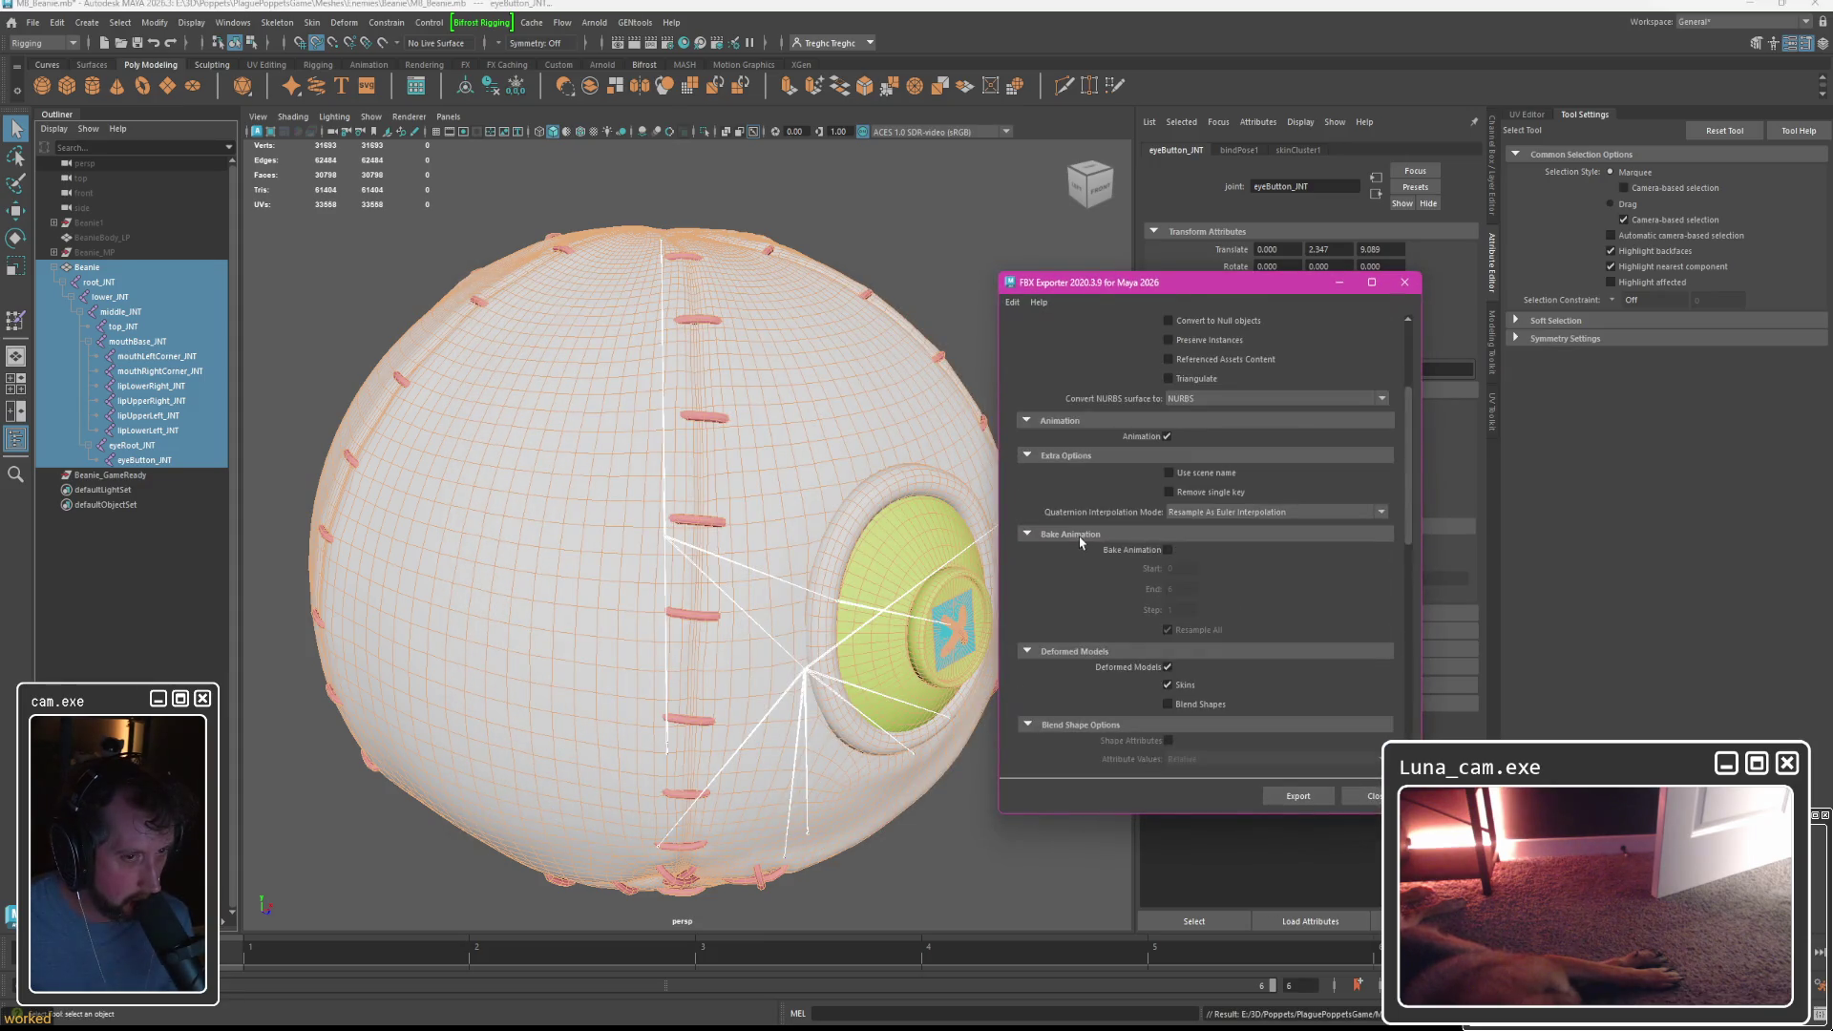
pyautogui.scroll(-4, 1096, 573)
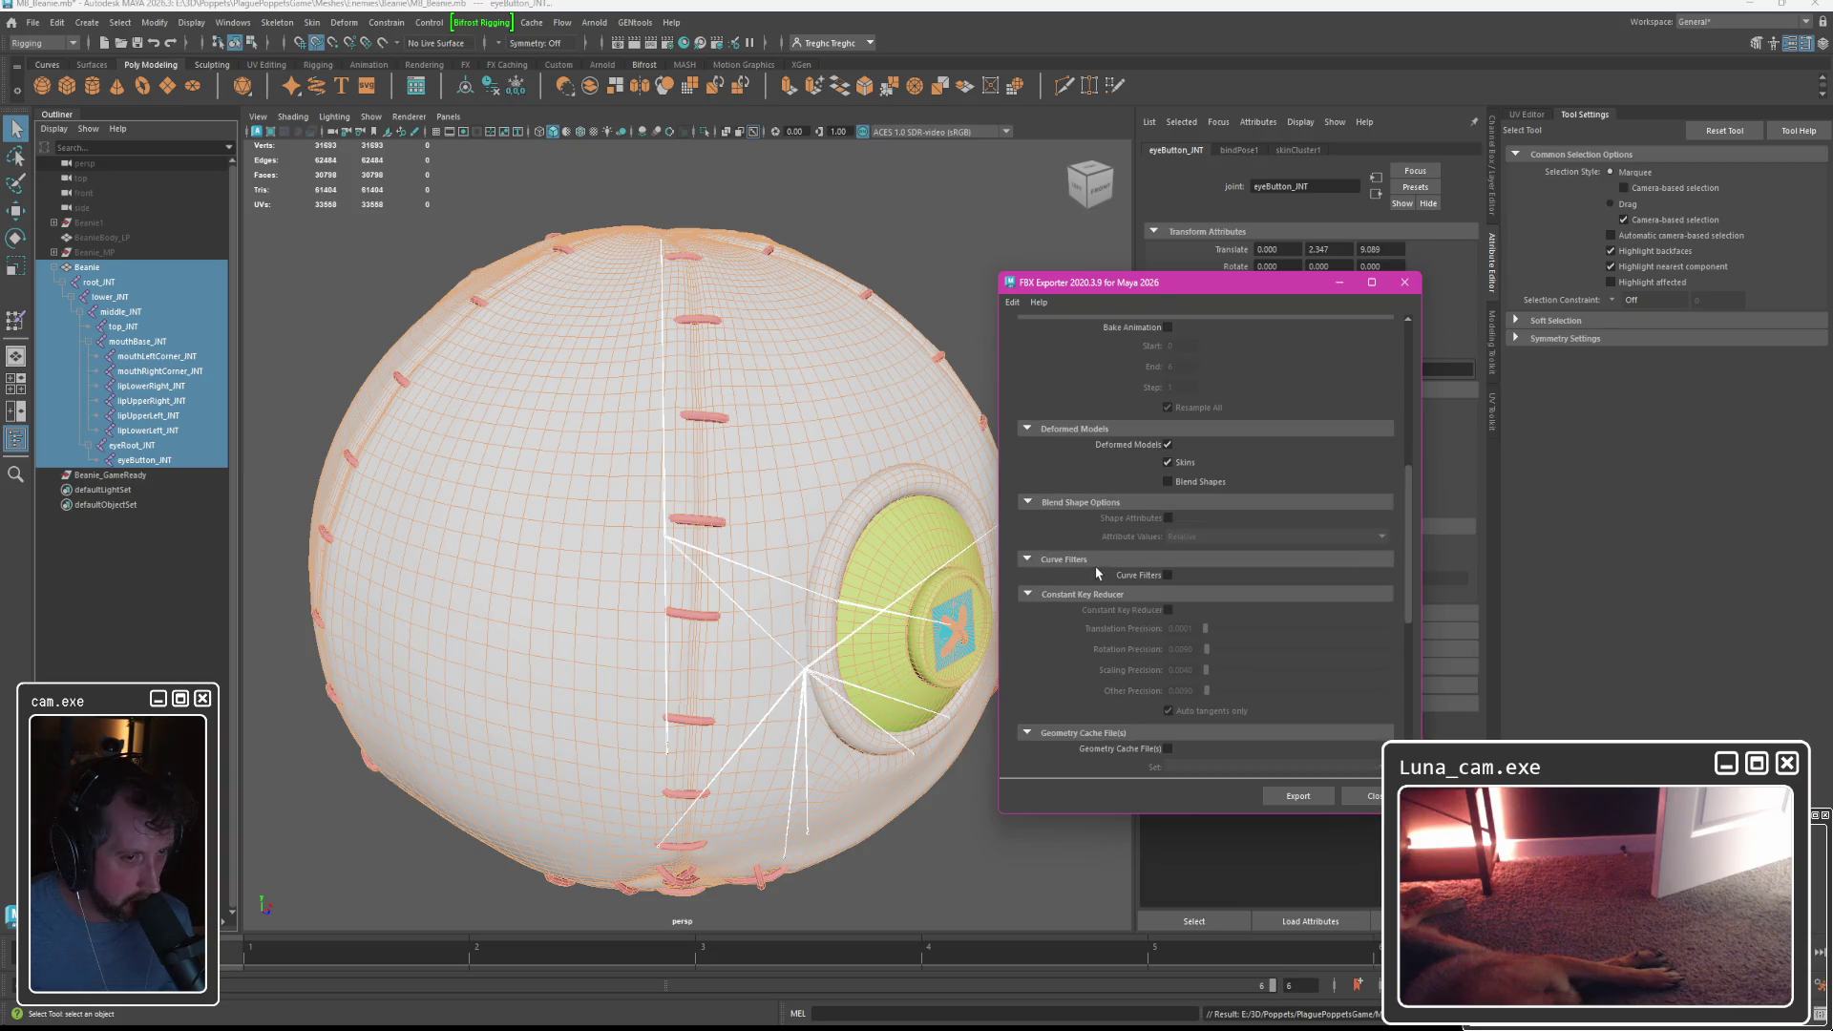
pyautogui.click(1298, 795)
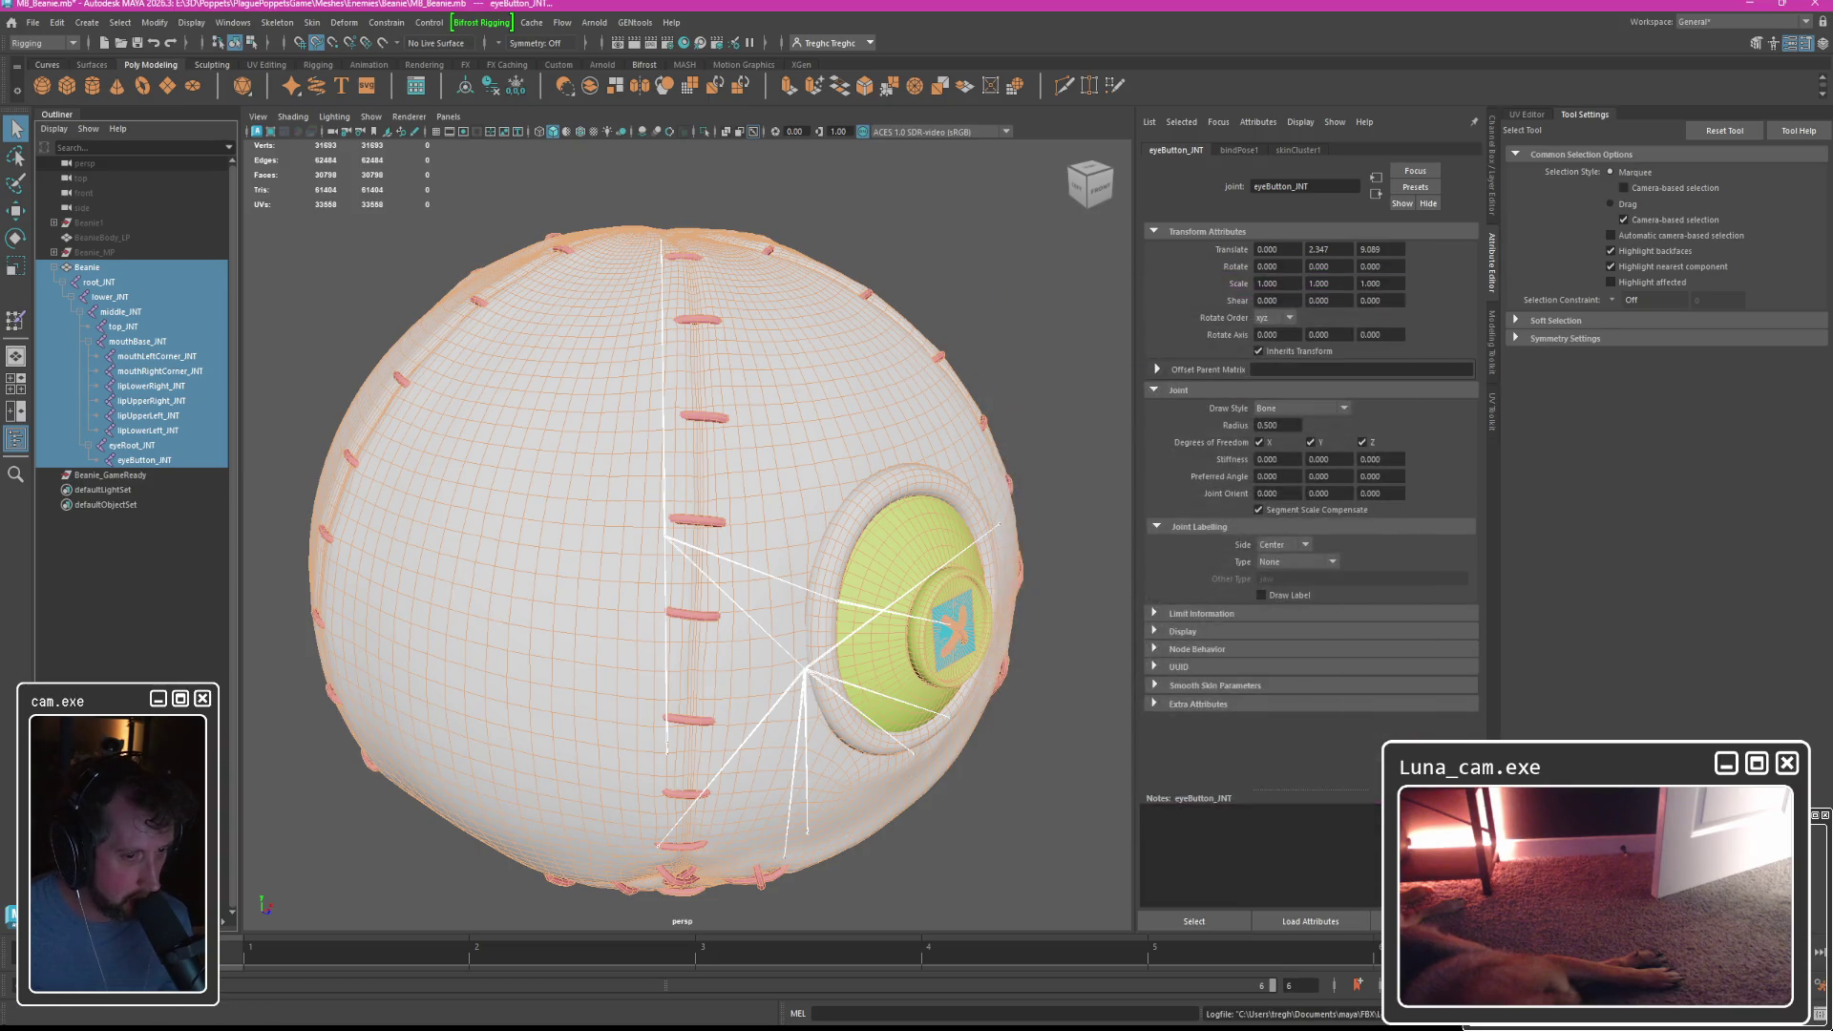
pyautogui.hotkey('alt', 'Tab')
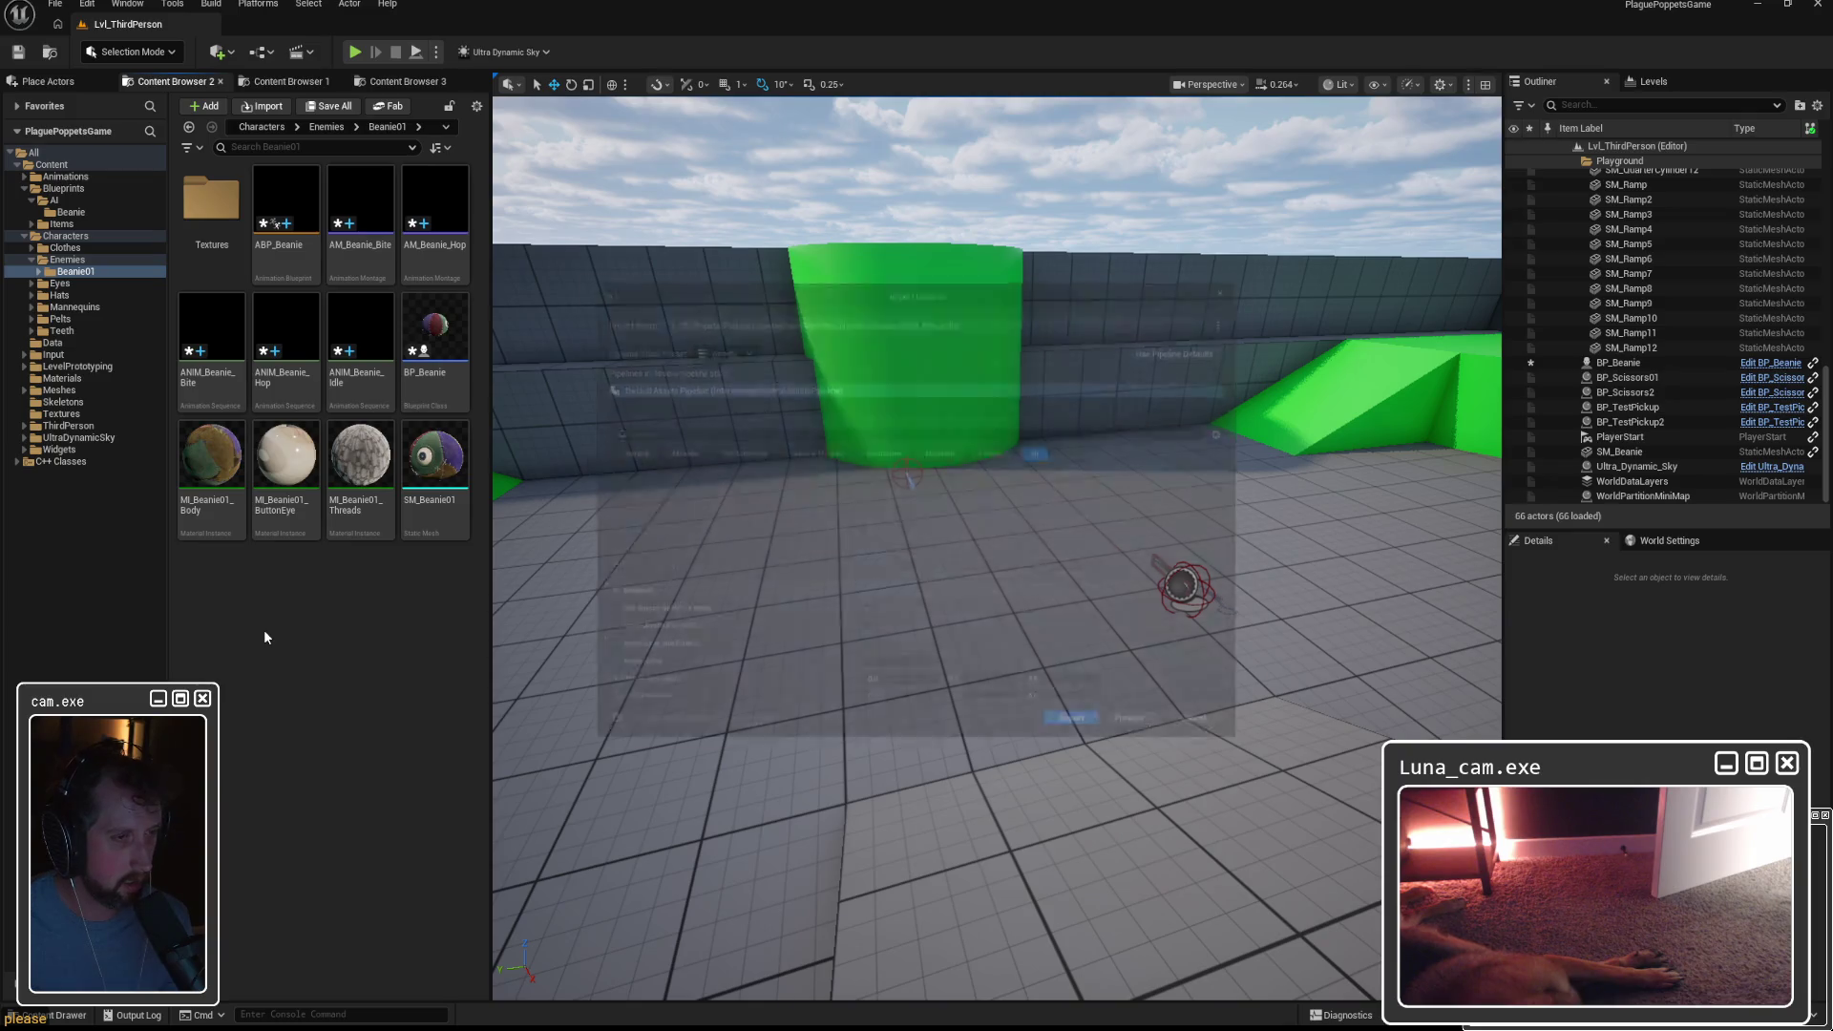
# Import the updated Beanie assets and open SKM_Beanie in the Skeletal Mesh editor.
pyautogui.click(1083, 740)
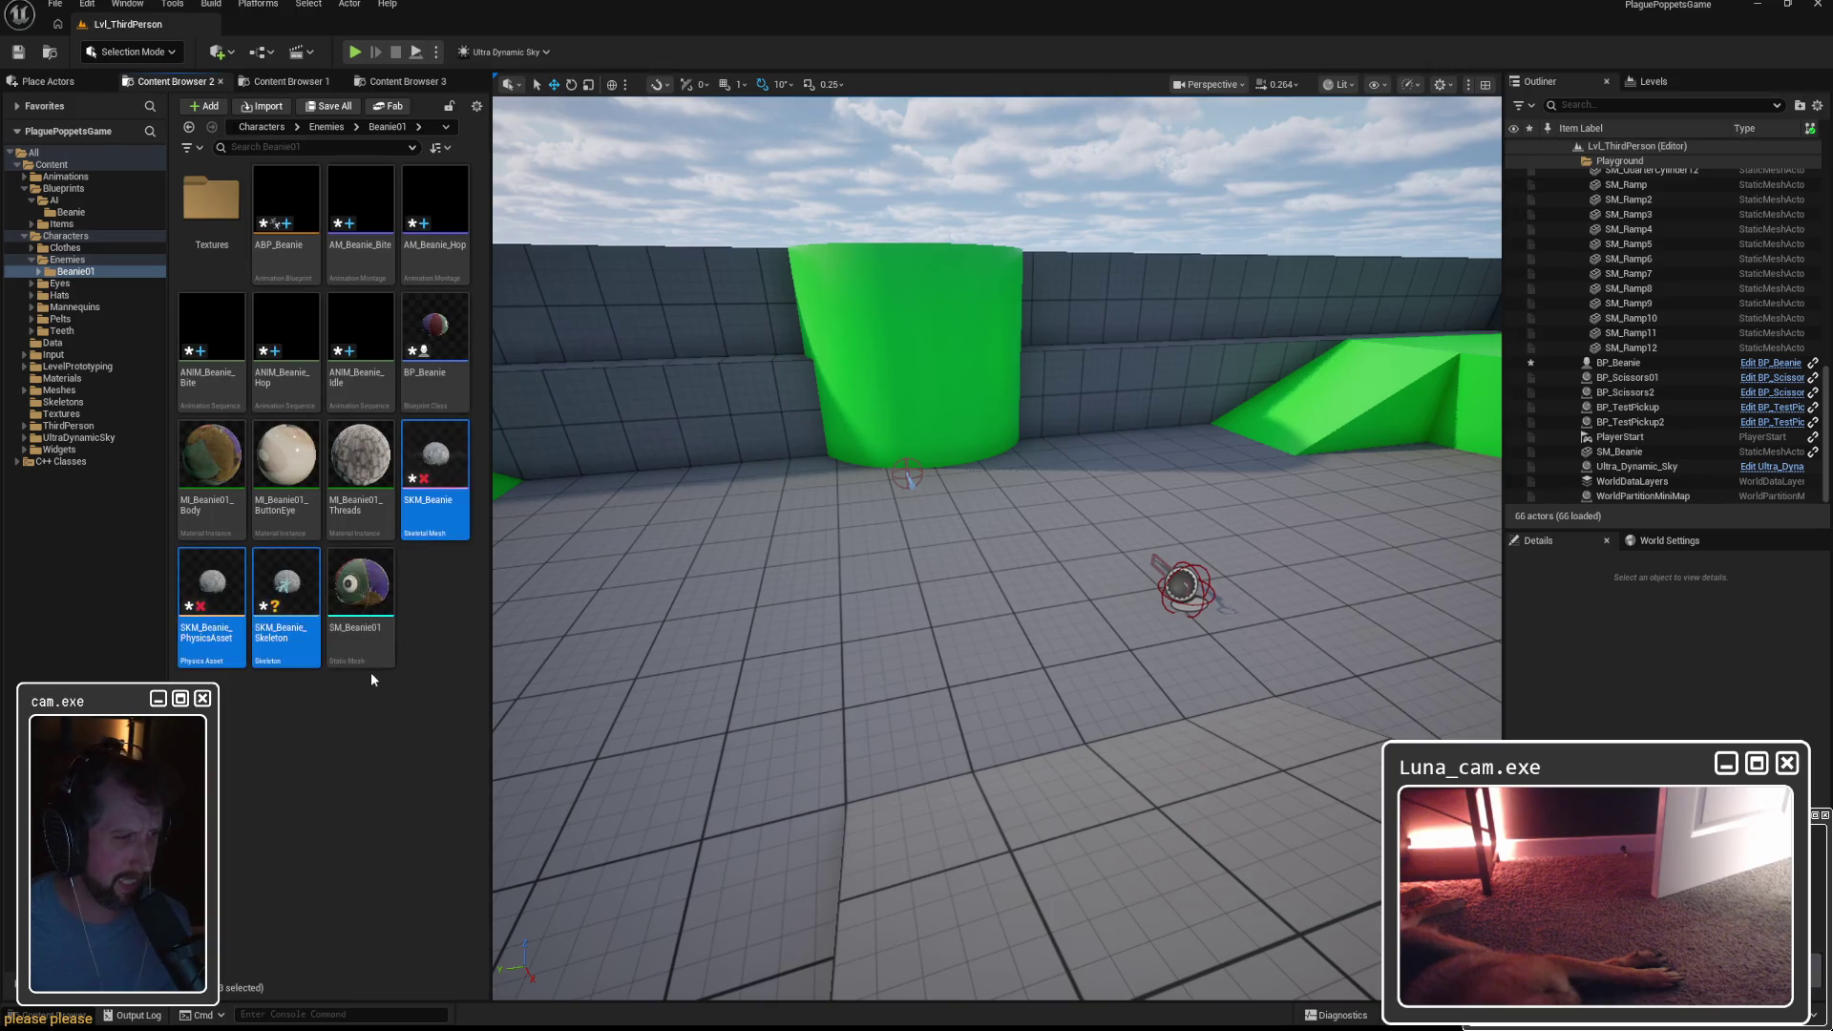
pyautogui.click(440, 444)
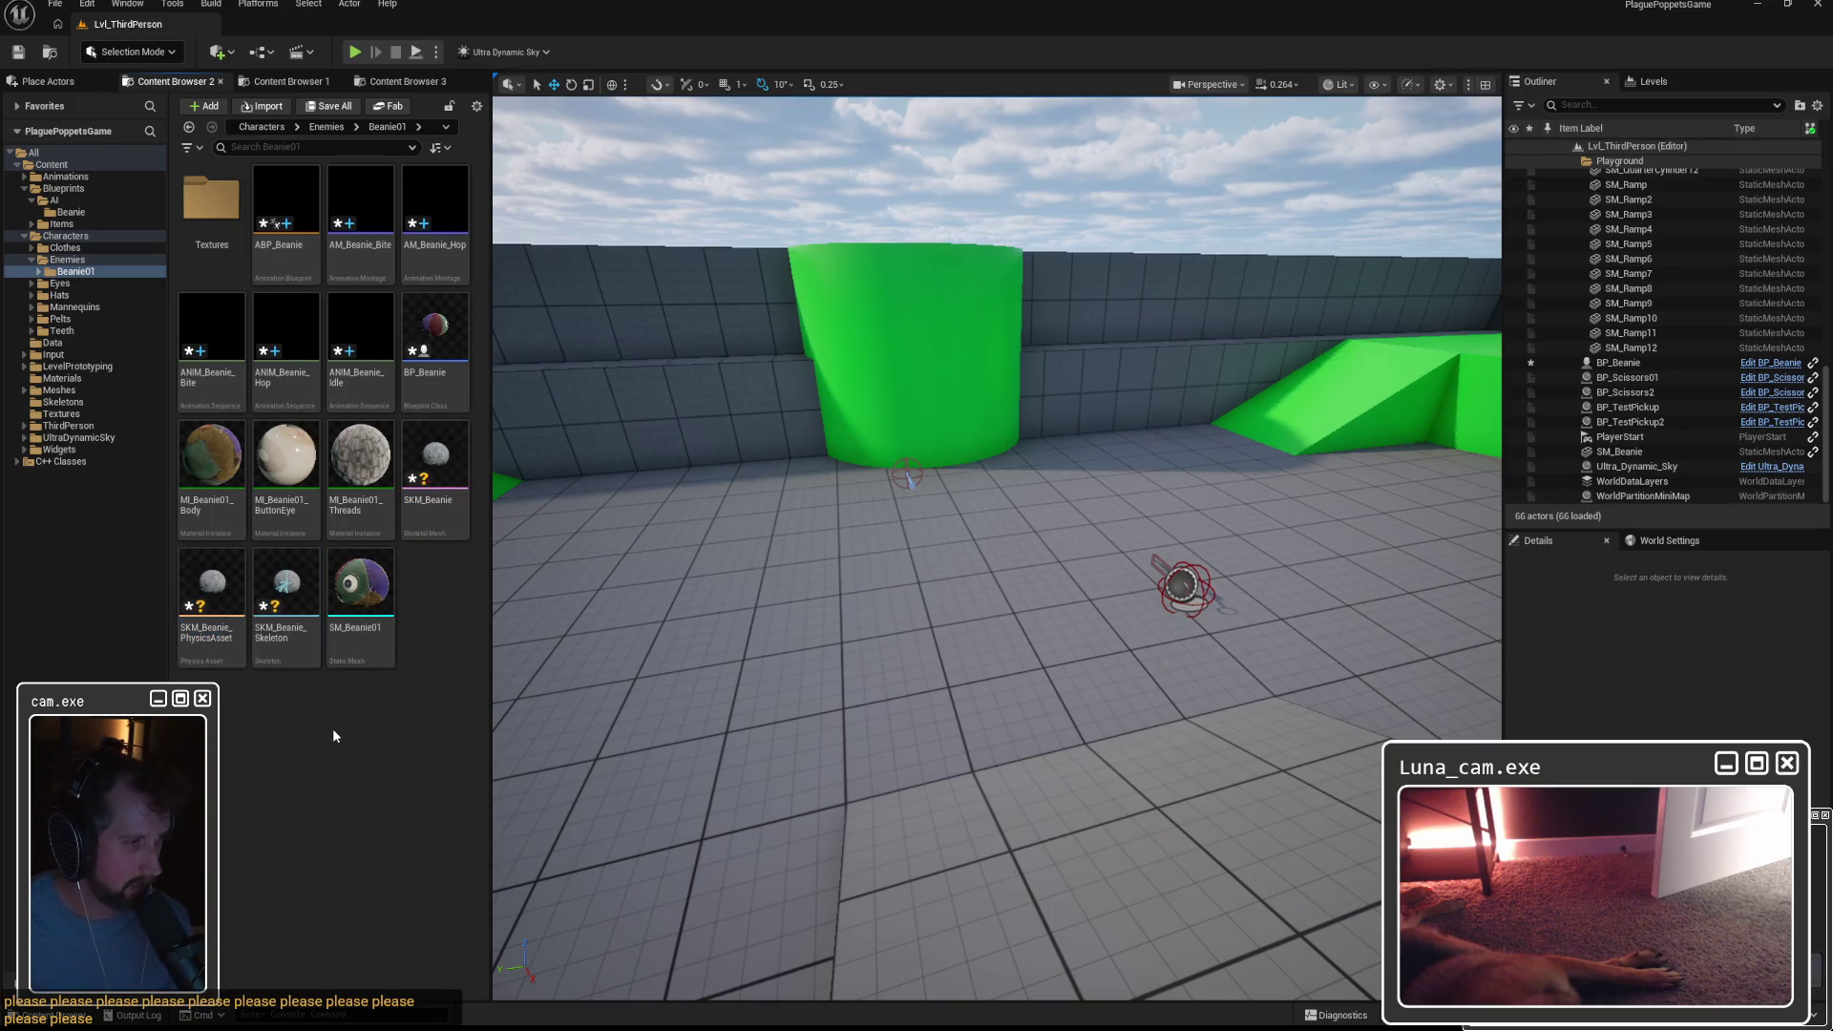
pyautogui.doubleClick(443, 451)
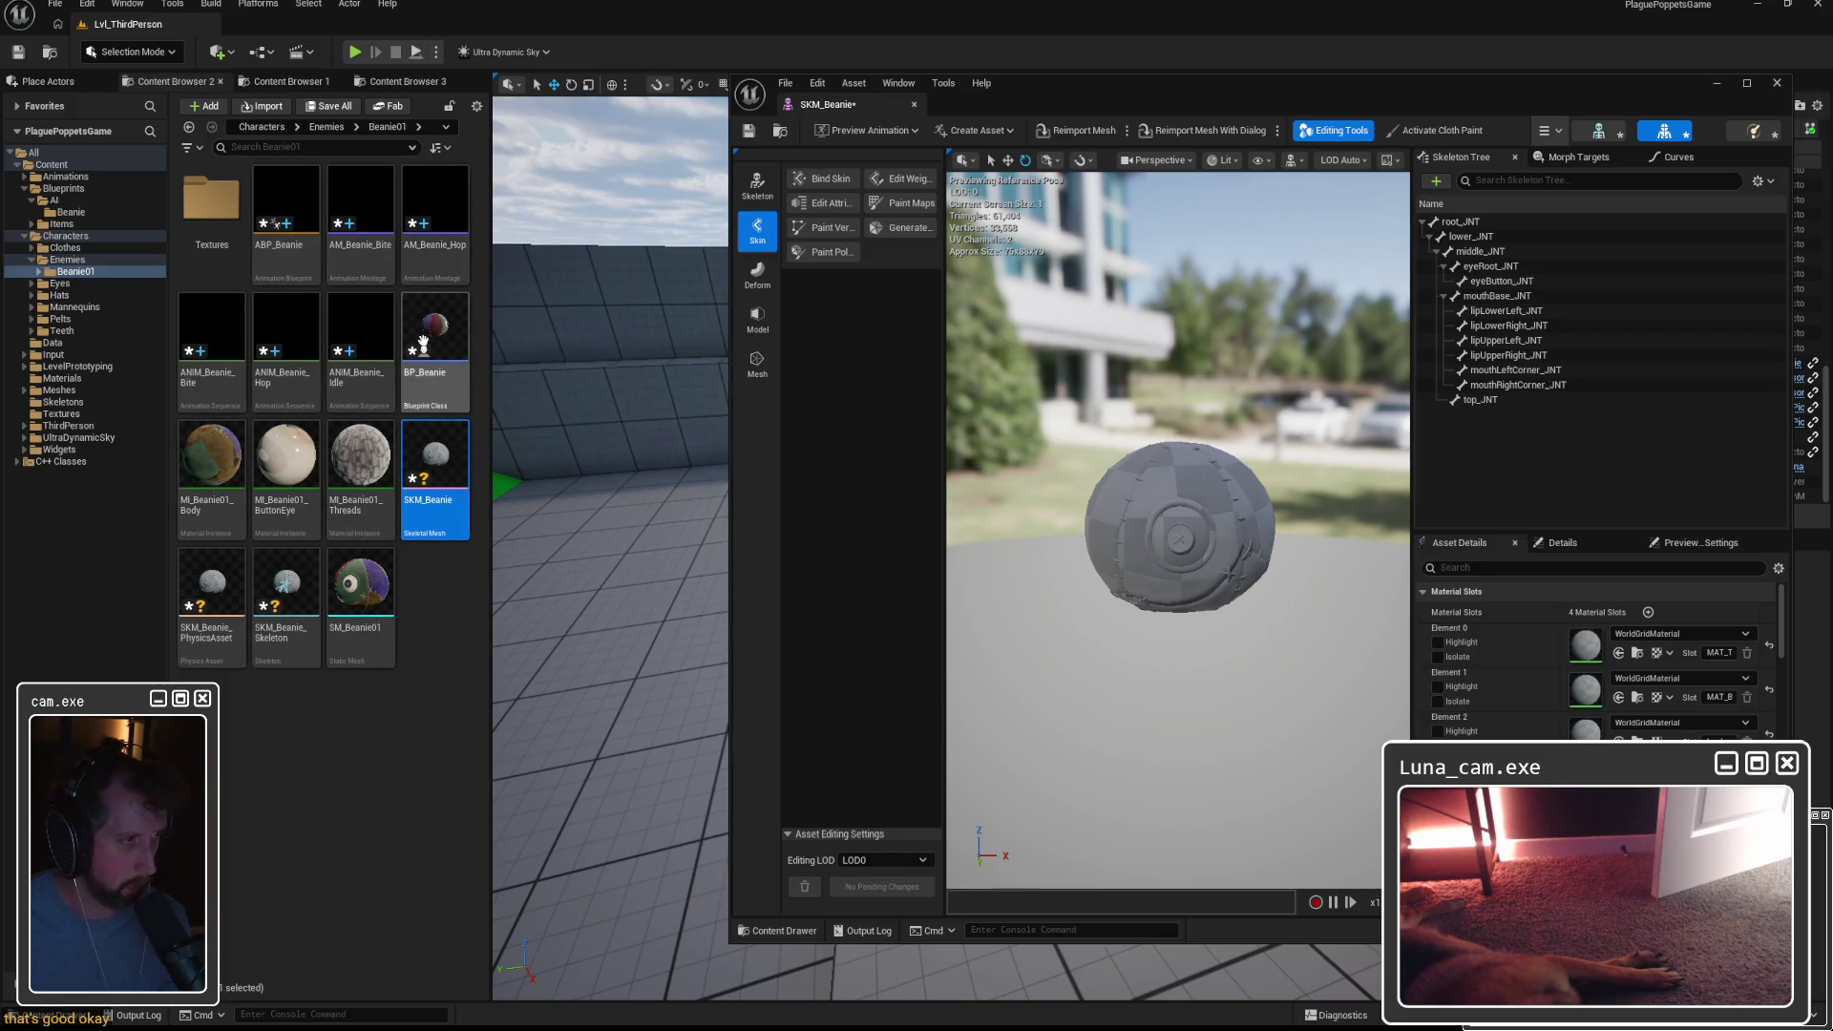
# Assign MI_Beanie01_Threads, MI_Beanie01_ButtonEye and the body material to the three material slots.
pyautogui.moveTo(361, 460); pyautogui.dragTo(1585, 644)
pyautogui.moveTo(282, 482)
pyautogui.mouseDown()
pyautogui.moveTo(277, 511)
pyautogui.moveTo(1586, 690)
pyautogui.mouseUp()
pyautogui.moveTo(211, 468)
pyautogui.mouseDown()
pyautogui.moveTo(1528, 678)
pyautogui.moveTo(1586, 730)
pyautogui.mouseUp()
pyautogui.doubleClick(372, 608)
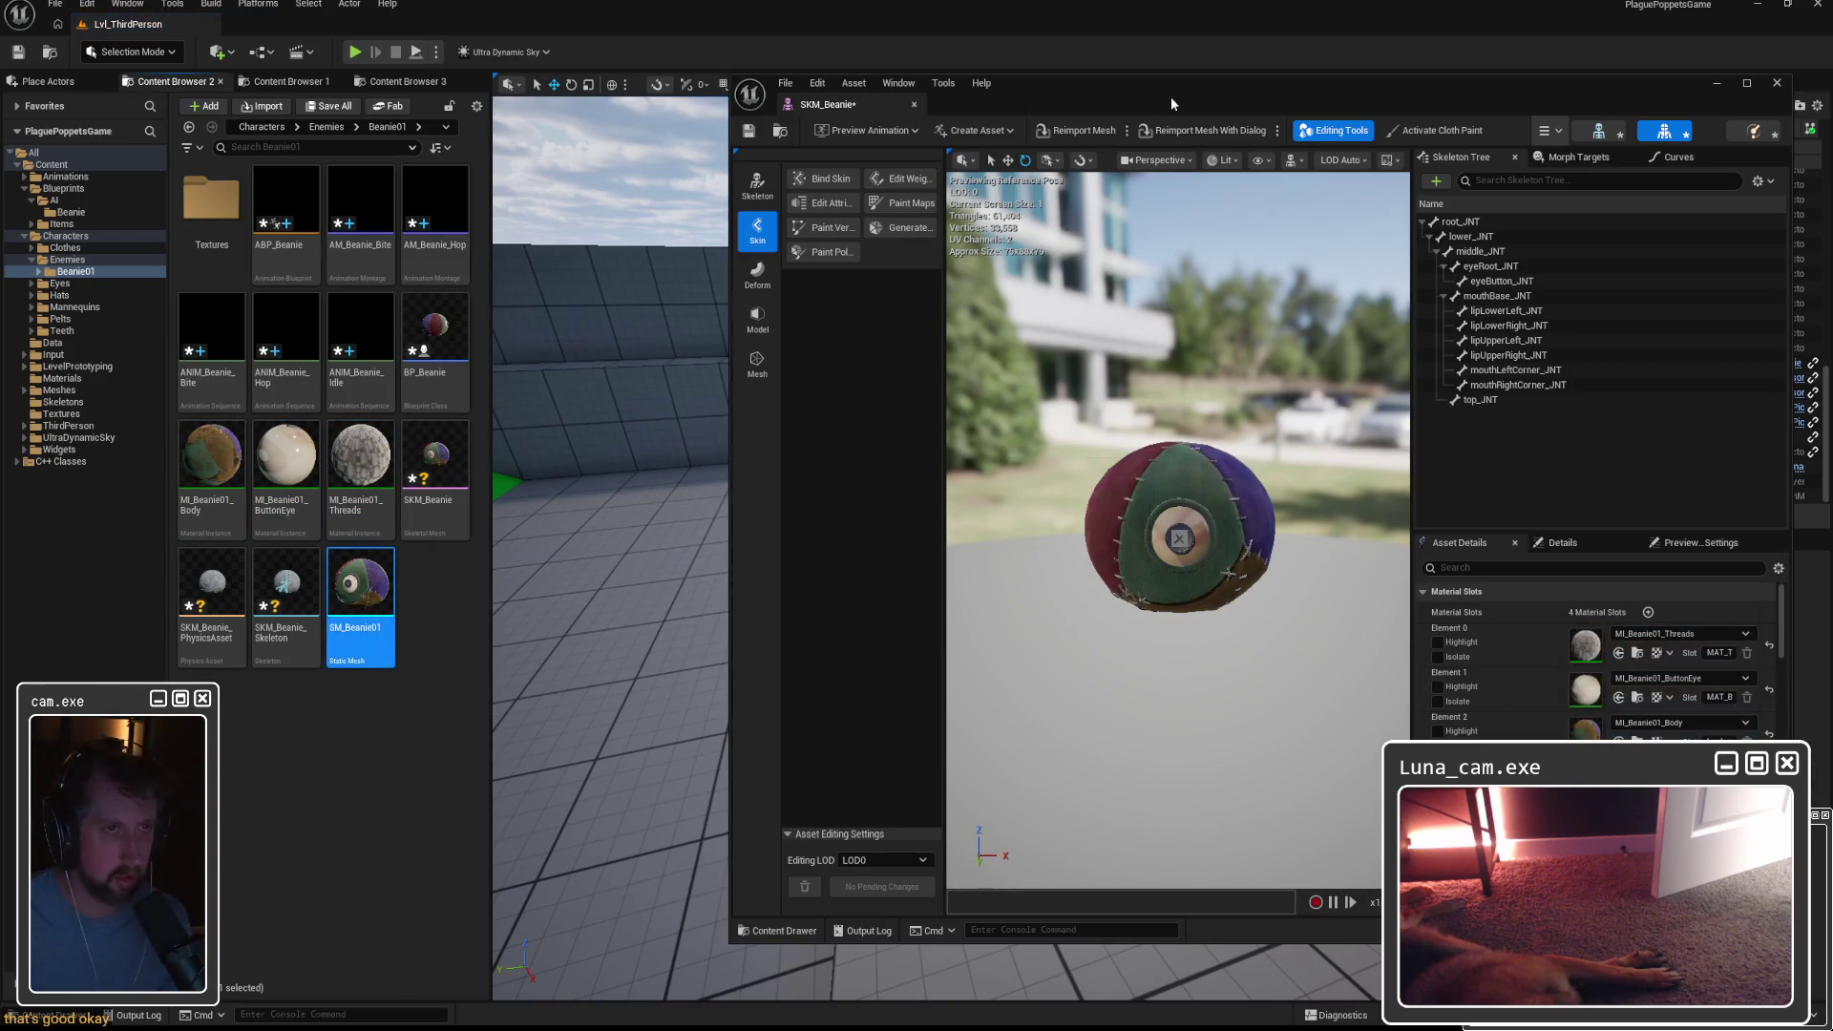
# Locate SKM_Beanie in its folder, save all modified assets, and clear the Message Log.
pyautogui.click(898, 105)
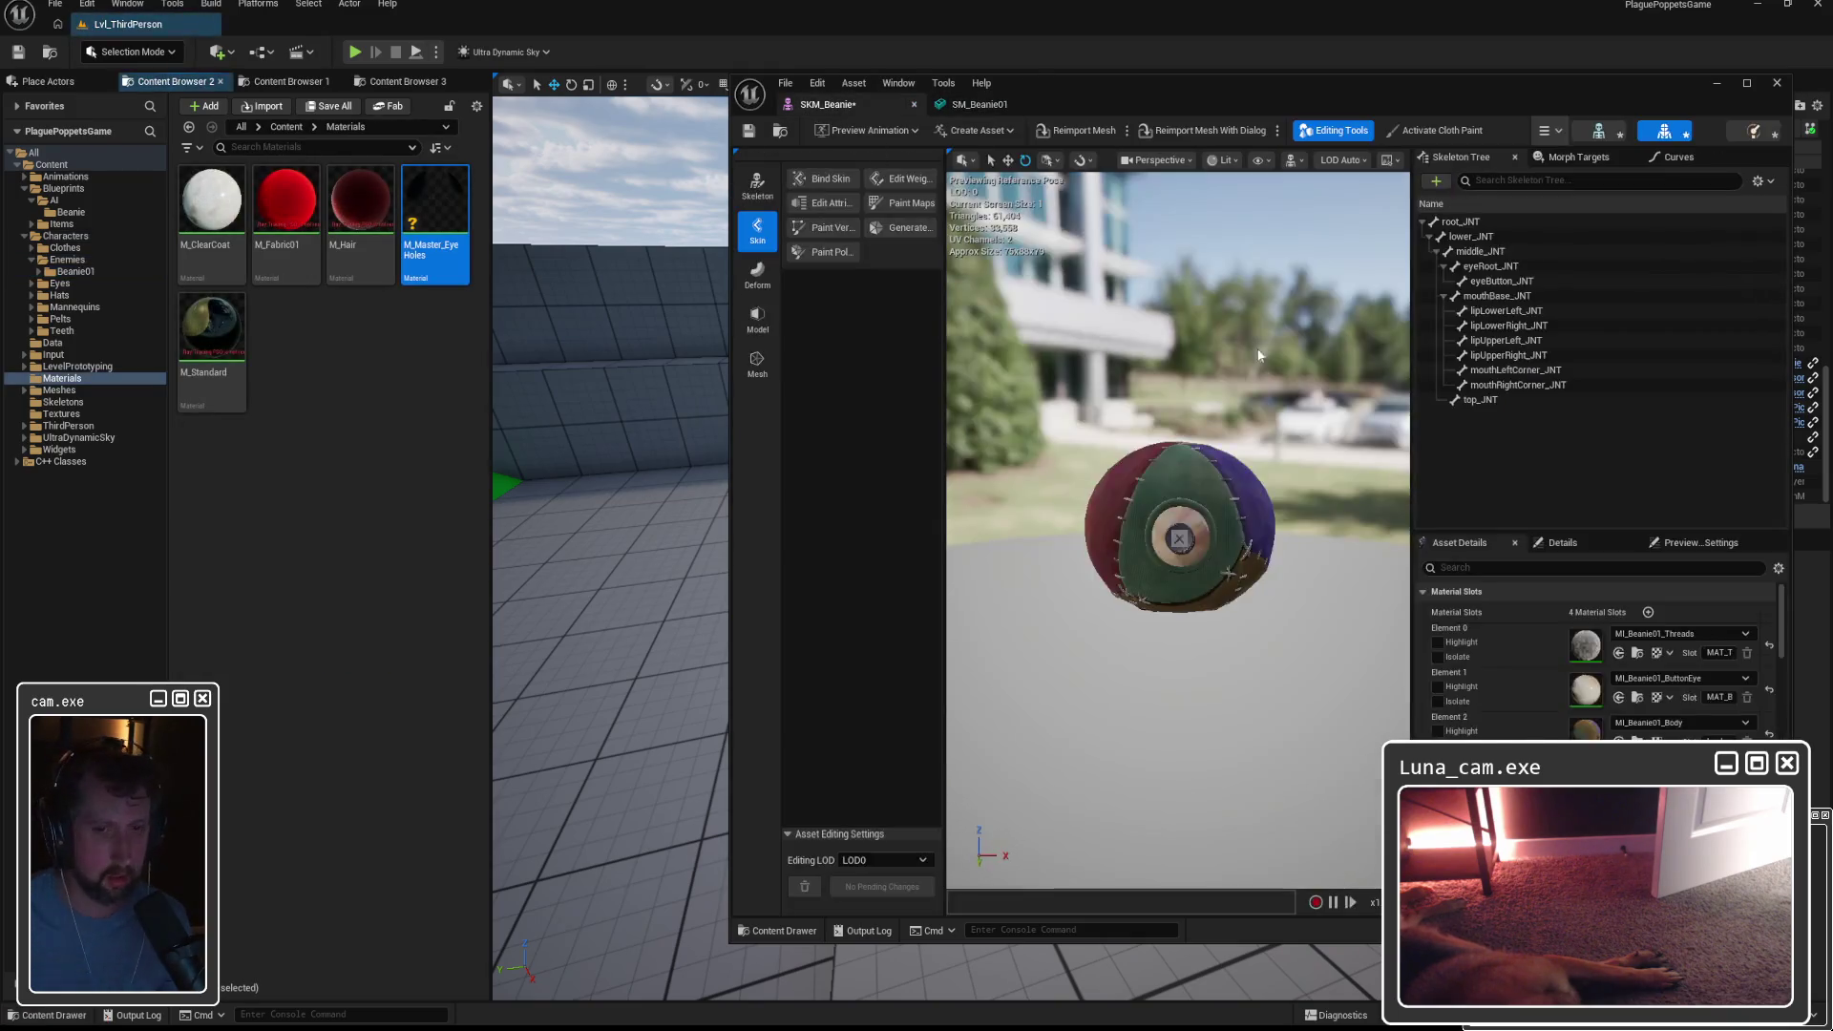
pyautogui.click(779, 131)
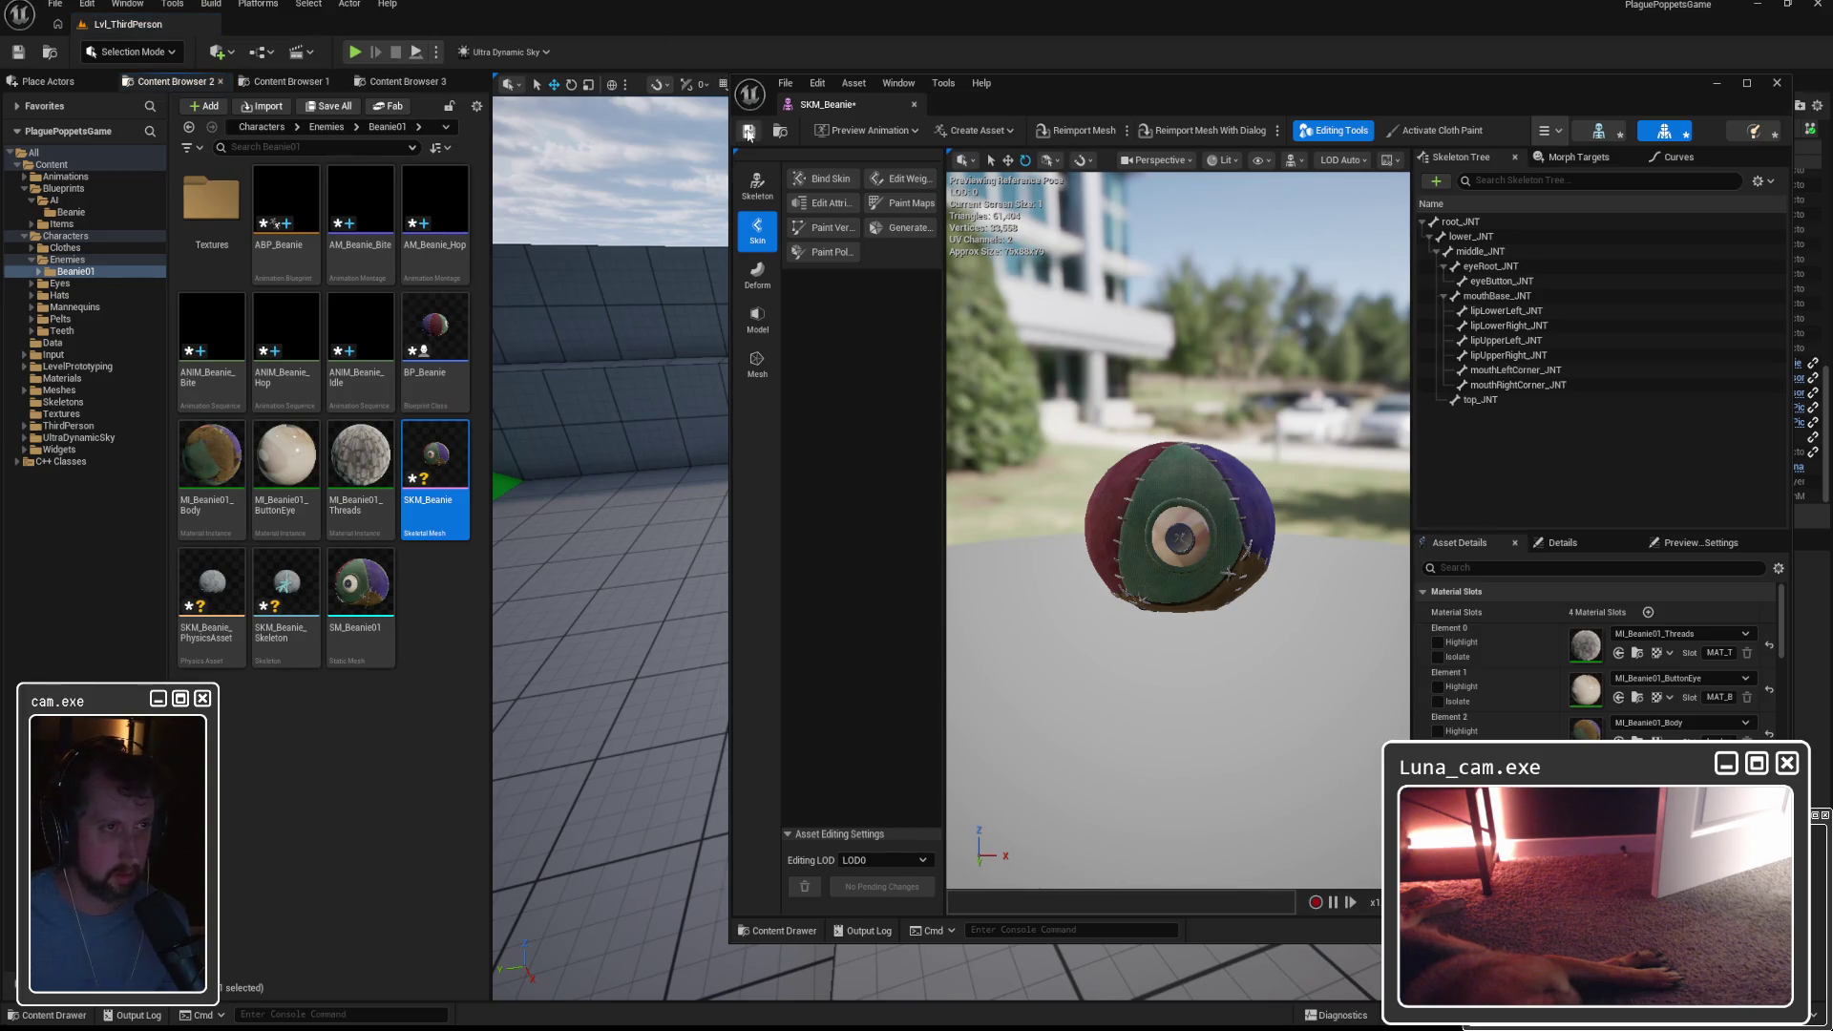
pyautogui.click(388, 716)
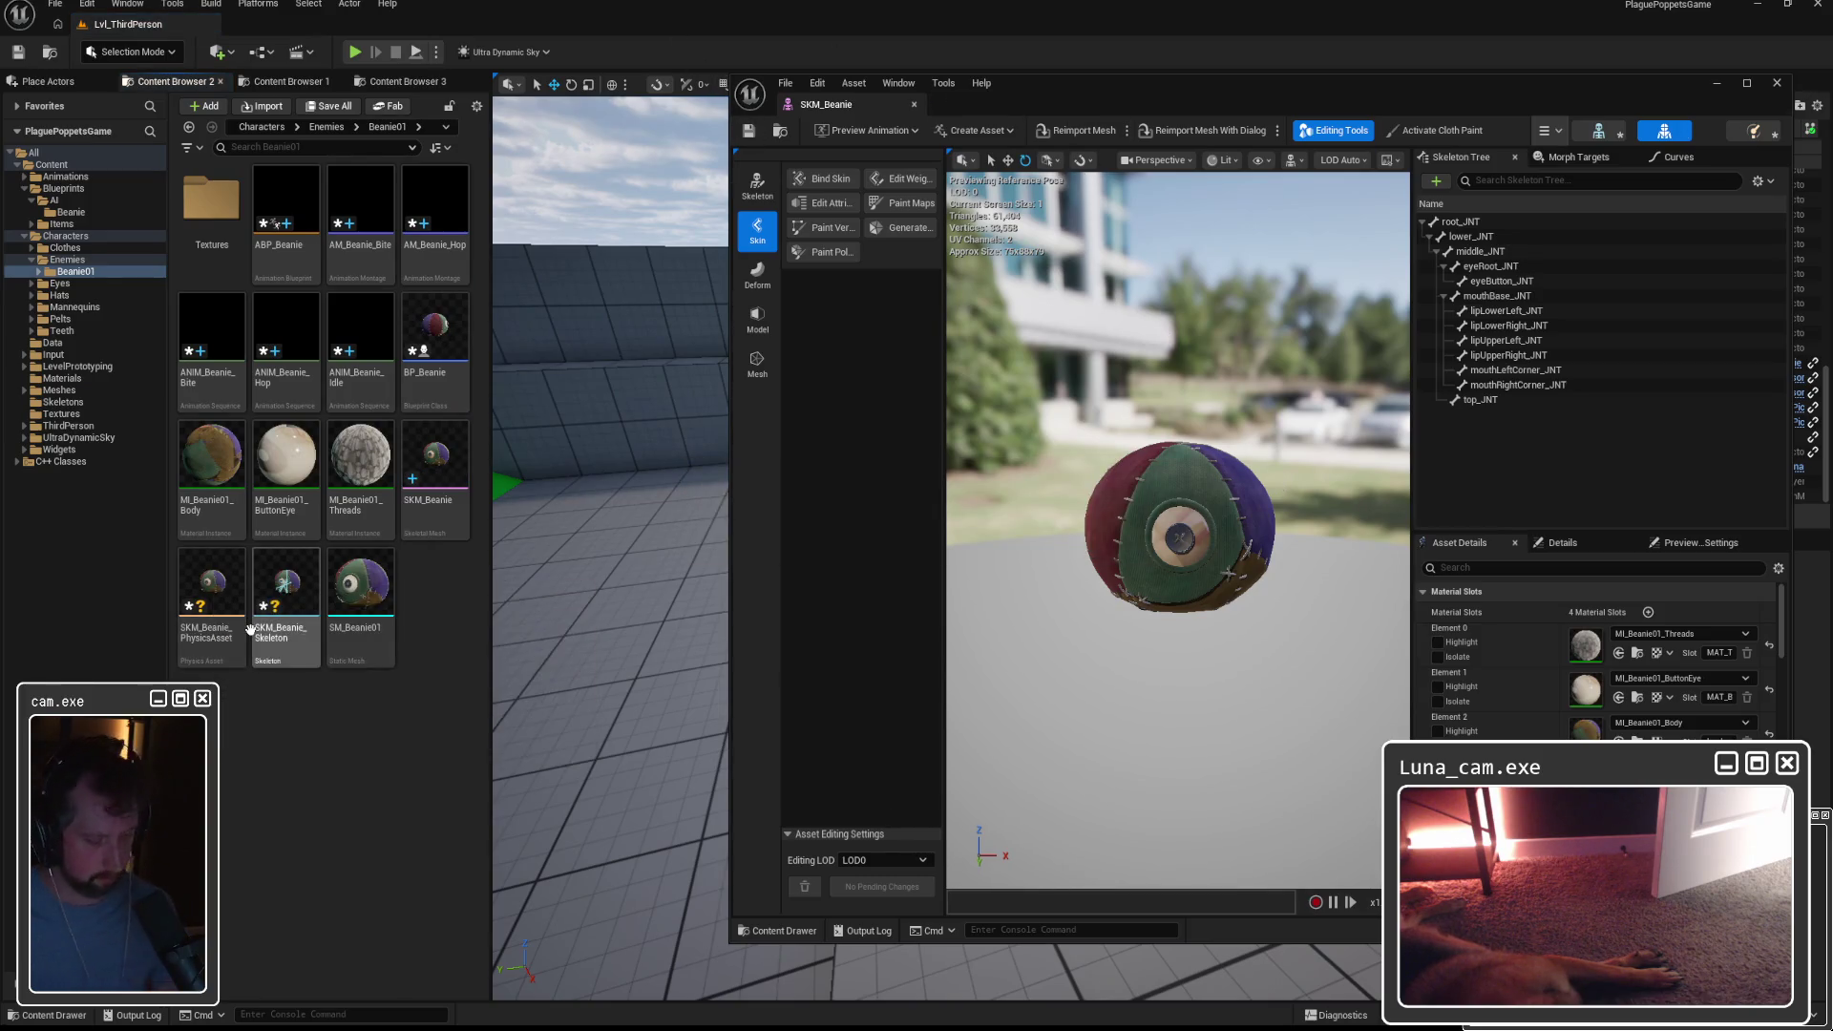
pyautogui.hotkey('ctrl', 'shift', 's')
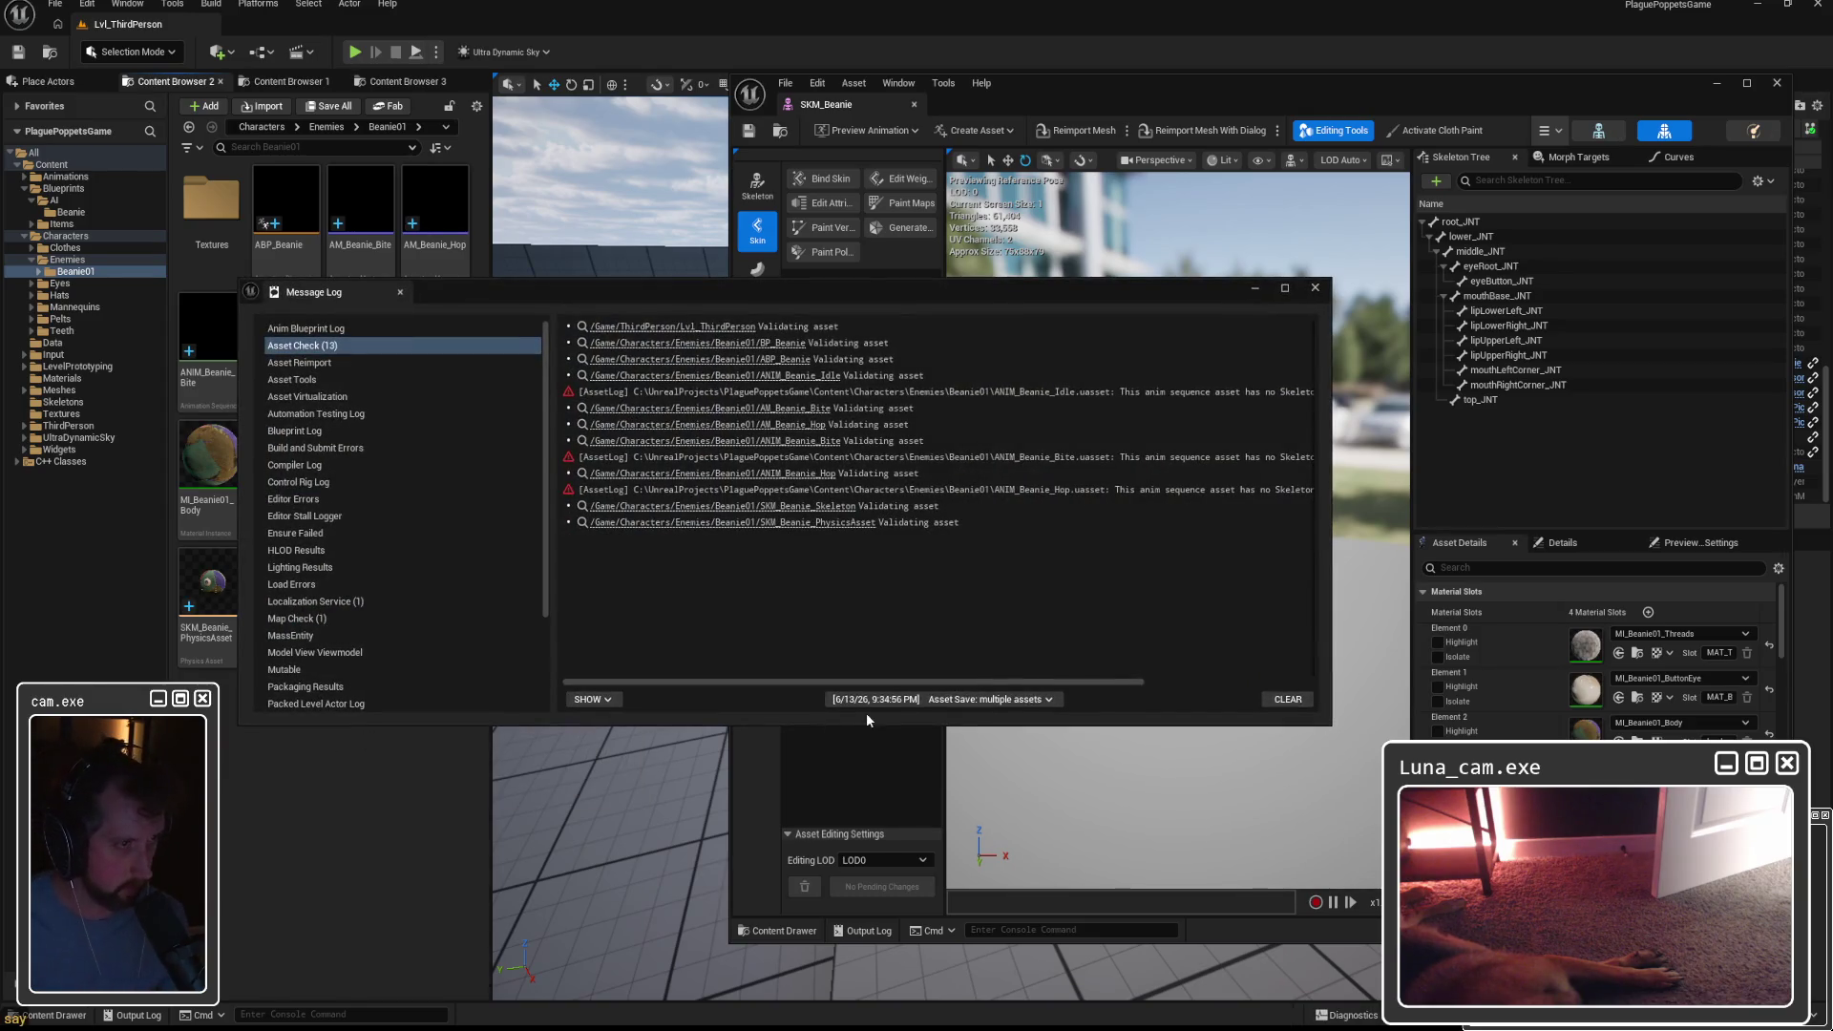
pyautogui.click(1285, 698)
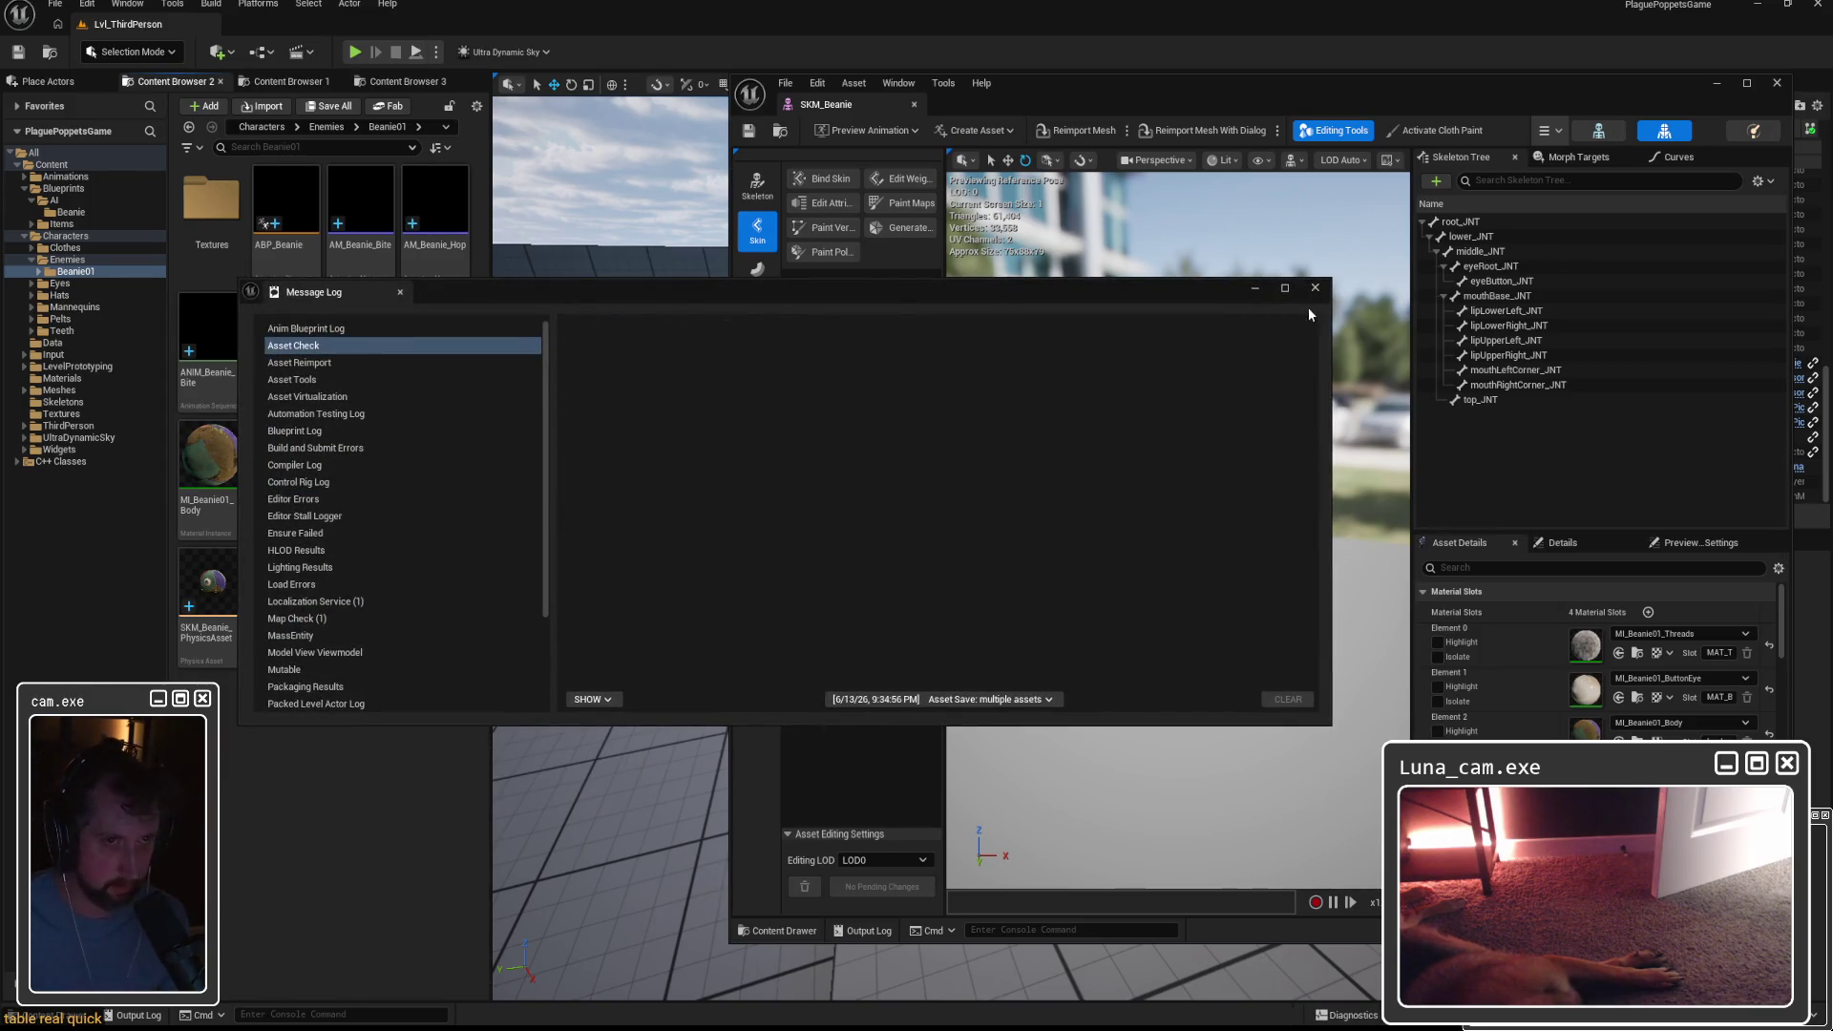
pyautogui.click(1315, 287)
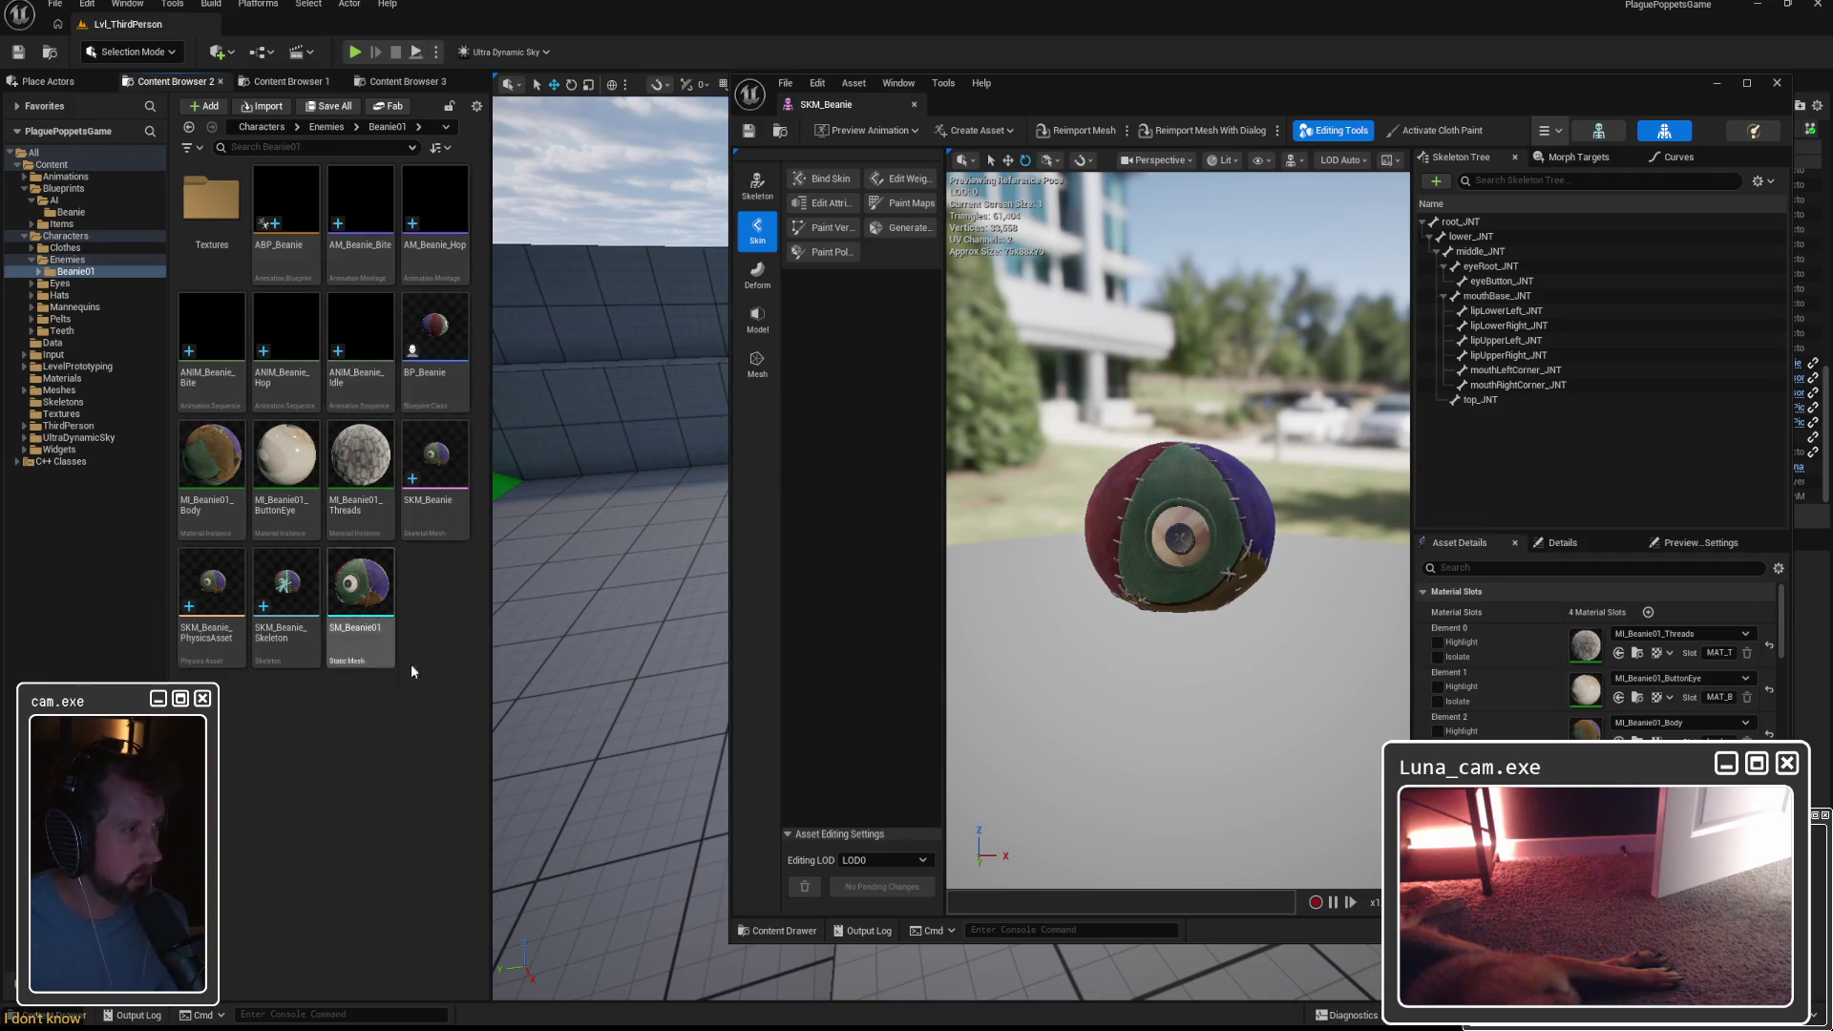
pyautogui.click(1778, 84)
pyautogui.doubleClick(296, 327)
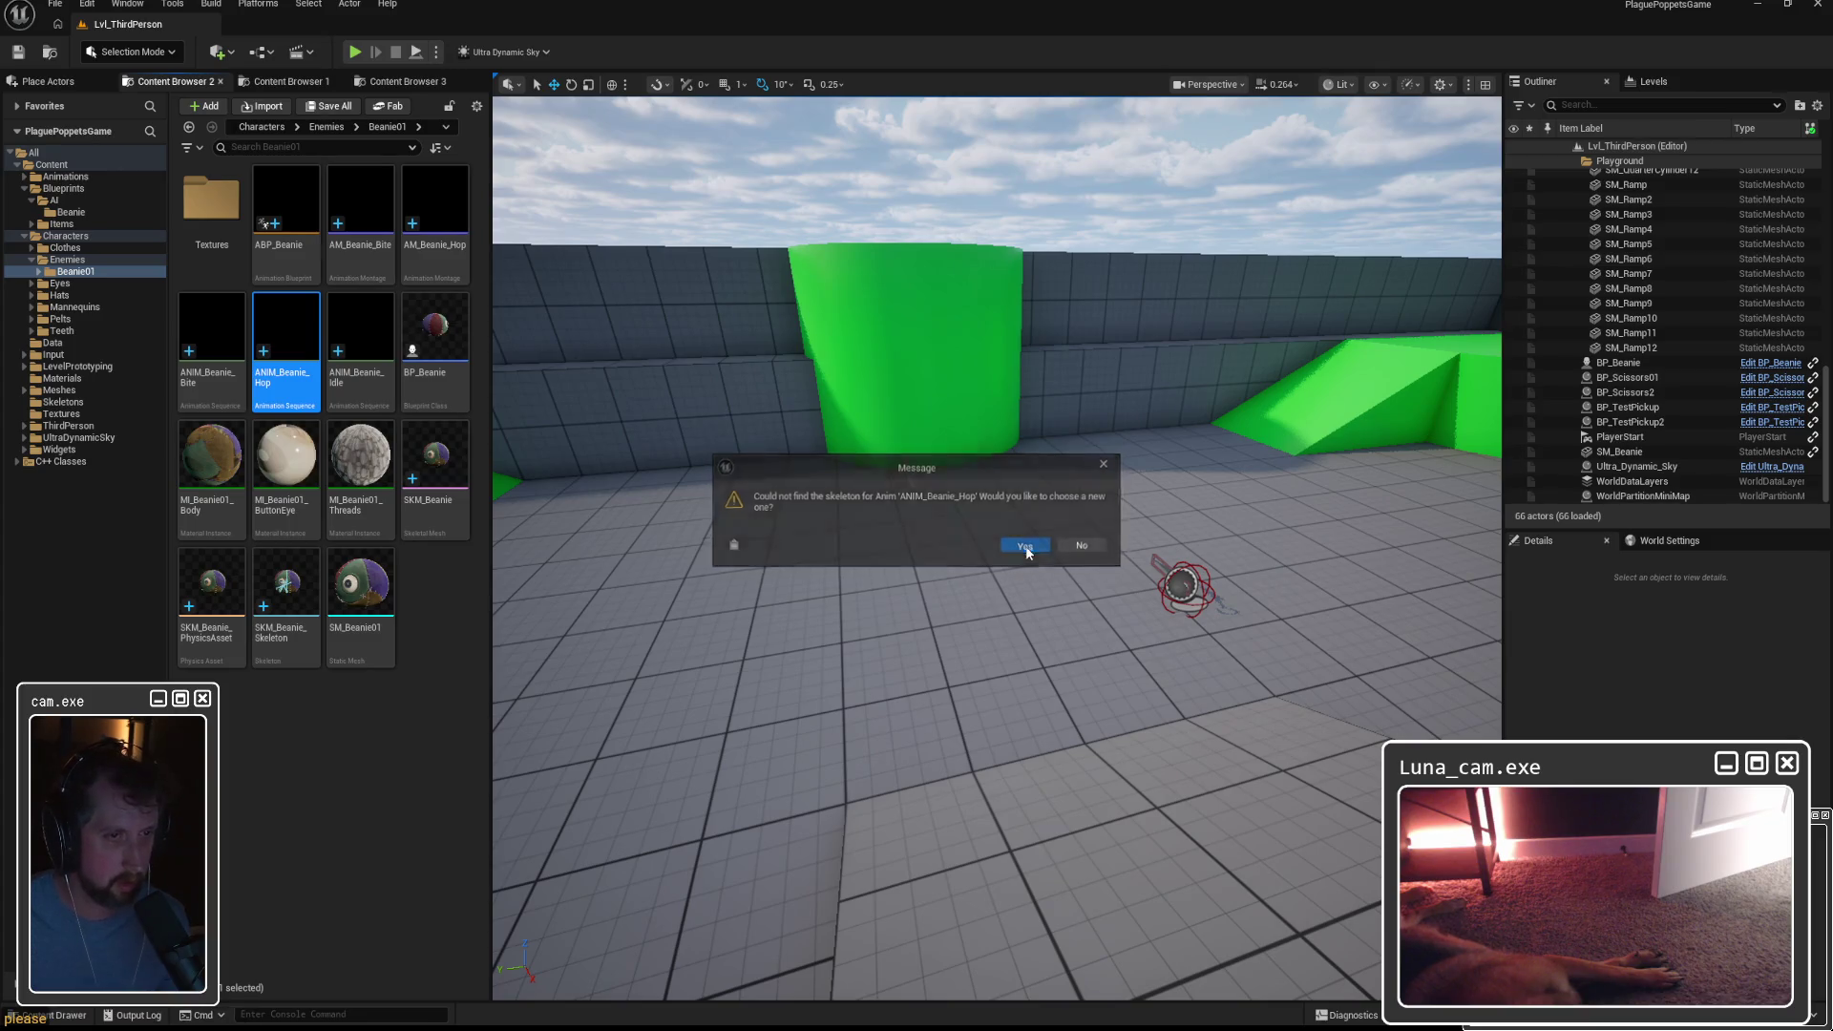
# Rename SKM_Beanie_Skeleton to SK_Beanie.
pyautogui.click(1026, 546)
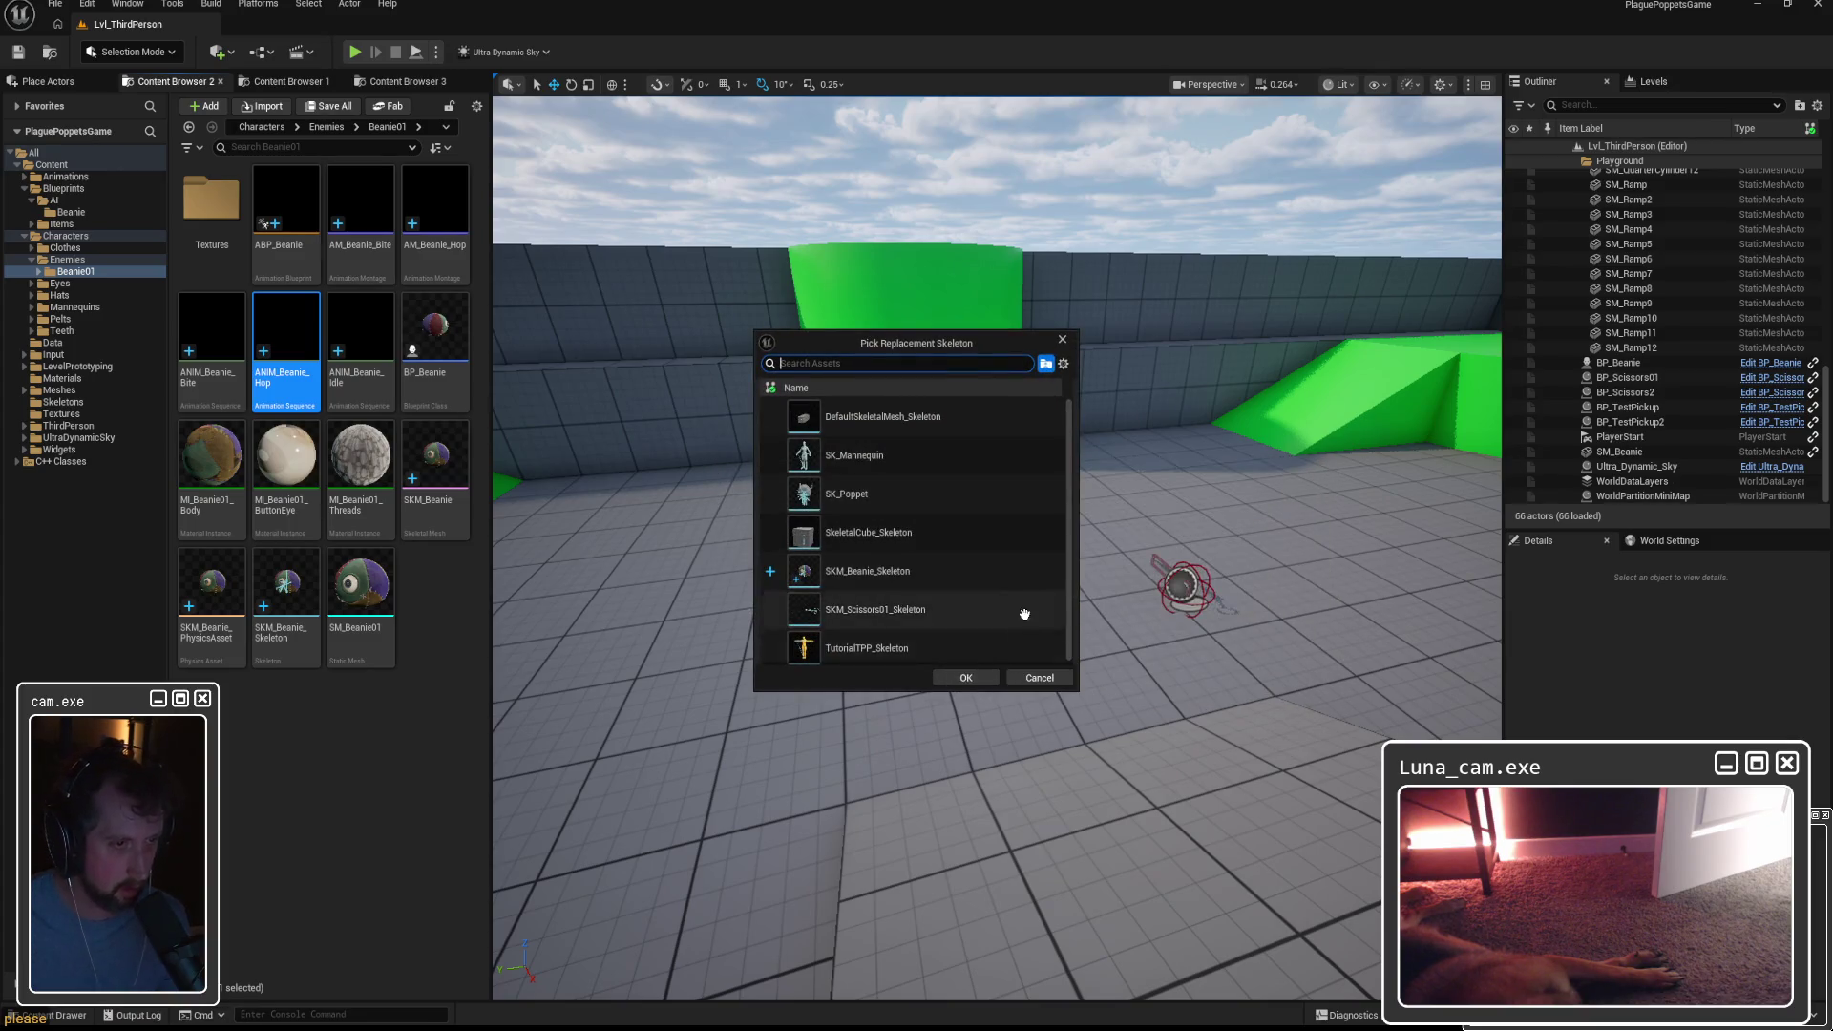
pyautogui.click(1040, 677)
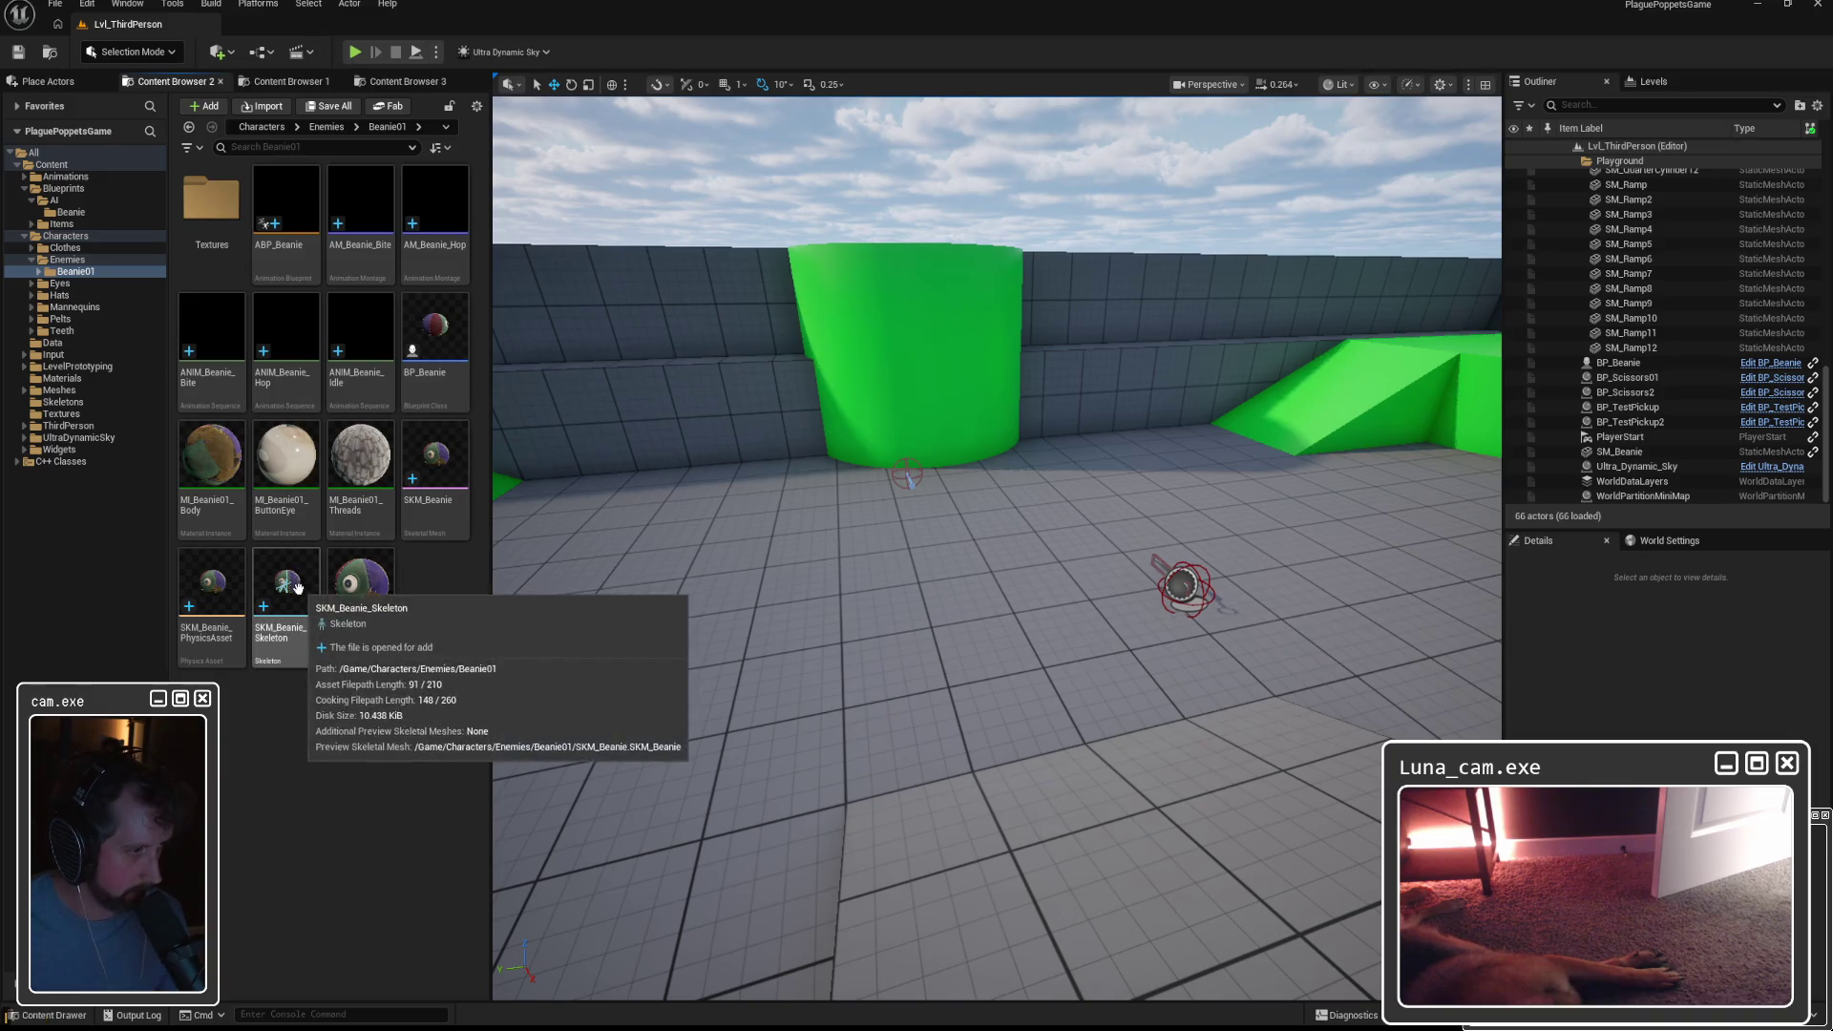
pyautogui.click(301, 621)
pyautogui.press('F2')
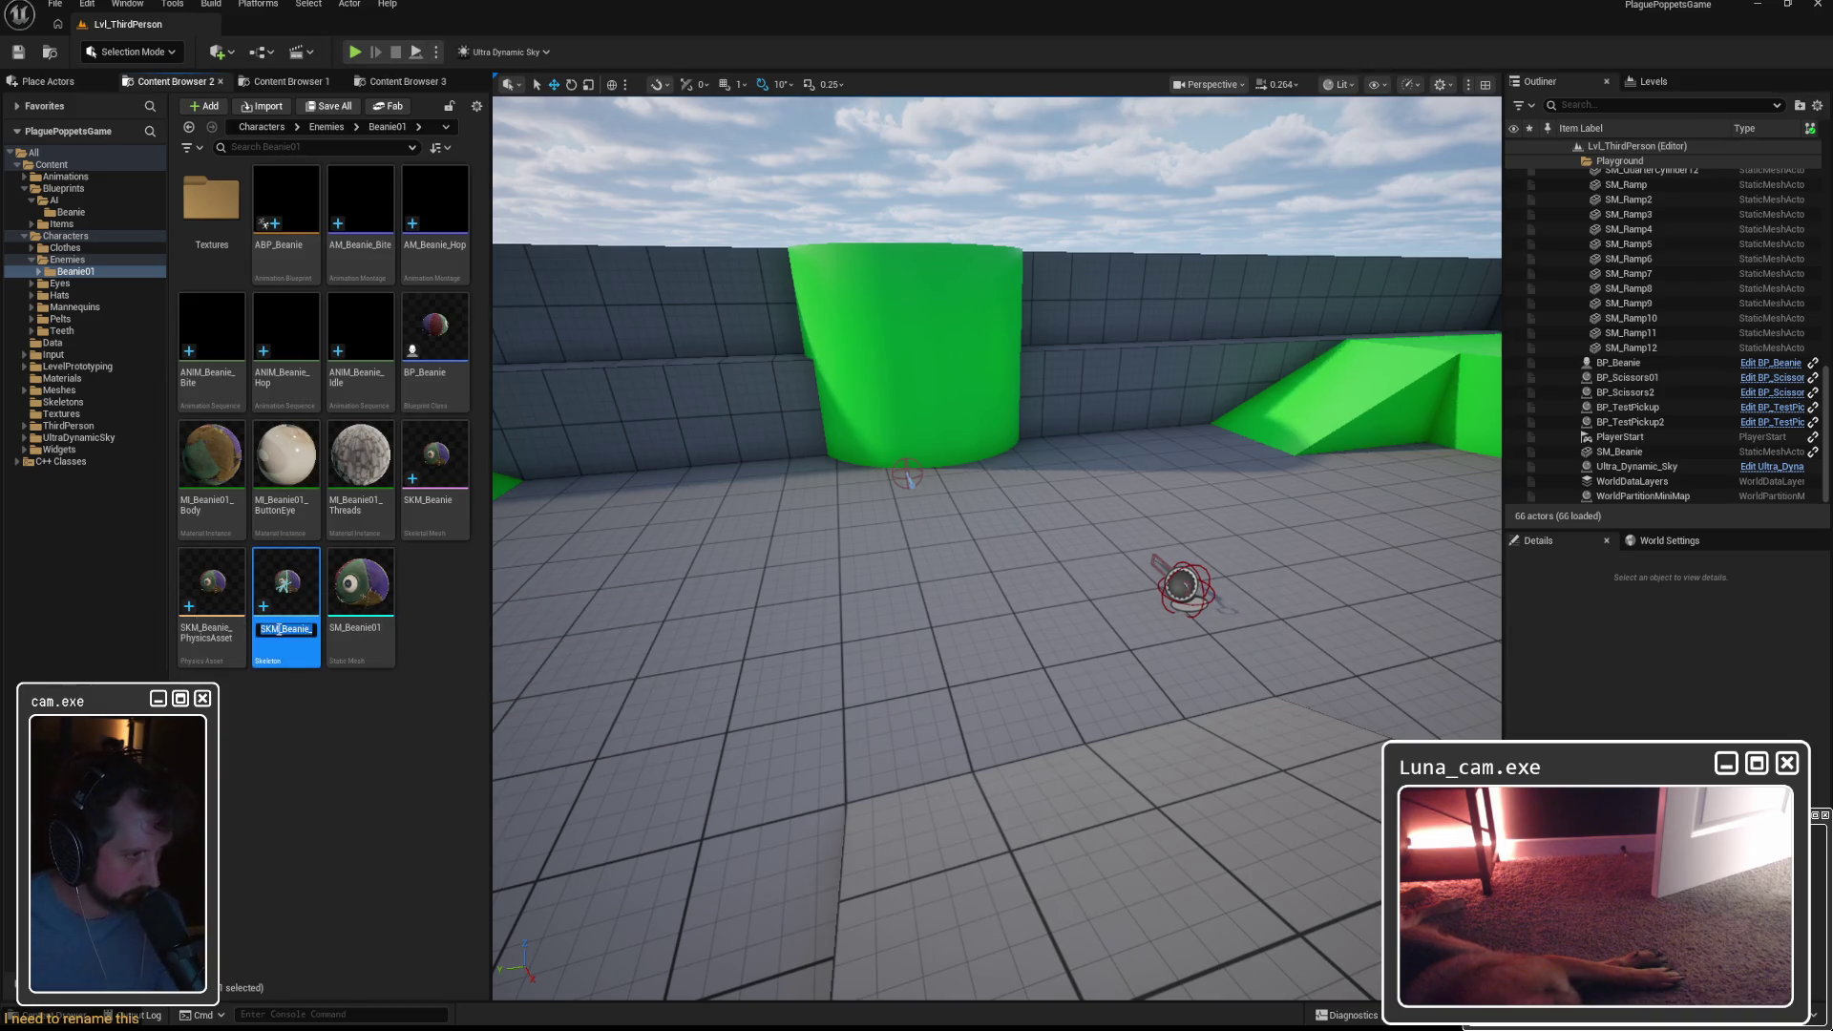
pyautogui.moveTo(308, 630); pyautogui.dragTo(408, 636)
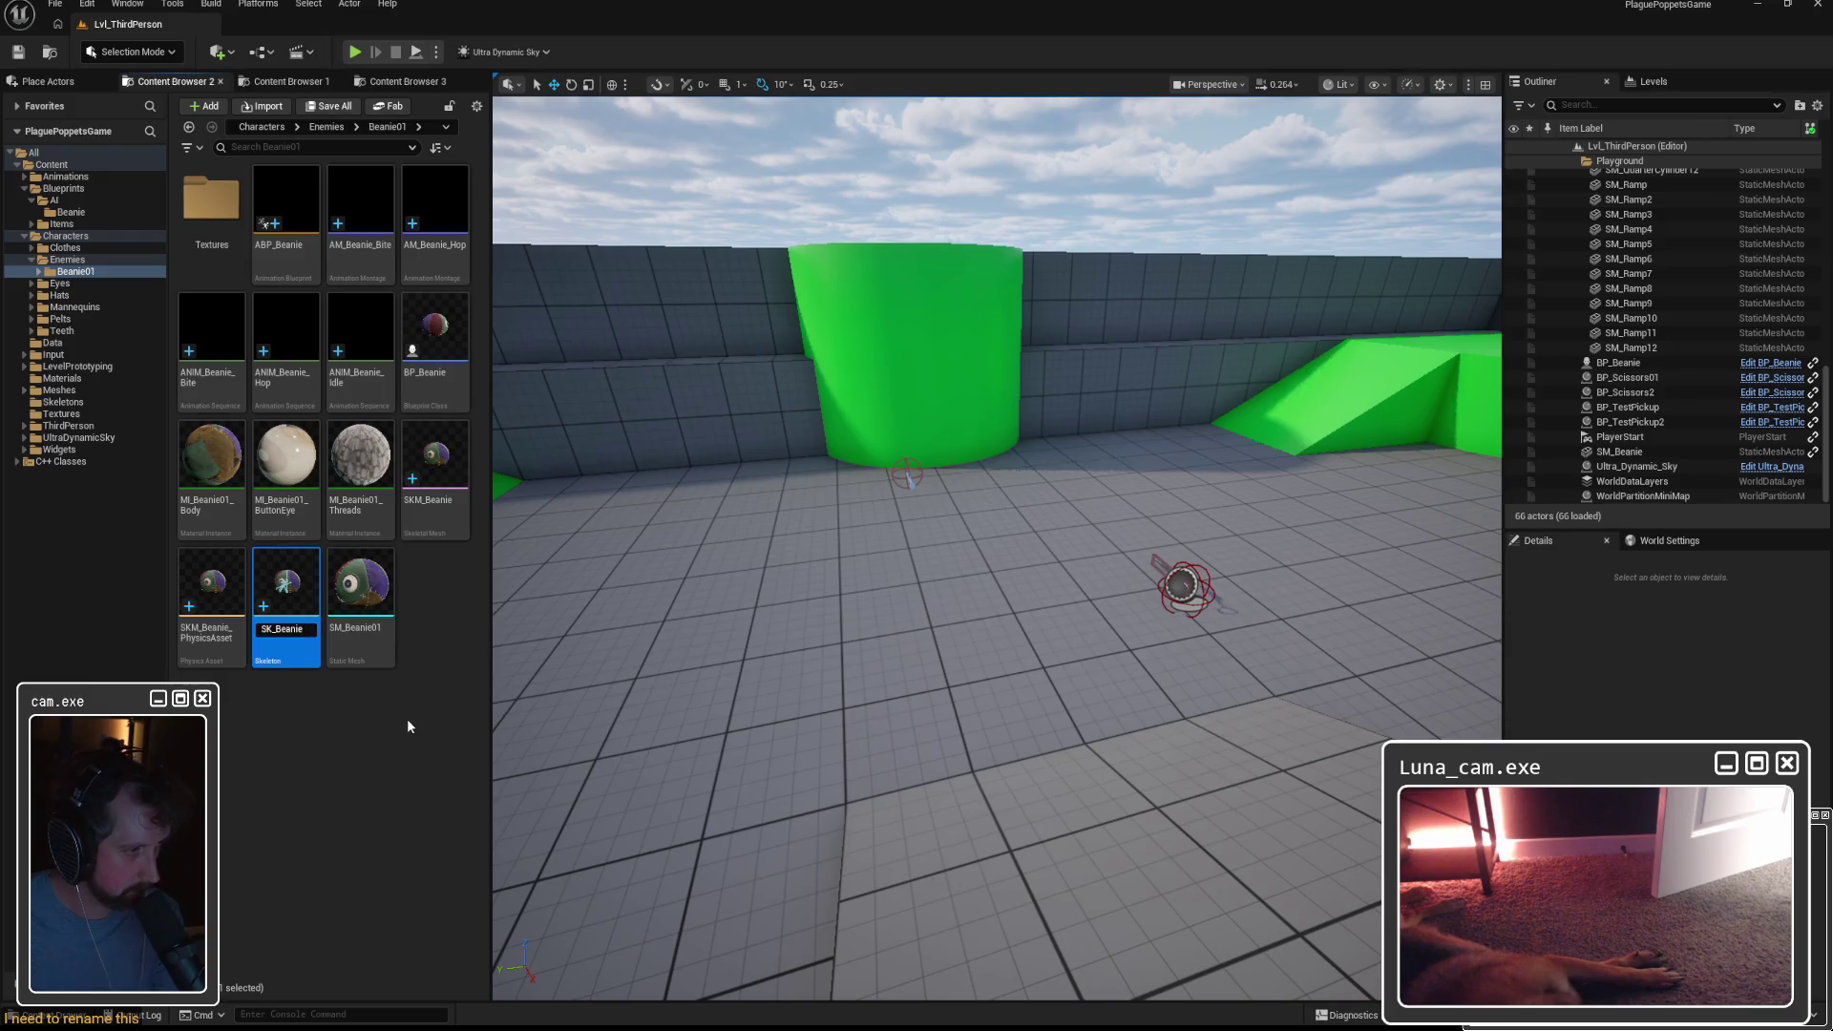
pyautogui.press('Return')
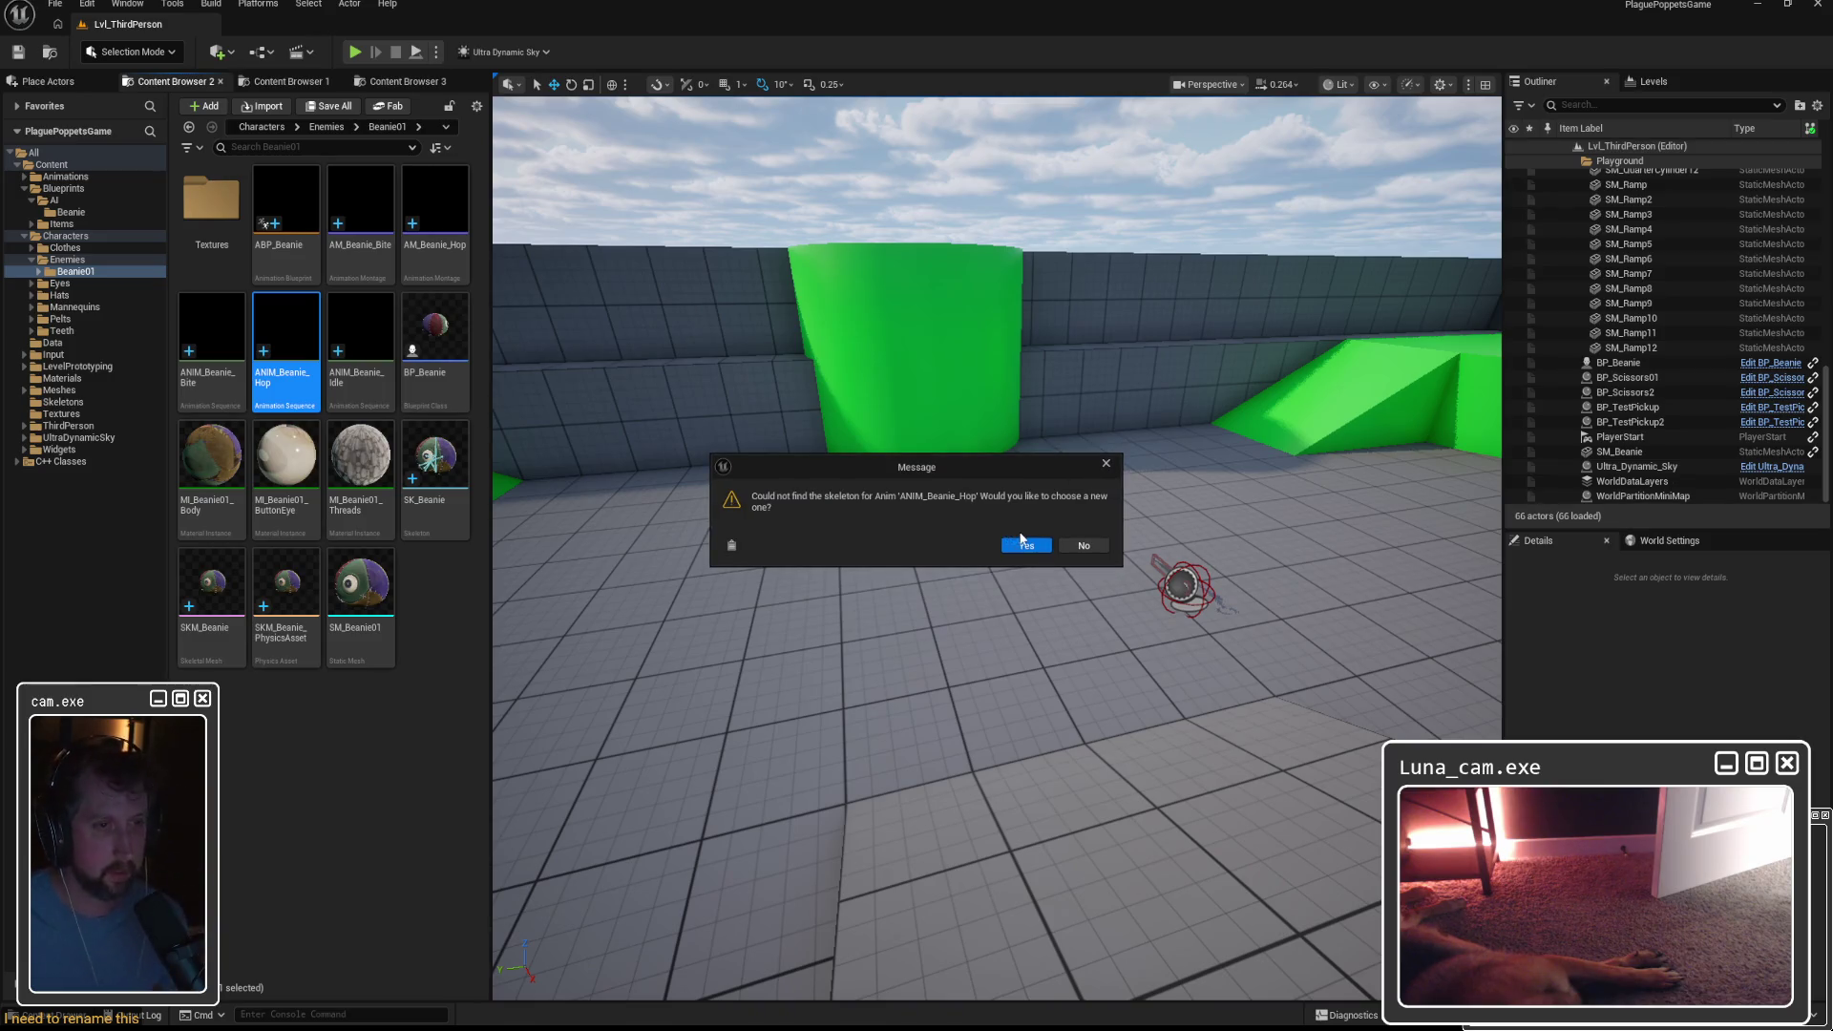
# Assign SK_Beanie as ANIM_Beanie_Hop's skeleton and open the SK_Beanie skeleton editor.
pyautogui.click(1024, 544)
pyautogui.click(1032, 456)
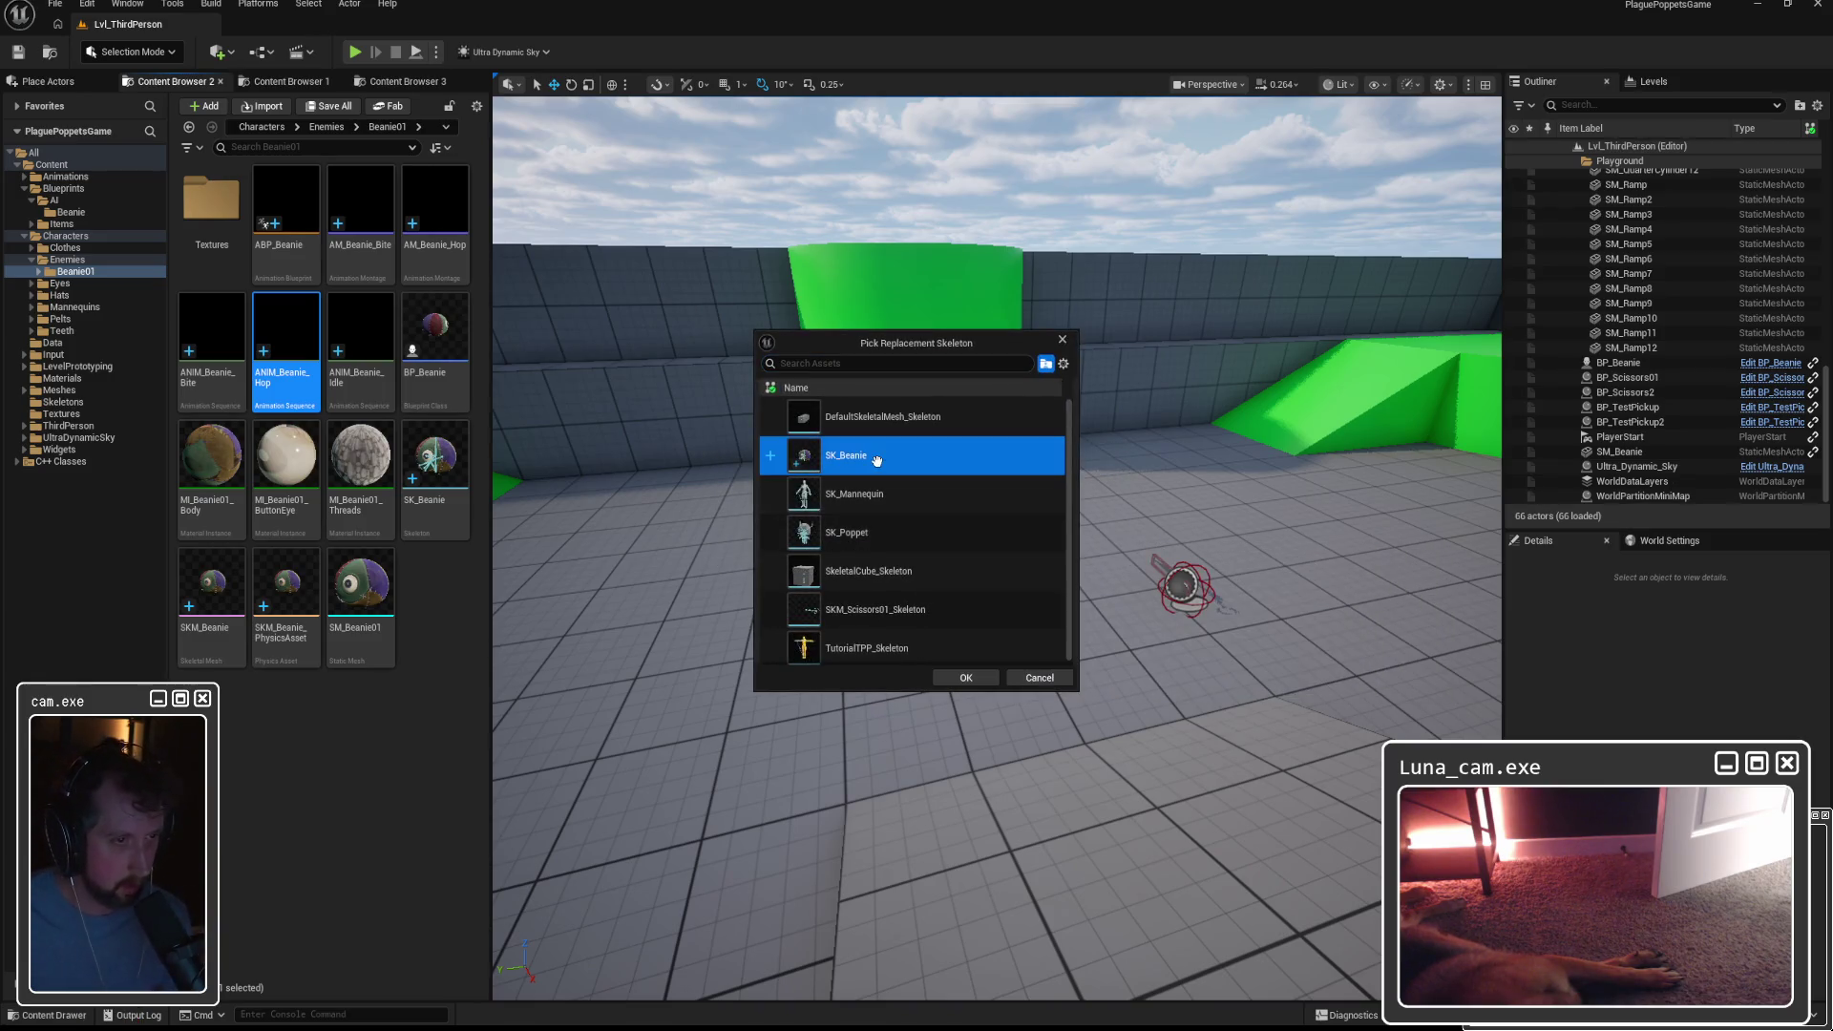
pyautogui.click(968, 678)
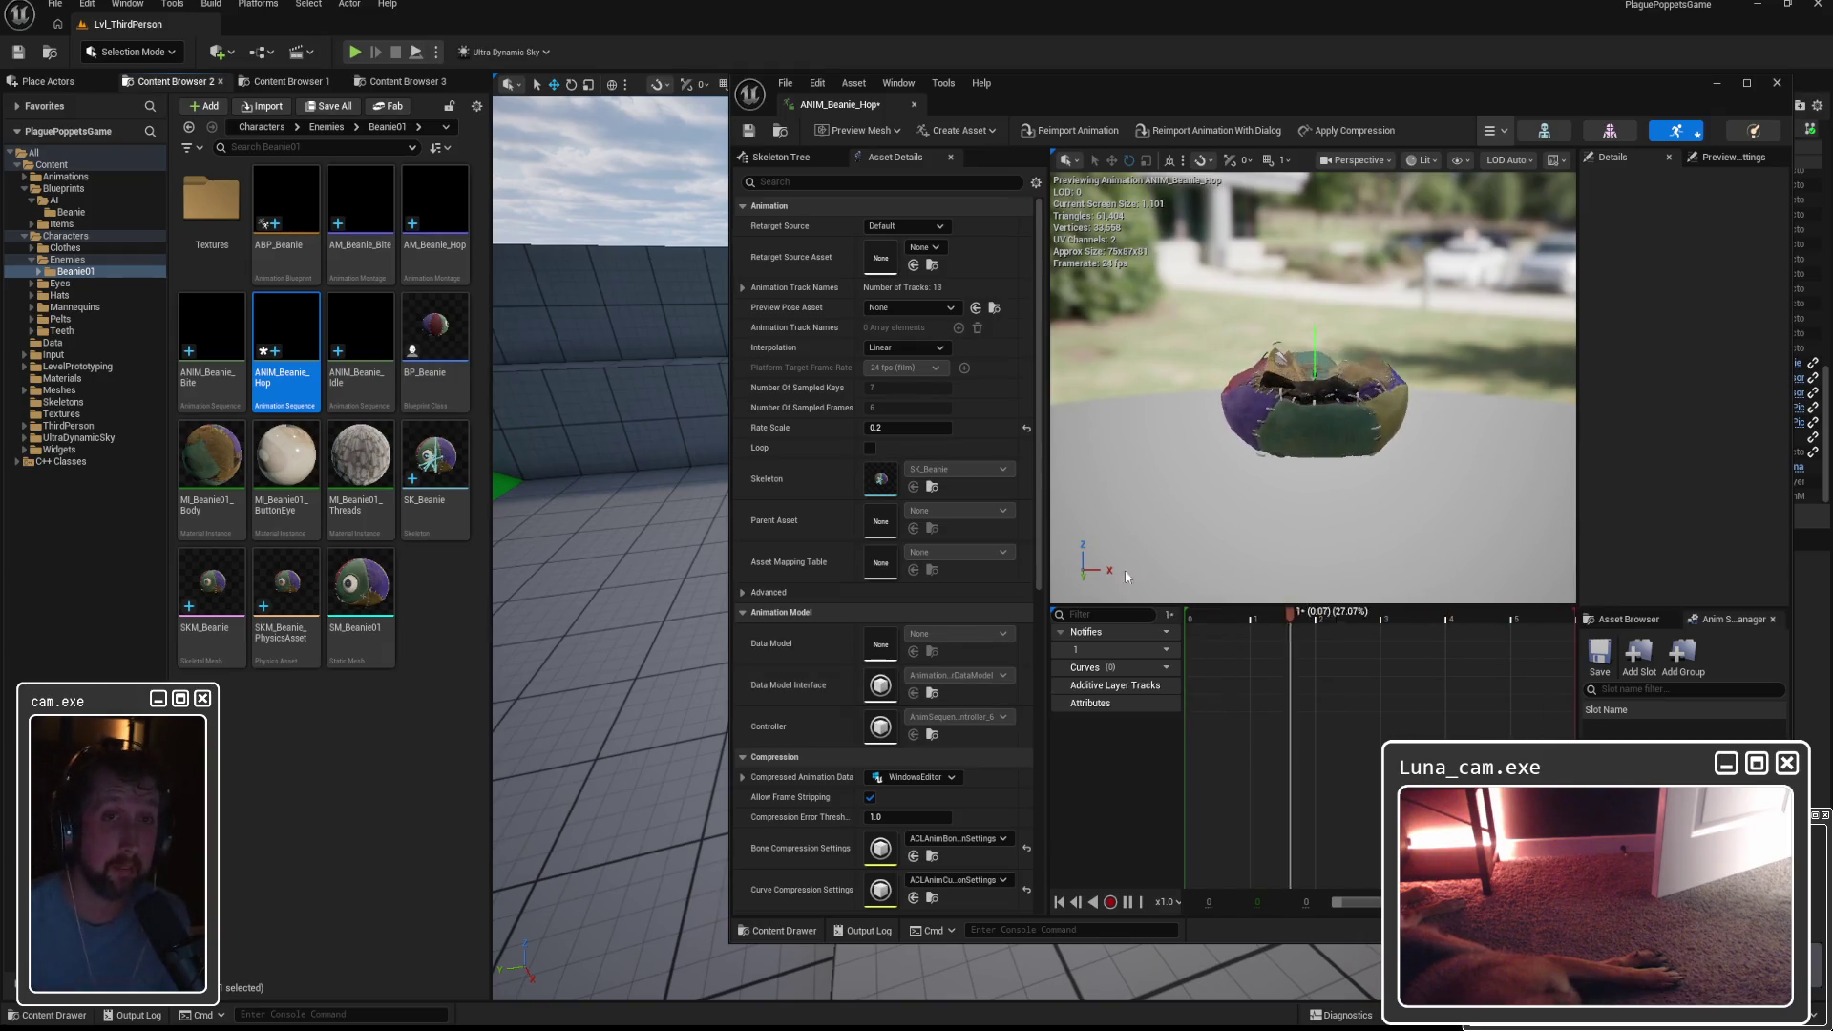
pyautogui.click(1547, 133)
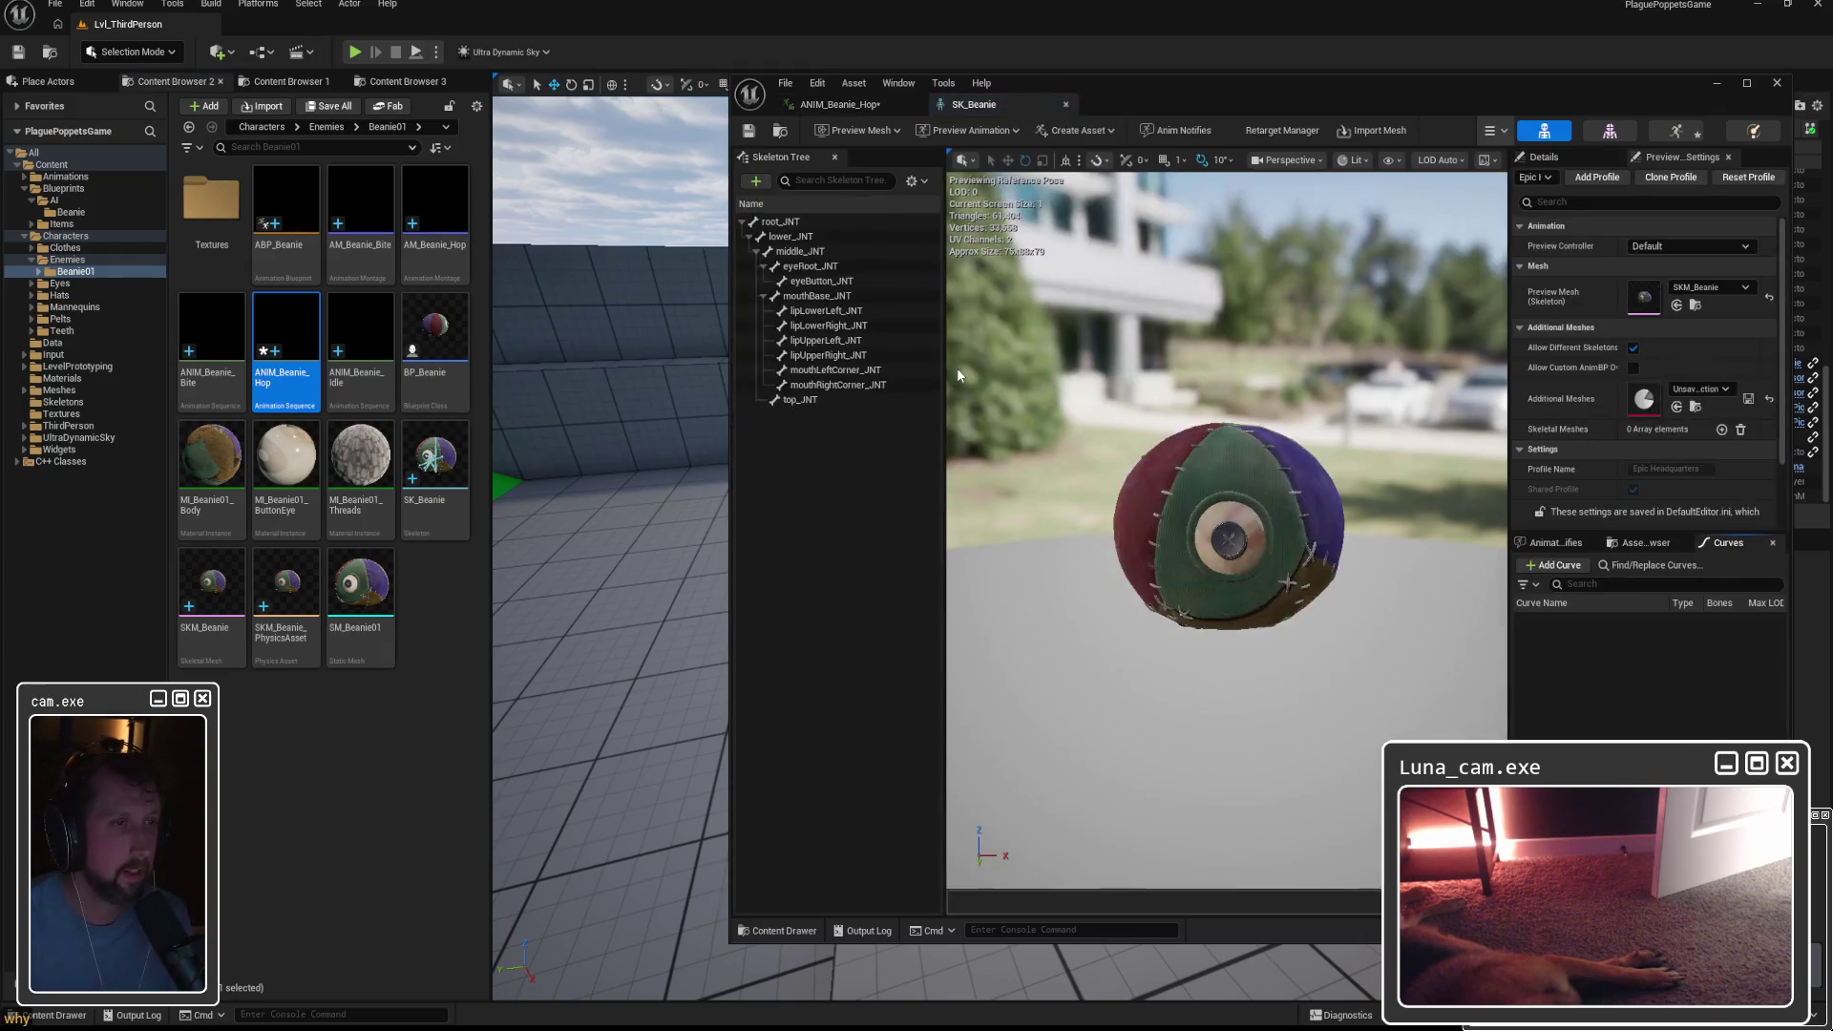
pyautogui.click(802, 237)
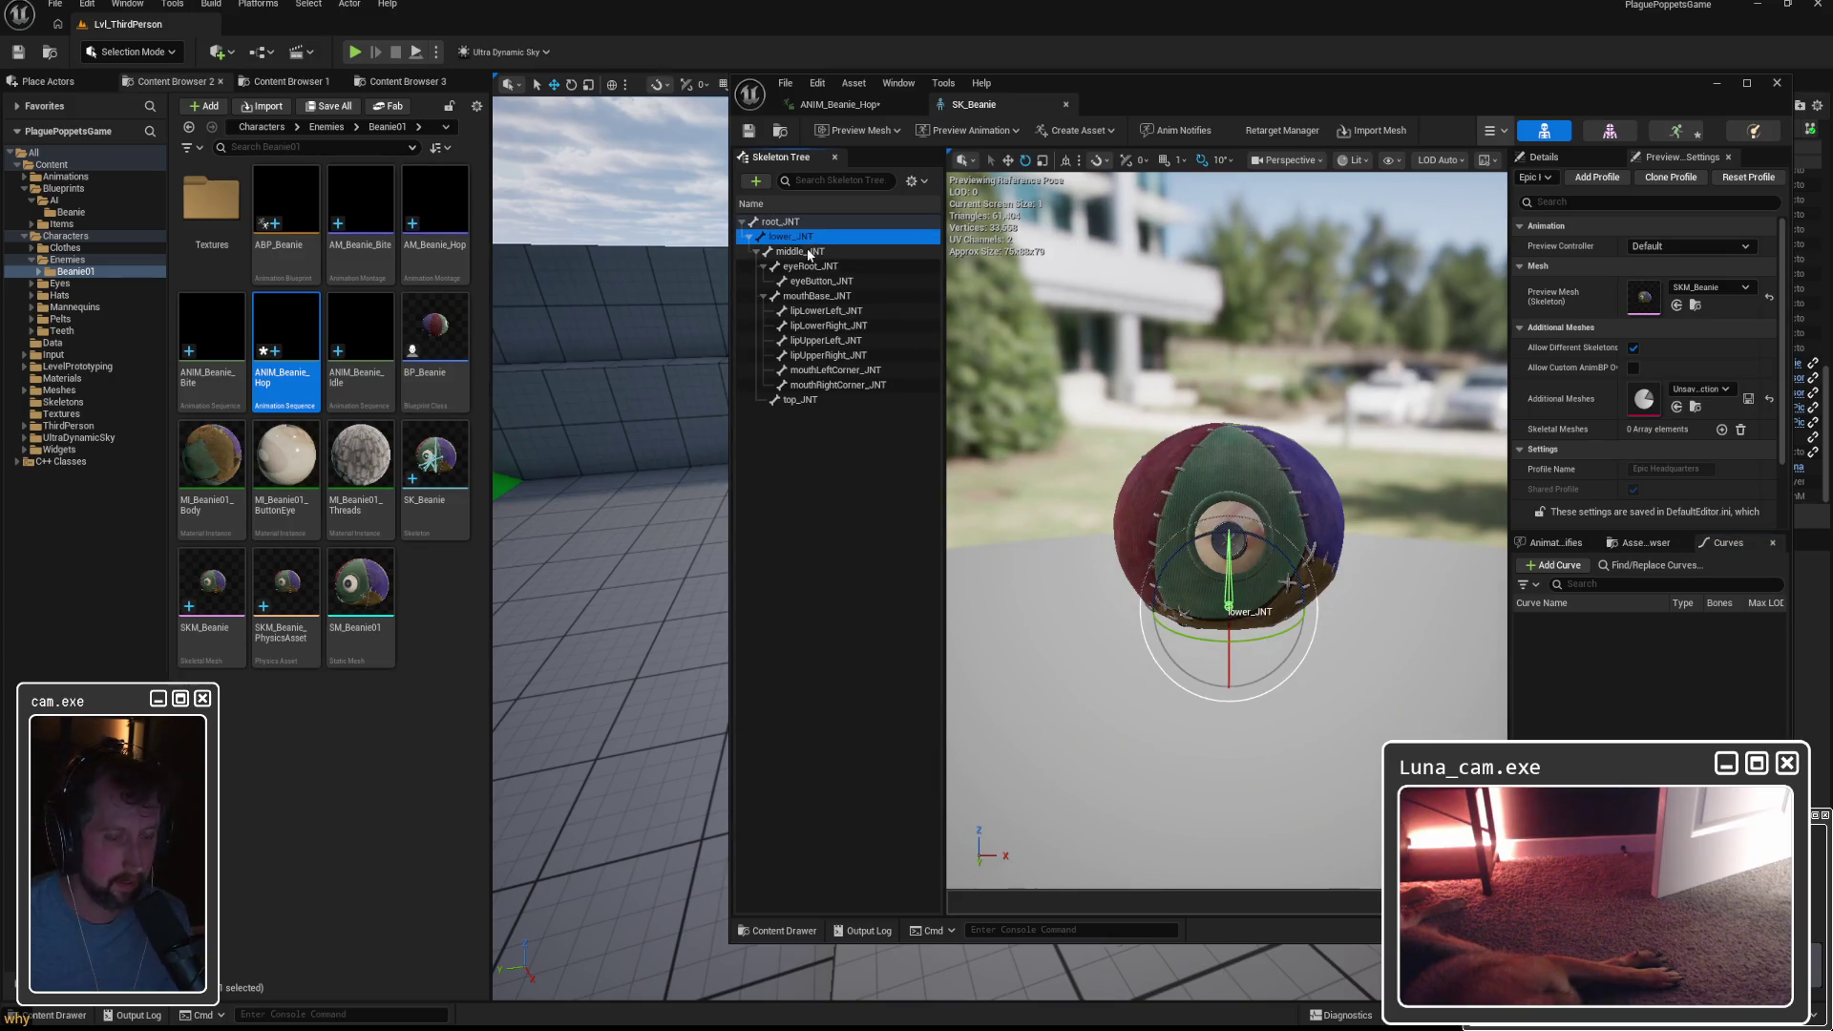
pyautogui.click(810, 266)
pyautogui.click(813, 296)
pyautogui.click(831, 371)
pyautogui.click(831, 384)
pyautogui.click(832, 355)
pyautogui.click(813, 296)
pyautogui.click(811, 266)
pyautogui.click(814, 296)
pyautogui.click(821, 356)
pyautogui.click(819, 399)
pyautogui.click(811, 266)
pyautogui.click(802, 237)
pyautogui.click(806, 252)
pyautogui.click(810, 267)
pyautogui.click(813, 296)
pyautogui.click(821, 310)
pyautogui.click(823, 326)
pyautogui.click(822, 341)
pyautogui.click(821, 355)
pyautogui.click(821, 370)
pyautogui.click(821, 385)
pyautogui.click(818, 399)
pyautogui.click(821, 355)
pyautogui.click(821, 326)
pyautogui.click(821, 310)
pyautogui.click(822, 296)
pyautogui.click(811, 267)
pyautogui.click(807, 252)
pyautogui.click(802, 236)
pyautogui.click(781, 222)
pyautogui.click(802, 237)
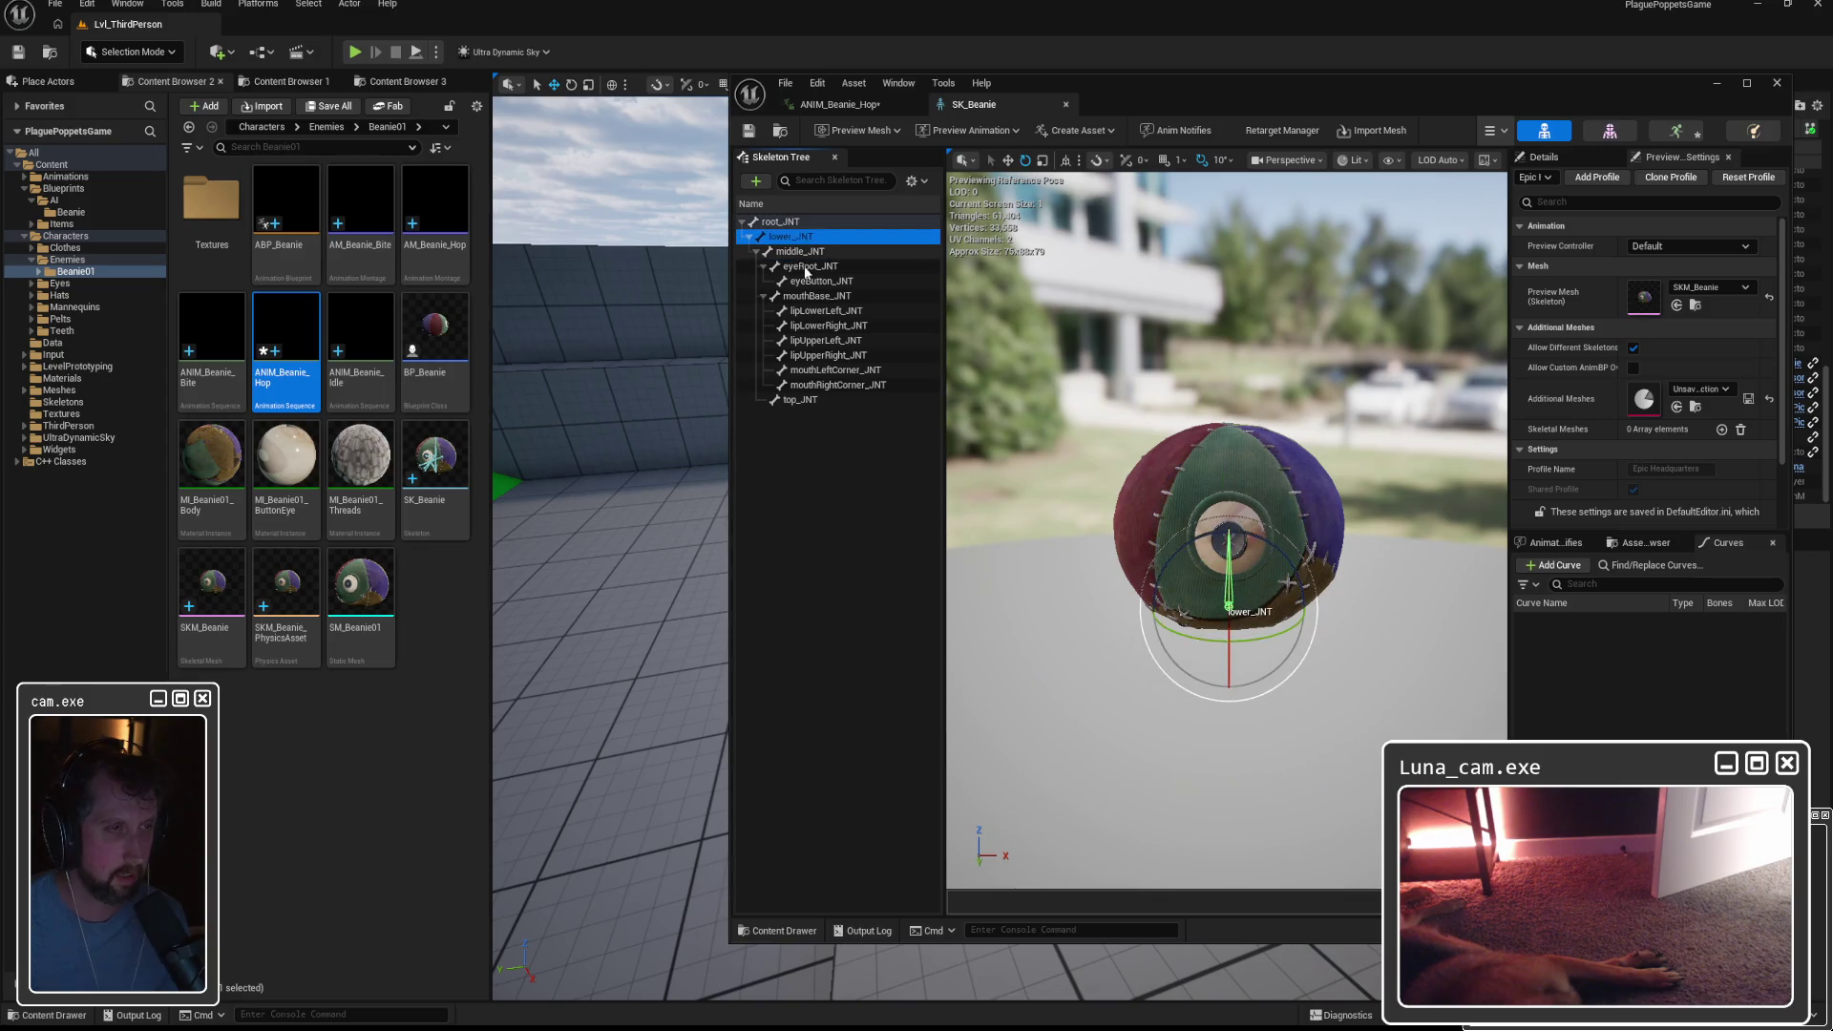
pyautogui.click(823, 311)
pyautogui.click(820, 356)
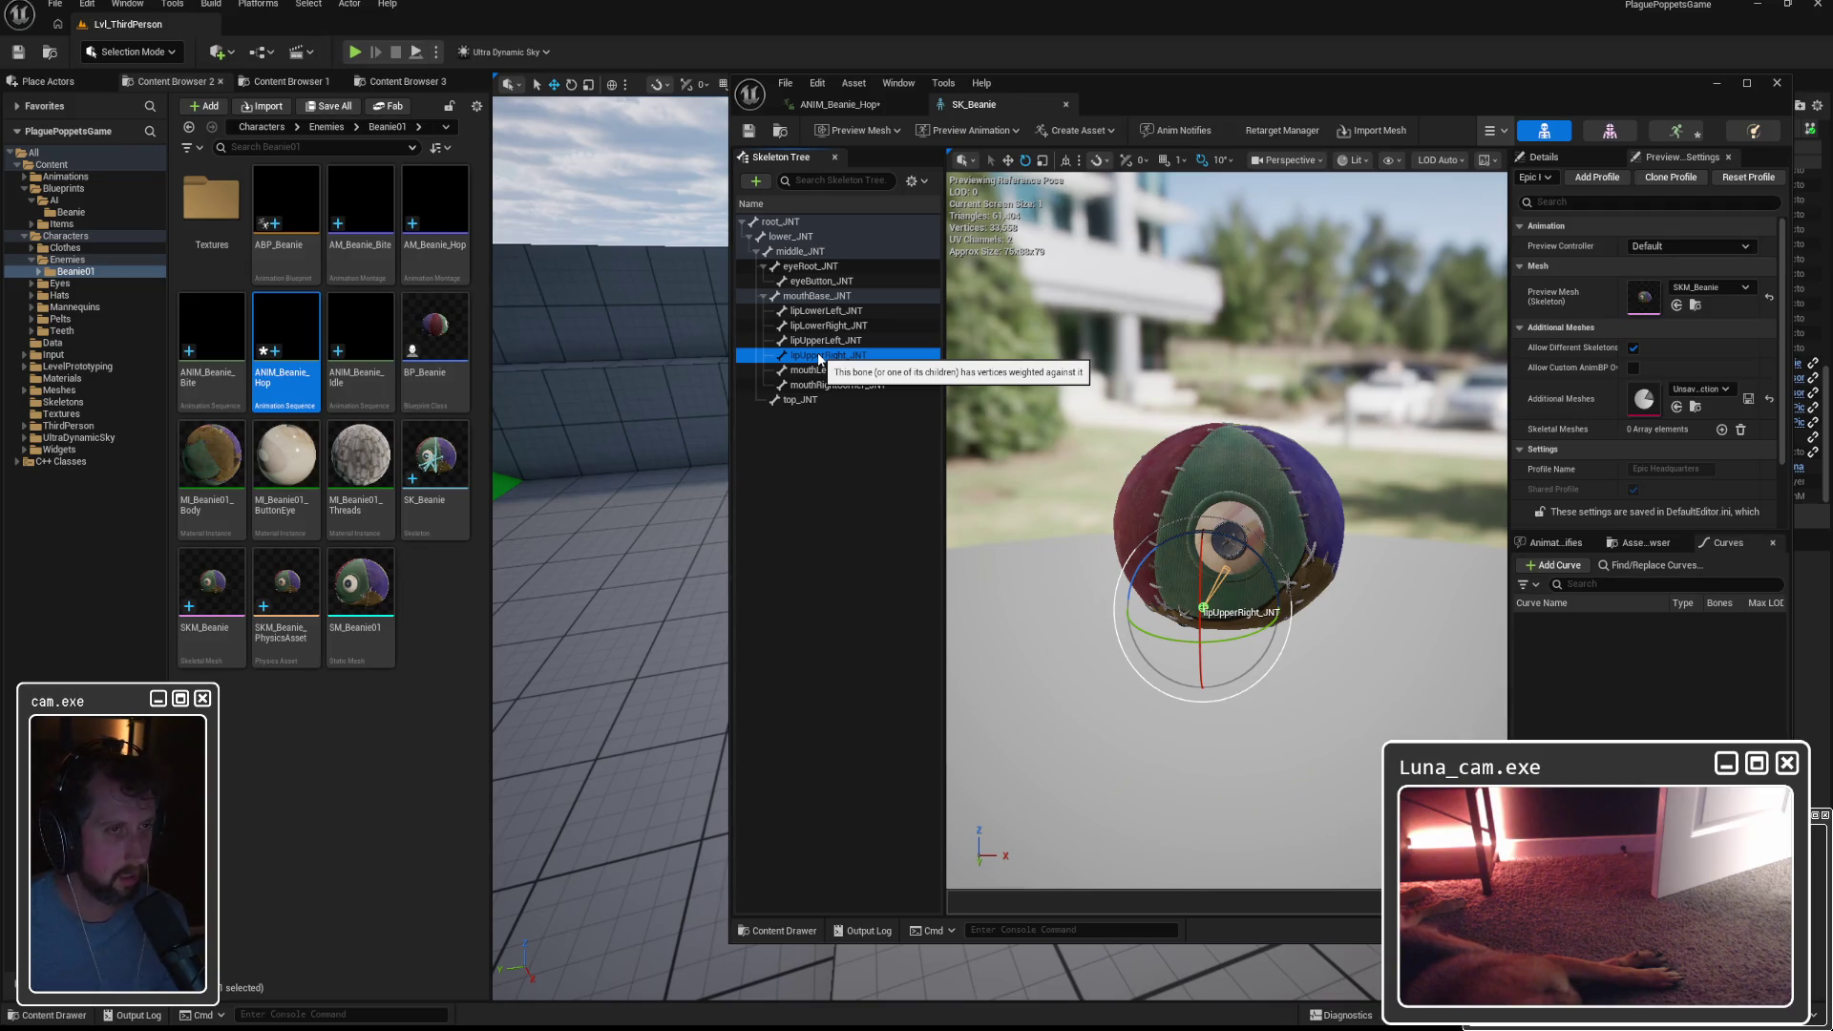
pyautogui.click(819, 445)
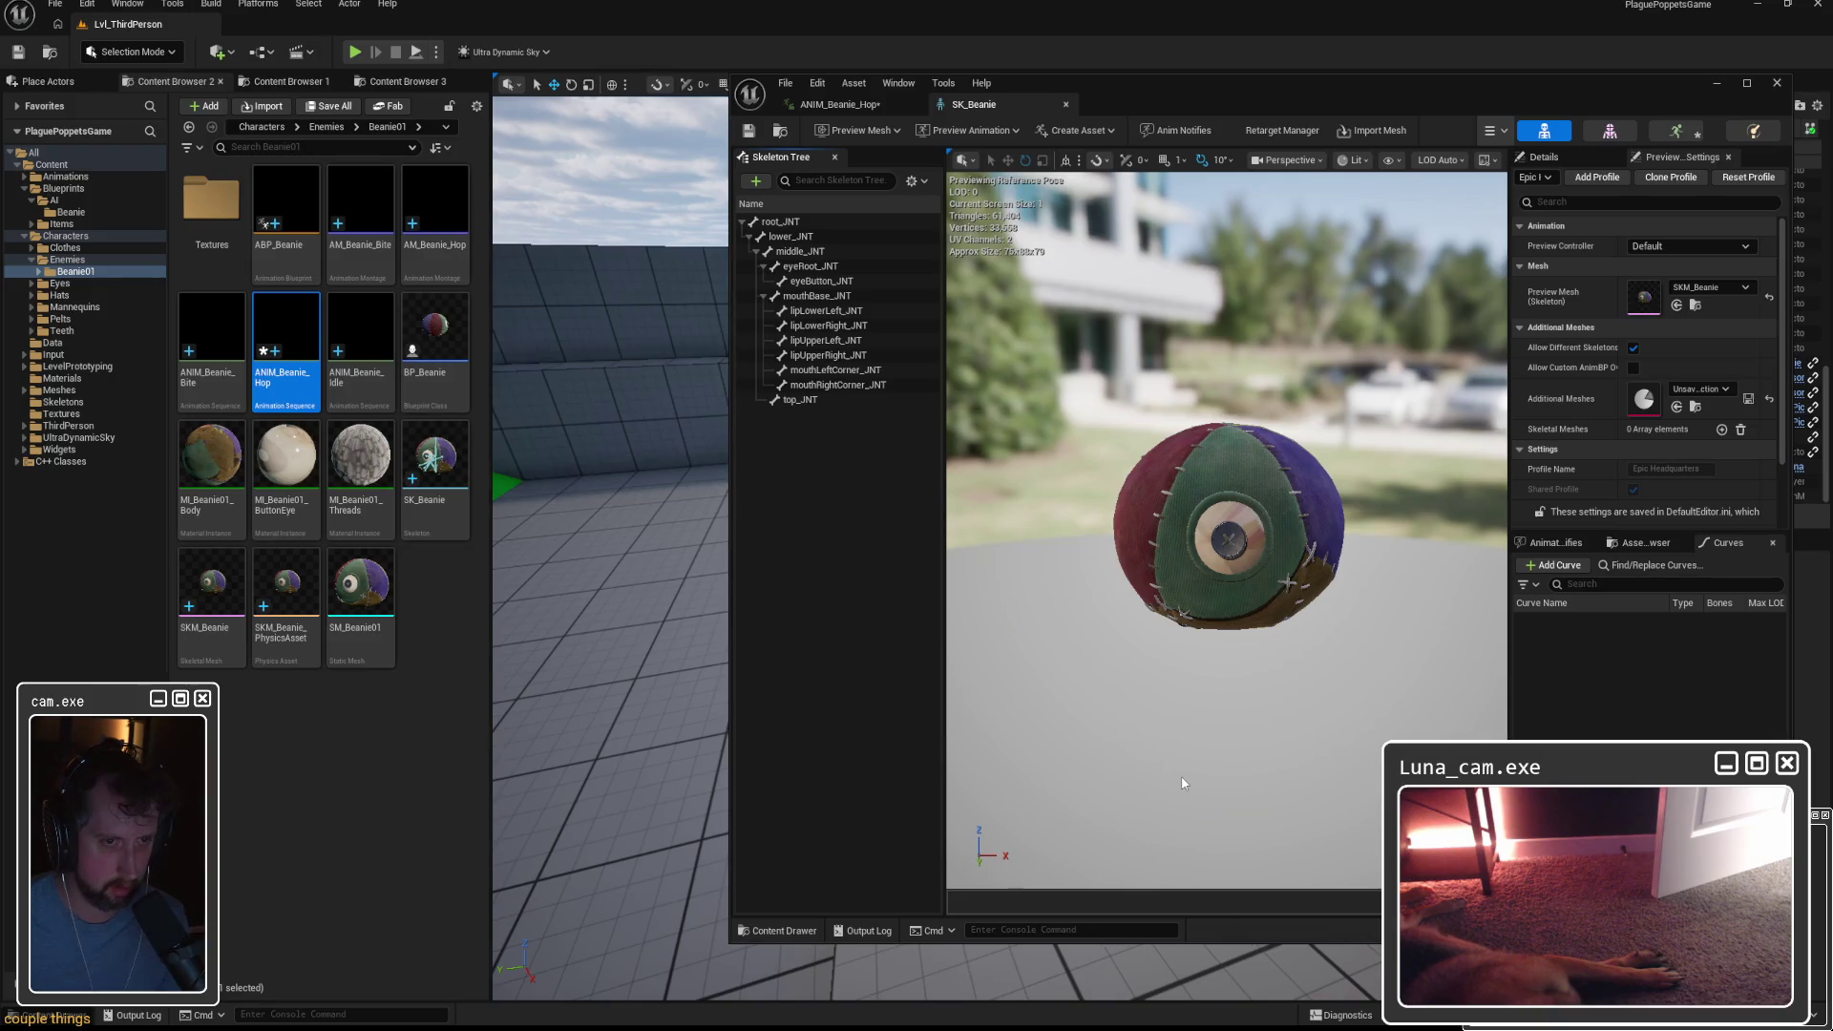
pyautogui.click(1777, 83)
# Back in Maya, select the Beanie in Object Mode and list its map1 and asfas UV sets.
pyautogui.moveTo(1122, 1030)
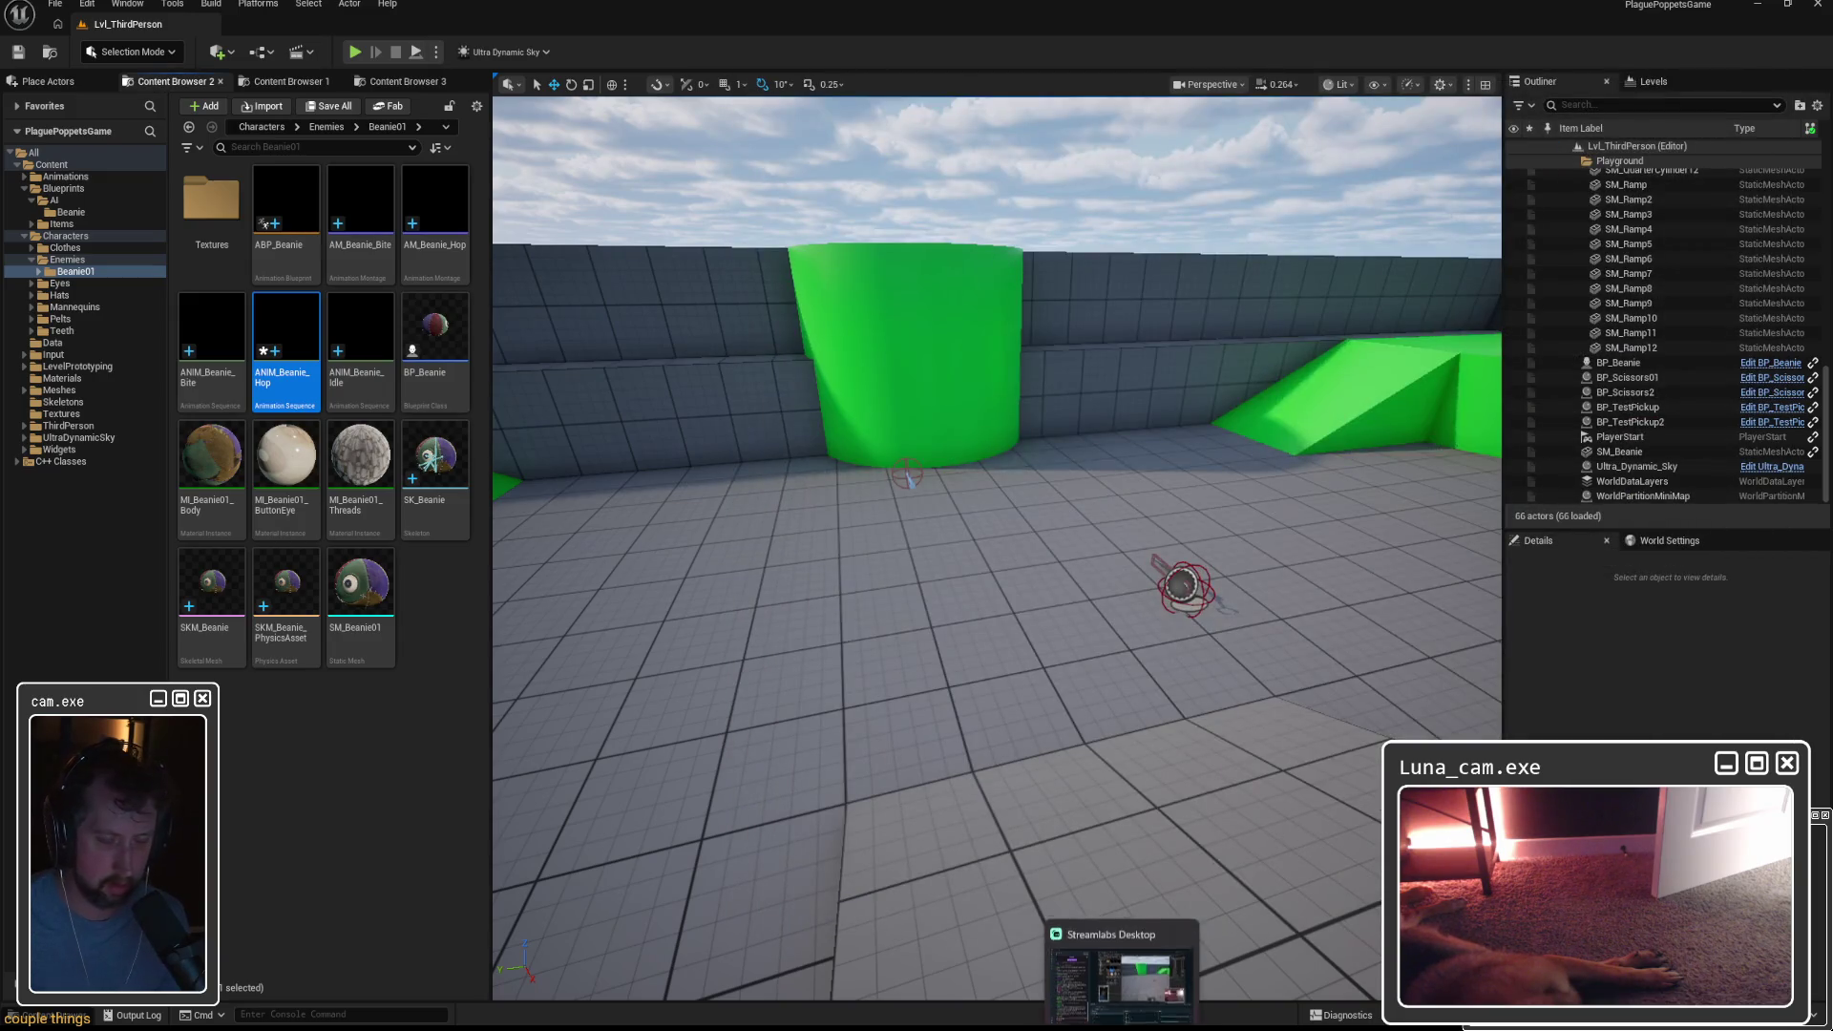
pyautogui.click(871, 1027)
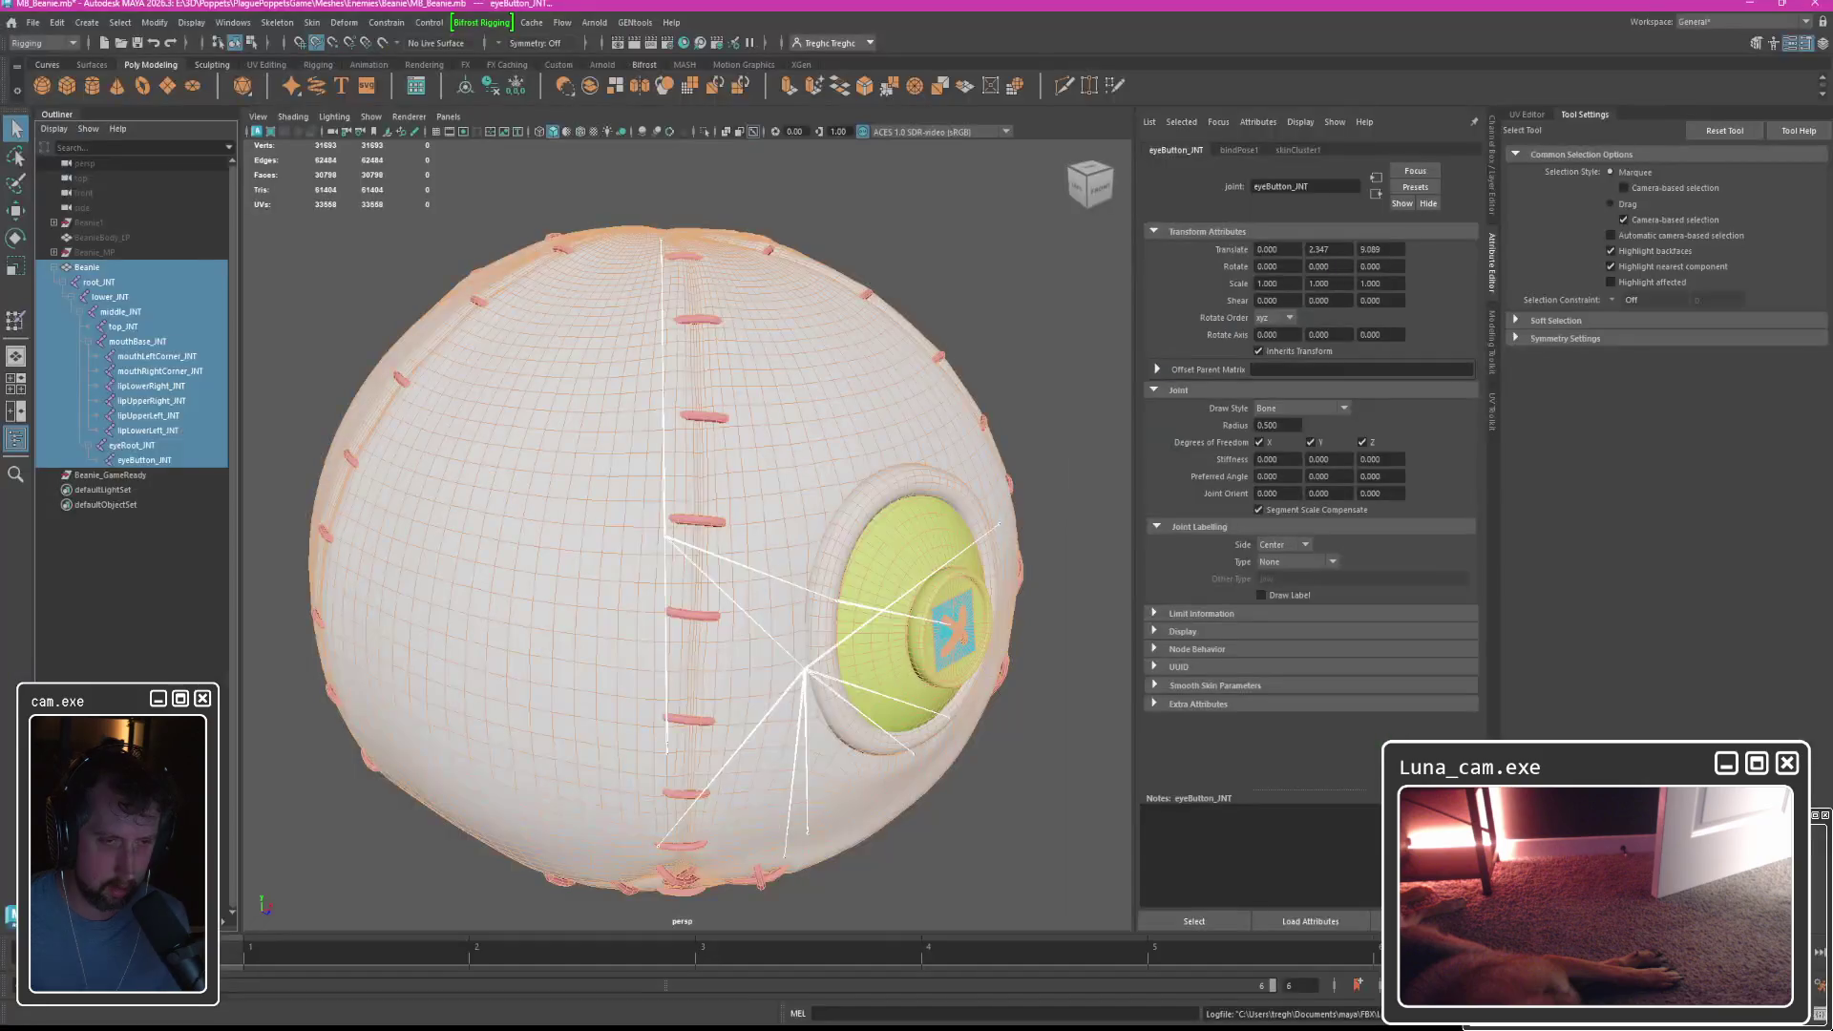
pyautogui.keyDown('alt'); pyautogui.moveTo(909, 525); pyautogui.dragTo(888, 542); pyautogui.keyUp('alt')
pyautogui.rightClick(830, 413)
pyautogui.click(893, 395)
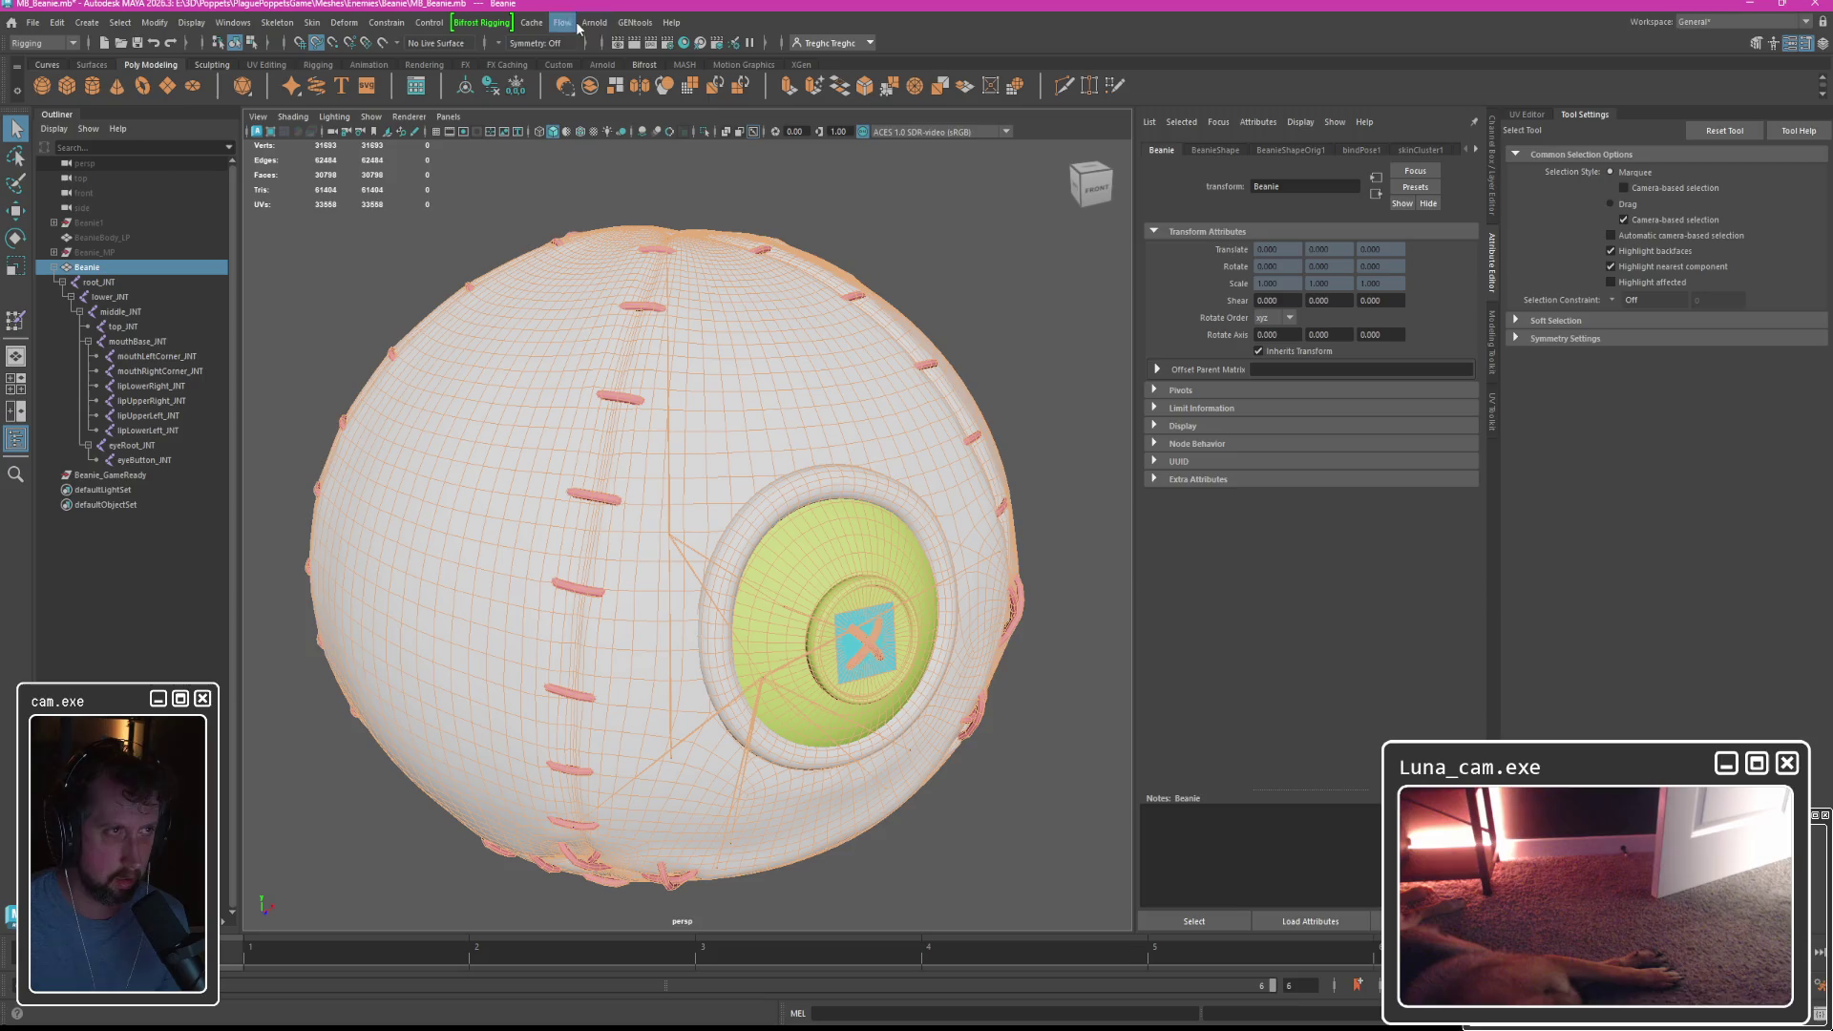
pyautogui.click(1526, 115)
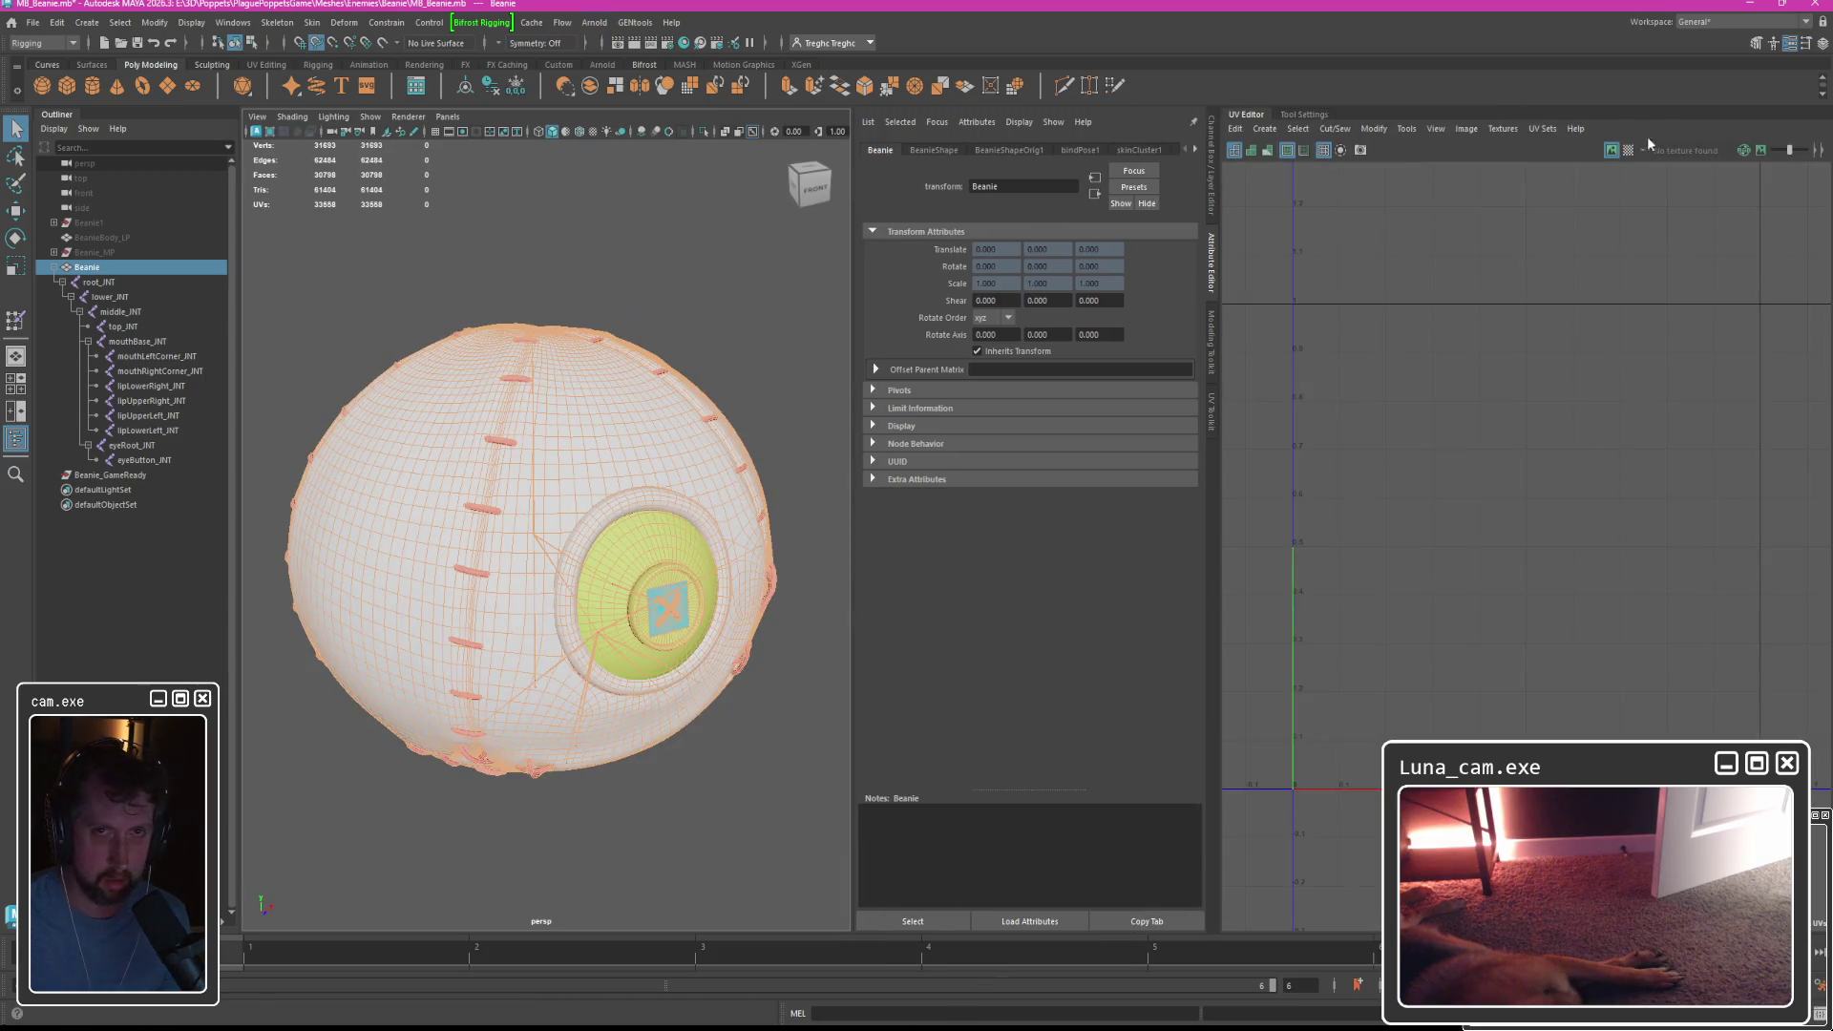
pyautogui.click(1542, 128)
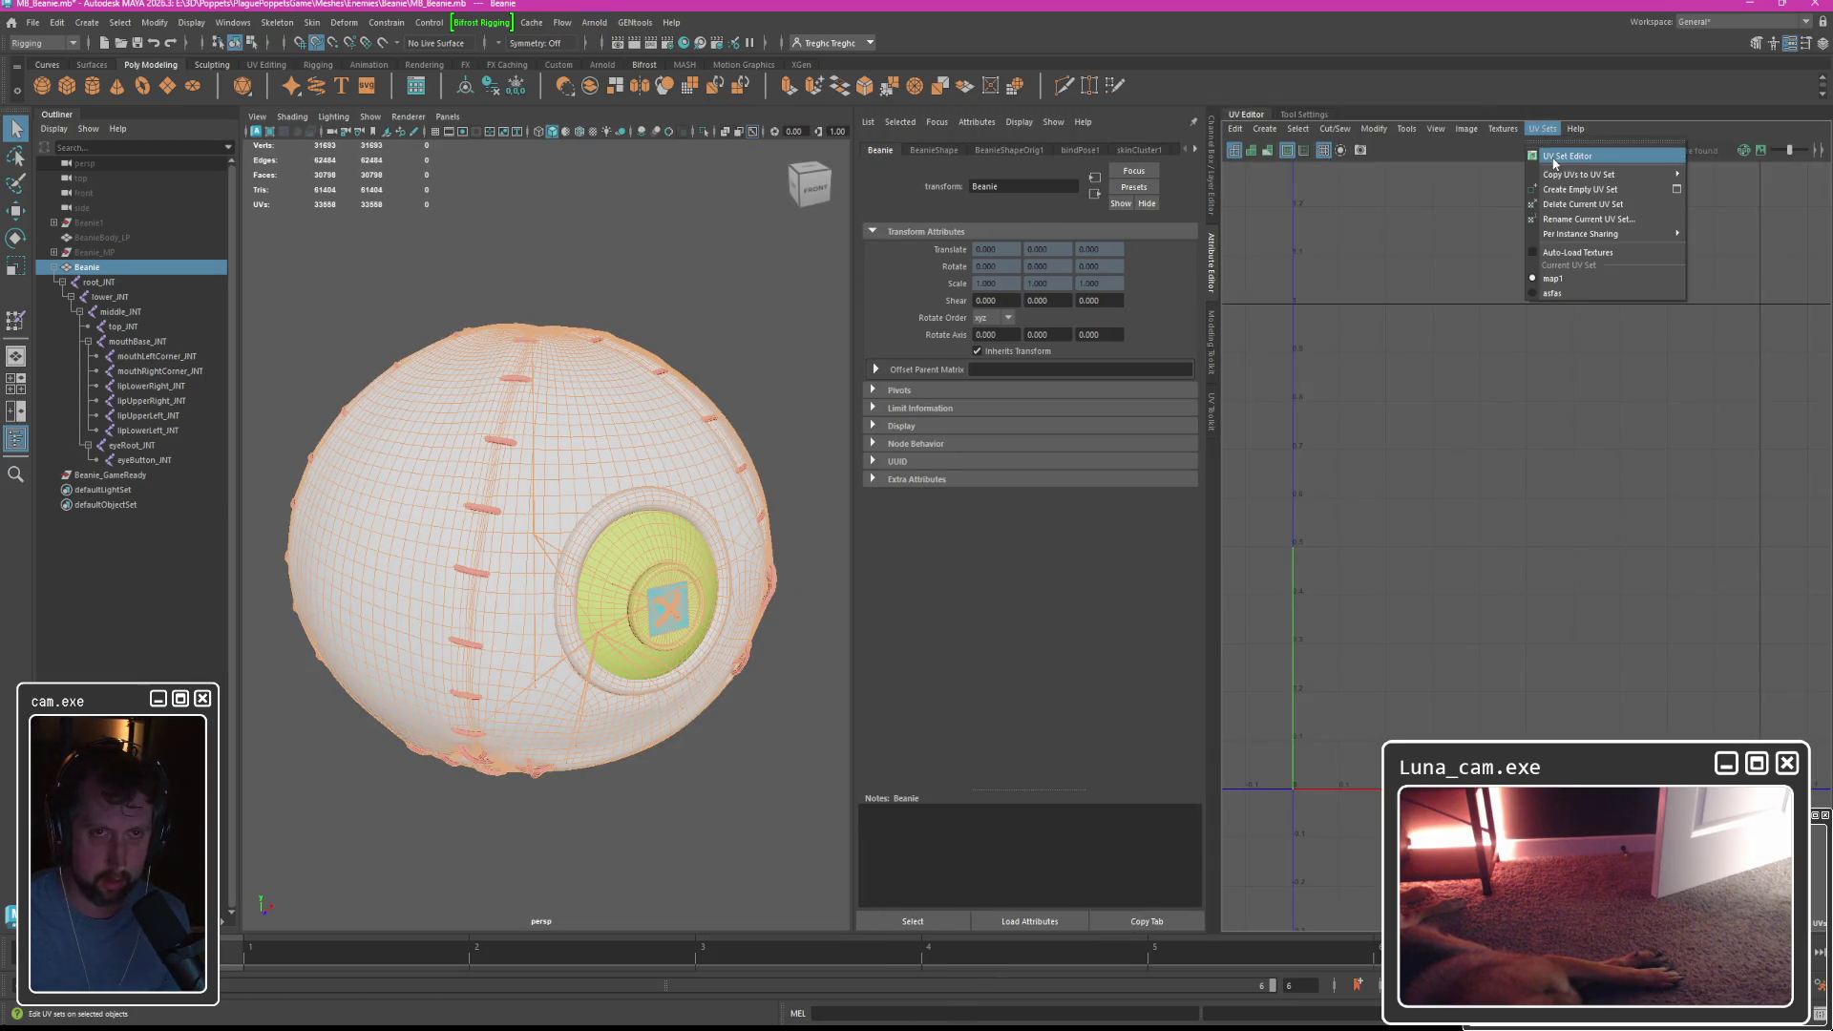
pyautogui.click(1555, 158)
pyautogui.click(840, 596)
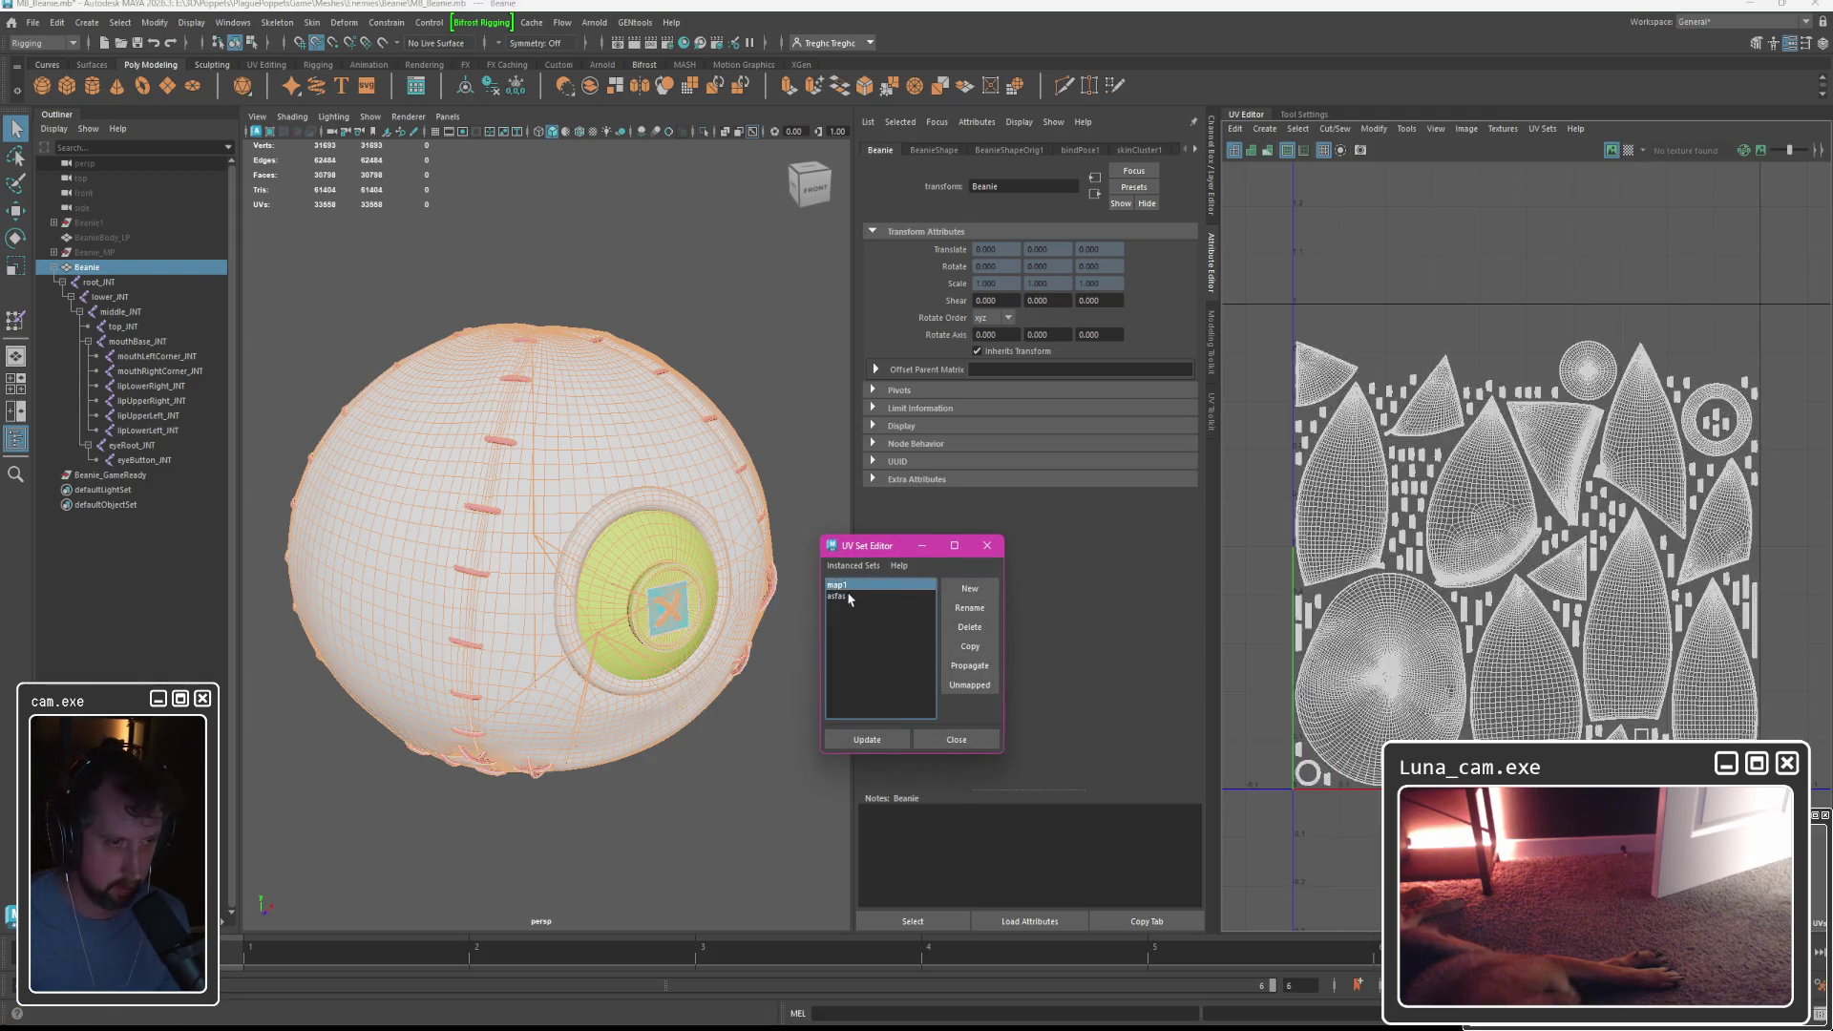
# Toggle between the map1 and asfas UV sets to compare their layouts.
pyautogui.click(849, 589)
pyautogui.click(849, 597)
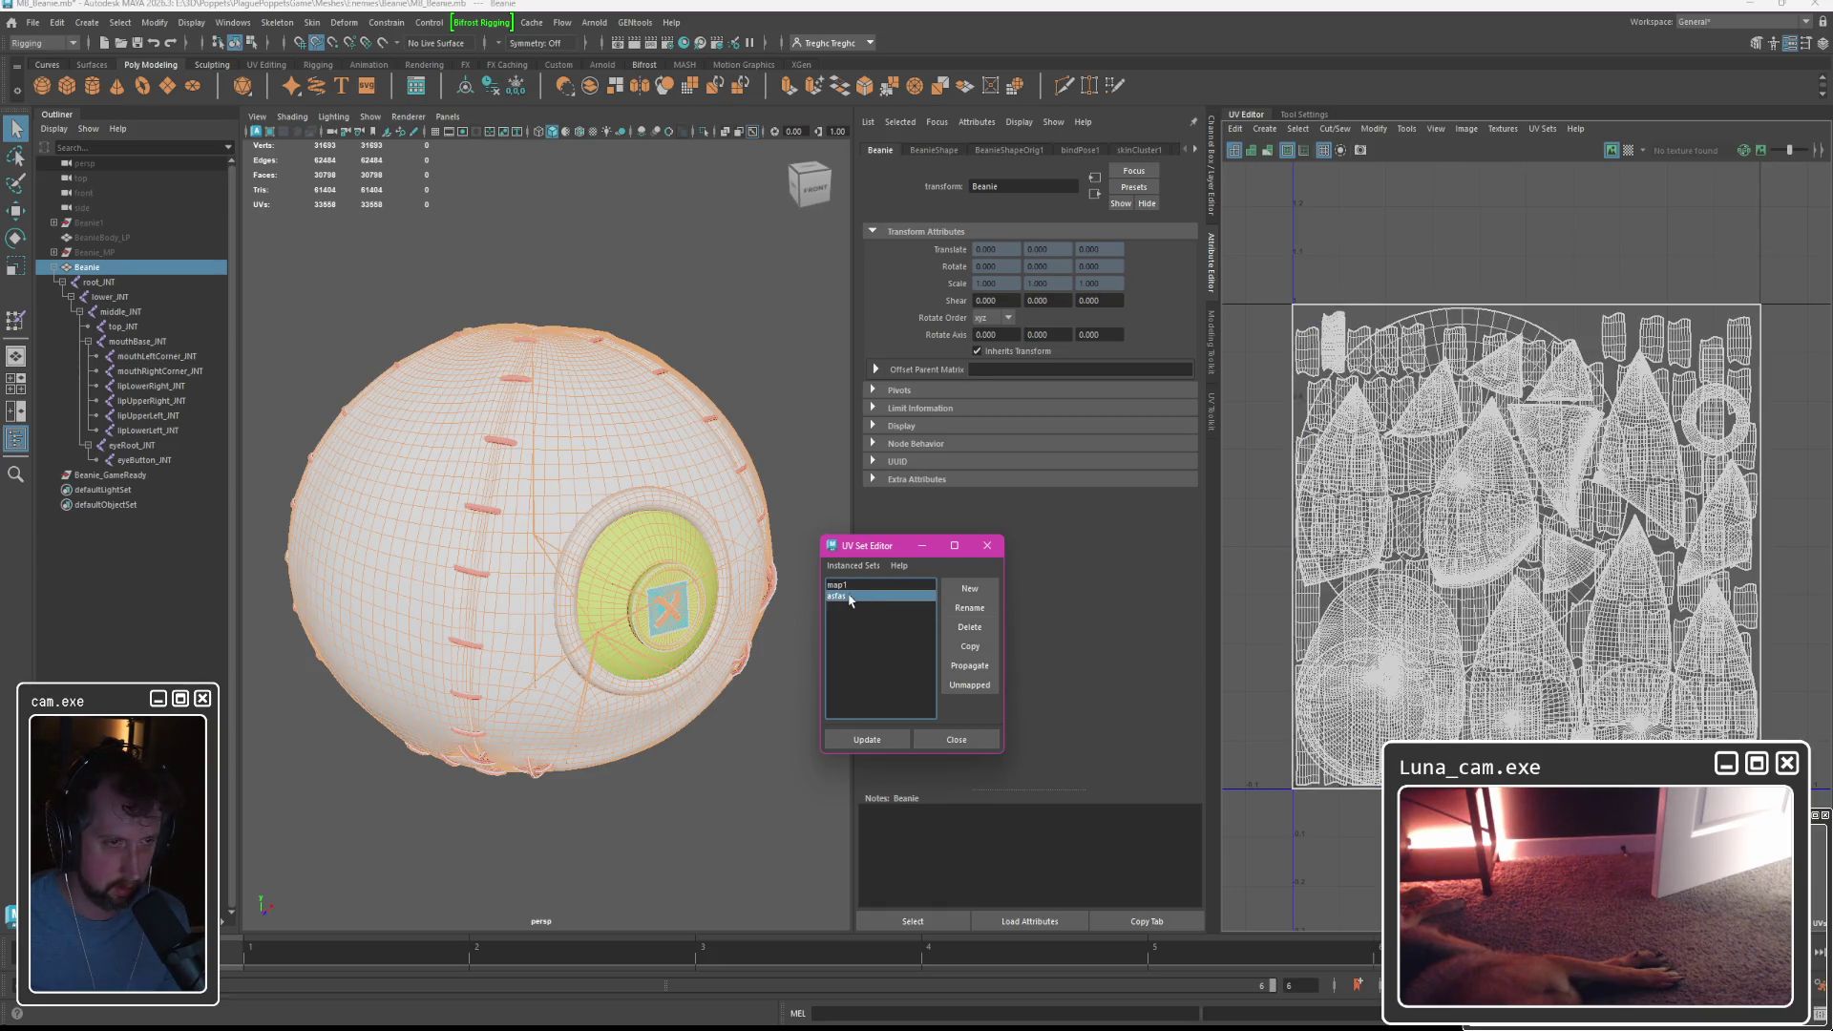
pyautogui.click(846, 585)
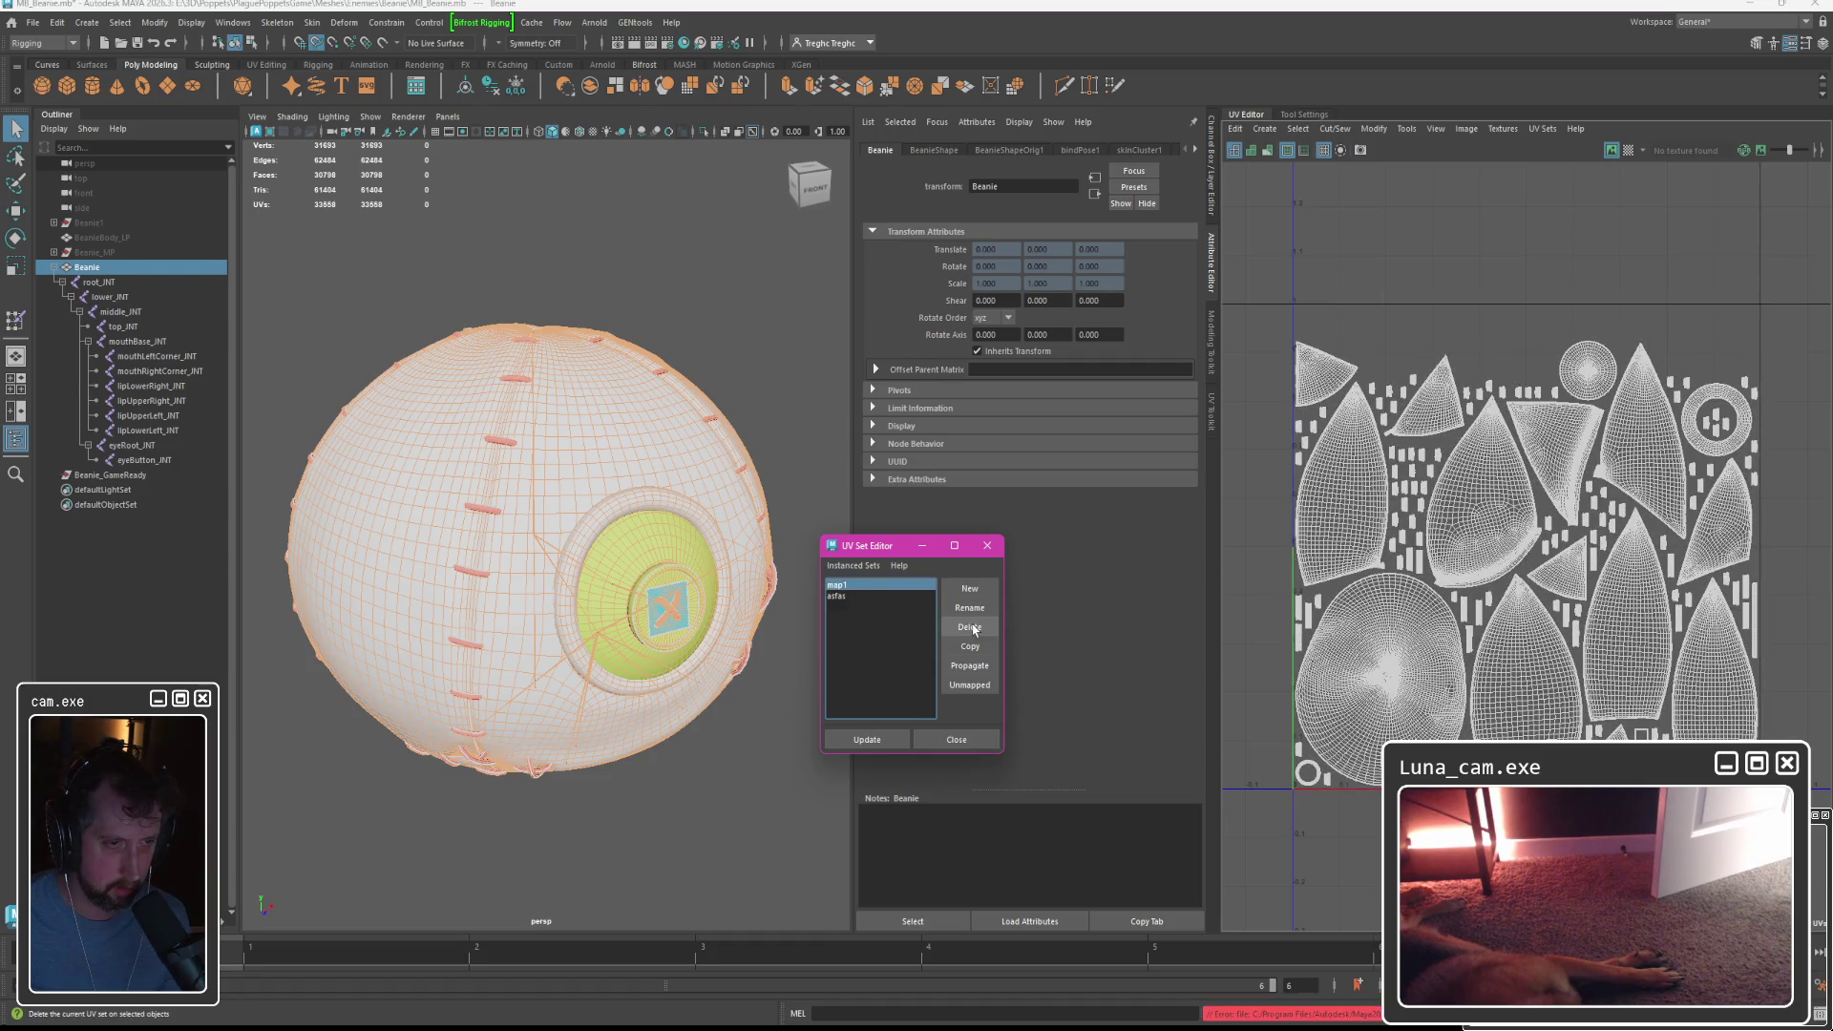
pyautogui.click(841, 596)
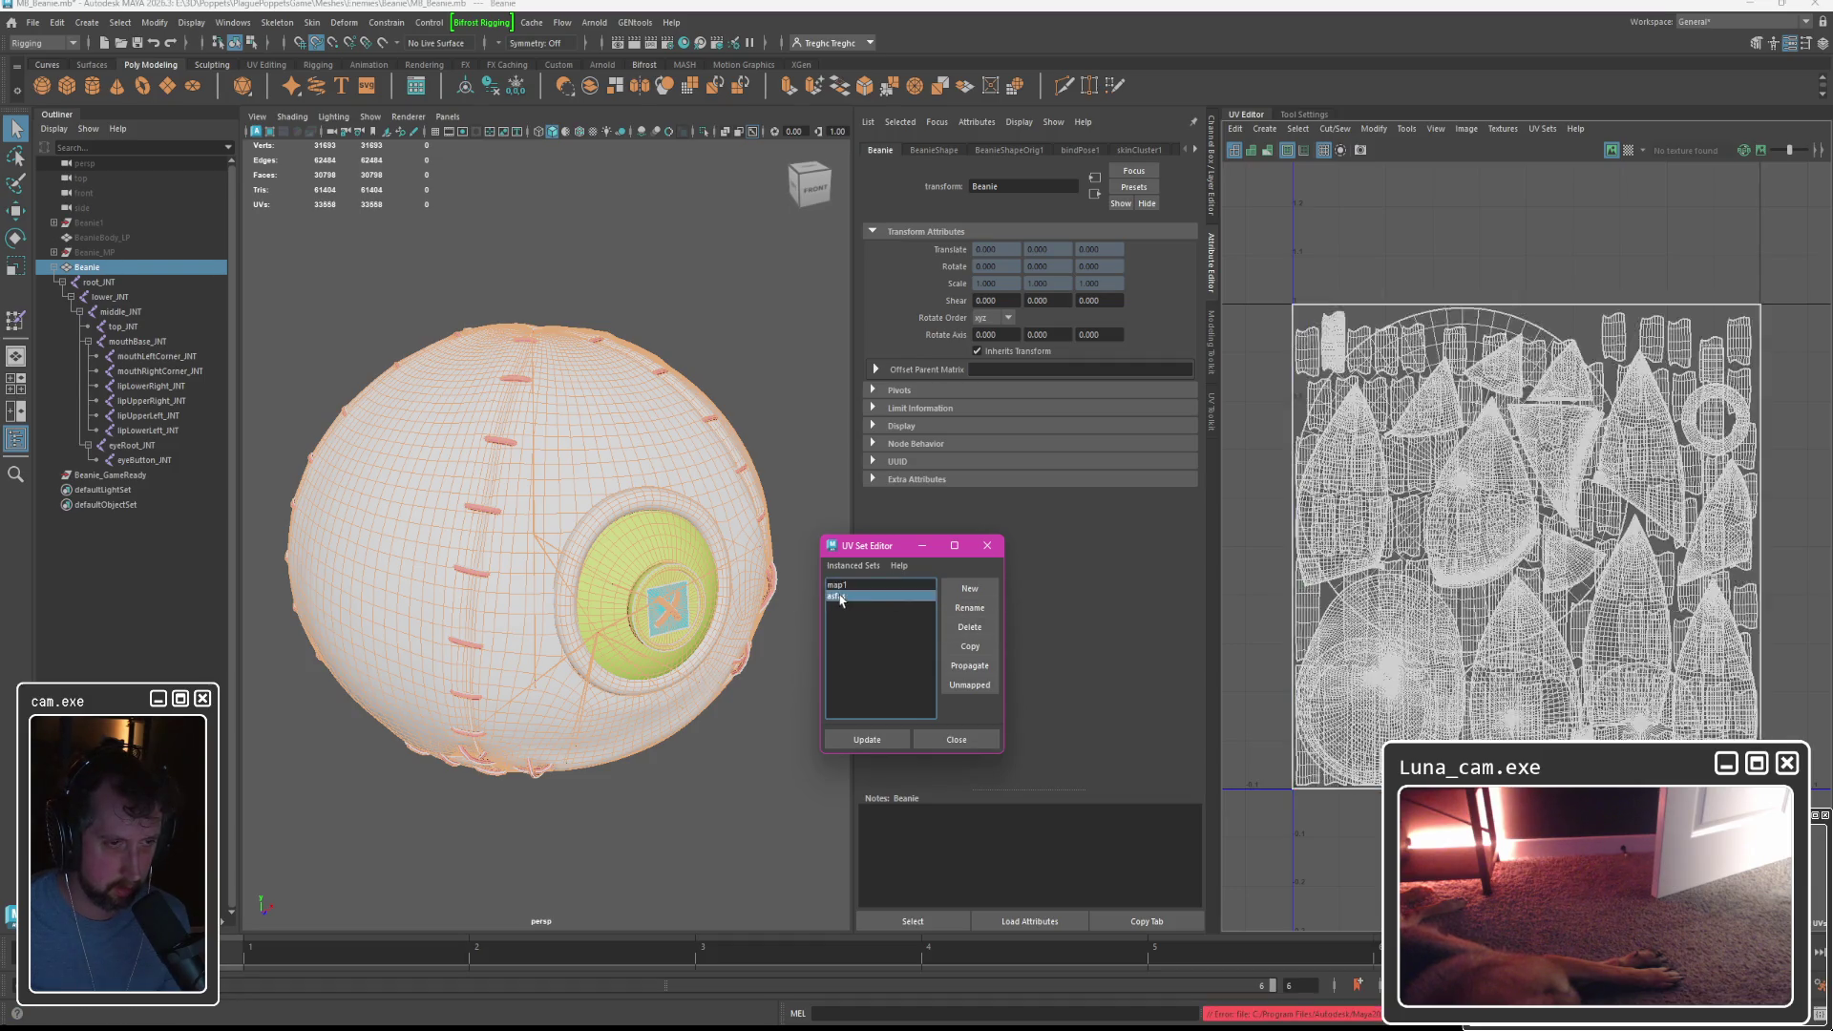
pyautogui.click(1542, 128)
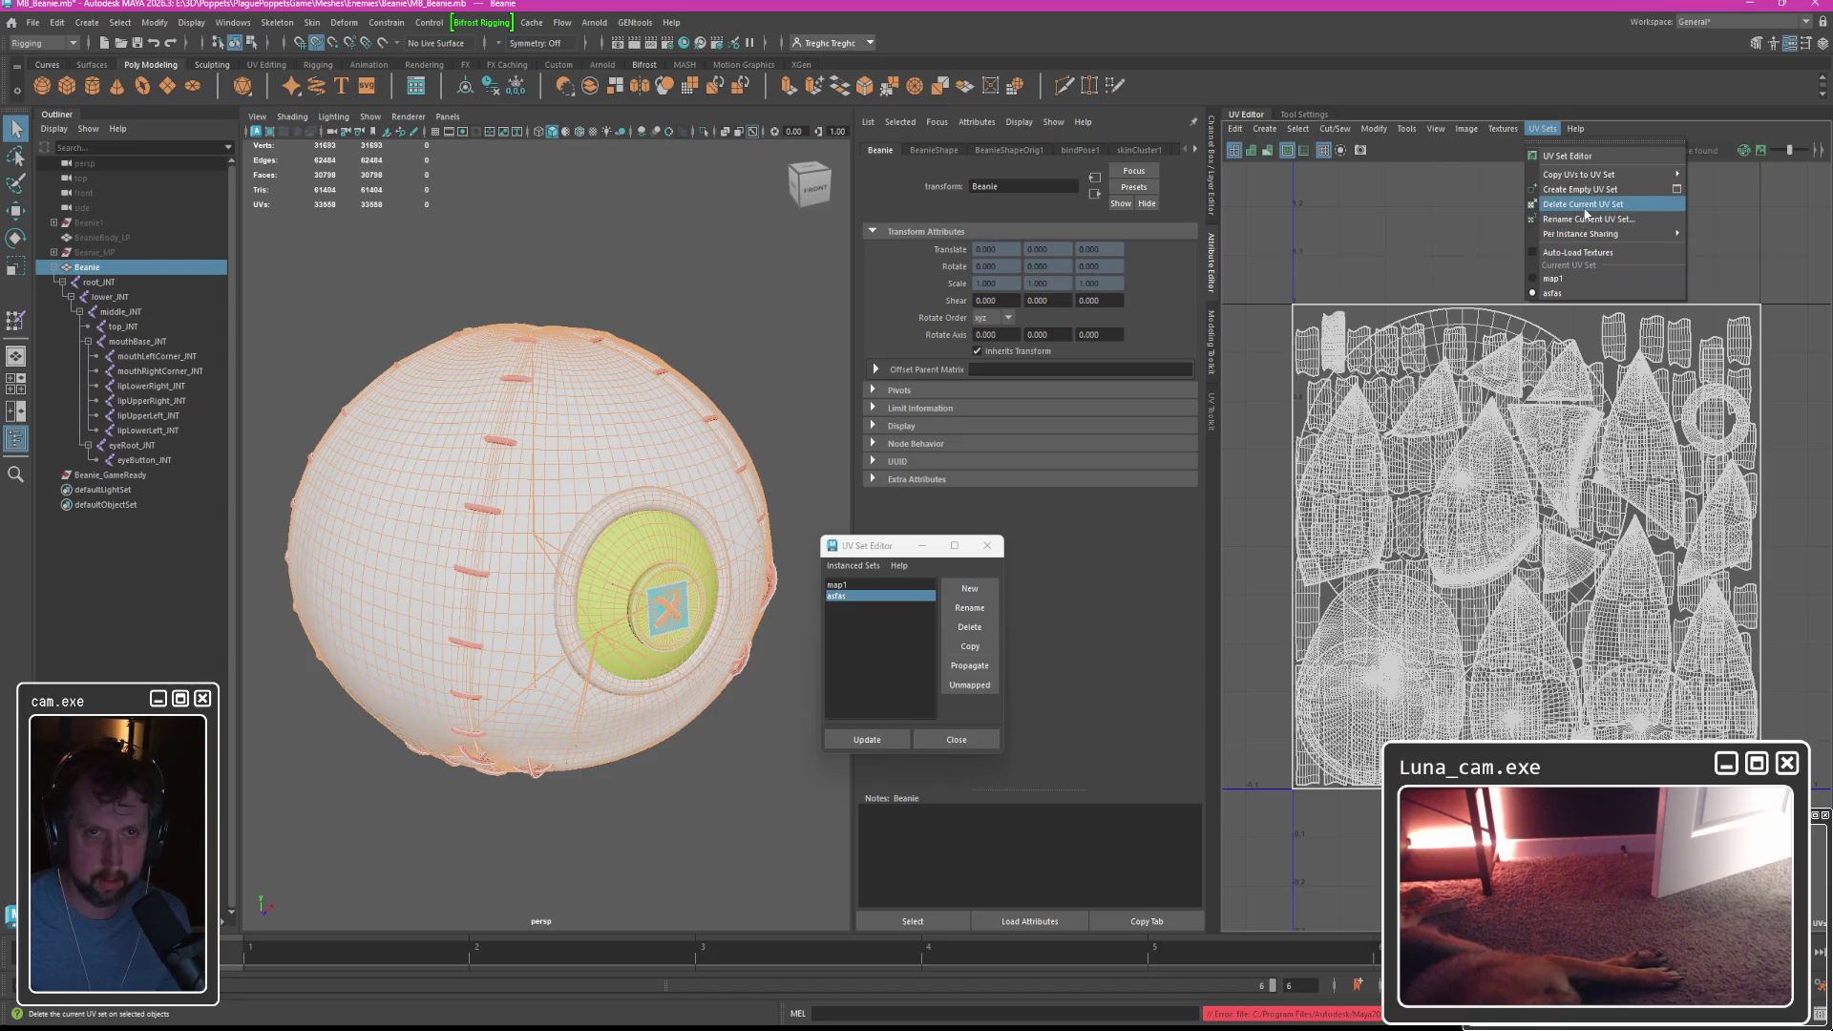
pyautogui.press('Escape')
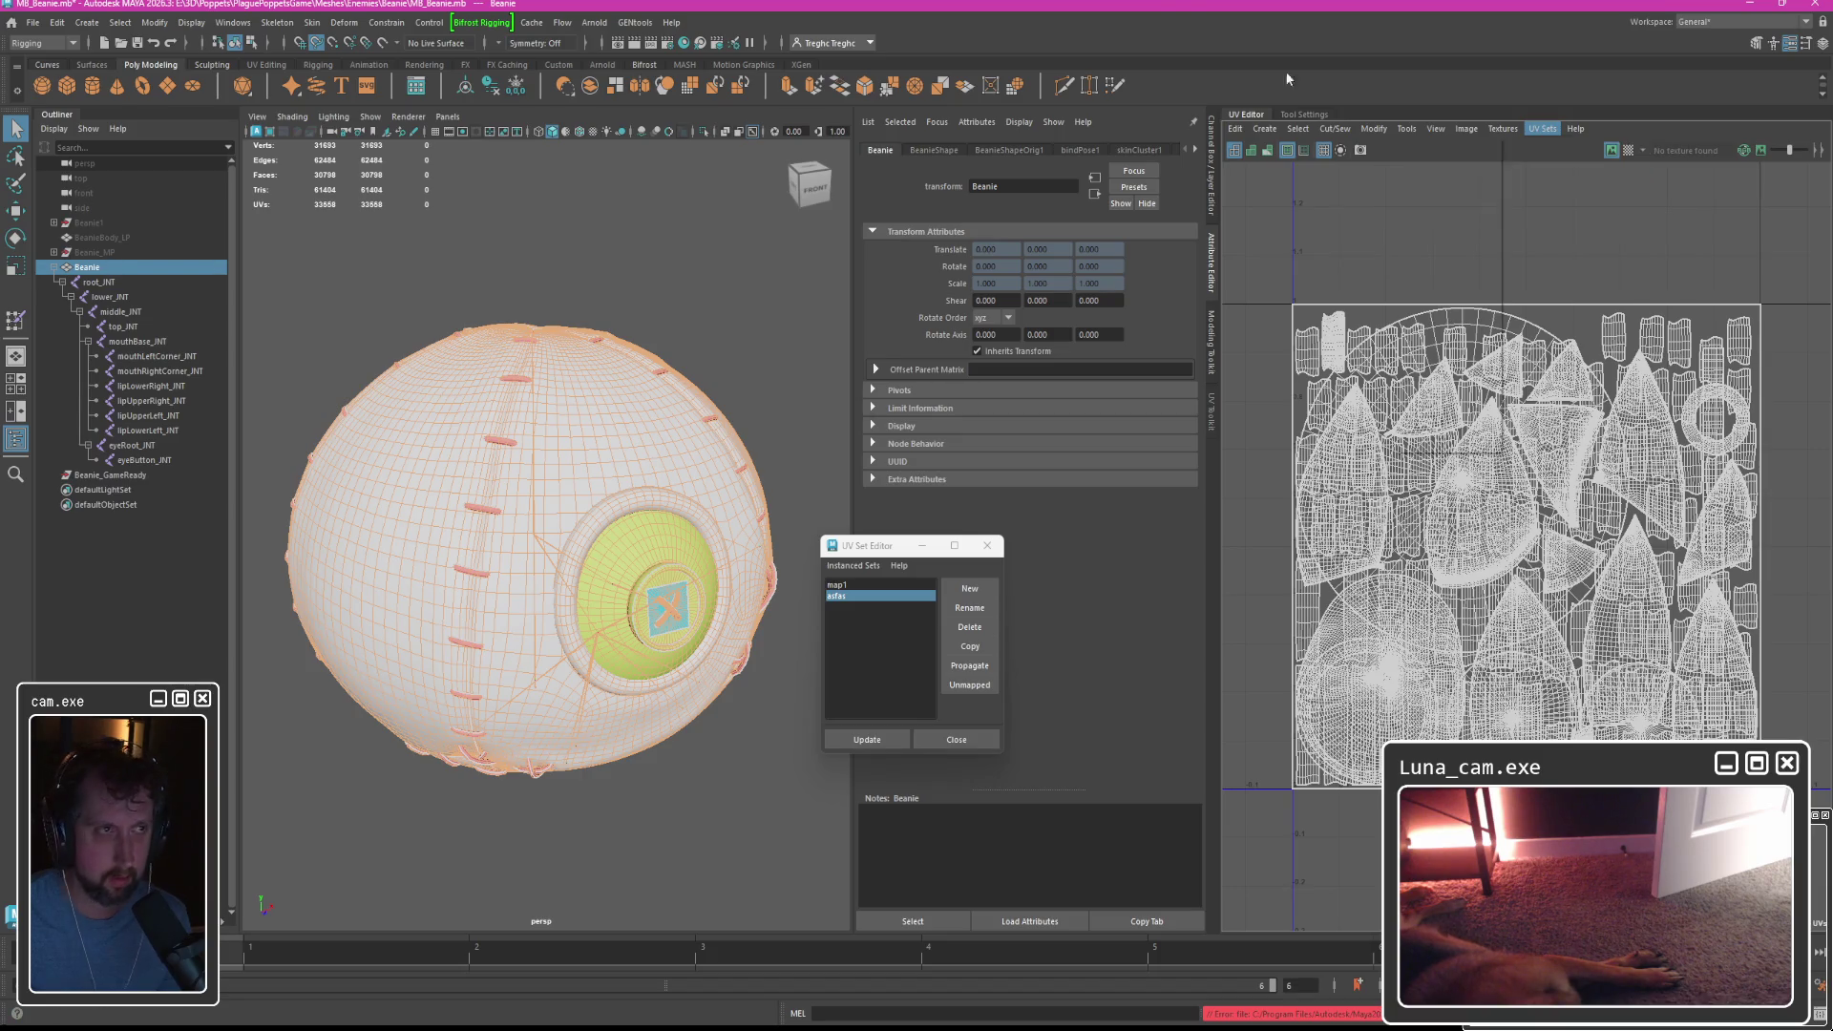
# Switch to the Modeling menu set and compare the map1 and asfas layouts again.
pyautogui.click(19, 42)
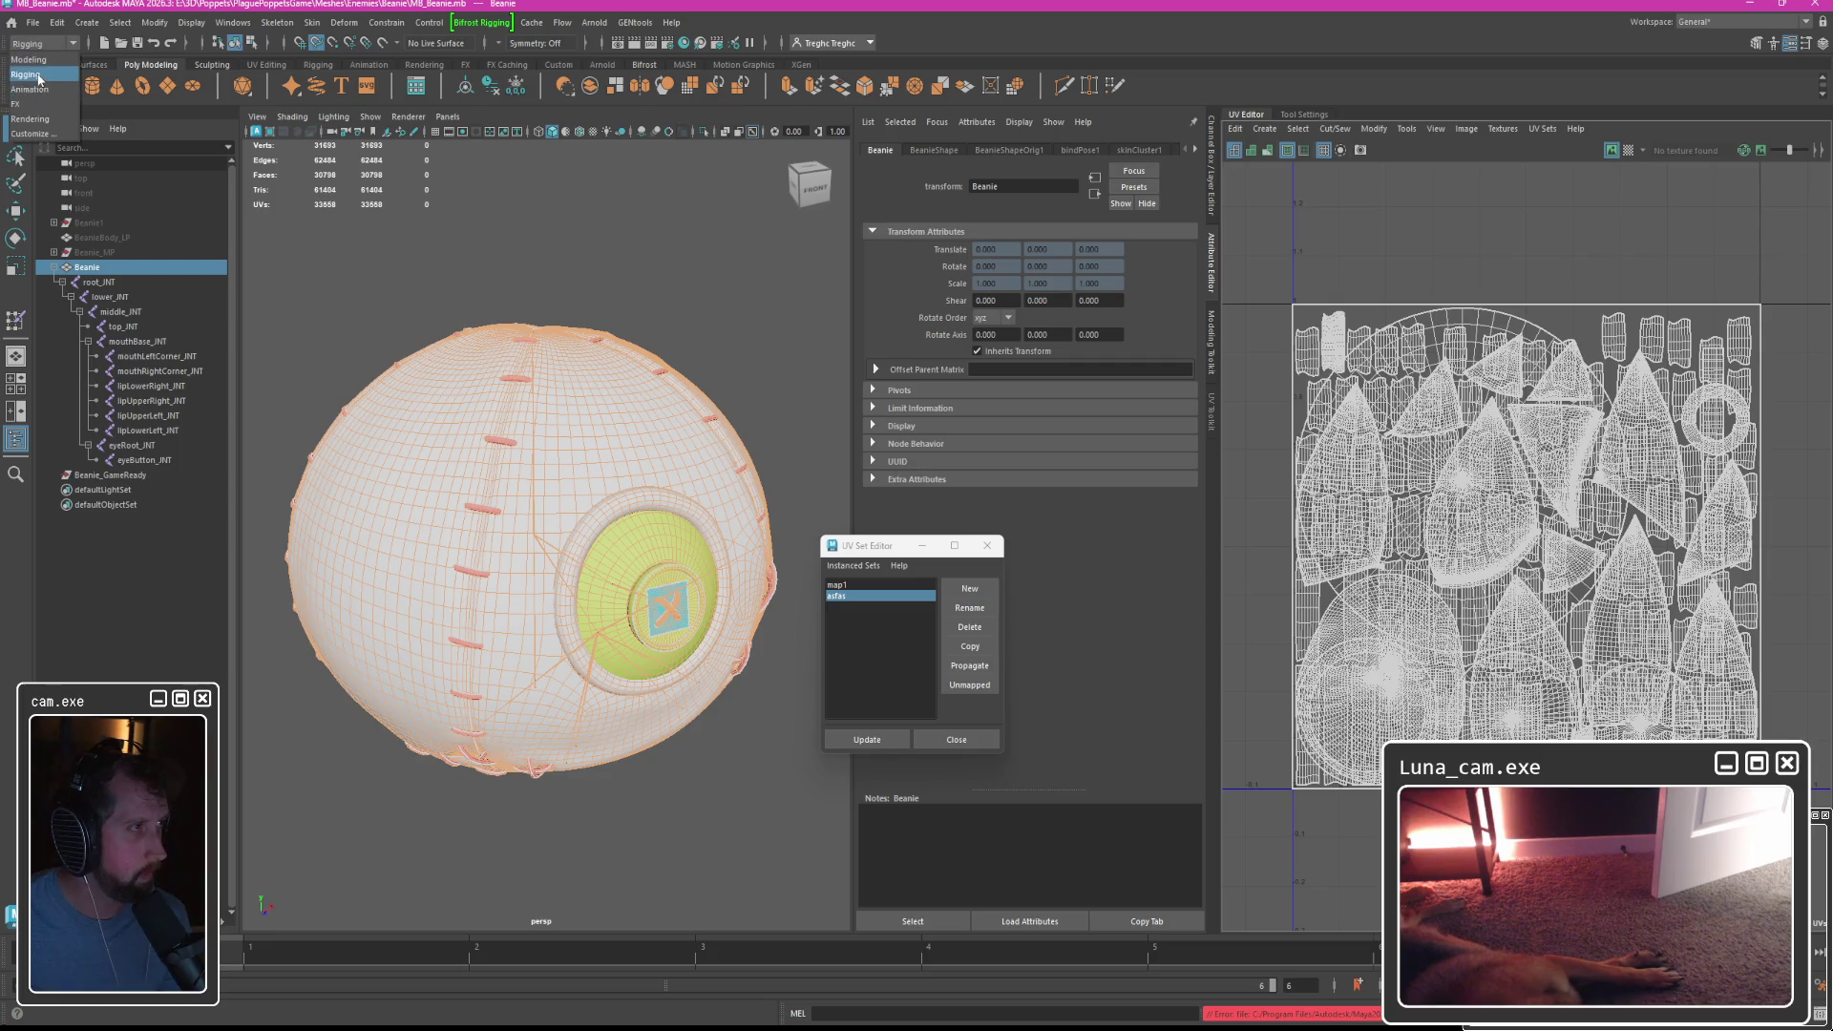
pyautogui.click(38, 59)
pyautogui.click(570, 22)
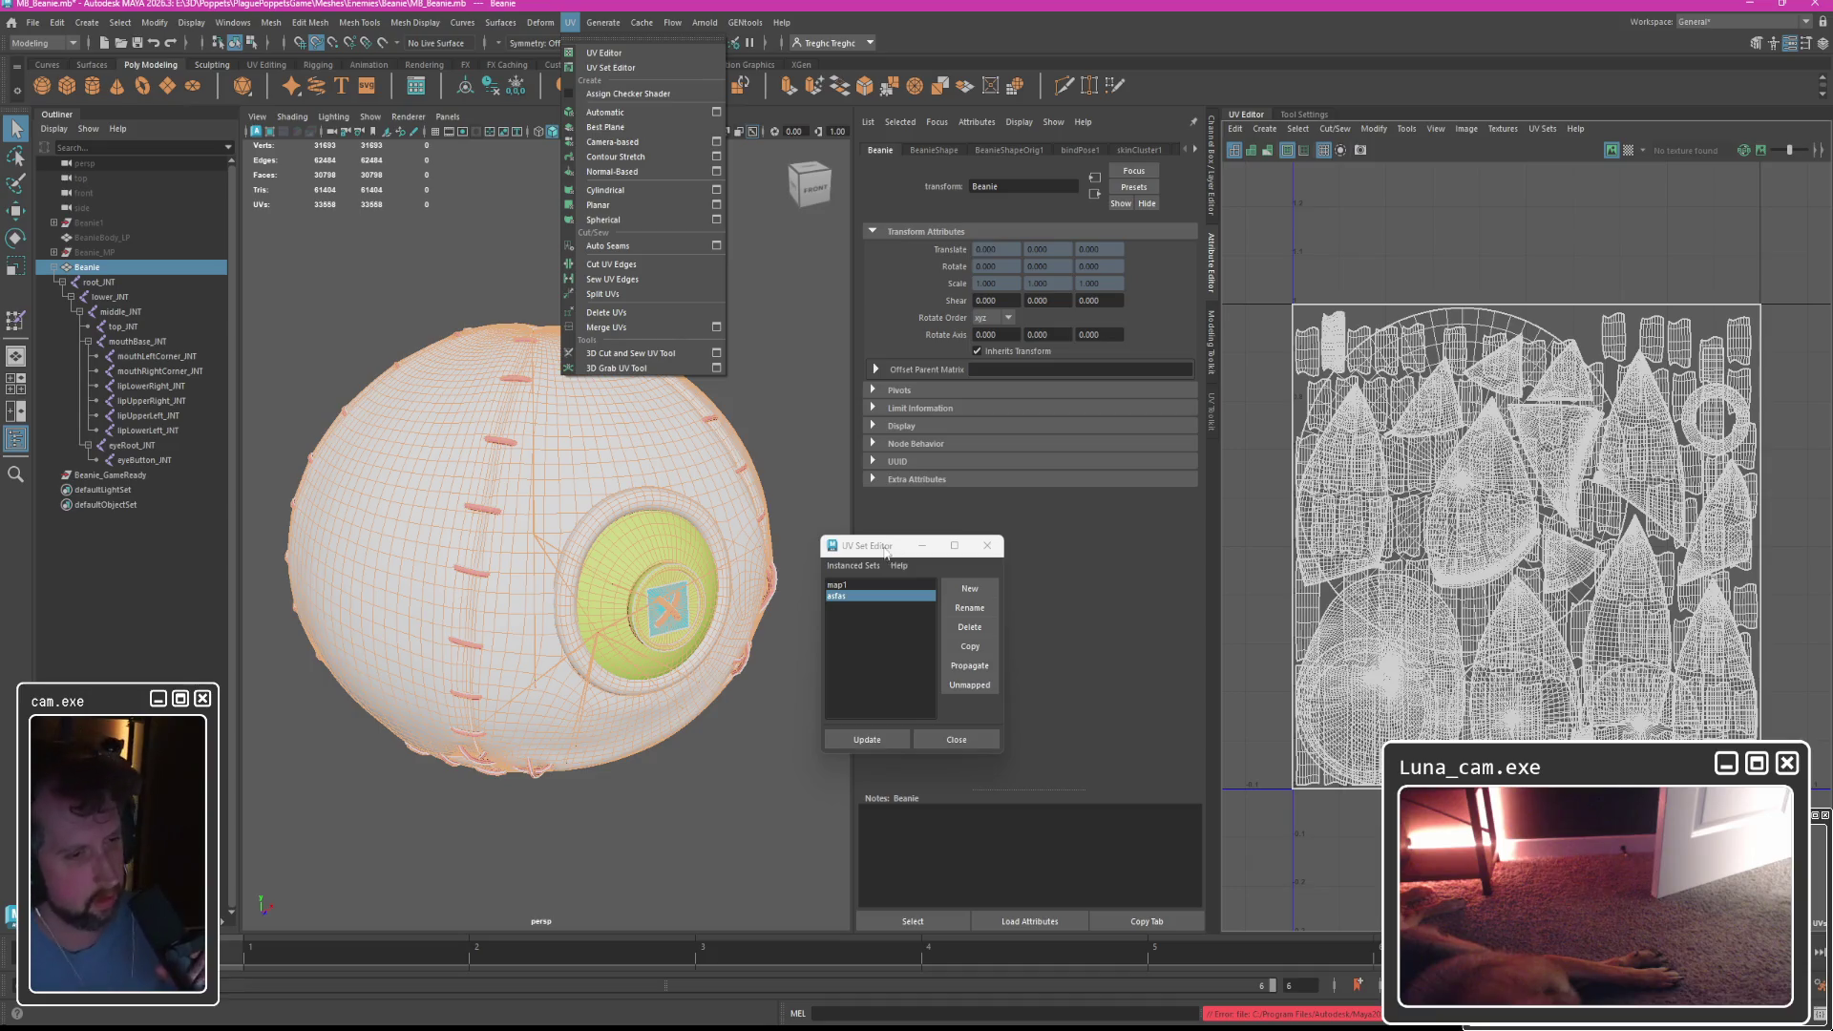
pyautogui.click(868, 605)
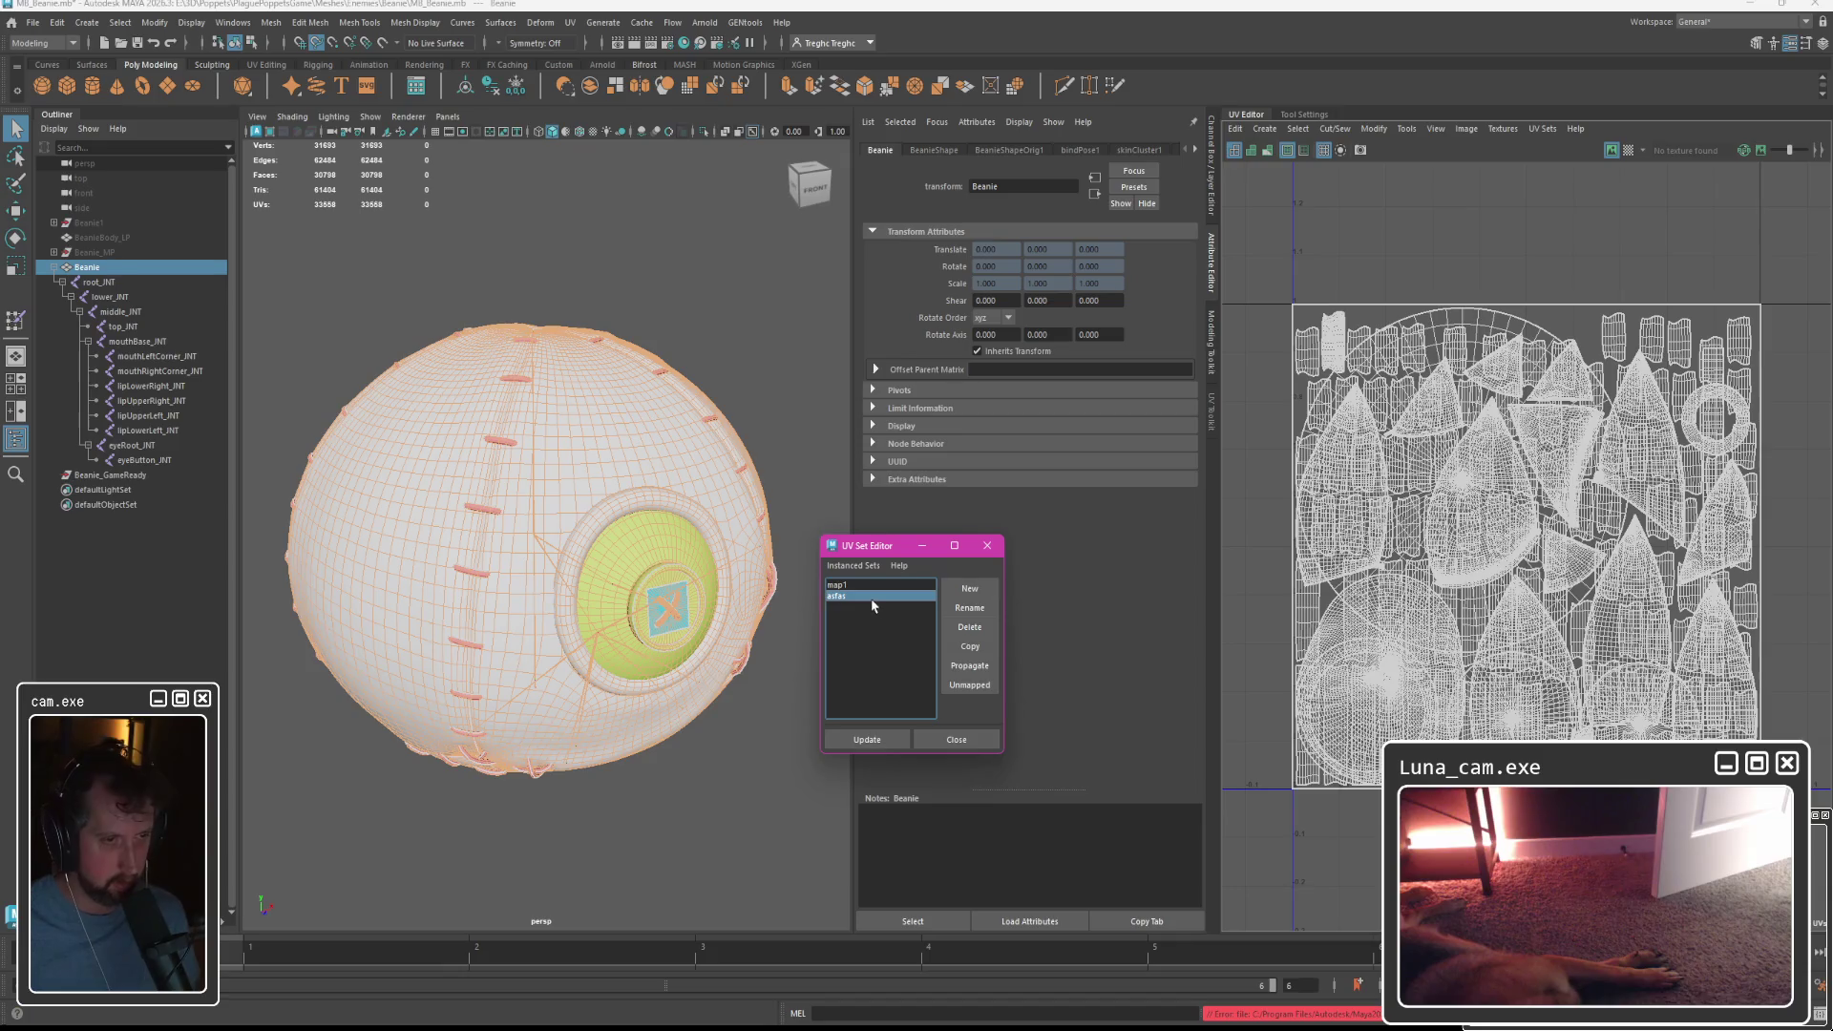
pyautogui.click(869, 586)
pyautogui.click(869, 597)
pyautogui.click(869, 586)
pyautogui.click(869, 596)
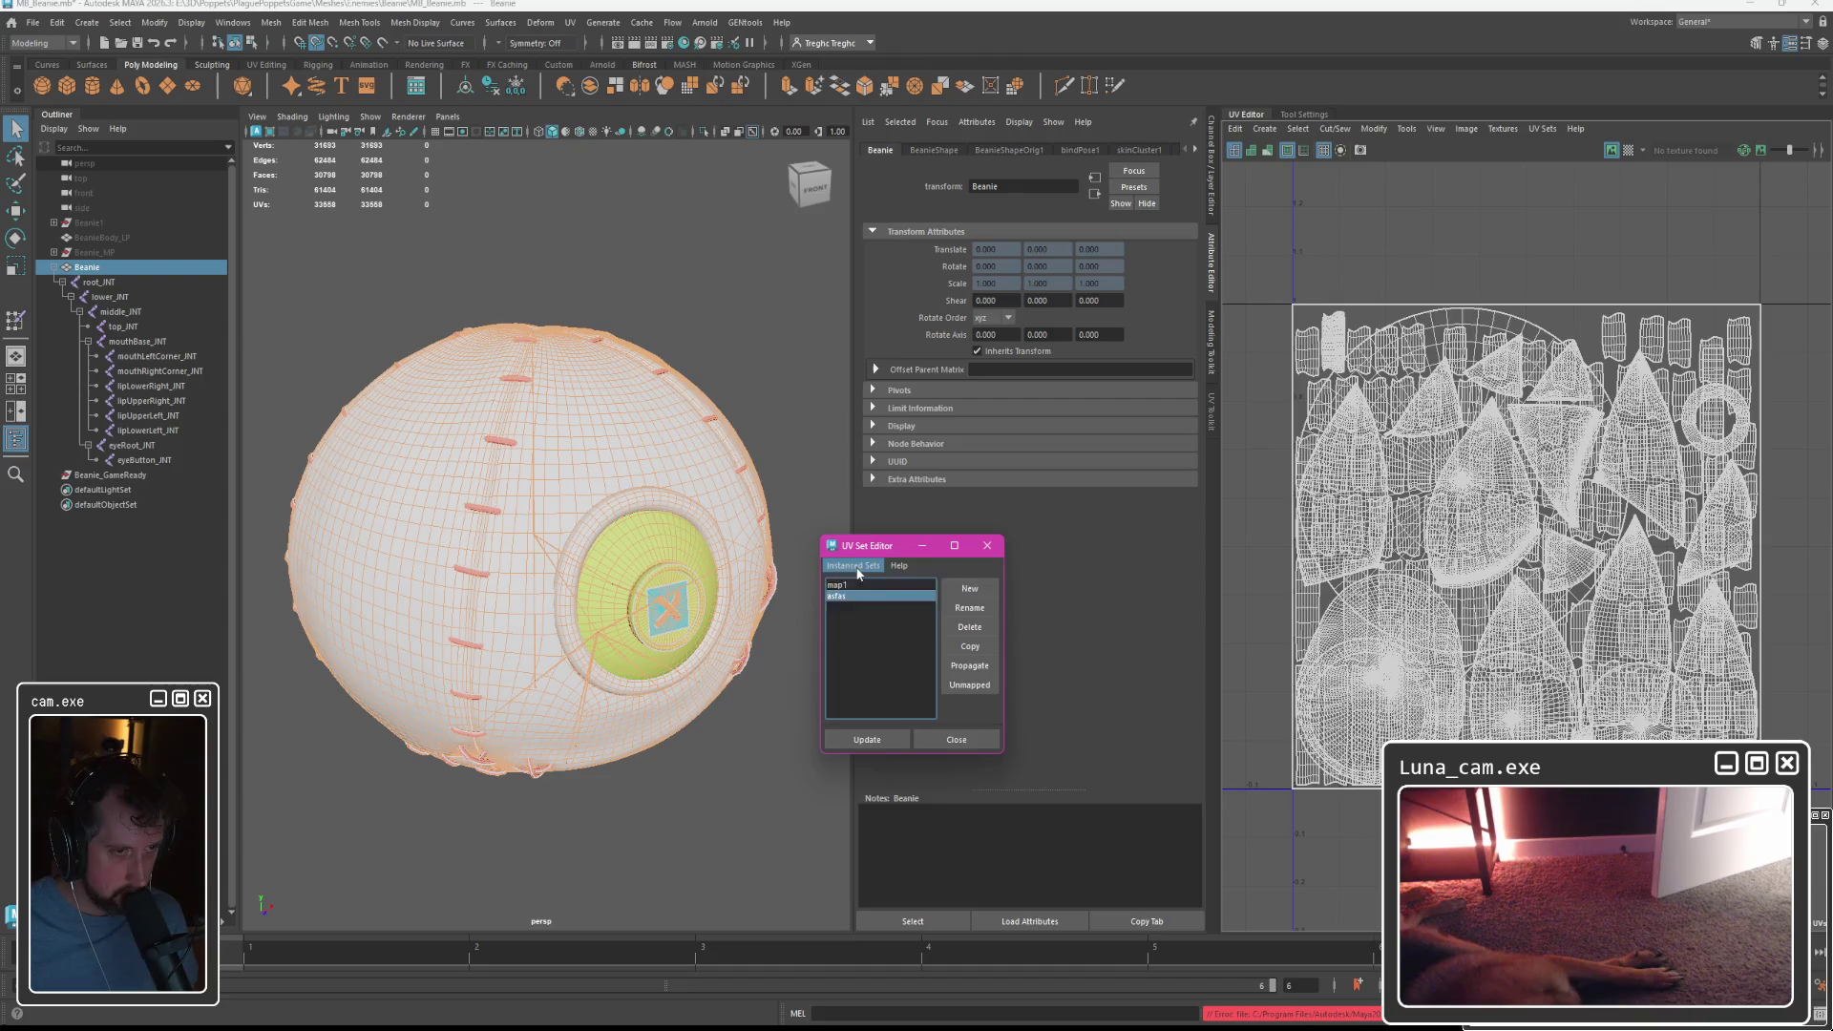
pyautogui.click(855, 567)
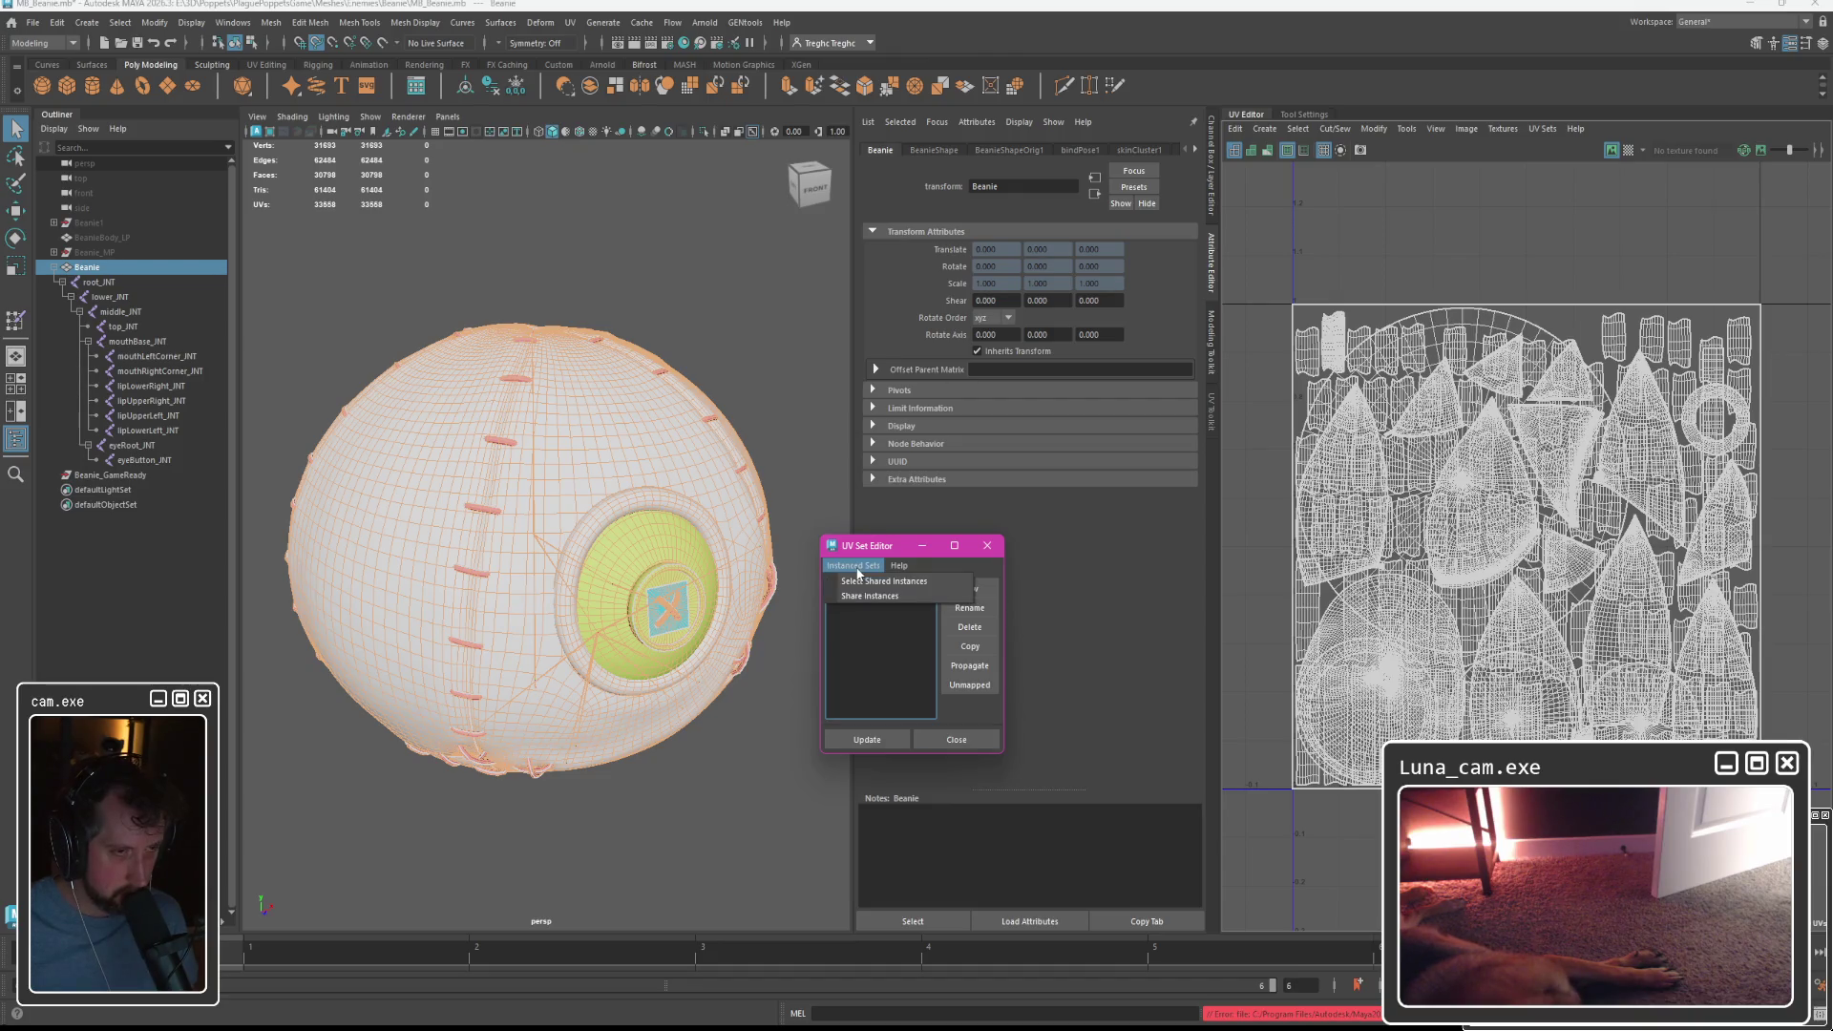
pyautogui.click(880, 551)
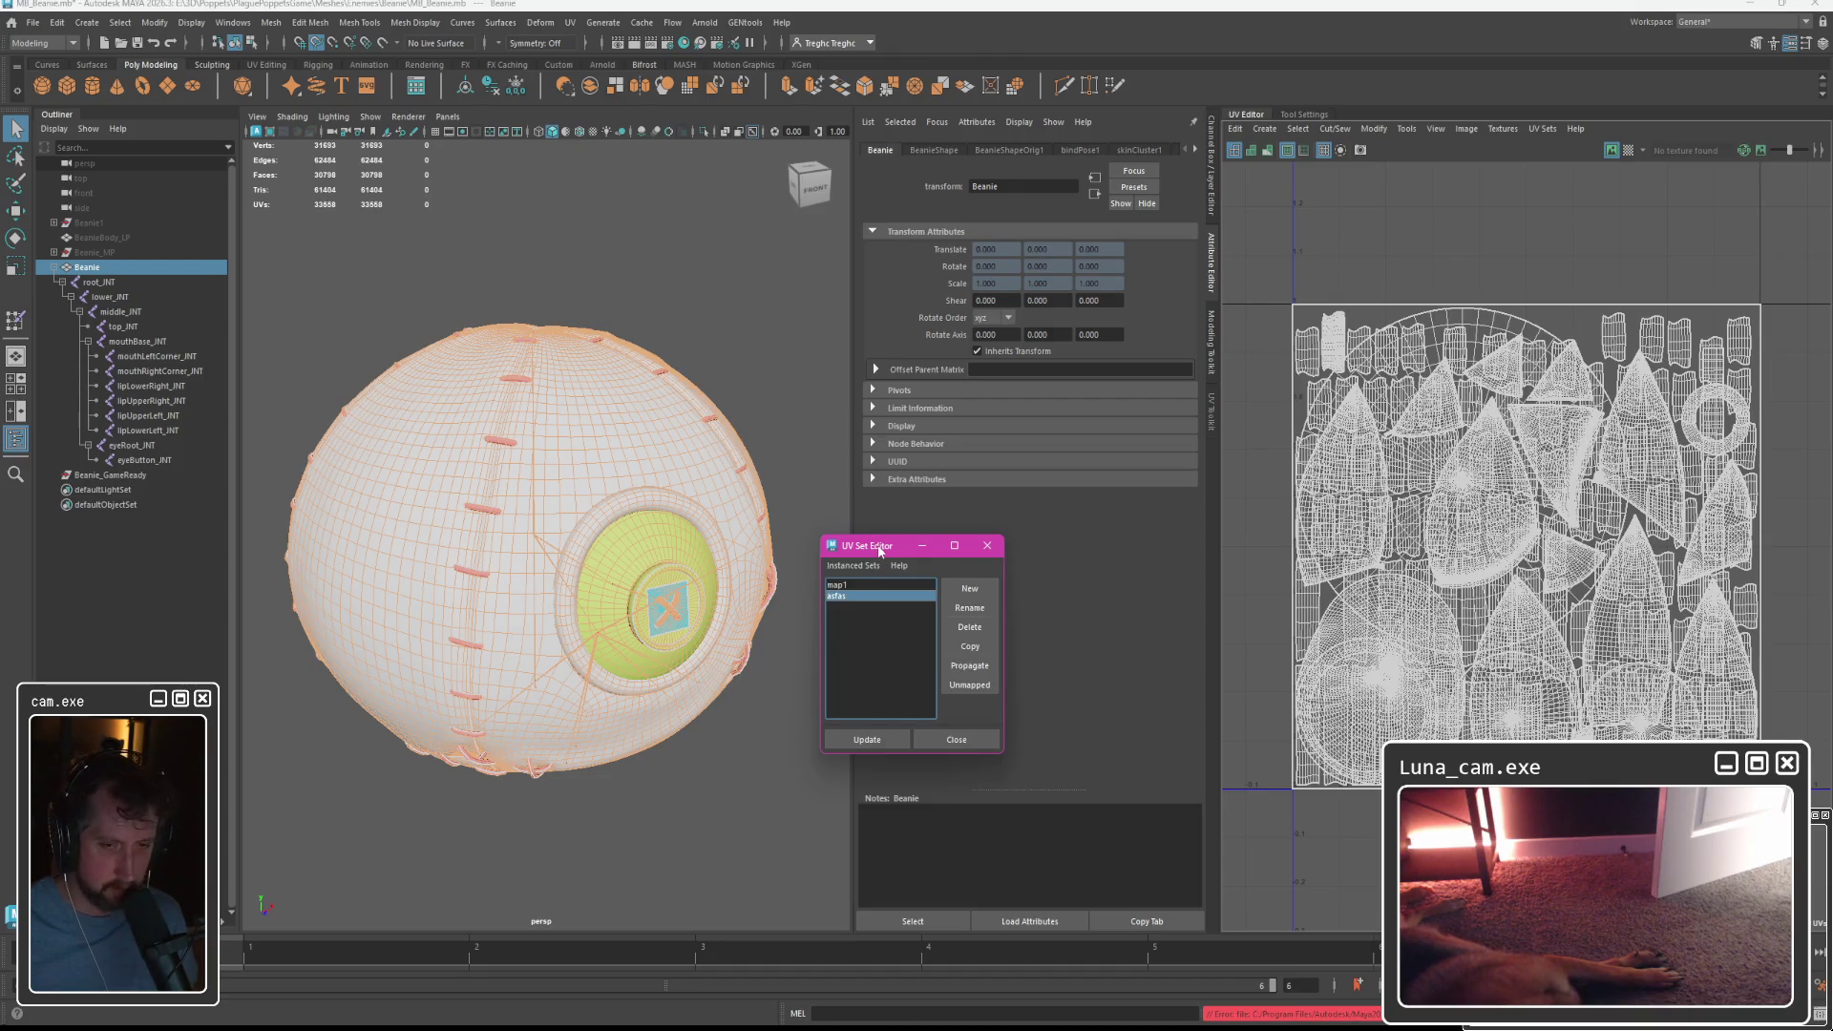
# Show the UV Toolkit panel and make map1 the current UV set.
pyautogui.click(1213, 428)
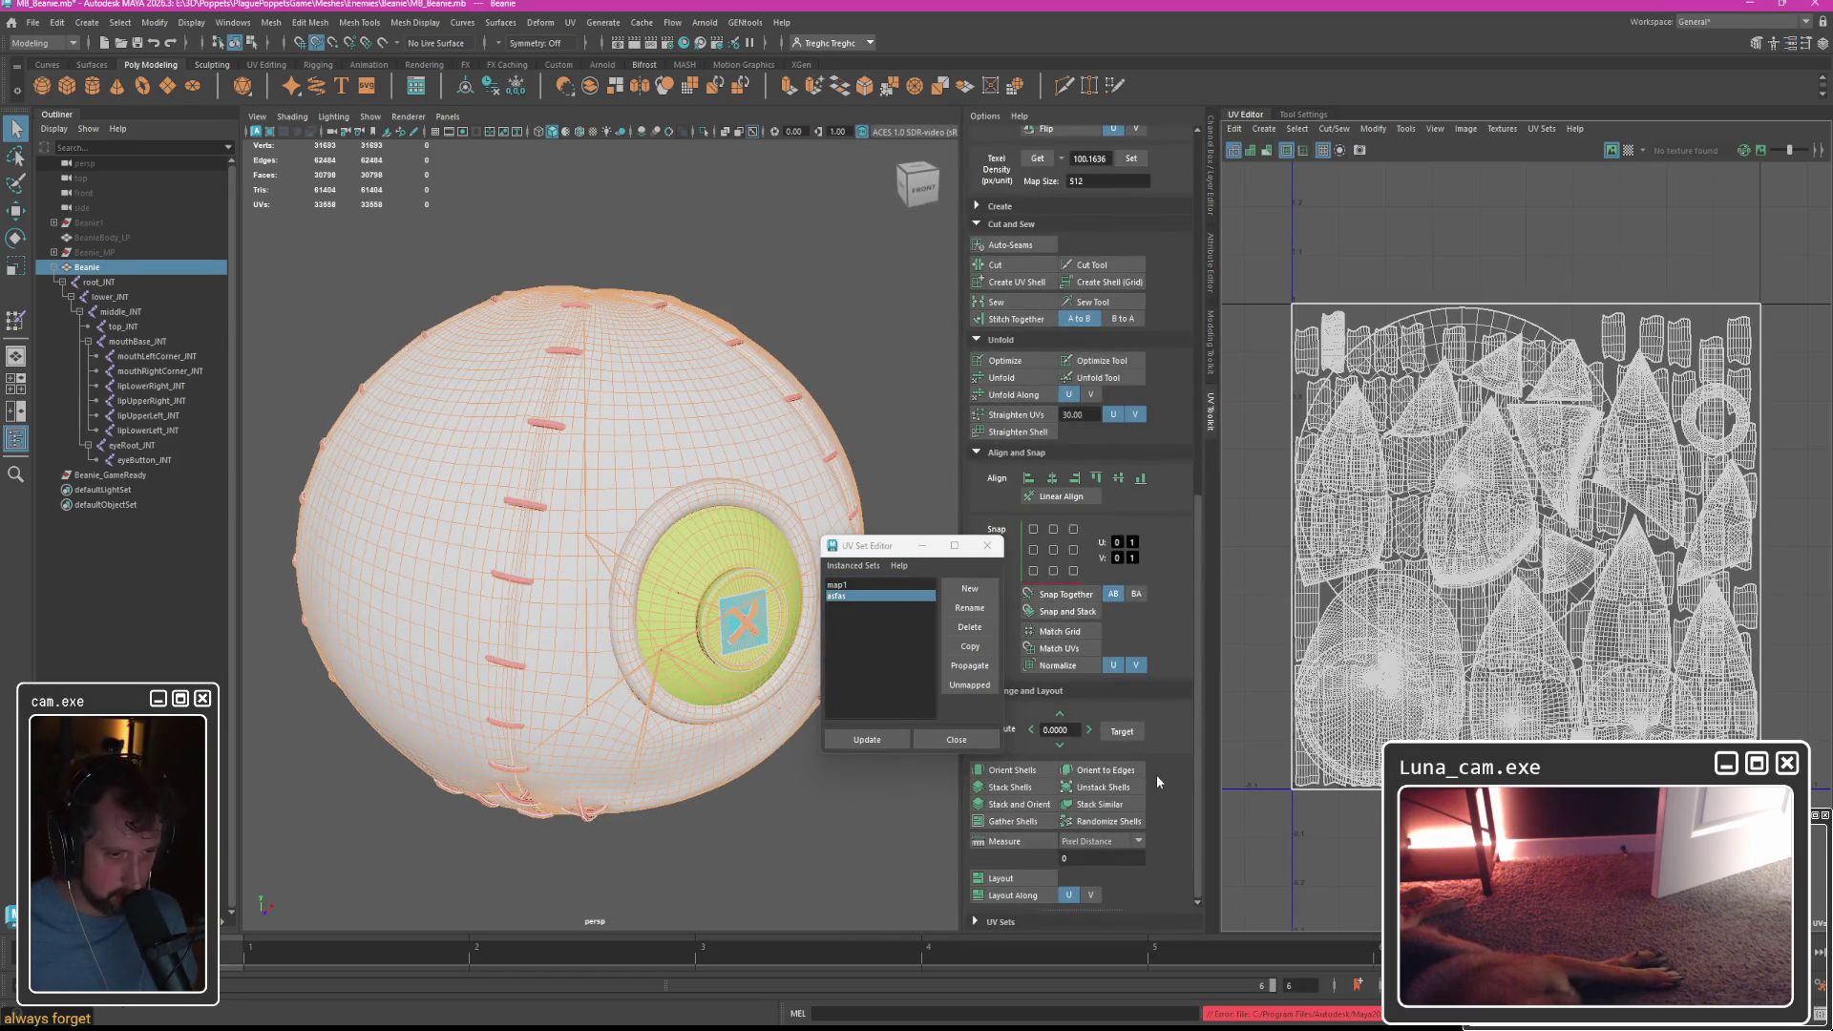
pyautogui.scroll(8, 1155, 776)
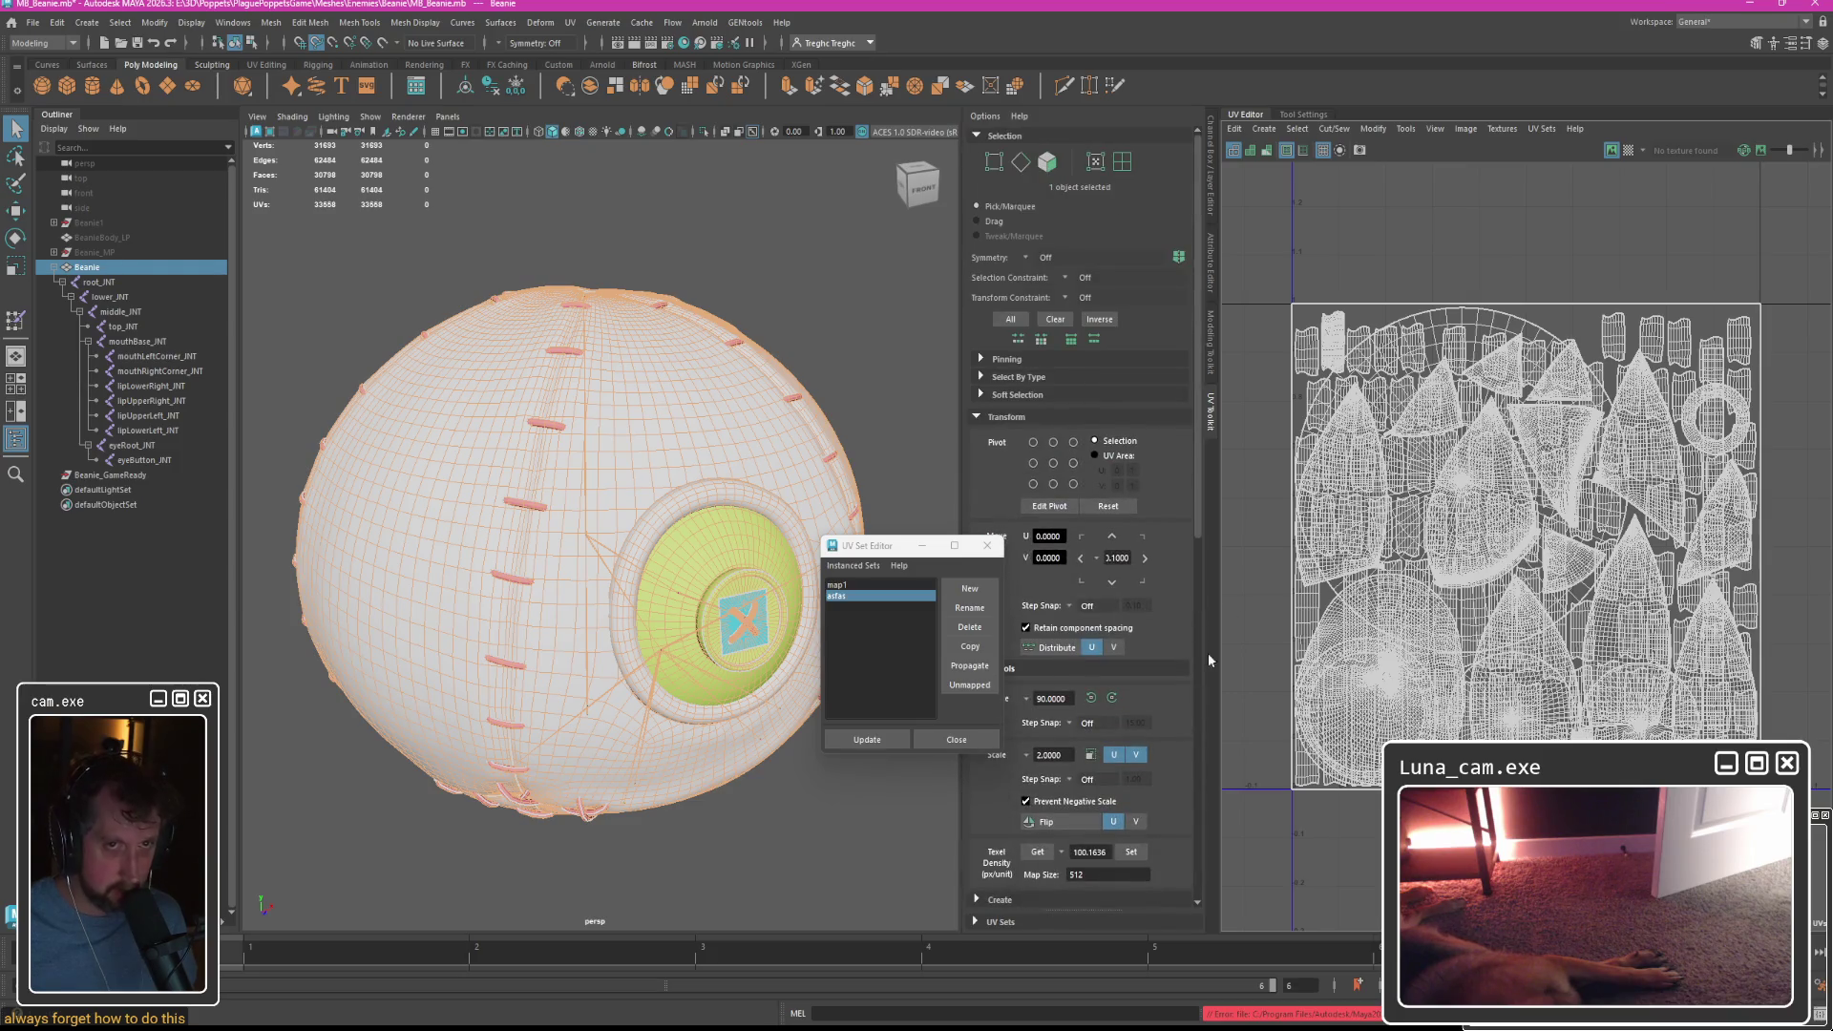
pyautogui.click(1543, 129)
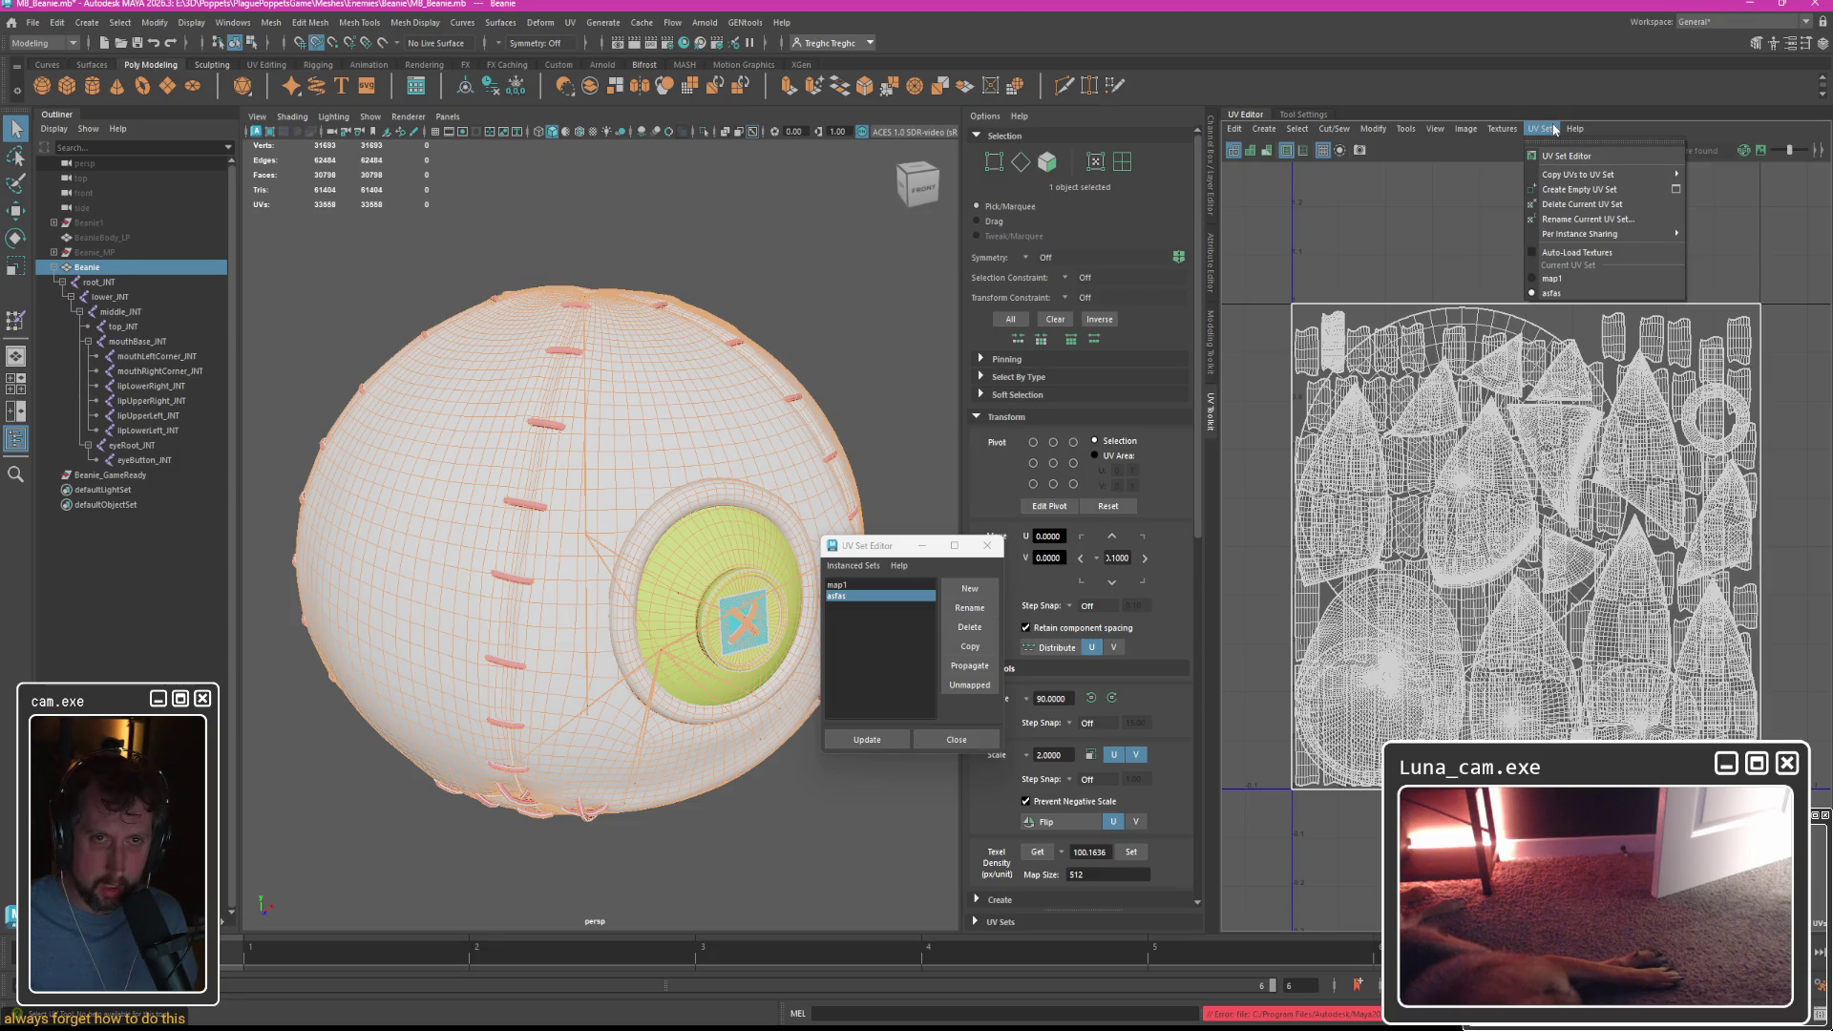
pyautogui.click(1551, 278)
pyautogui.click(1543, 129)
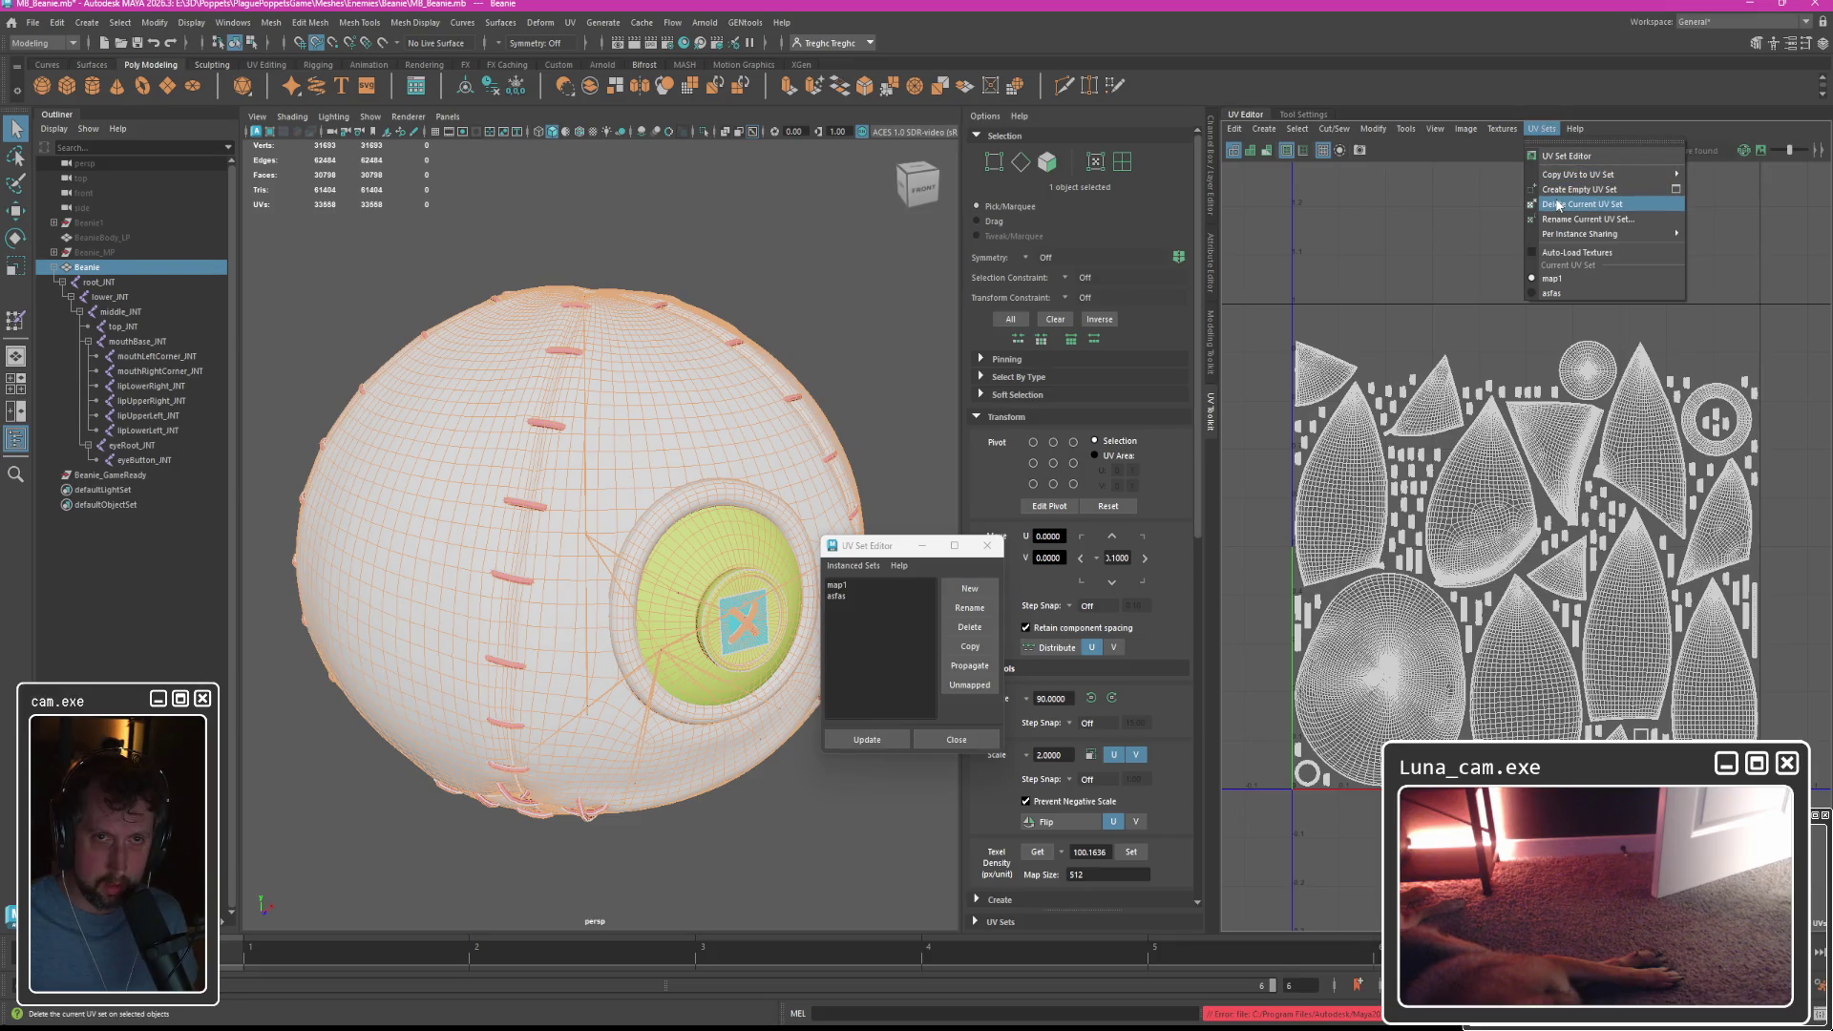
pyautogui.click(869, 592)
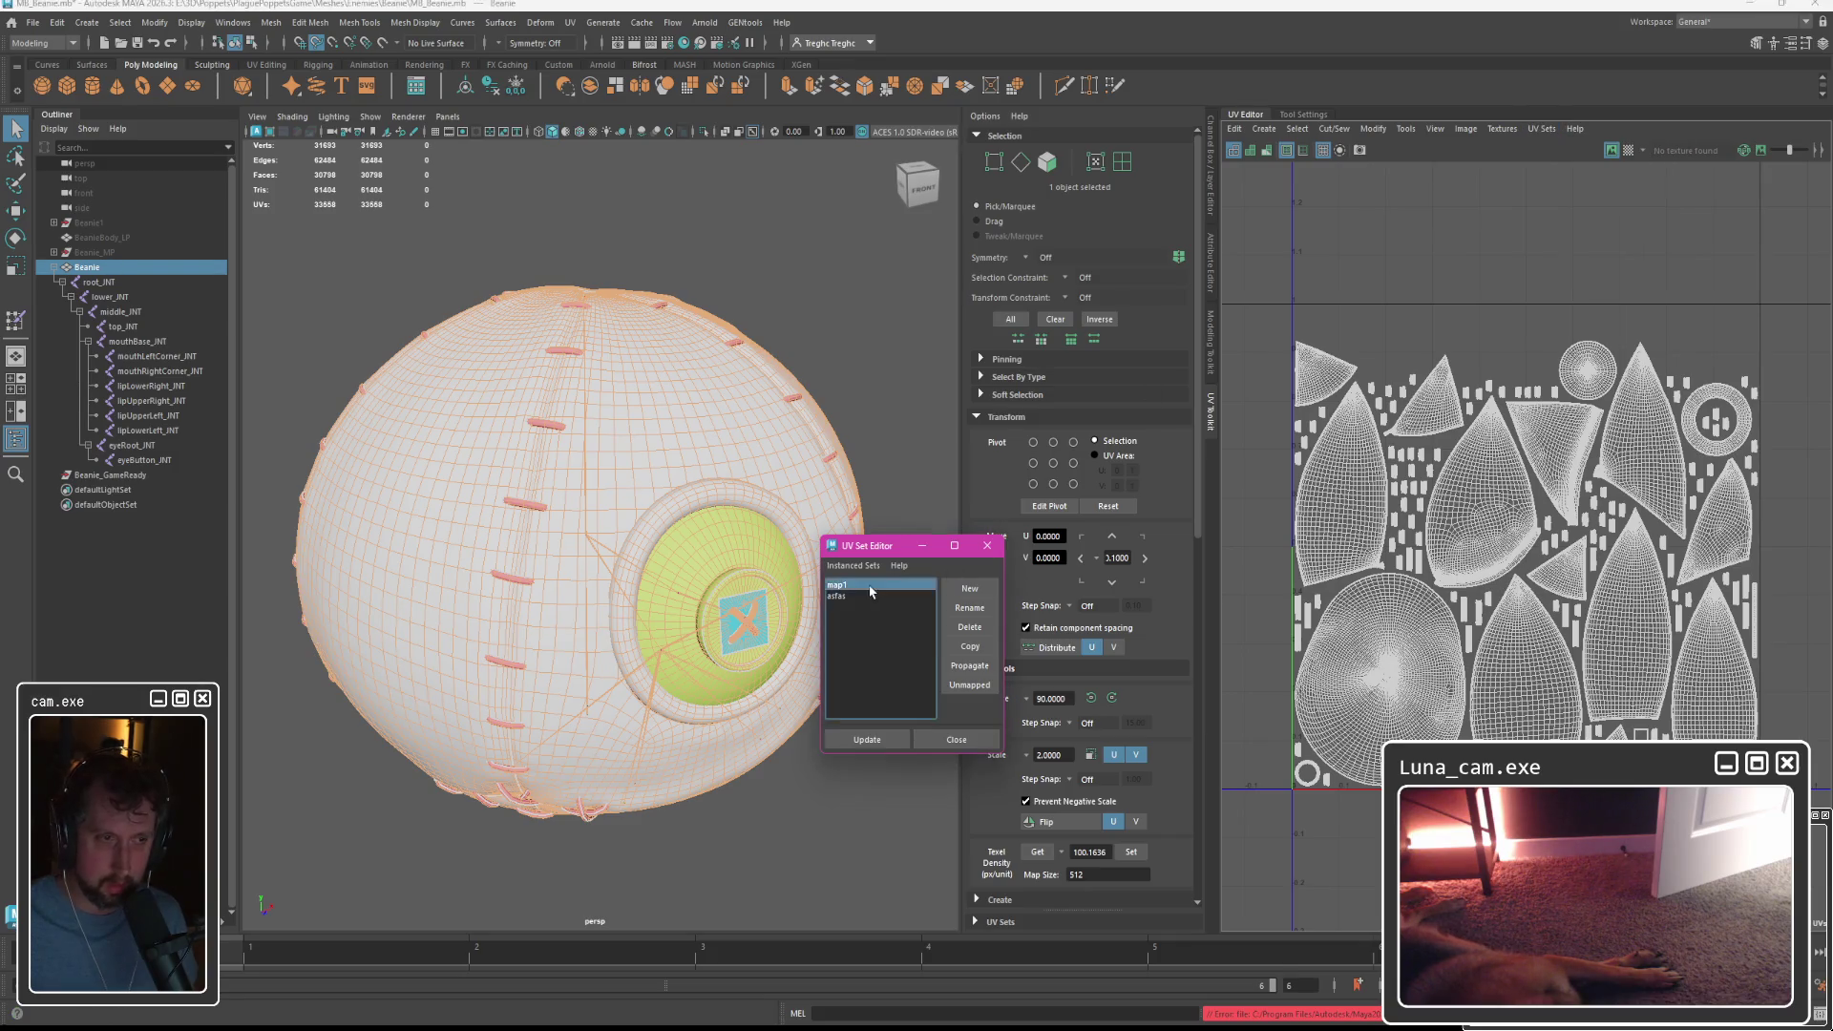
# Rename map1 to 2 and asfas to map1.
pyautogui.click(848, 594)
pyautogui.click(839, 585)
pyautogui.click(969, 607)
pyautogui.write('2')
pyautogui.click(888, 676)
pyautogui.click(837, 596)
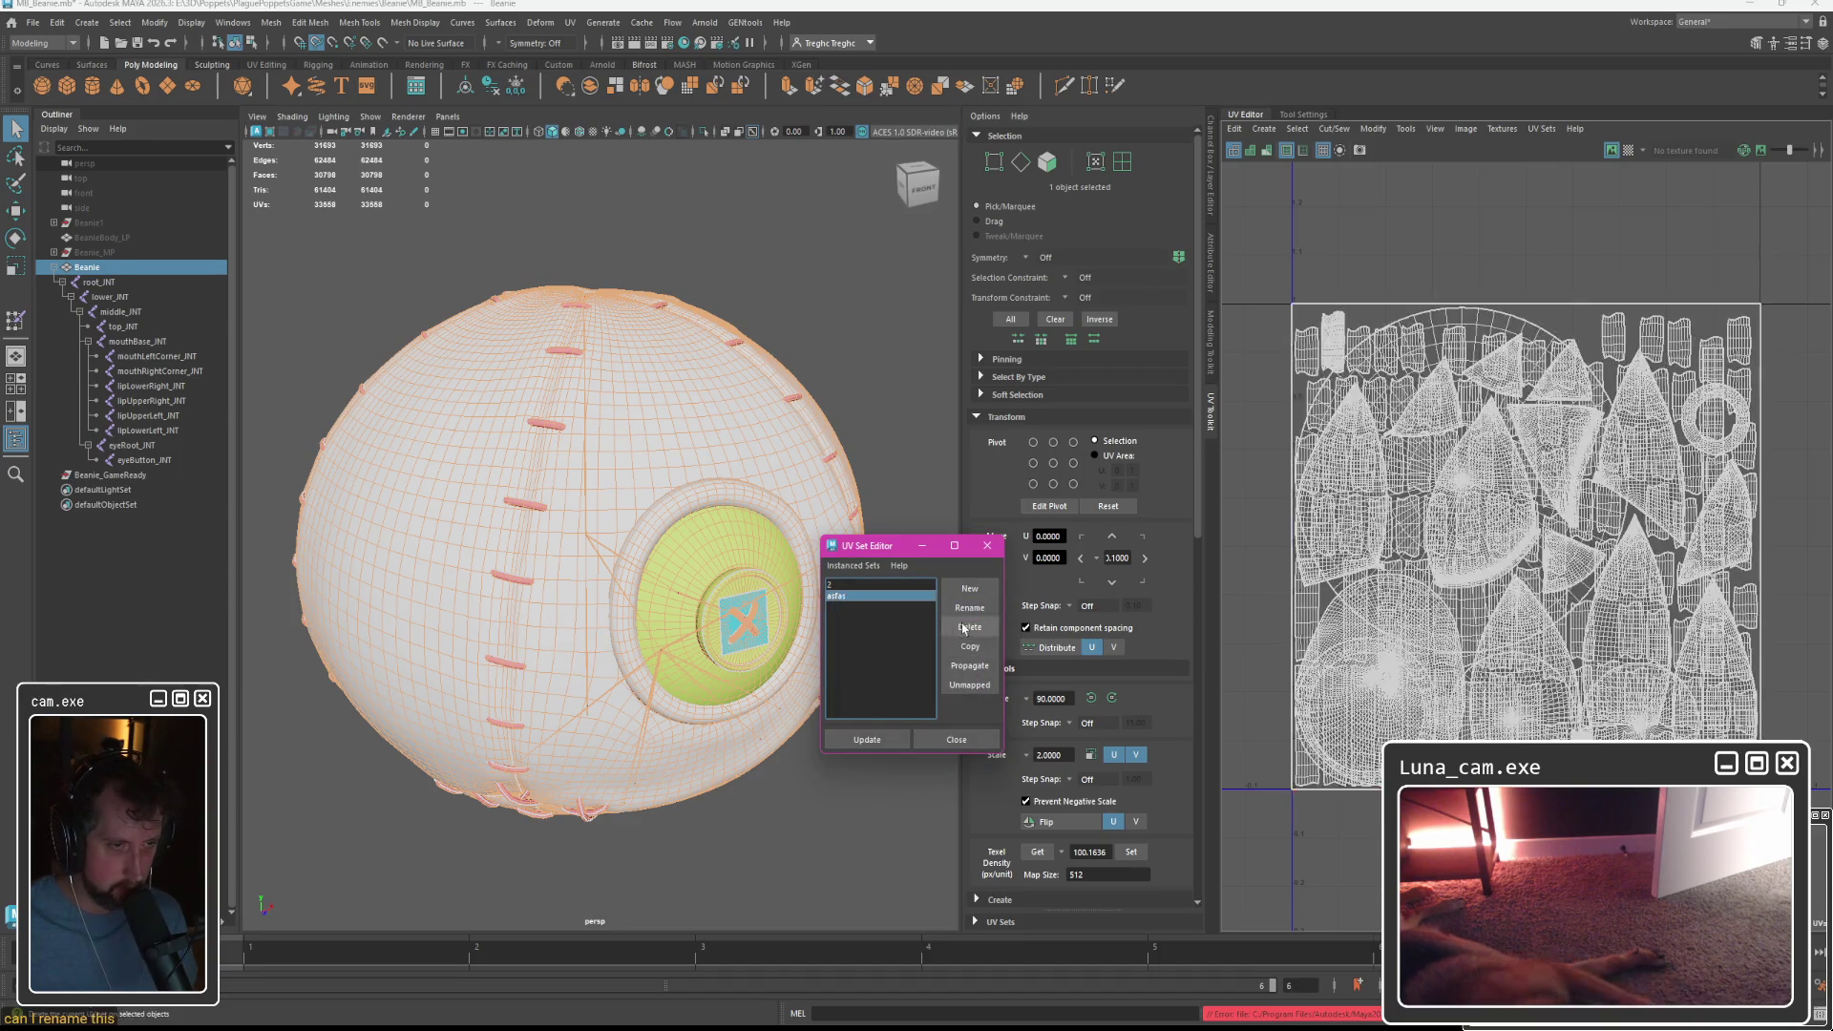
pyautogui.click(969, 608)
pyautogui.write('map1')
pyautogui.press('Return')
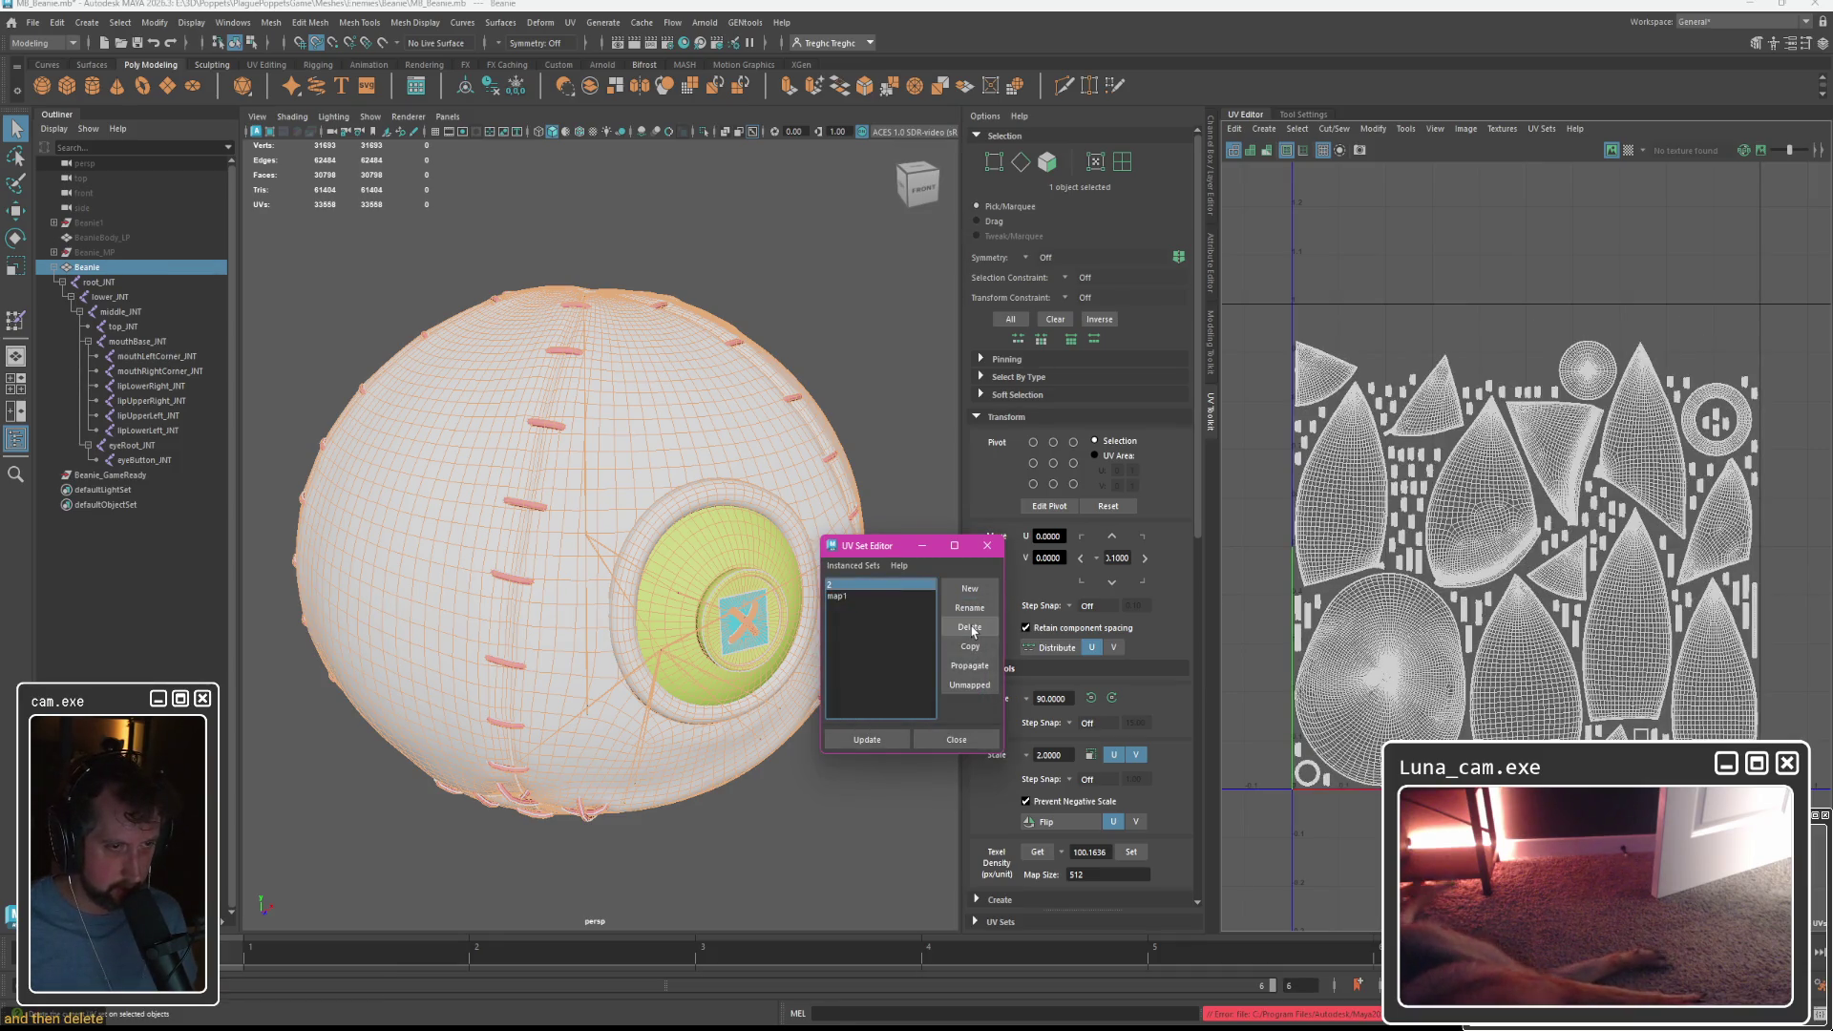
# Rename the current map1 to asd and the set named 2 back to map1.
pyautogui.click(848, 597)
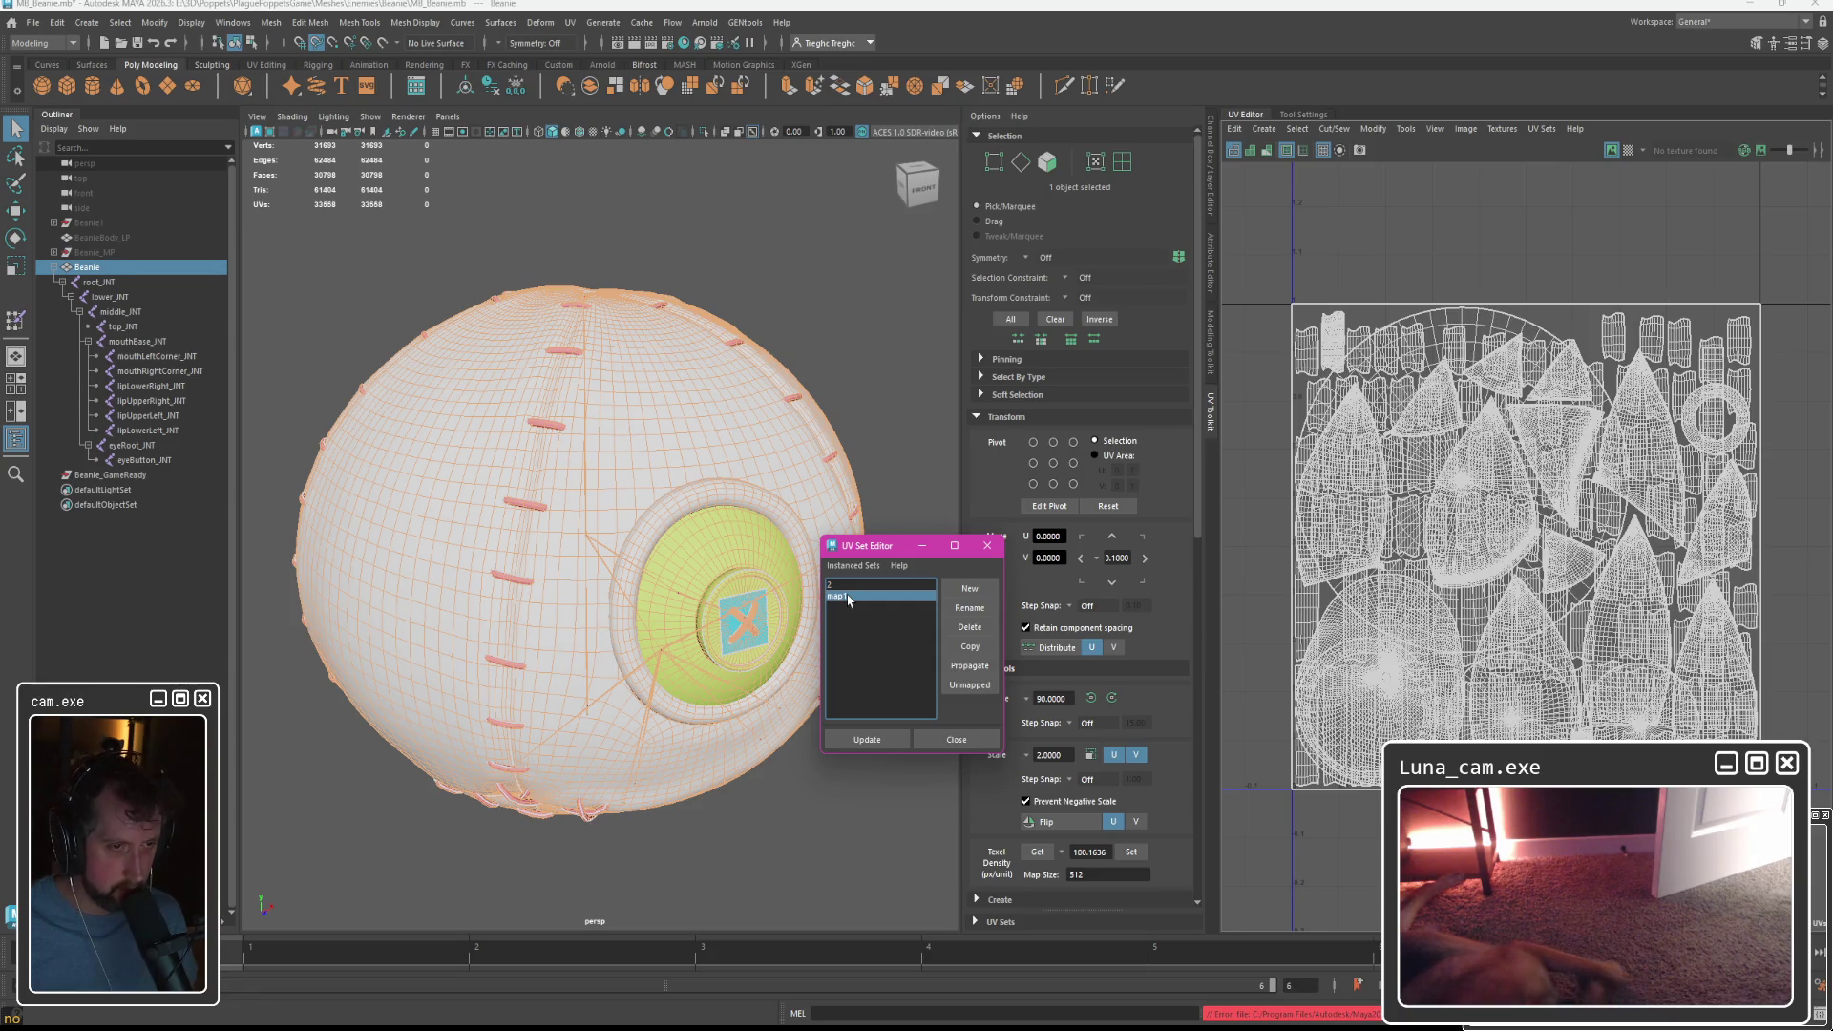
pyautogui.click(852, 585)
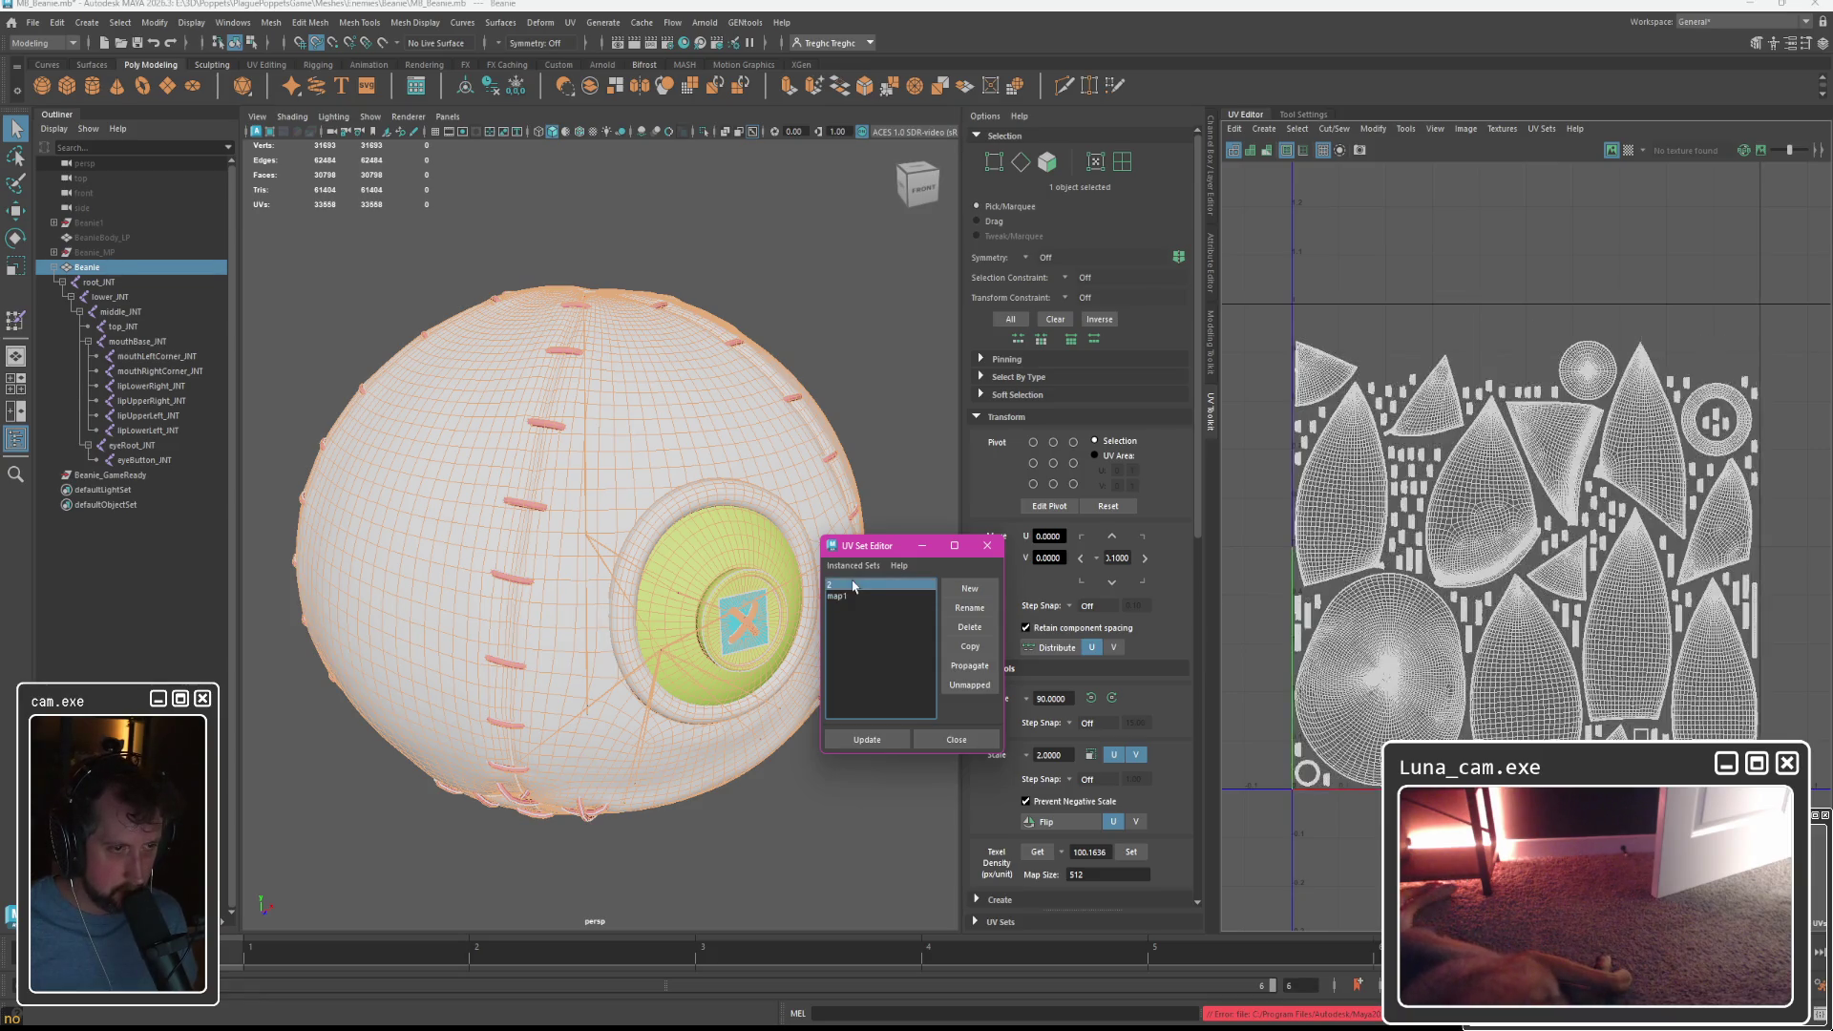
pyautogui.click(969, 608)
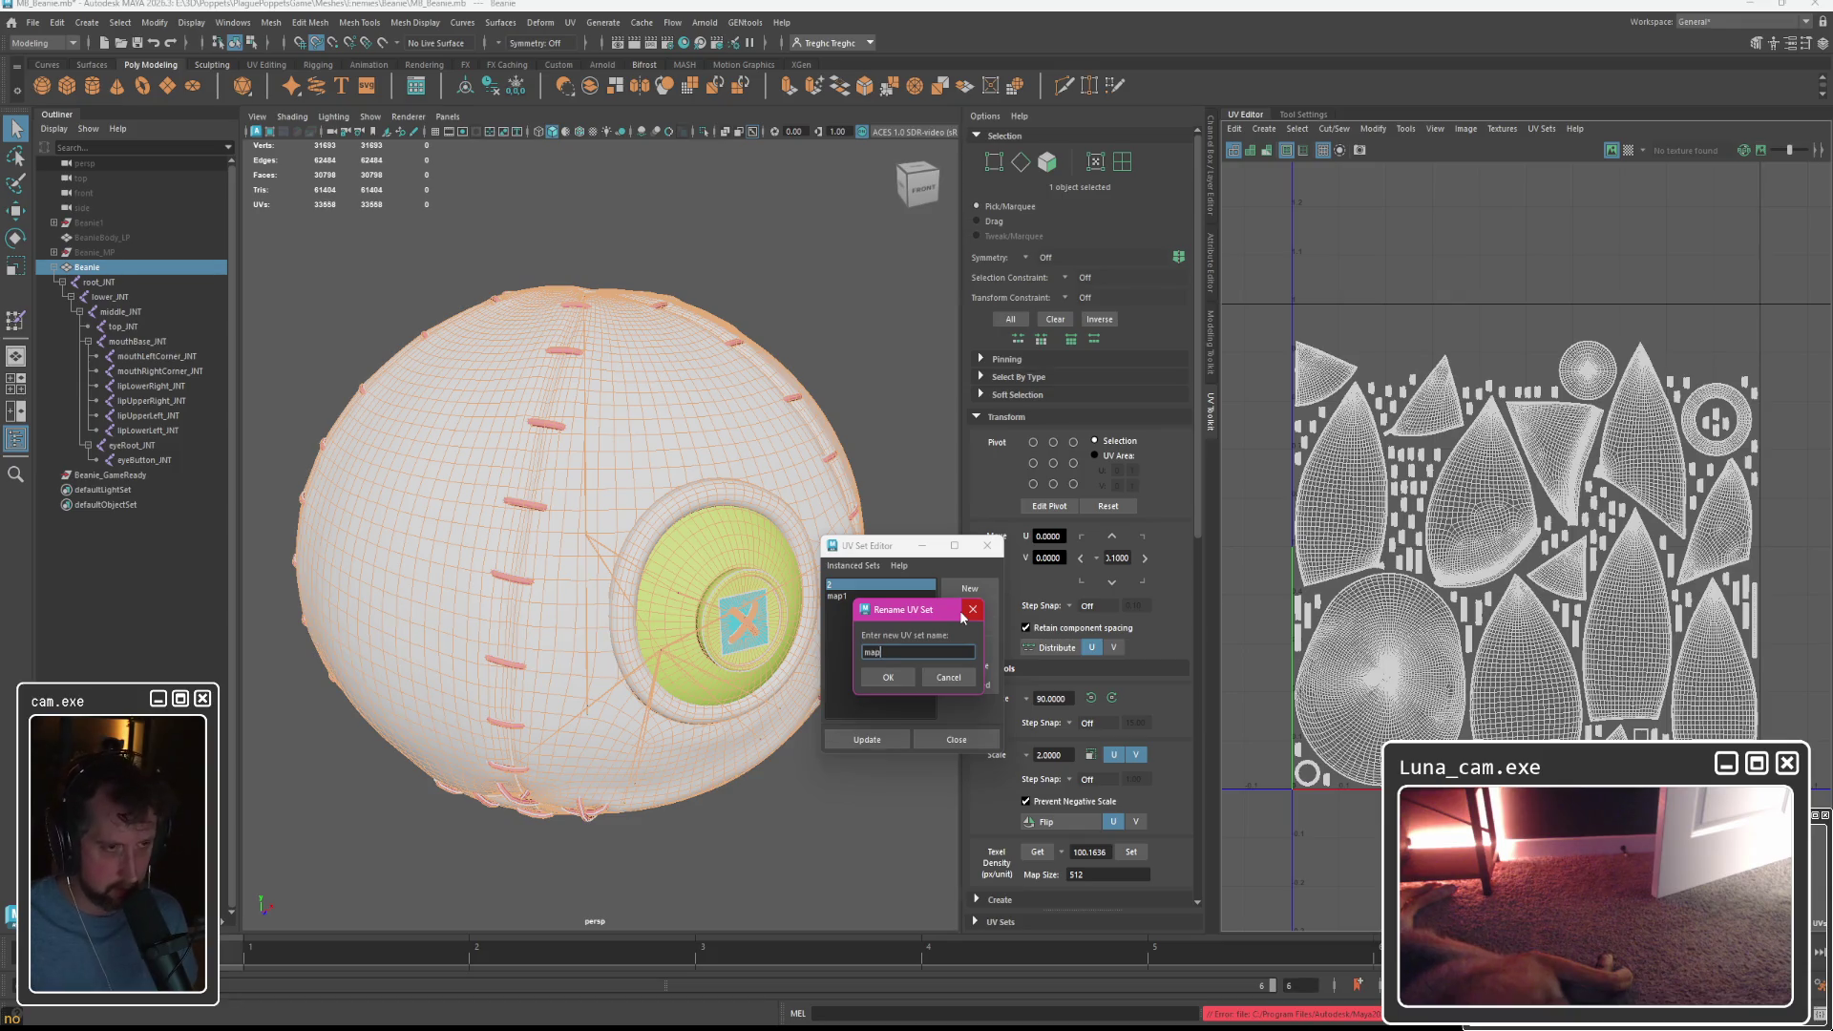
pyautogui.click(972, 609)
pyautogui.click(836, 596)
pyautogui.click(969, 608)
pyautogui.write('asd')
pyautogui.press('Return')
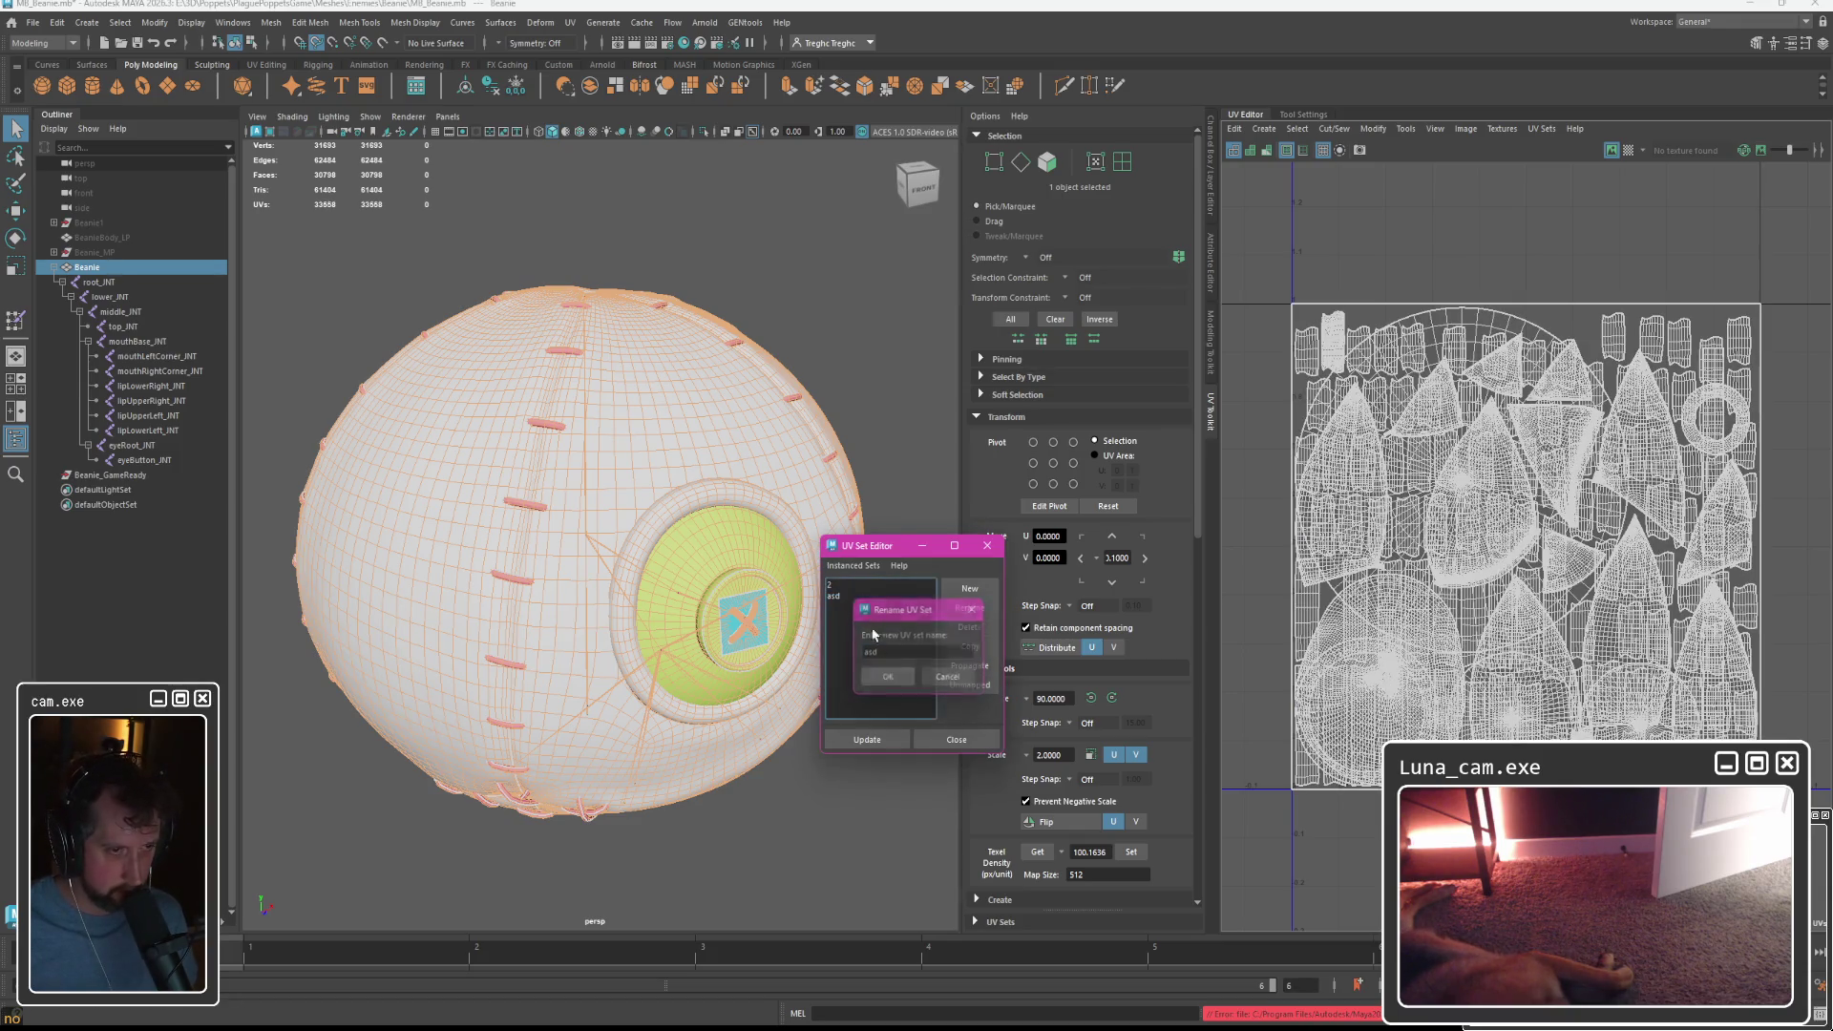
pyautogui.click(836, 586)
pyautogui.click(969, 608)
pyautogui.write('map1')
pyautogui.press('Return')
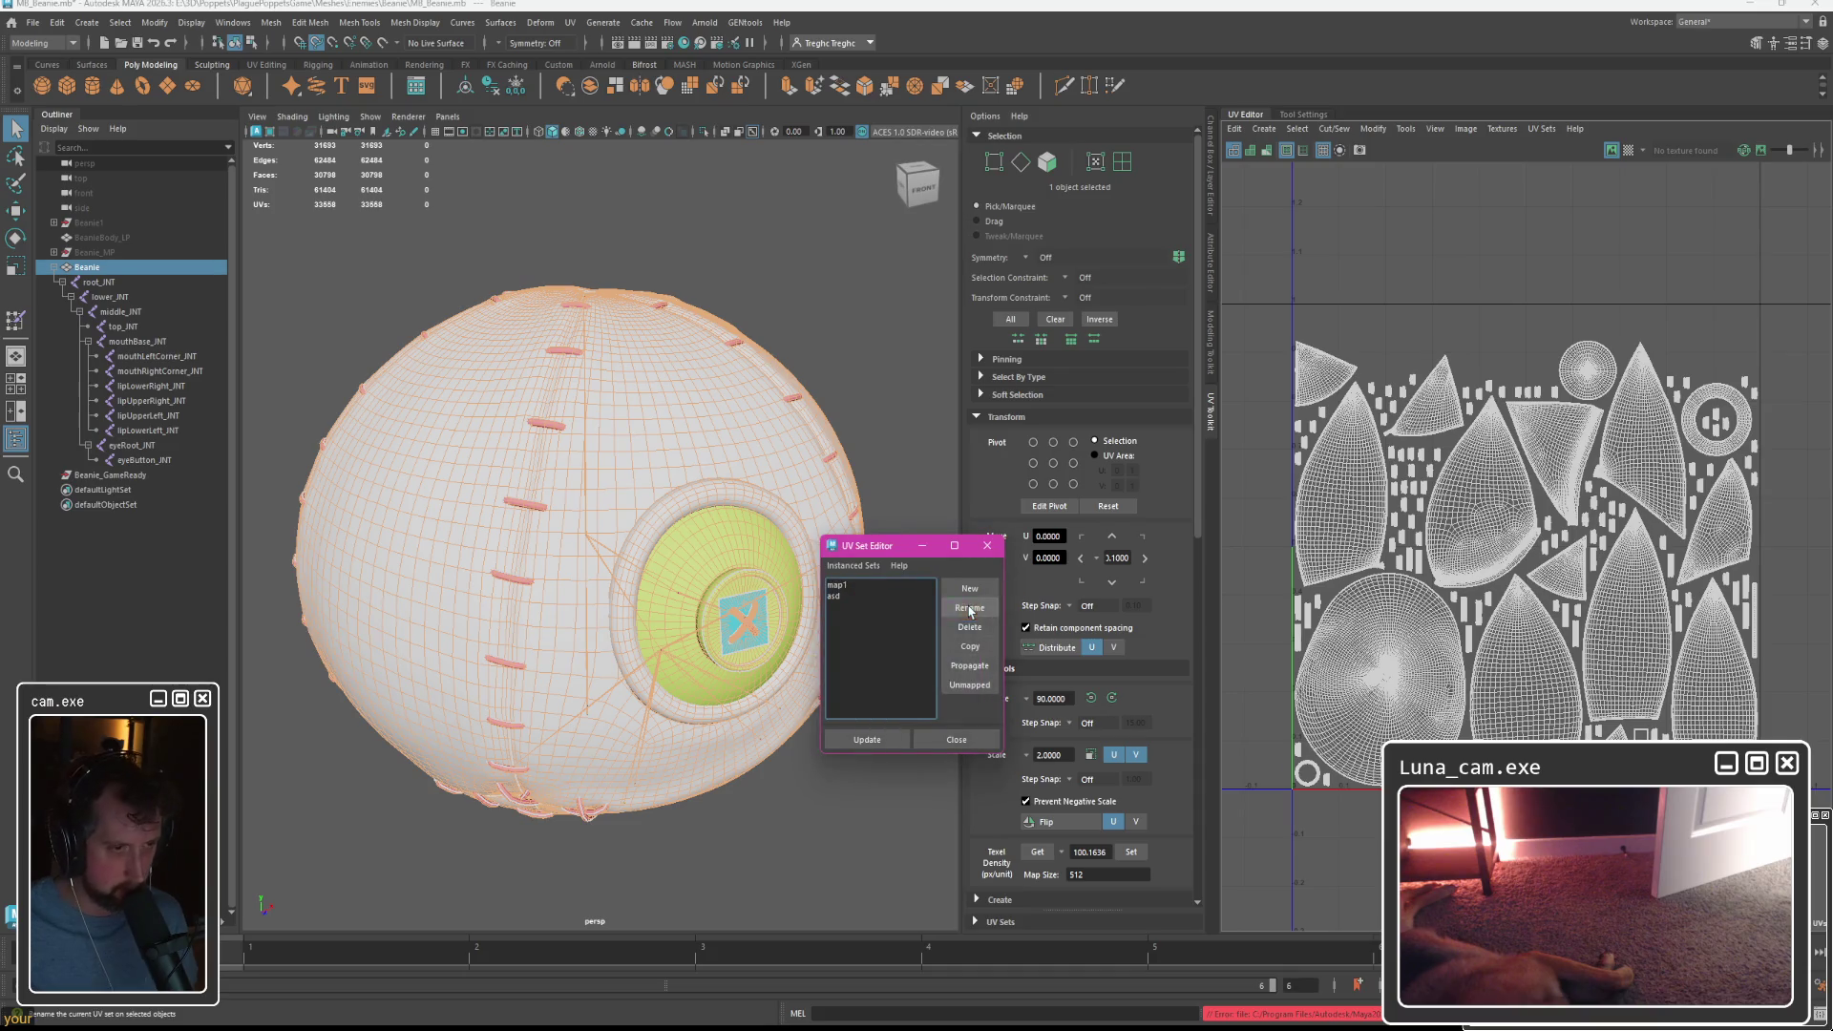
pyautogui.click(837, 595)
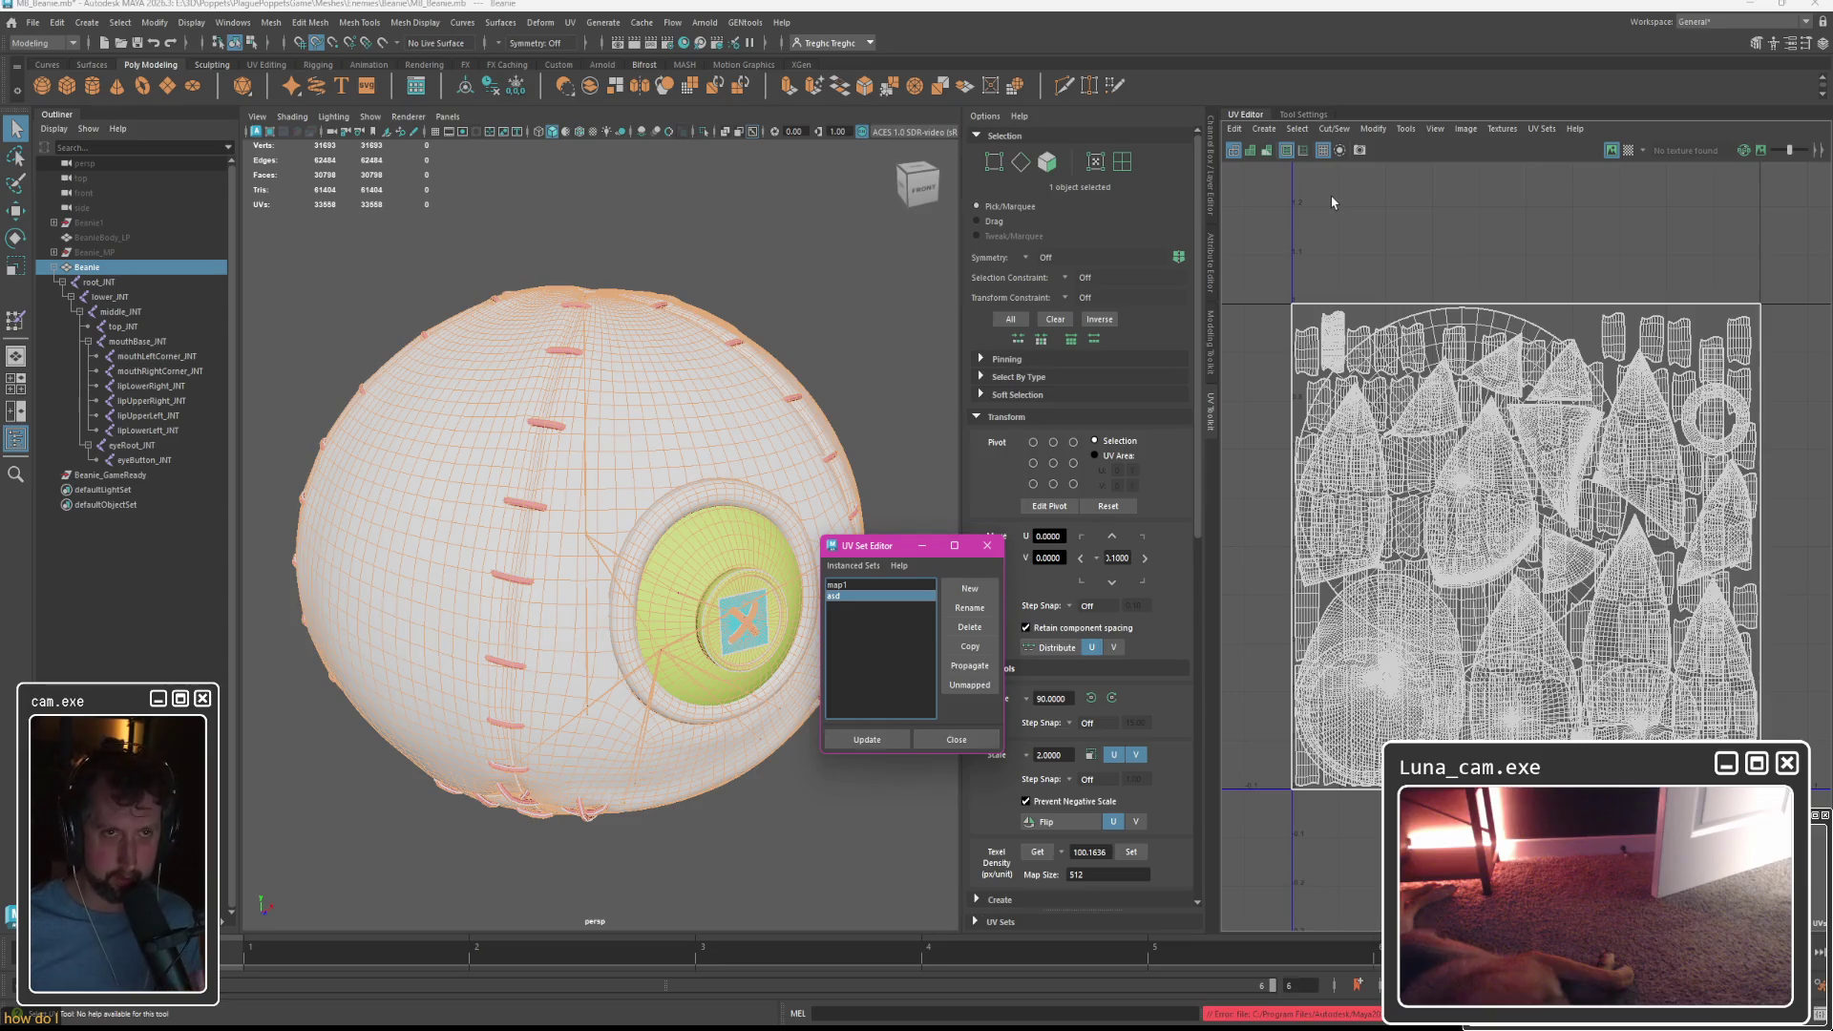
pyautogui.click(1540, 129)
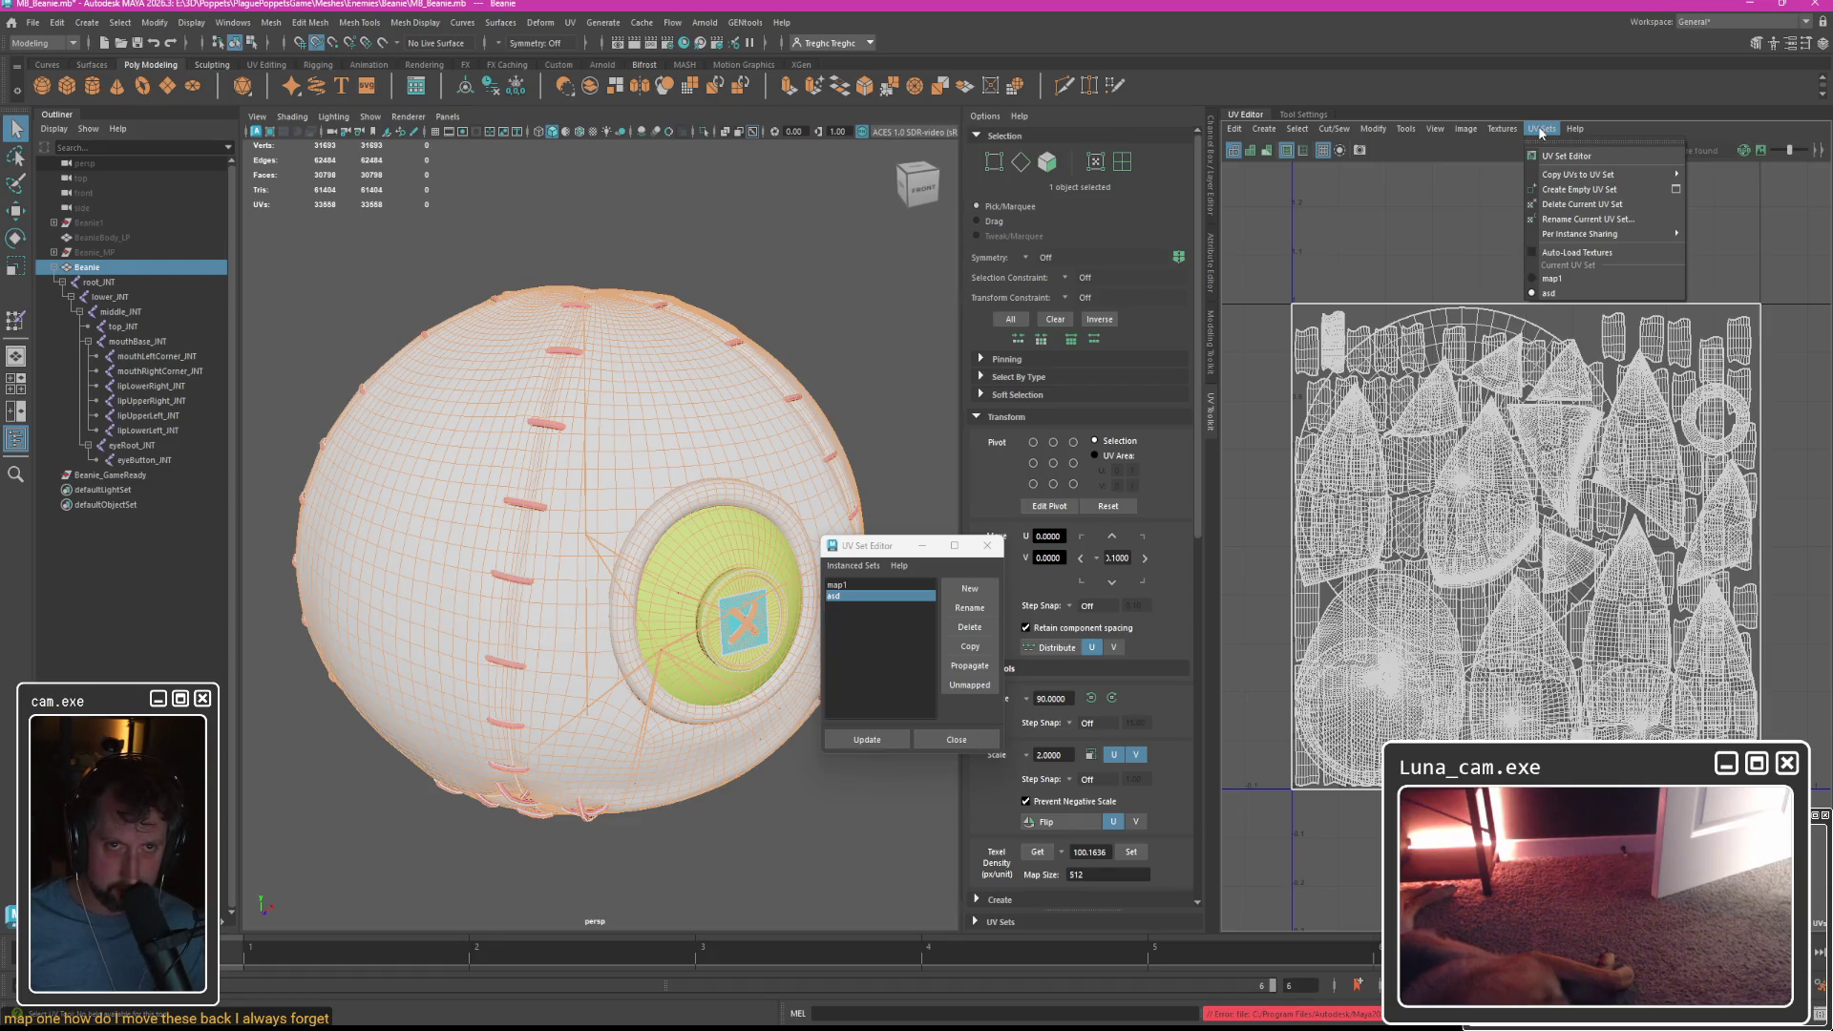
# Copy the asd UVs into map1, delete the asd set, and select Beanie through eyeButton_INT.
pyautogui.moveTo(1584, 178)
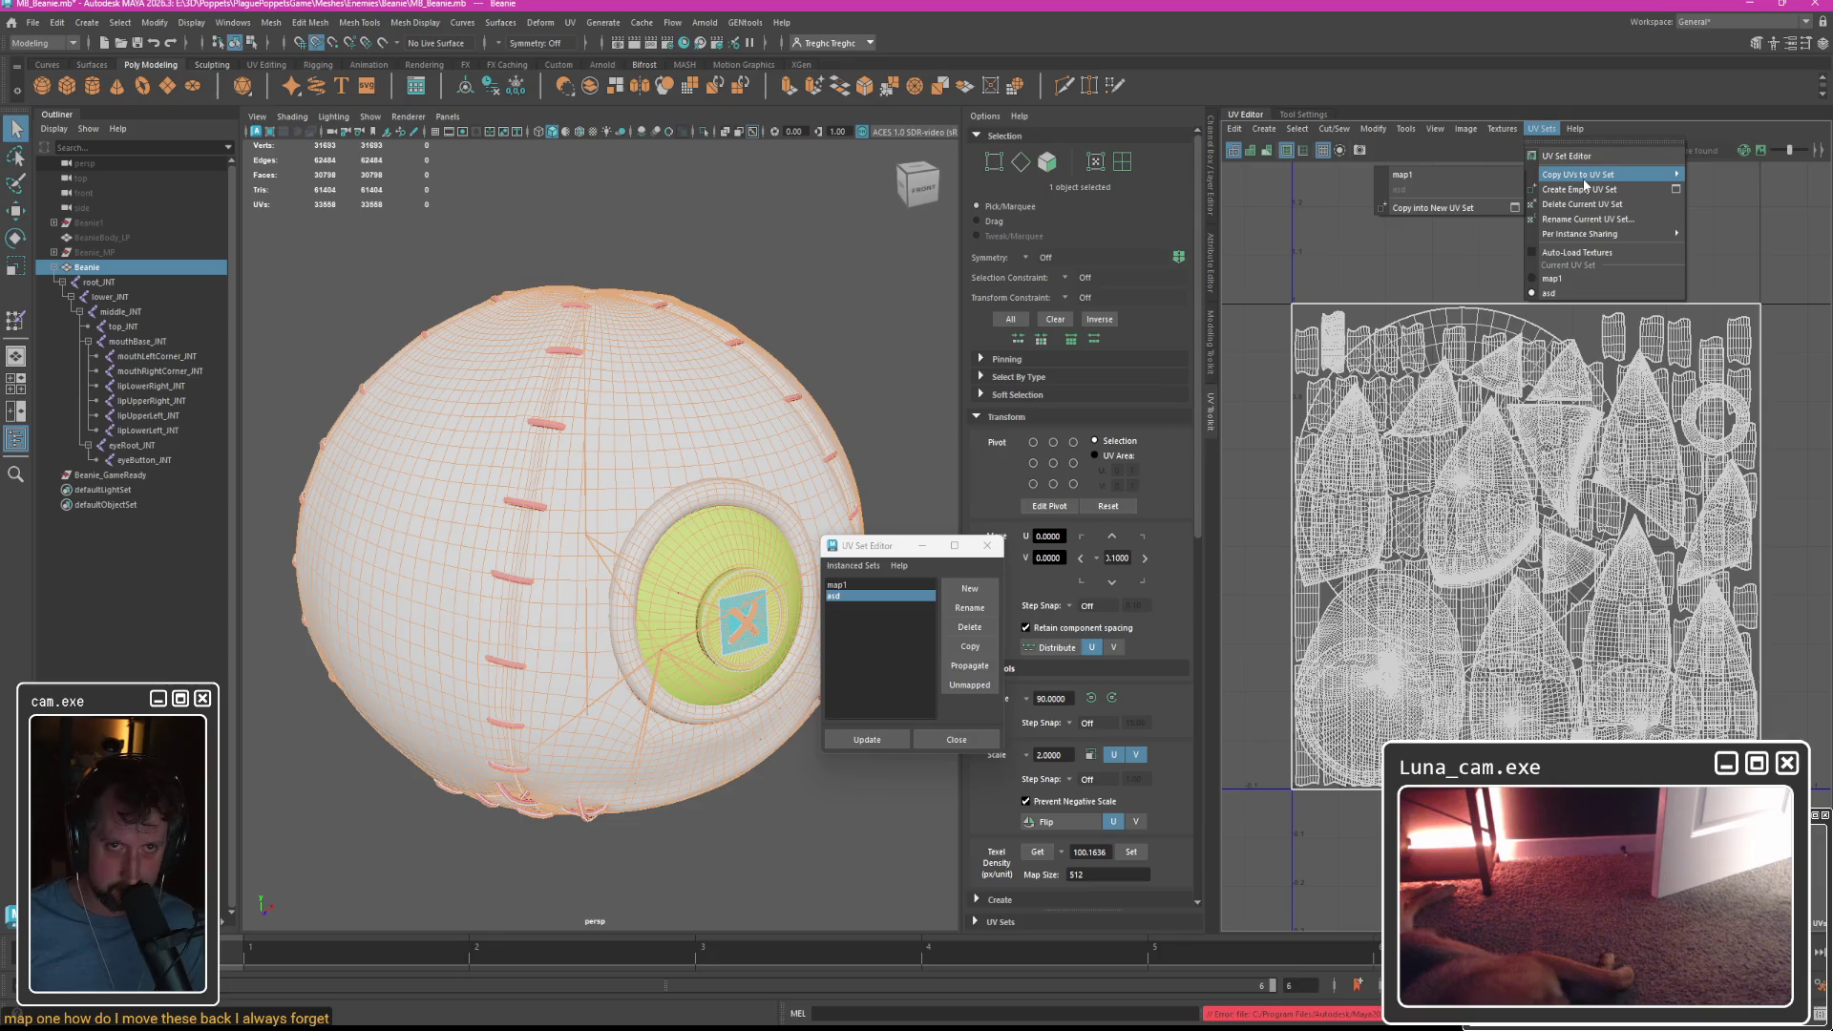
pyautogui.click(1419, 175)
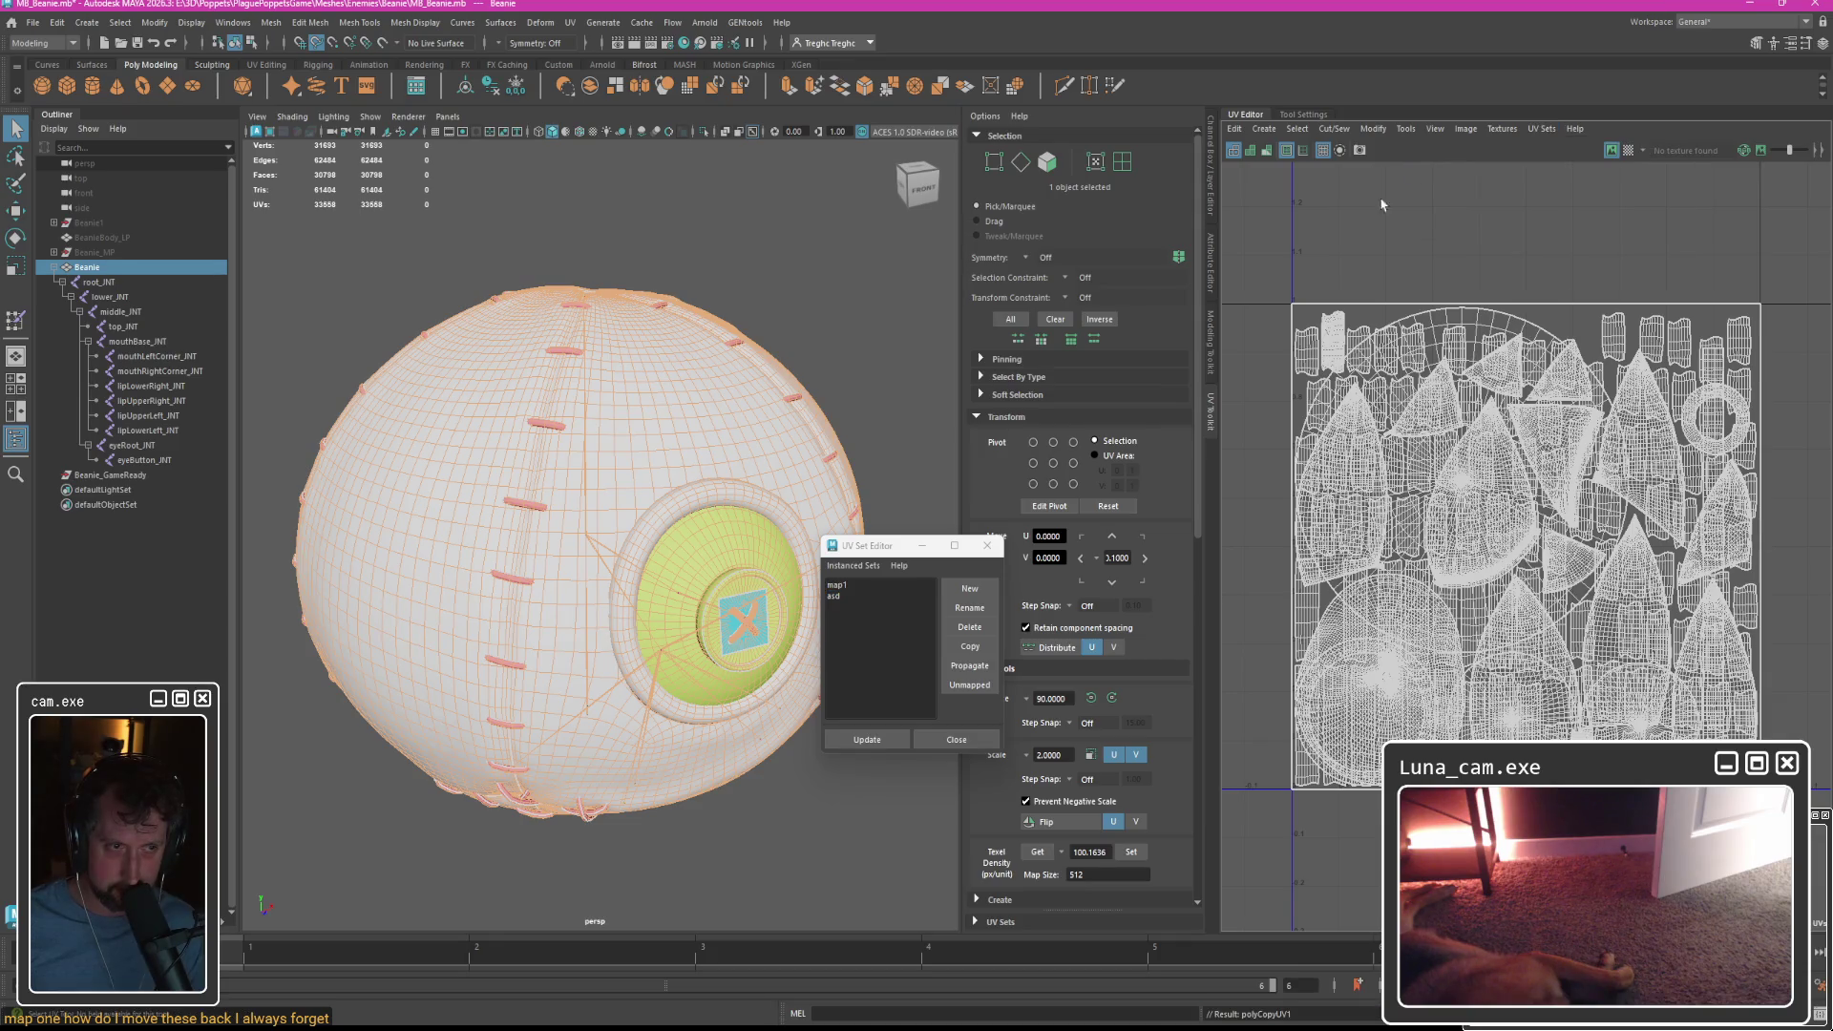
pyautogui.click(837, 596)
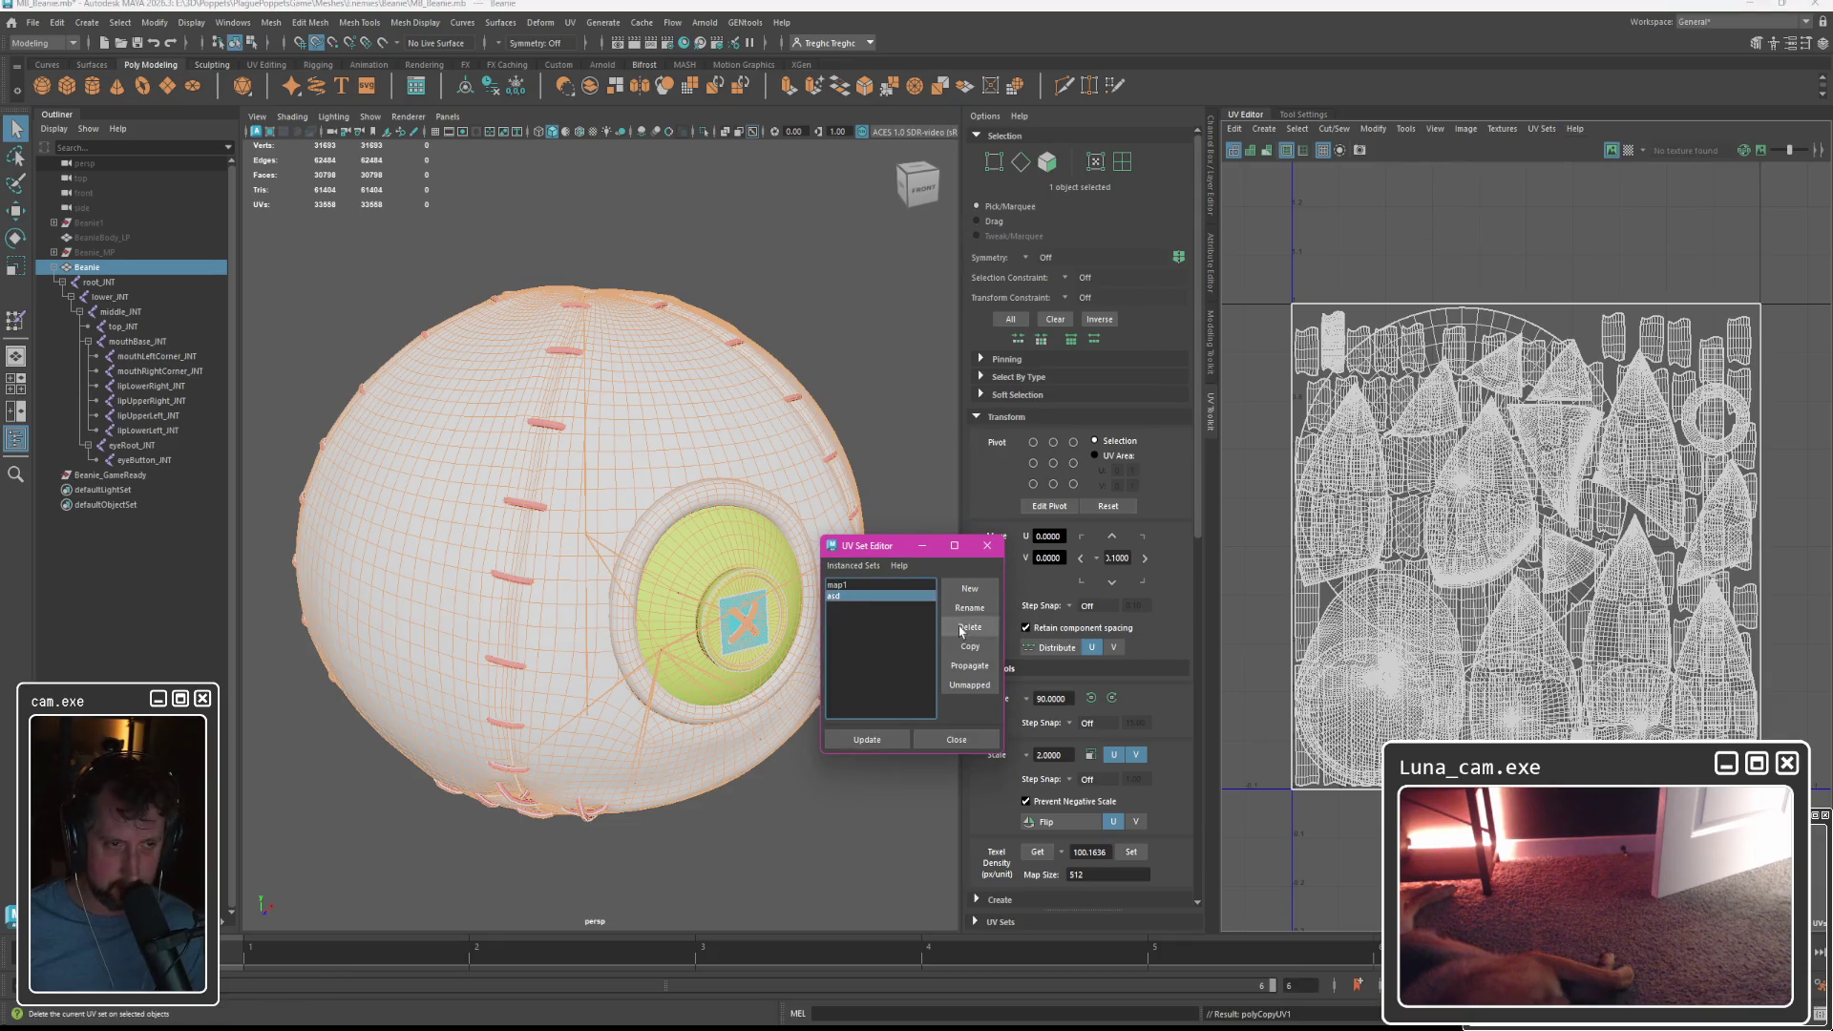
pyautogui.click(965, 629)
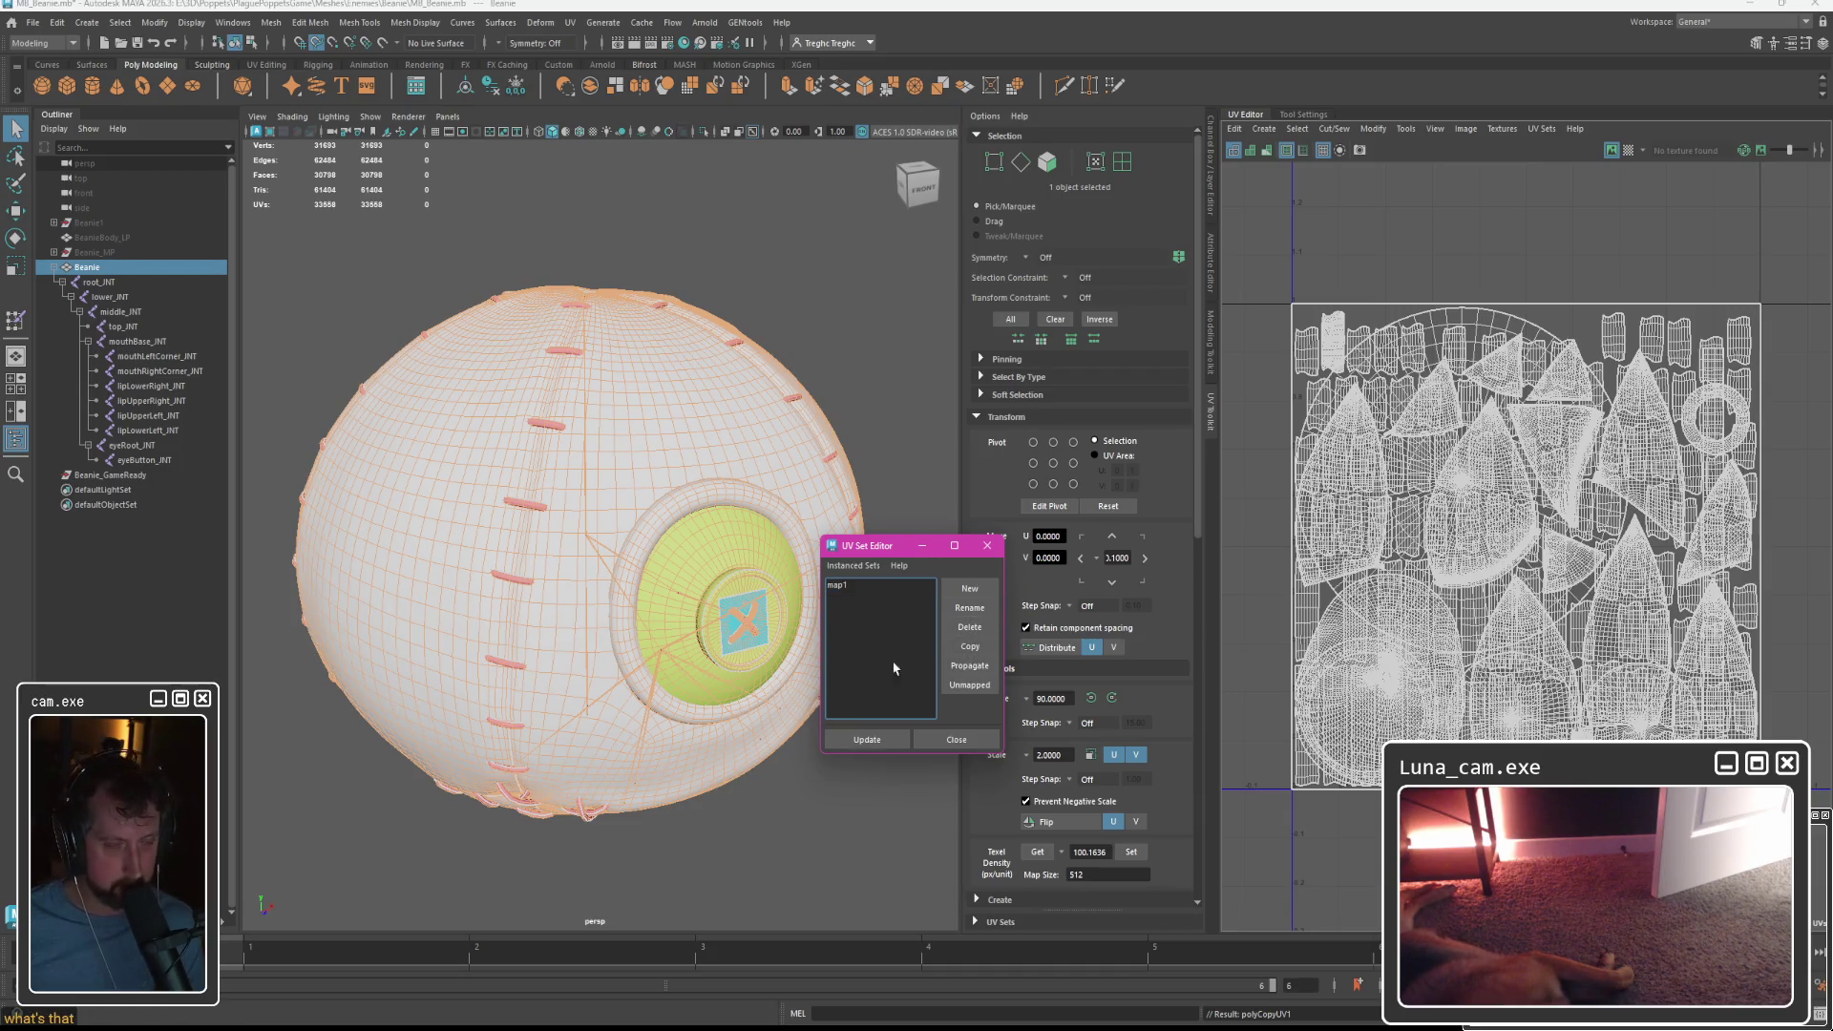
pyautogui.click(951, 740)
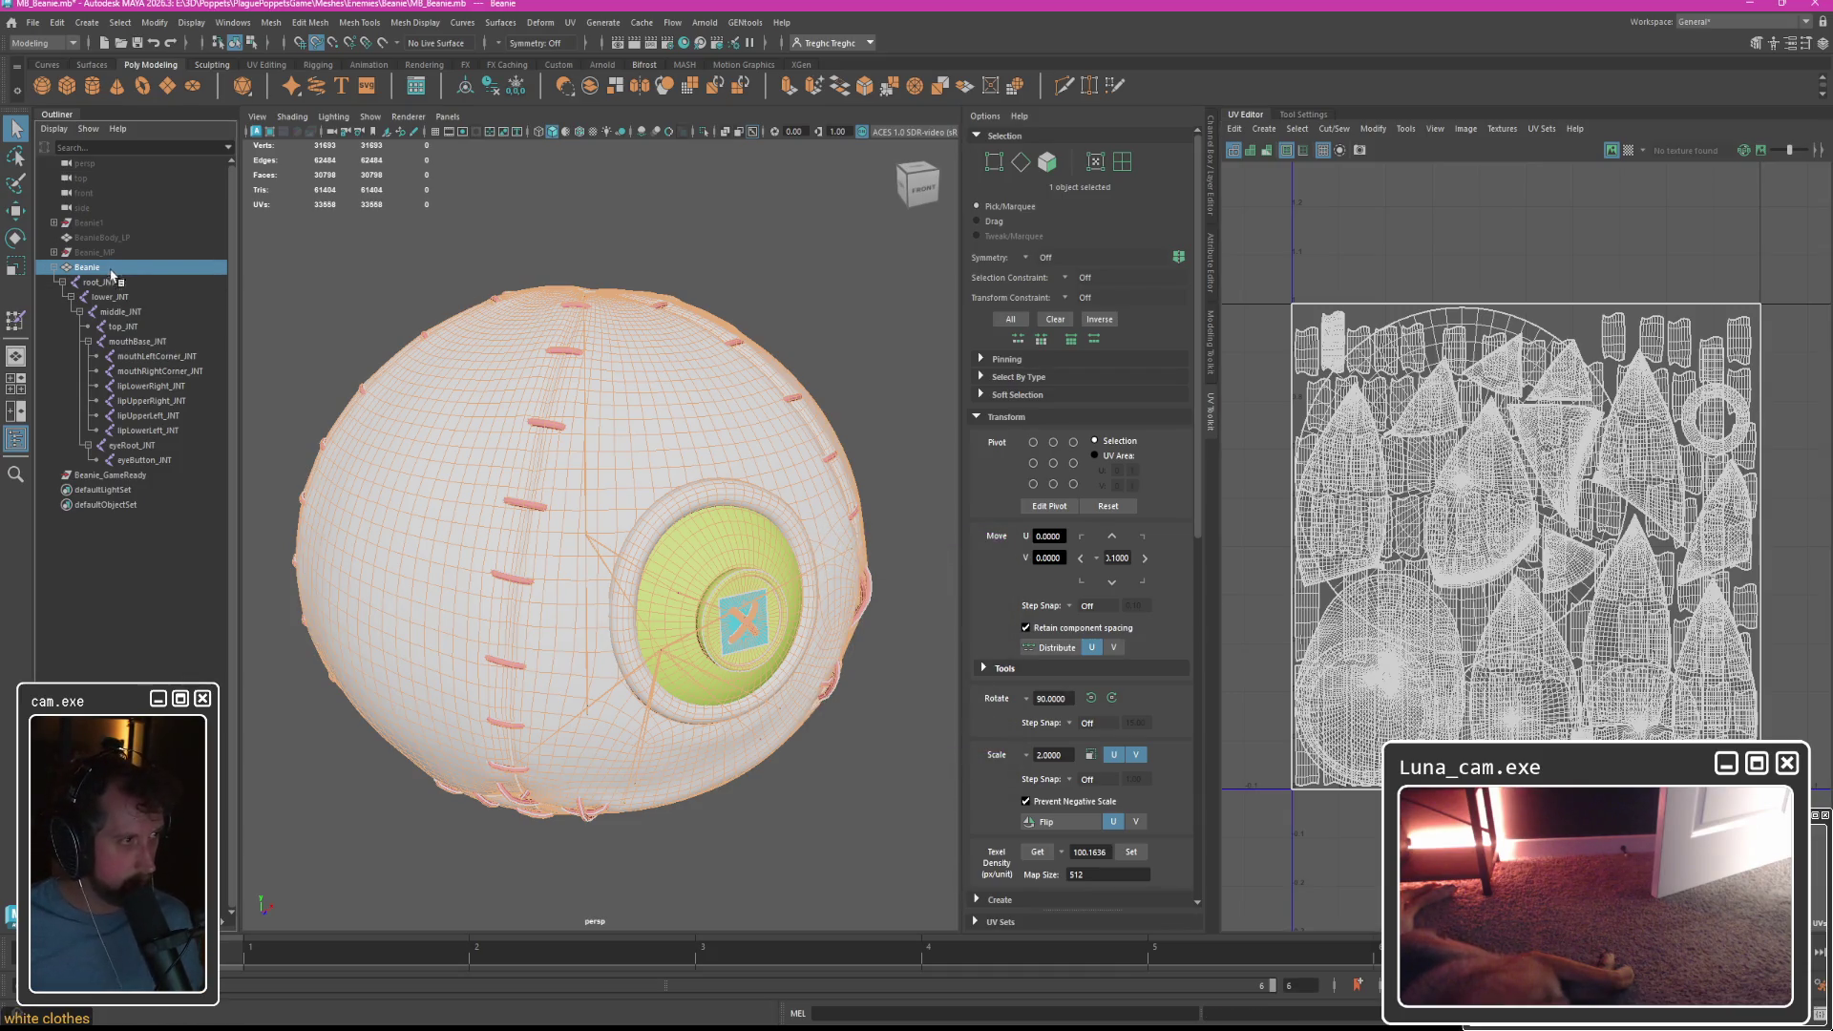
pyautogui.keyDown('shift'); pyautogui.click(143, 460); pyautogui.keyUp('shift')
pyautogui.click(32, 22)
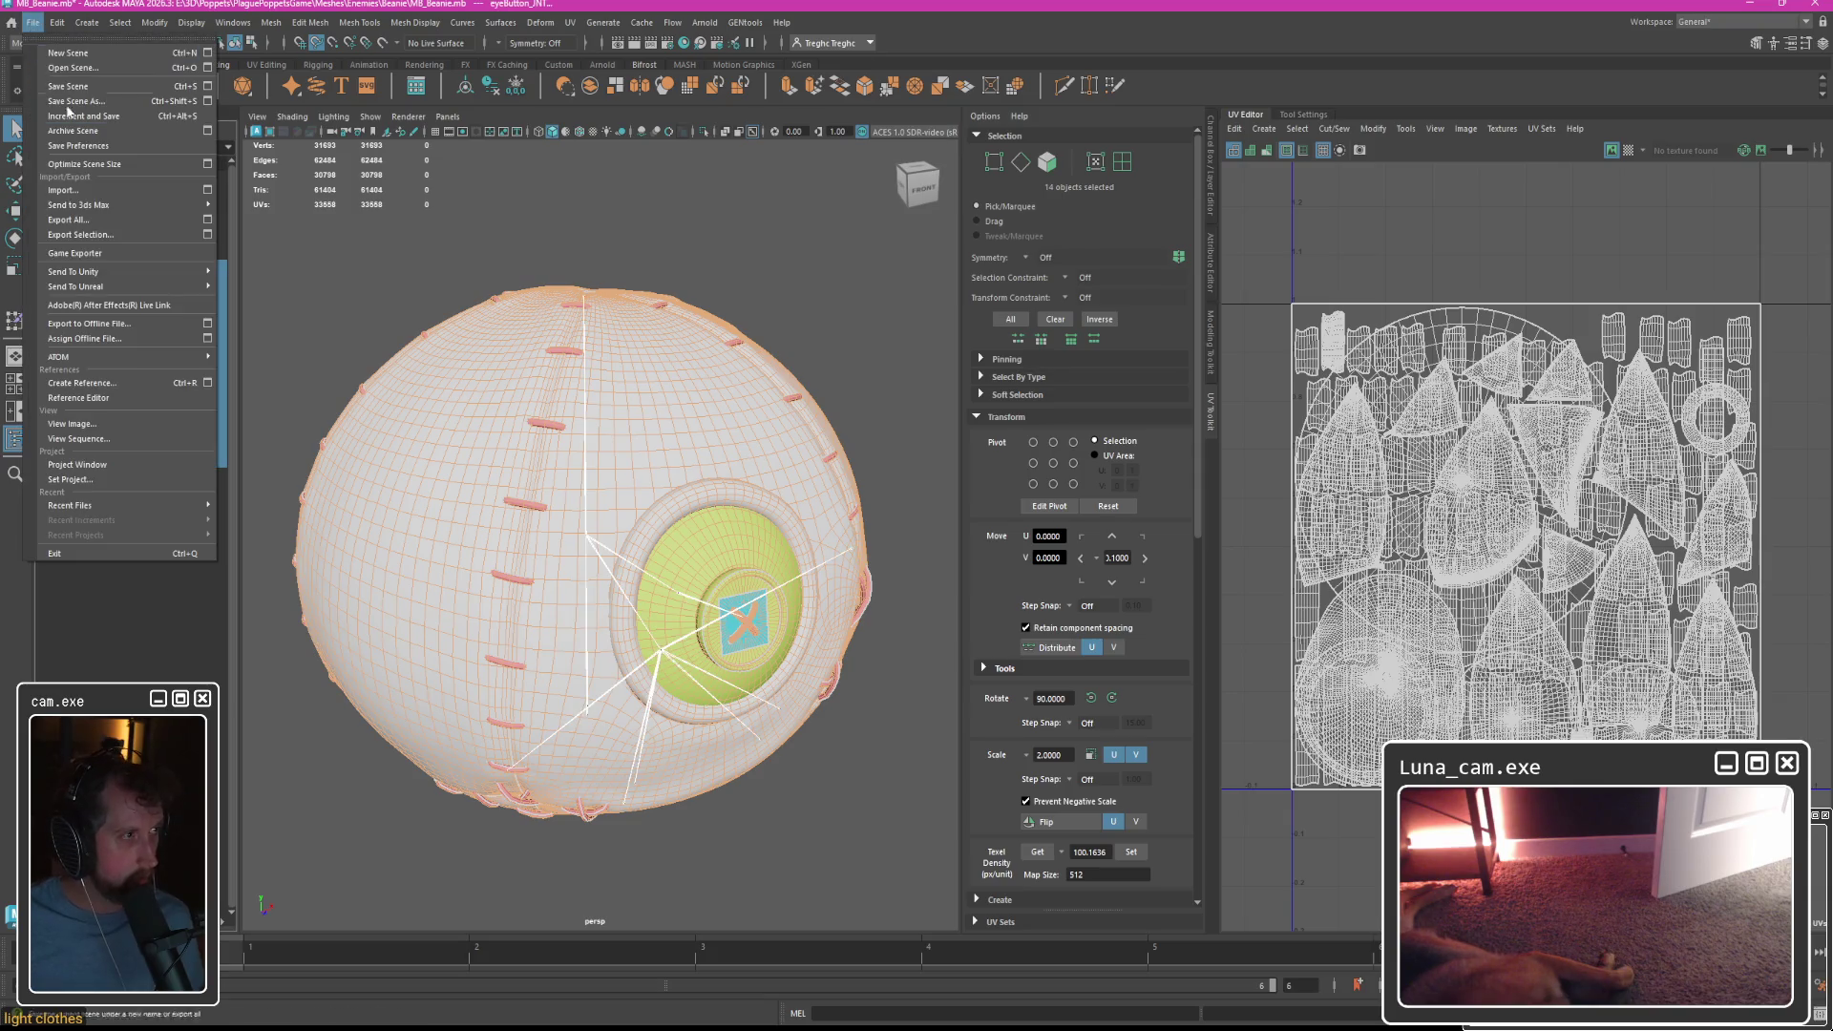
# Export the selected Beanie mesh and joints over SKM_Beanie.fbx, then switch to Unreal Engine.
pyautogui.click(81, 235)
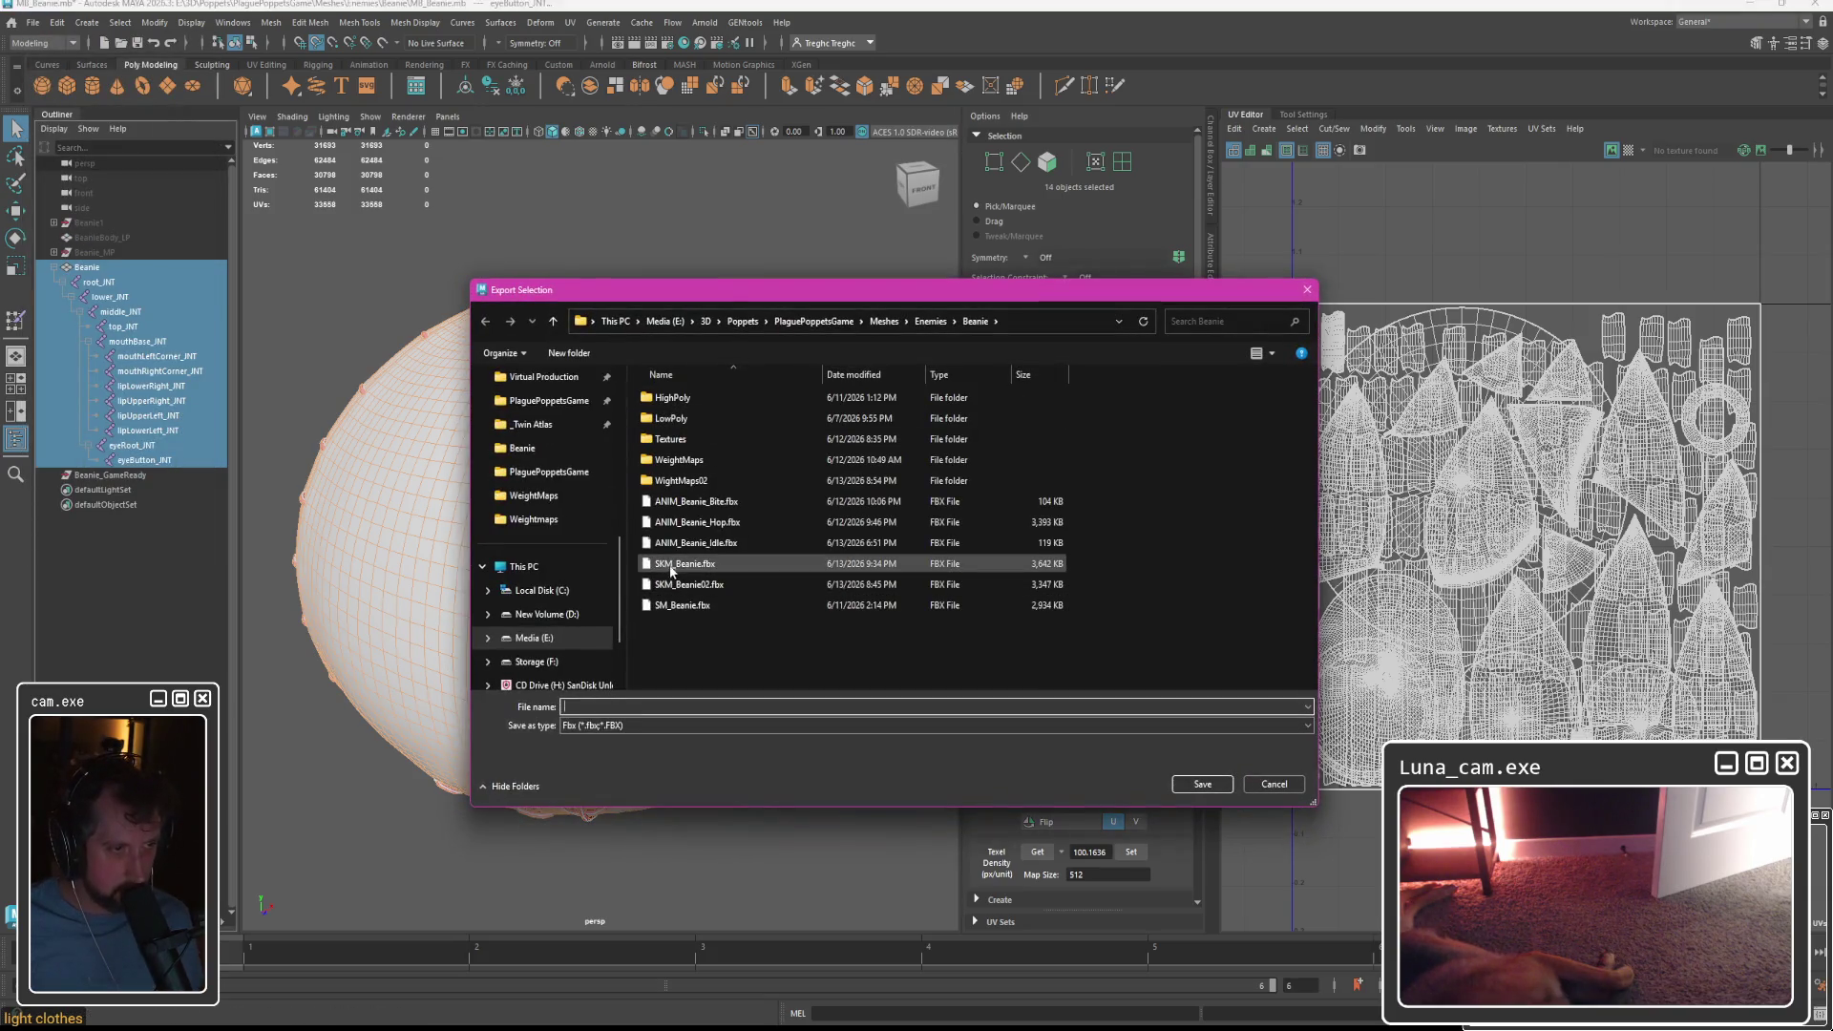
pyautogui.doubleClick(672, 570)
pyautogui.click(946, 532)
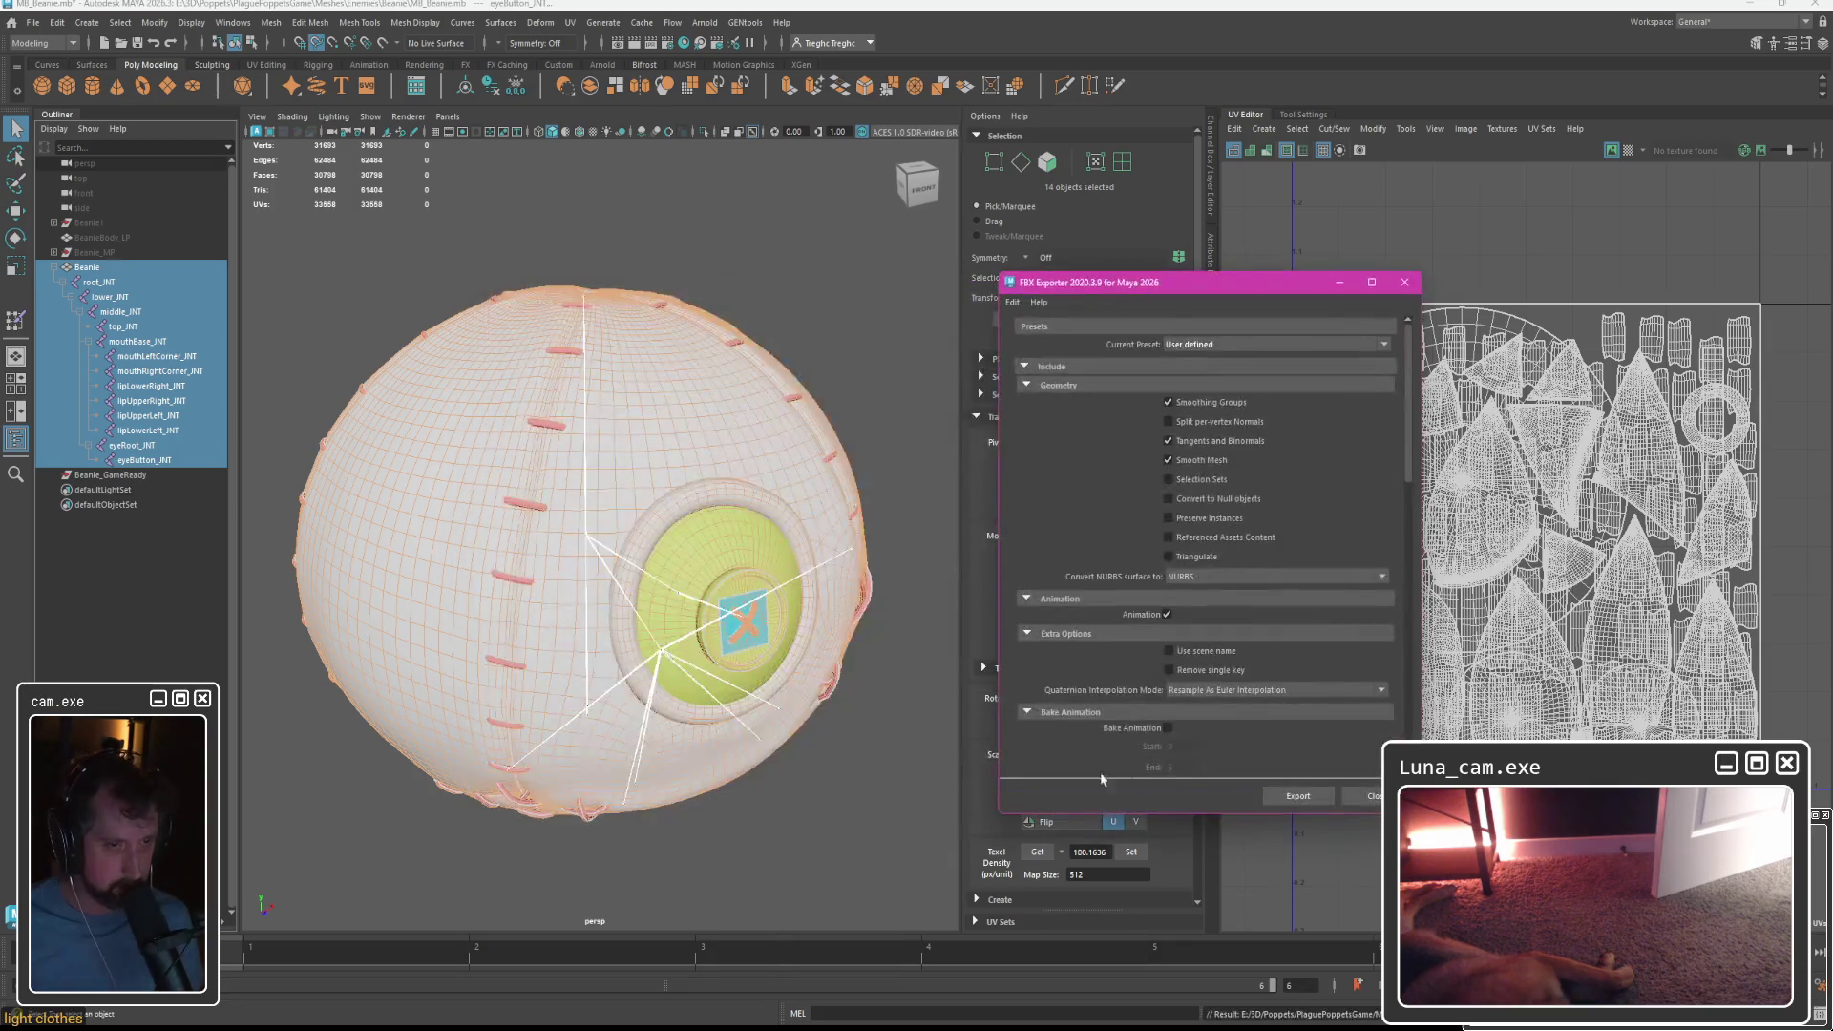
pyautogui.click(1298, 795)
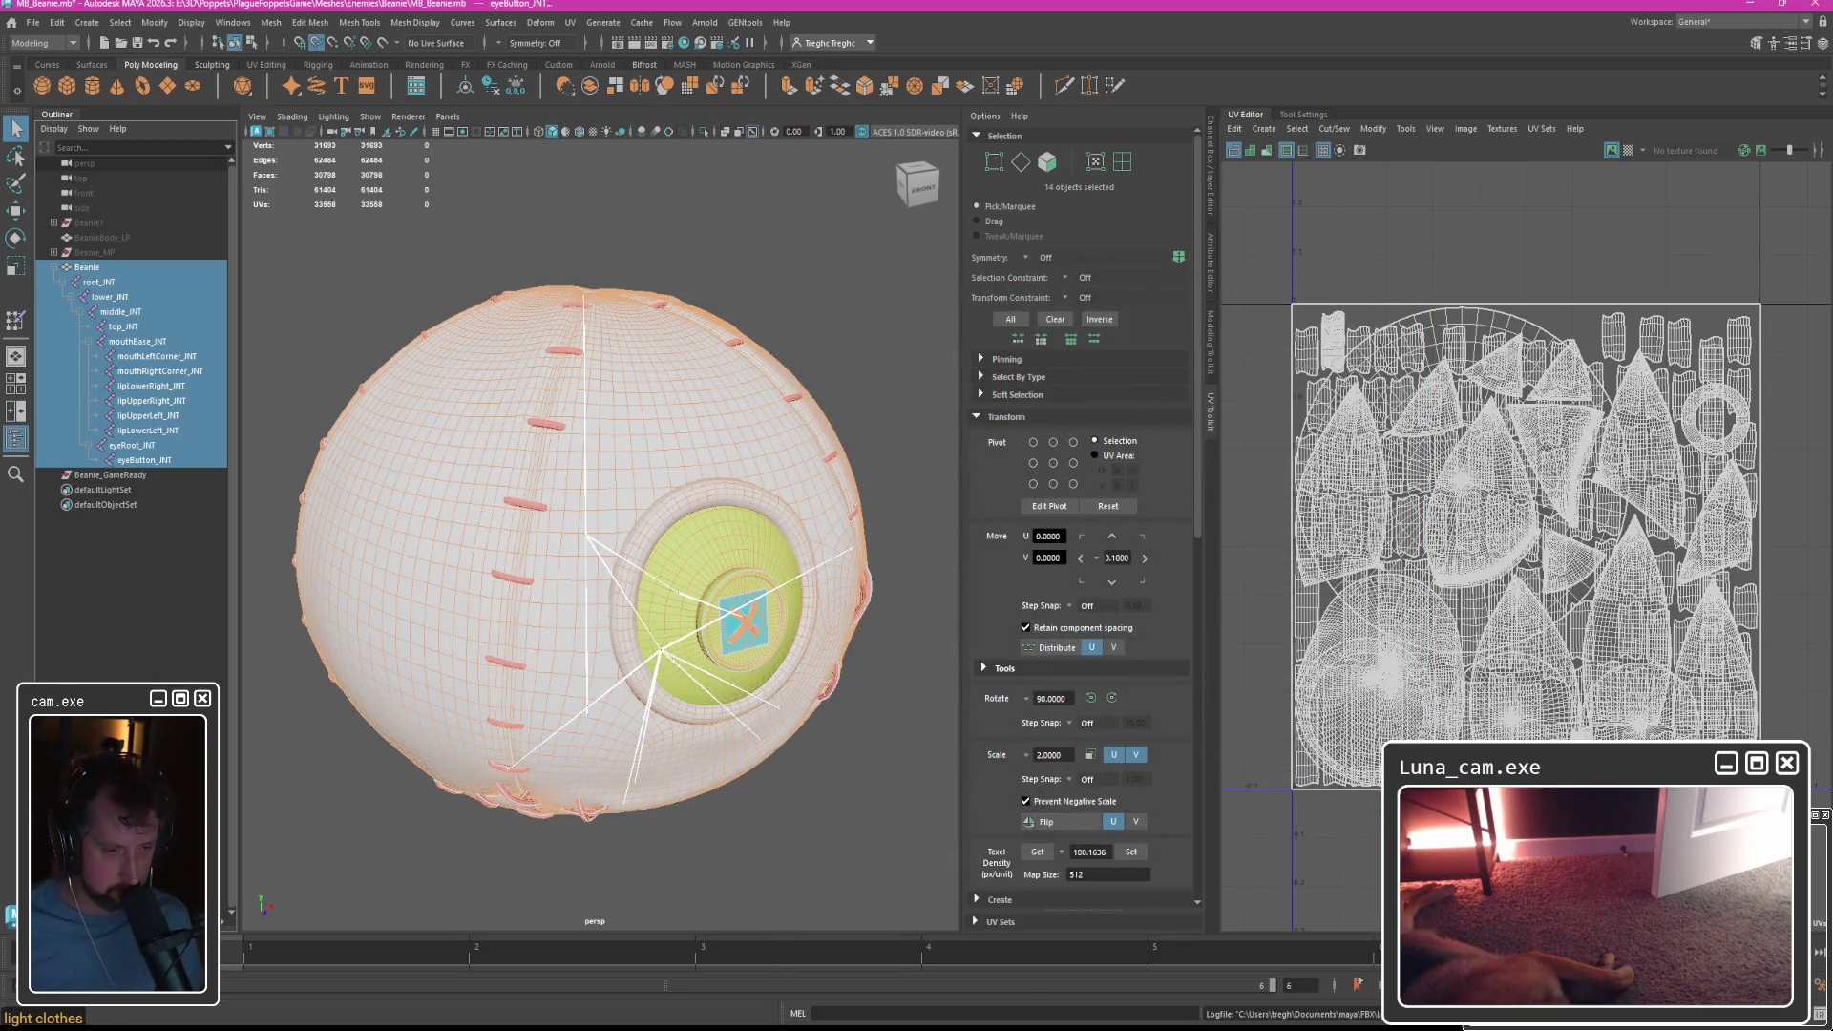
pyautogui.click(1105, 1005)
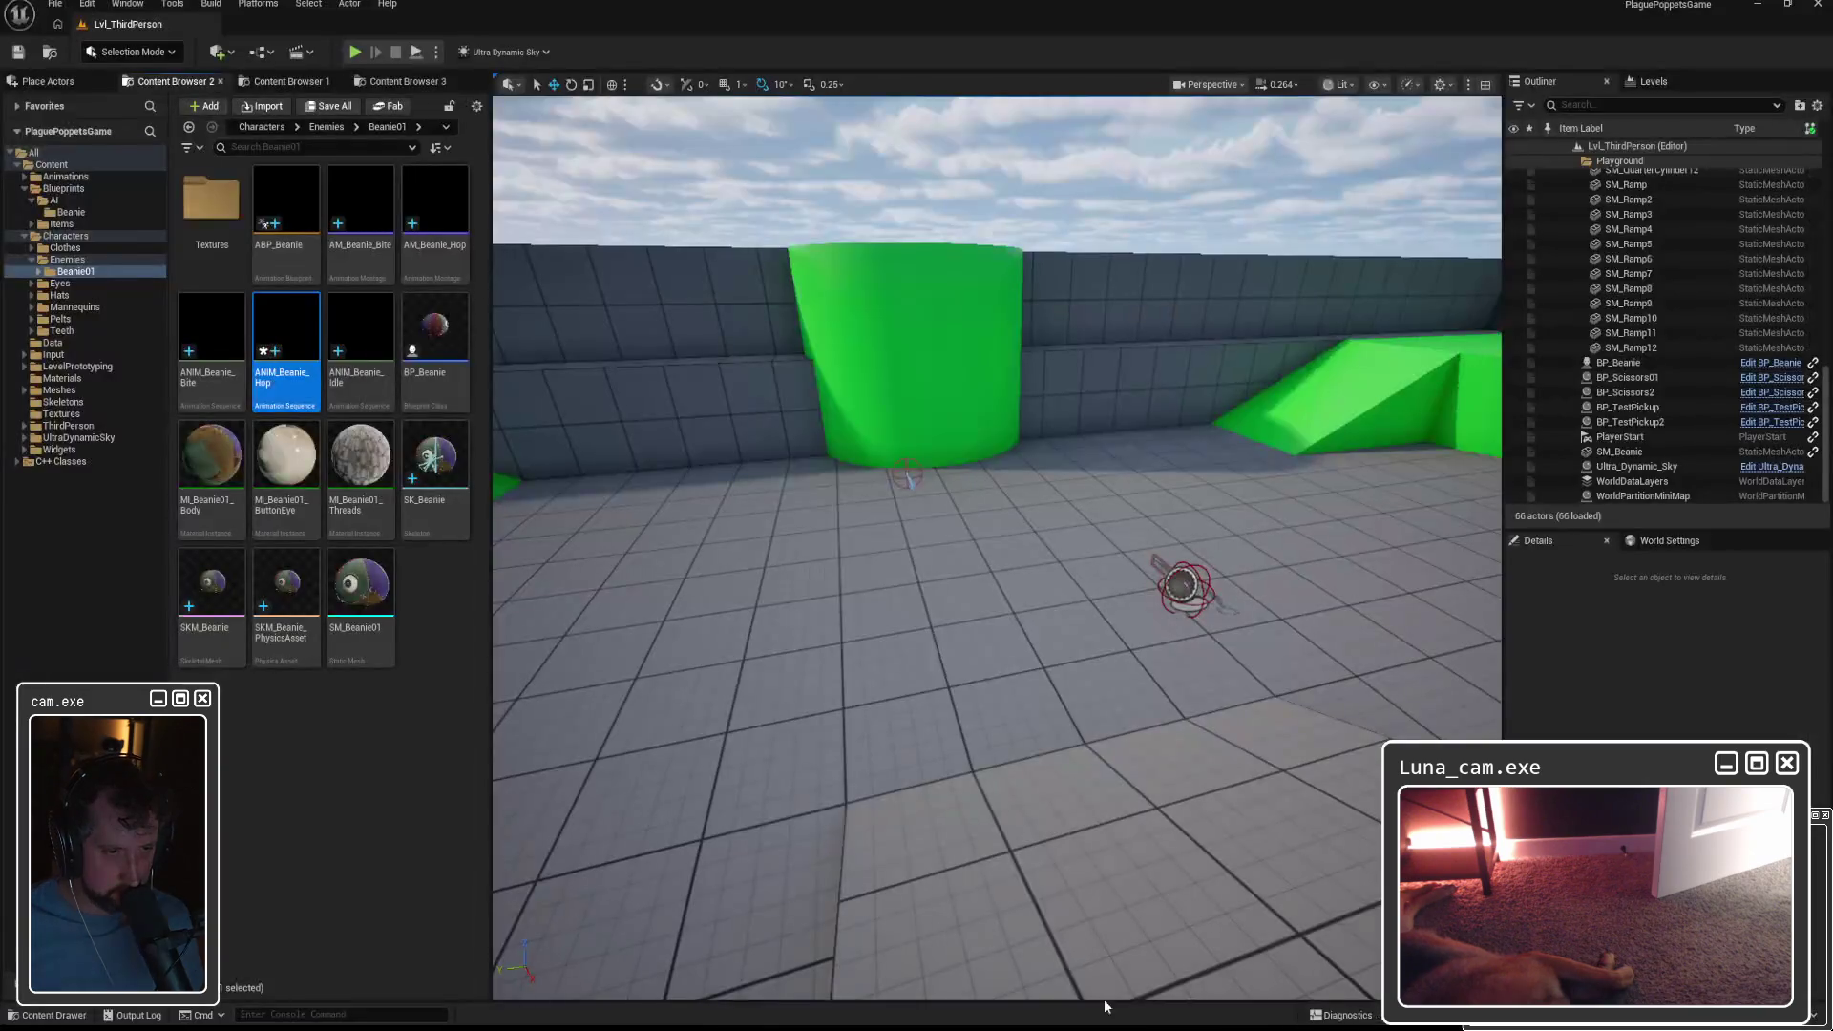
# Force delete the old SK_Beanie skeleton, SKM_Beanie mesh and its physics asset.
pyautogui.click(435, 458)
pyautogui.keyDown('ctrl'); pyautogui.click(286, 592); pyautogui.keyUp('ctrl')
pyautogui.keyDown('ctrl'); pyautogui.click(212, 592); pyautogui.keyUp('ctrl')
pyautogui.press('Delete')
pyautogui.click(792, 760)
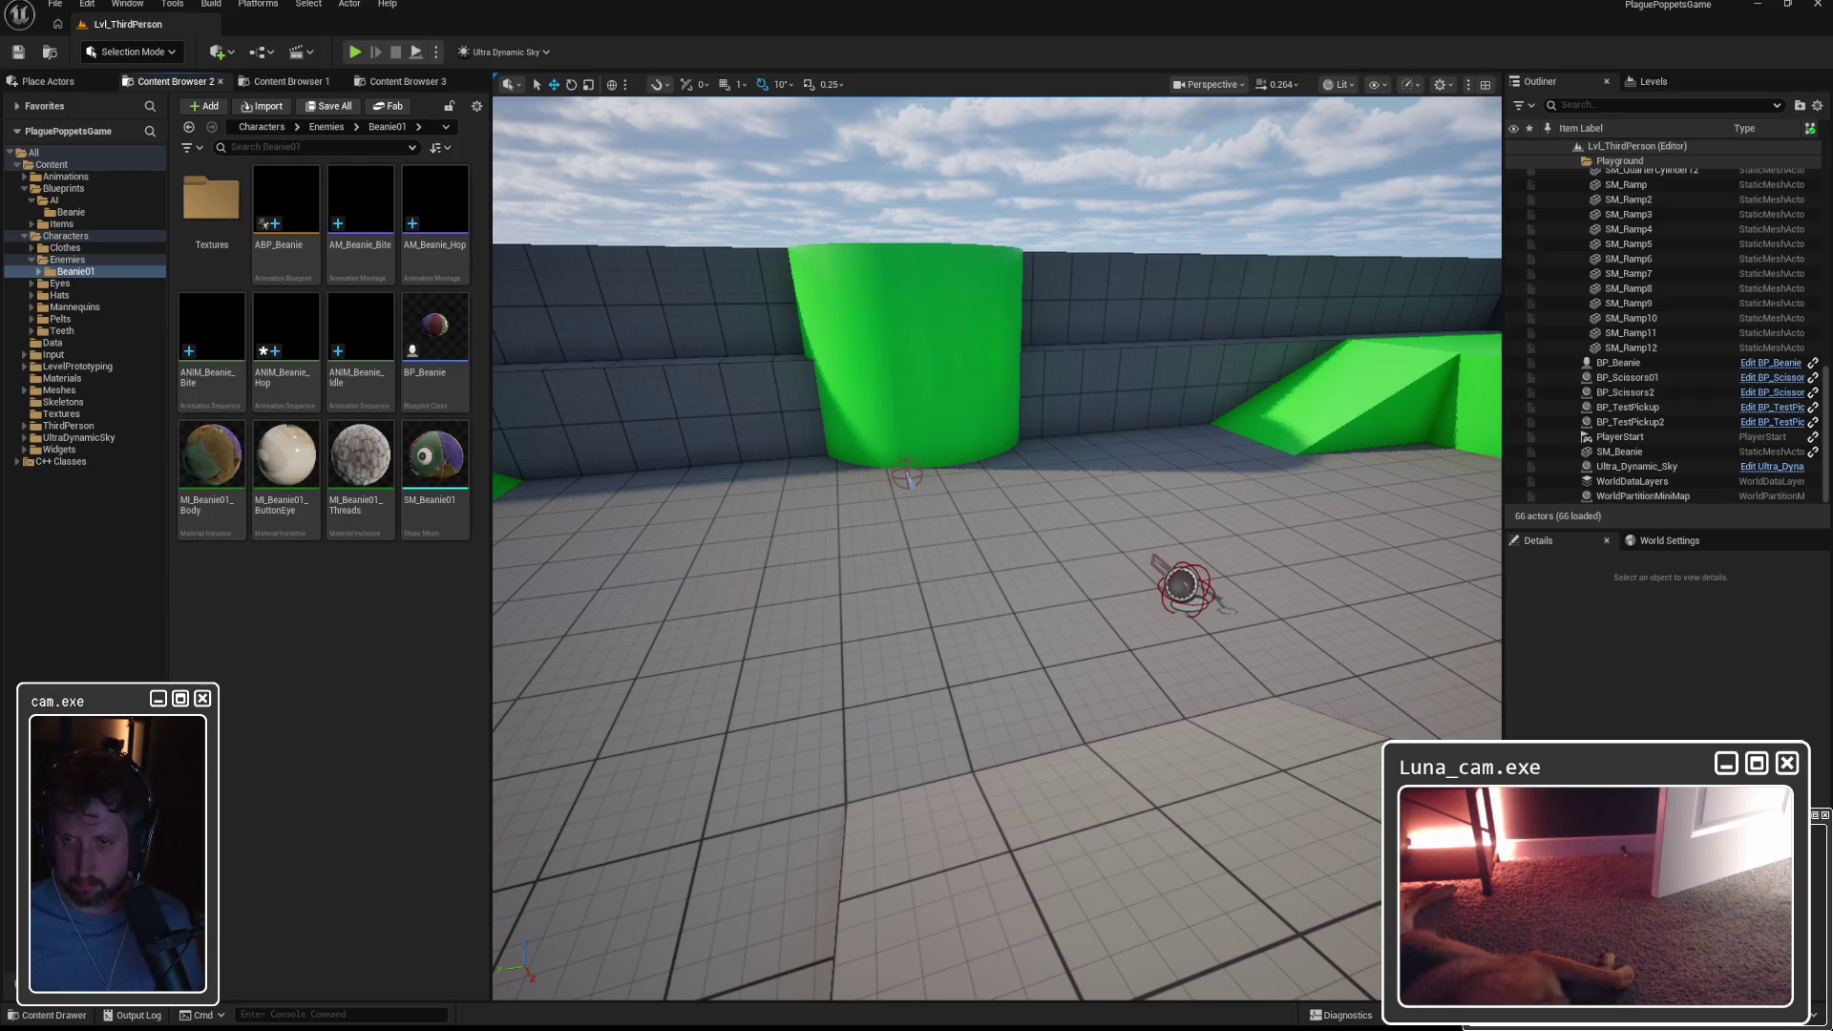
# Import SKM_Beanie.fbx into the Beanie01 folder using skeletal mesh import options.
pyautogui.moveTo(299, 572); pyautogui.dragTo(277, 634)
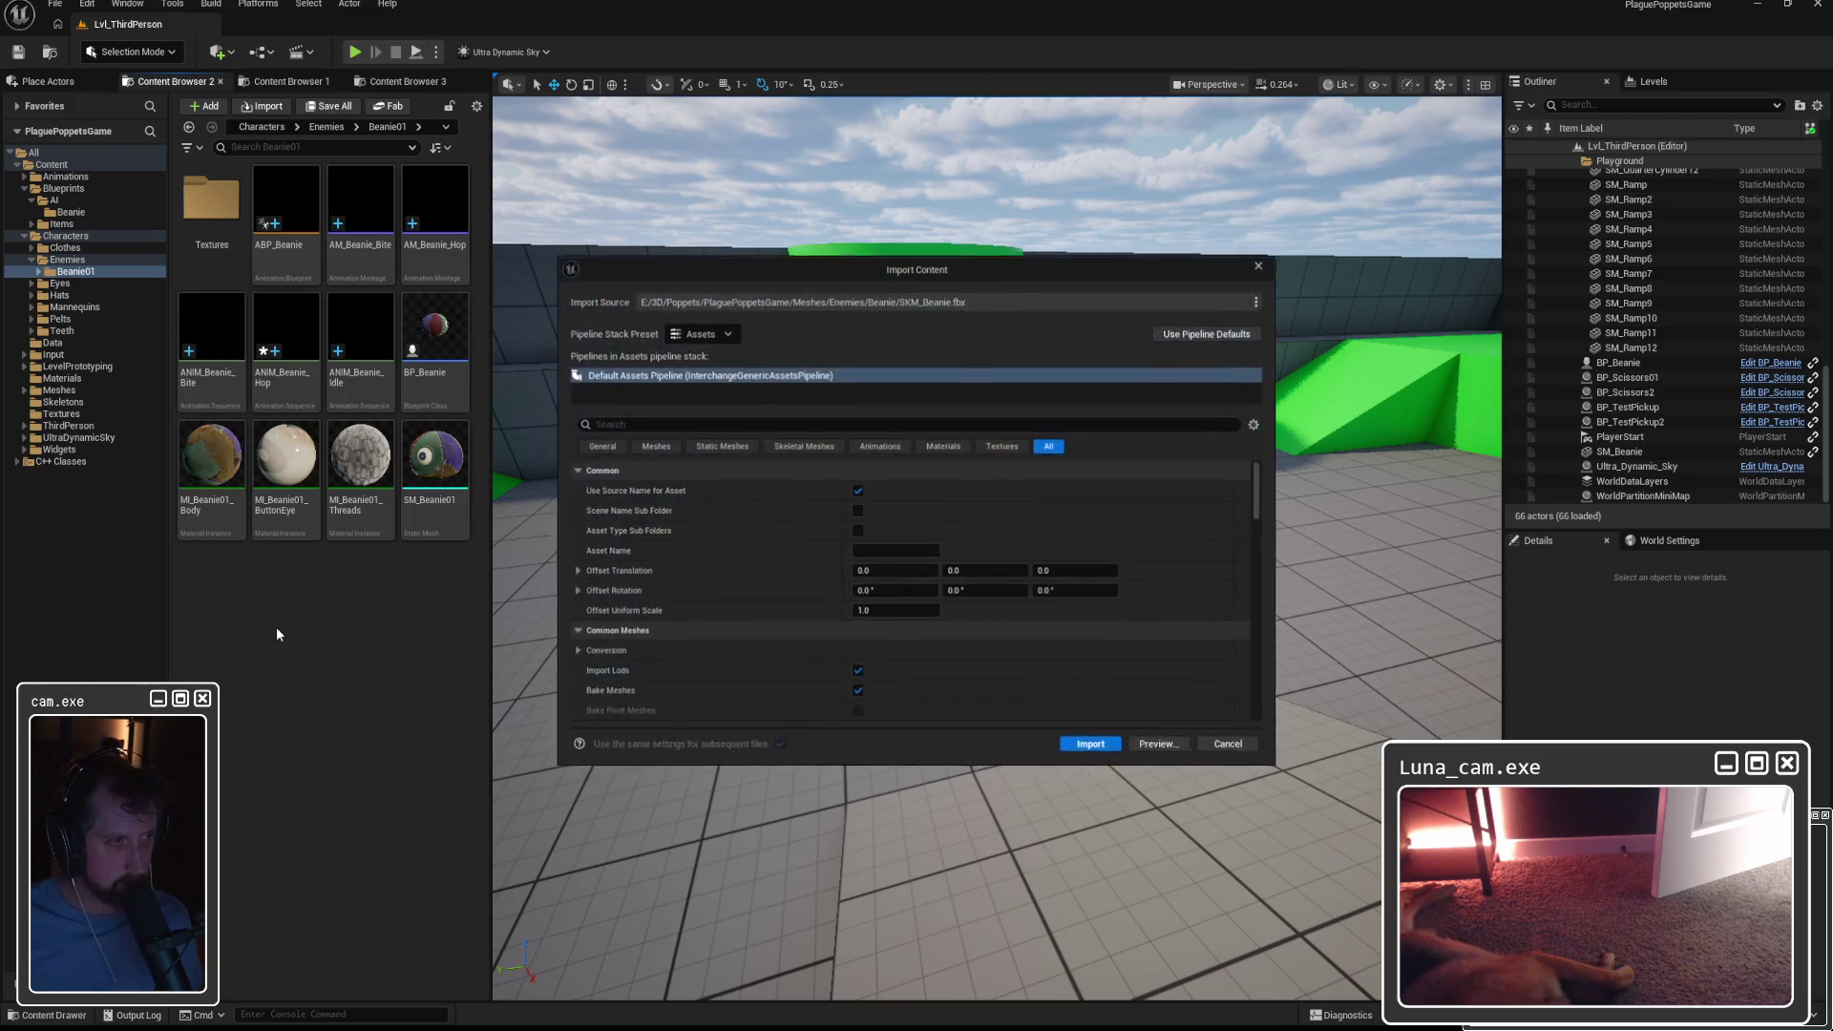
pyautogui.scroll(-5, 1161, 659)
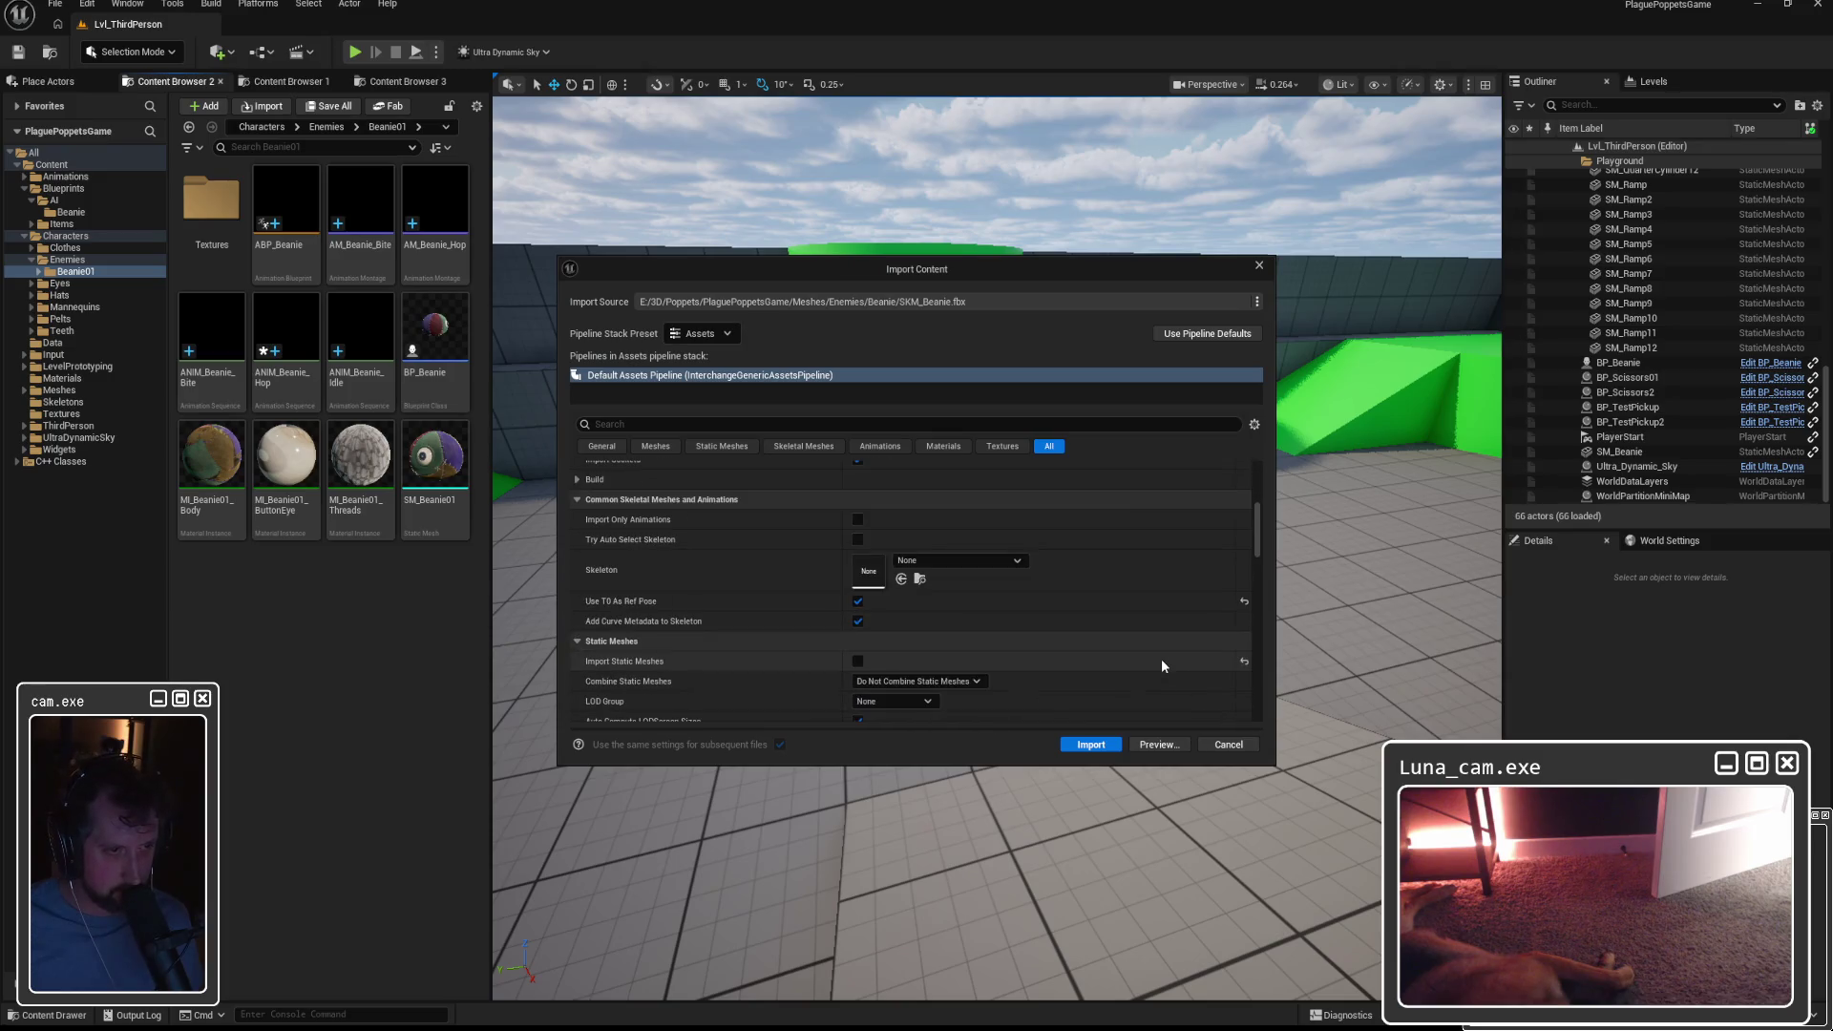
pyautogui.click(807, 447)
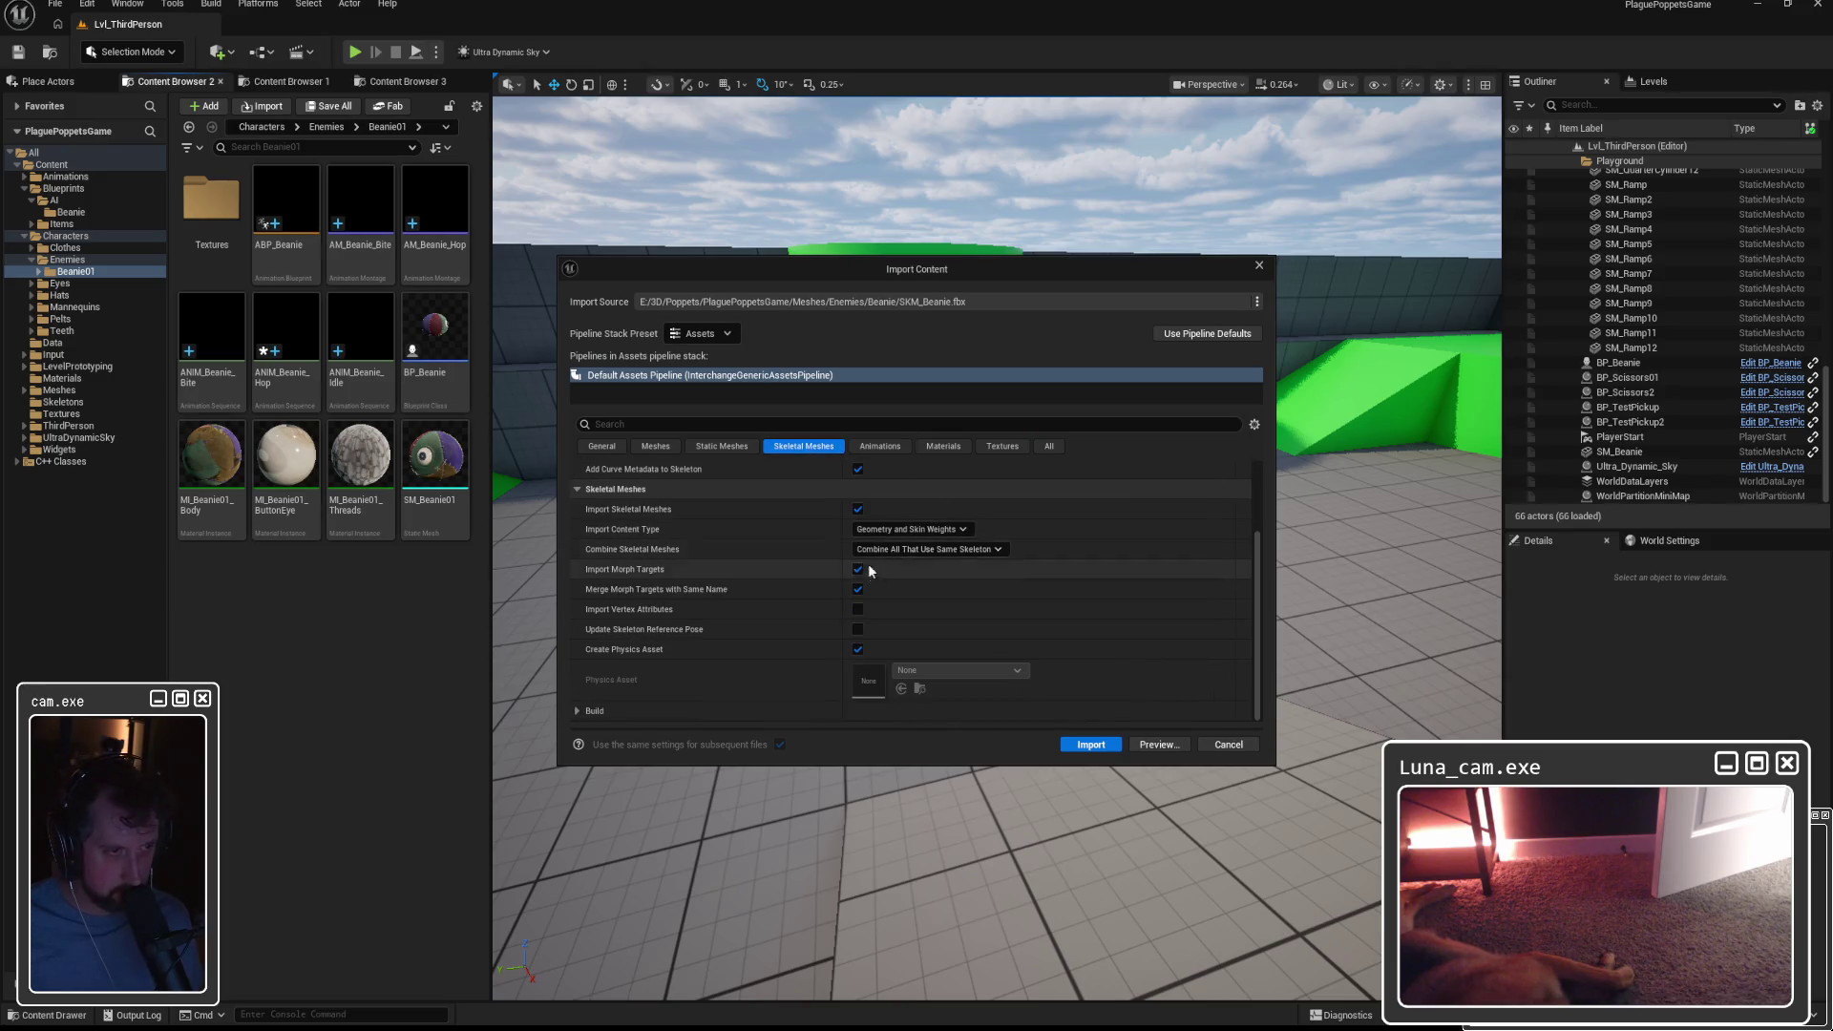
pyautogui.scroll(3, 739, 647)
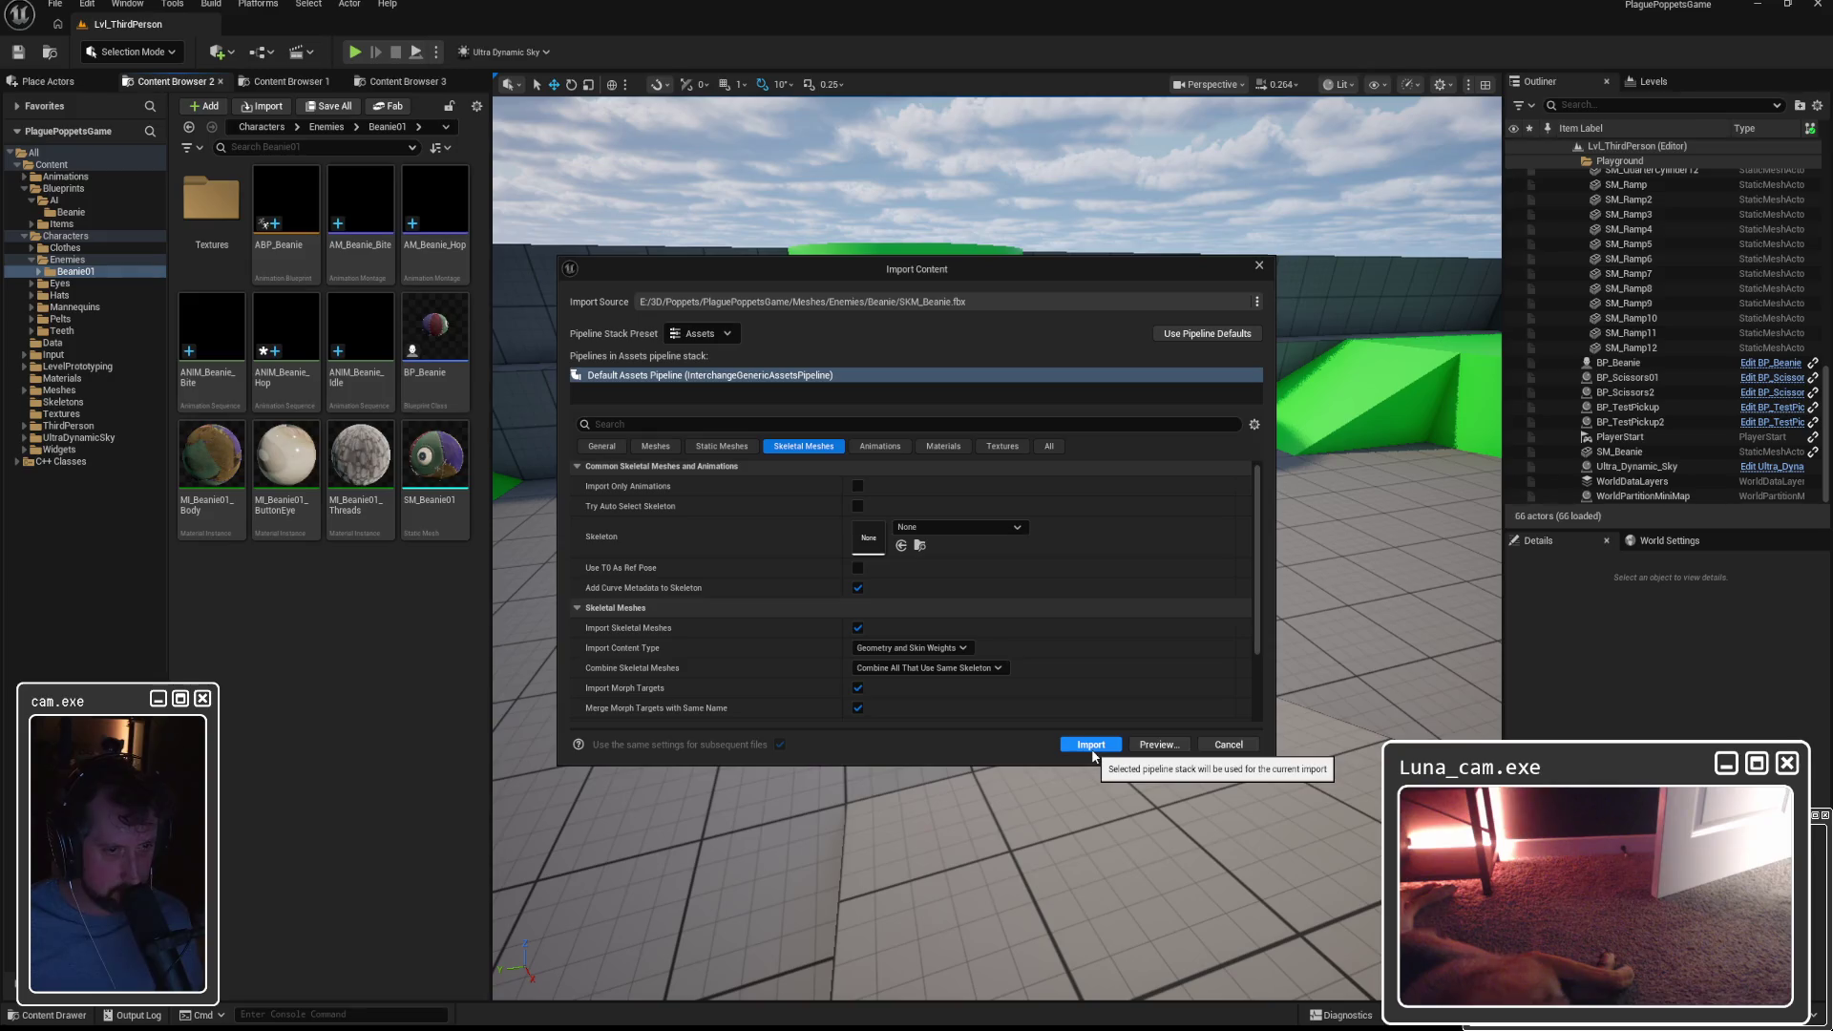
pyautogui.click(1090, 744)
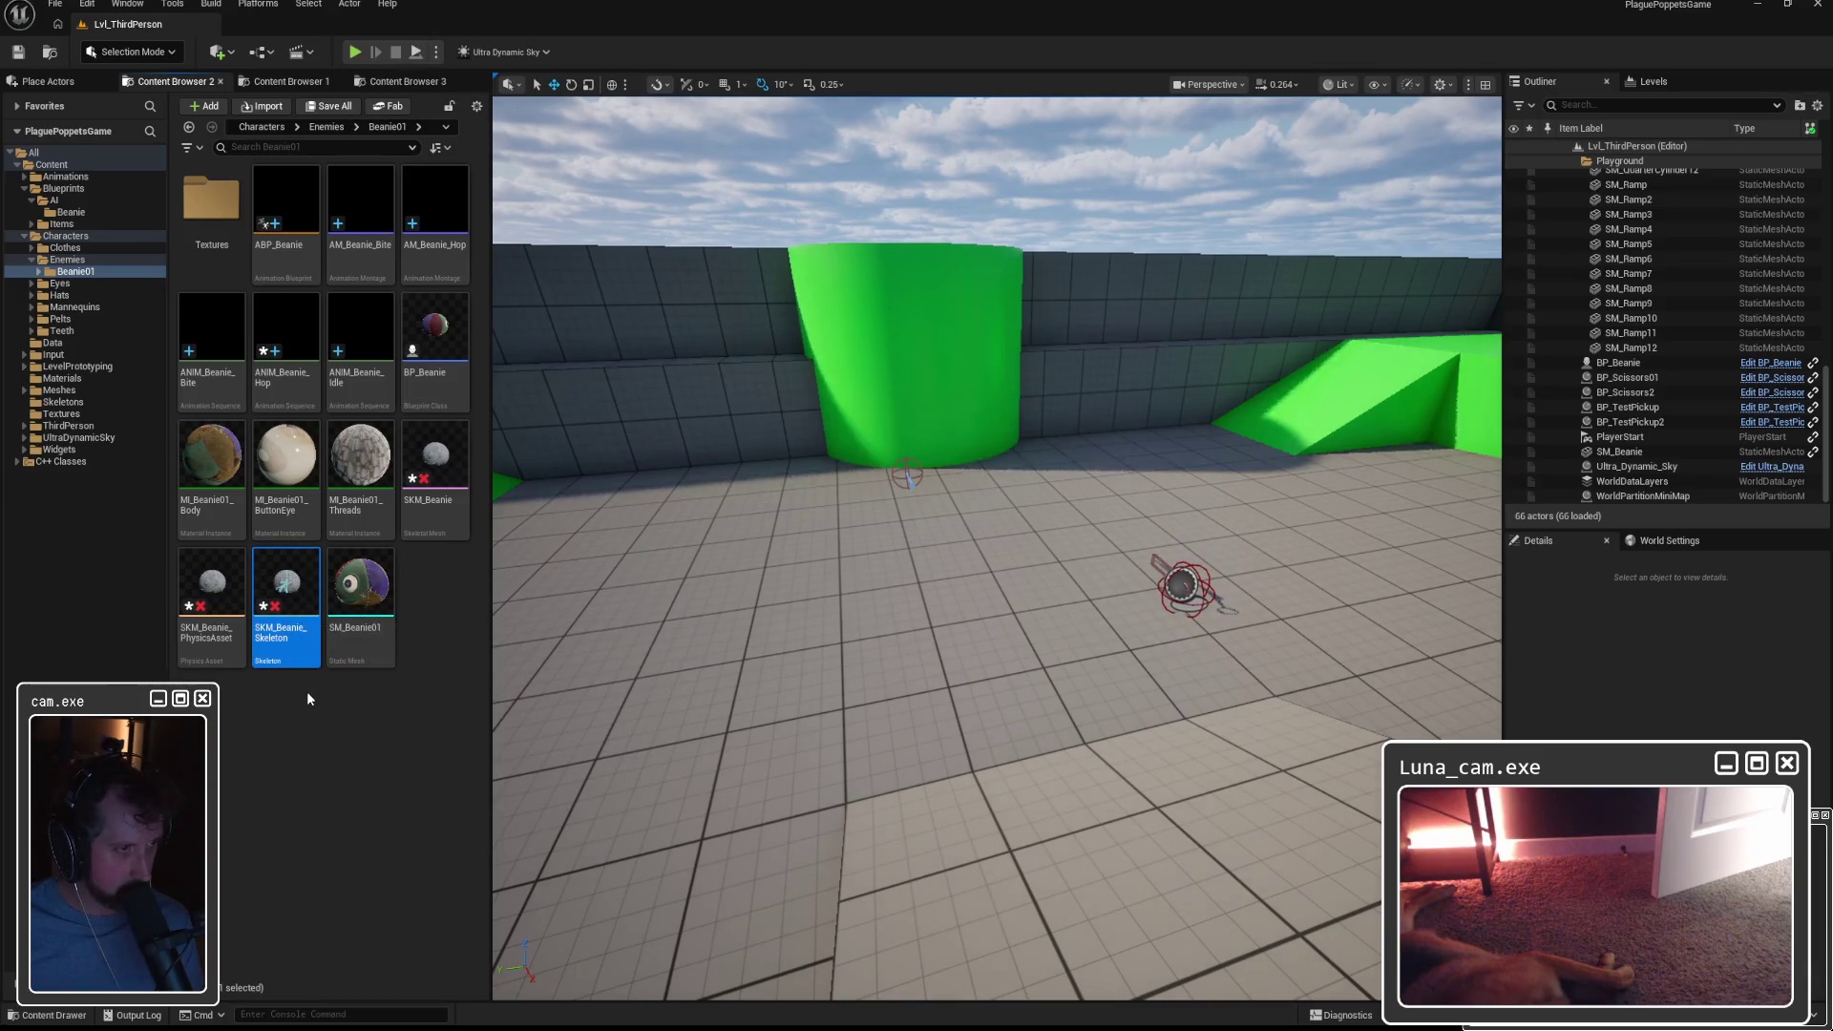
pyautogui.click(286, 628)
# Rename the new SKM_Beanie_Skeleton to SK_Beanie.
pyautogui.press('BackSpace')
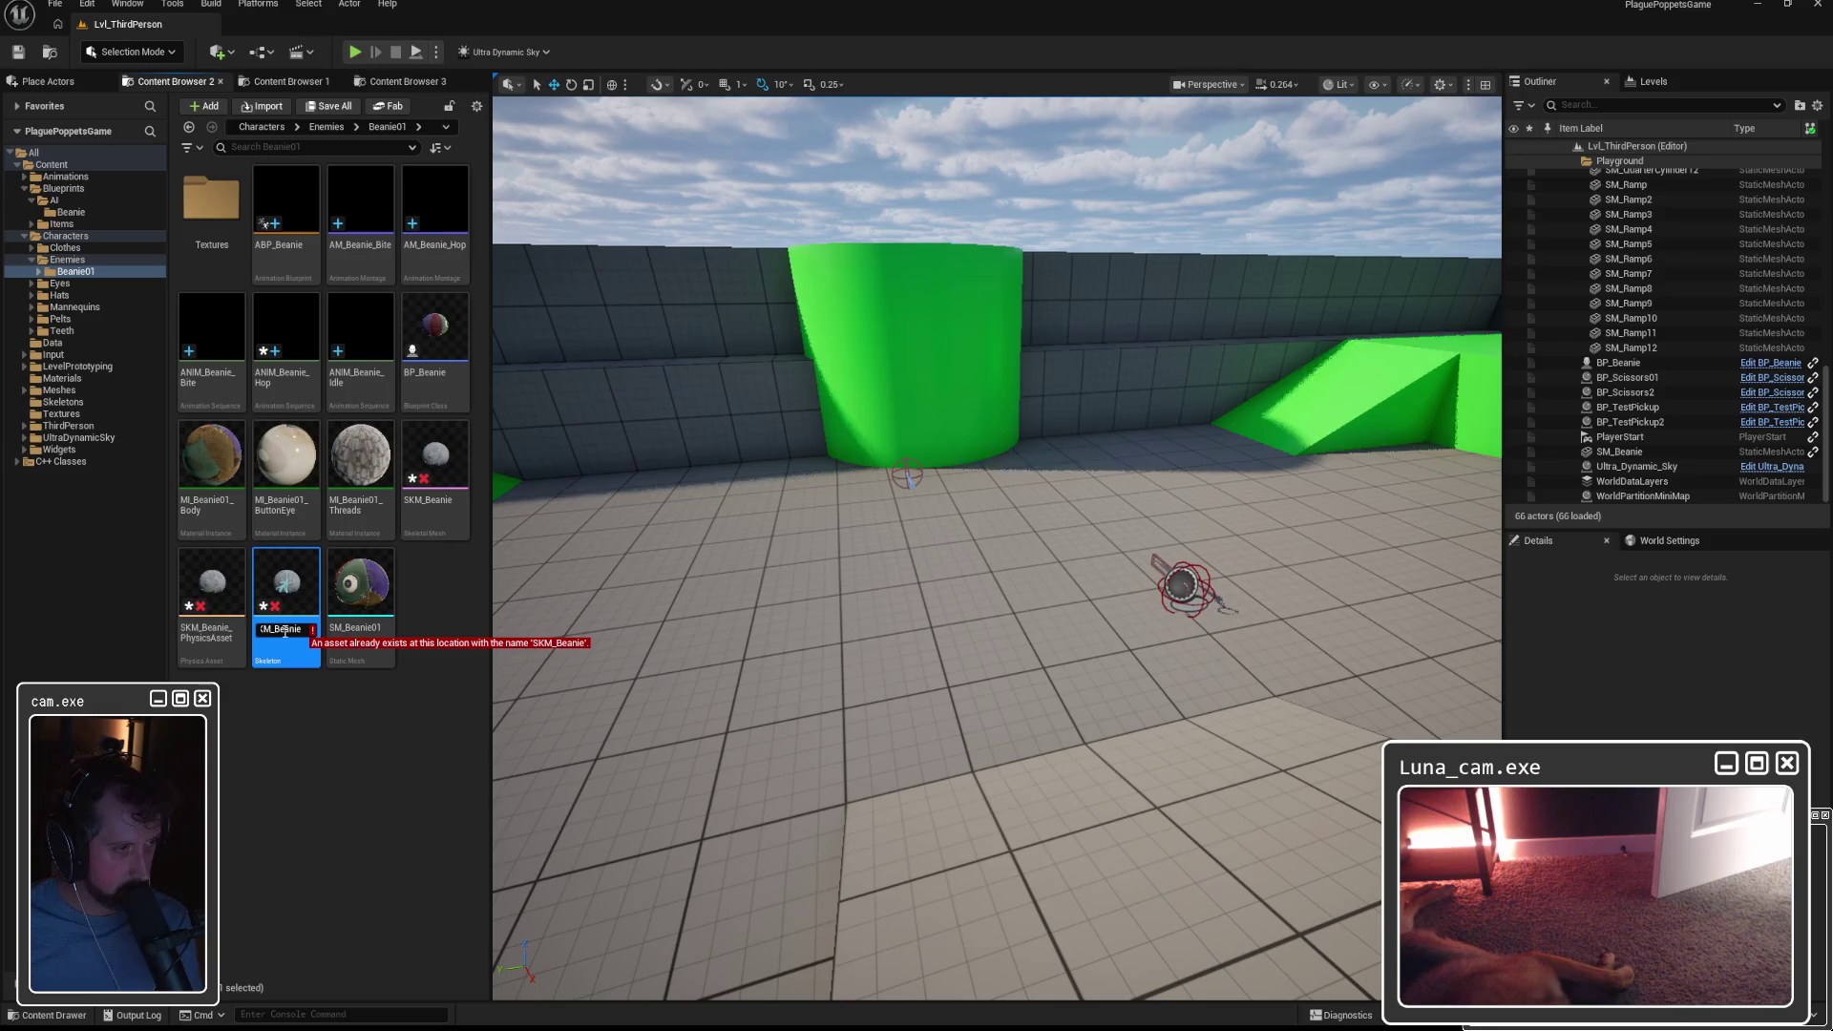
pyautogui.click(268, 628)
pyautogui.press('BackSpace')
pyautogui.press('Return')
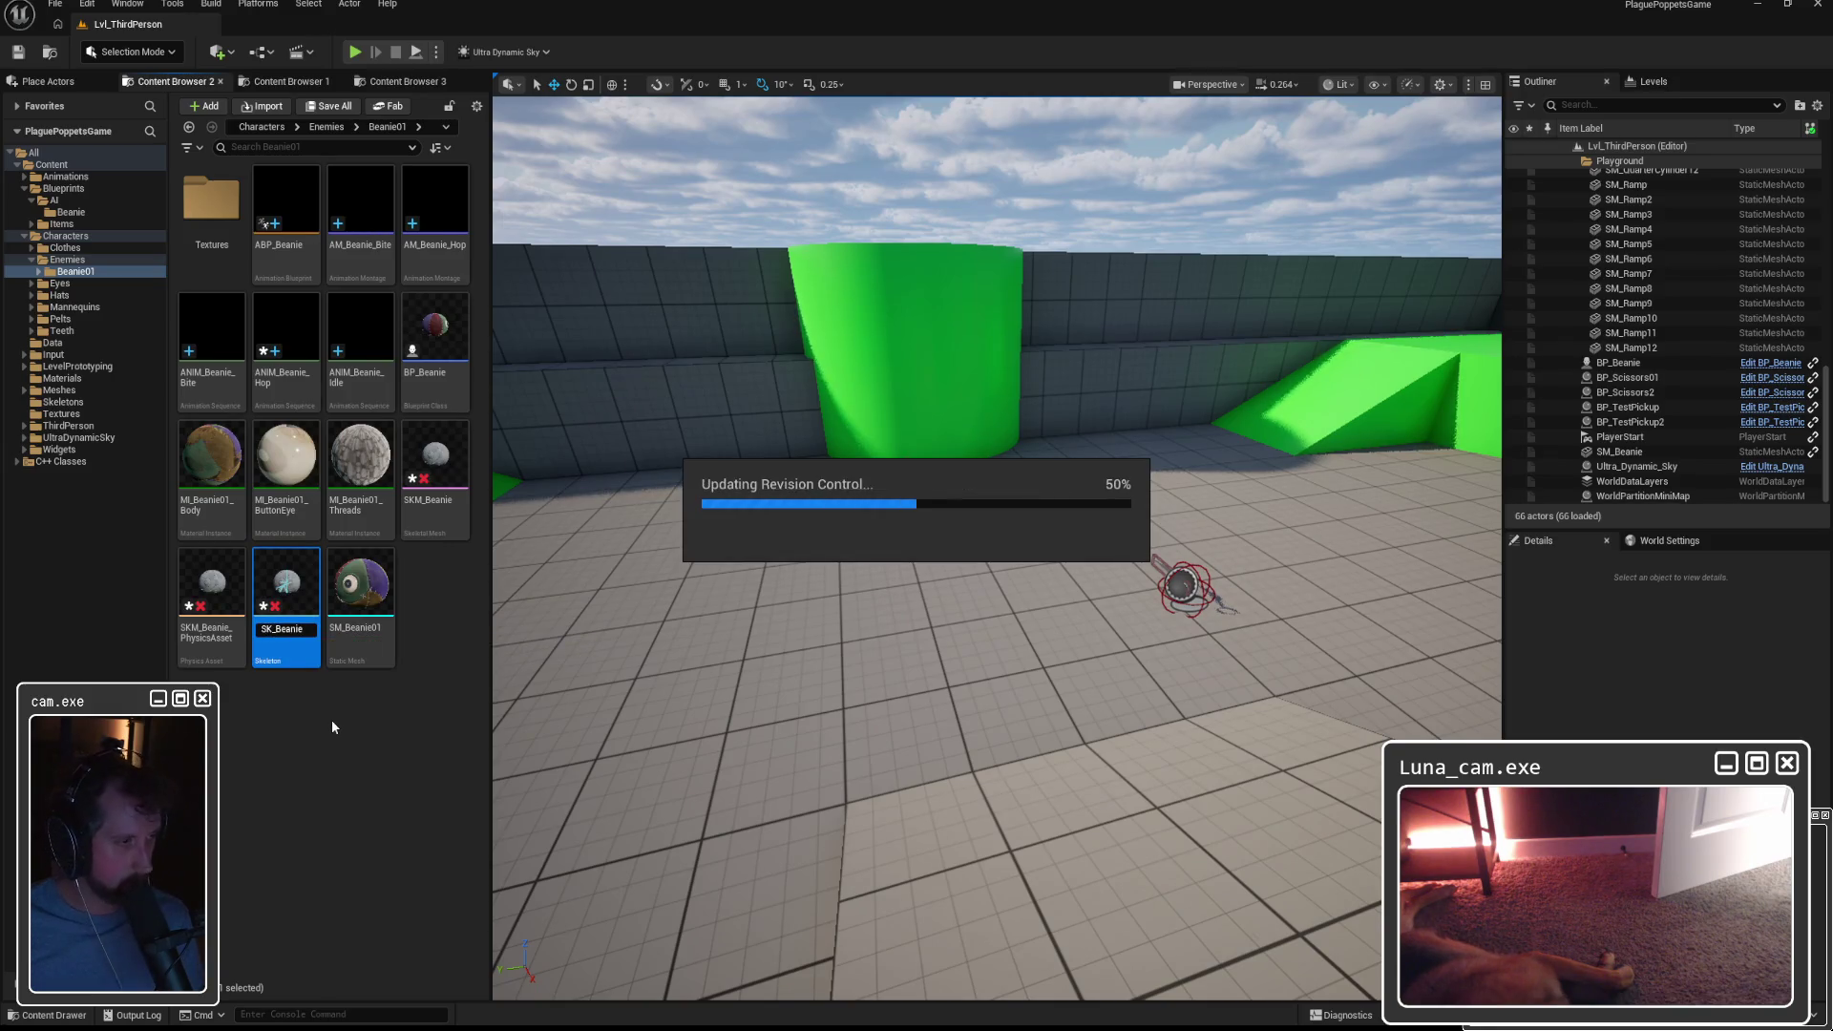
# Open SKM_Beanie_PhysicsAsset in the Physics Asset editor to view its bodies.
pyautogui.click(296, 583)
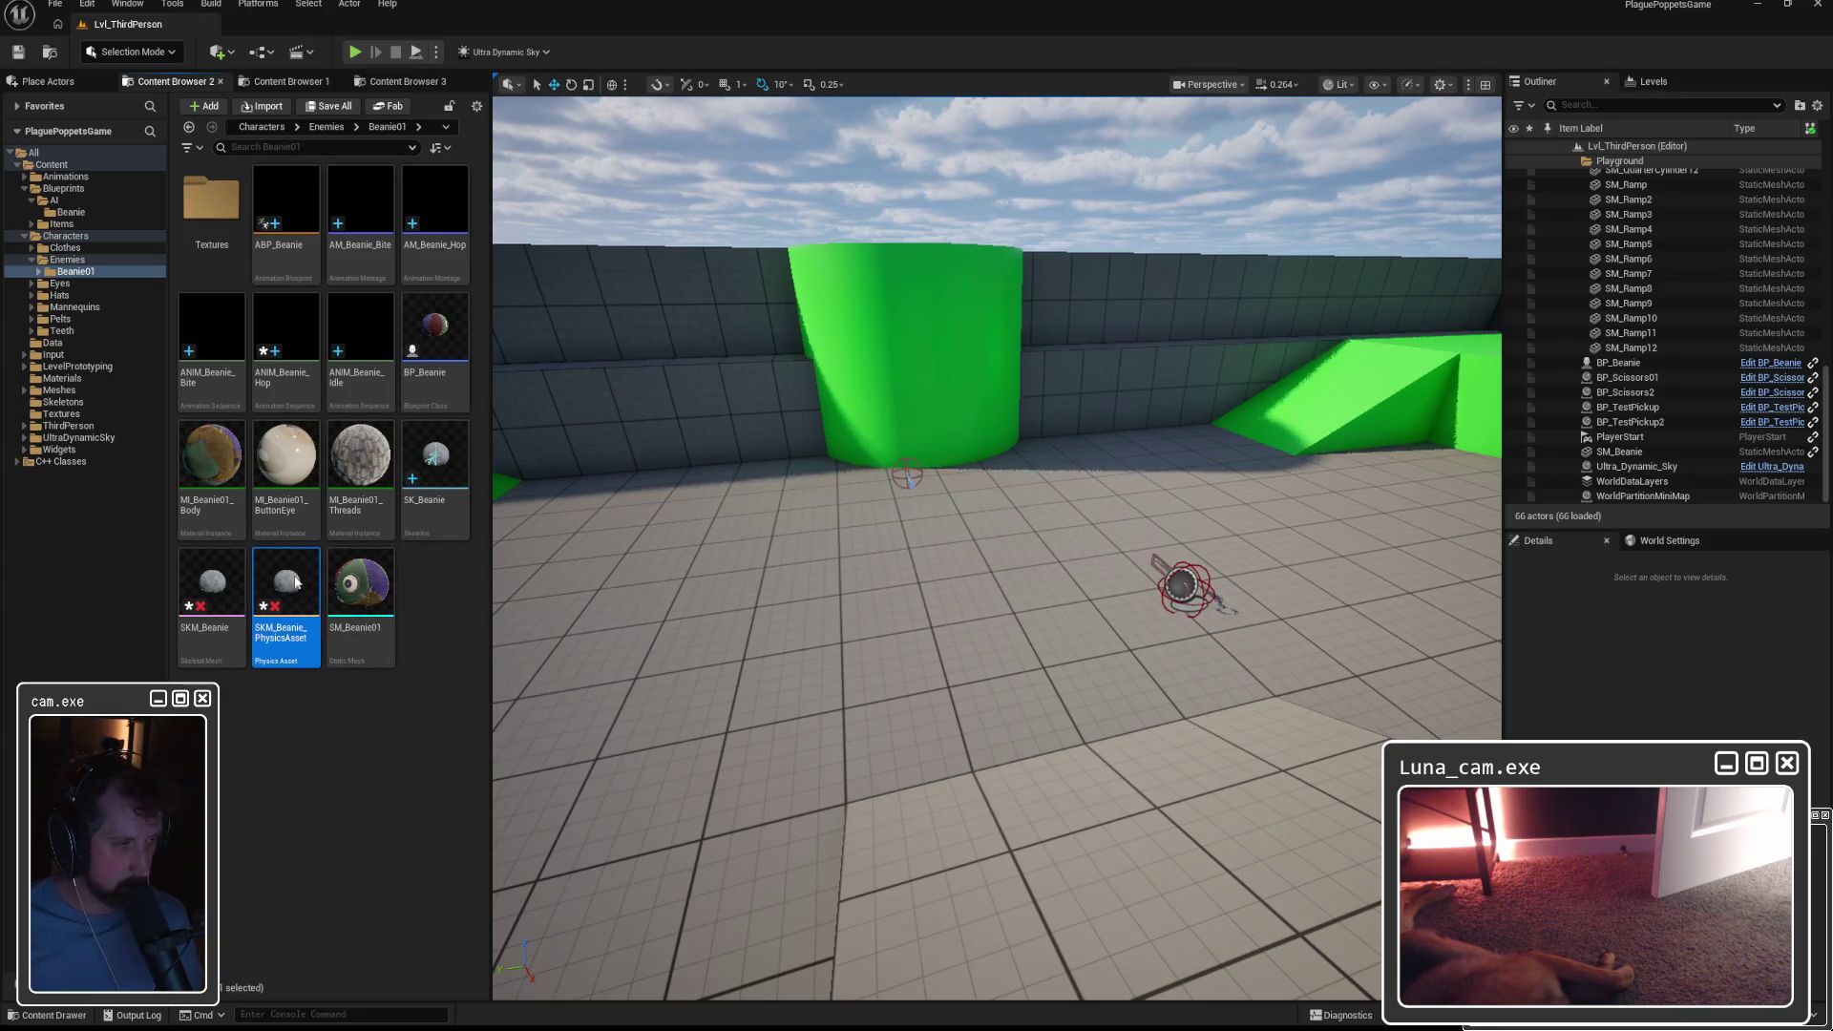
pyautogui.doubleClick(296, 582)
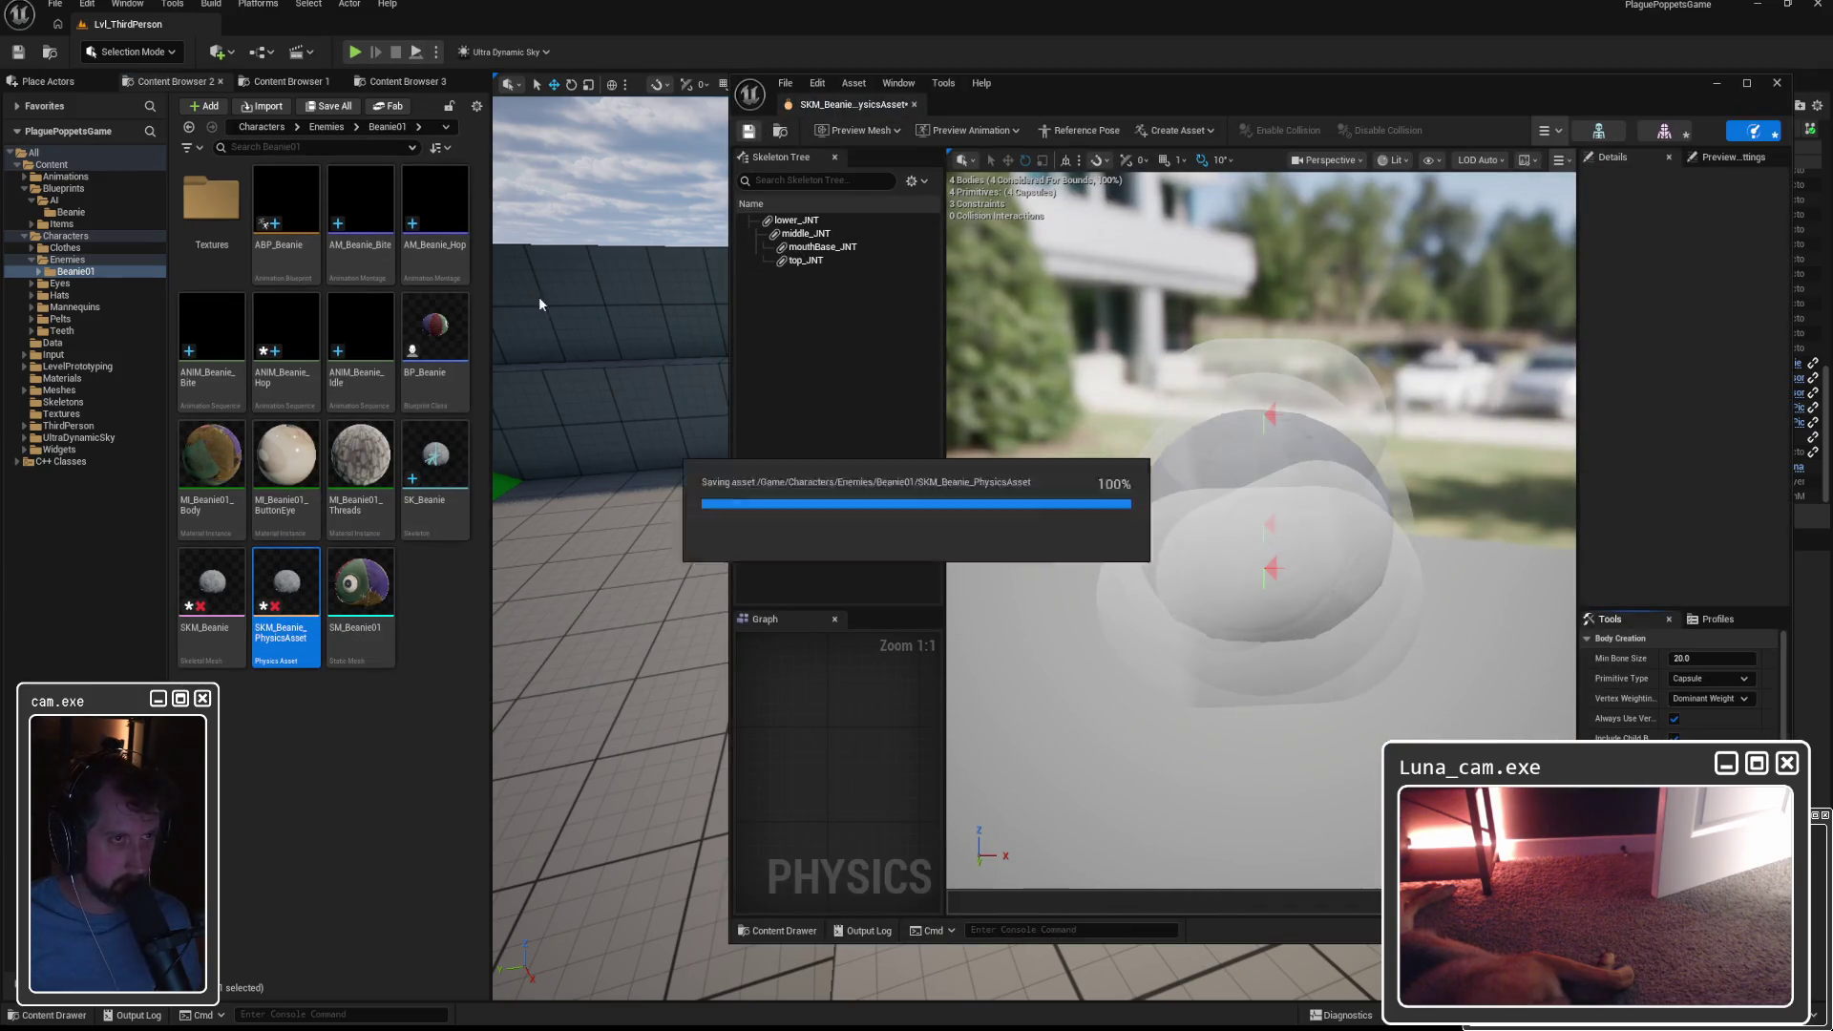
pyautogui.click(212, 574)
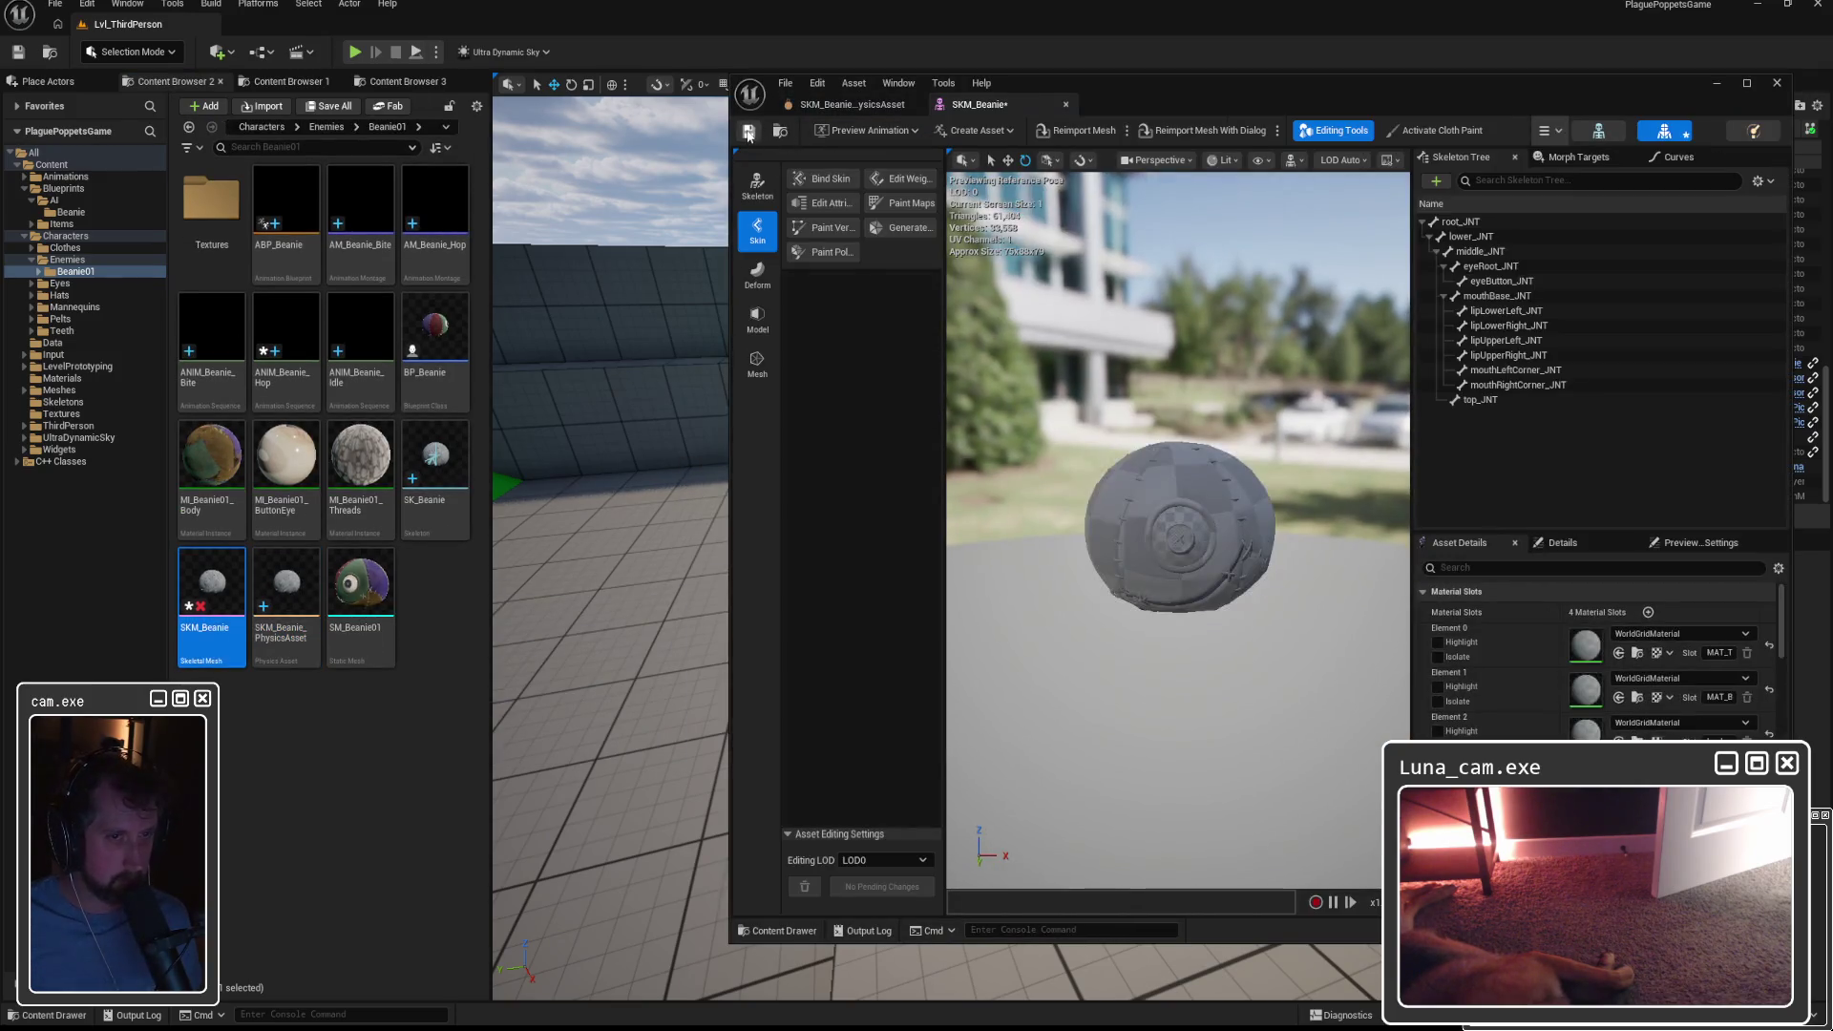
pyautogui.click(873, 104)
pyautogui.moveTo(1241, 573)
pyautogui.mouseDown()
pyautogui.moveTo(1145, 592)
pyautogui.moveTo(983, 839)
pyautogui.moveTo(1193, 717)
pyautogui.mouseUp()
pyautogui.moveTo(1131, 582)
pyautogui.mouseDown()
pyautogui.moveTo(1213, 563)
pyautogui.moveTo(1130, 582)
pyautogui.mouseUp()
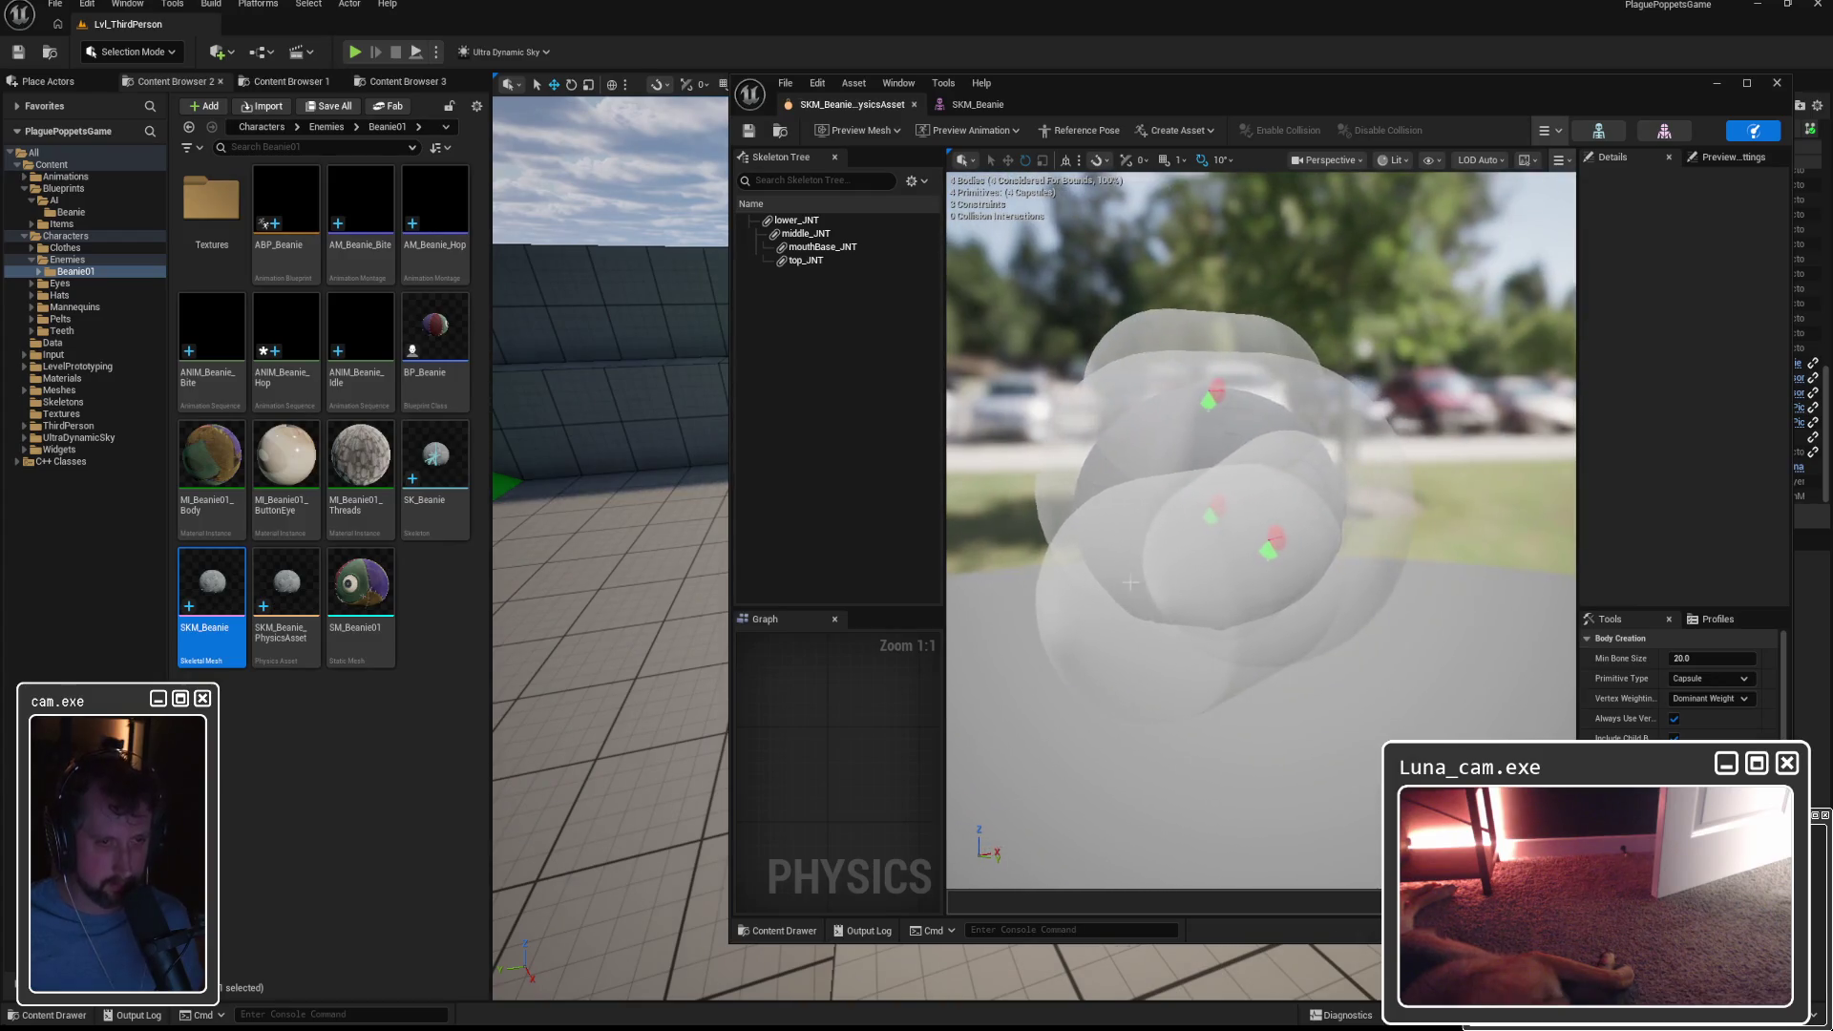
# Delete the top_JNT physics body.
pyautogui.click(1130, 582)
pyautogui.click(1136, 408)
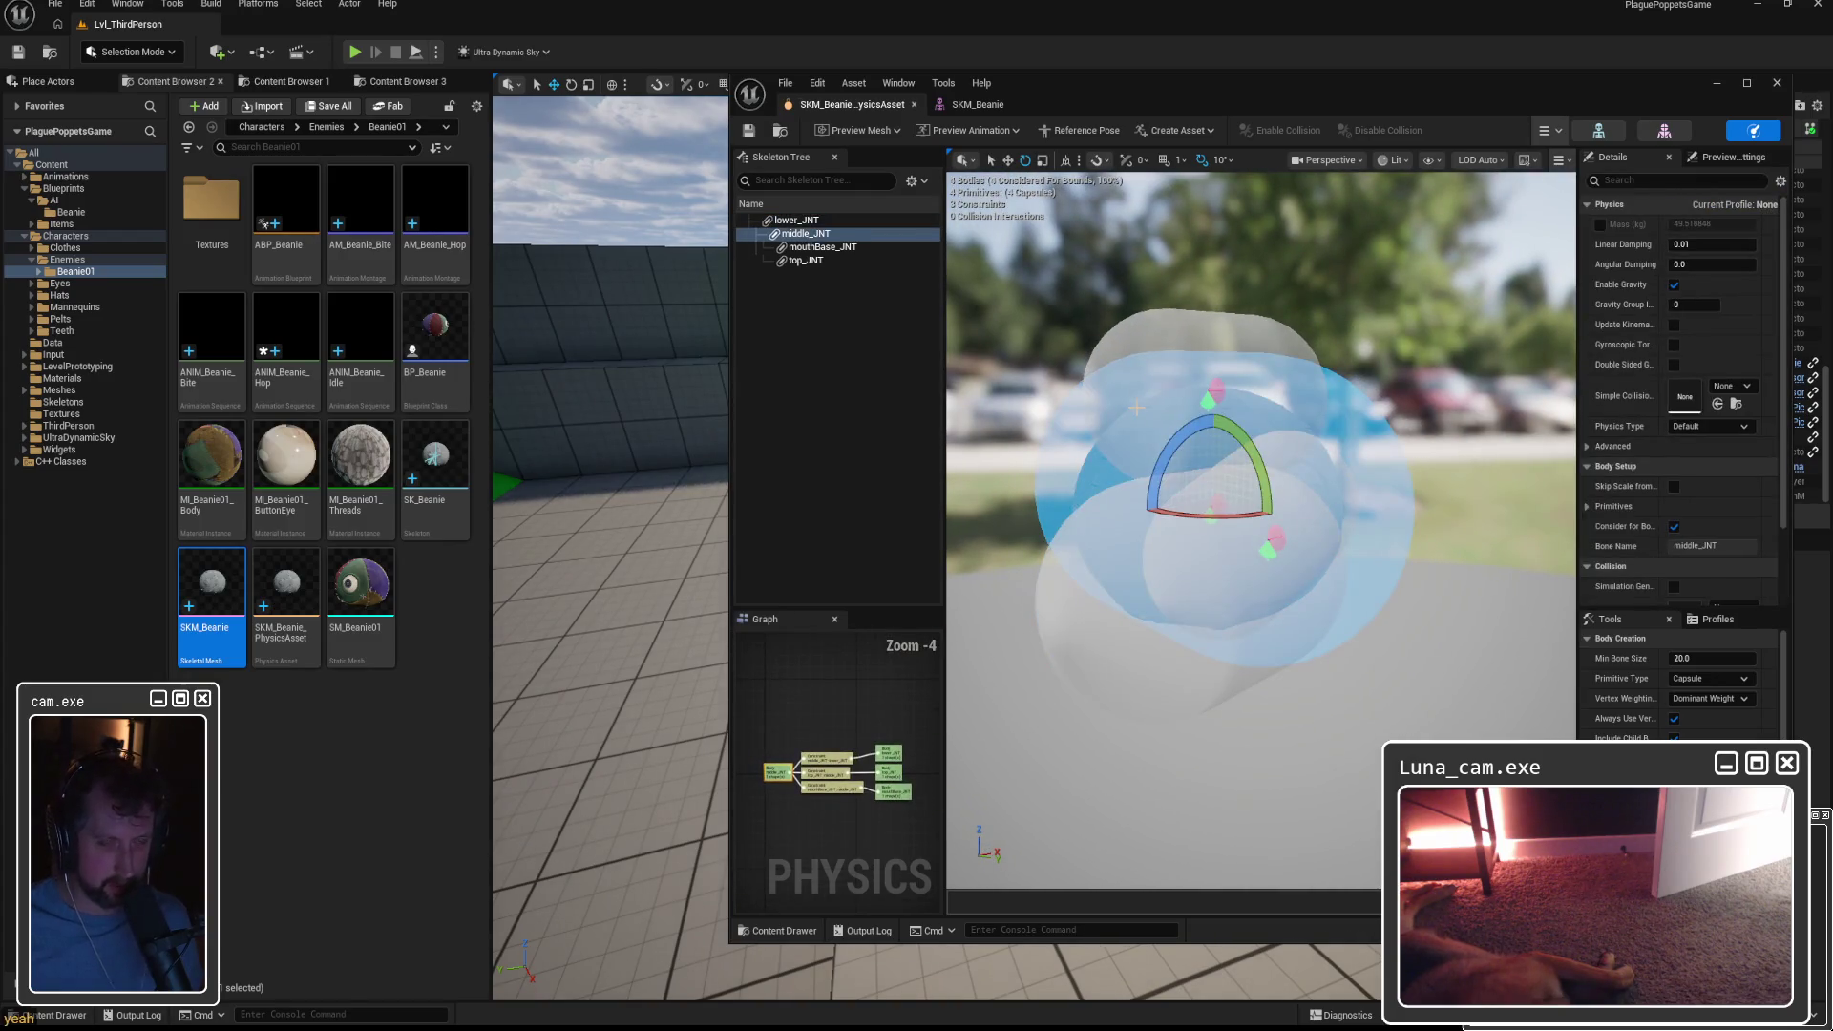
pyautogui.moveTo(1171, 395)
pyautogui.mouseDown()
pyautogui.moveTo(1270, 411)
pyautogui.moveTo(1171, 395)
pyautogui.mouseUp()
pyautogui.press('Delete')
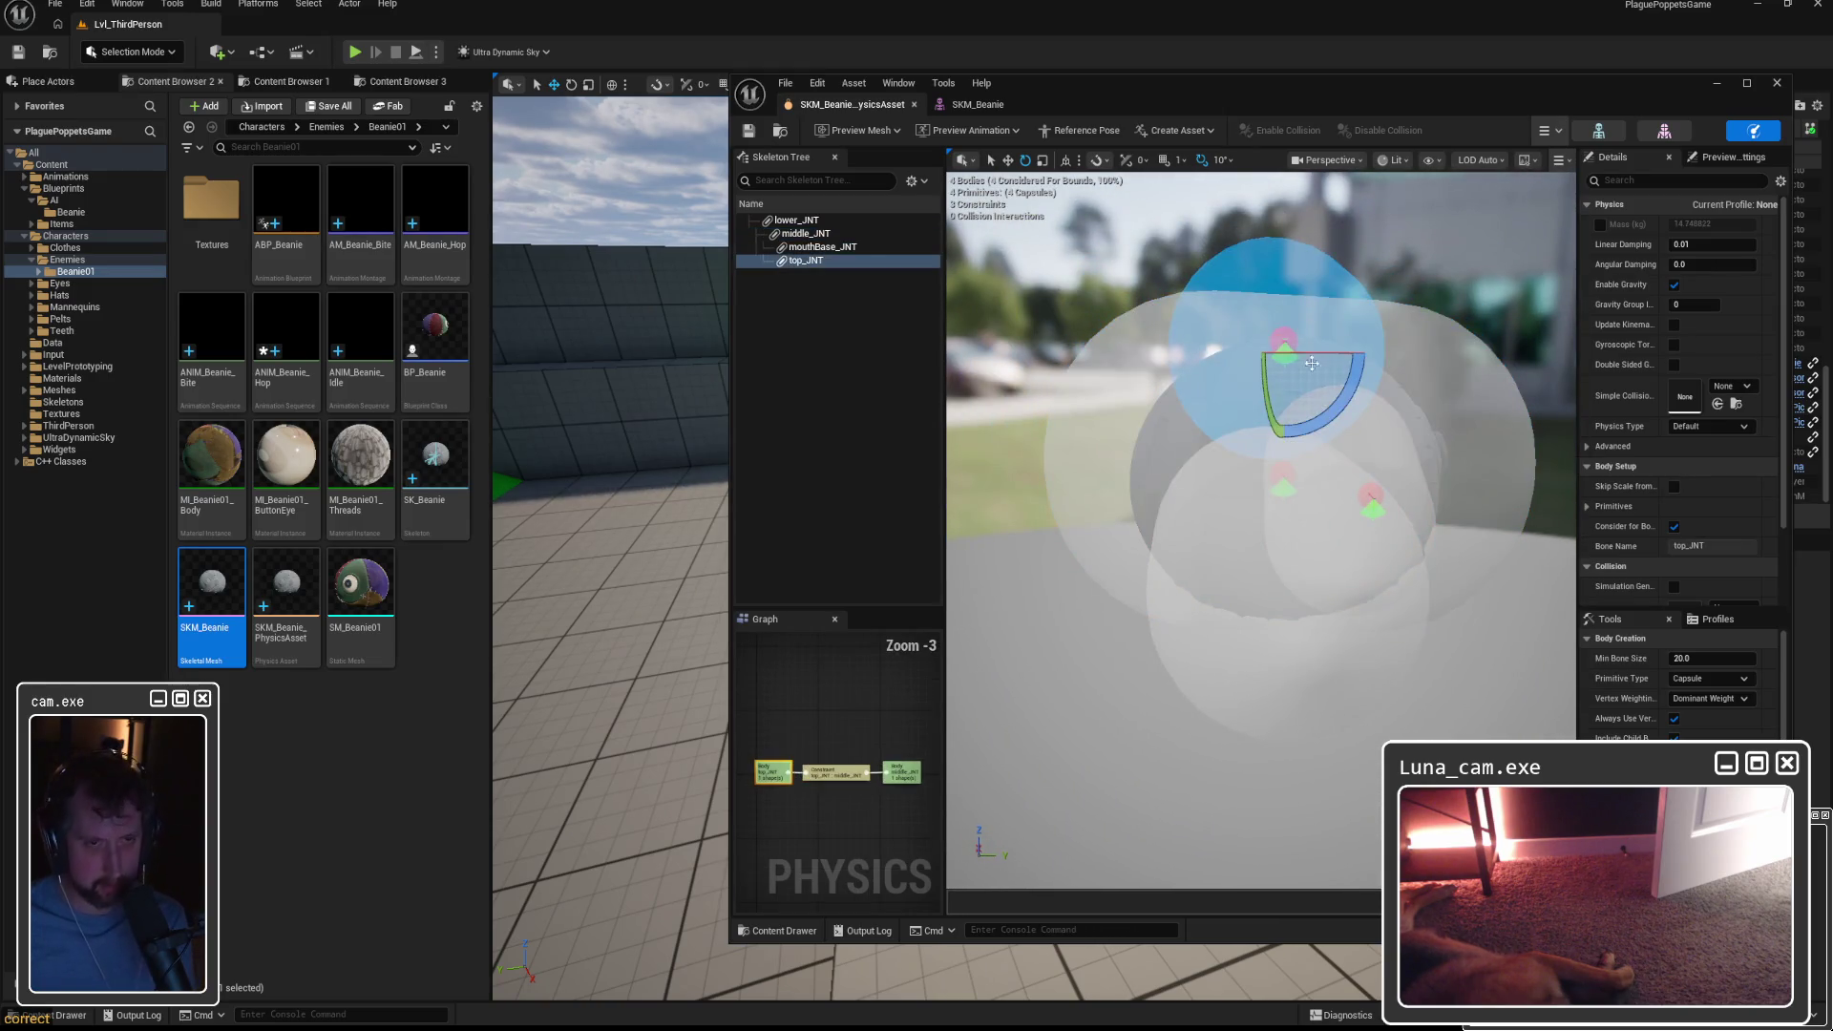
# Narrow, slightly enlarge and lower the middle_JNT physics body to fit the Beanie.
pyautogui.click(1433, 397)
pyautogui.moveTo(1336, 469); pyautogui.dragTo(1308, 468)
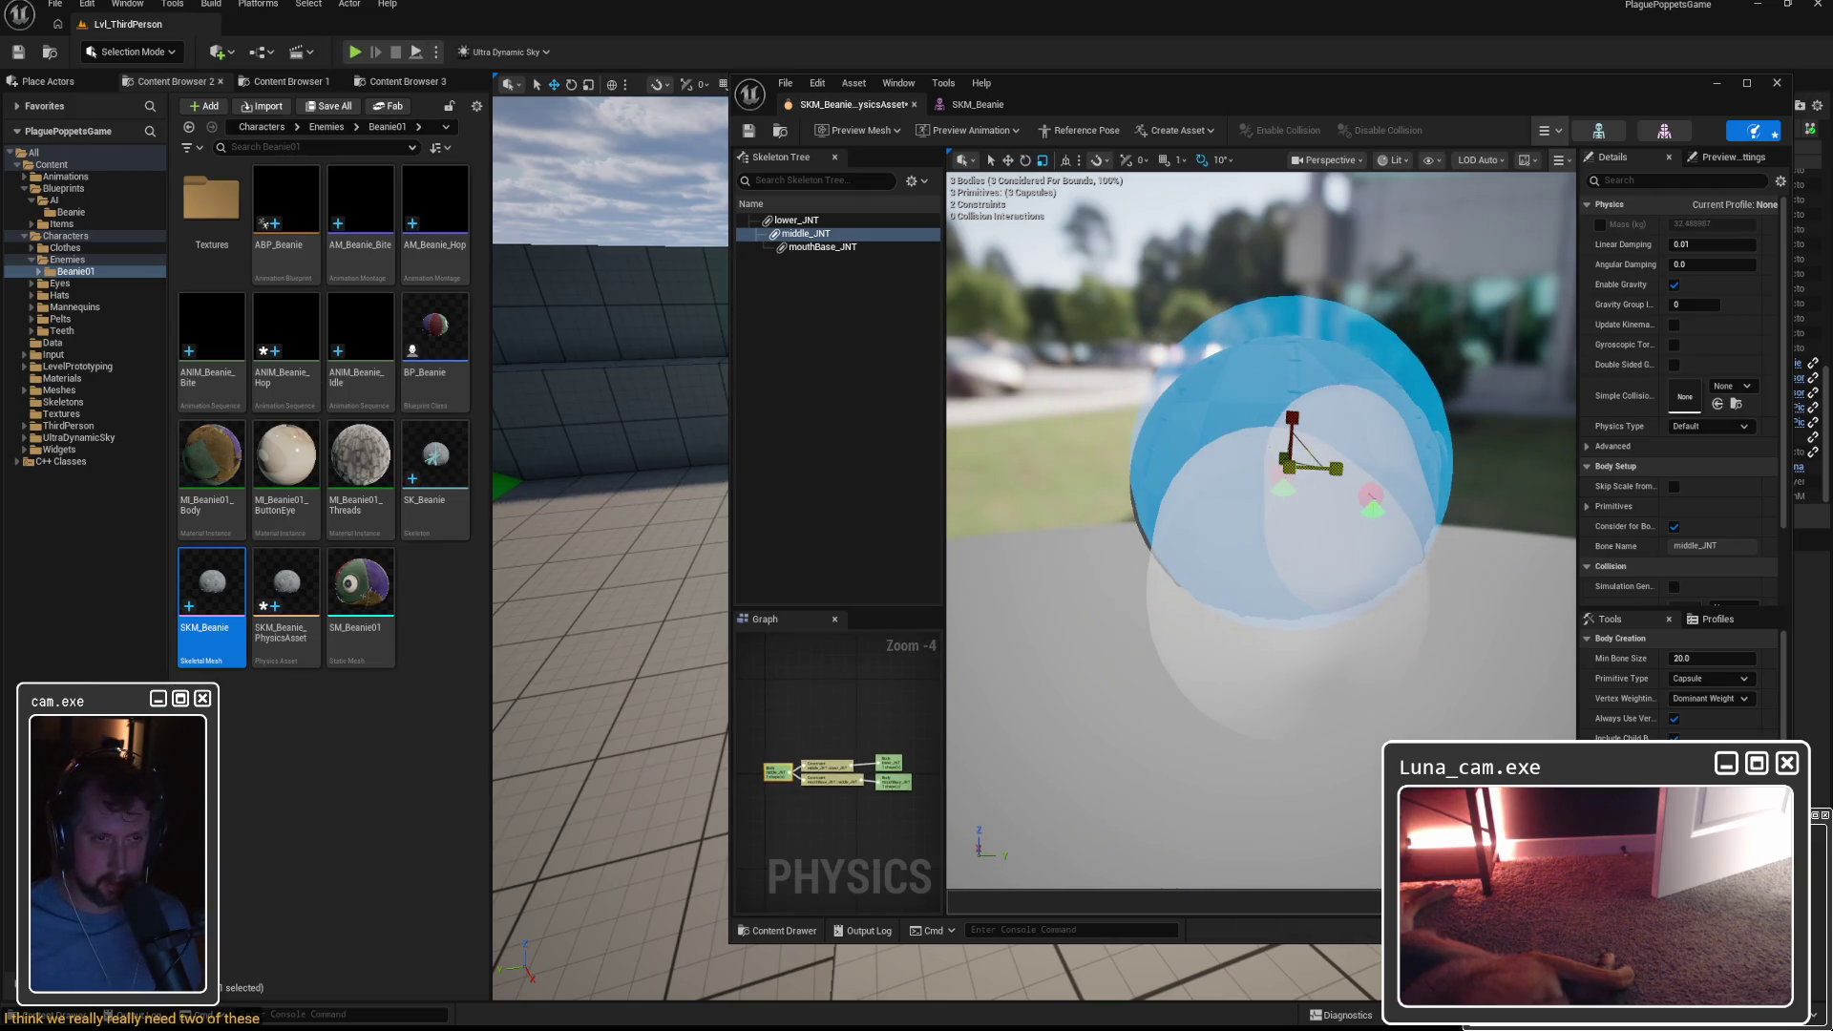
pyautogui.moveTo(1394, 466)
pyautogui.mouseDown()
pyautogui.moveTo(1356, 466)
pyautogui.moveTo(1394, 466)
pyautogui.mouseUp()
pyautogui.press('w')
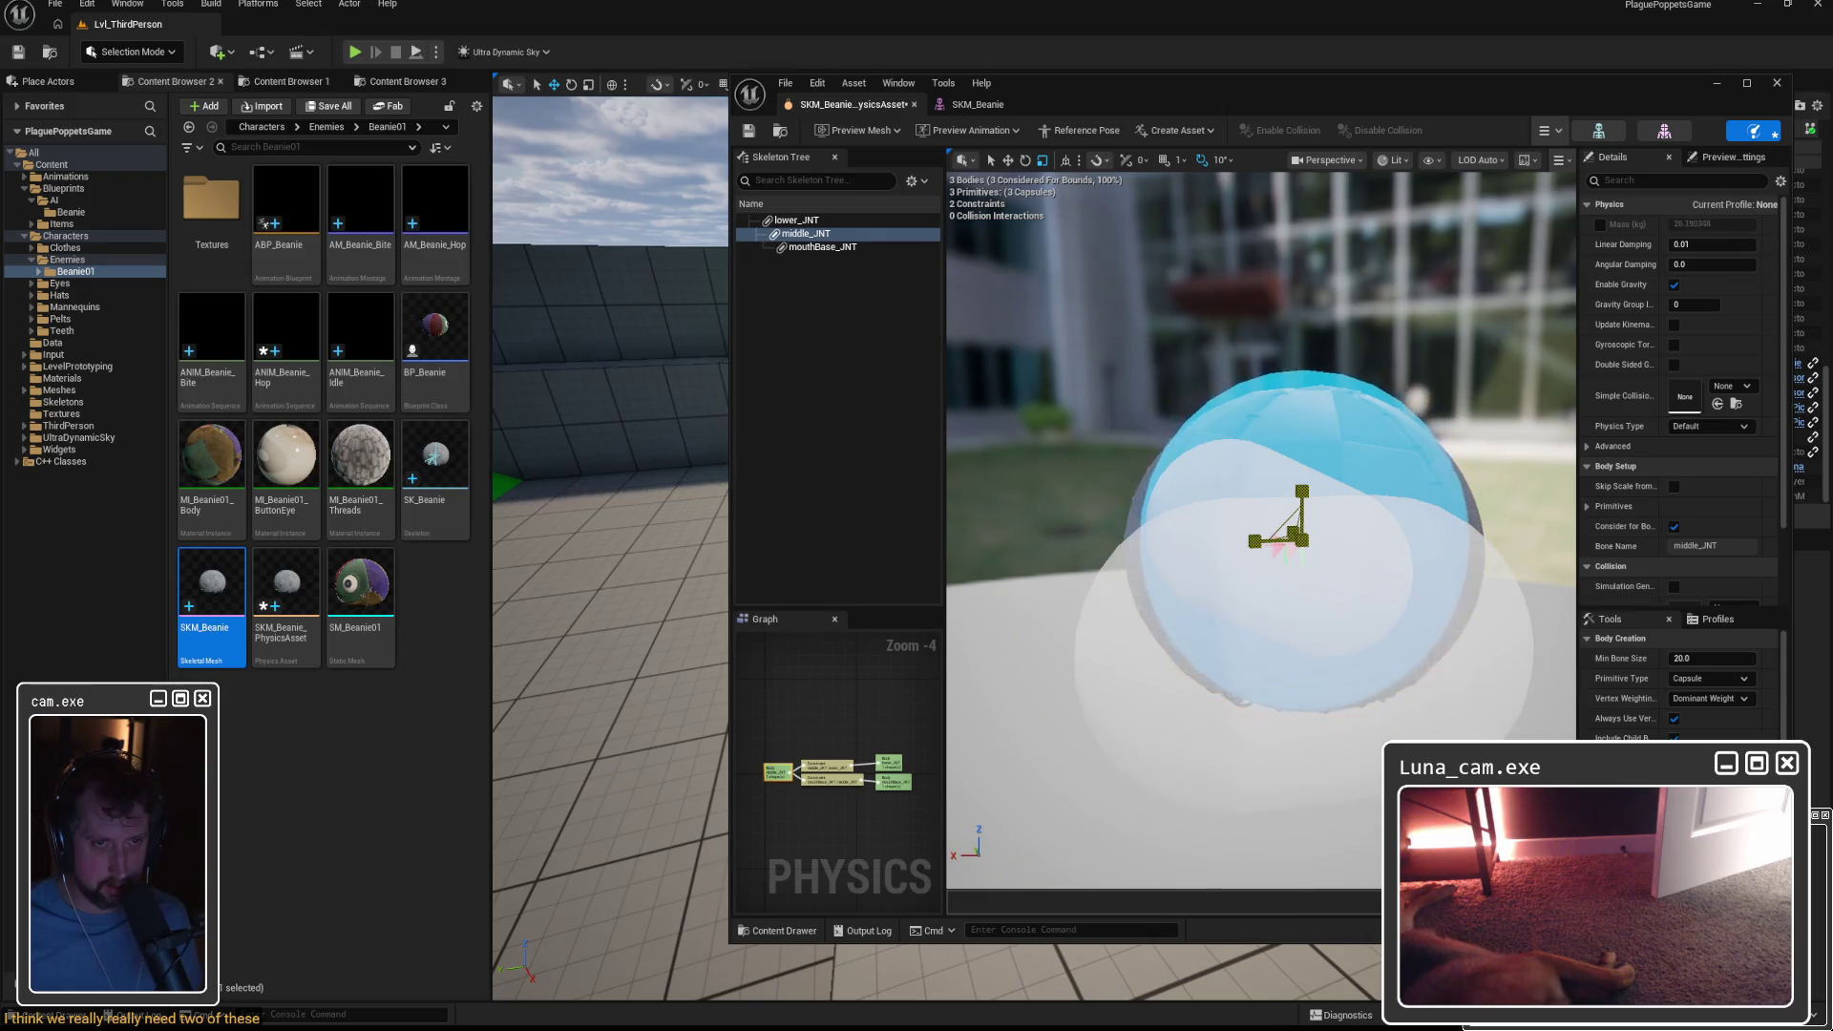
pyautogui.moveTo(1298, 545); pyautogui.dragTo(1232, 545)
pyautogui.click(1192, 416)
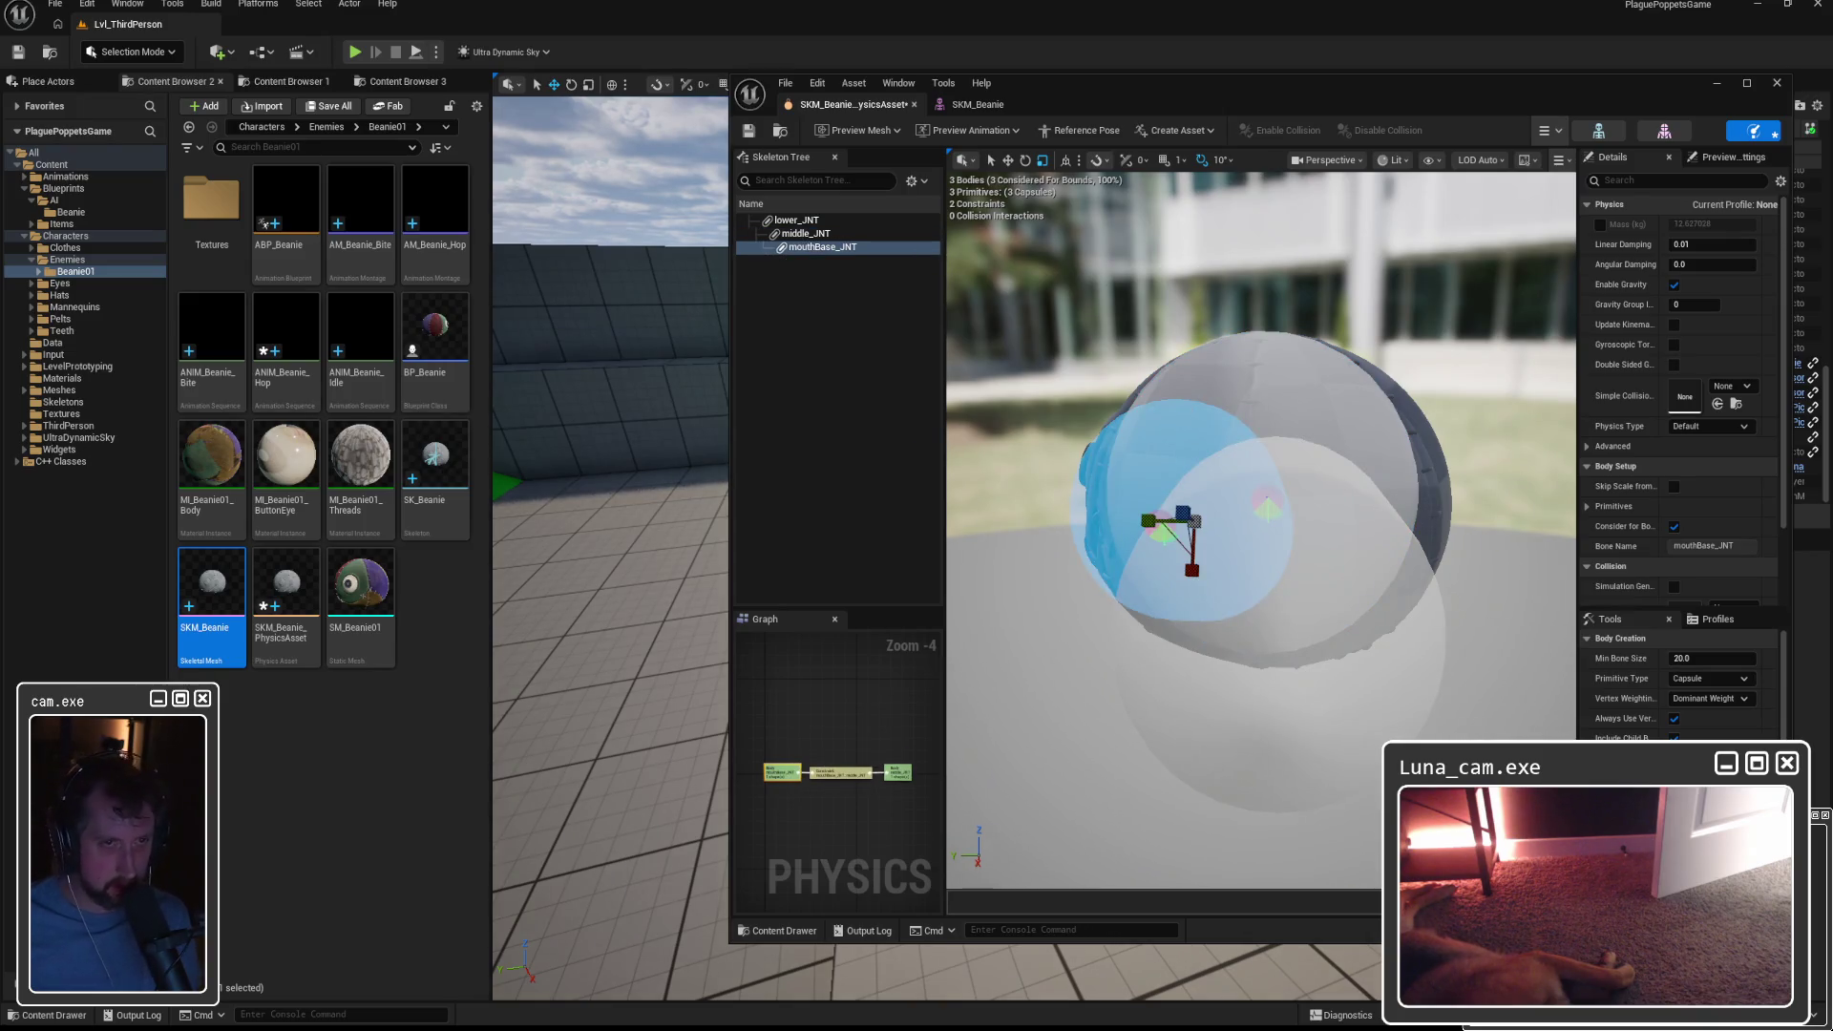
pyautogui.click(1233, 515)
pyautogui.moveTo(1260, 495); pyautogui.dragTo(1271, 487)
pyautogui.moveTo(1208, 503)
pyautogui.mouseDown(button='right')
pyautogui.moveTo(1285, 500)
pyautogui.moveTo(1355, 446)
pyautogui.mouseUp(button='right')
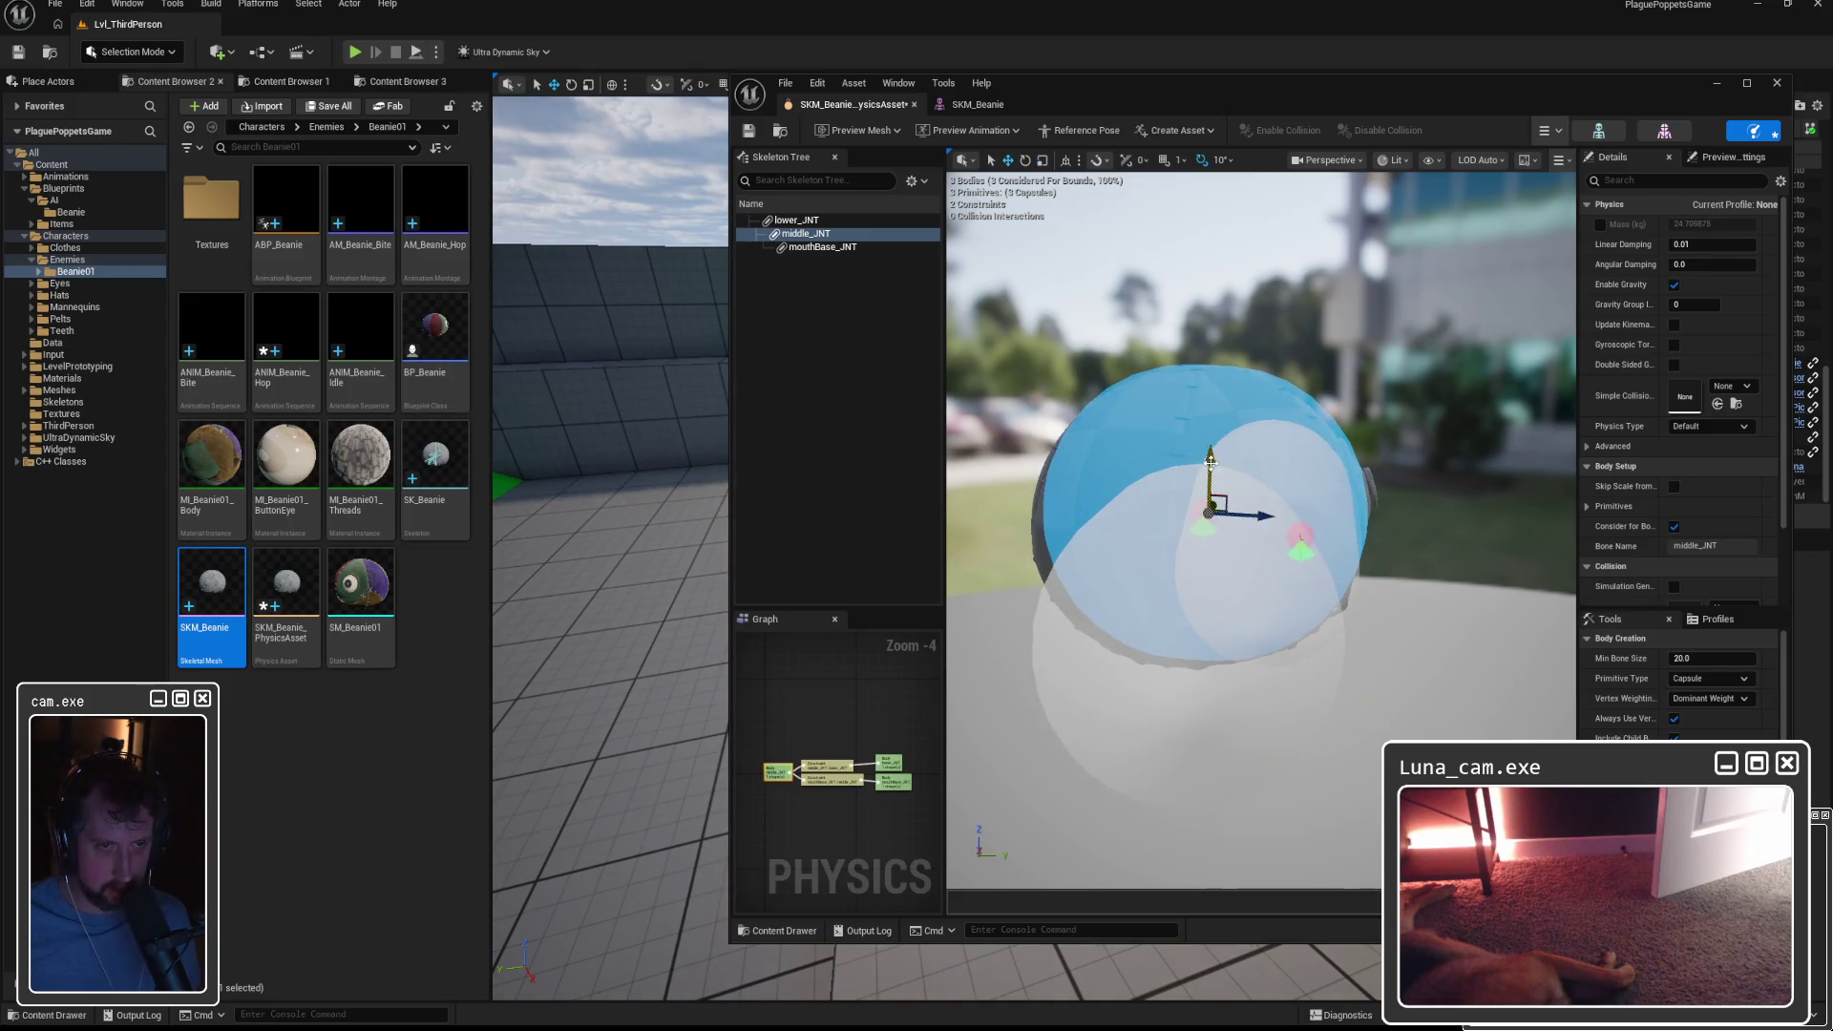
pyautogui.moveTo(1210, 462); pyautogui.dragTo(1209, 466)
pyautogui.moveTo(1259, 526); pyautogui.dragTo(1294, 520, button='right')
# Select the lower_JNT body, then the mouthBase_JNT physics body.
pyautogui.click(1250, 668)
pyautogui.moveTo(1251, 669); pyautogui.dragTo(1304, 662, button='right')
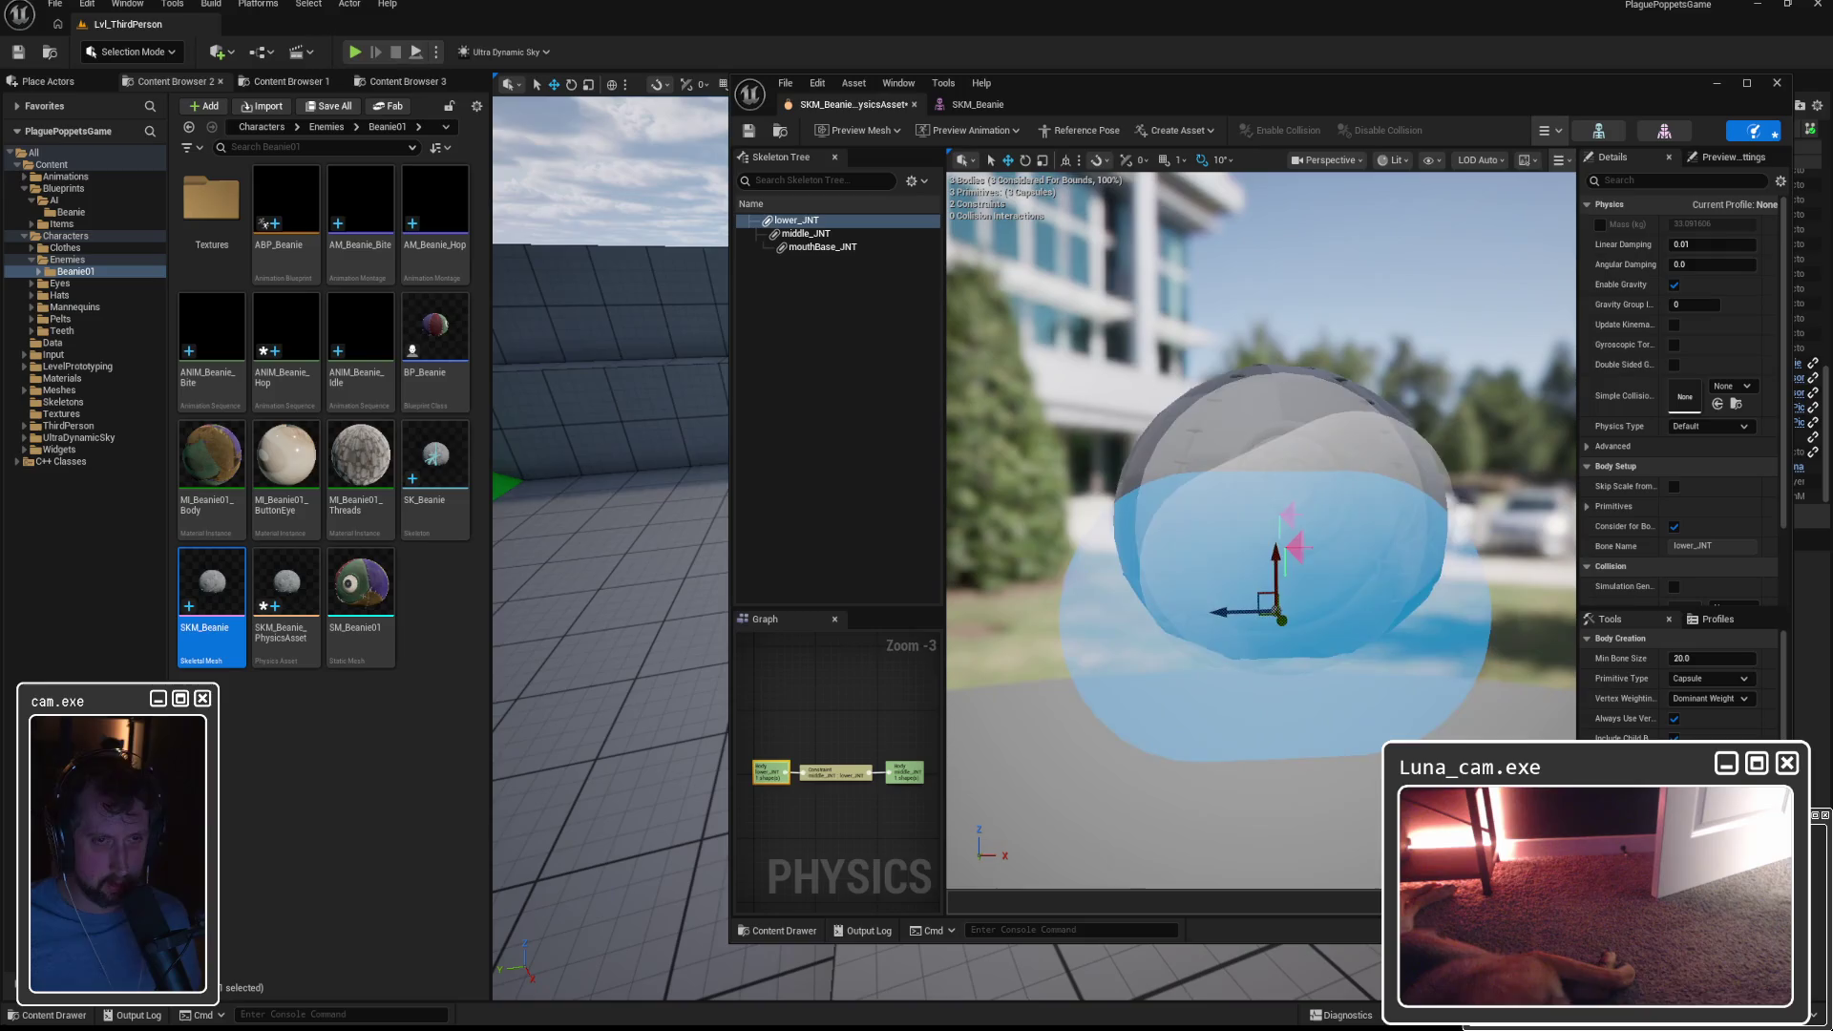
pyautogui.click(1360, 453)
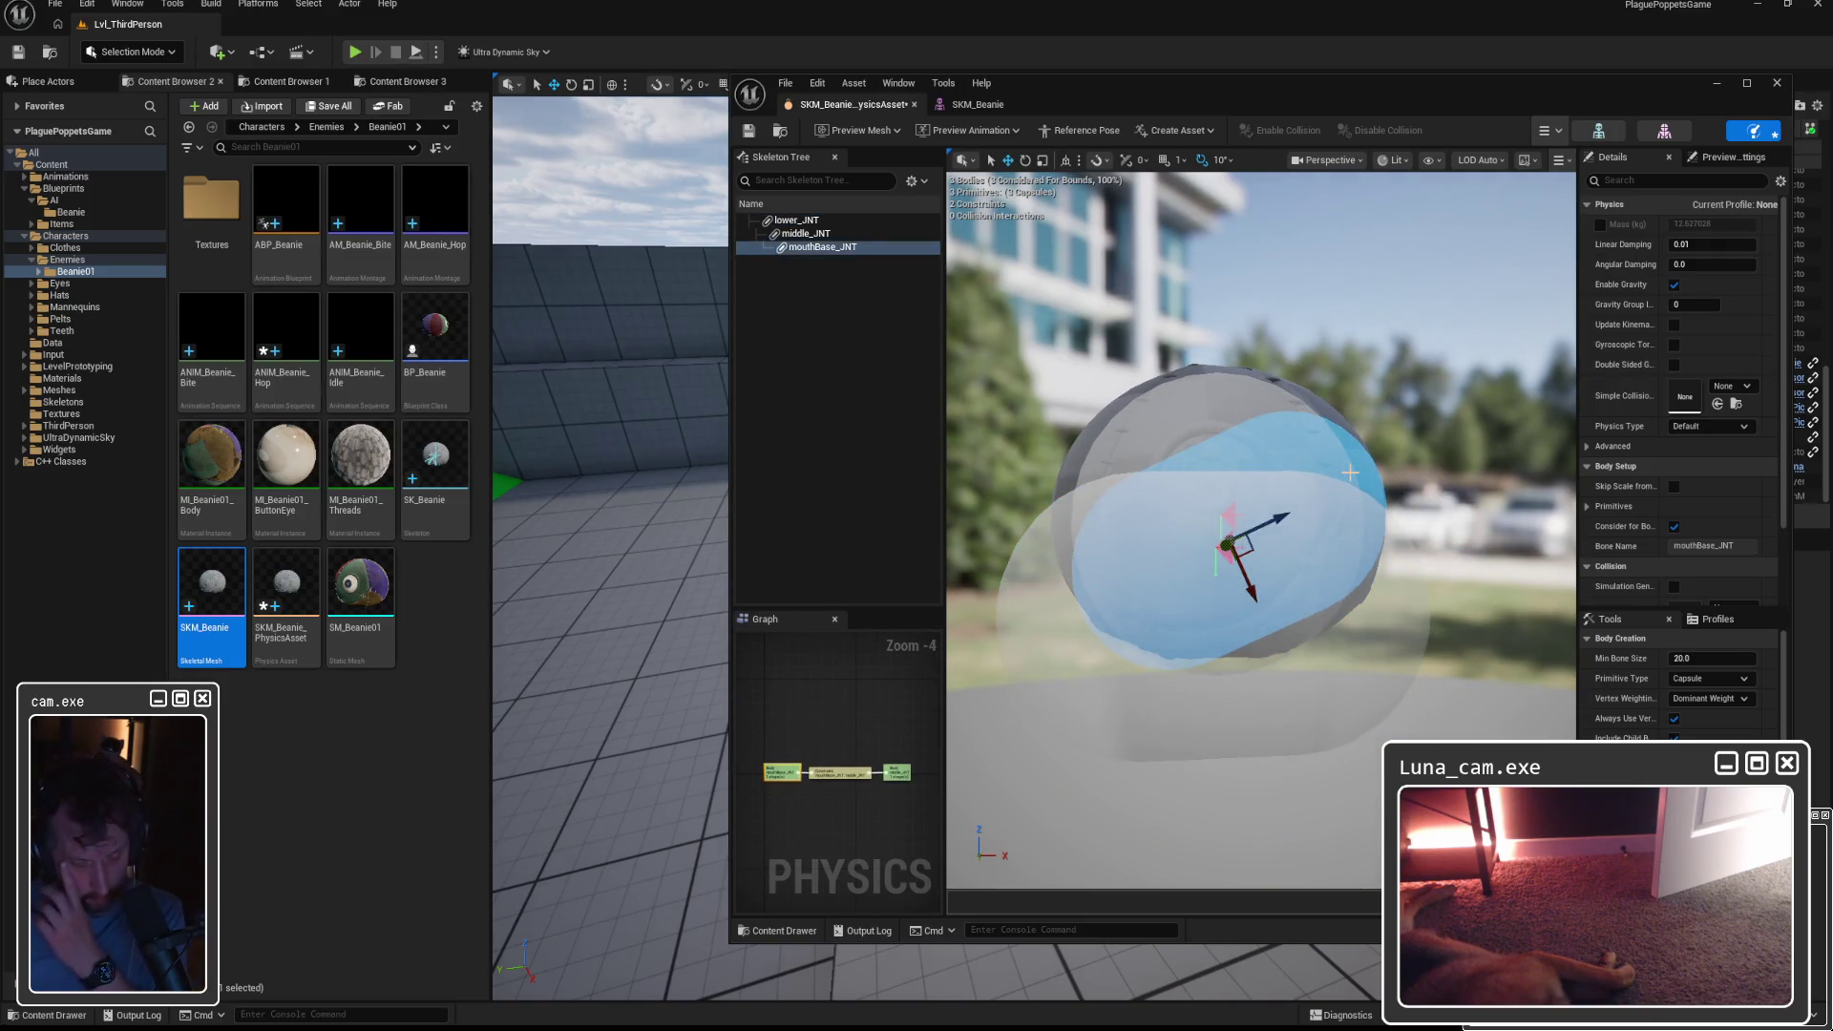
# Delete the mouthBase_JNT body, then raise and enlarge the lower_JNT body around the mesh.
pyautogui.press('Delete')
pyautogui.click(1248, 635)
pyautogui.moveTo(1247, 635)
pyautogui.mouseDown()
pyautogui.moveTo(1116, 521)
pyautogui.moveTo(1208, 520)
pyautogui.moveTo(1031, 516)
pyautogui.moveTo(1266, 528)
pyautogui.mouseUp()
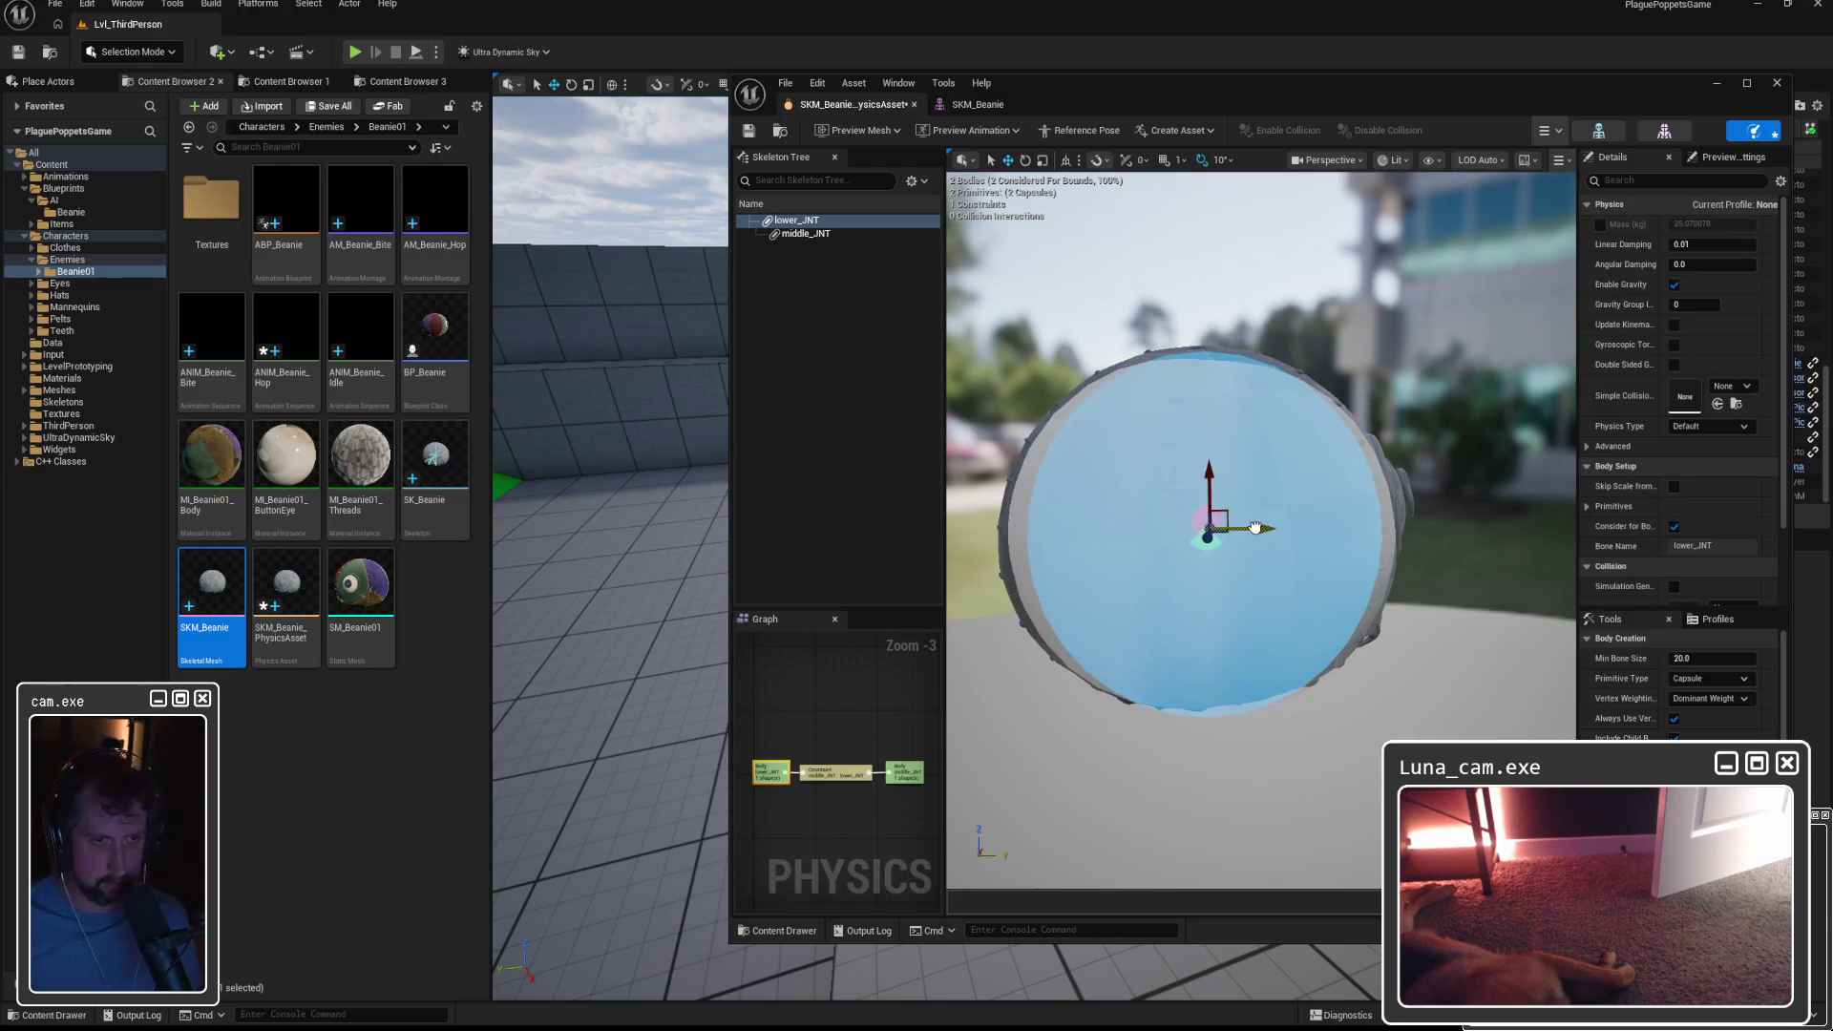
pyautogui.moveTo(1209, 480); pyautogui.dragTo(965, 527)
# Raise the middle_JNT capsule slightly and shrink it with the scale gizmo.
pyautogui.click(806, 234)
pyautogui.moveTo(1238, 506)
pyautogui.mouseDown()
pyautogui.moveTo(1076, 543)
pyautogui.moveTo(1190, 535)
pyautogui.mouseUp()
pyautogui.press('r')
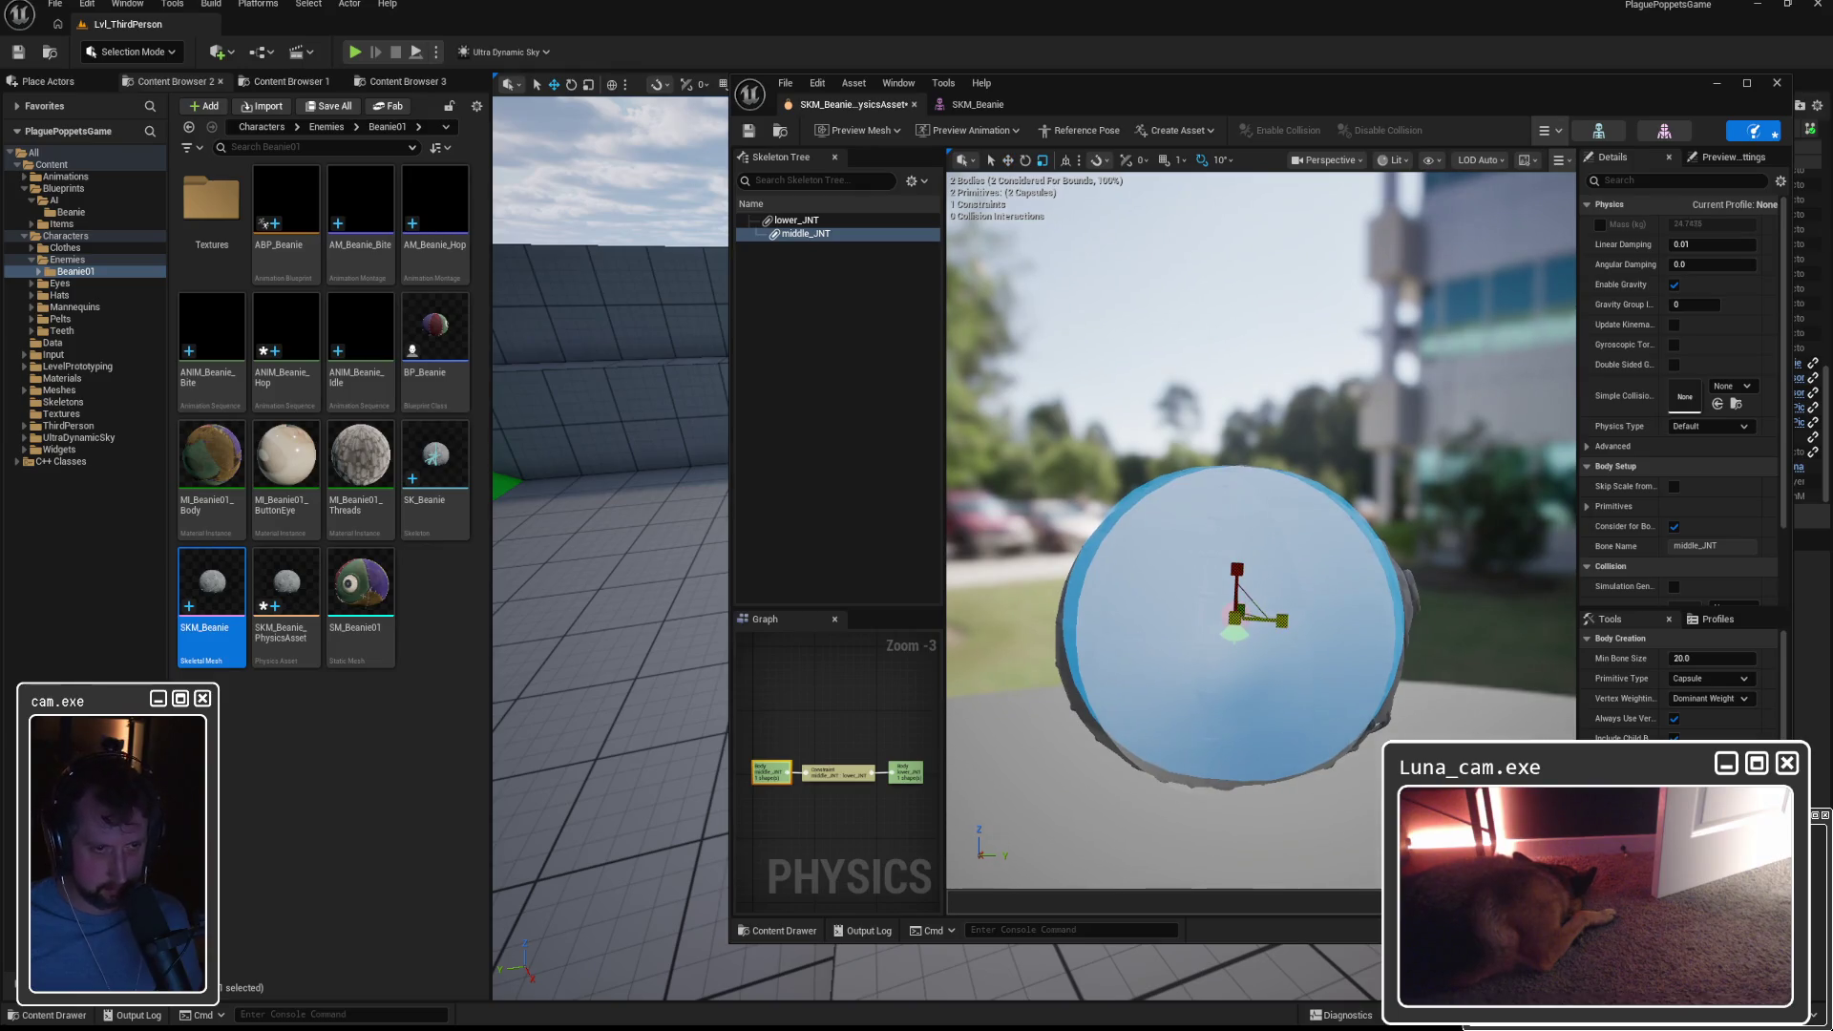
pyautogui.moveTo(1228, 570); pyautogui.dragTo(1232, 576)
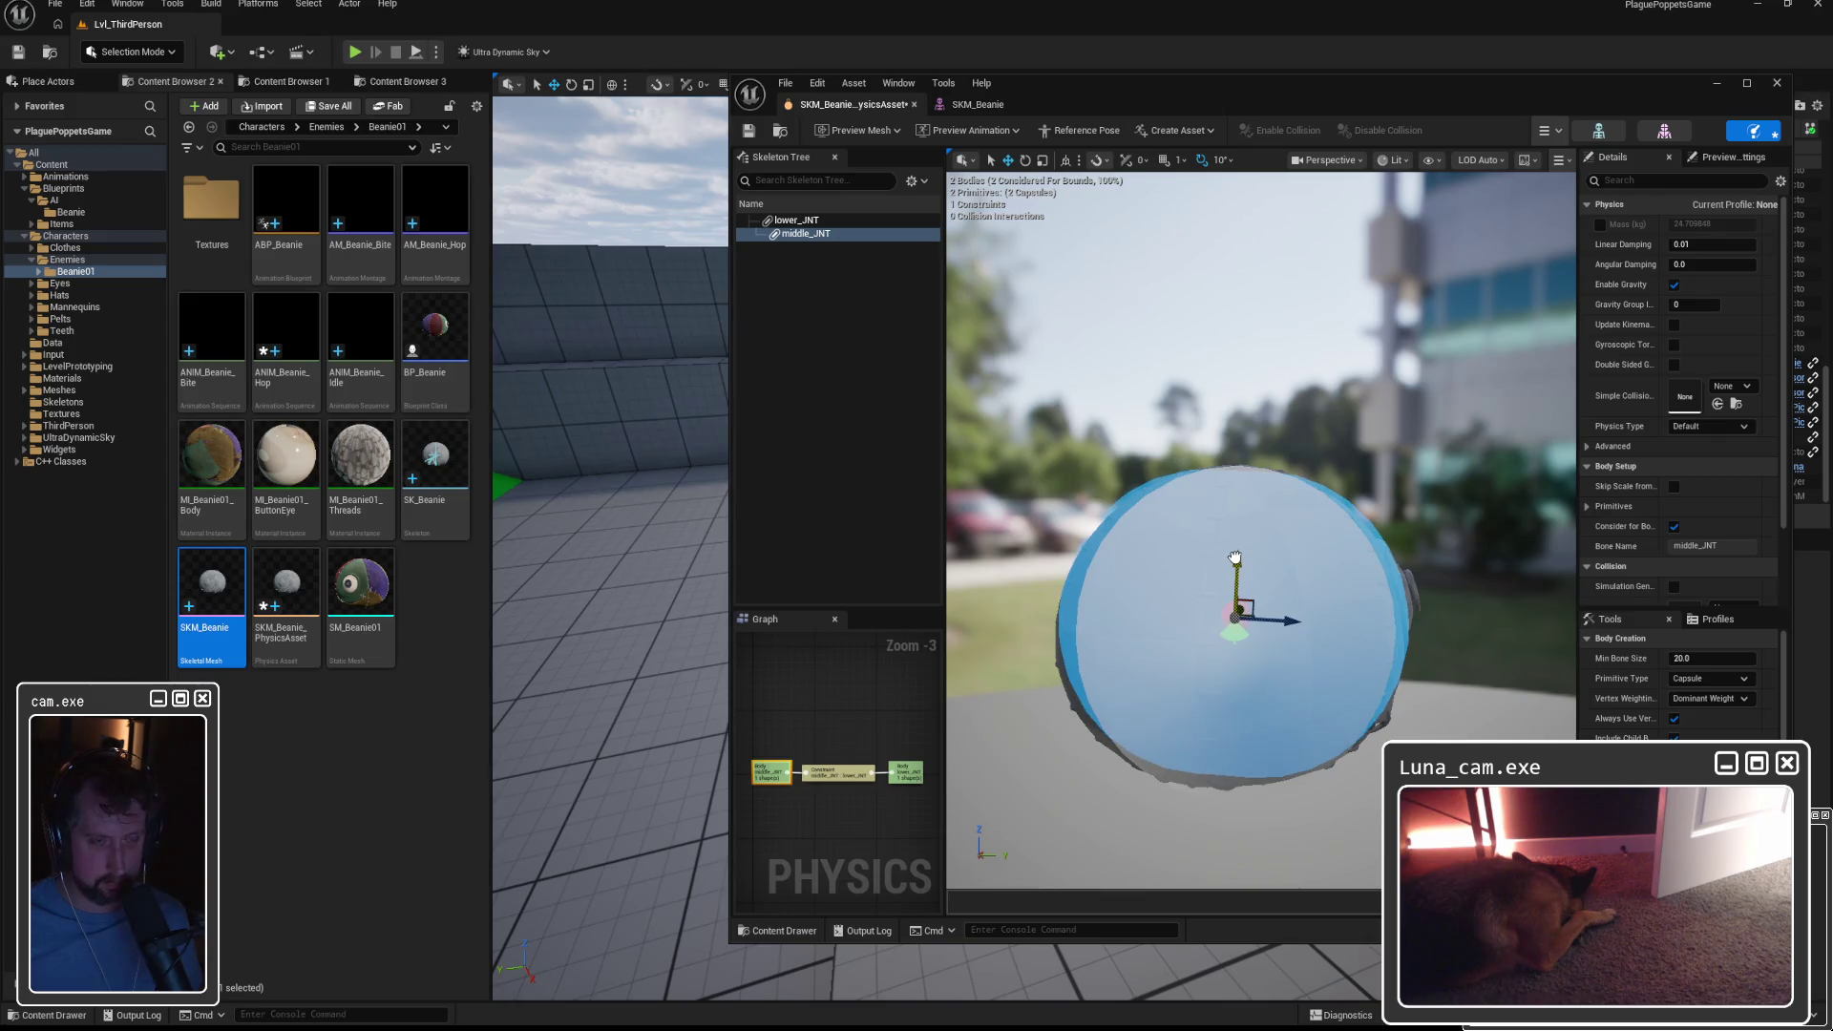
# Save SKM_Beanie_PhysicsAsset and close the Physics Asset editor.
pyautogui.hotkey('ctrl', 's')
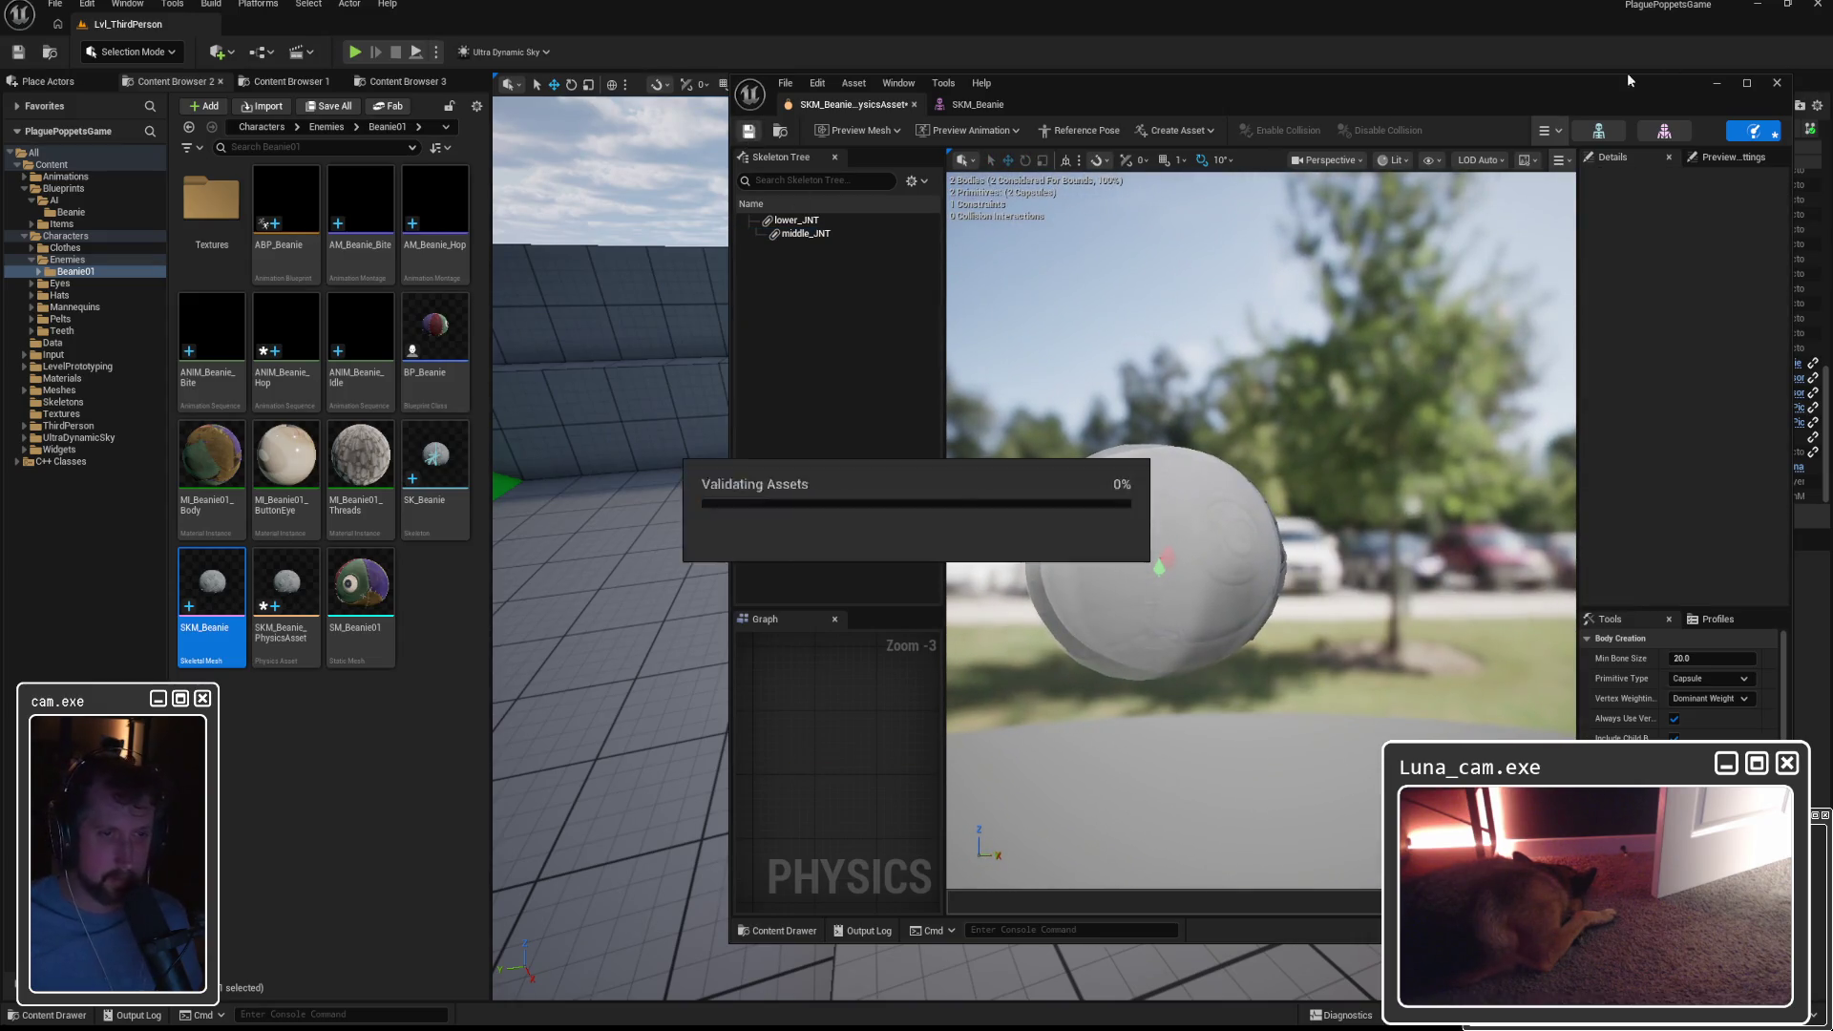
pyautogui.click(1778, 85)
pyautogui.click(414, 646)
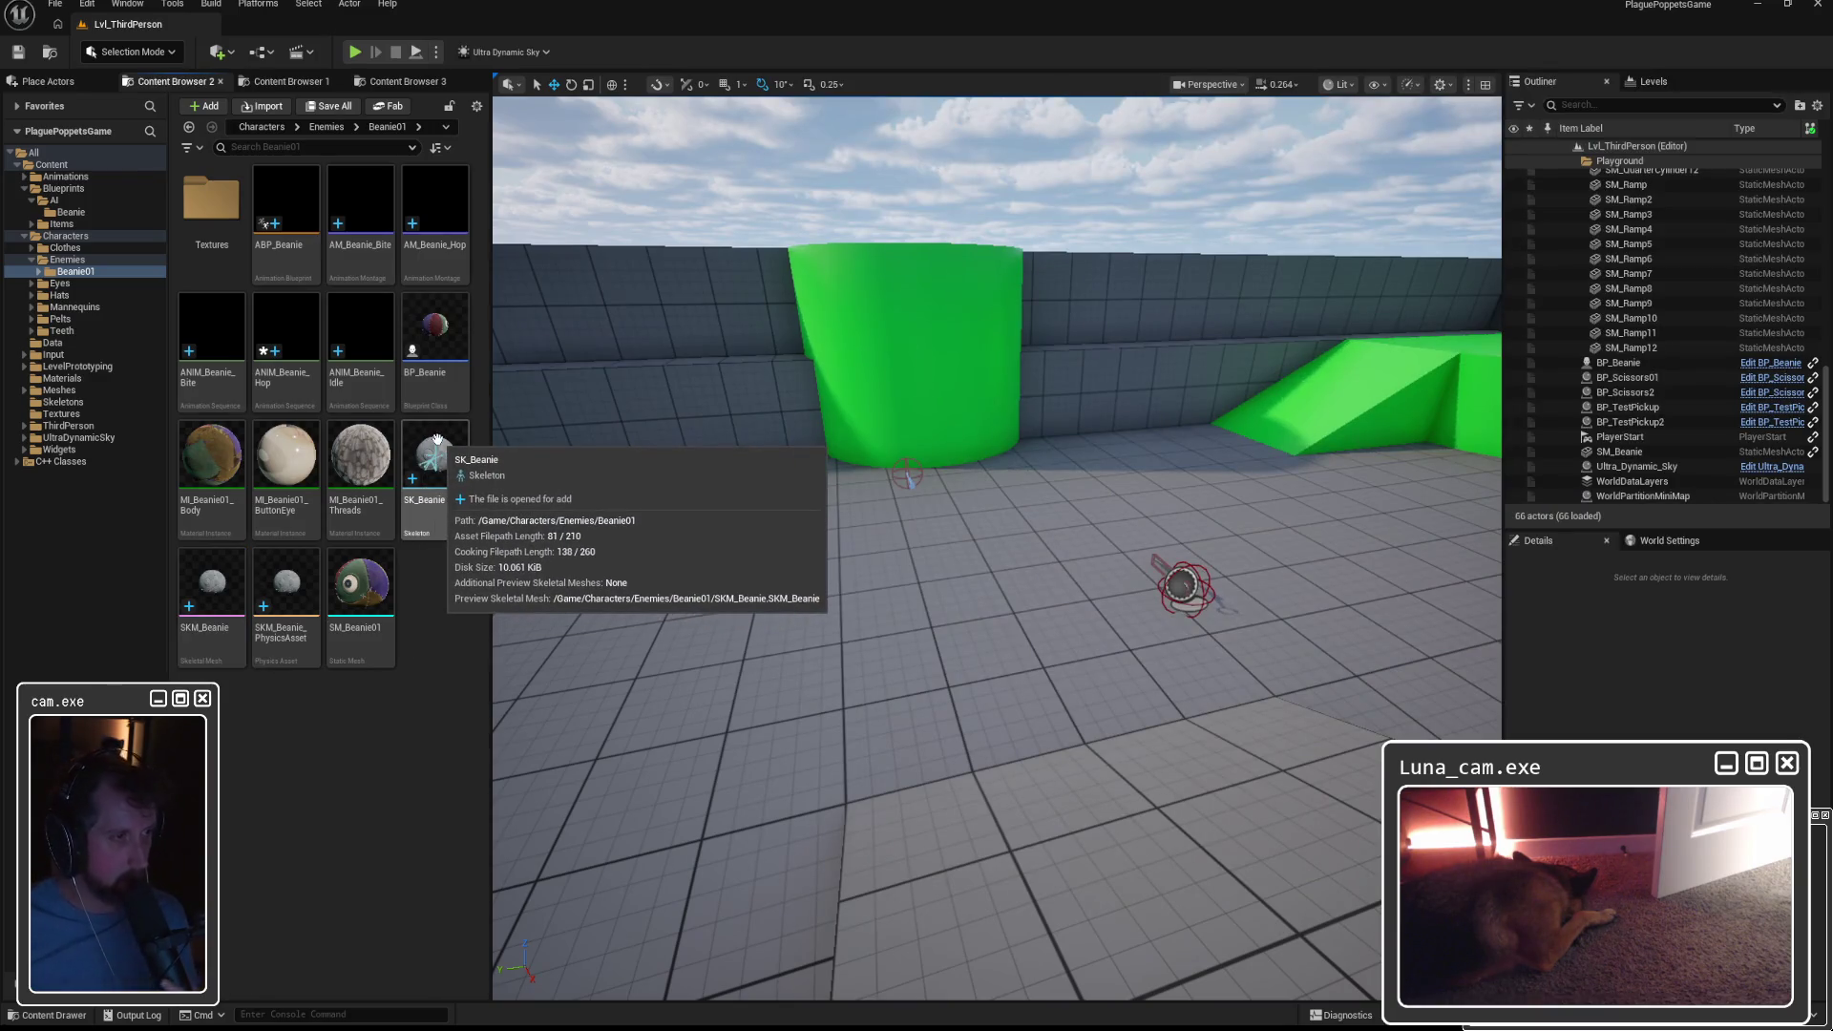
# Assign SK_Beanie as the skeleton of ANIM_Beanie_Hop, leaving the retarget source unchanged.
pyautogui.click(299, 339)
pyautogui.doubleClick(299, 339)
pyautogui.click(1025, 545)
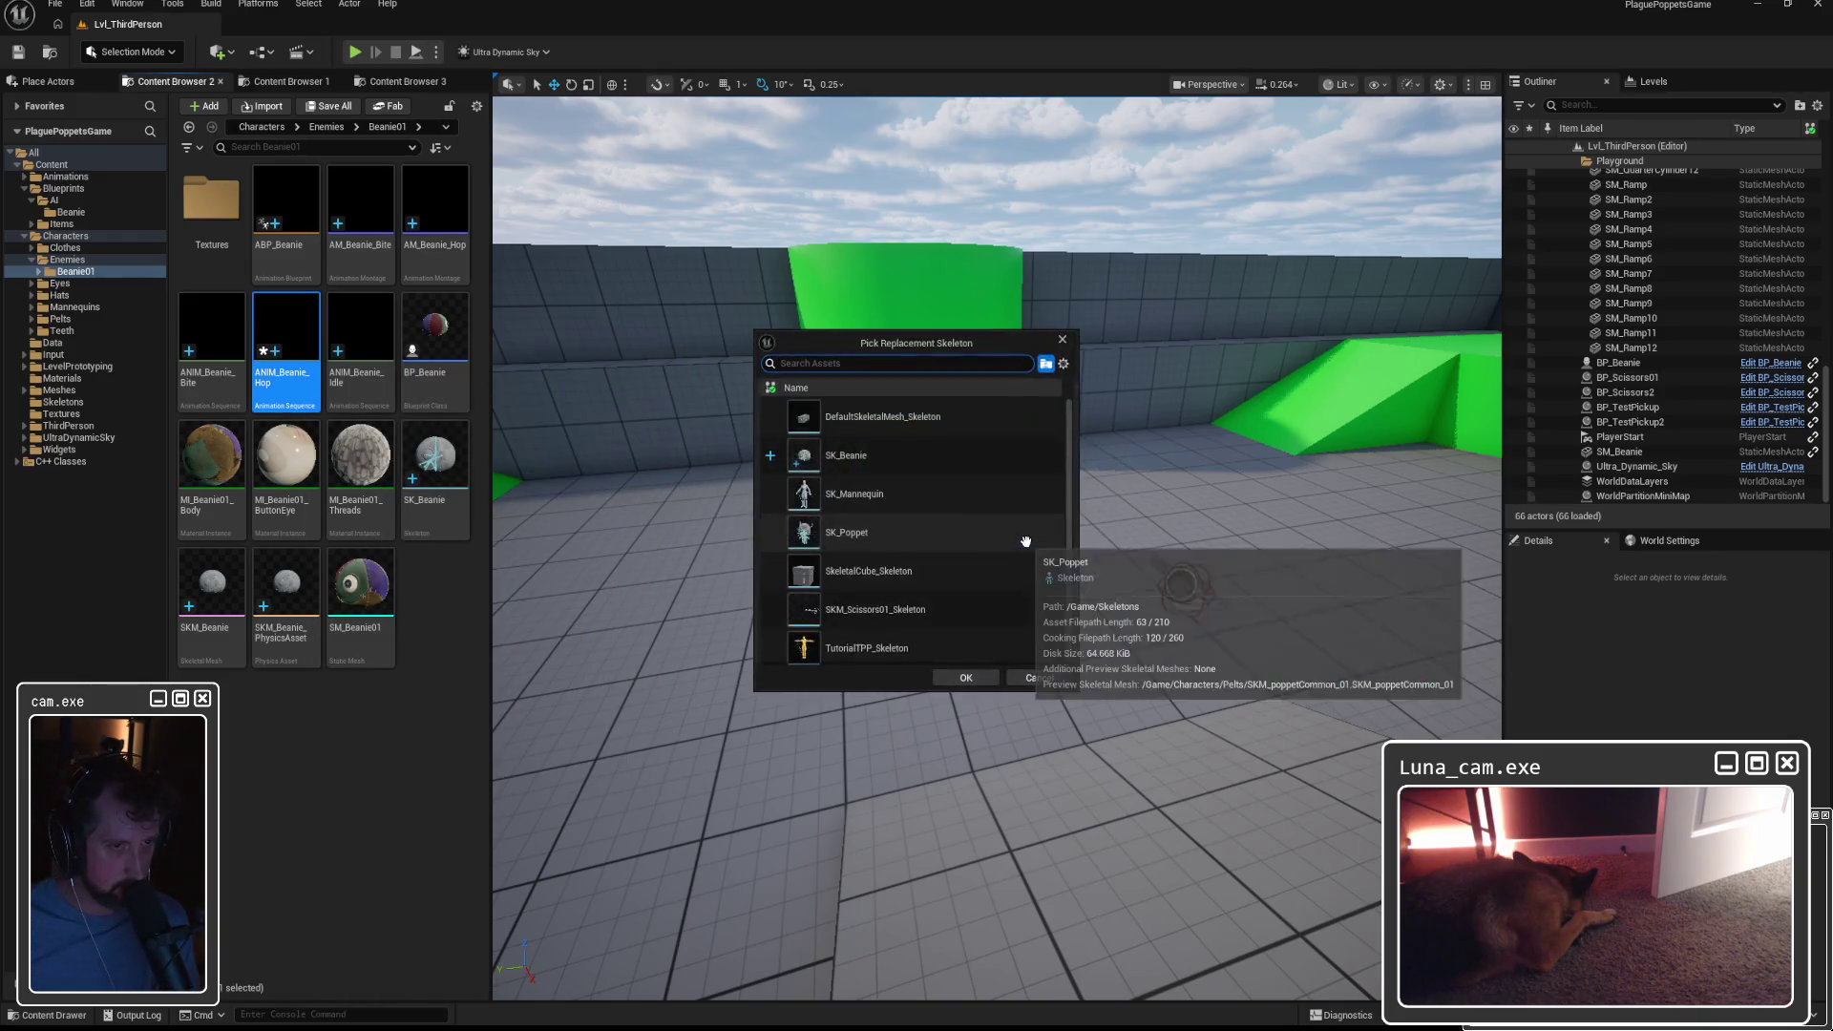
pyautogui.click(891, 456)
pyautogui.click(964, 678)
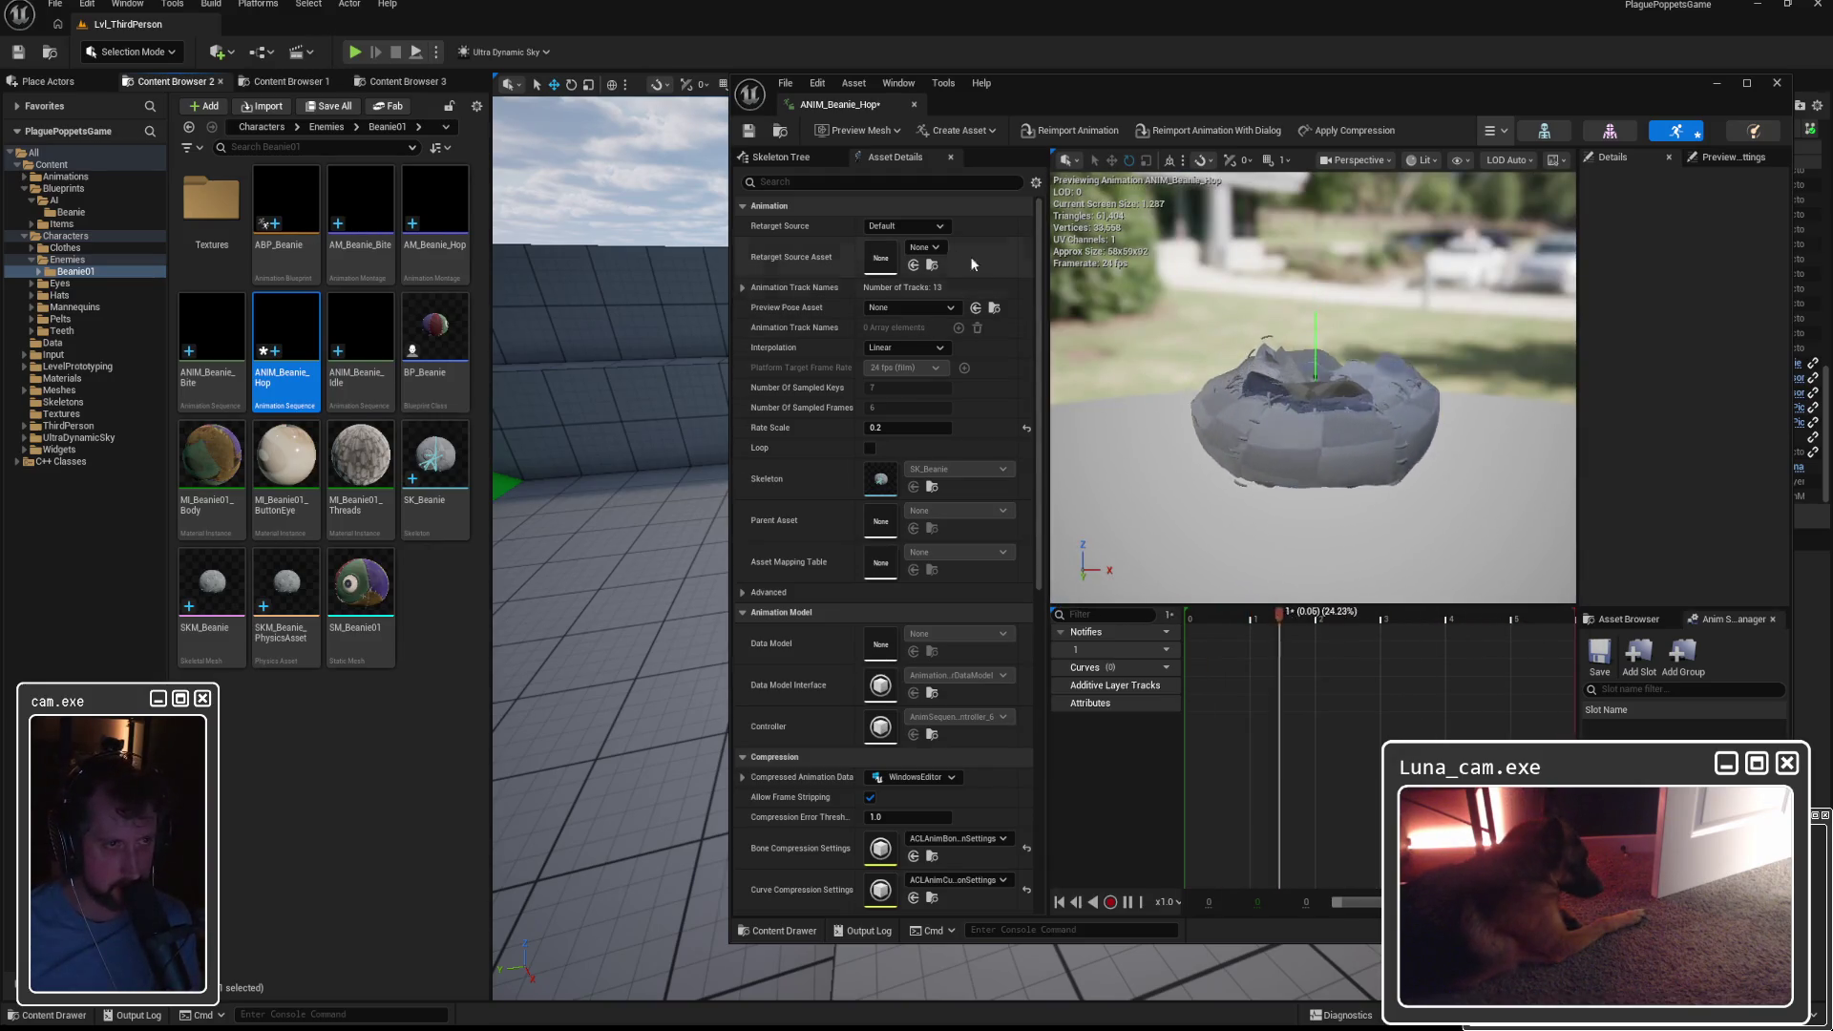
pyautogui.click(935, 248)
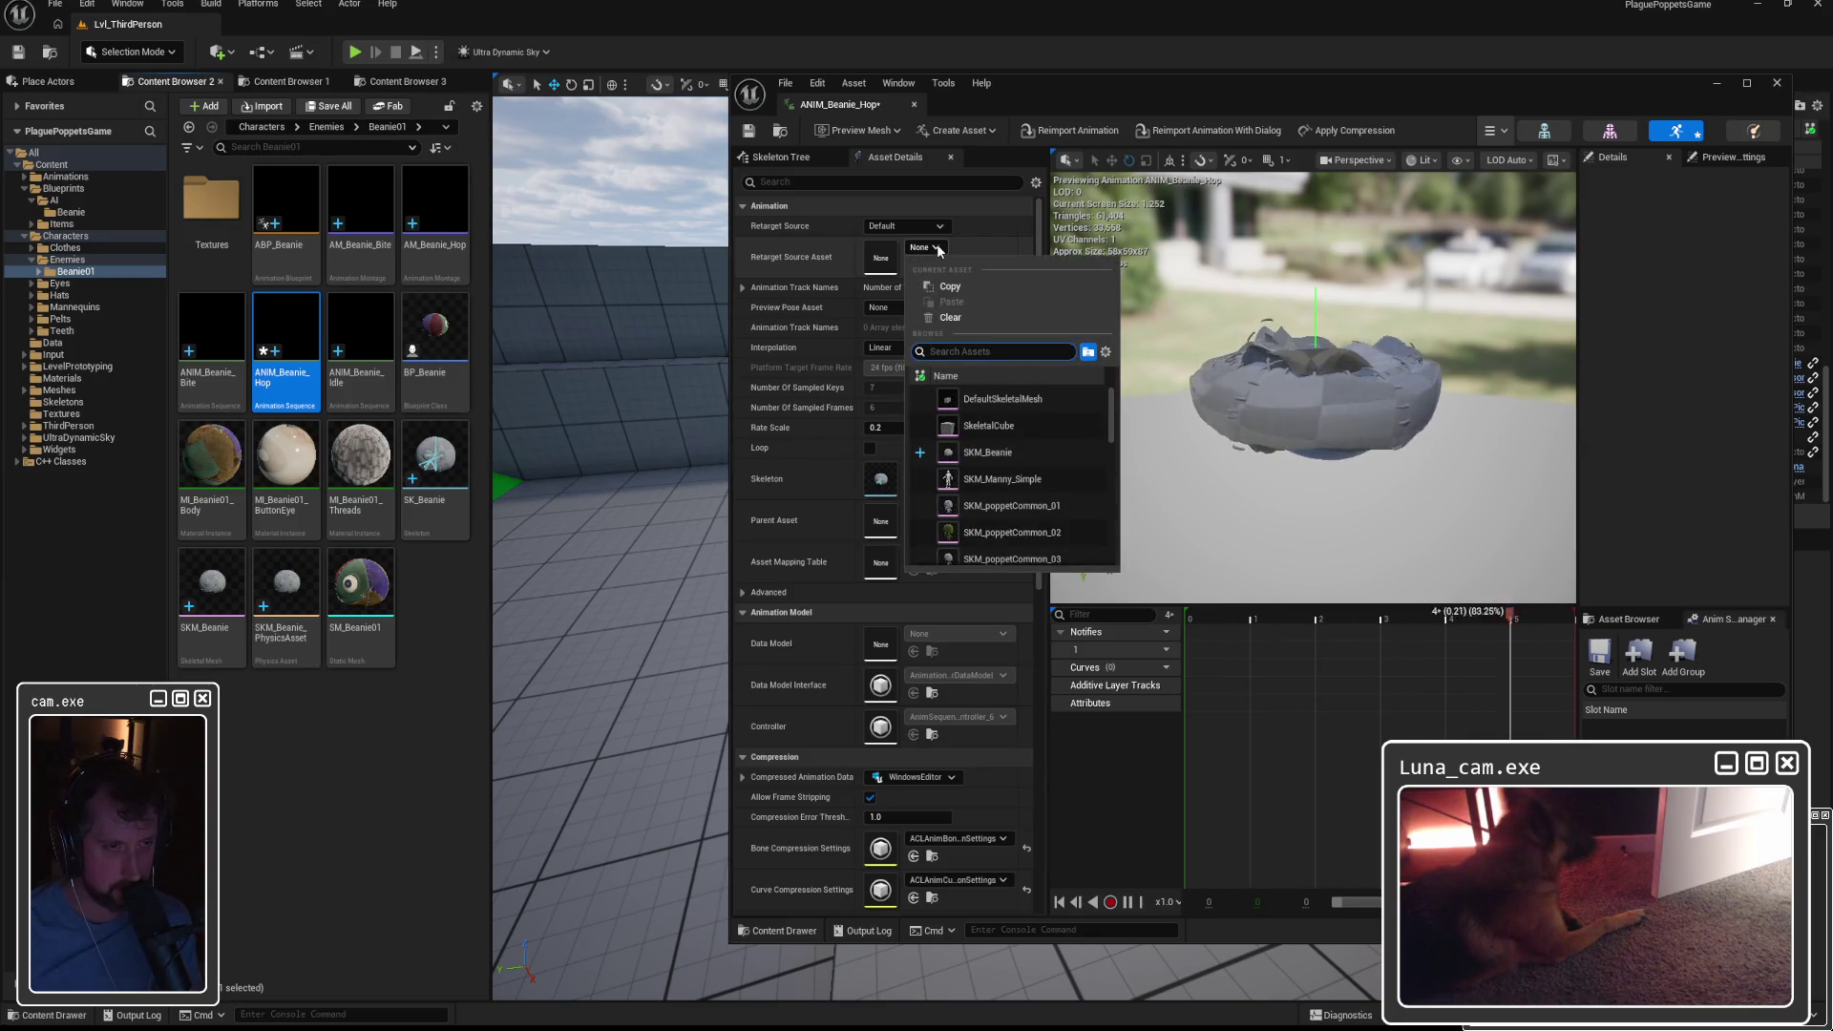
pyautogui.click(1280, 413)
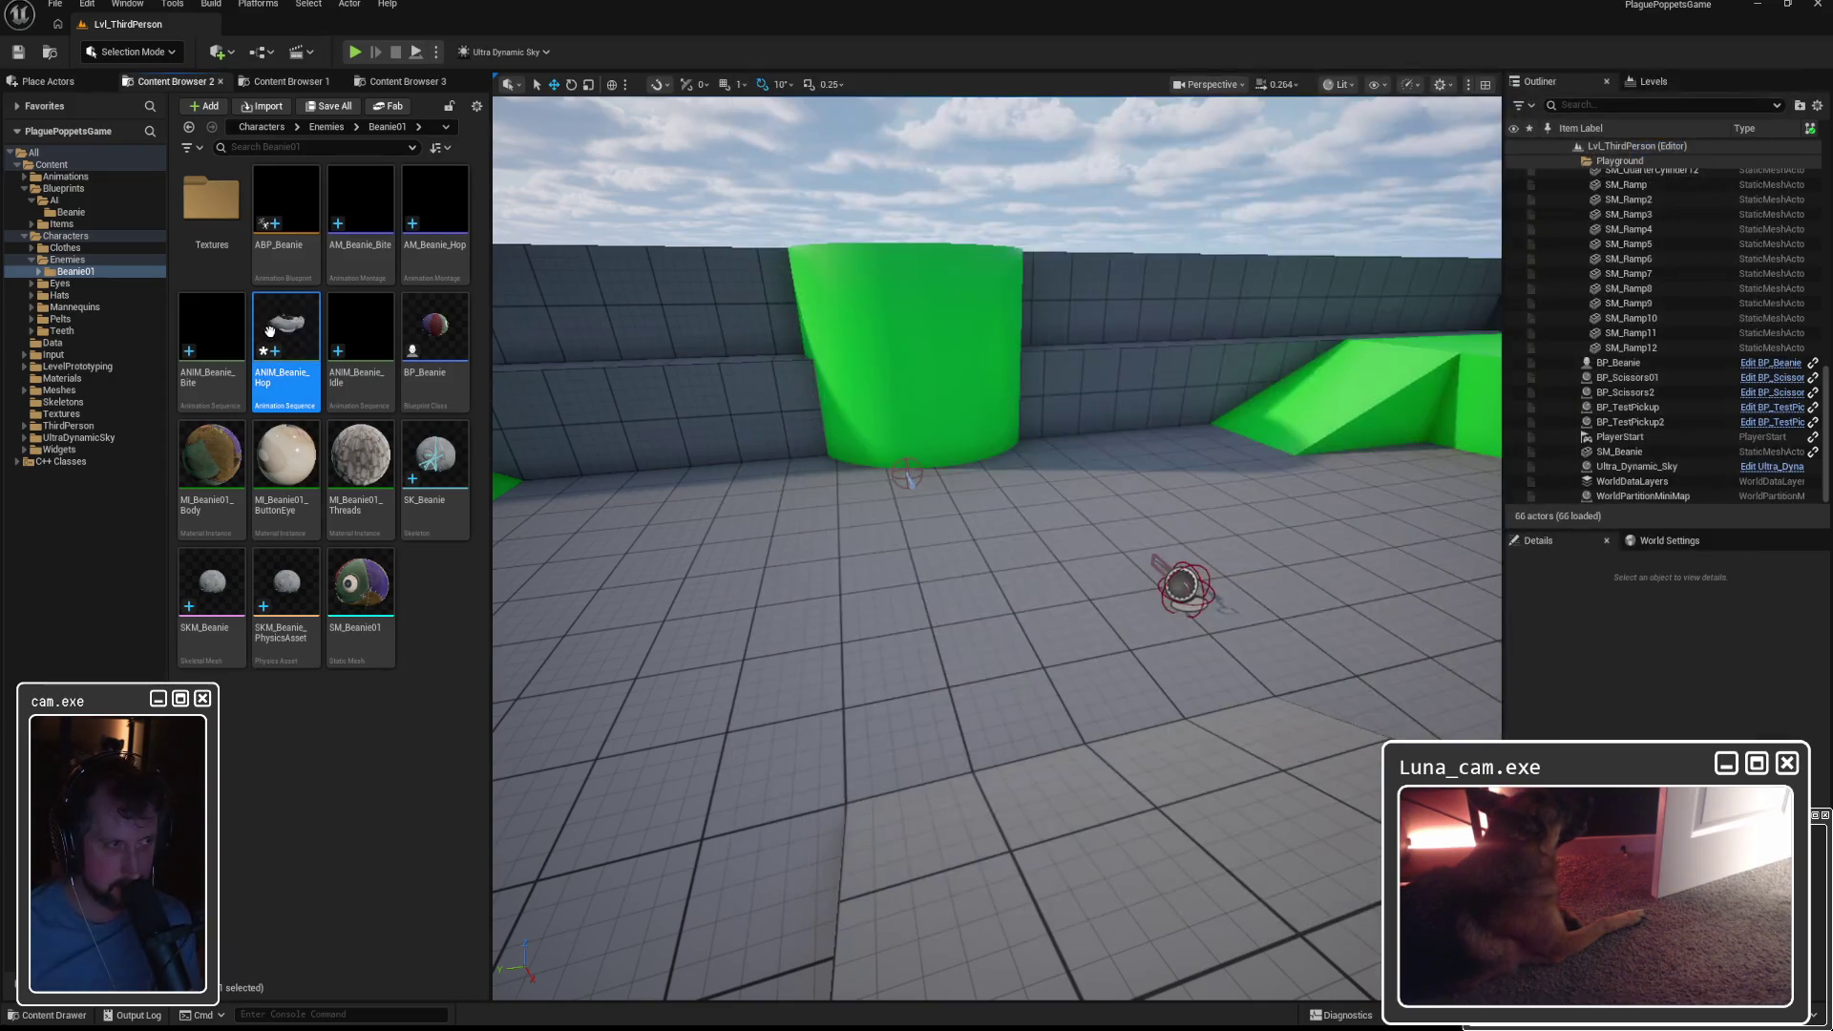
pyautogui.click(226, 315)
# Assign SK_Beanie as the skeleton of ANIM_Beanie_Bite.
pyautogui.doubleClick(226, 315)
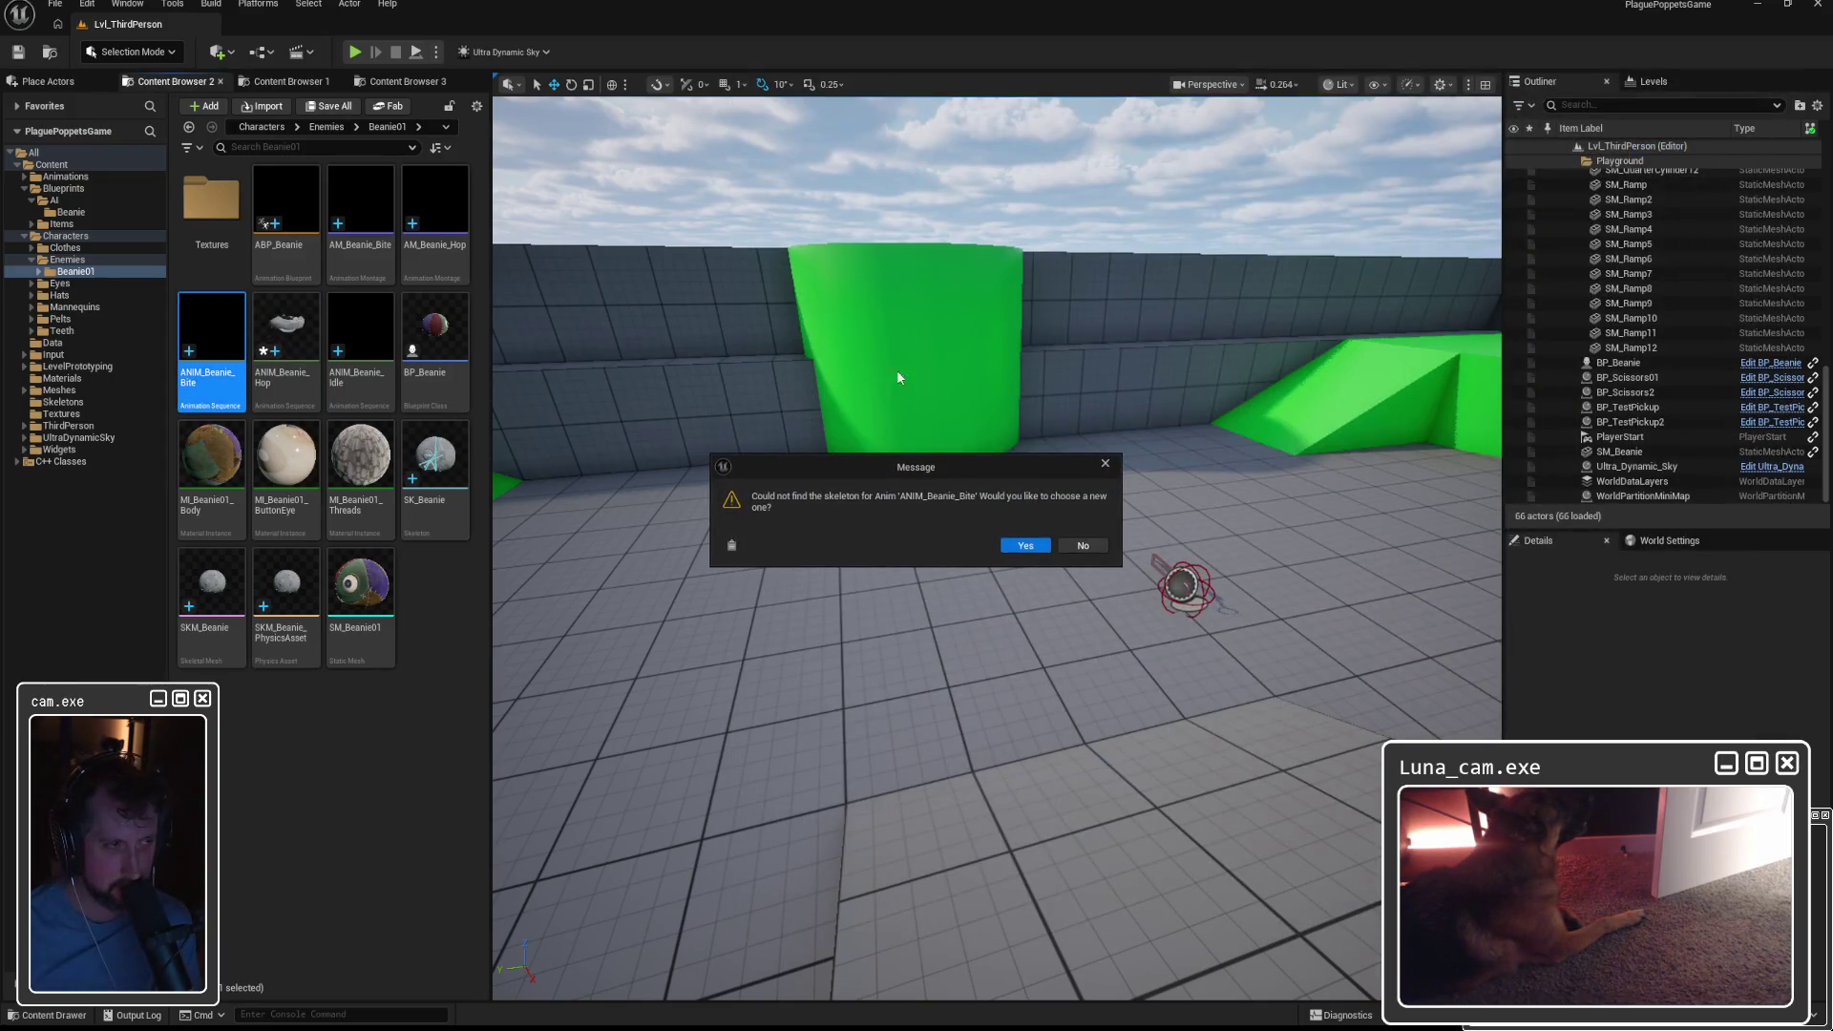
pyautogui.click(1018, 555)
pyautogui.click(855, 470)
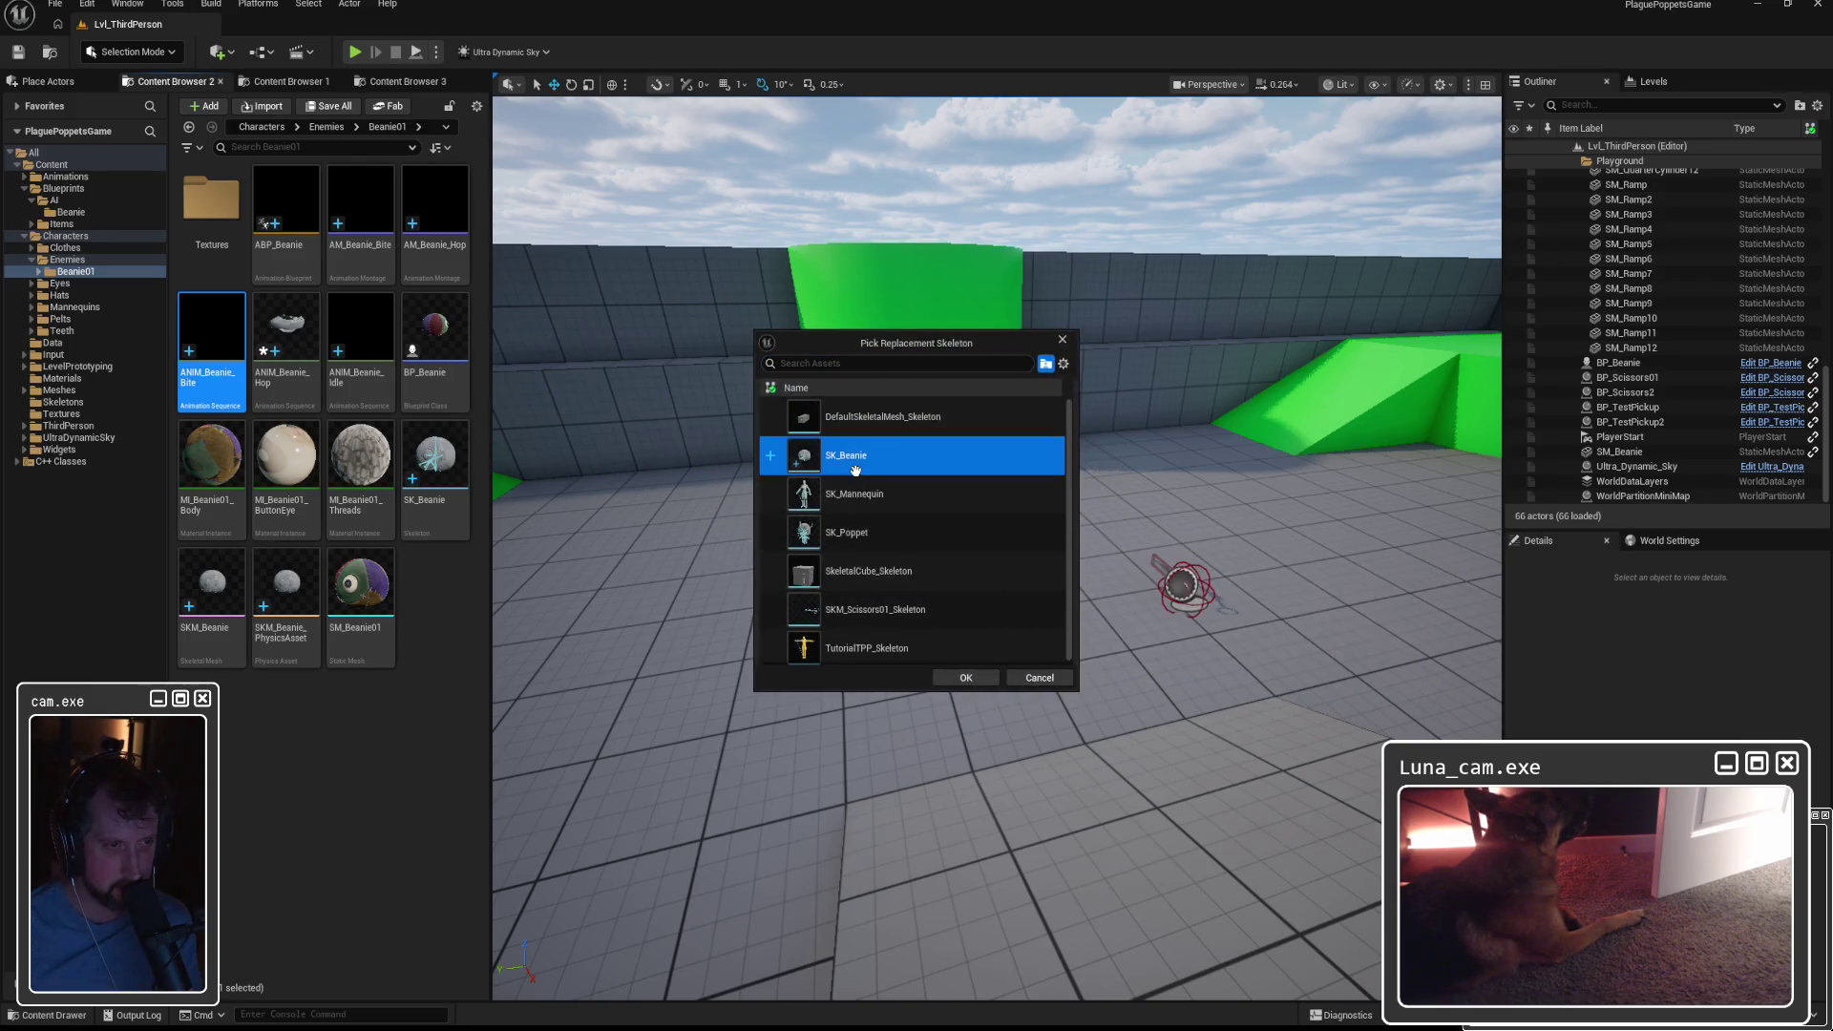
pyautogui.click(965, 678)
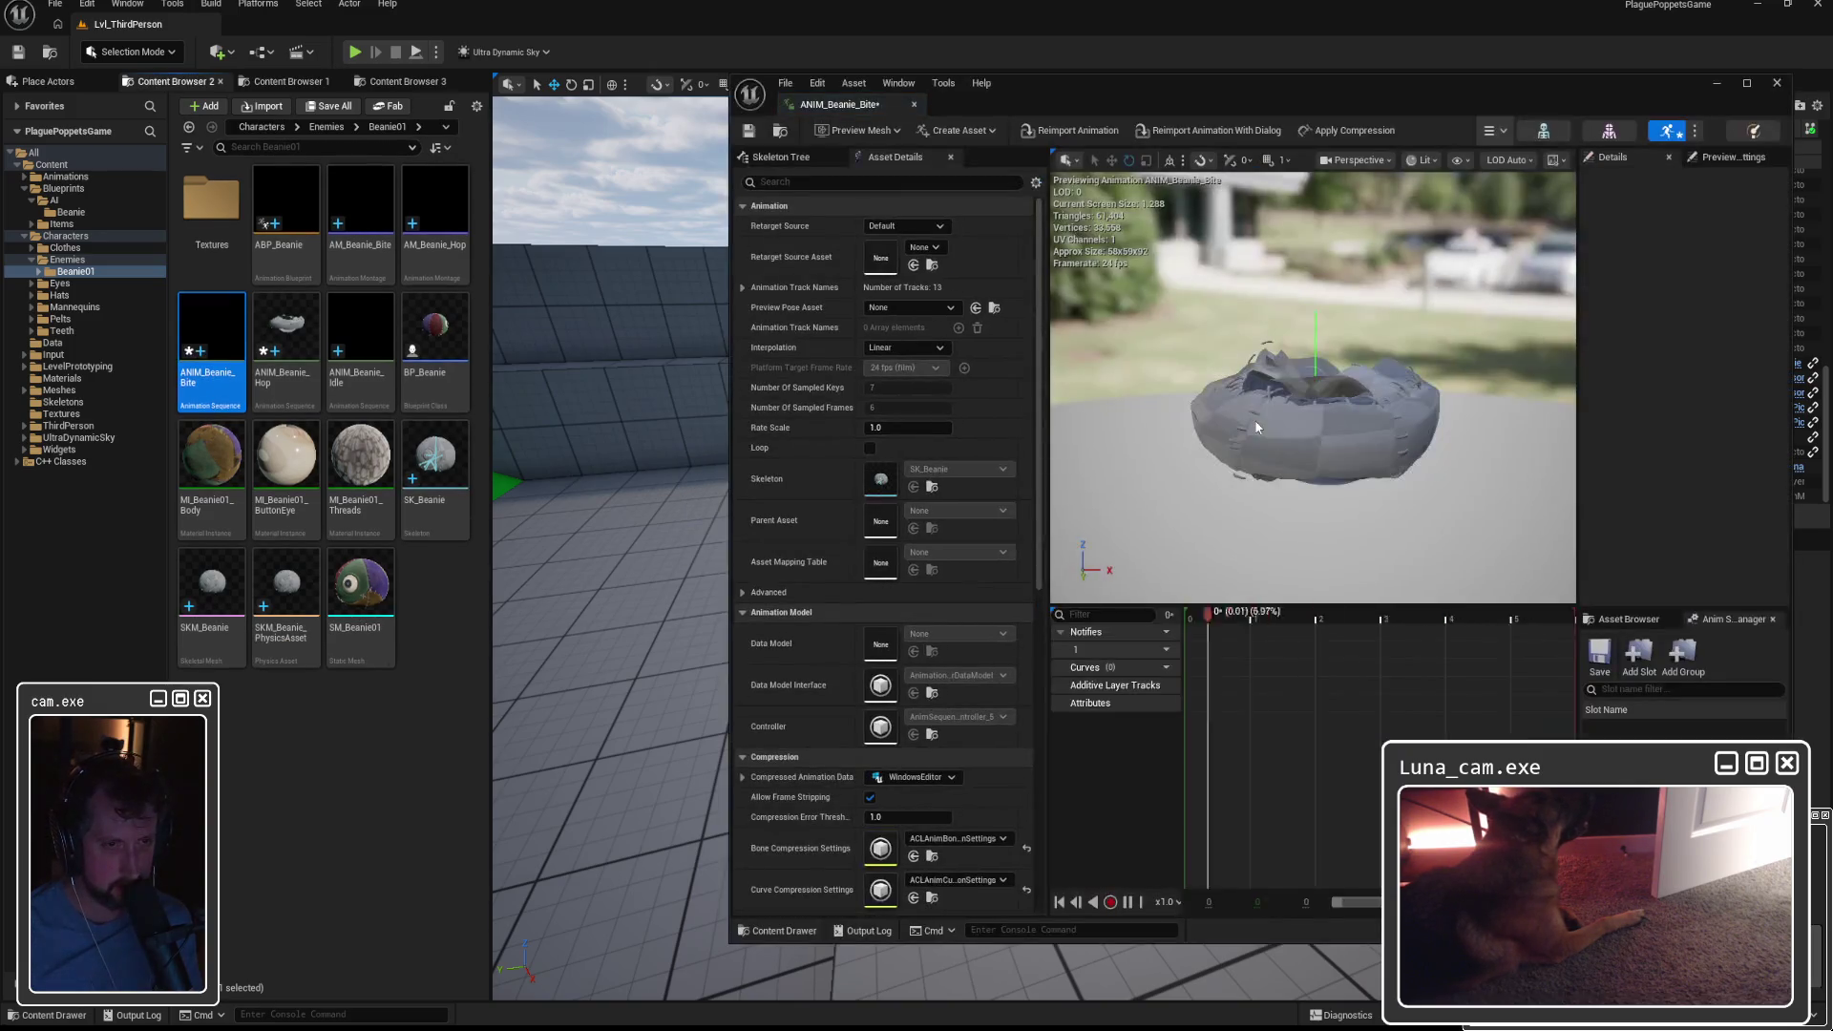
pyautogui.click(1777, 83)
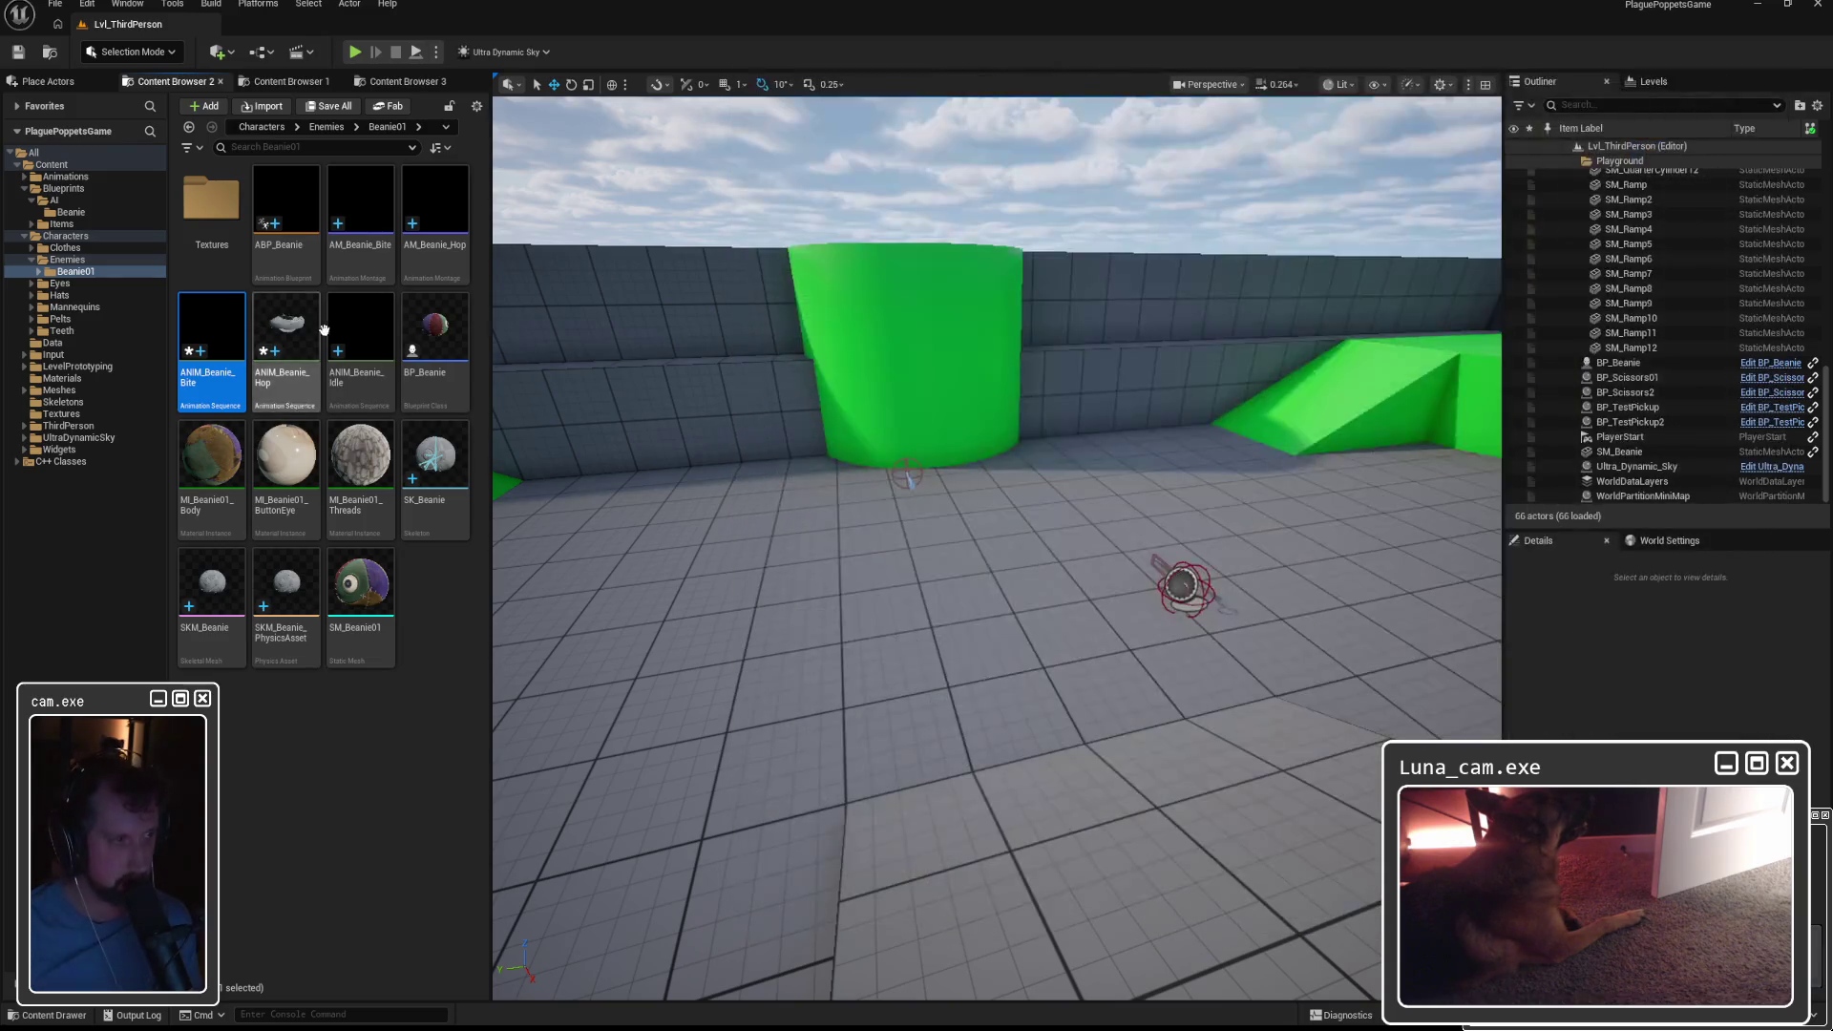
# Assign SK_Beanie as the skeleton of ANIM_Beanie_Idle.
pyautogui.click(355, 328)
pyautogui.doubleClick(355, 327)
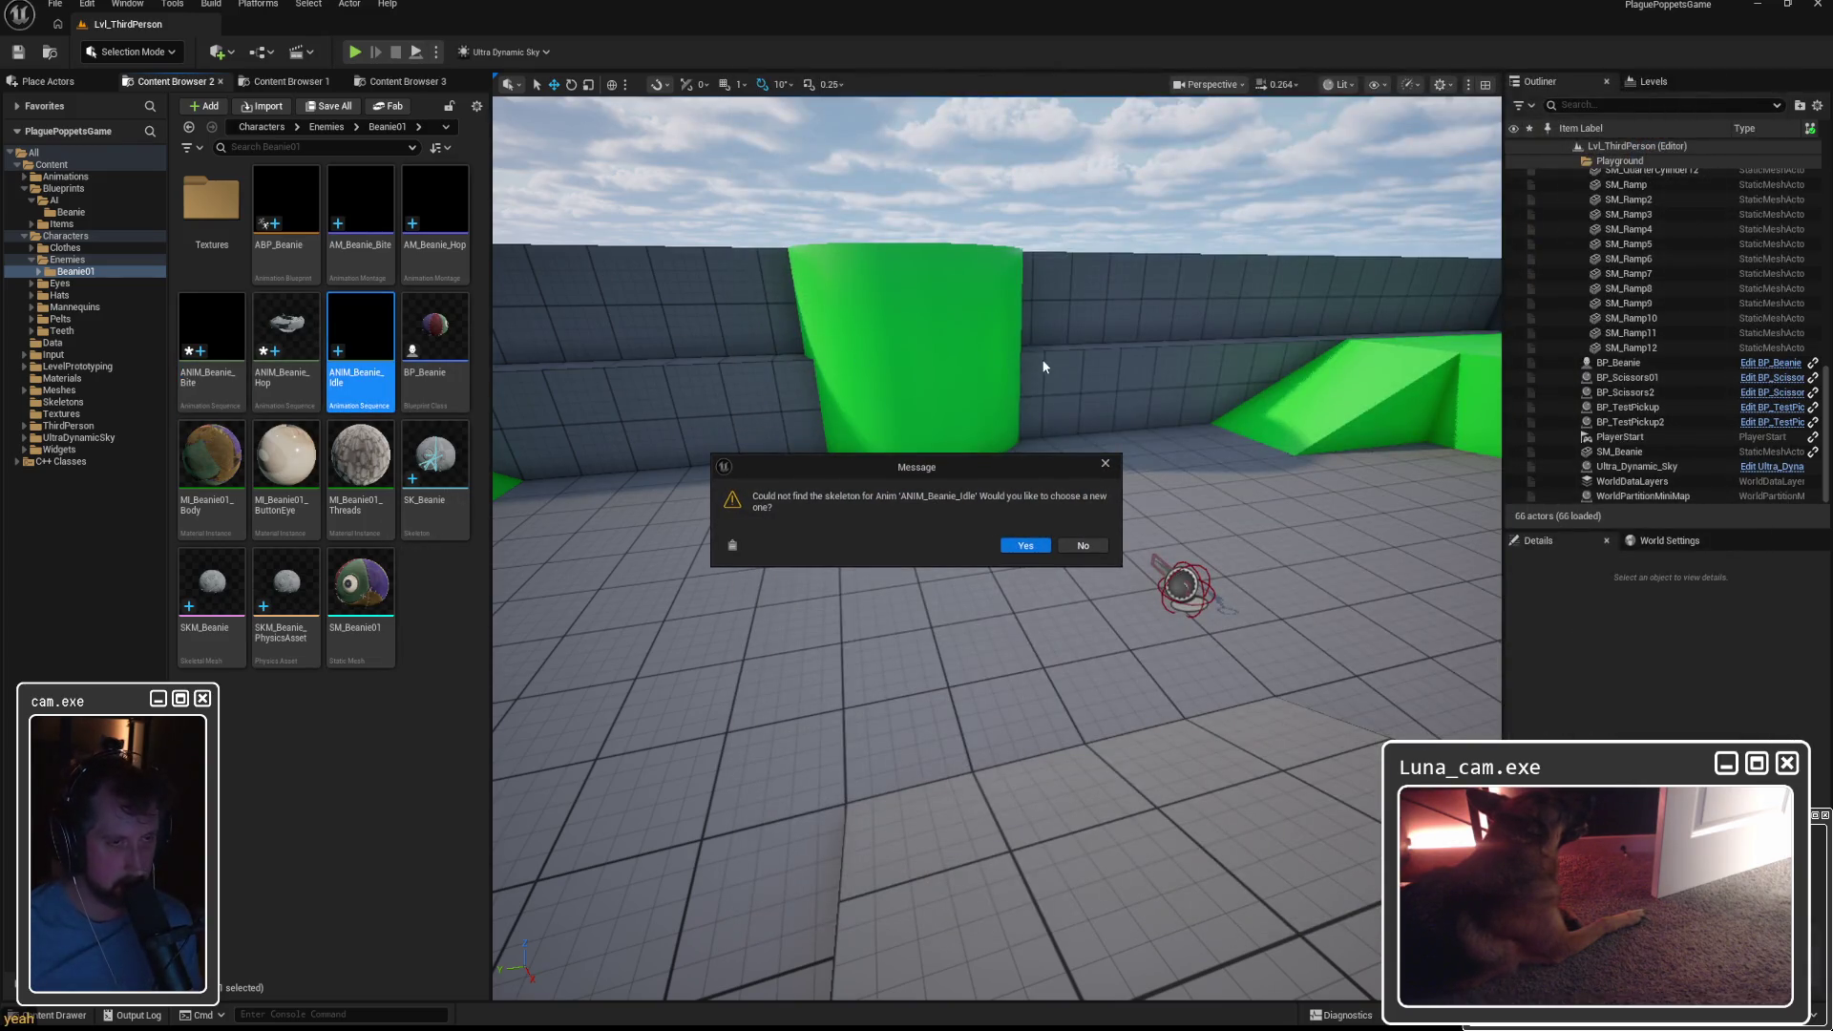
pyautogui.click(1026, 546)
pyautogui.click(864, 457)
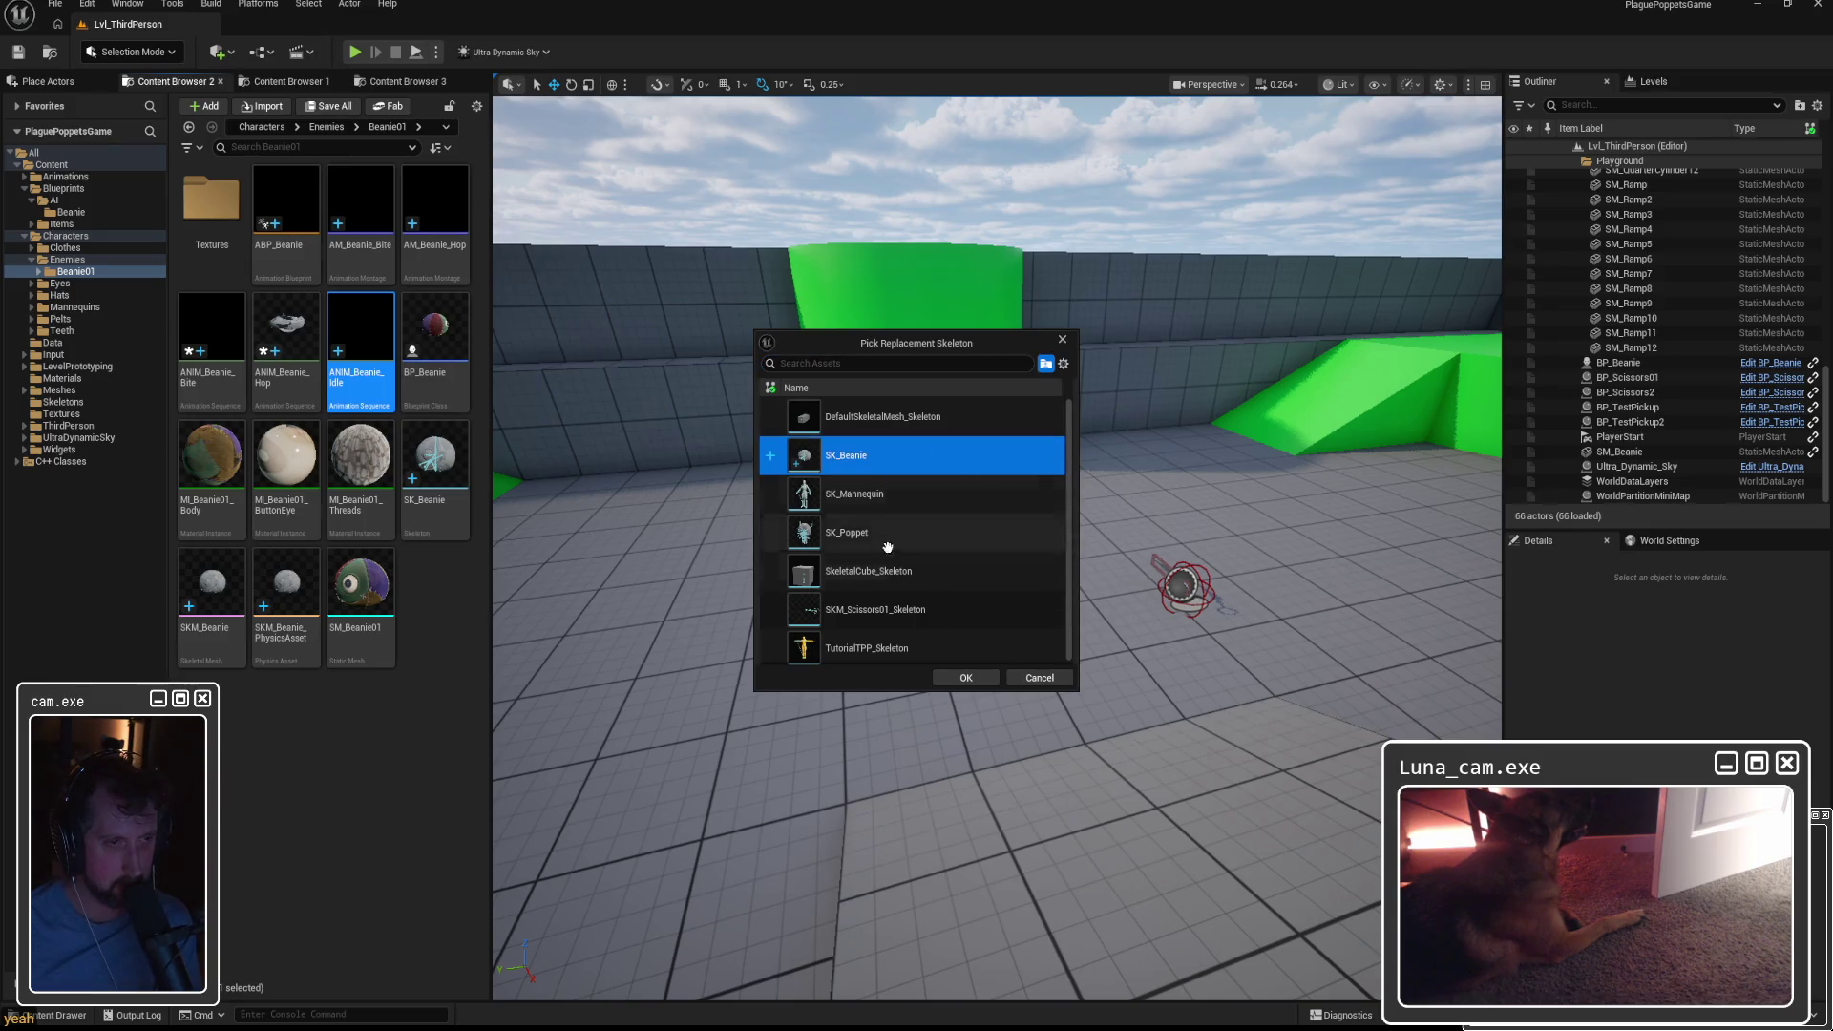
pyautogui.click(965, 677)
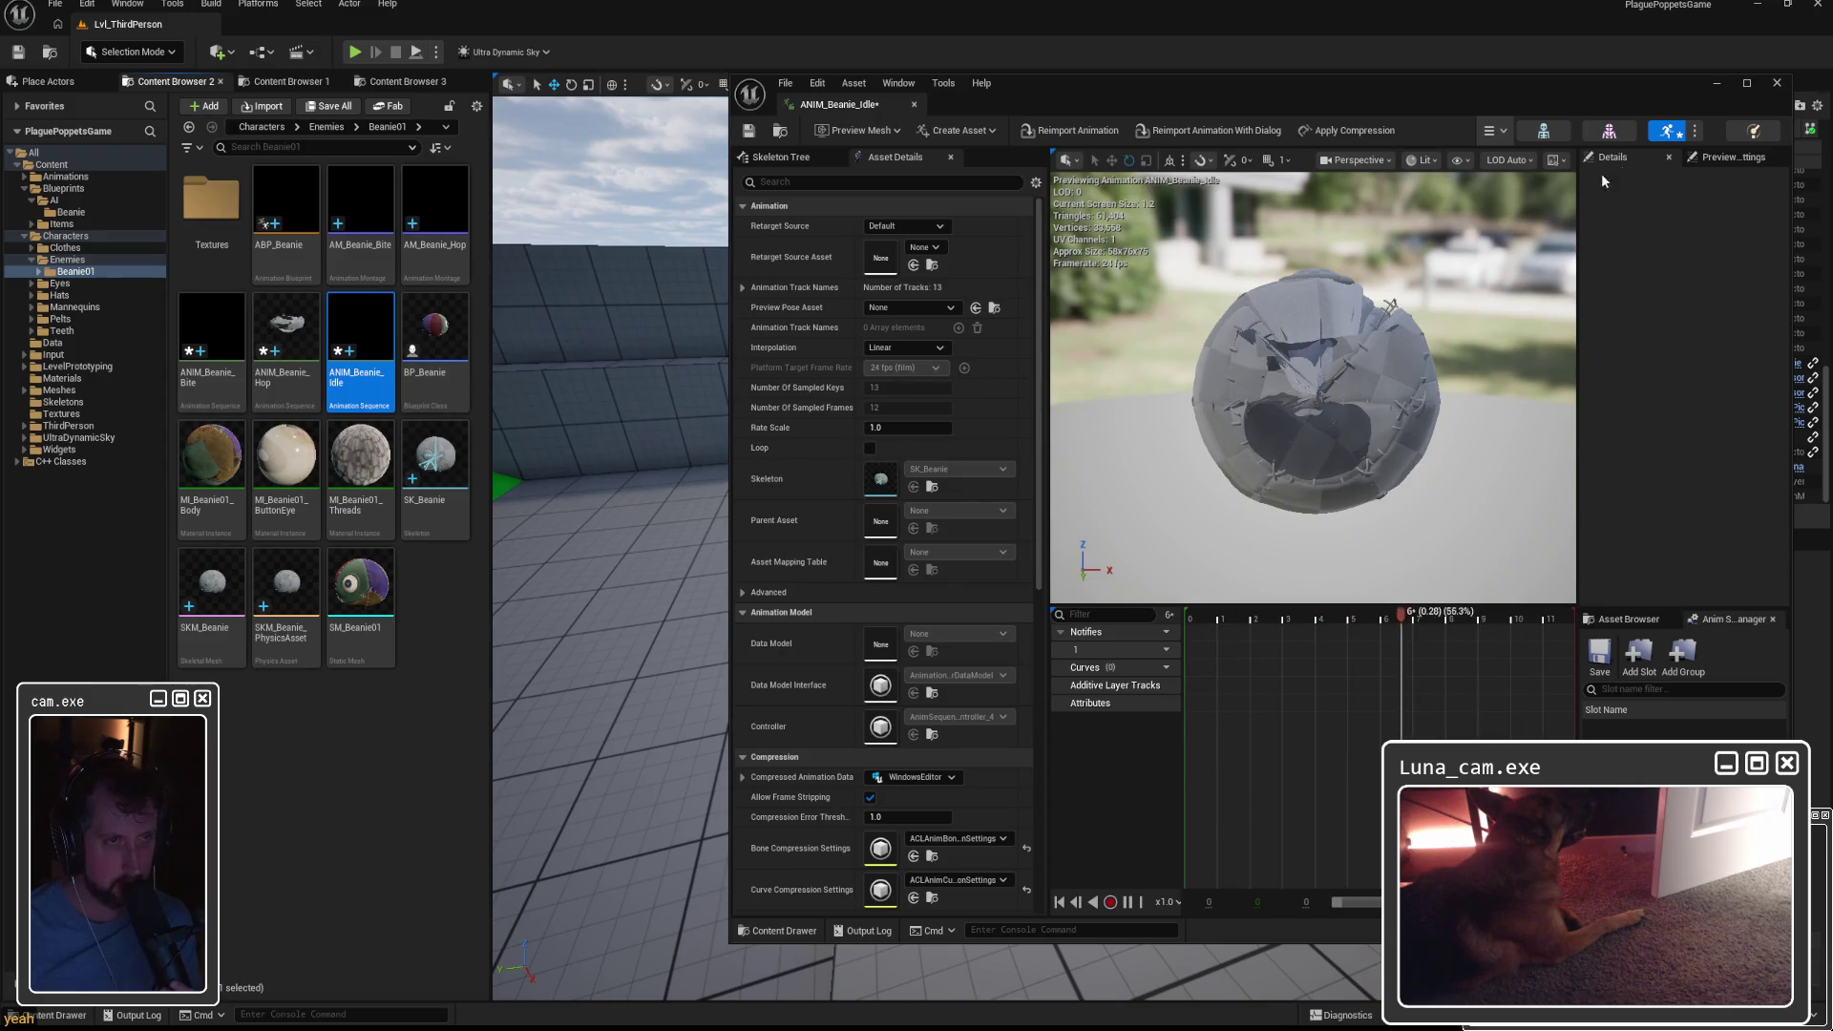
pyautogui.click(1776, 84)
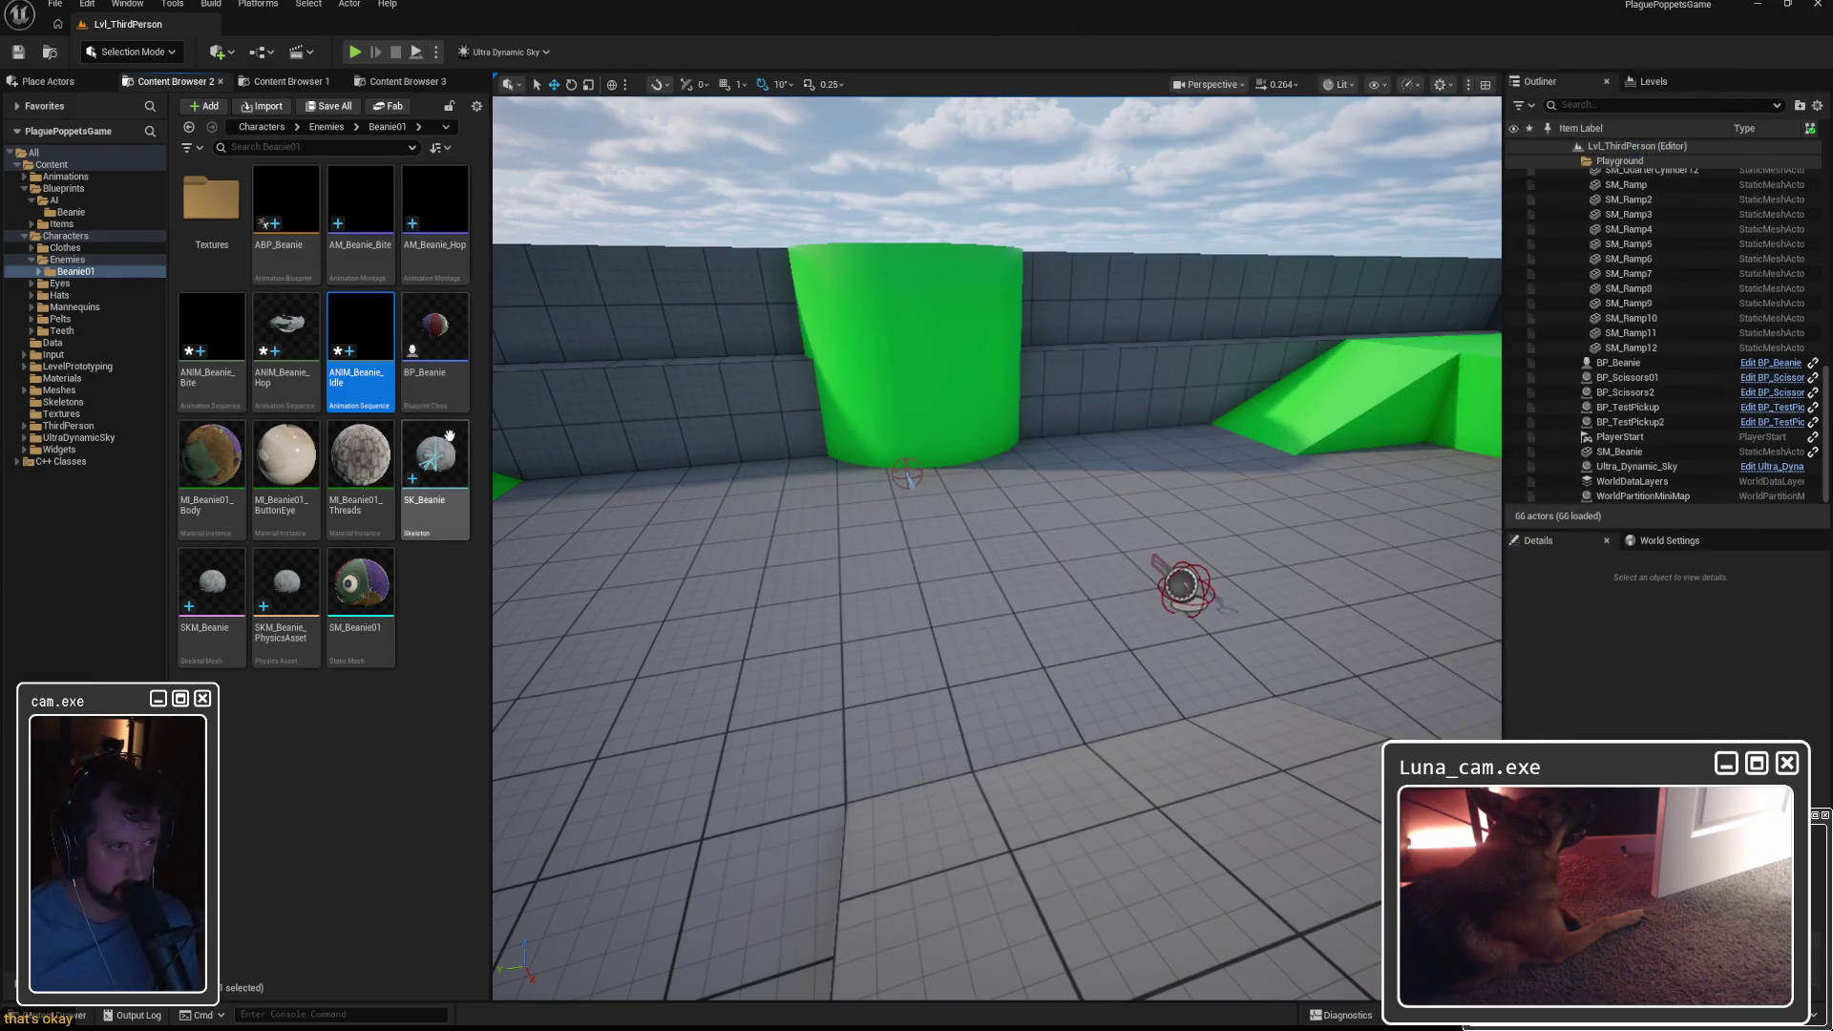
# Return to Maya and view the Beanie from the side.
pyautogui.click(285, 335)
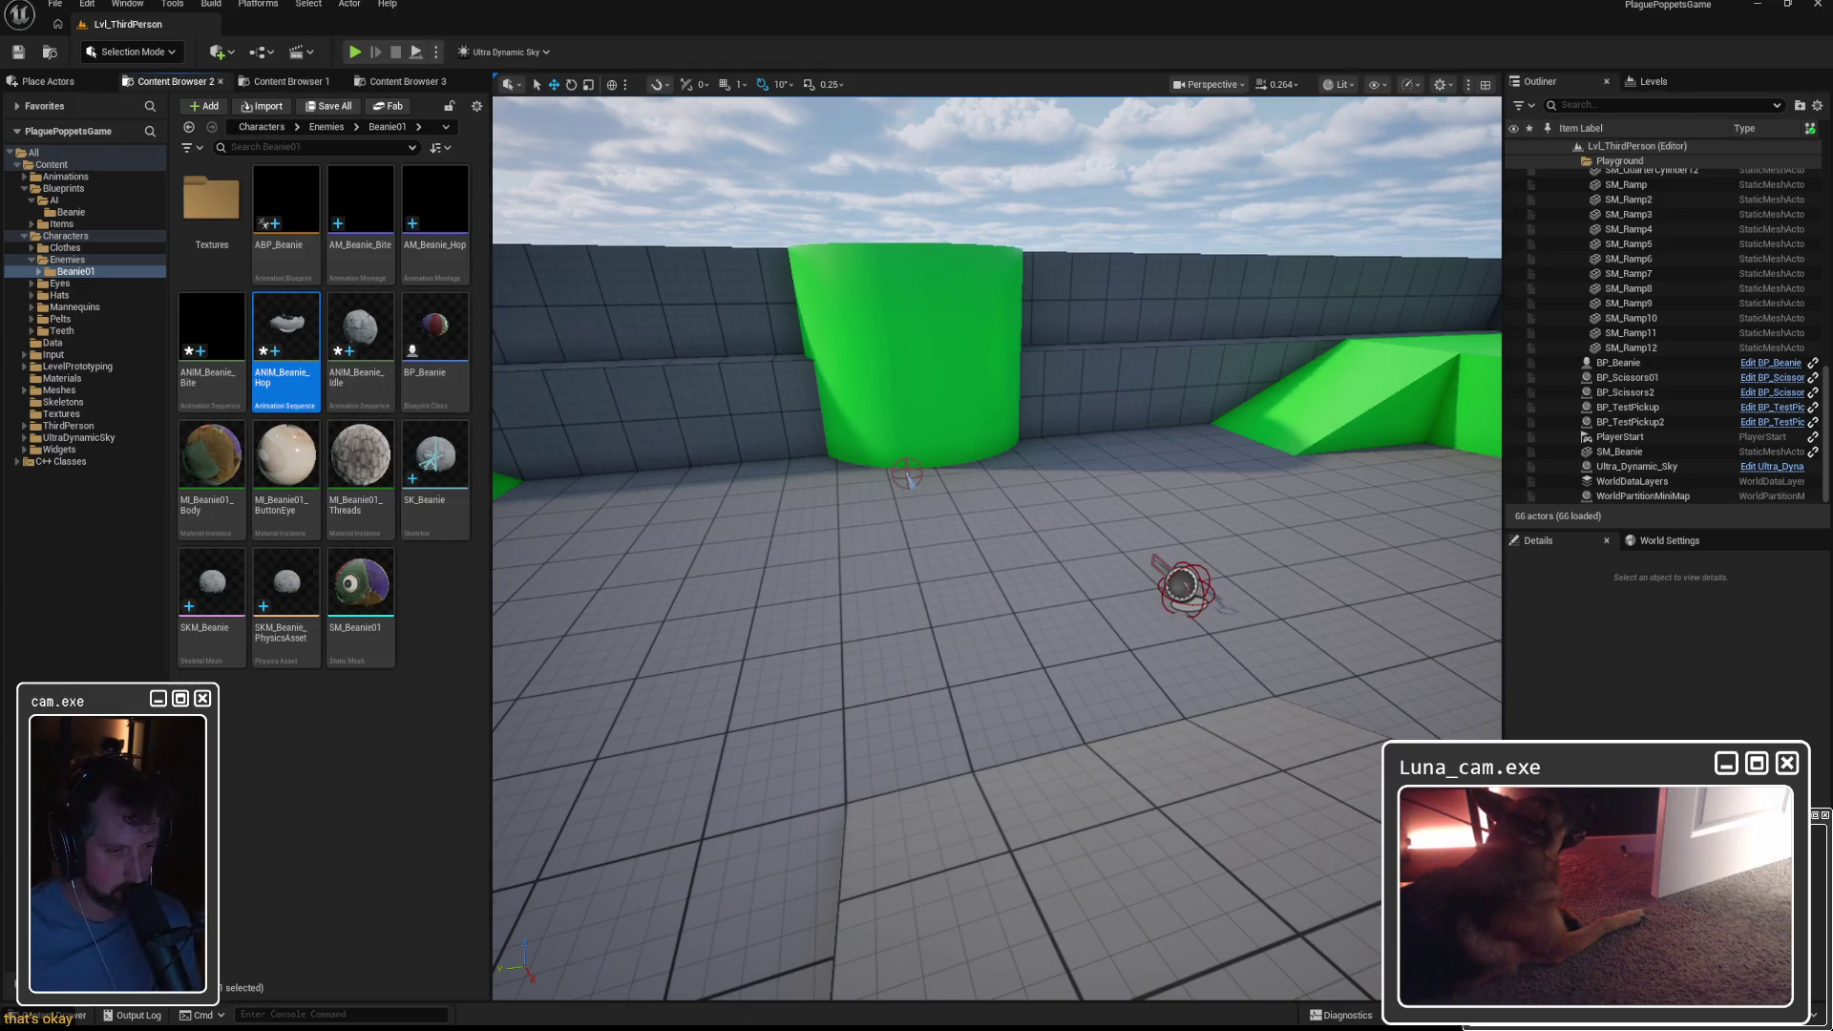
pyautogui.hotkey('alt', 'Tab')
pyautogui.moveTo(901, 709)
pyautogui.keyDown('alt'); pyautogui.mouseDown()
pyautogui.moveTo(675, 729)
pyautogui.moveTo(725, 716)
pyautogui.moveTo(682, 748)
pyautogui.mouseUp(); pyautogui.keyUp('alt')
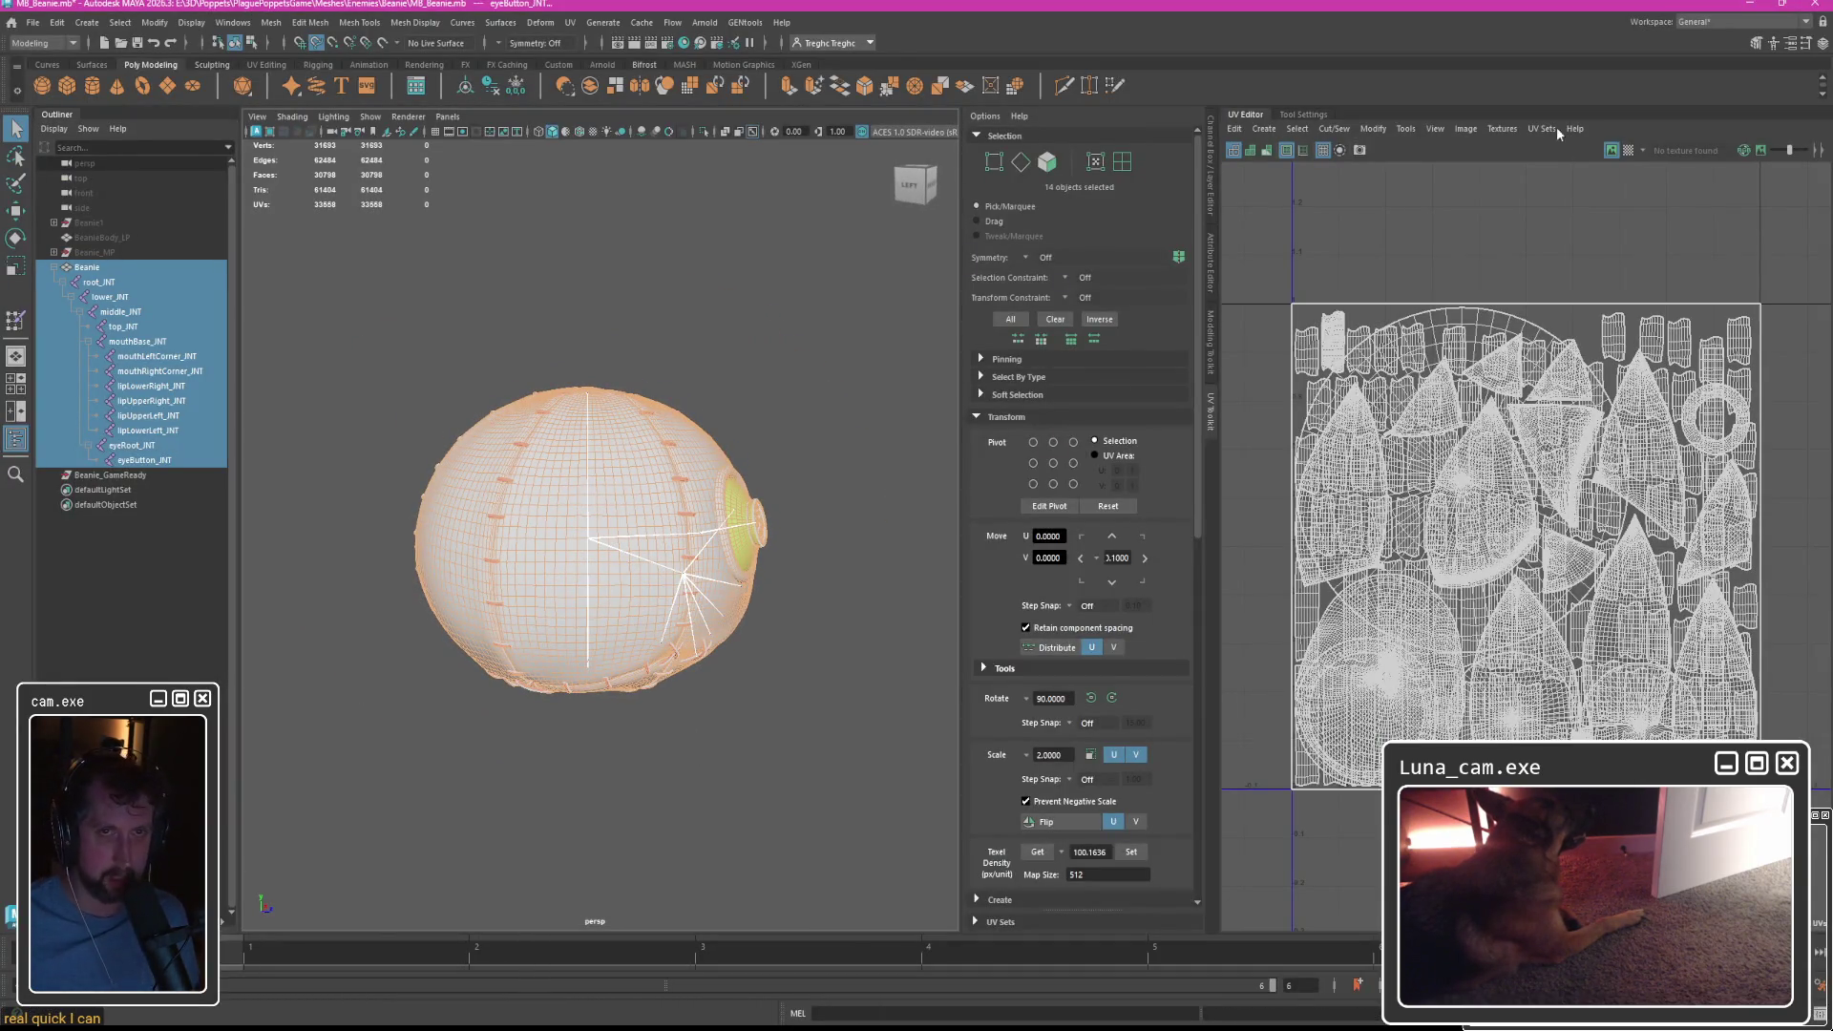
# Close the UV Editor and its toolkit panel.
pyautogui.click(1244, 116)
pyautogui.click(1824, 399)
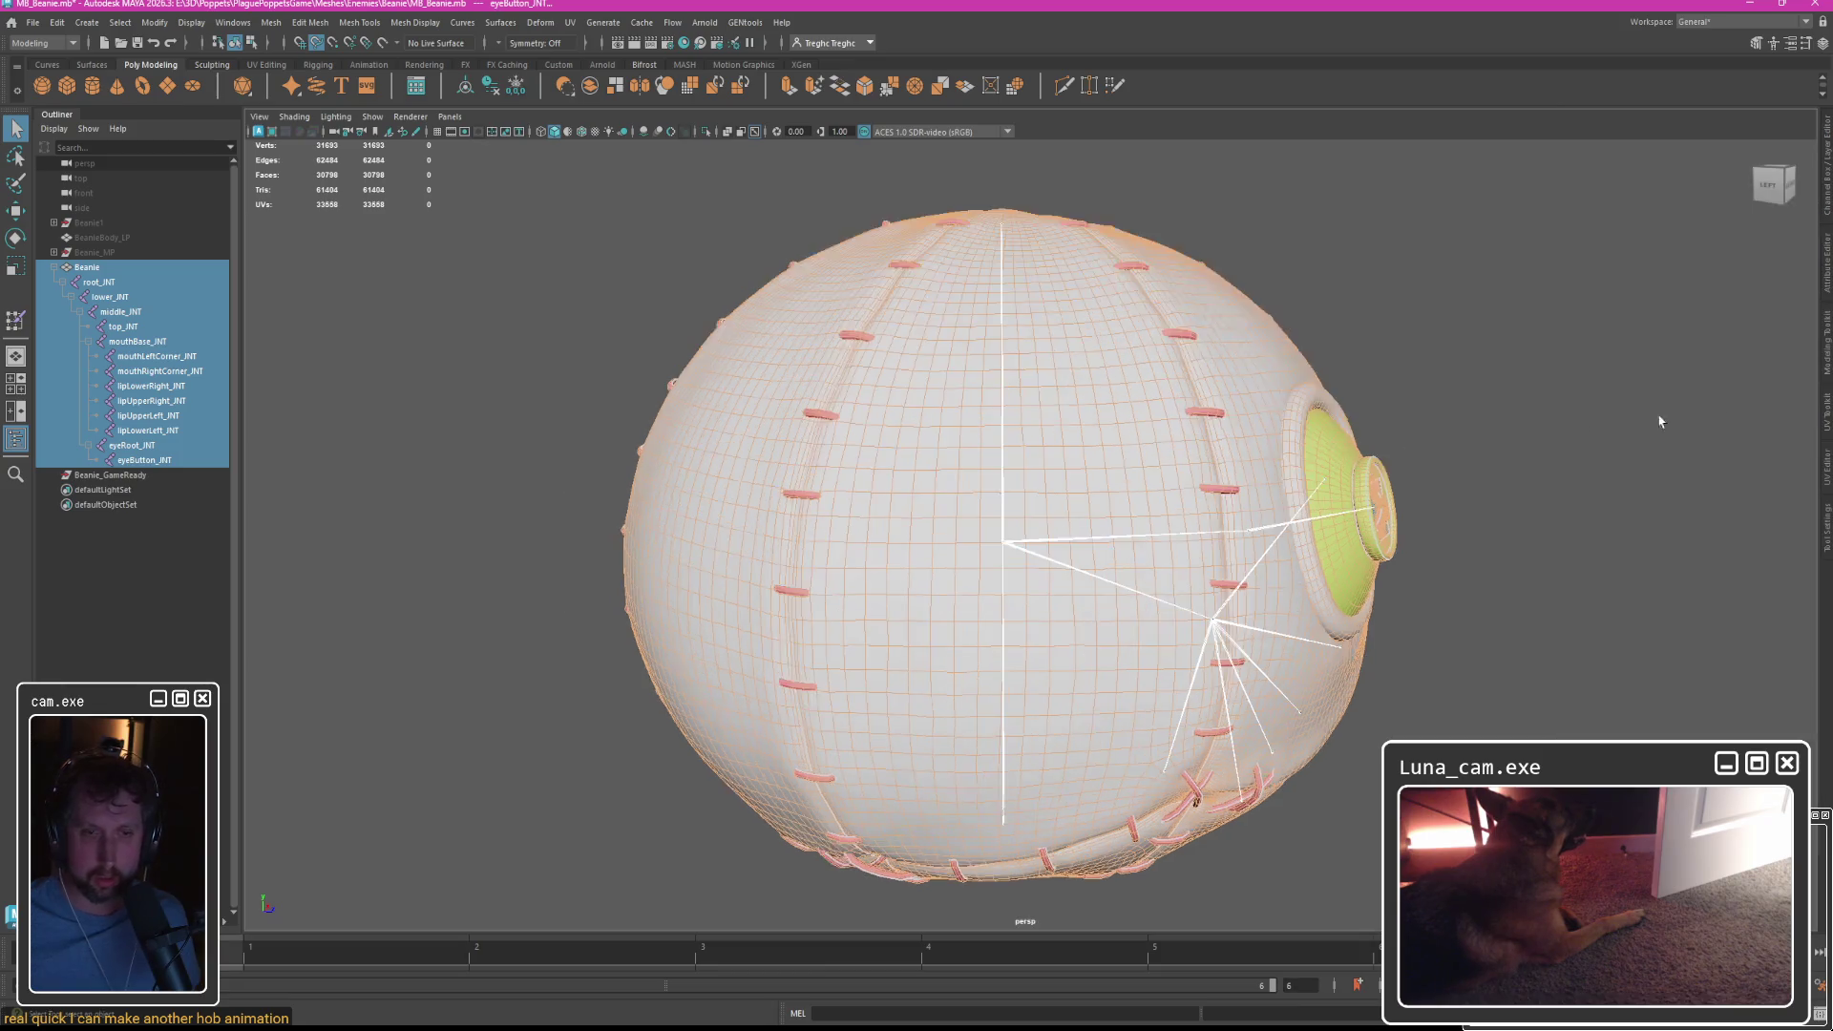
pyautogui.keyDown('alt'); pyautogui.moveTo(916, 468); pyautogui.dragTo(880, 458); pyautogui.keyUp('alt')
pyautogui.click(233, 22)
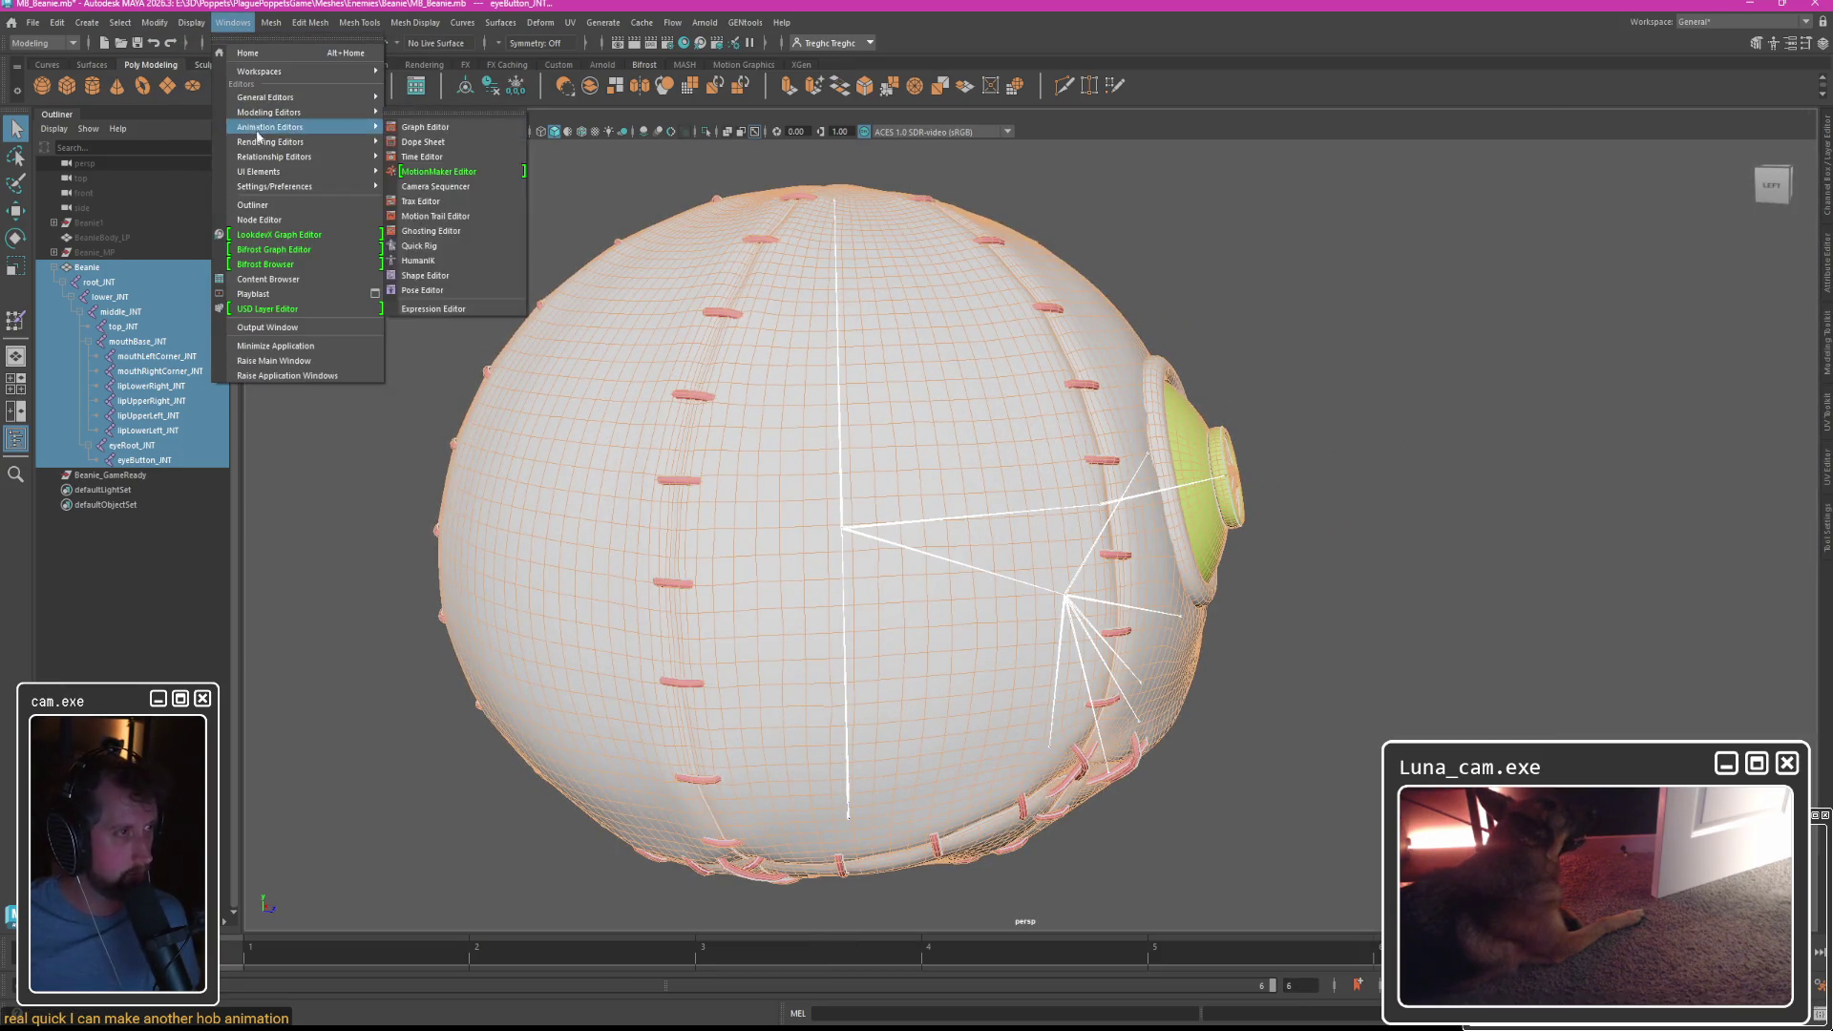
pyautogui.moveTo(266, 143)
pyautogui.click(424, 142)
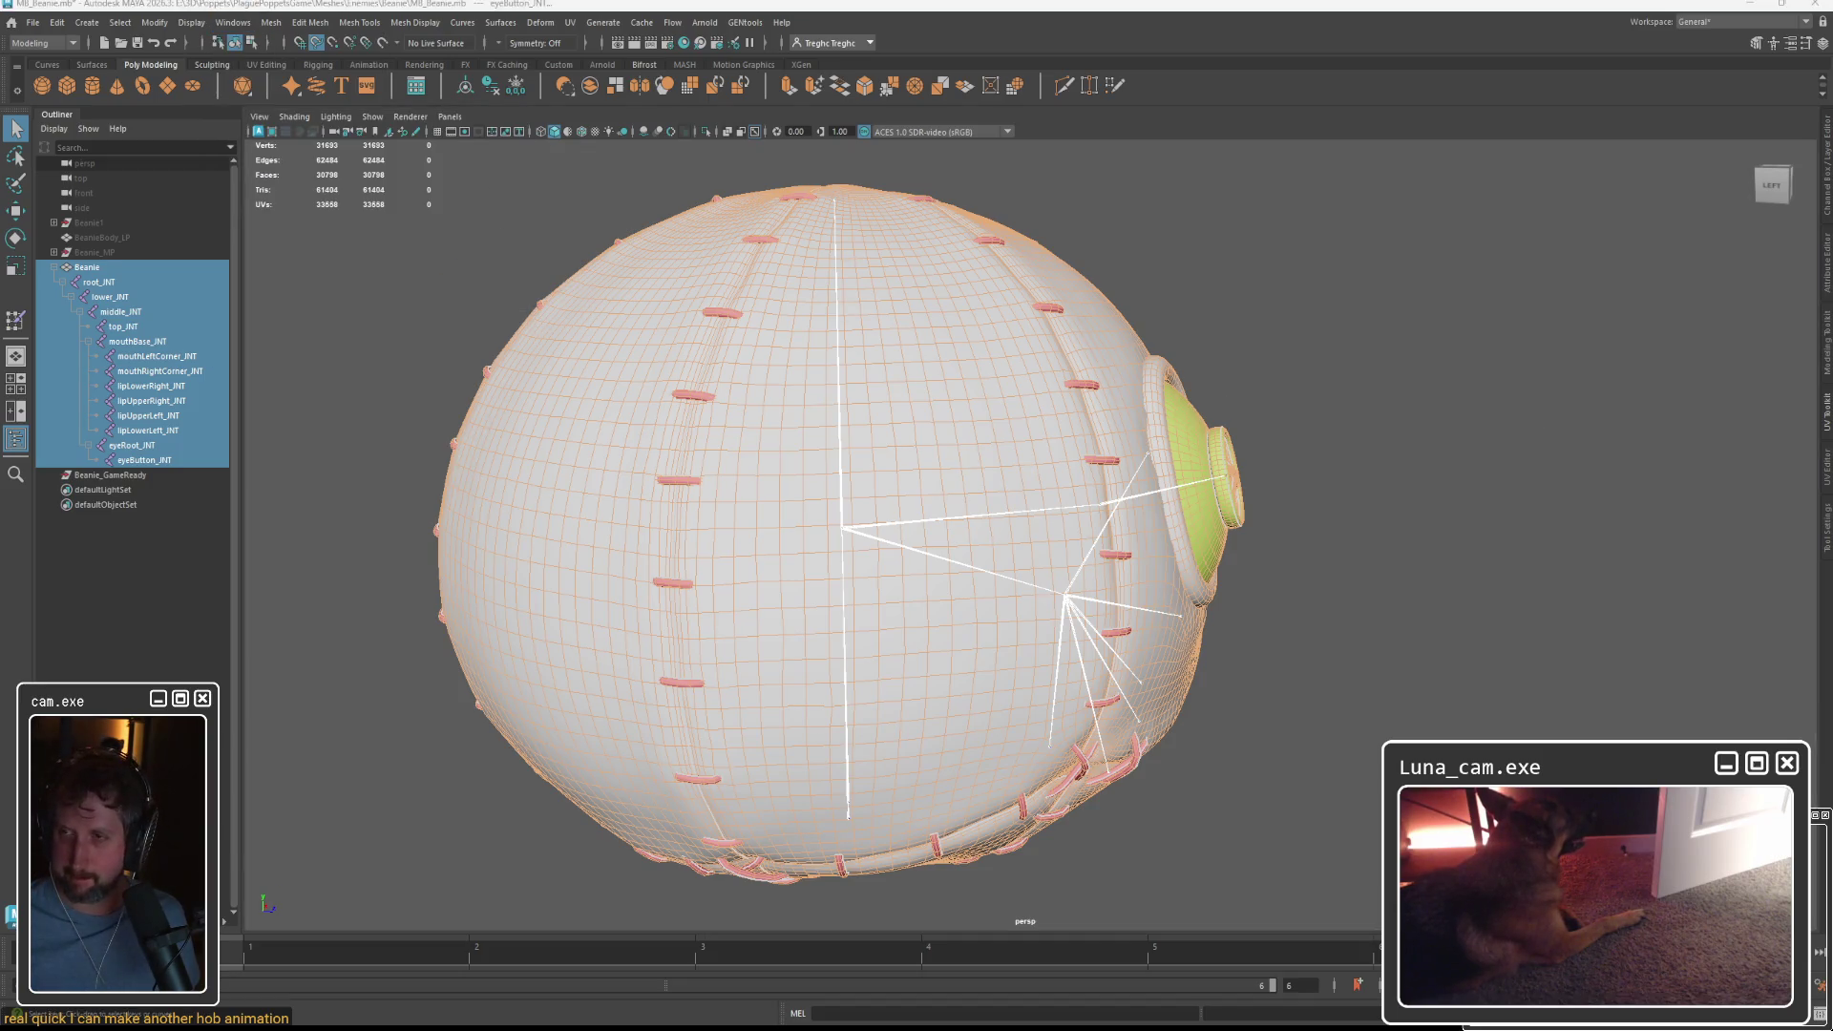
# Set the animation end time and playback range to frame 7.
pyautogui.click(1316, 984)
pyautogui.write('7')
pyautogui.press('Return')
pyautogui.moveTo(1103, 988); pyautogui.dragTo(1272, 986)
# Move the root_INT joint along Z to 80.094.
pyautogui.press('f')
pyautogui.click(129, 267)
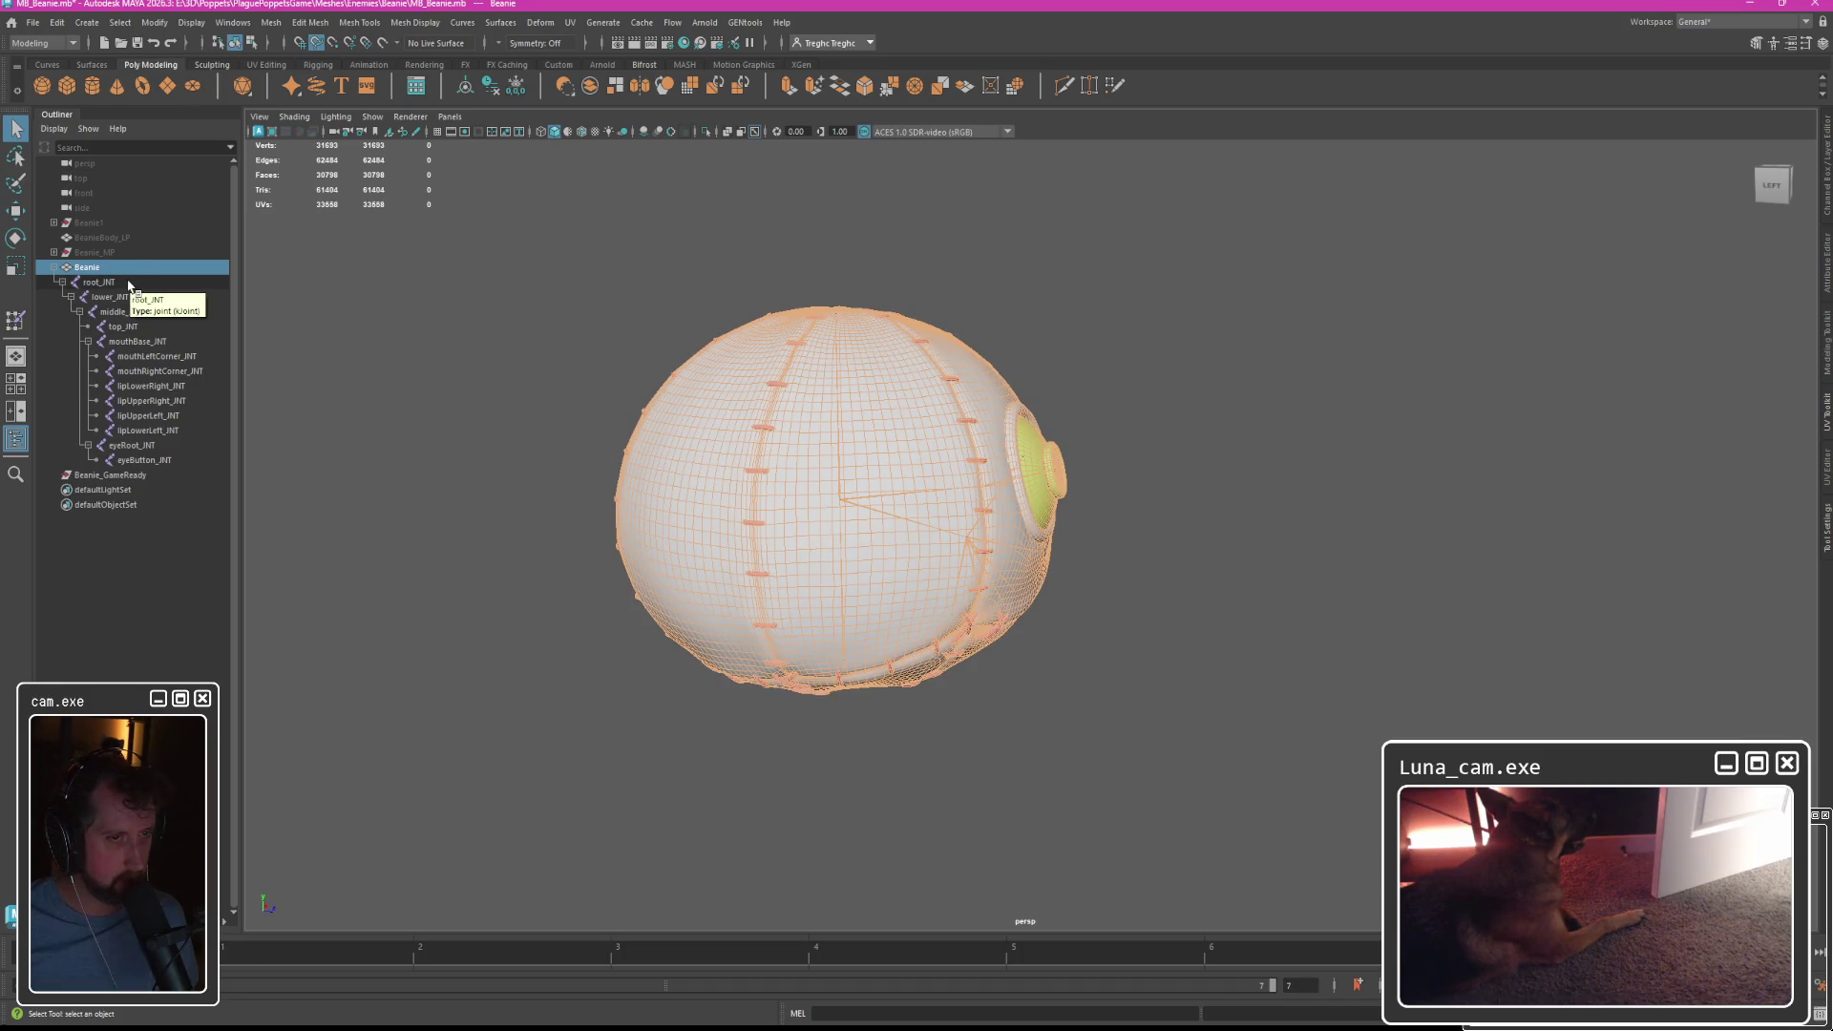
pyautogui.click(130, 283)
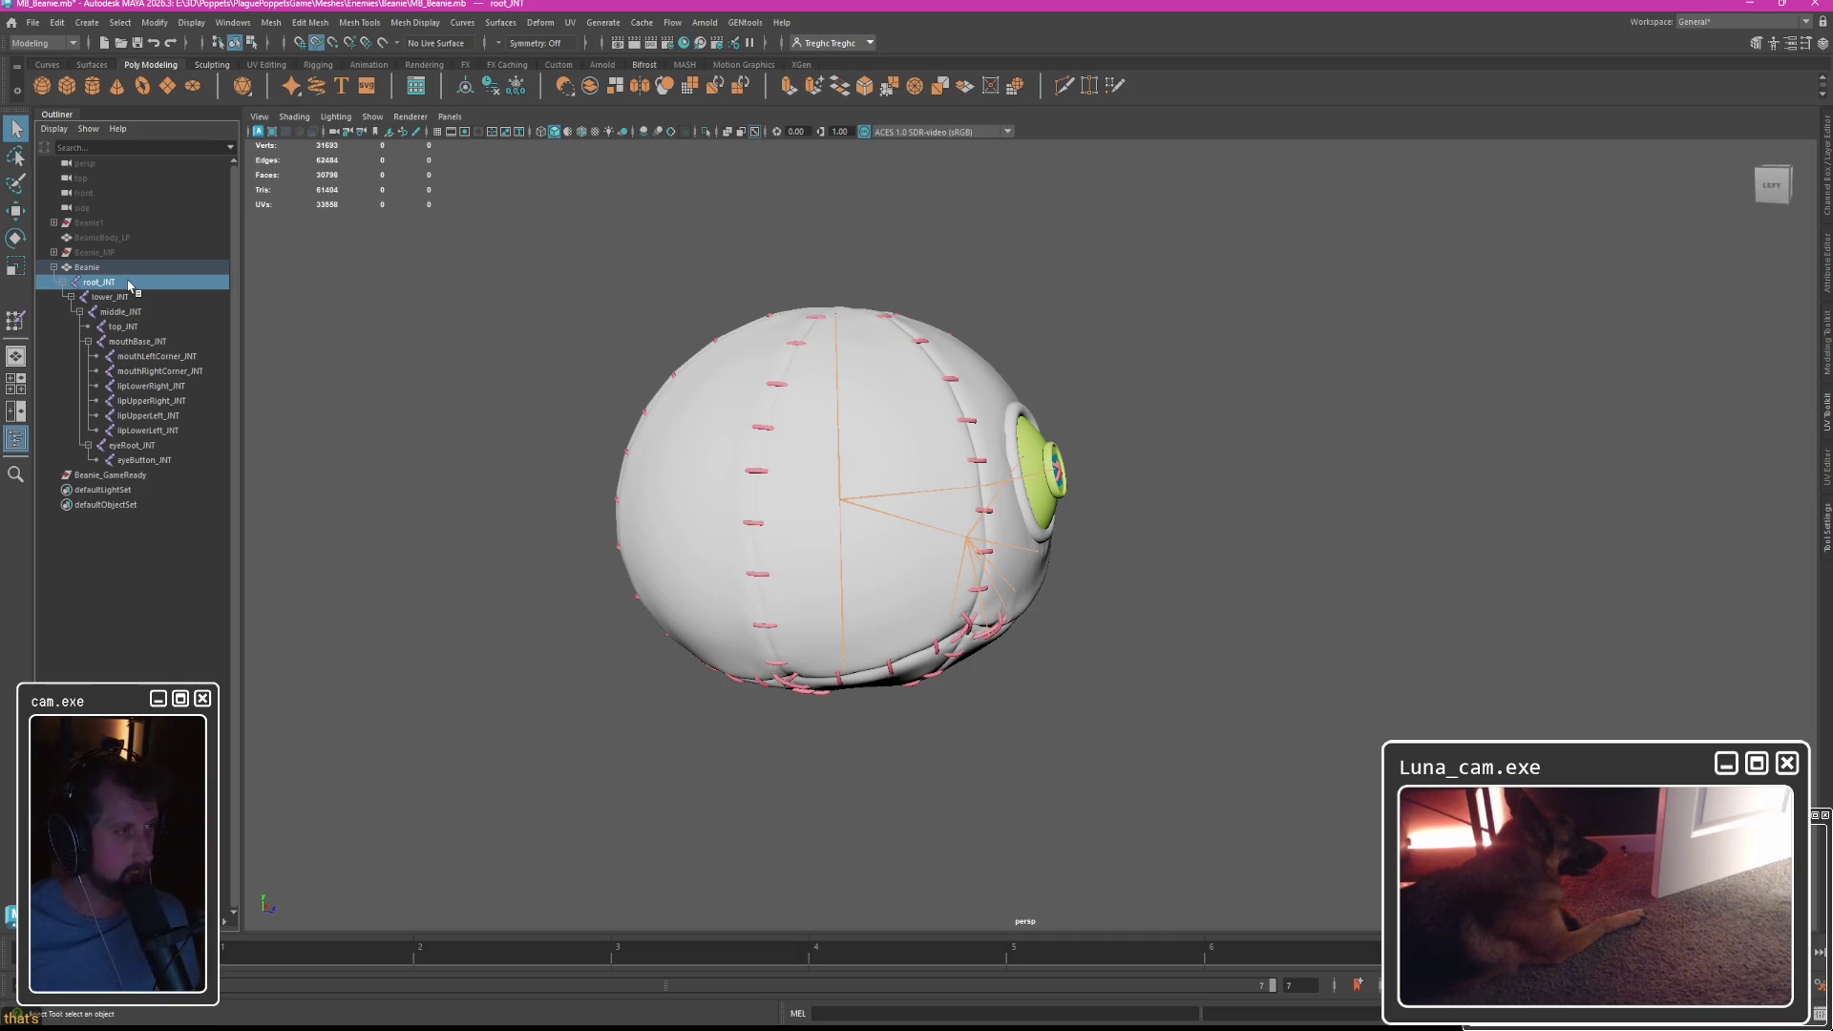
pyautogui.hotkey('ctrl', 'a')
pyautogui.hotkey('ctrl', 'a')
pyautogui.moveTo(1338, 401)
pyautogui.keyDown('alt'); pyautogui.mouseDown(button='middle')
pyautogui.moveTo(1219, 408)
pyautogui.moveTo(1257, 415)
pyautogui.mouseUp(button='middle'); pyautogui.keyUp('alt')
pyautogui.press('w')
pyautogui.moveTo(773, 632); pyautogui.dragTo(1322, 668)
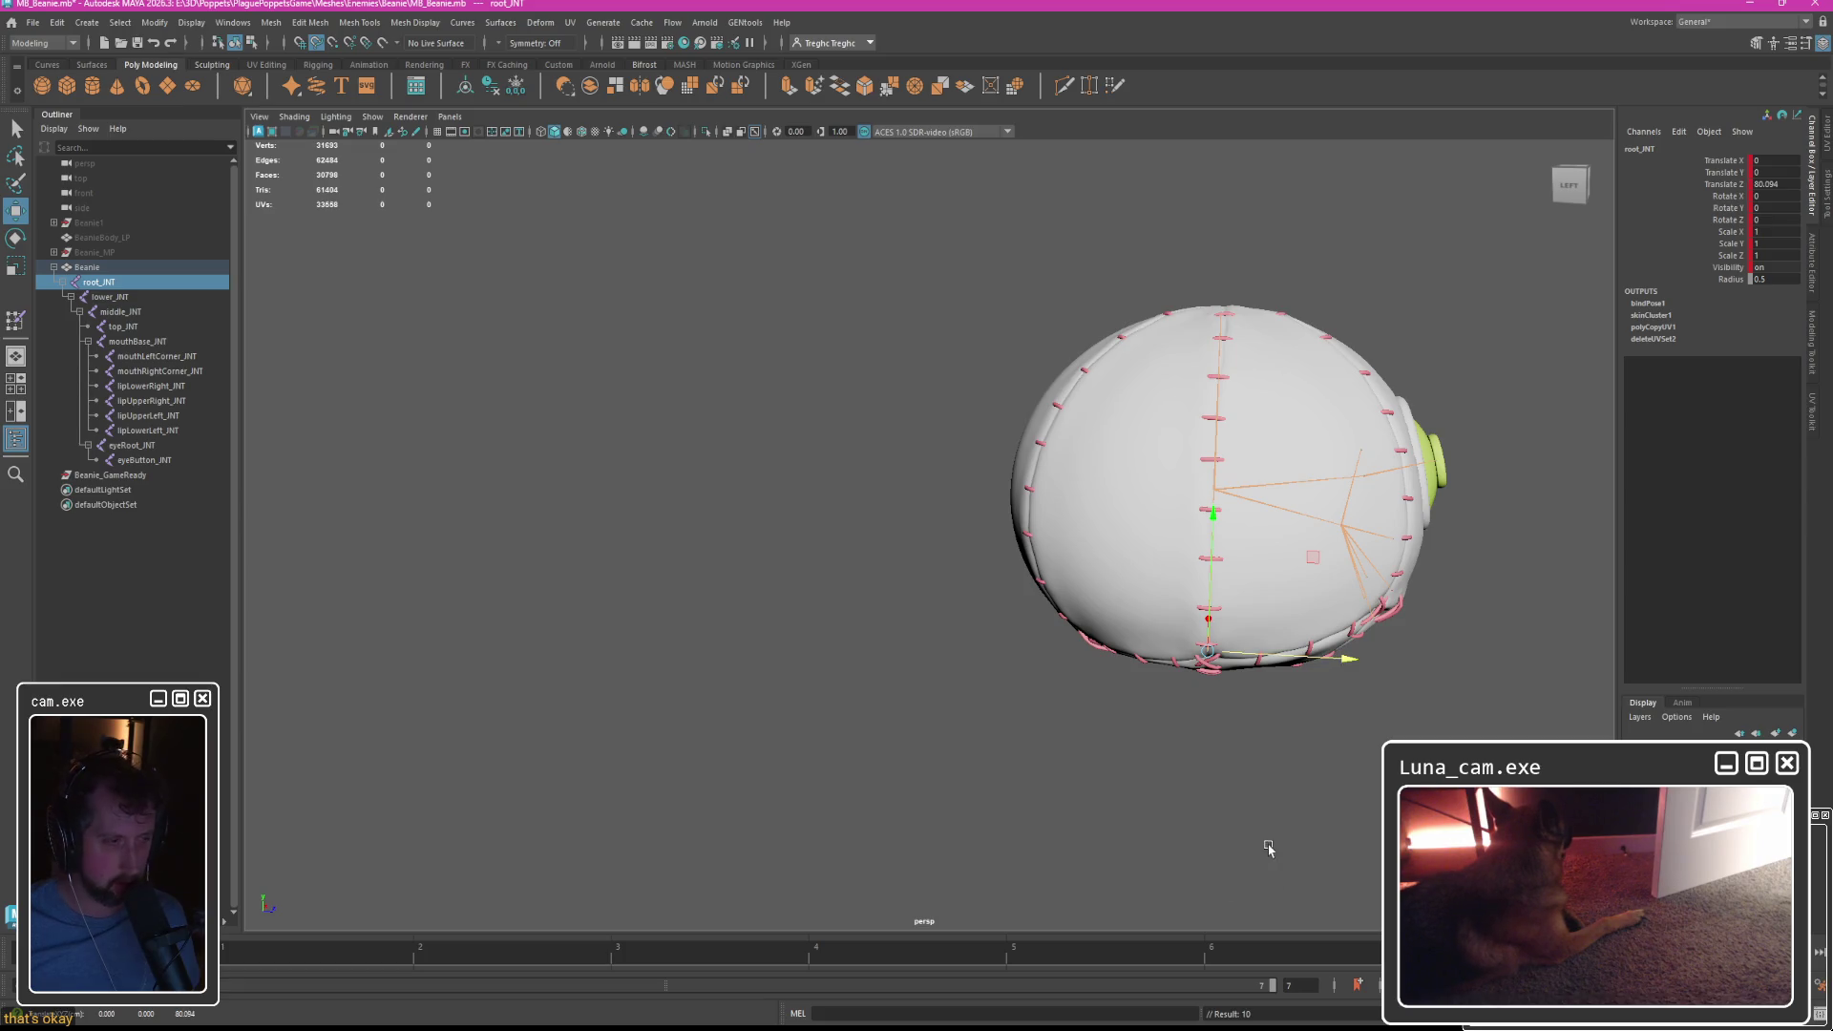
# Reset root_JNT to zero, try a Z move to 75.374 at frame 5, then undo it.
pyautogui.hotkey('ctrl', 'z')
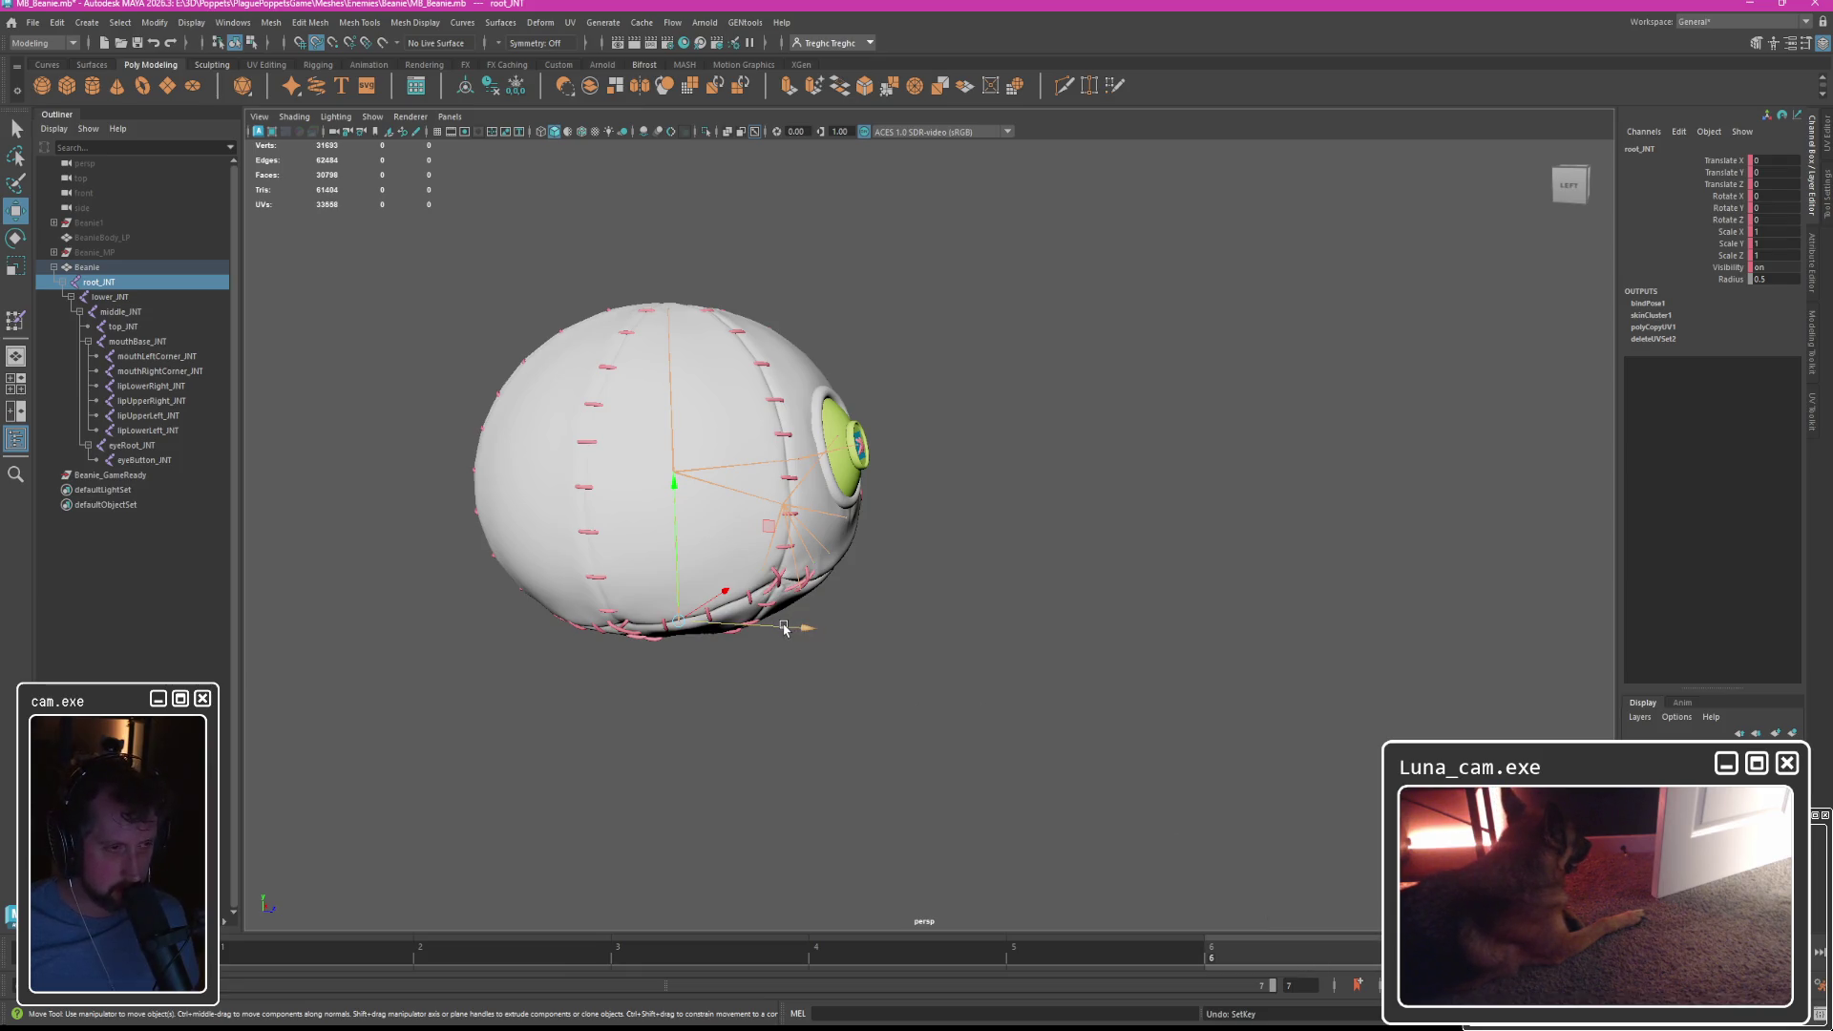
pyautogui.click(1125, 962)
pyautogui.moveTo(807, 627); pyautogui.dragTo(1313, 683)
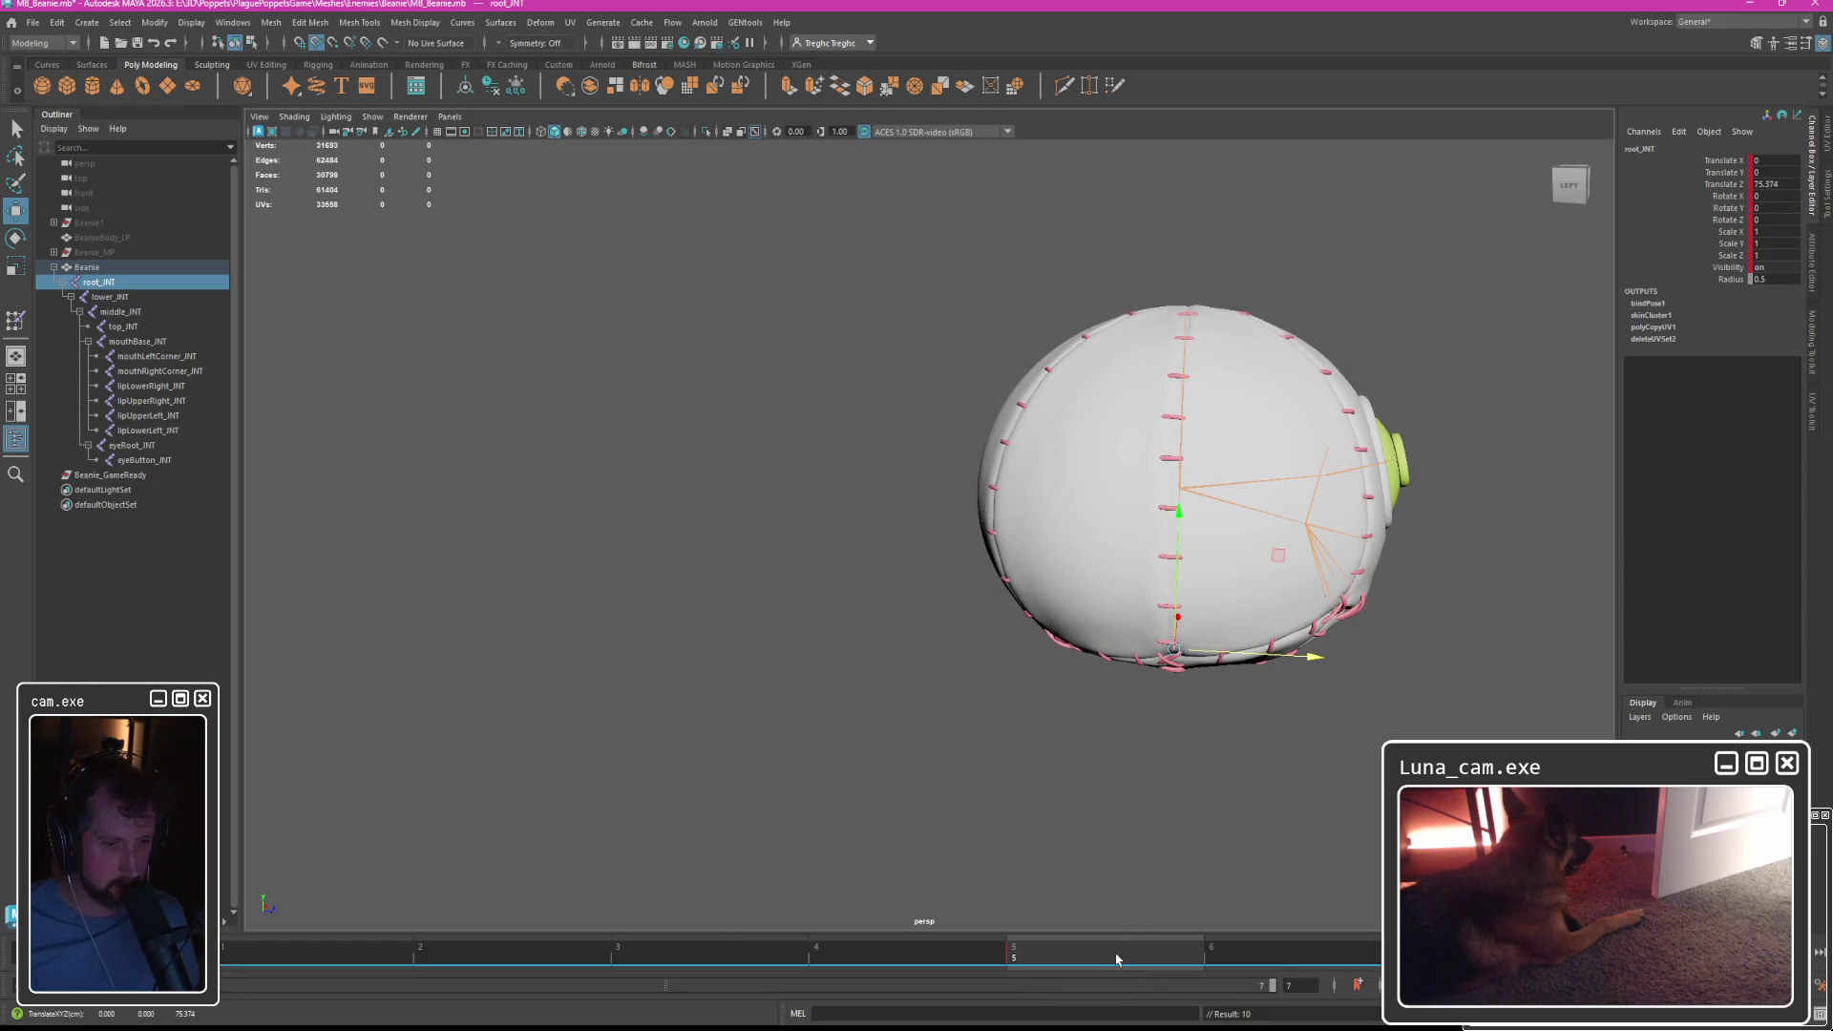
pyautogui.moveTo(1117, 960); pyautogui.dragTo(210, 960)
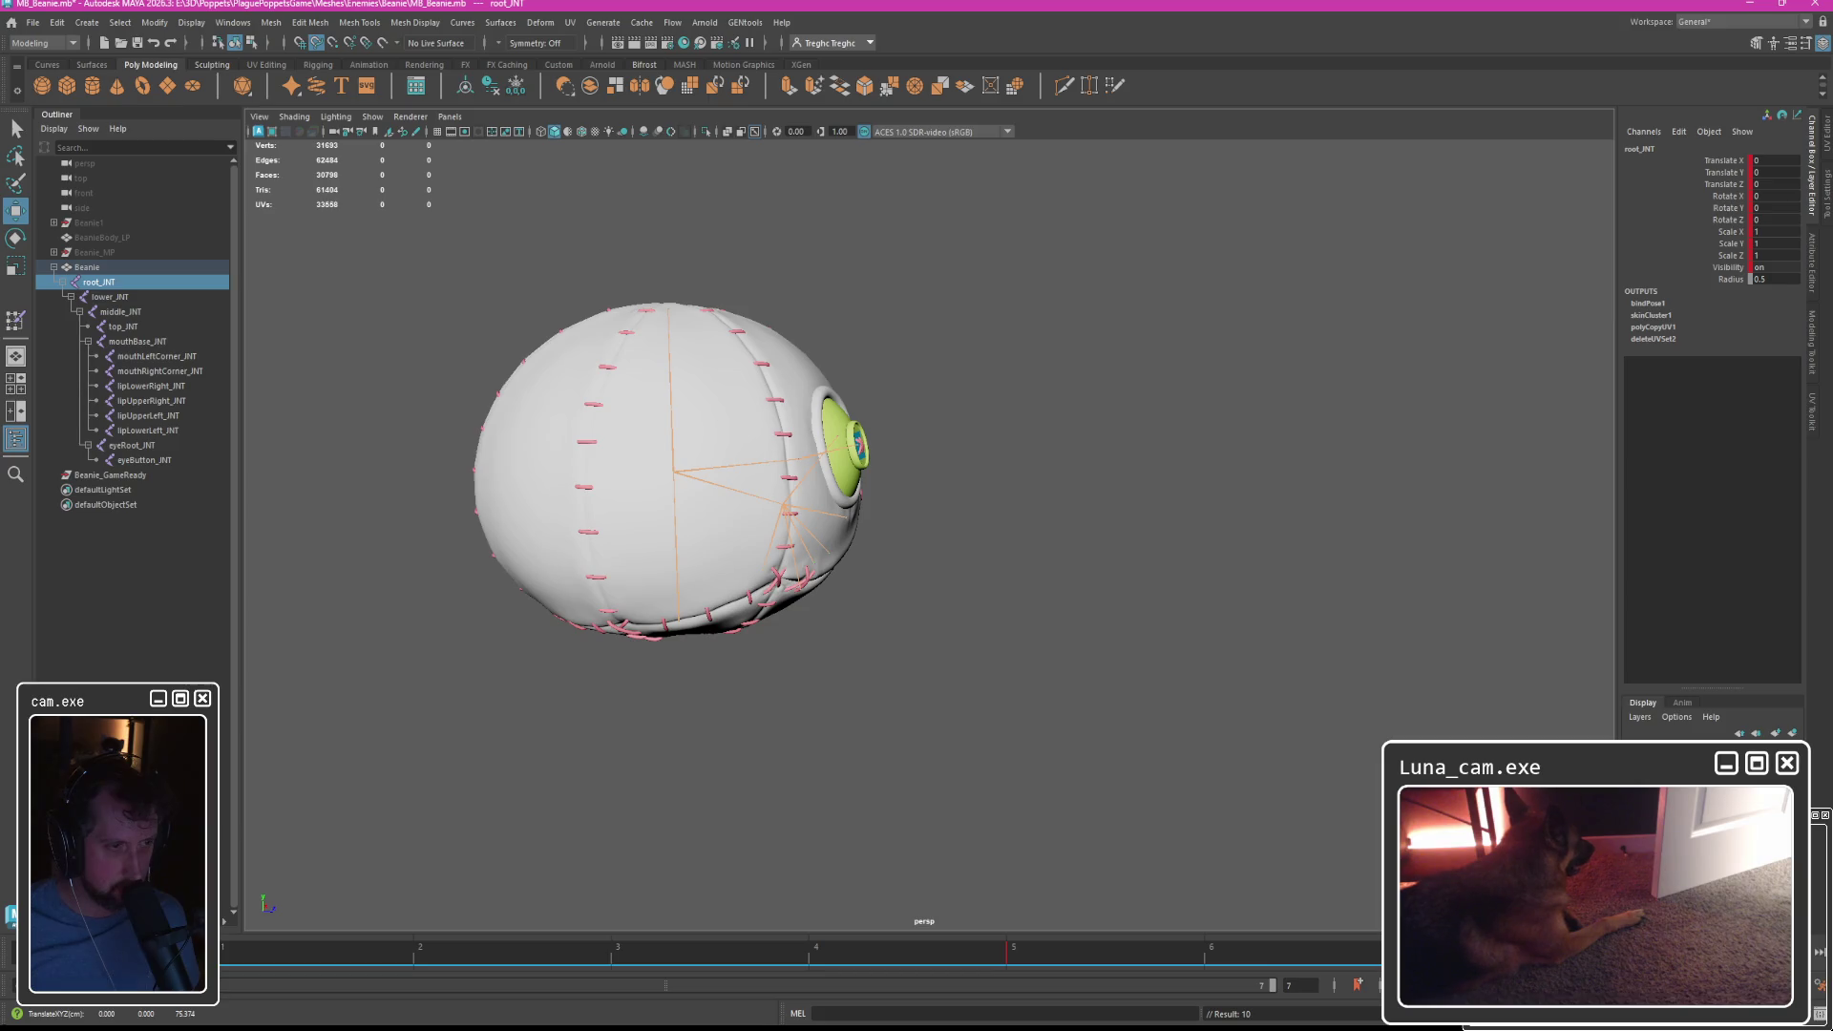
pyautogui.press('w')
pyautogui.hotkey('shift', 'z')
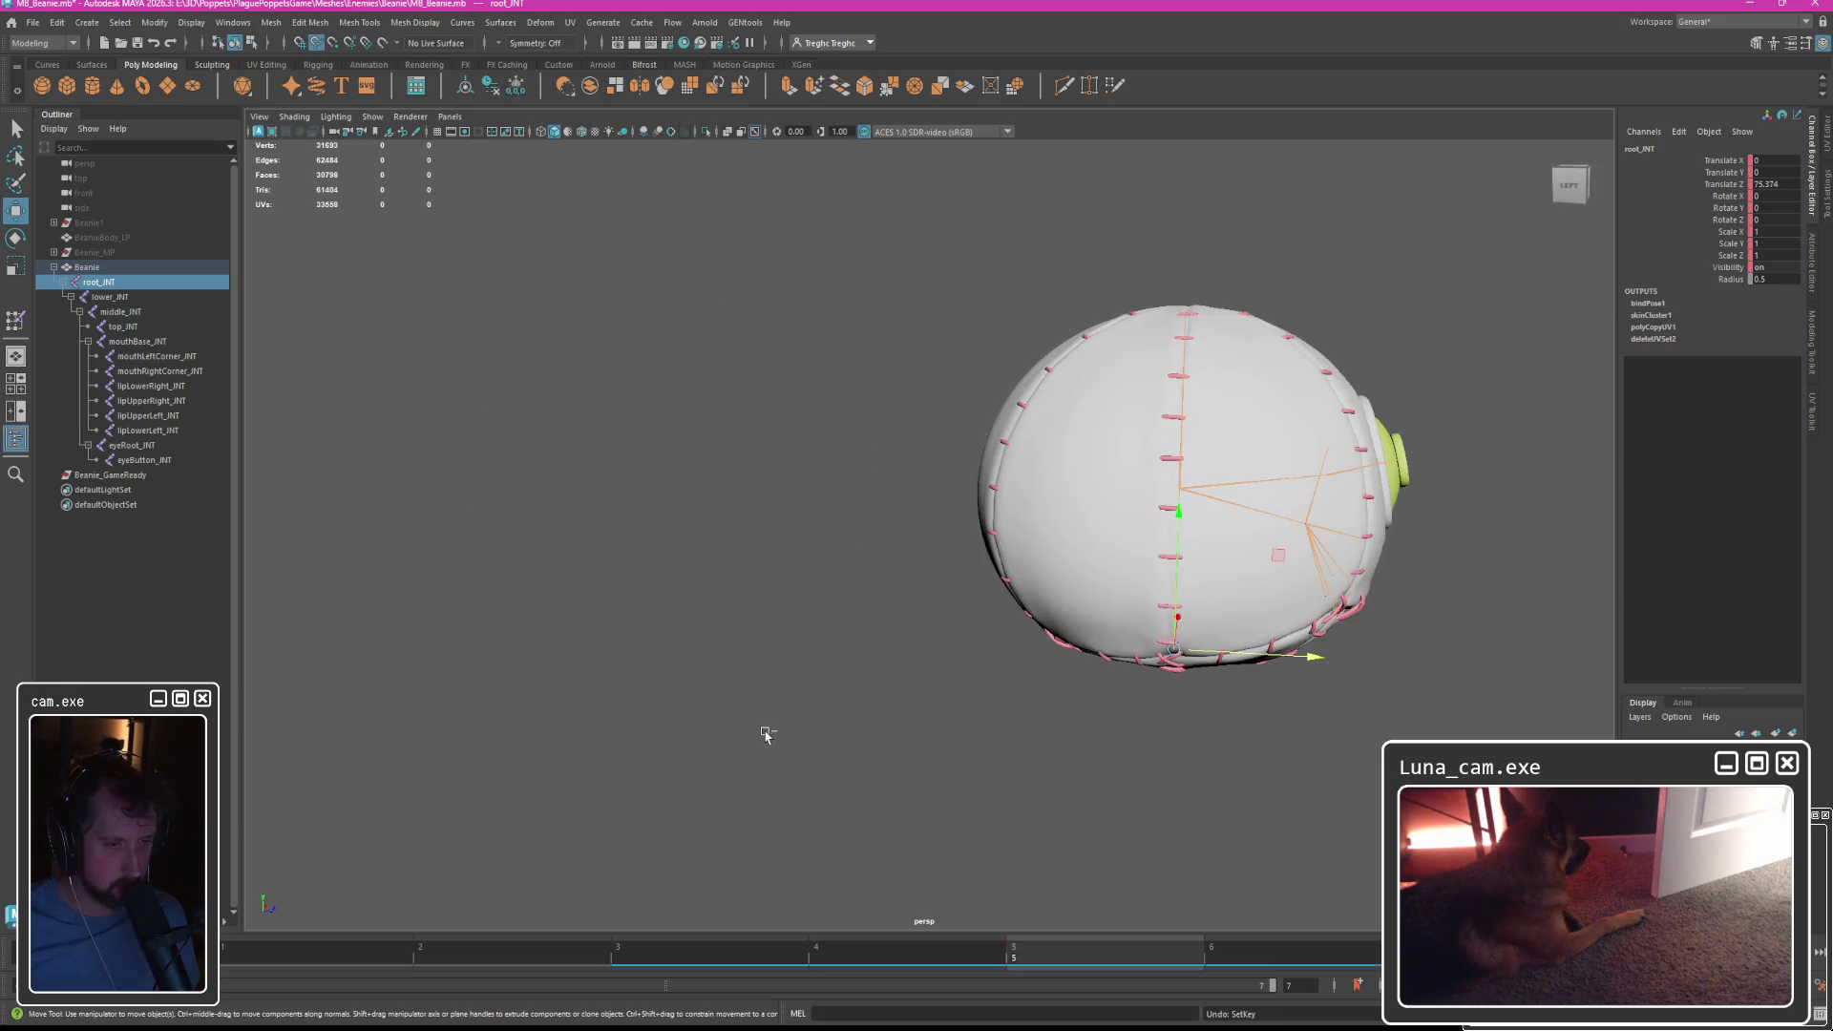
pyautogui.hotkey('ctrl', 'z')
# Key root_JNT moved forward along Z at frame 5.
pyautogui.click(283, 964)
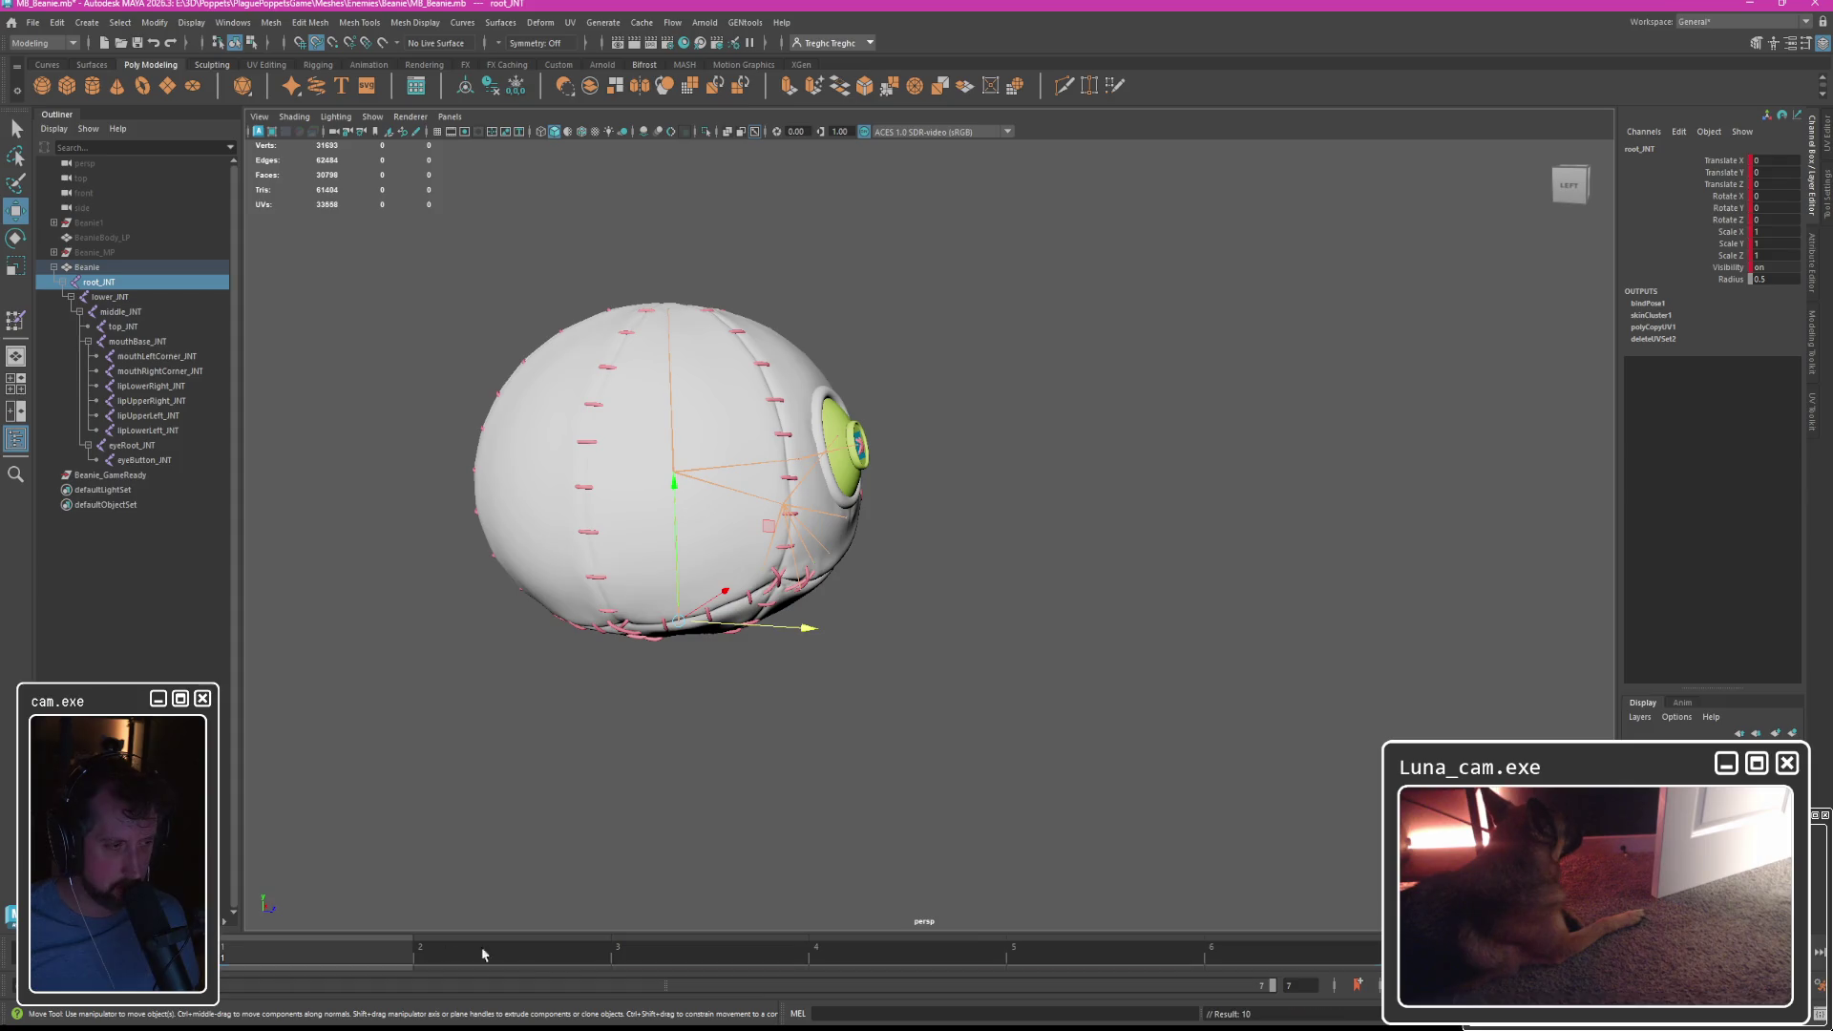
pyautogui.moveTo(860, 963); pyautogui.dragTo(1070, 964)
pyautogui.moveTo(759, 624)
pyautogui.mouseDown()
pyautogui.moveTo(1098, 655)
pyautogui.moveTo(1078, 656)
pyautogui.mouseUp()
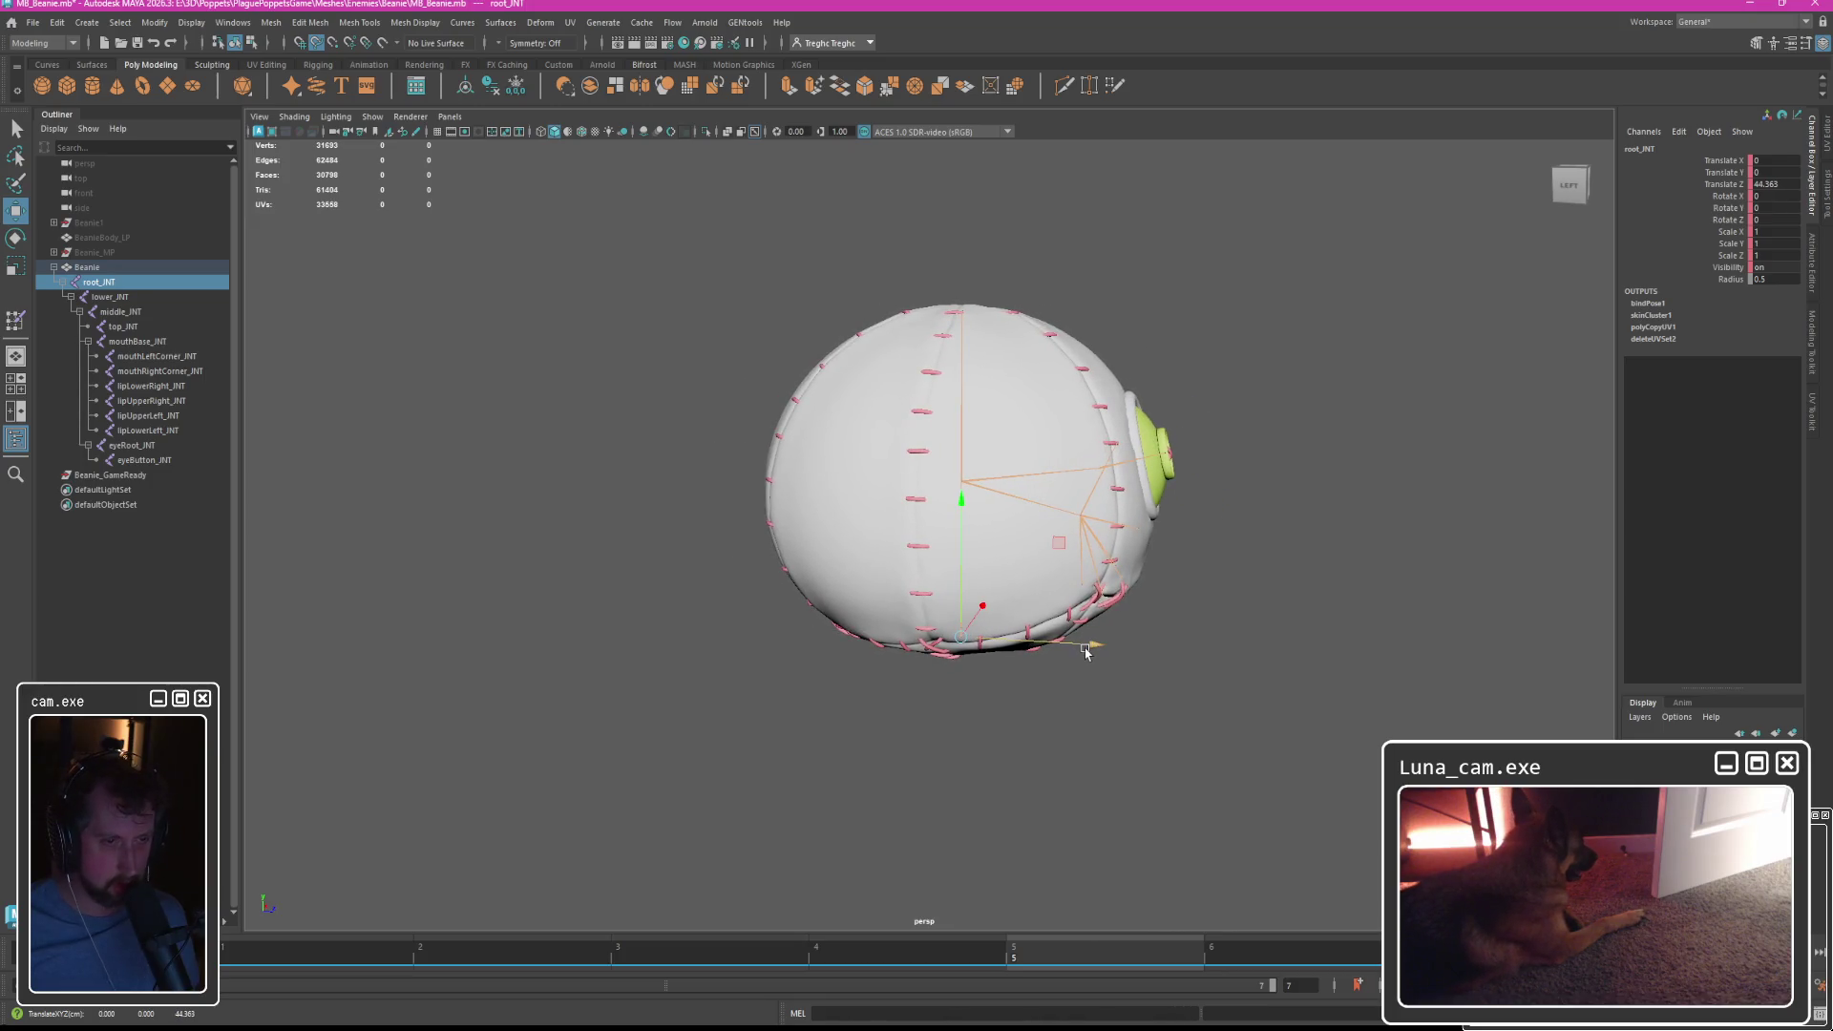
pyautogui.press('s')
pyautogui.moveTo(1096, 958)
pyautogui.mouseDown()
pyautogui.moveTo(286, 960)
pyautogui.moveTo(1050, 950)
pyautogui.moveTo(319, 969)
pyautogui.moveTo(965, 966)
pyautogui.moveTo(691, 958)
pyautogui.mouseUp()
# Key root_JNT lifted to 18.555 height at frame 3 for the hop peak.
pyautogui.moveTo(823, 528); pyautogui.dragTo(823, 379)
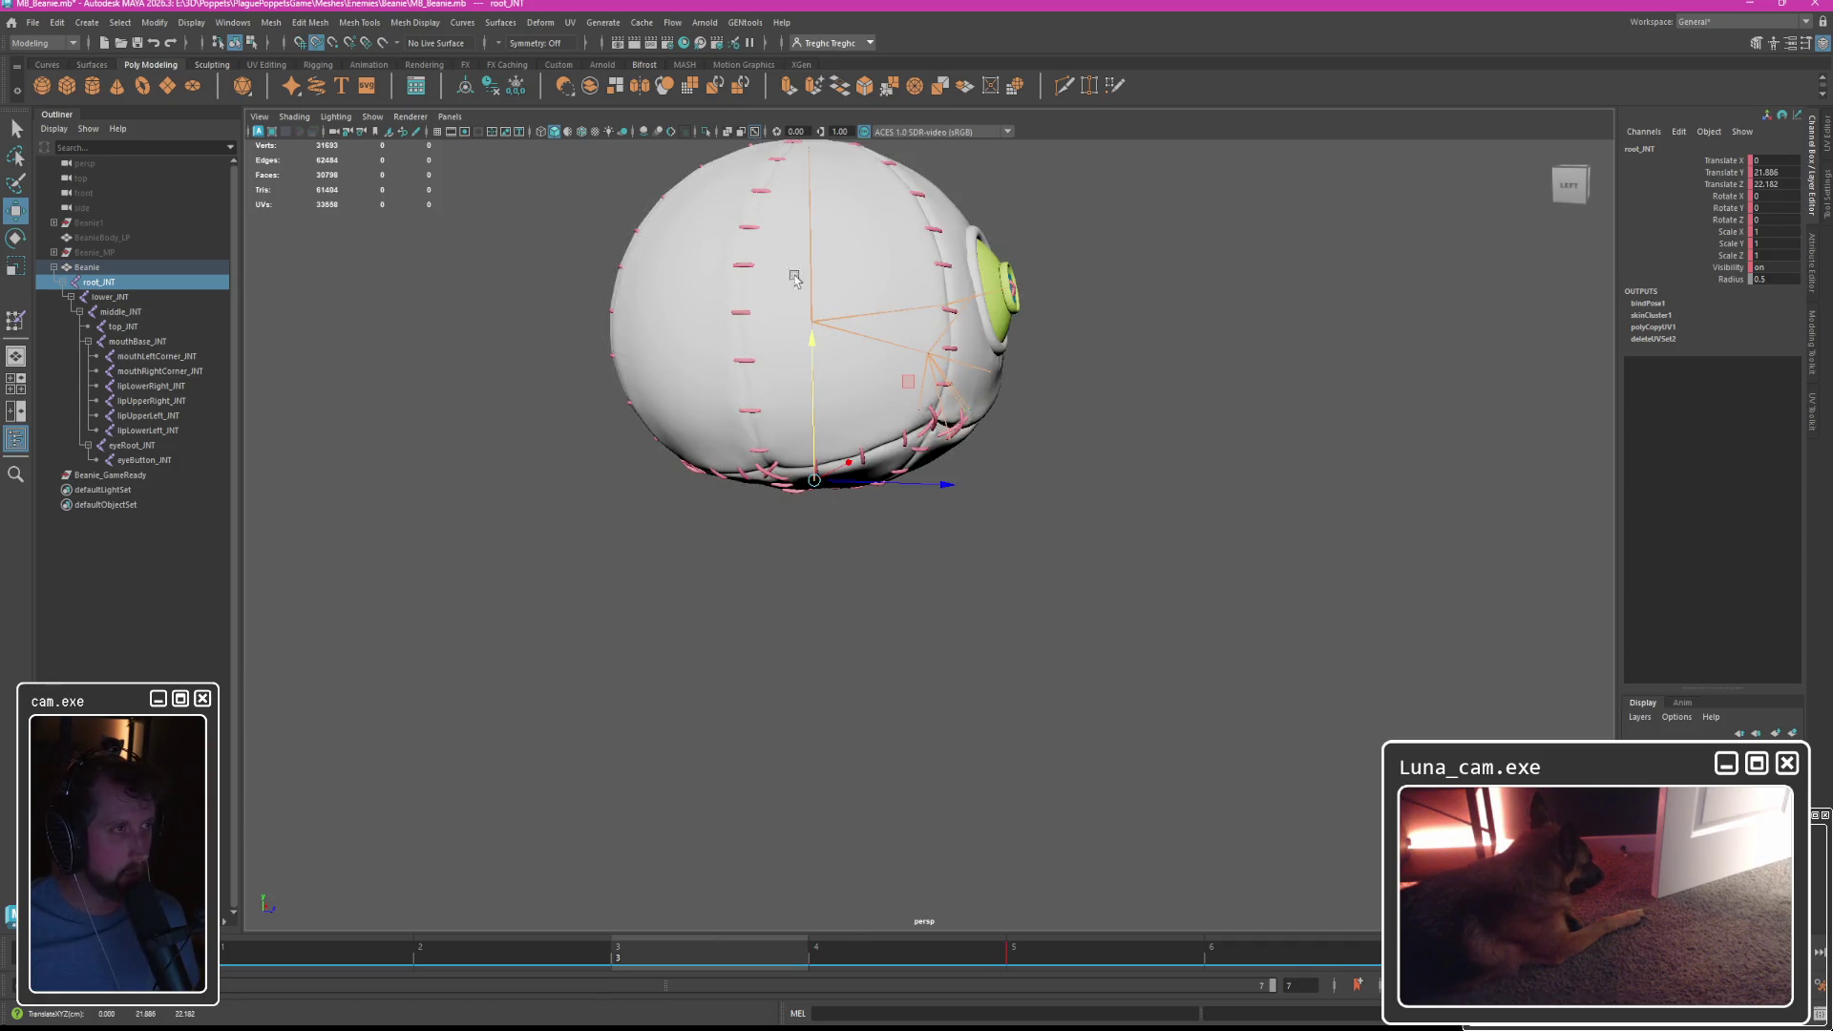
pyautogui.moveTo(812, 339); pyautogui.dragTo(818, 482)
pyautogui.hotkey('ctrl', 'z')
pyautogui.moveTo(809, 360); pyautogui.dragTo(815, 385)
pyautogui.press('s')
pyautogui.click(343, 949)
pyautogui.moveTo(343, 949)
pyautogui.mouseDown()
pyautogui.moveTo(1011, 950)
pyautogui.moveTo(345, 917)
pyautogui.moveTo(1035, 936)
pyautogui.moveTo(336, 945)
pyautogui.mouseUp()
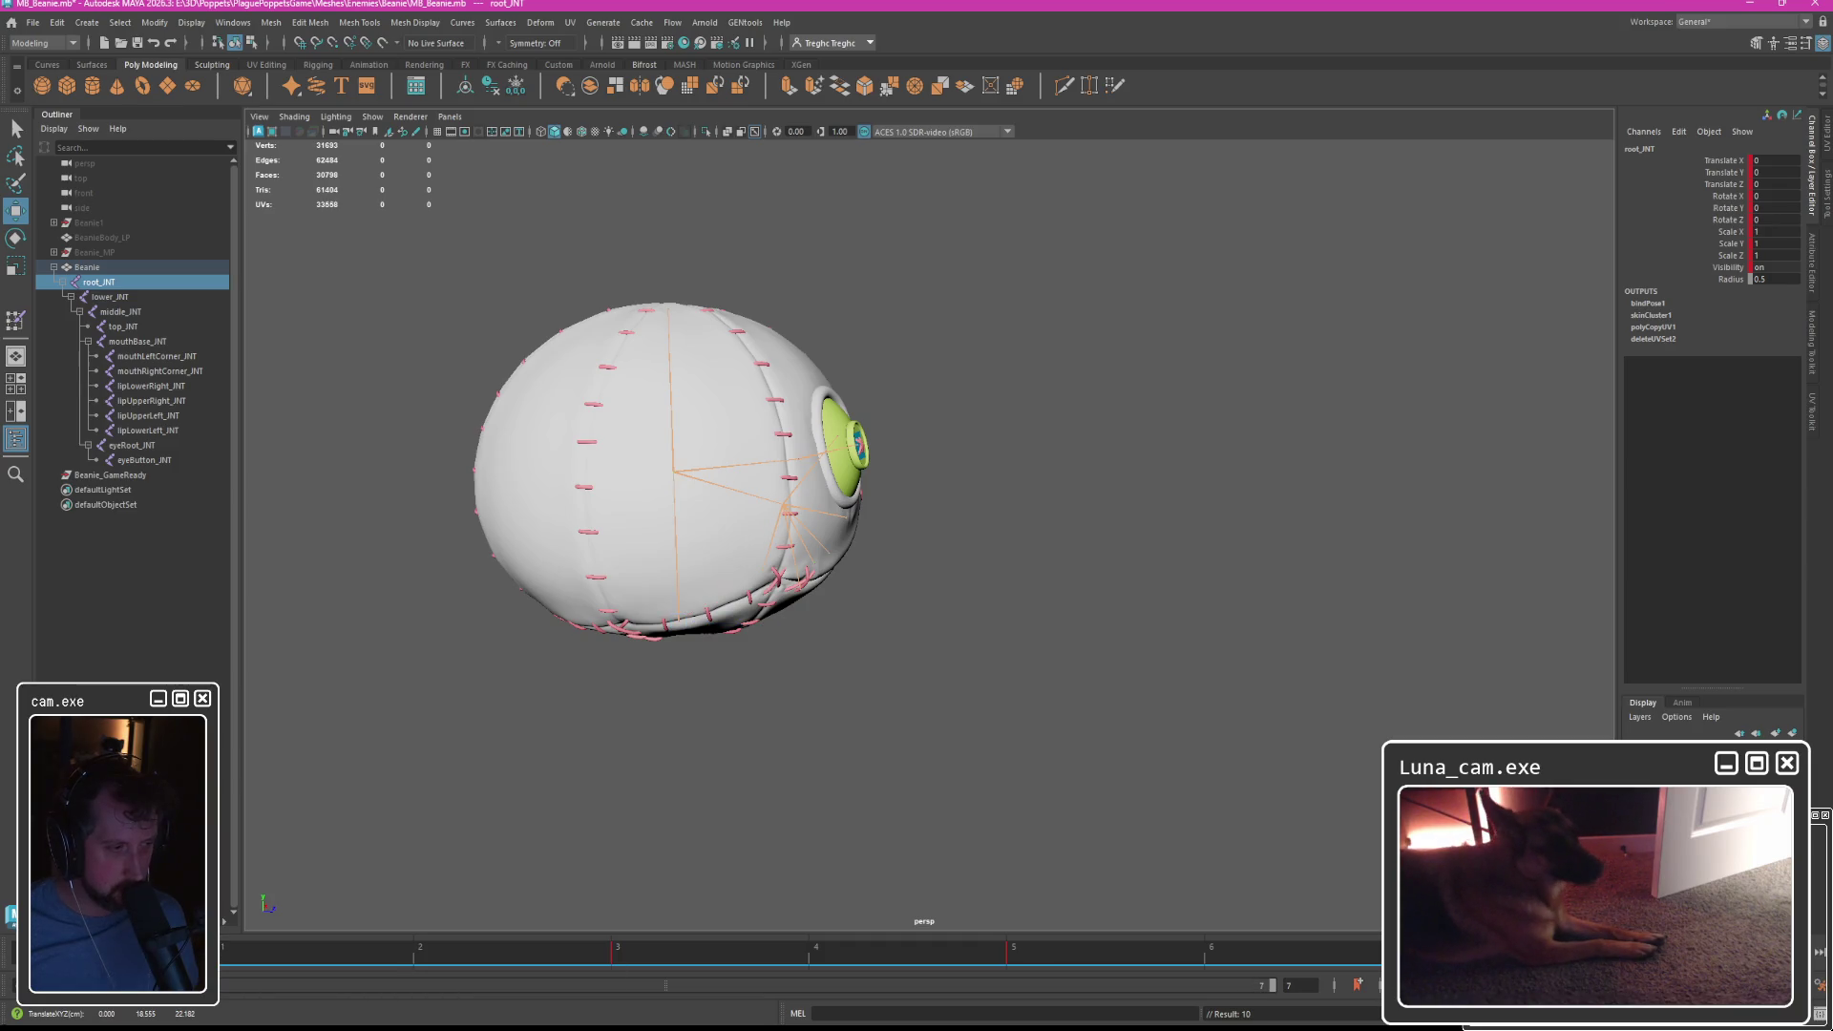
pyautogui.keyDown('alt'); pyautogui.moveTo(569, 799); pyautogui.dragTo(902, 734); pyautogui.keyUp('alt')
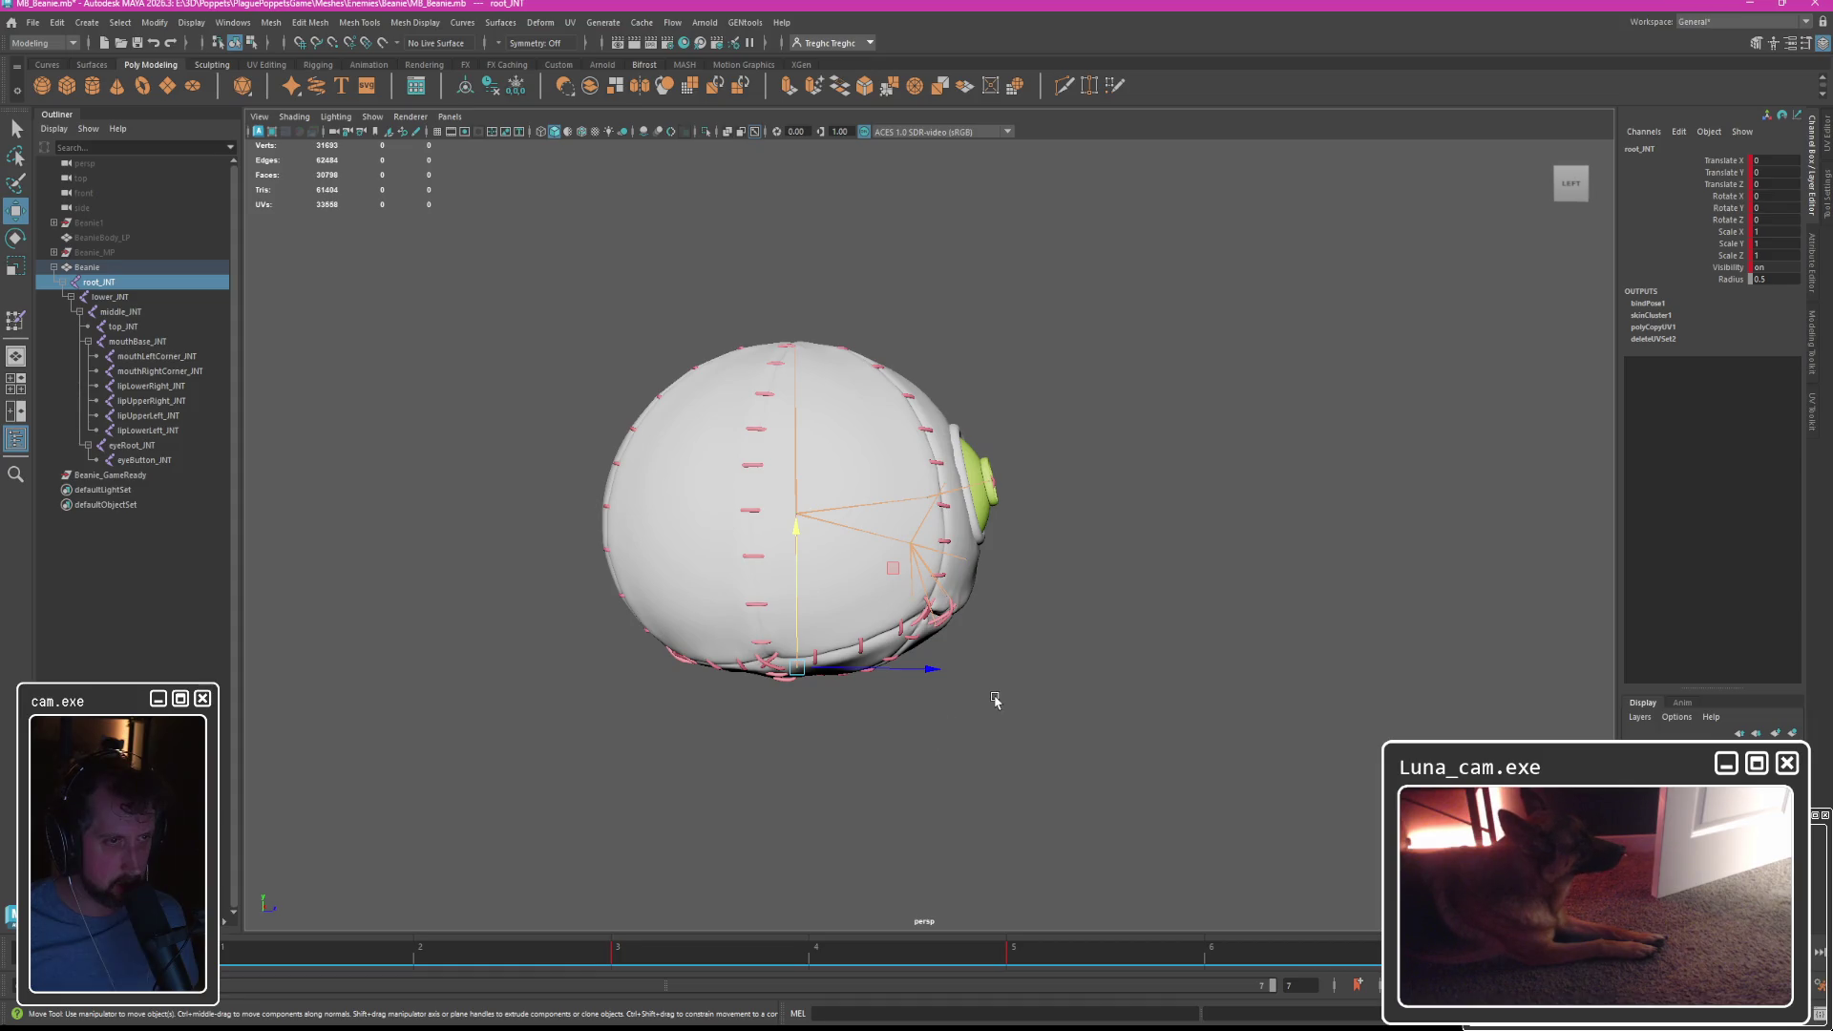
pyautogui.press('q')
pyautogui.moveTo(818, 528); pyautogui.dragTo(818, 528)
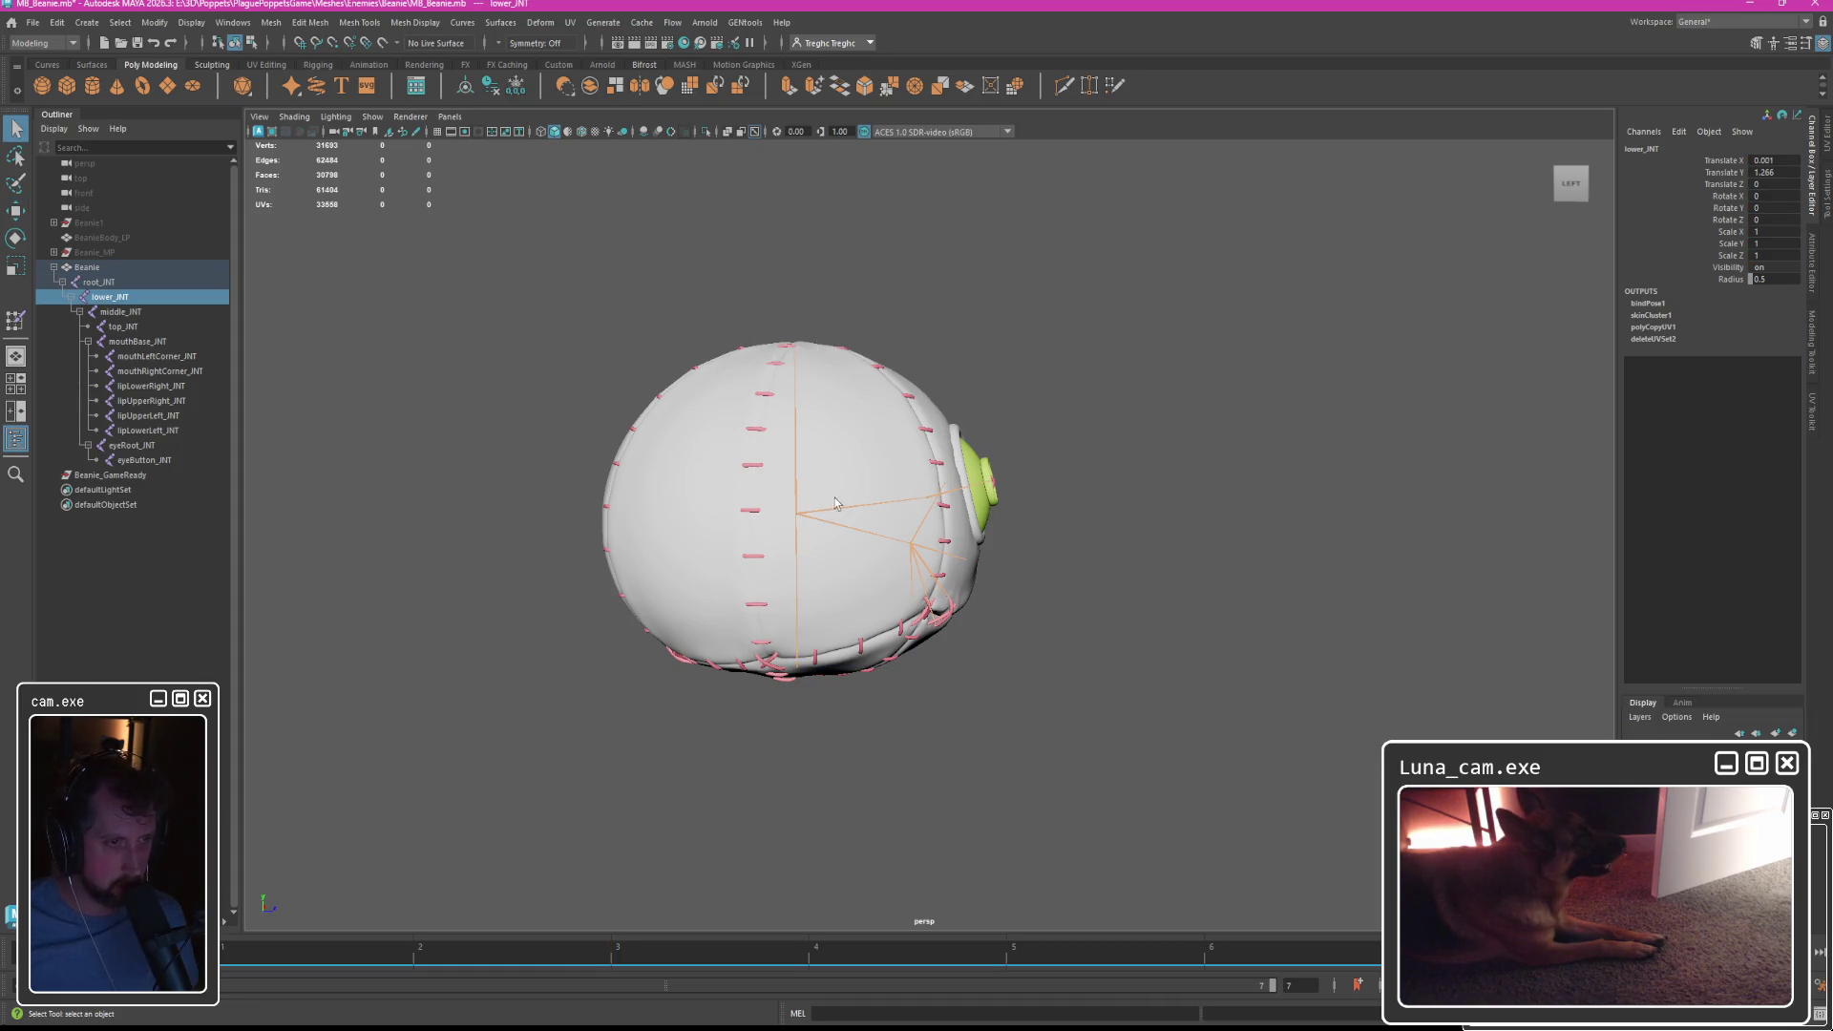
# Push the top joint down with middle_JNT to squash the Beanie.
pyautogui.click(122, 313)
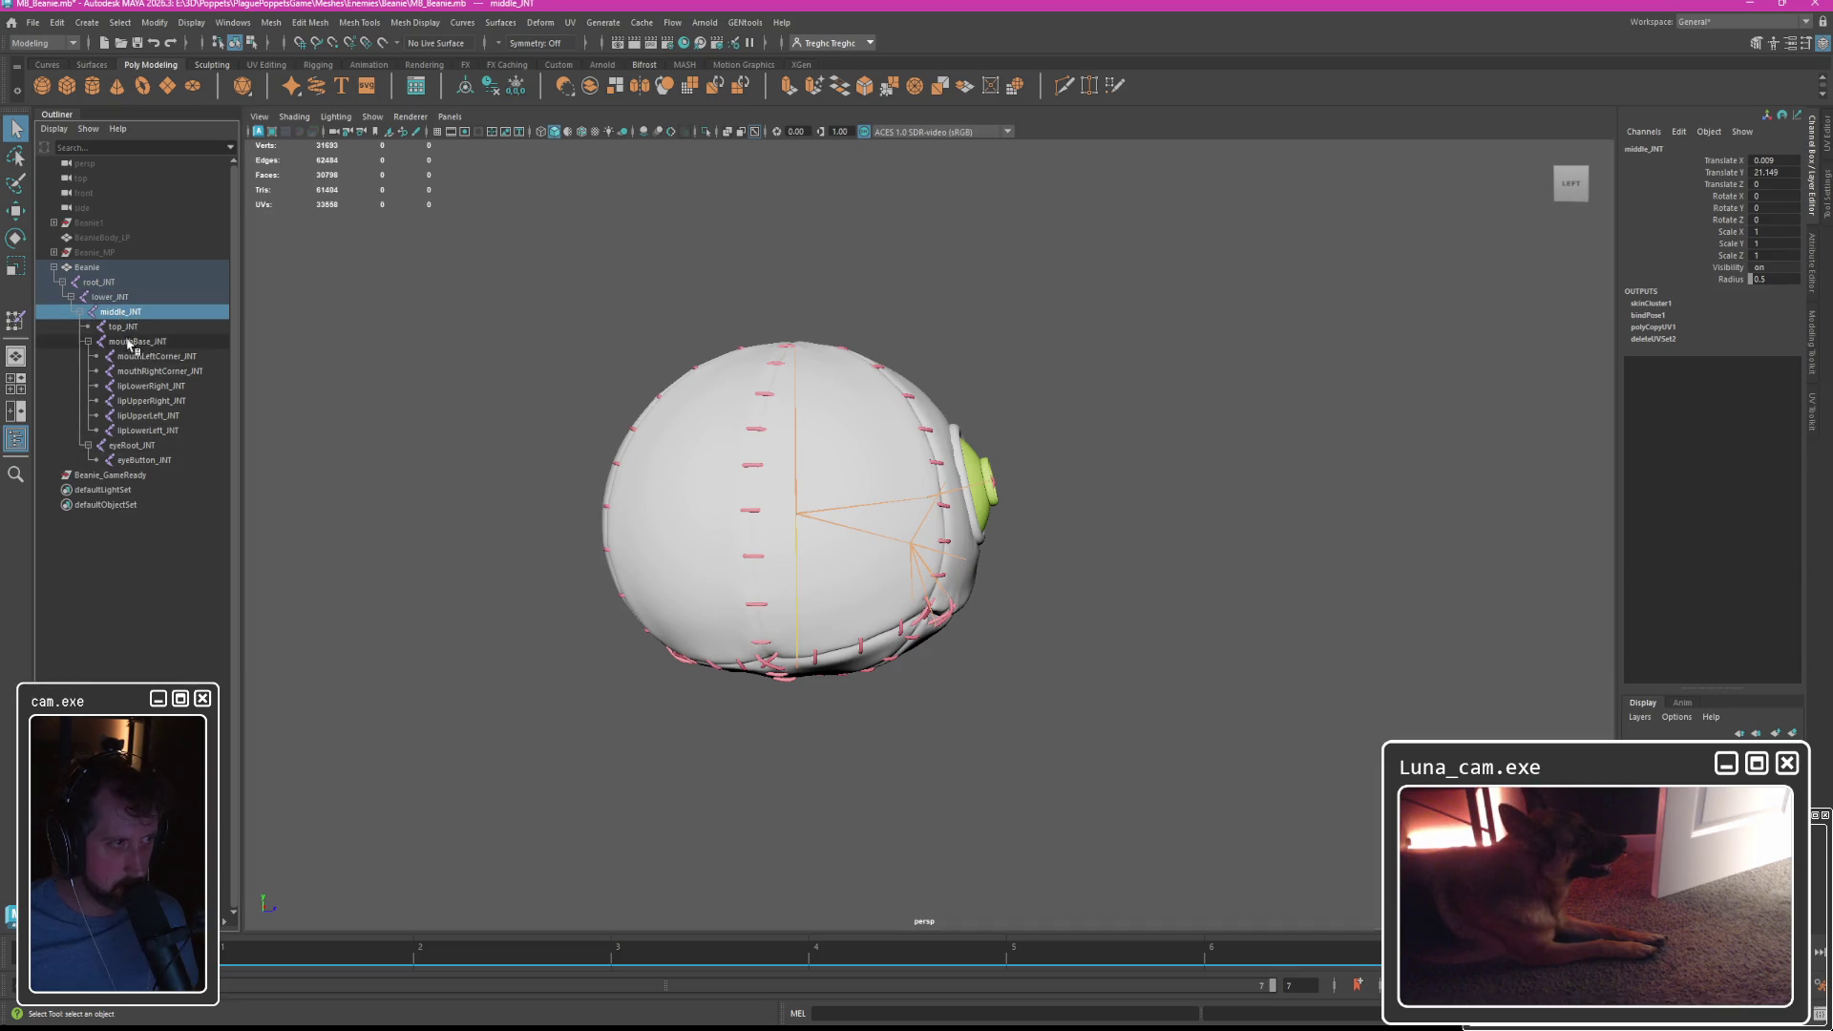
pyautogui.keyDown('shift'); pyautogui.click(122, 327); pyautogui.keyUp('shift')
pyautogui.press('w')
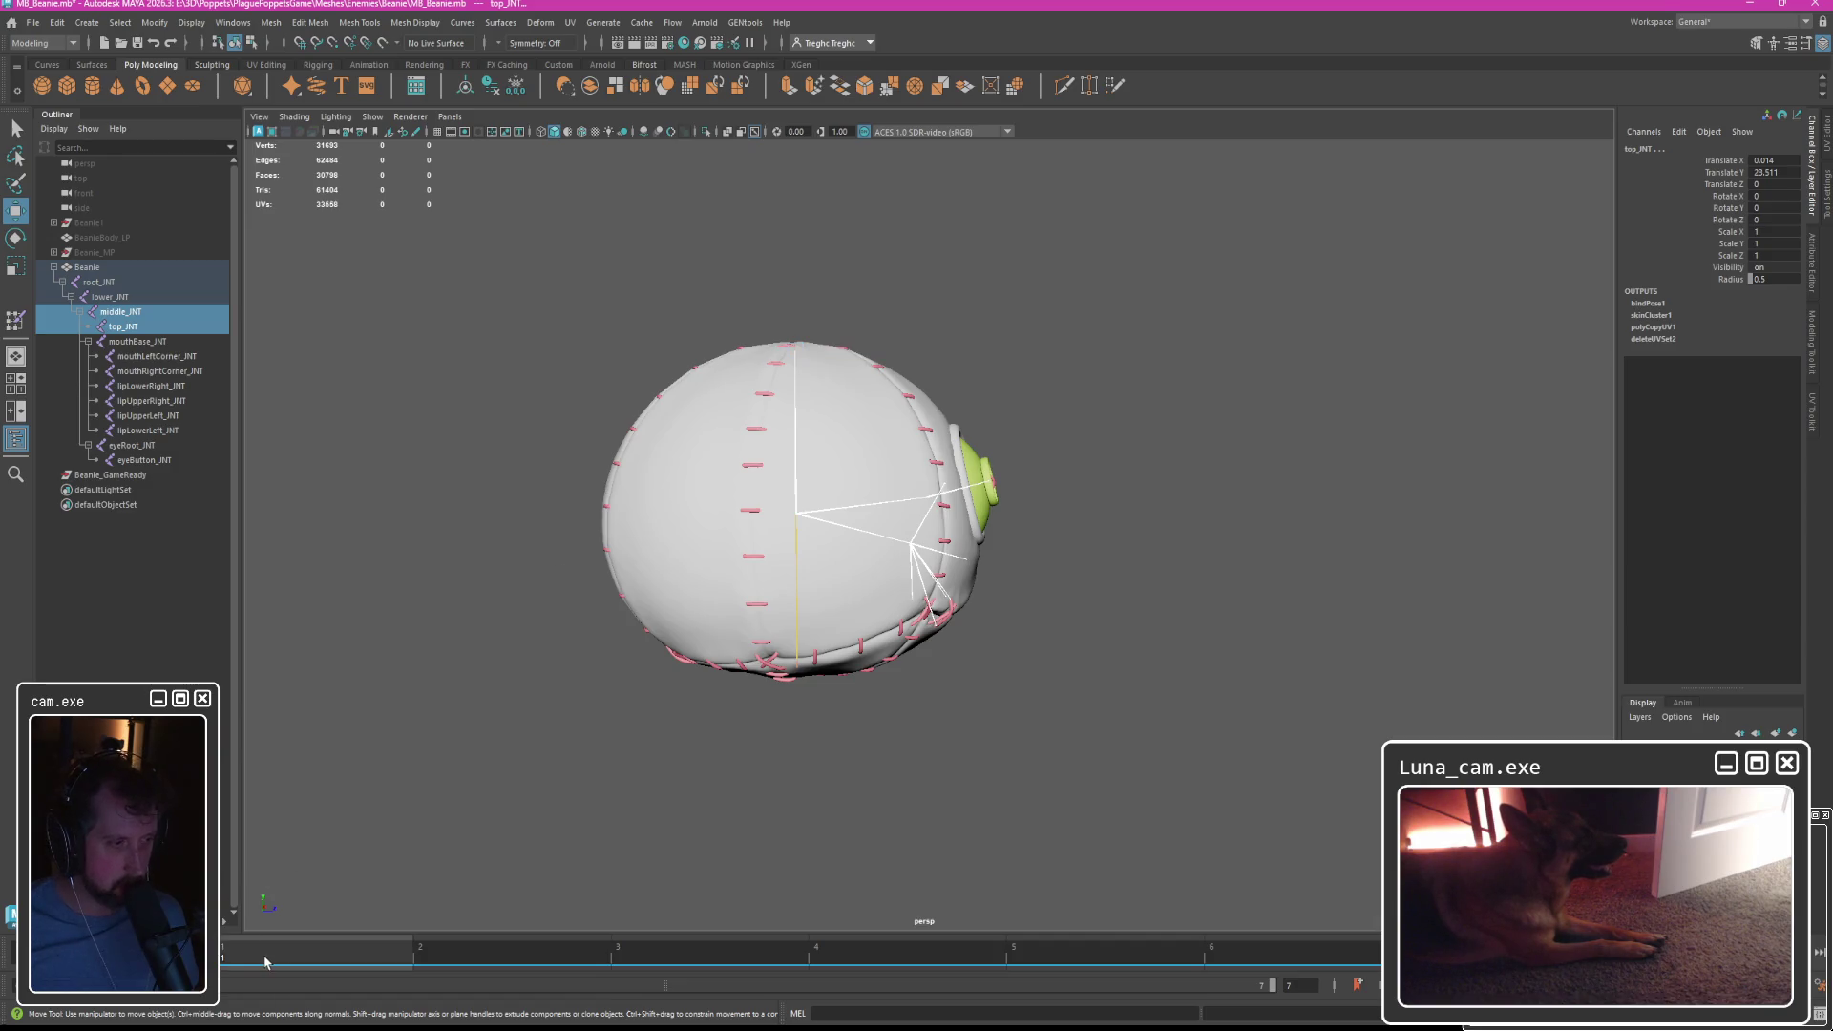
pyautogui.moveTo(797, 278); pyautogui.dragTo(800, 300)
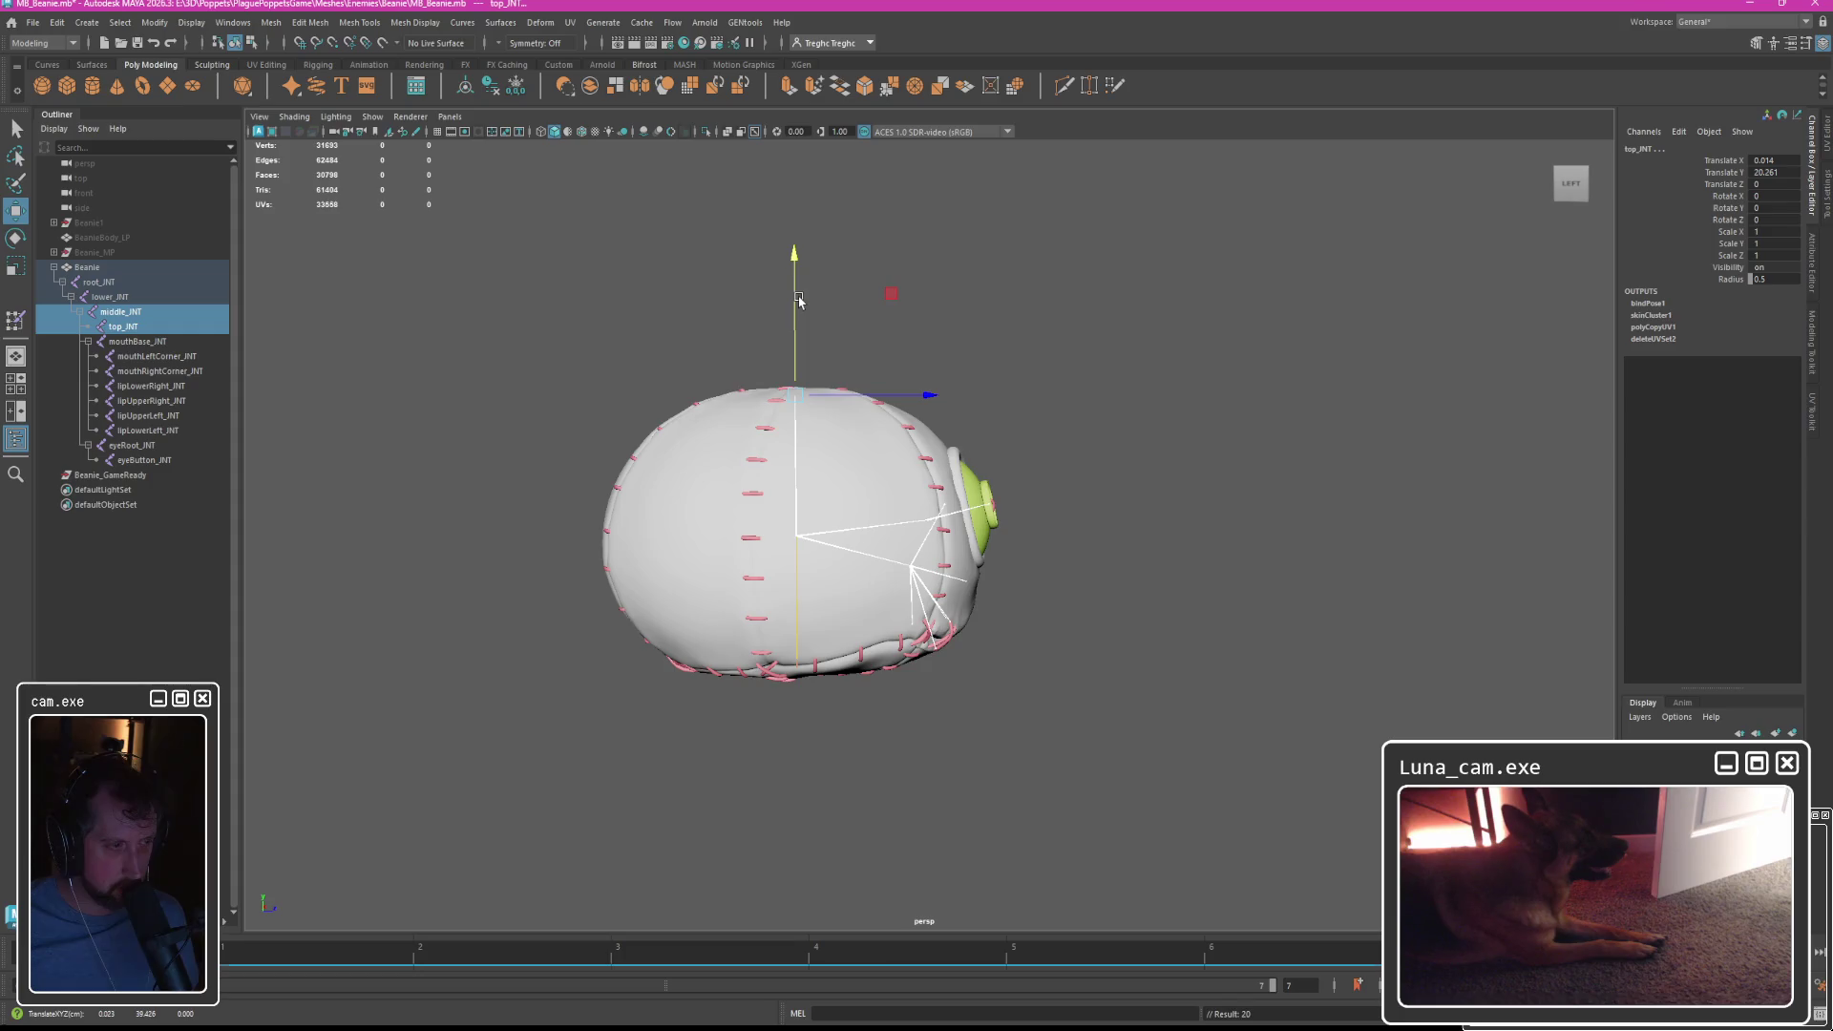
pyautogui.click(121, 327)
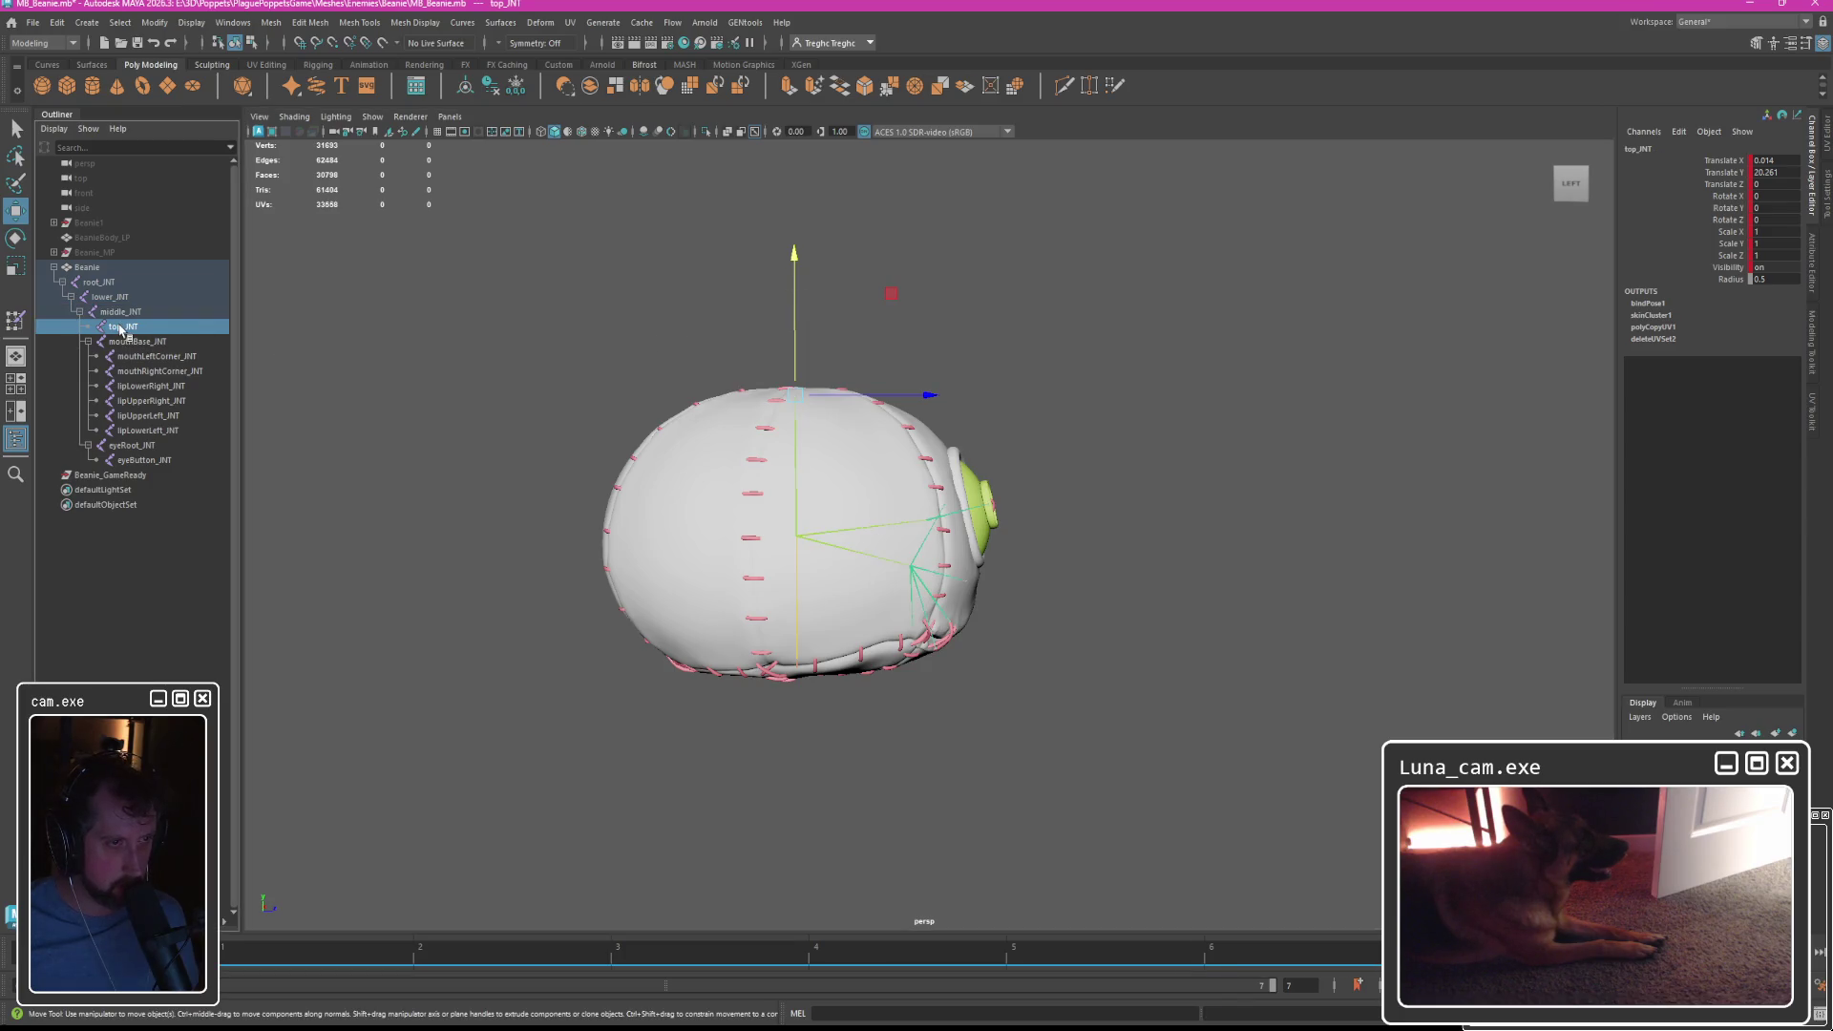
pyautogui.moveTo(794, 287); pyautogui.dragTo(802, 300)
# Raise the top joint to Translate Y 28.352, stretching the Beanie tall, and check frames 2–3.
pyautogui.click(289, 960)
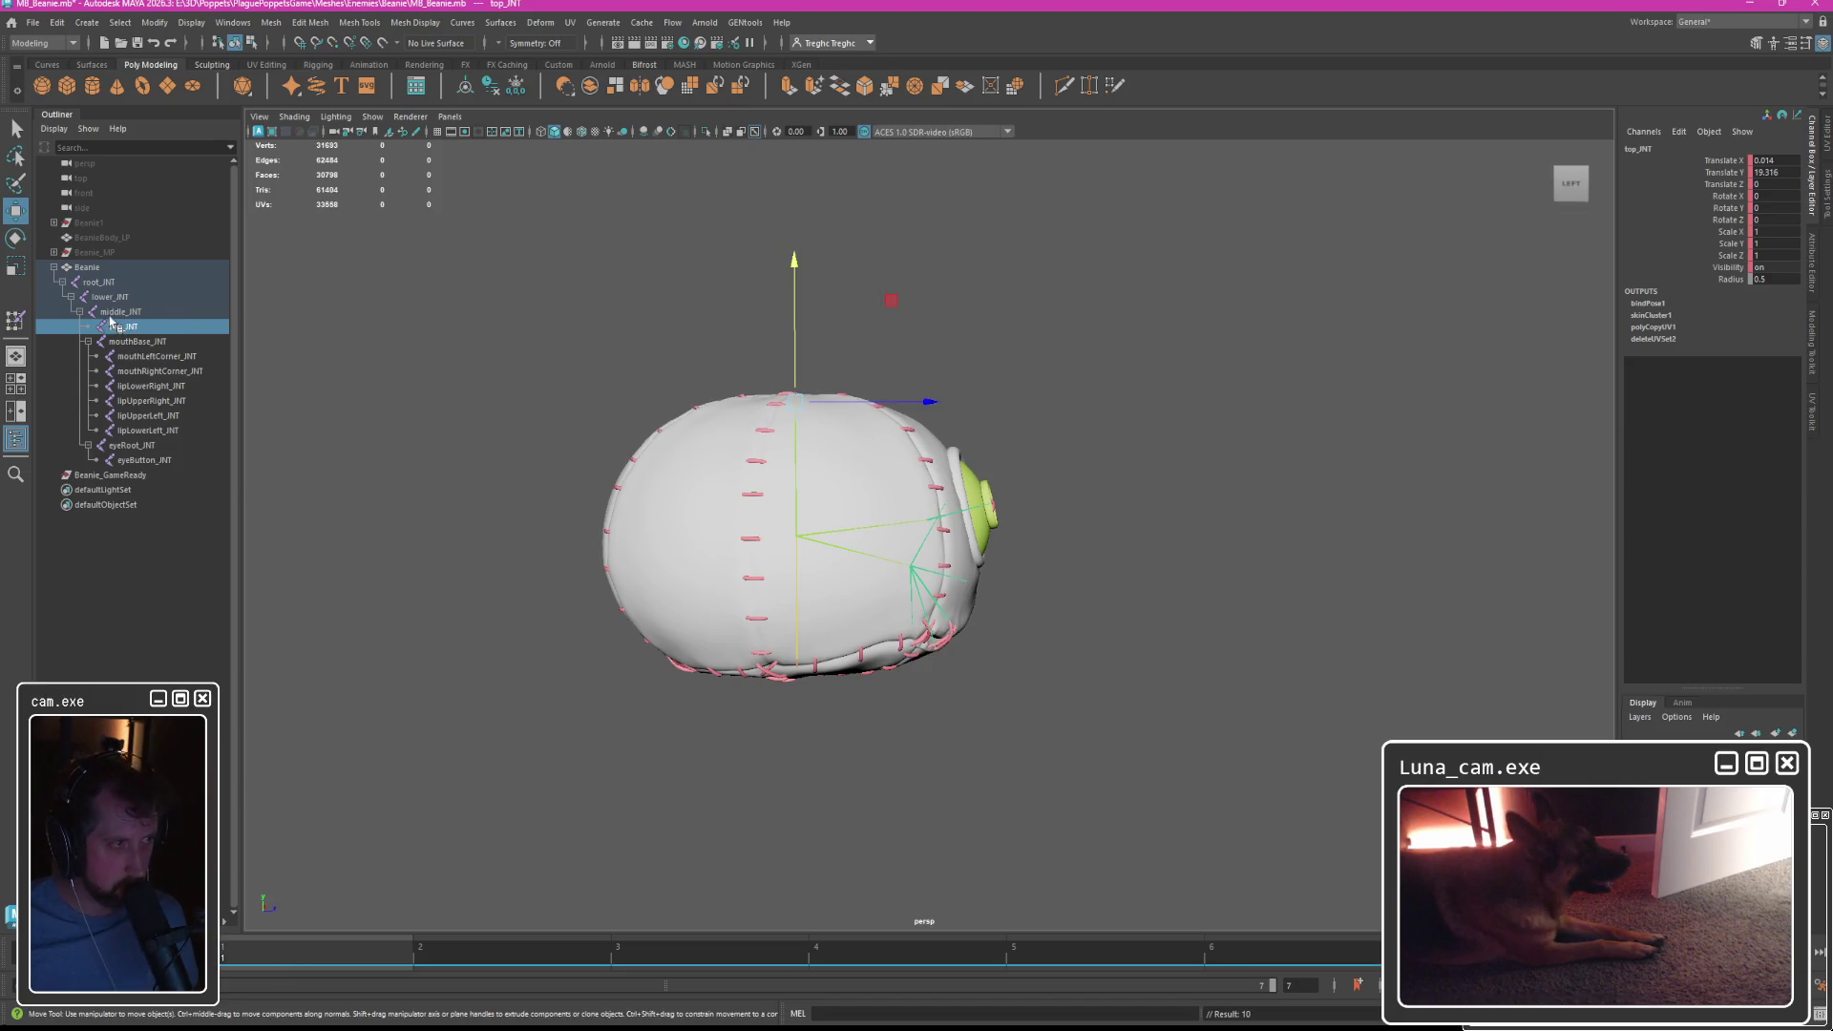
pyautogui.click(114, 313)
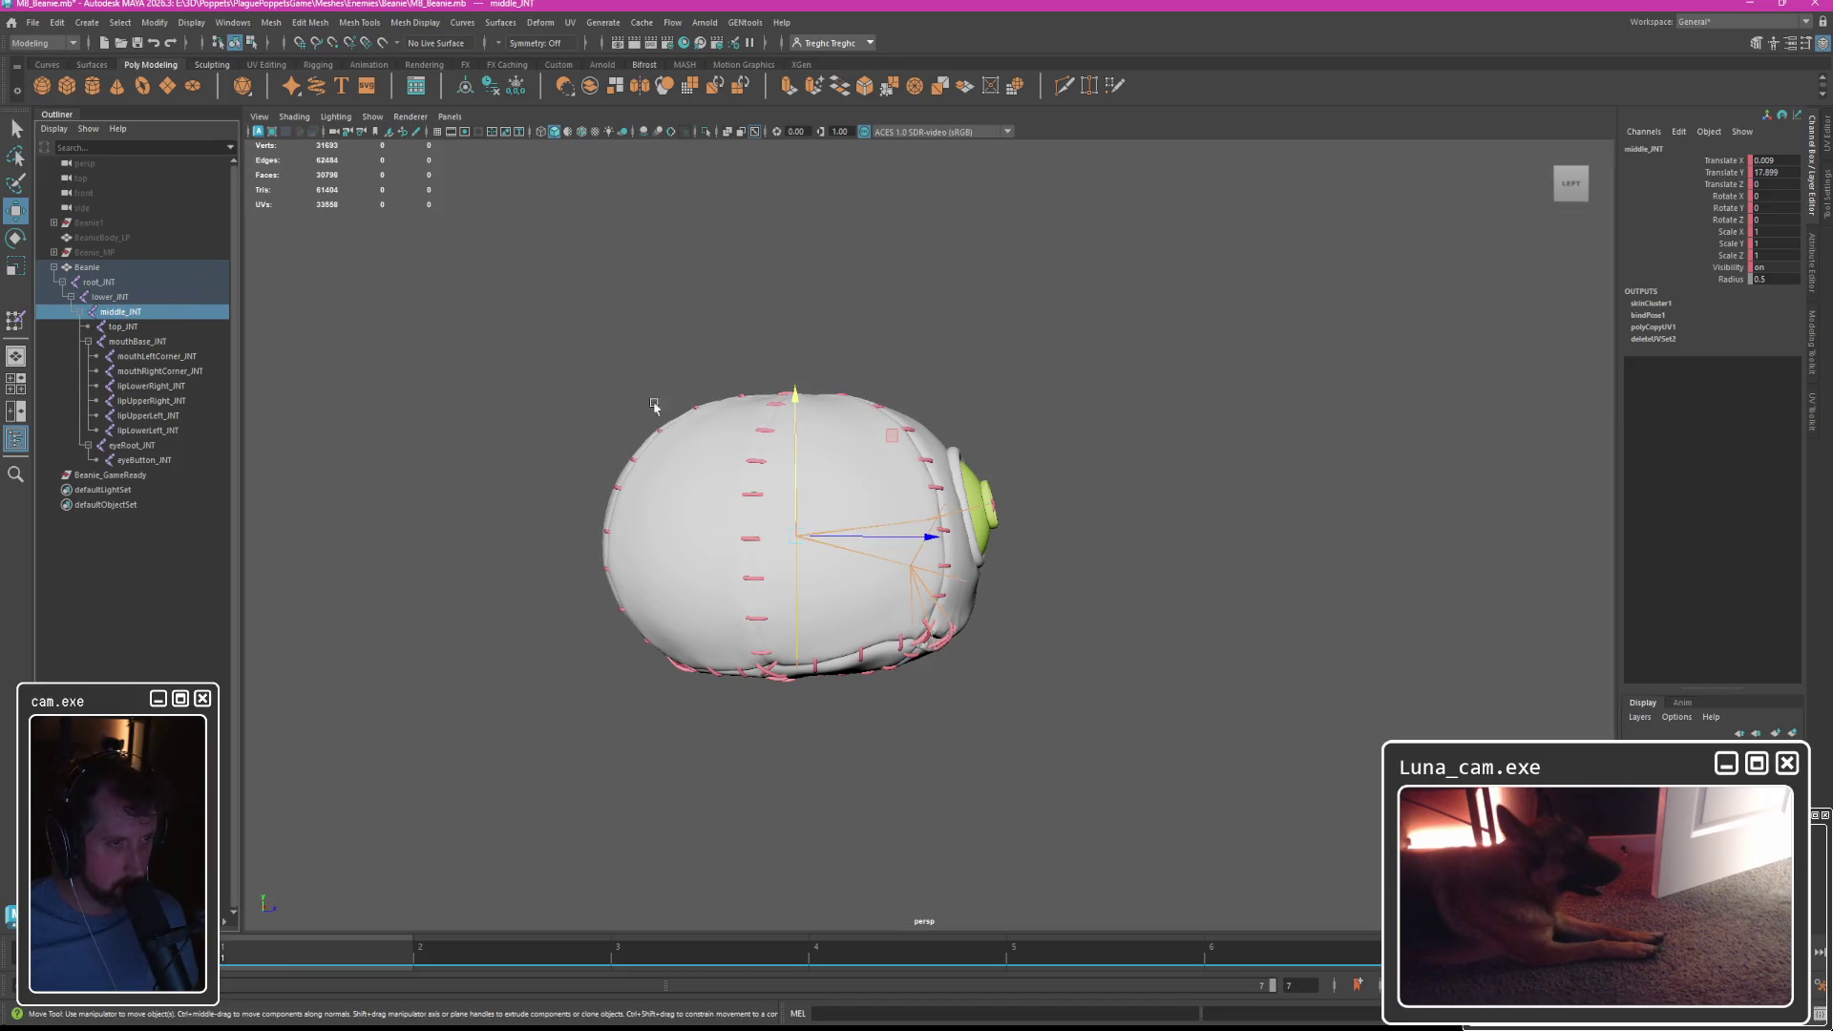
pyautogui.keyDown('ctrl'); pyautogui.click(122, 326); pyautogui.keyUp('ctrl')
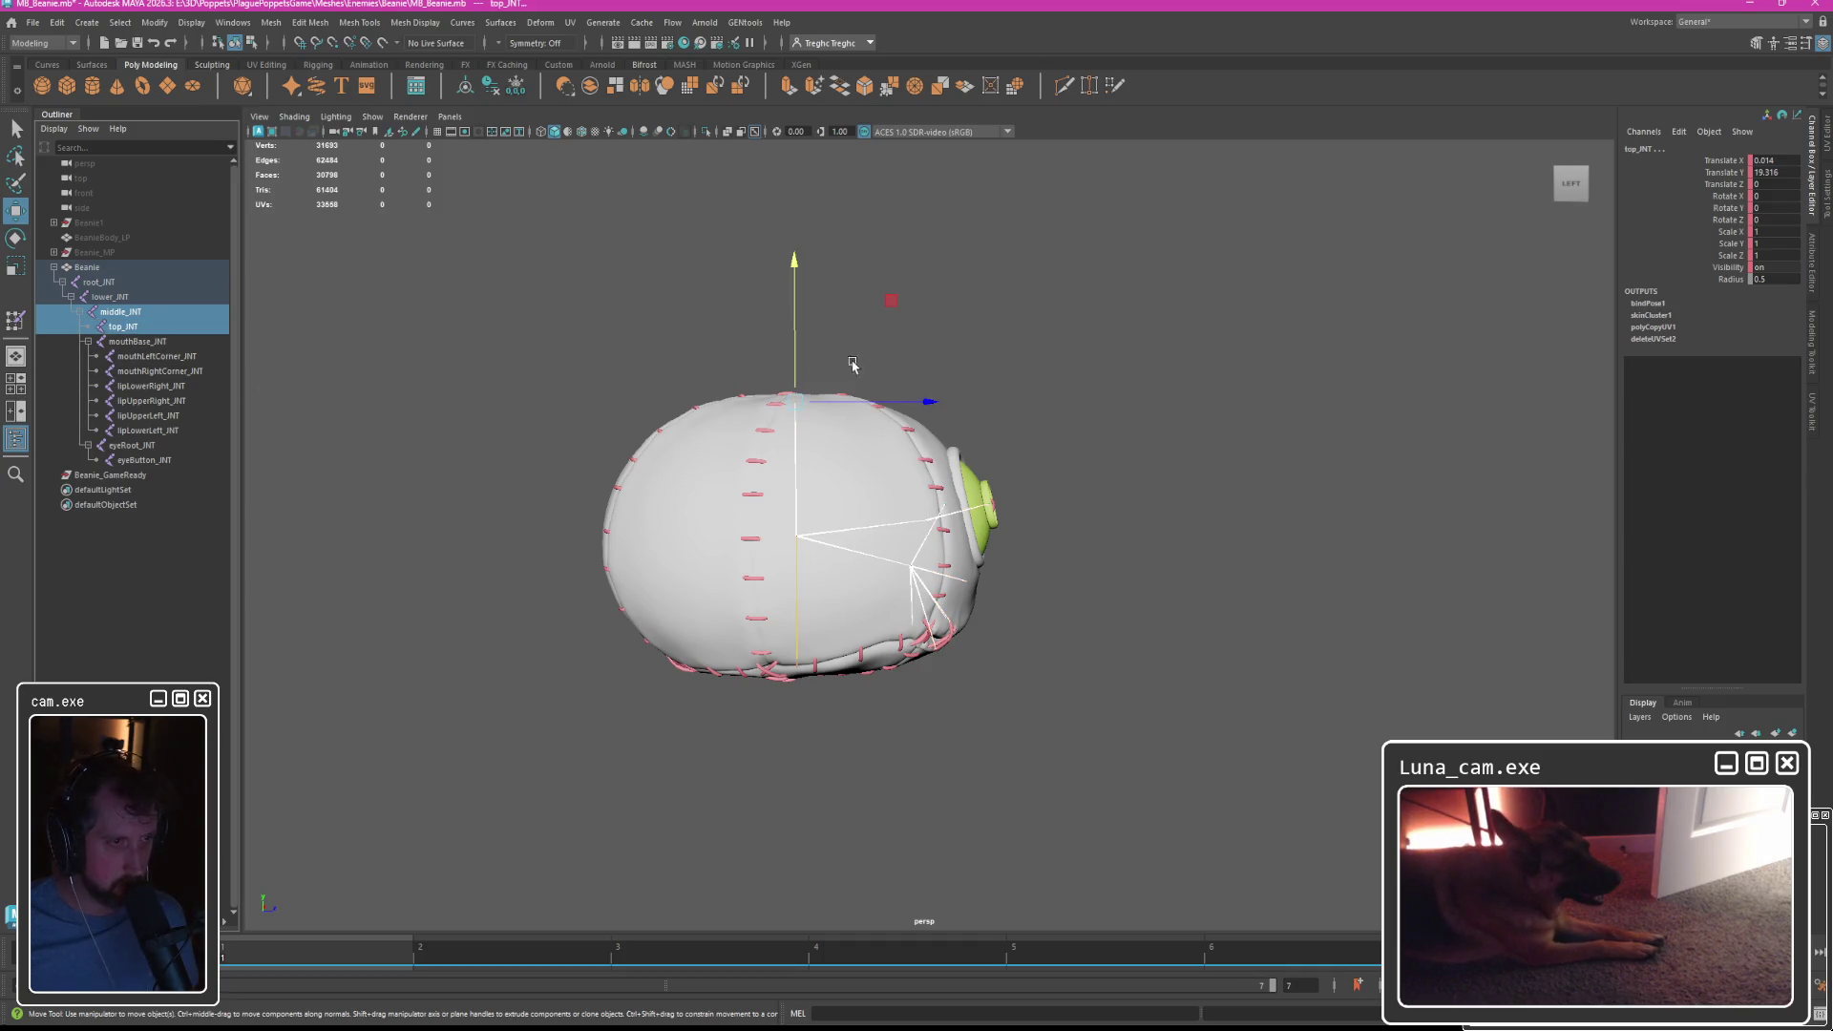
pyautogui.moveTo(798, 386); pyautogui.dragTo(798, 277)
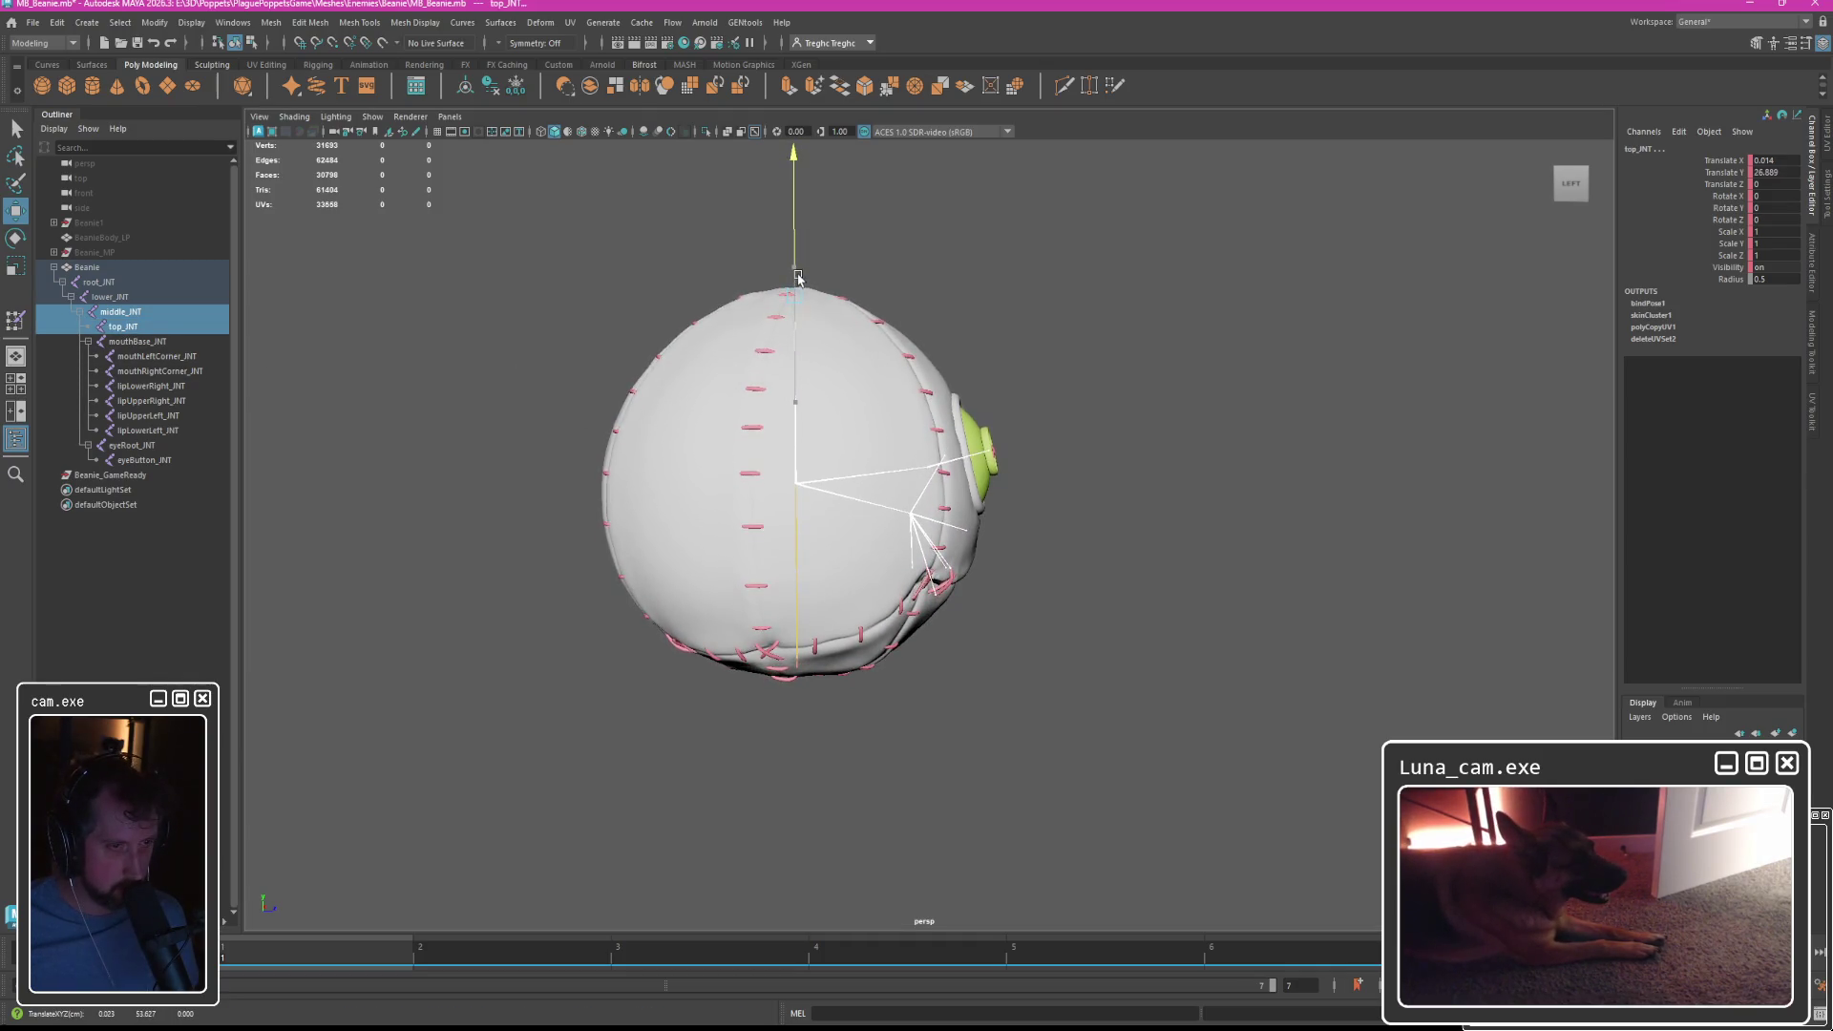
pyautogui.click(134, 327)
pyautogui.moveTo(800, 240); pyautogui.dragTo(797, 227)
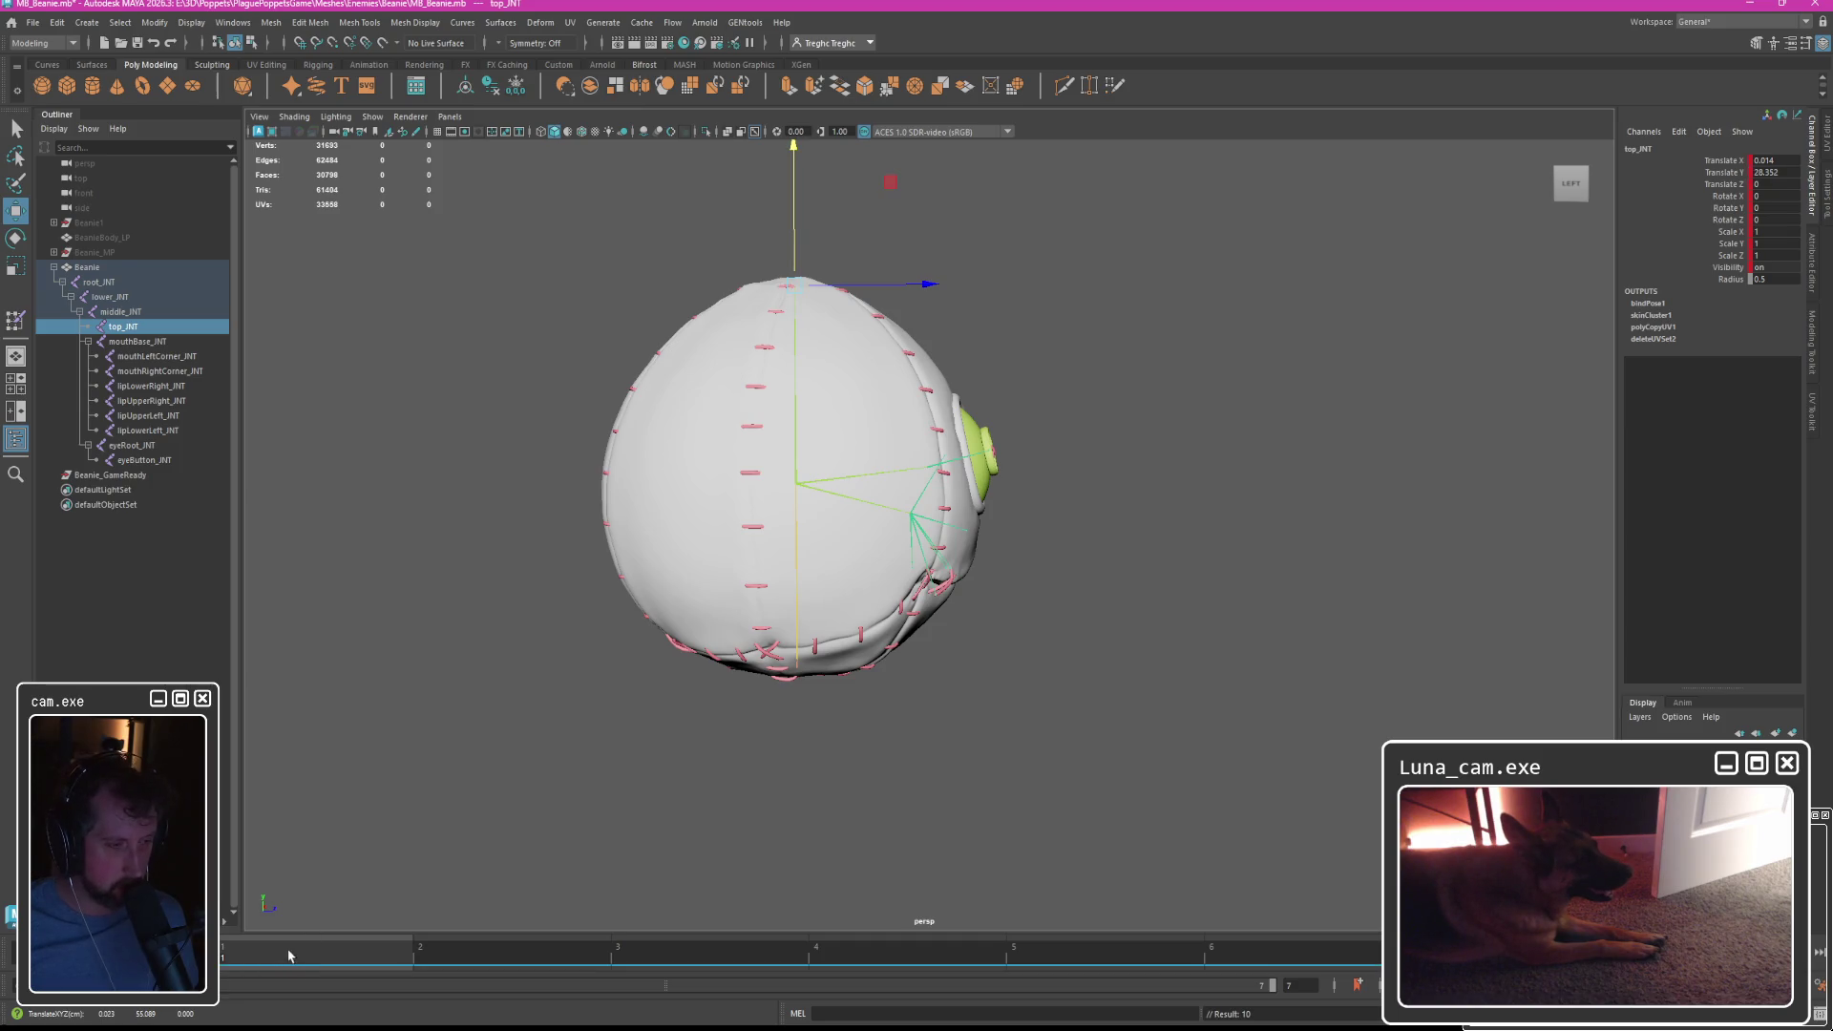
pyautogui.moveTo(290, 955); pyautogui.dragTo(437, 963)
pyautogui.moveTo(549, 964); pyautogui.dragTo(649, 964)
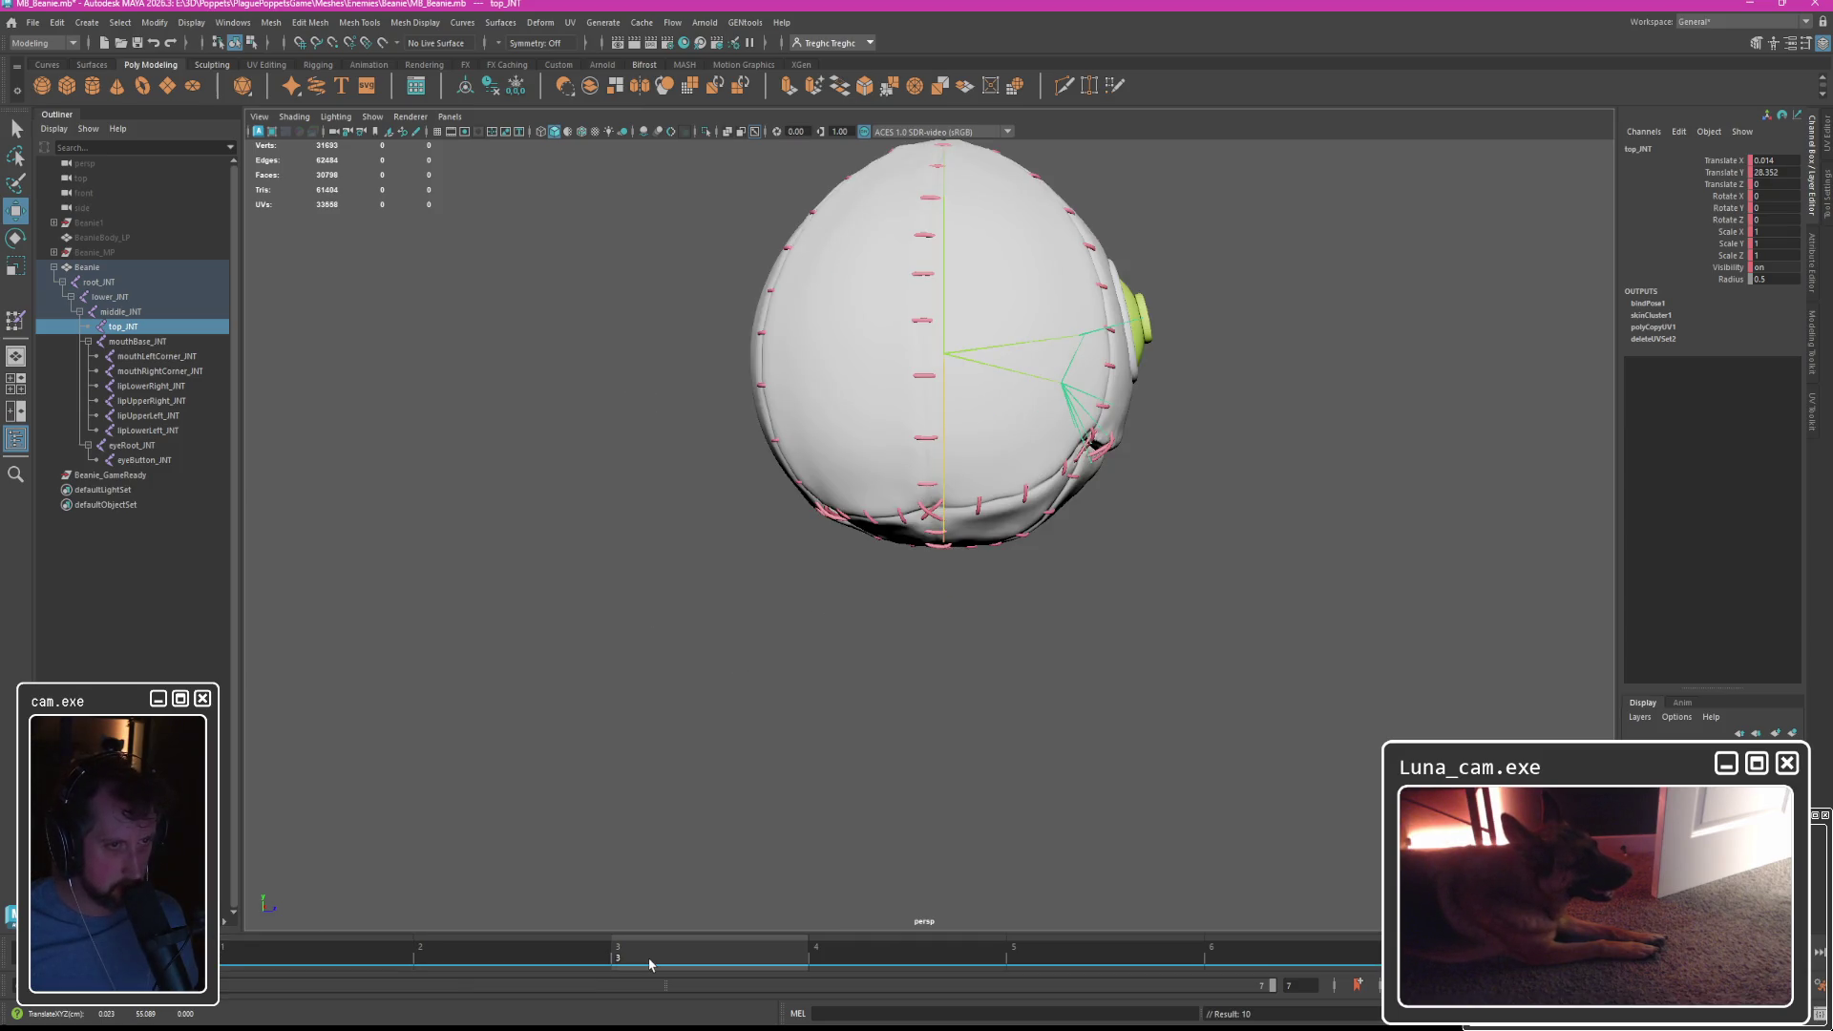
pyautogui.keyDown('alt'); pyautogui.moveTo(1158, 483); pyautogui.dragTo(1102, 633, button='middle'); pyautogui.keyUp('alt')
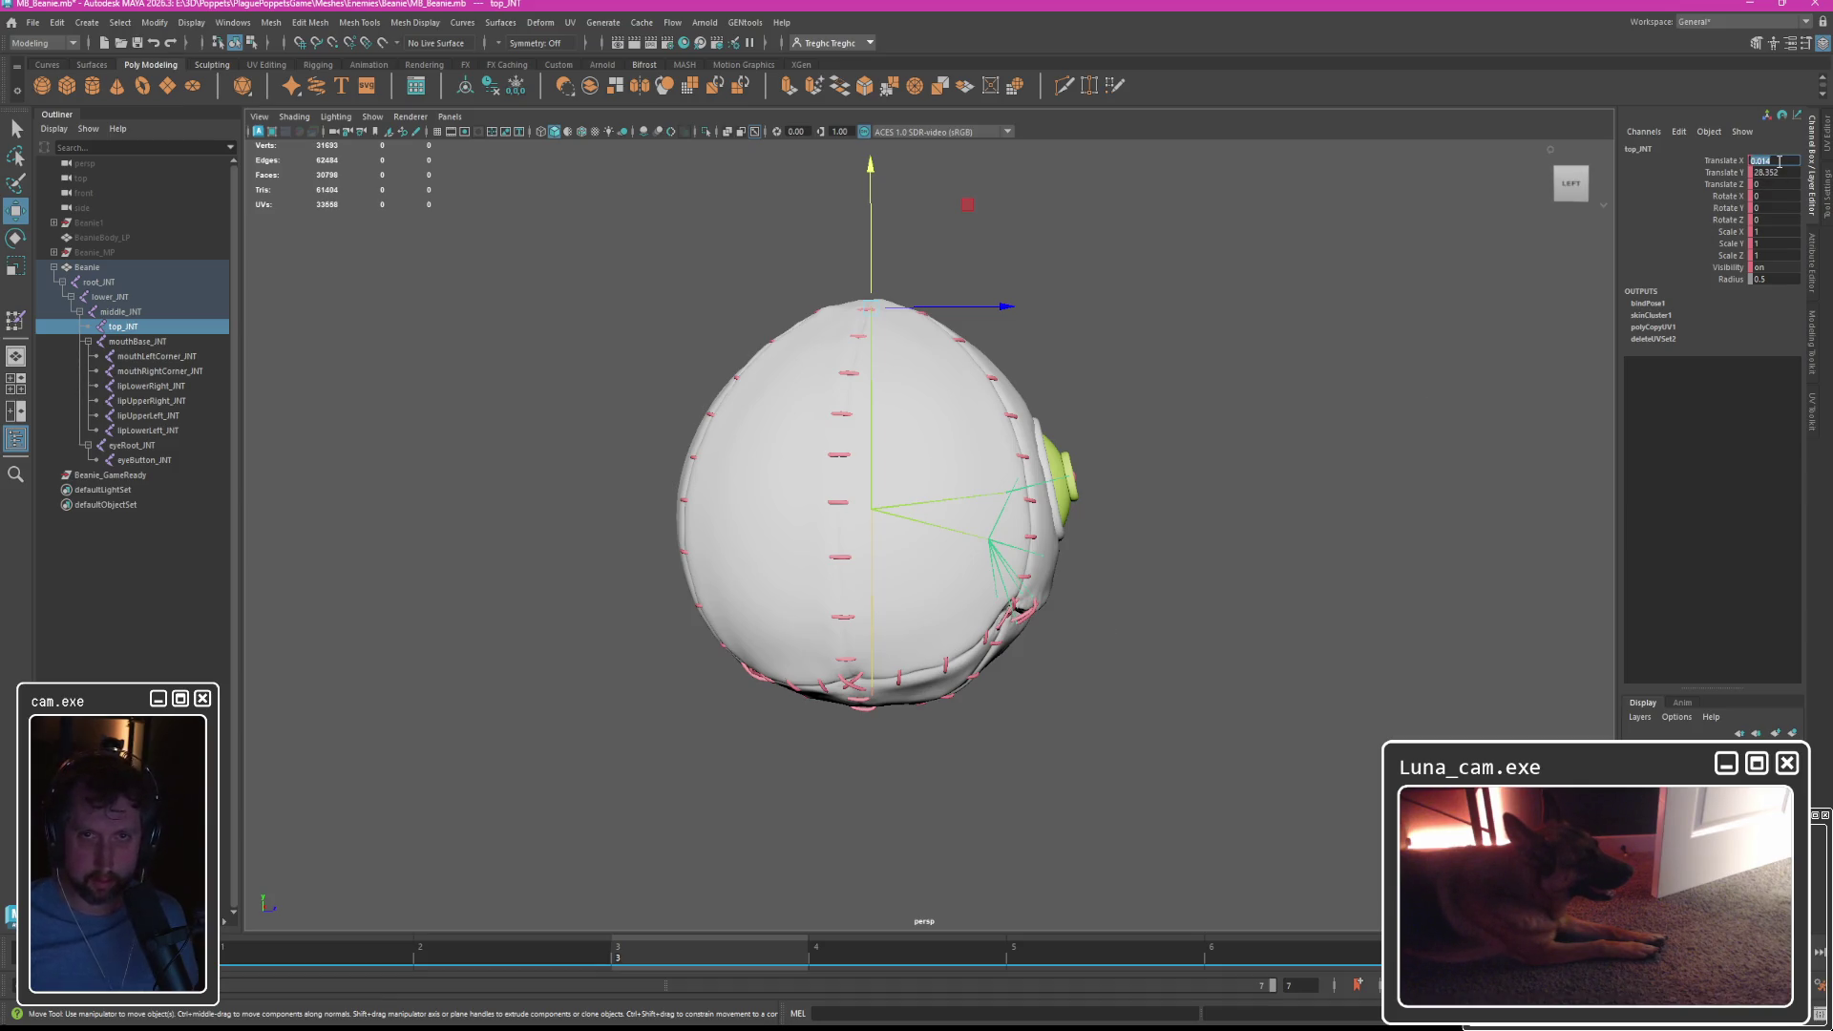
# Zero the top joint's X position and height.
pyautogui.write('0')
pyautogui.press('Tab')
pyautogui.write('0')
pyautogui.press('Return')
# Undo the height reset and toggle the frame change back and forth, previewing the hop.
pyautogui.hotkey('ctrl', 'z')
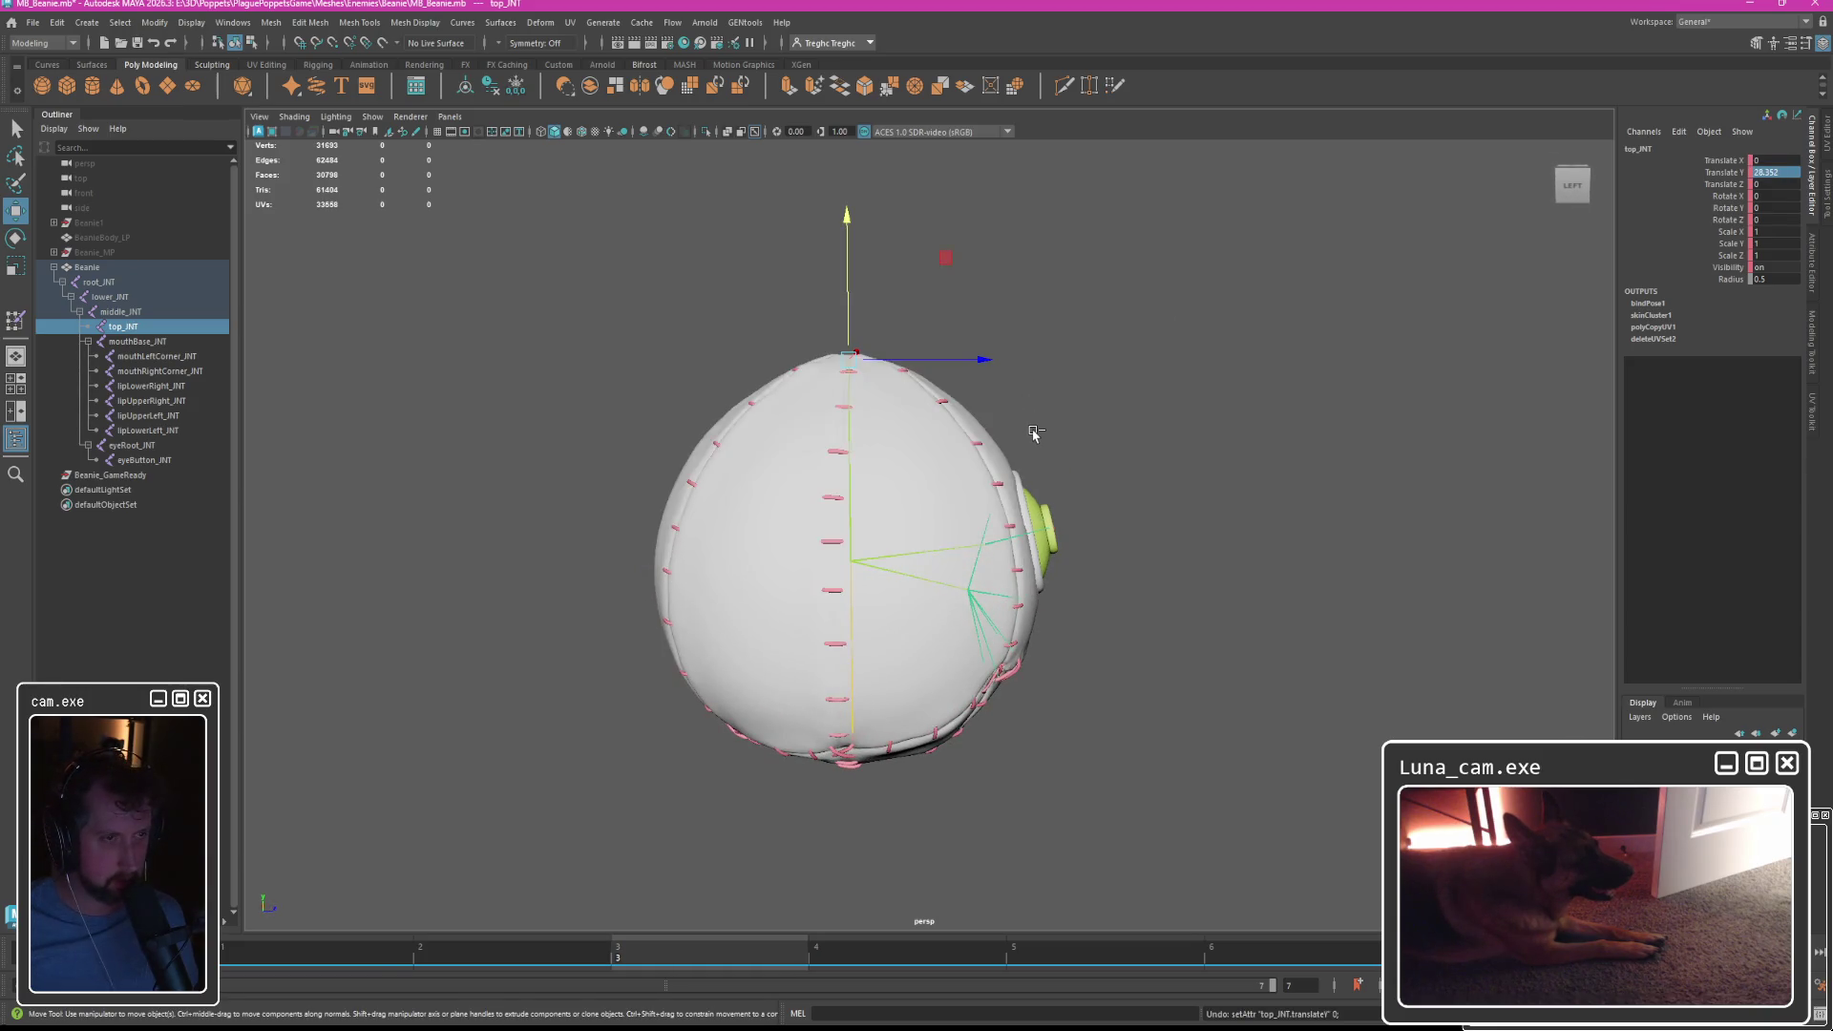
pyautogui.hotkey('ctrl', 'z')
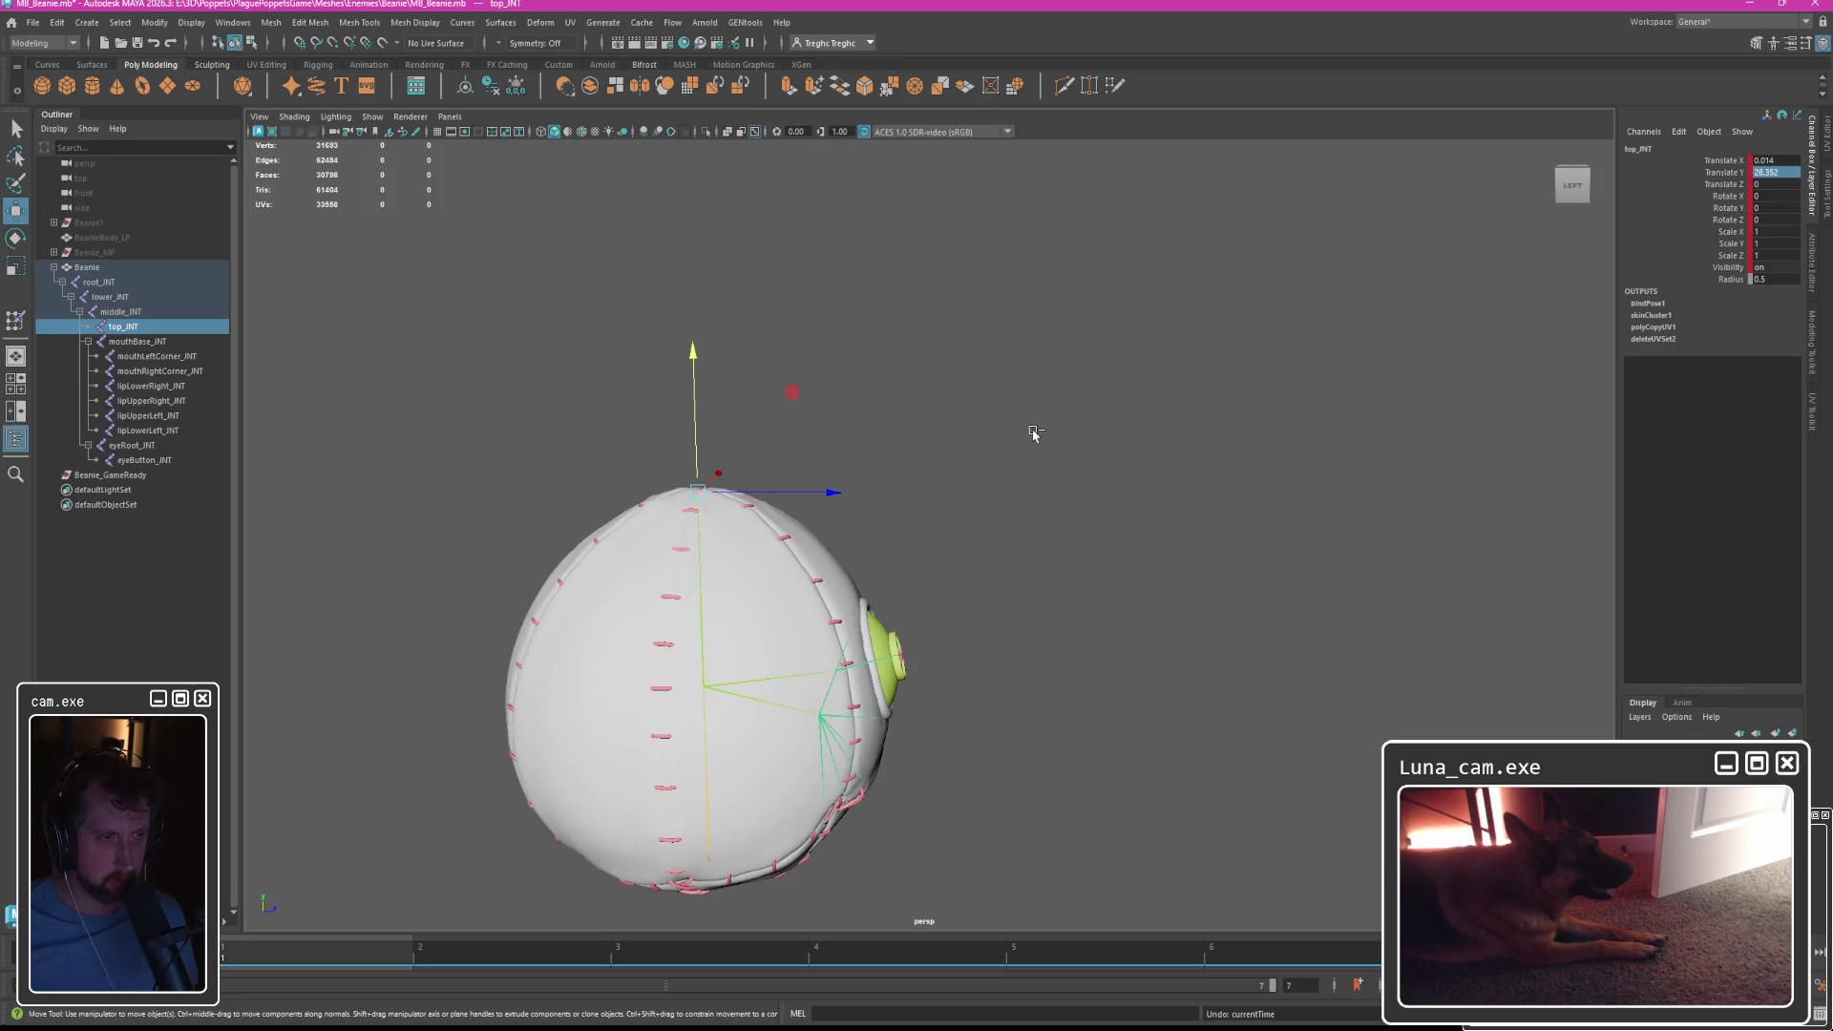
pyautogui.hotkey('shift', 'z')
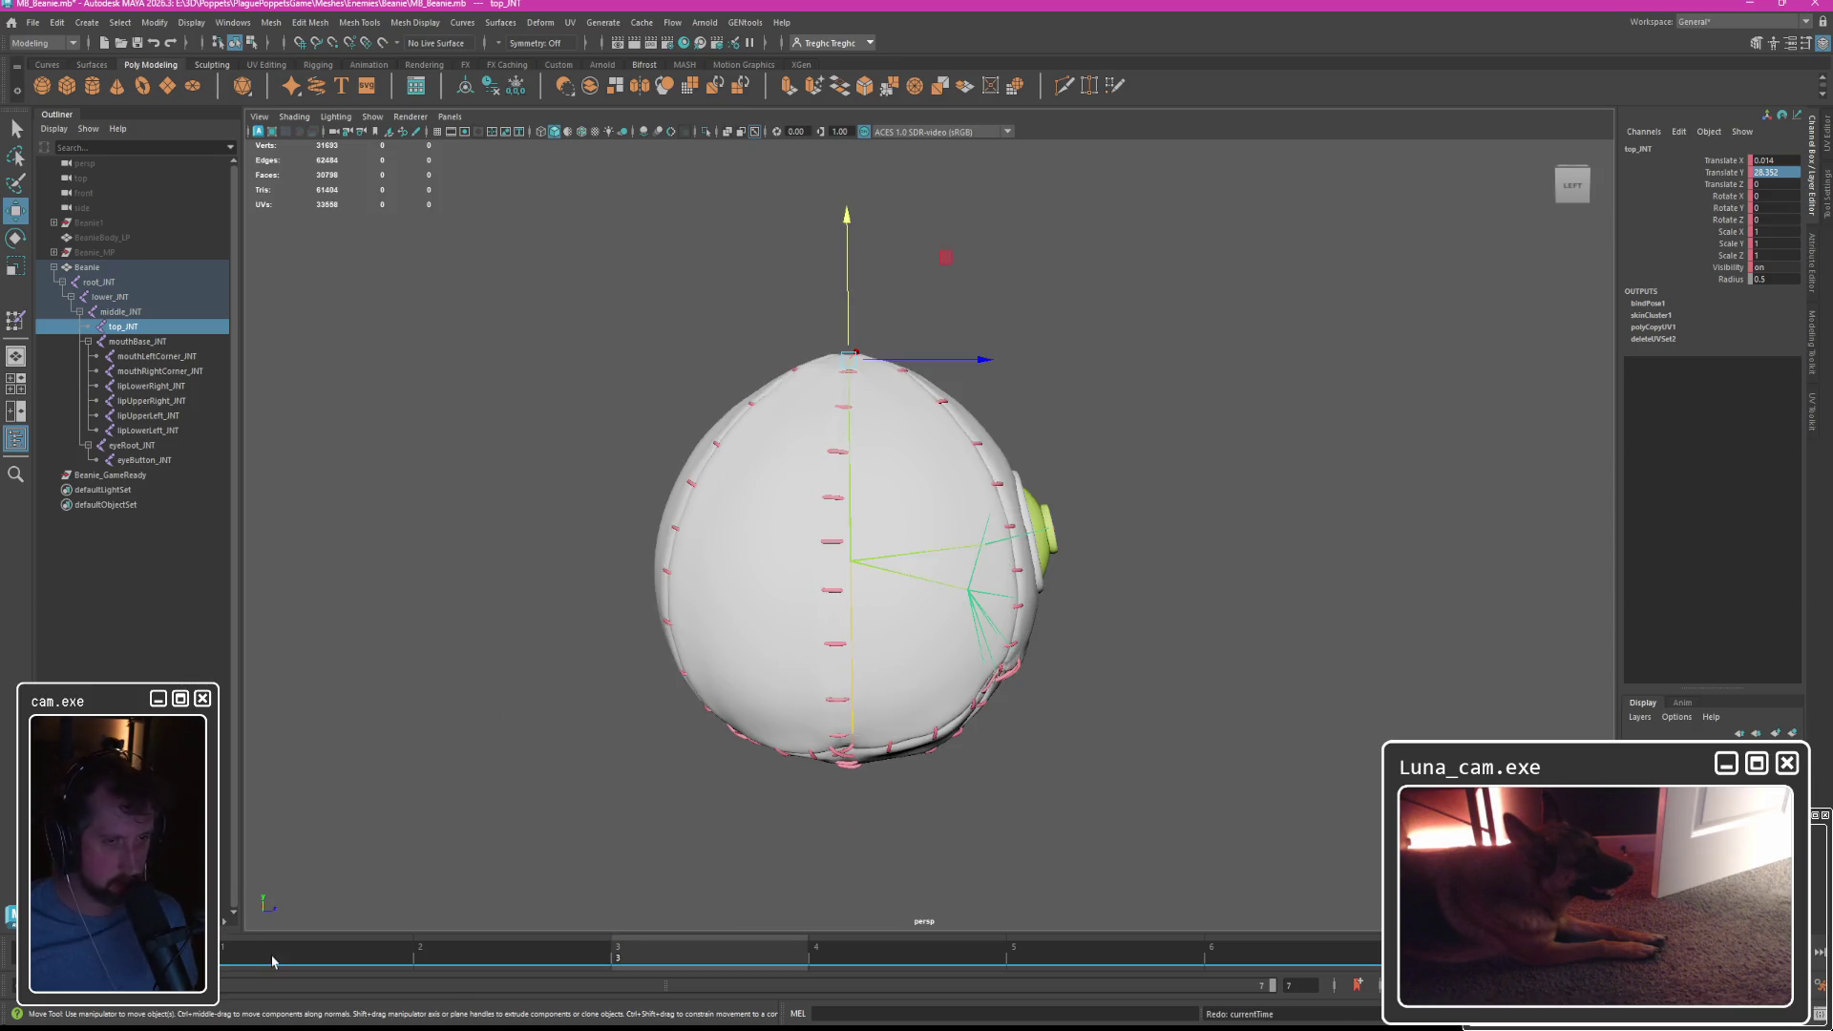
pyautogui.hotkey('ctrl', 'z')
pyautogui.hotkey('shift', 'z')
pyautogui.moveTo(226, 963)
pyautogui.mouseDown()
pyautogui.moveTo(1035, 974)
pyautogui.moveTo(227, 963)
pyautogui.mouseUp()
# Undo past the joint edits and hop keyframes, then deselect and view Beanie from the front.
pyautogui.hotkey('ctrl', 'z')
pyautogui.hotkey('ctrl', 'z')
pyautogui.hotkey('ctrl', 'z')
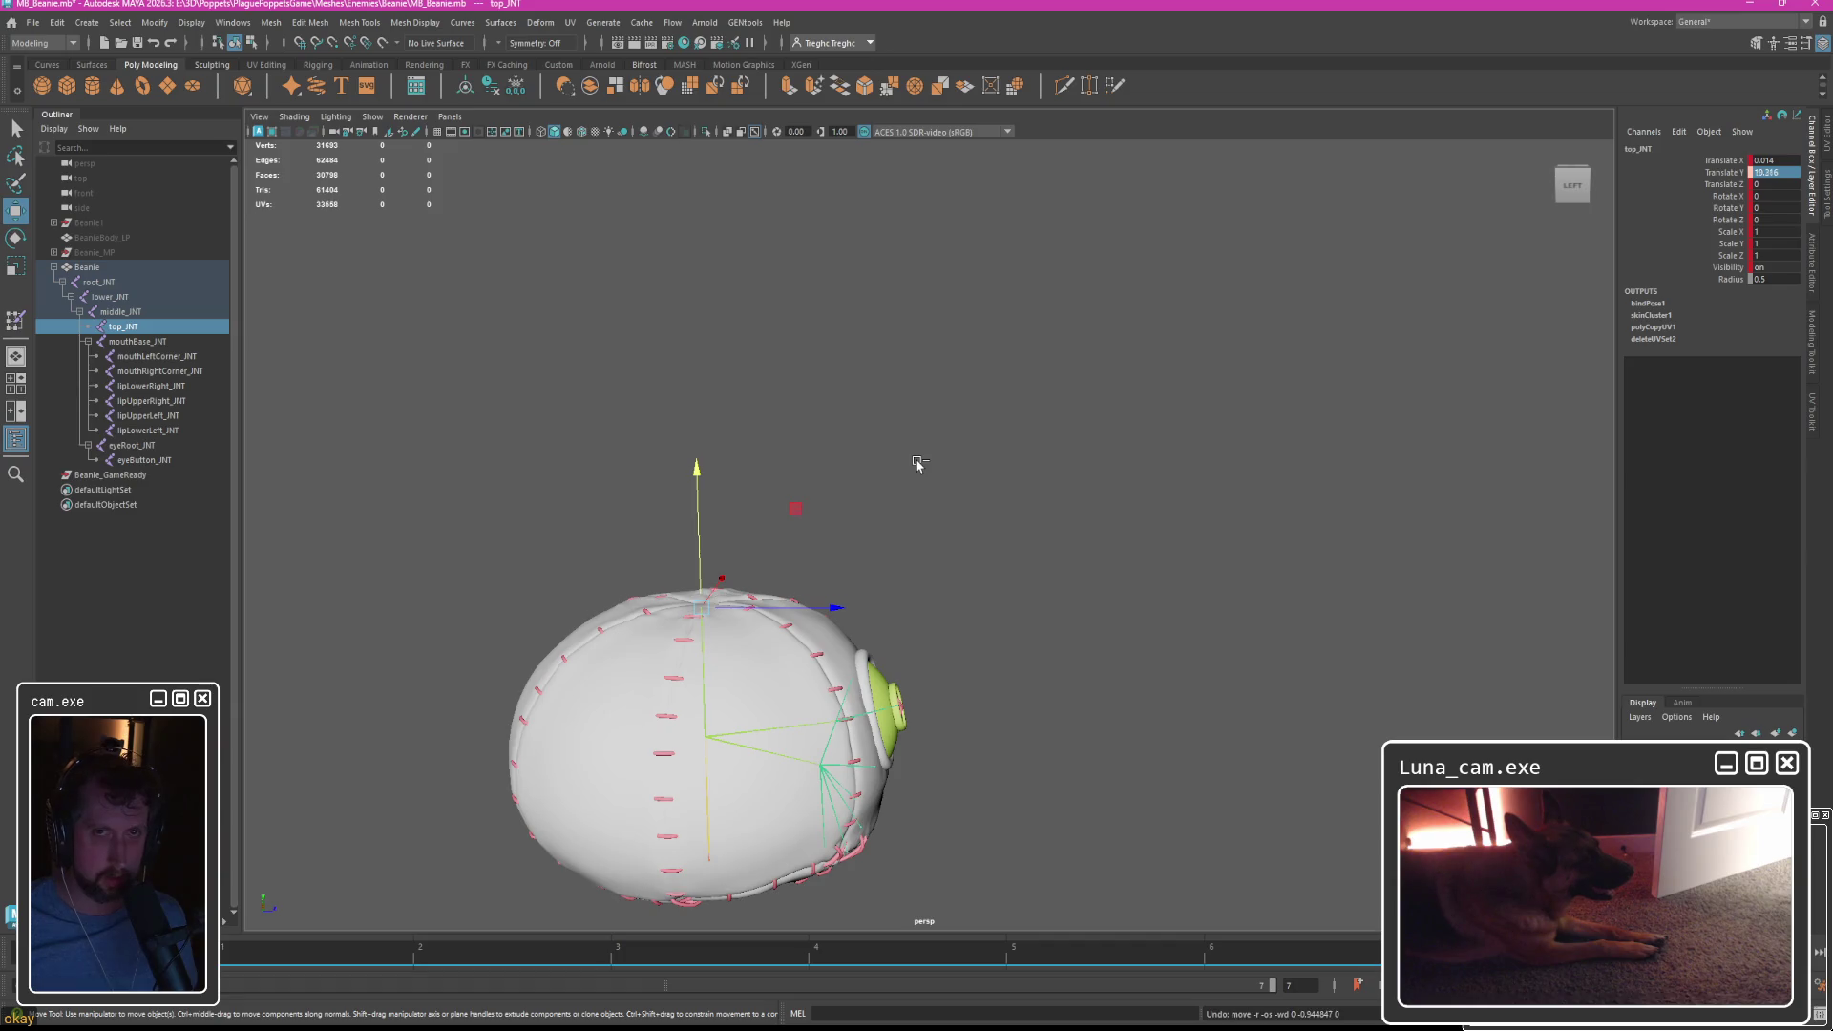
pyautogui.hotkey('ctrl', 'z')
pyautogui.hotkey('ctrl', 'z')
pyautogui.hotkey('ctrl', 'z')
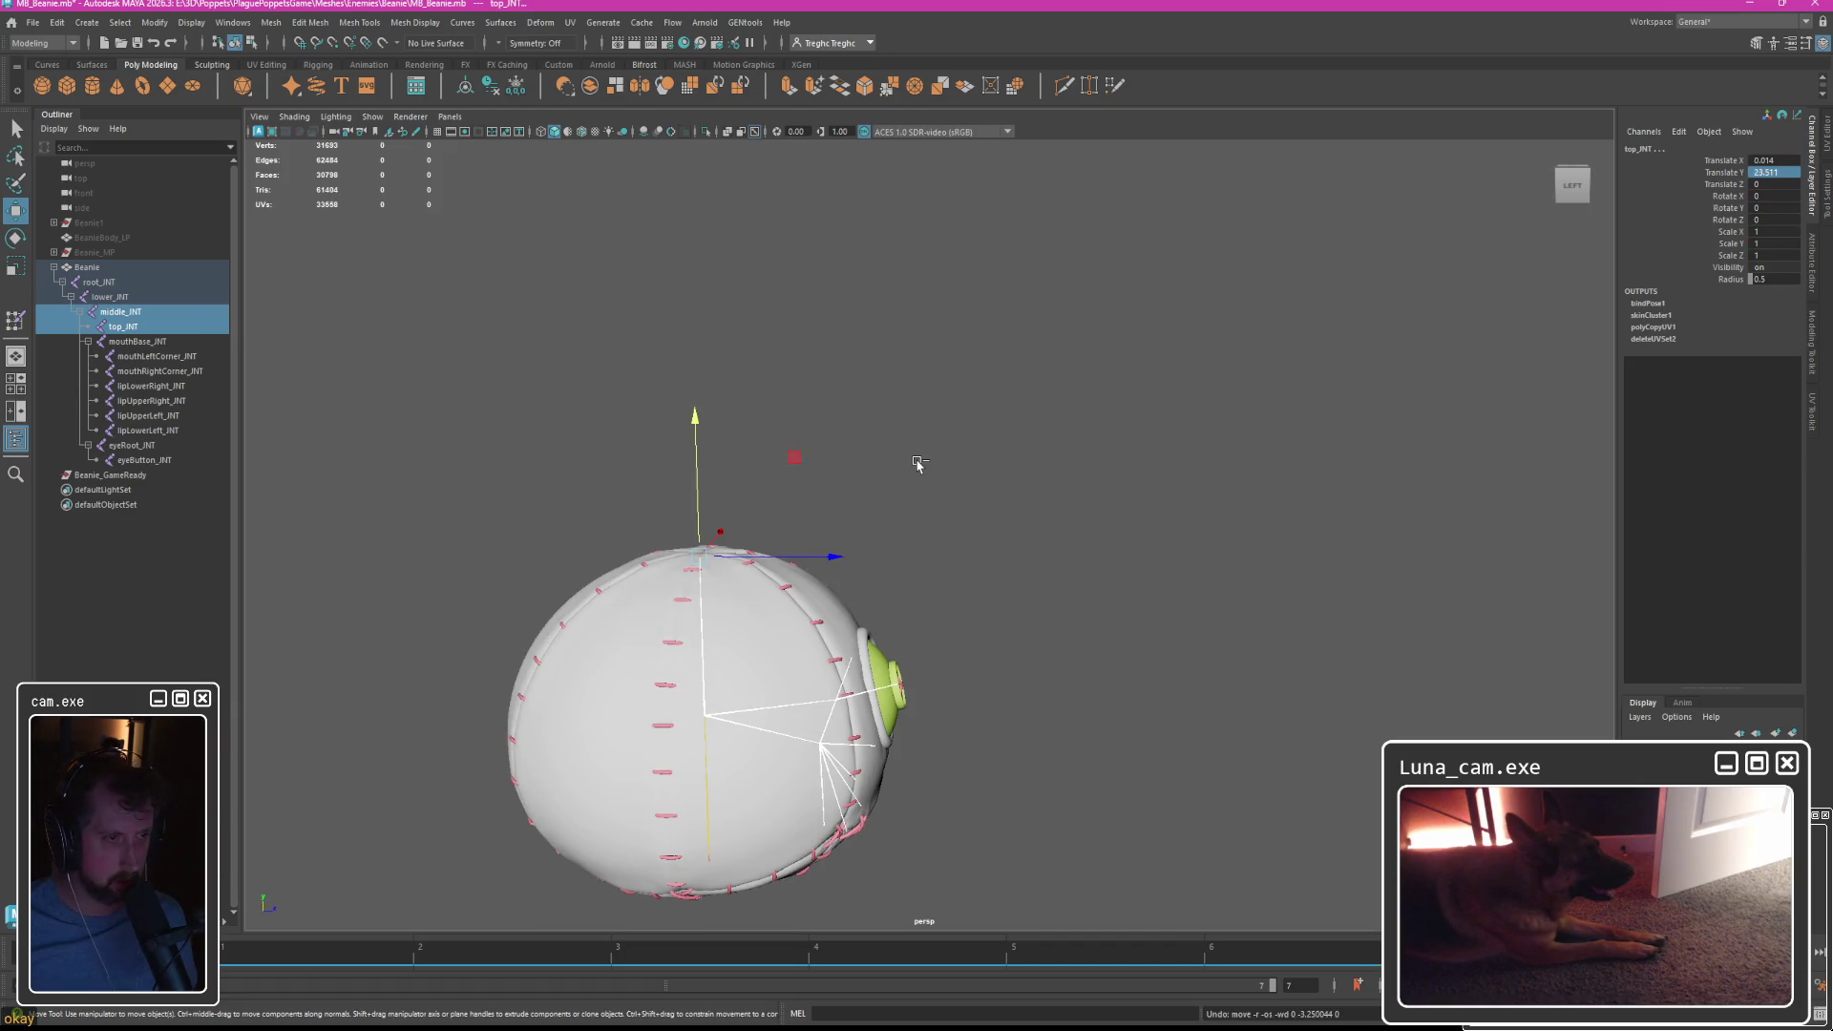
pyautogui.hotkey('ctrl', 'z')
pyautogui.hotkey('ctrl', 'z')
pyautogui.hotkey('ctrl', 'z')
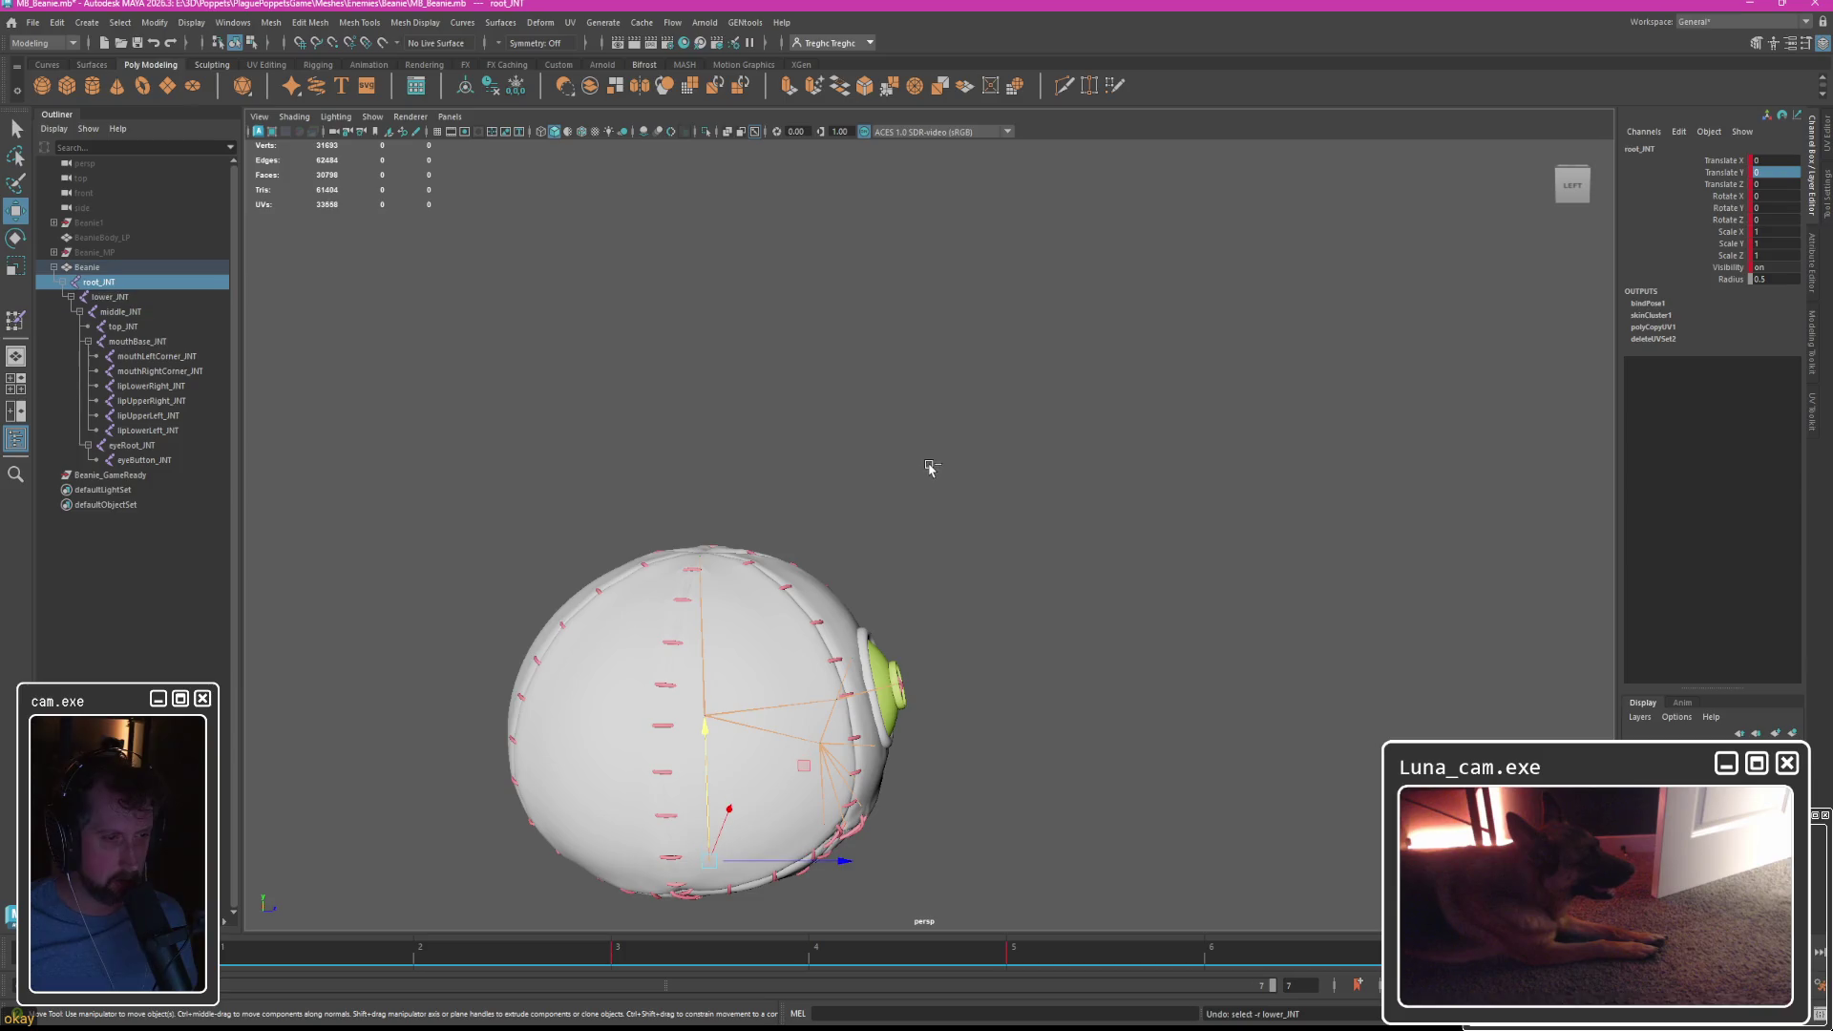
pyautogui.hotkey('ctrl', 'z')
pyautogui.hotkey('ctrl', 'z')
pyautogui.hotkey('ctrl', 'z')
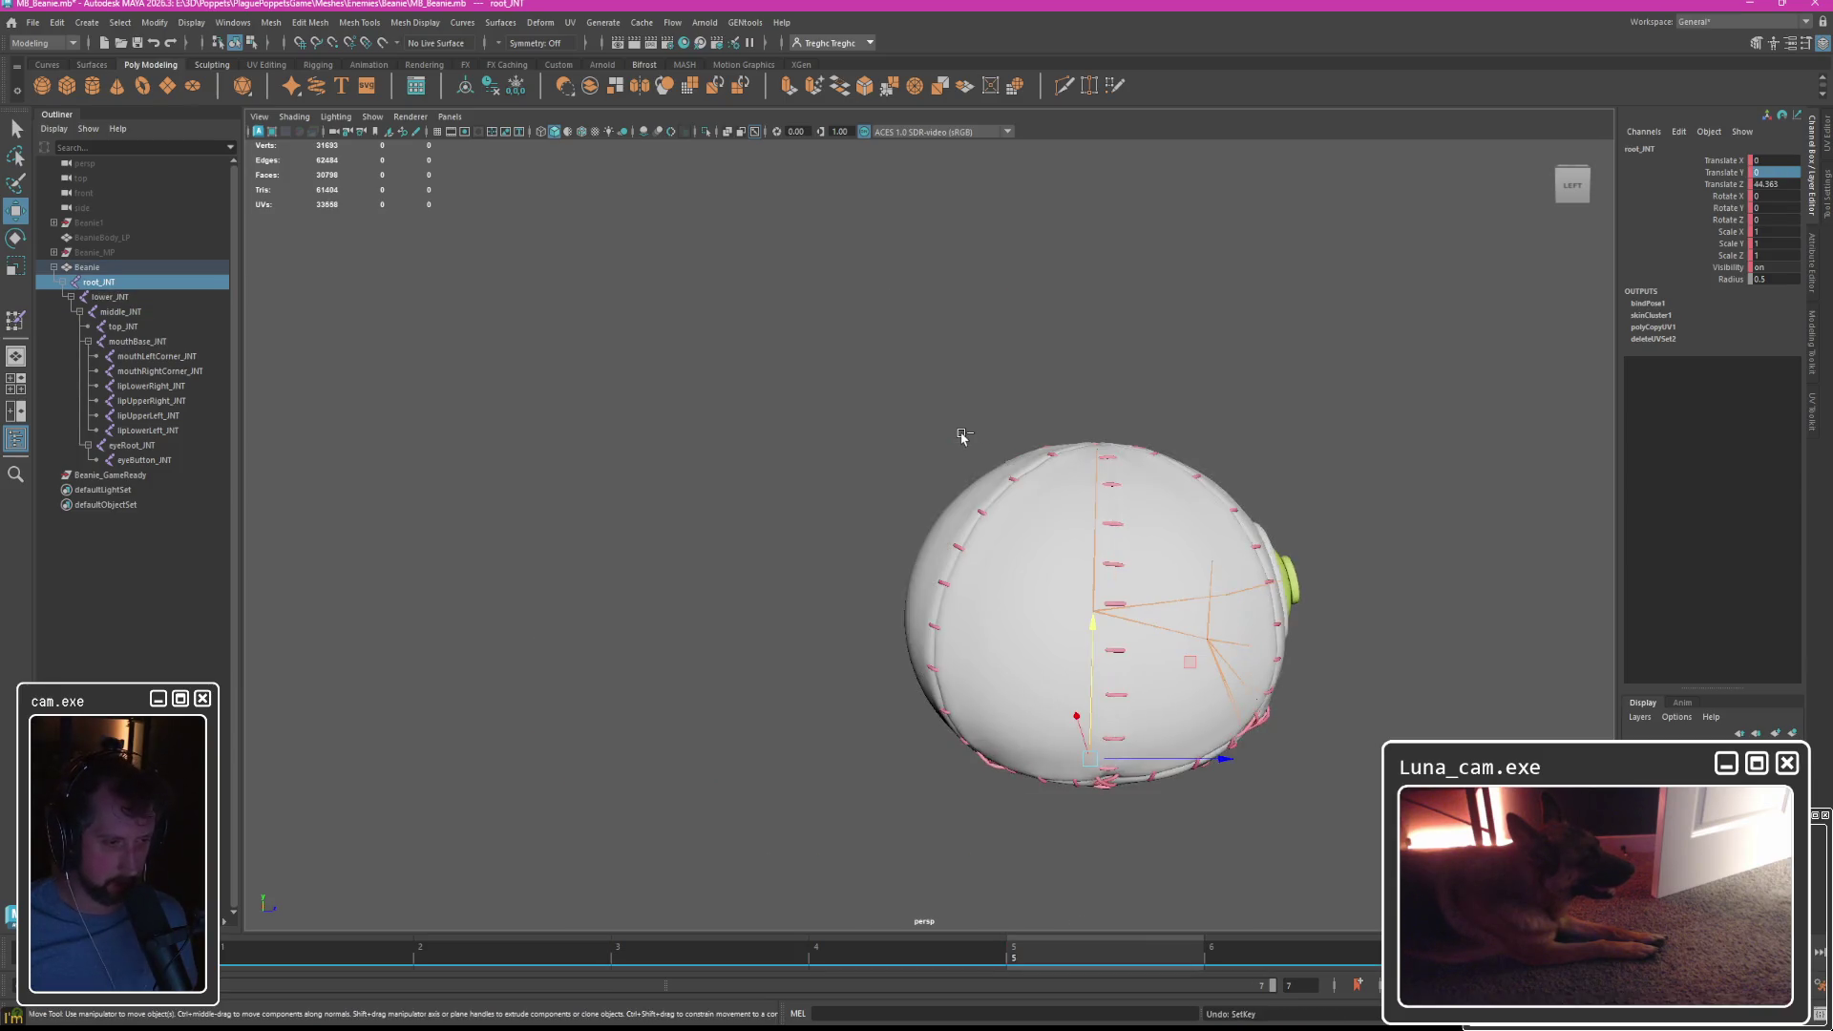
pyautogui.hotkey('ctrl', 'z')
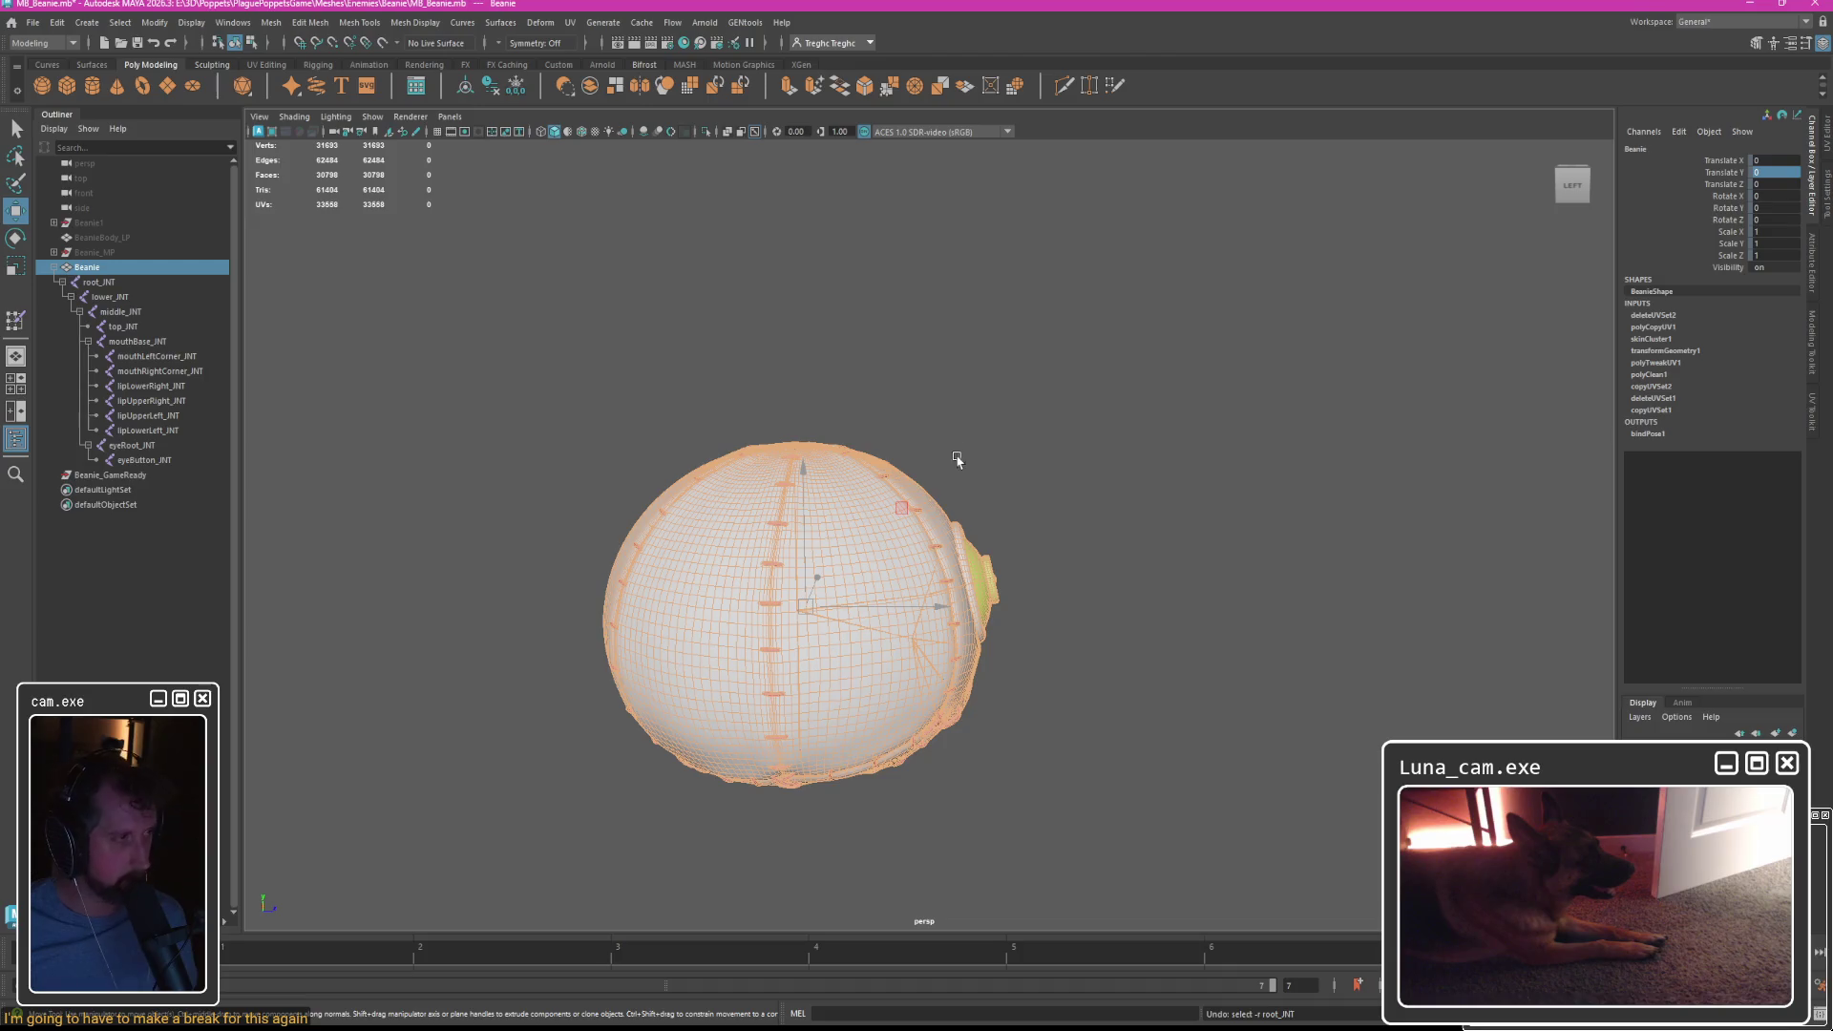
pyautogui.click(955, 477)
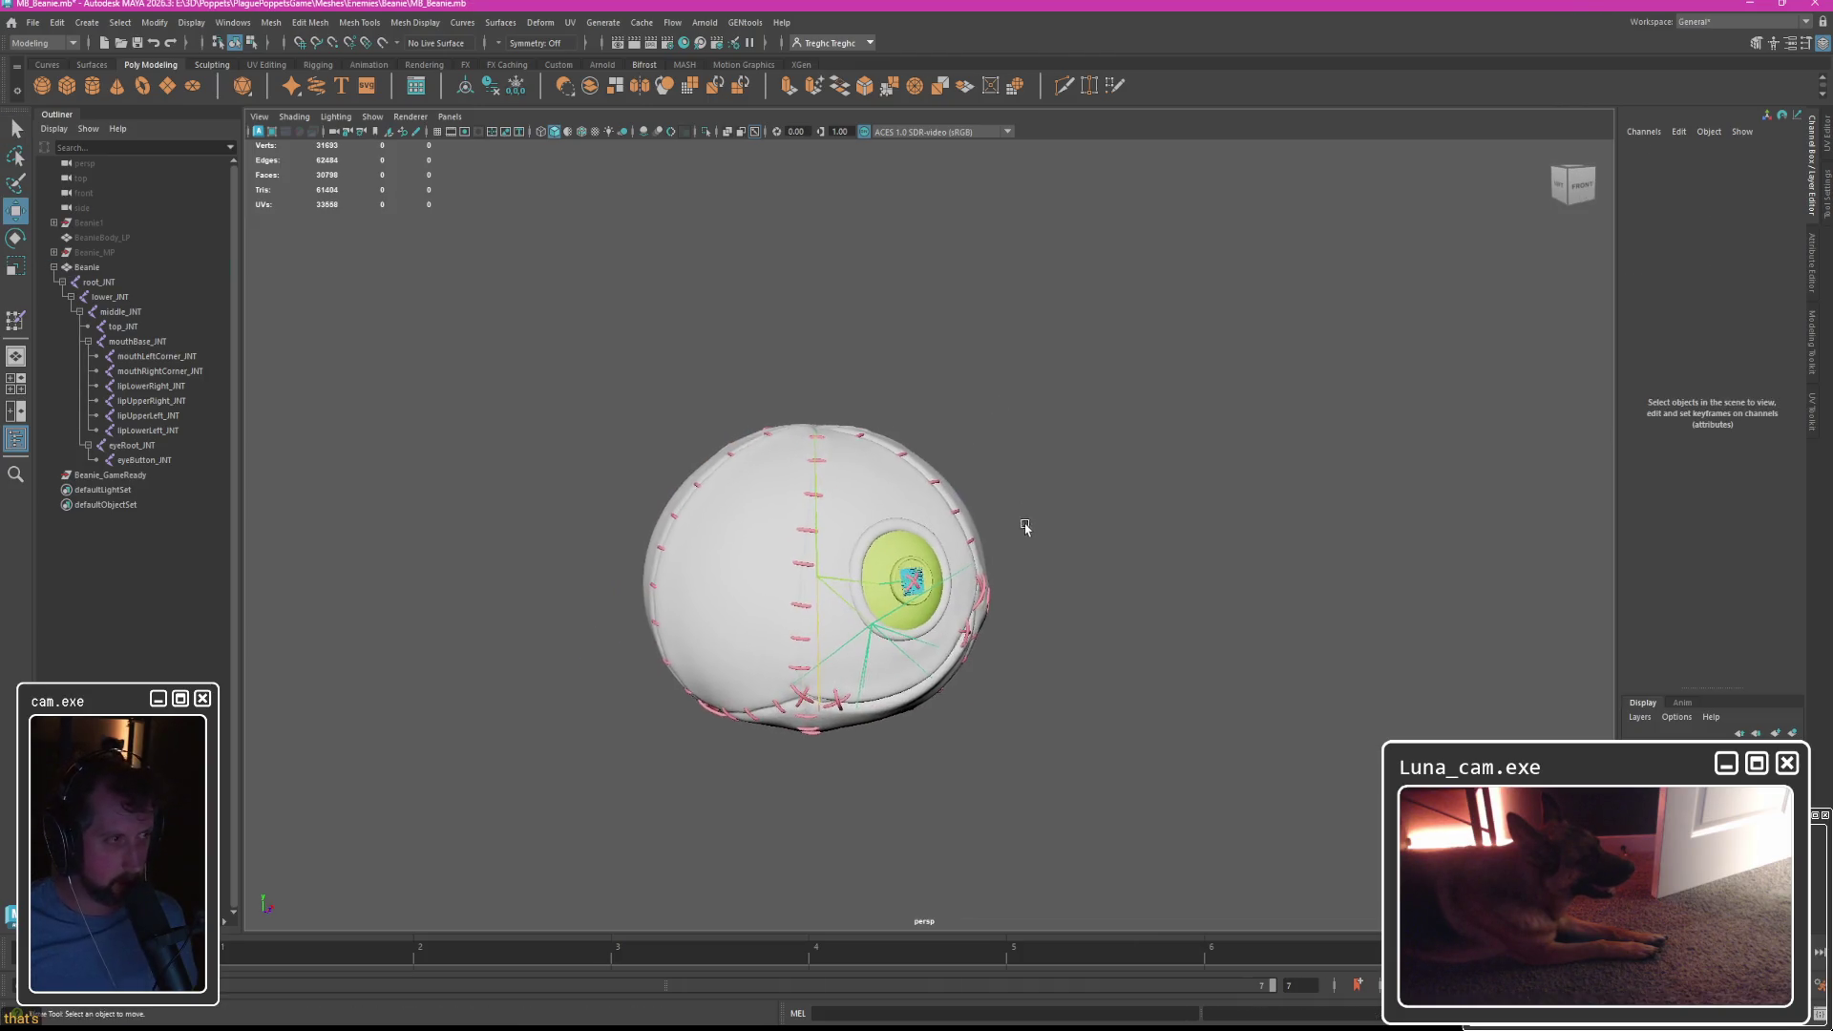